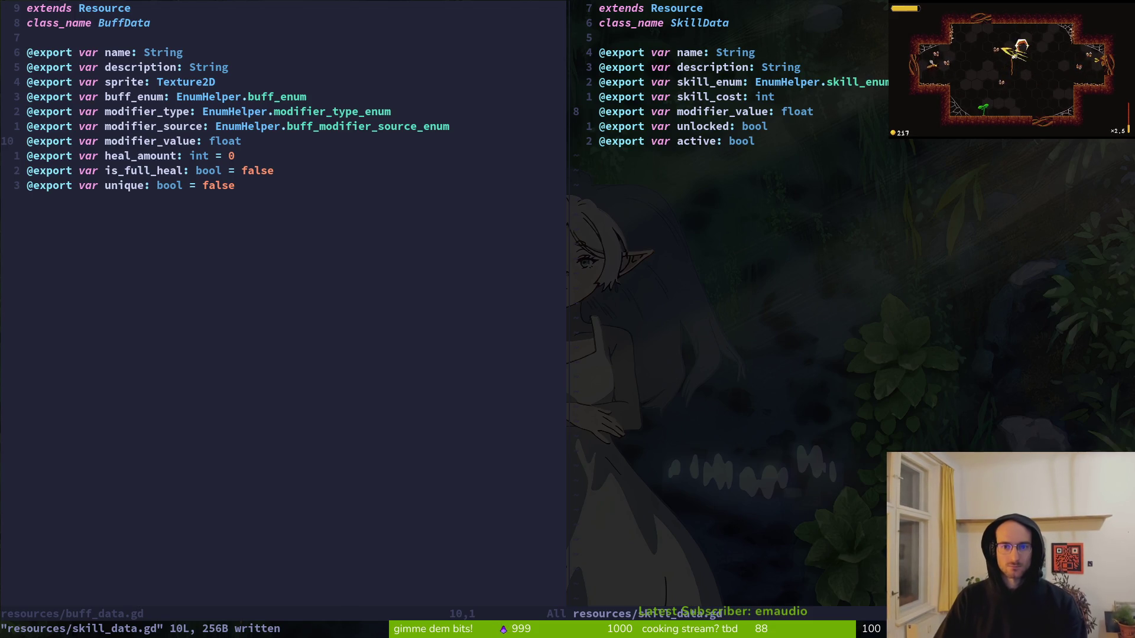
Append a 0.0 default to SkillData's modifier_value and save skill_data.gd
{"action": "type", "text": "A = 0"}
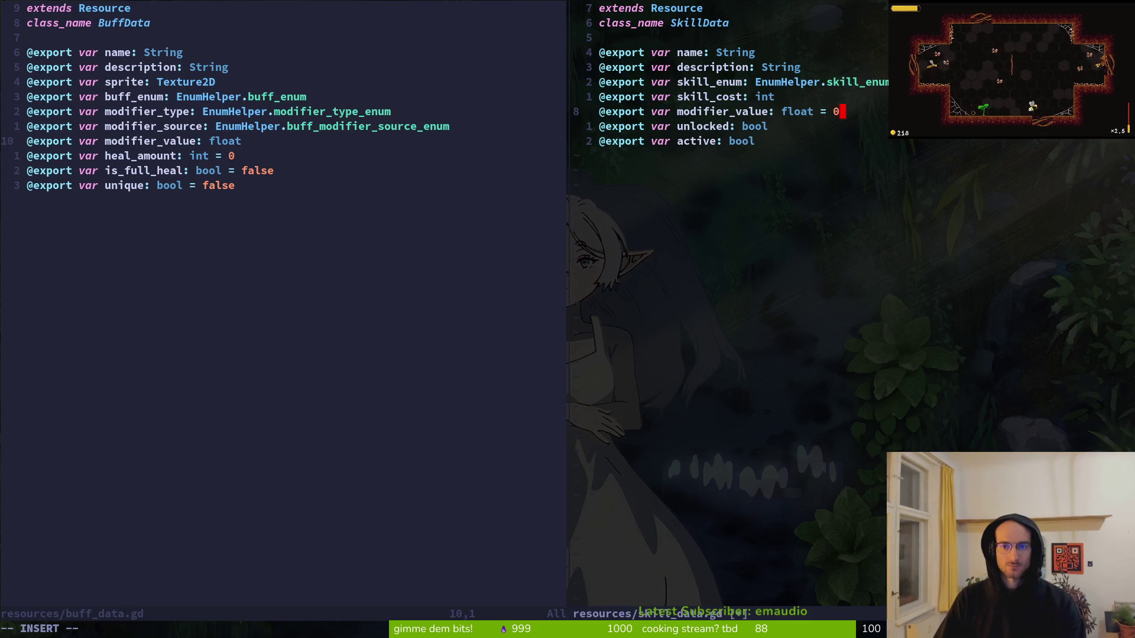
{"action": "key", "text": "Escape"}
{"action": "type", "text": ":w"}
{"action": "key", "text": "Return"}
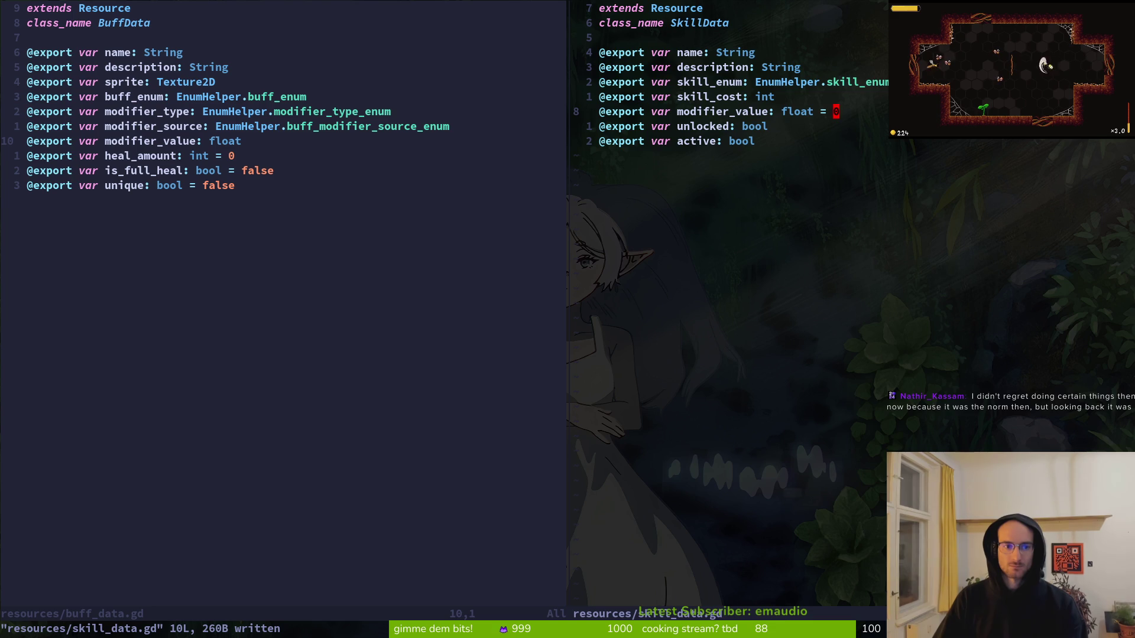
Open the buff manager script and review the modifier_value check in apply_flower_buff
{"action": "key", "text": "ctrl+6"}
{"action": "key", "text": "ctrl+6"}
{"action": "key", "text": "space"}
{"action": "key", "text": "f"}
{"action": "key", "text": "f"}
{"action": "type", "text": "bufmana"}
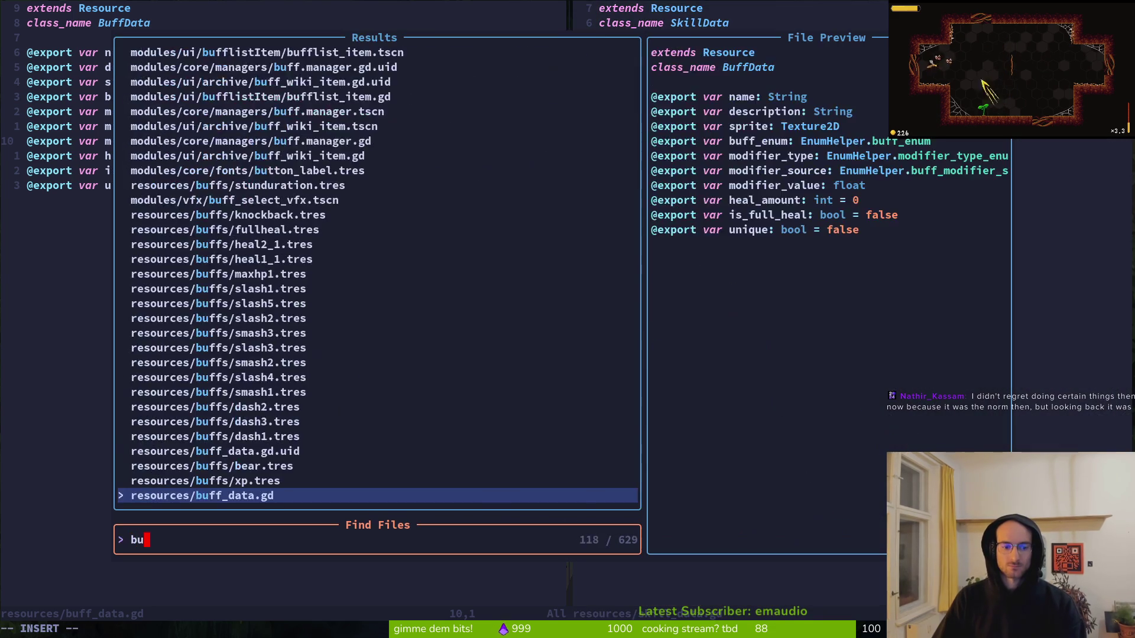
{"action": "key", "text": "Return"}
{"action": "key", "text": "ctrl+u"}
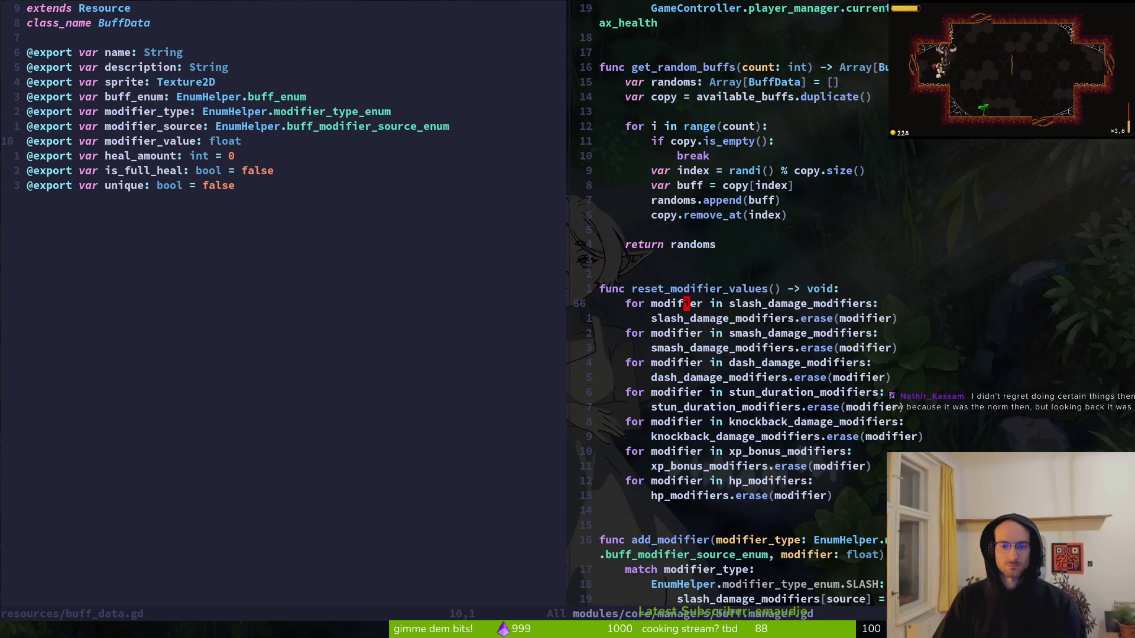
{"action": "key", "text": "ctrl+u"}
{"action": "key", "text": "k"}
{"action": "key", "text": "k"}
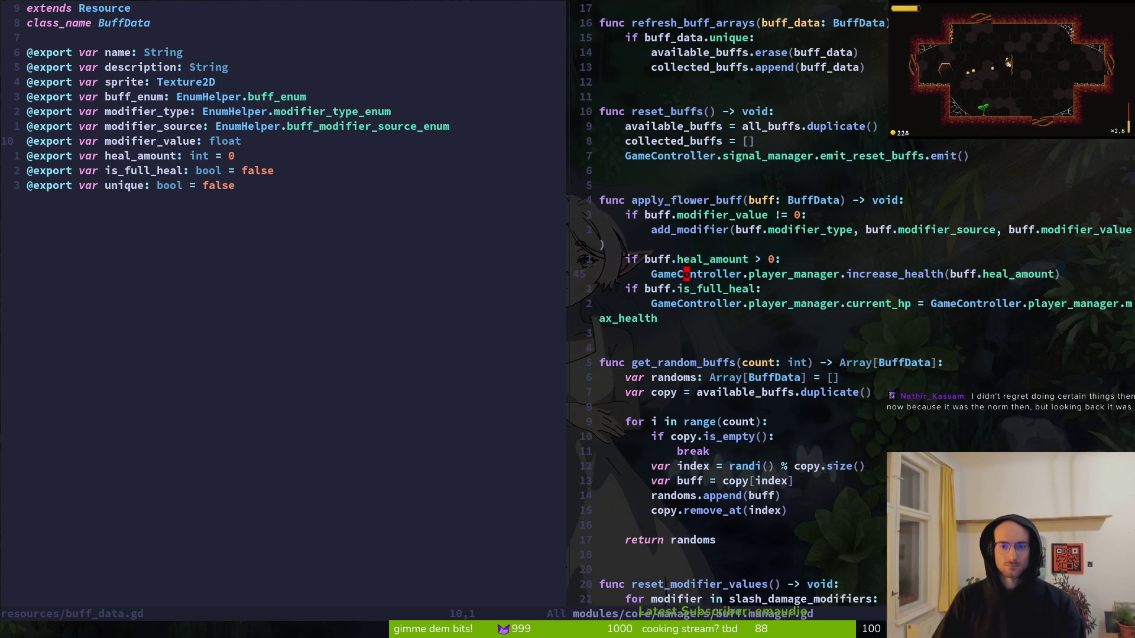
Give BuffData's modifier_value a default of 0.0 in buff_data.gd
{"action": "key", "text": "ctrl+h"}
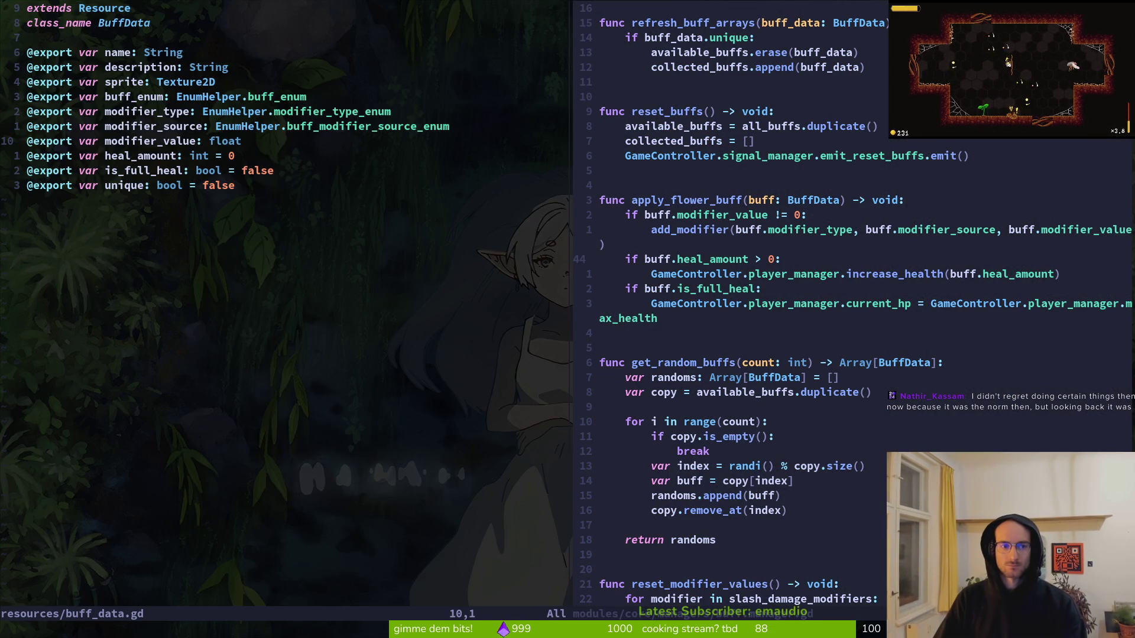
{"action": "type", "text": "A = 0"}
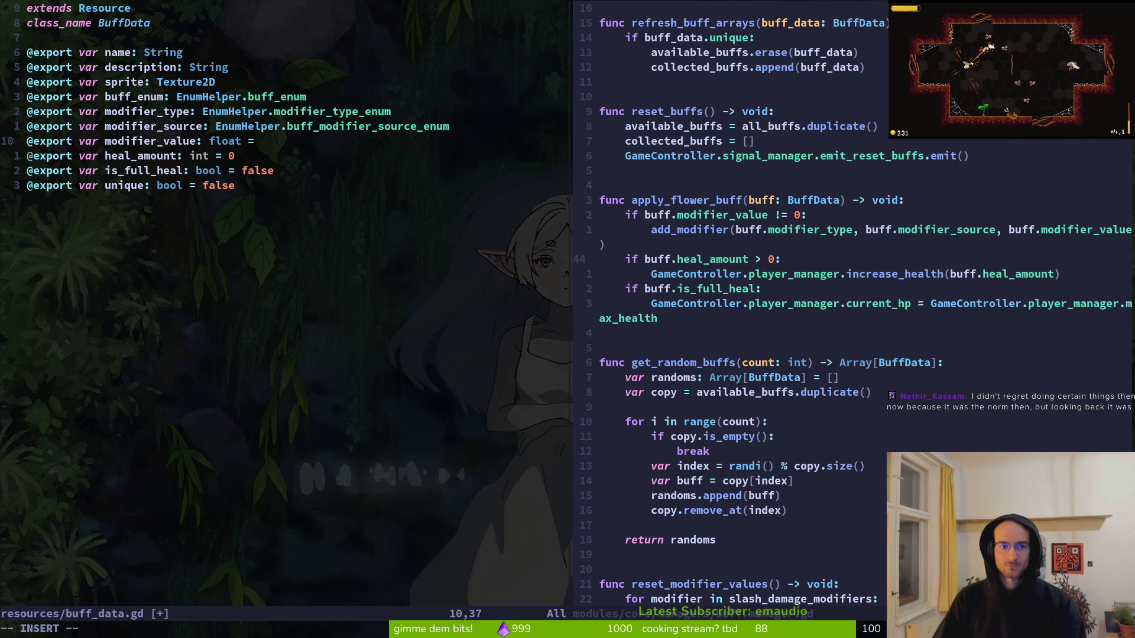
{"action": "key", "text": "Escape"}
{"action": "type", "text": "a.0"}
{"action": "key", "text": "Escape"}
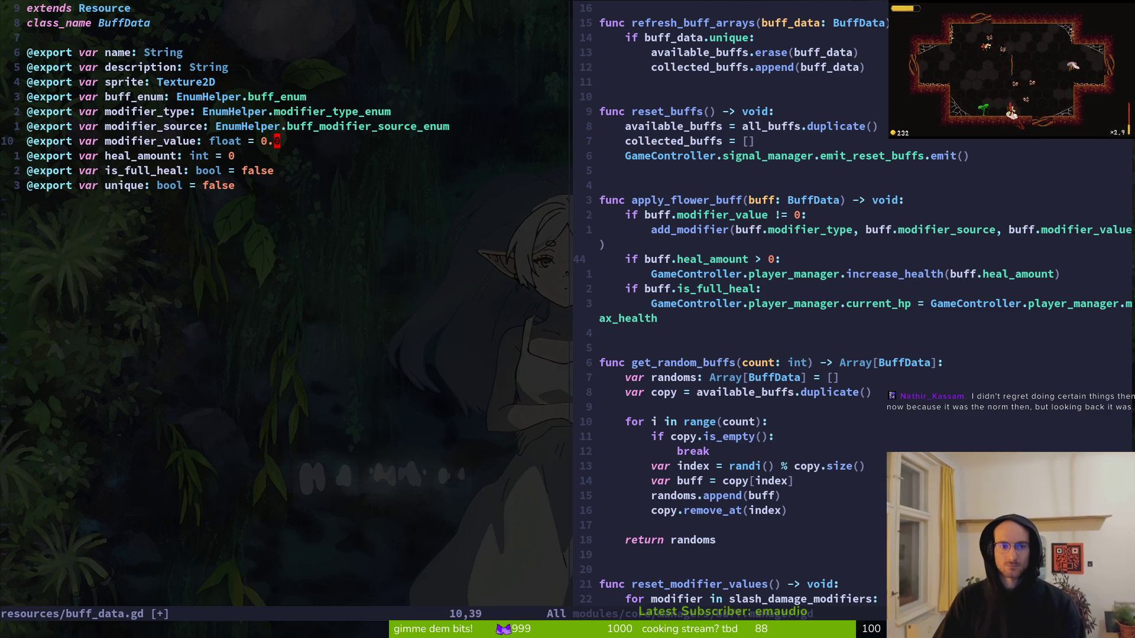
Back in SkillData, re-add the = 0 default on the modifier_value line
{"action": "key", "text": "ctrl+w"}
{"action": "key", "text": "l"}
{"action": "key", "text": "ctrl+6"}
{"action": "type", "text": "A = 0.0"}
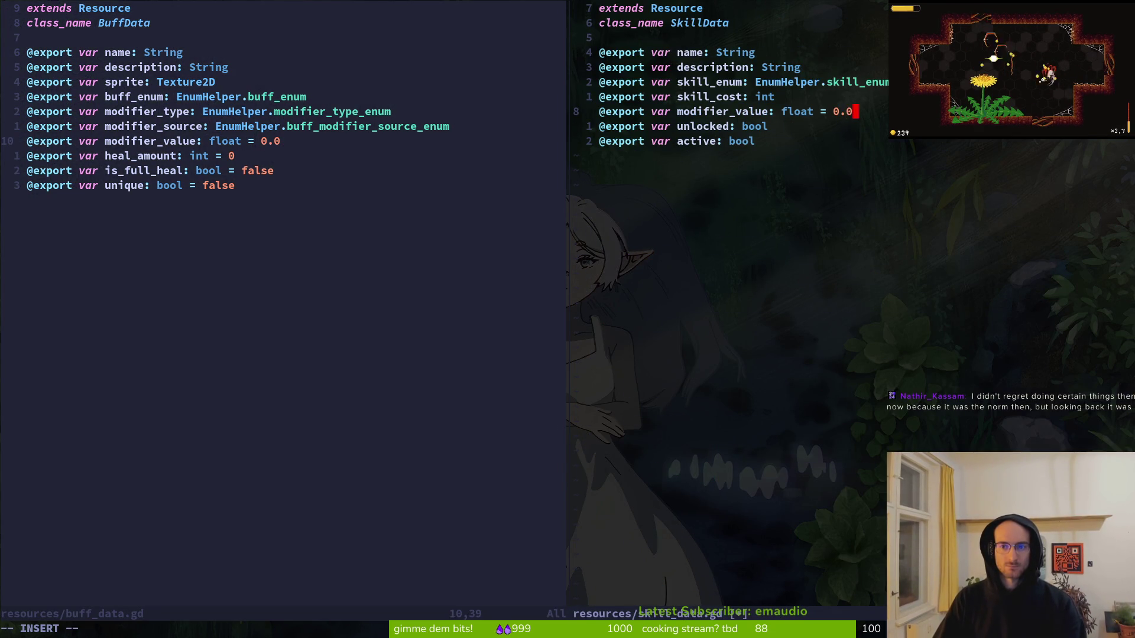
{"action": "key", "text": "Escape"}
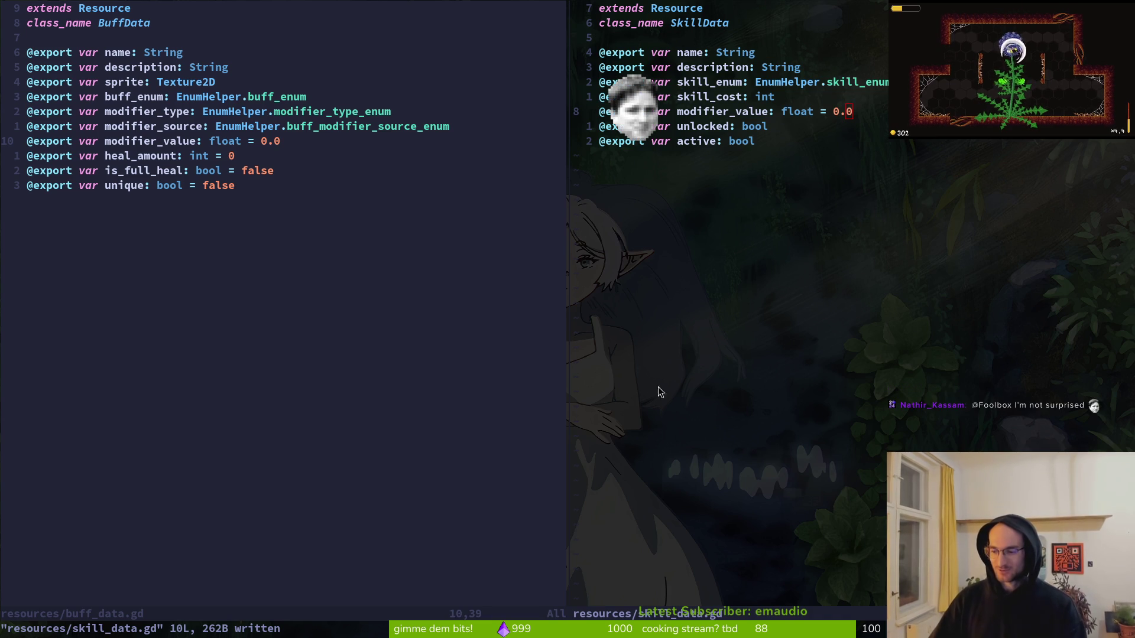
Save the SkillData file
{"action": "left_click", "coordinate": [231, 155]}
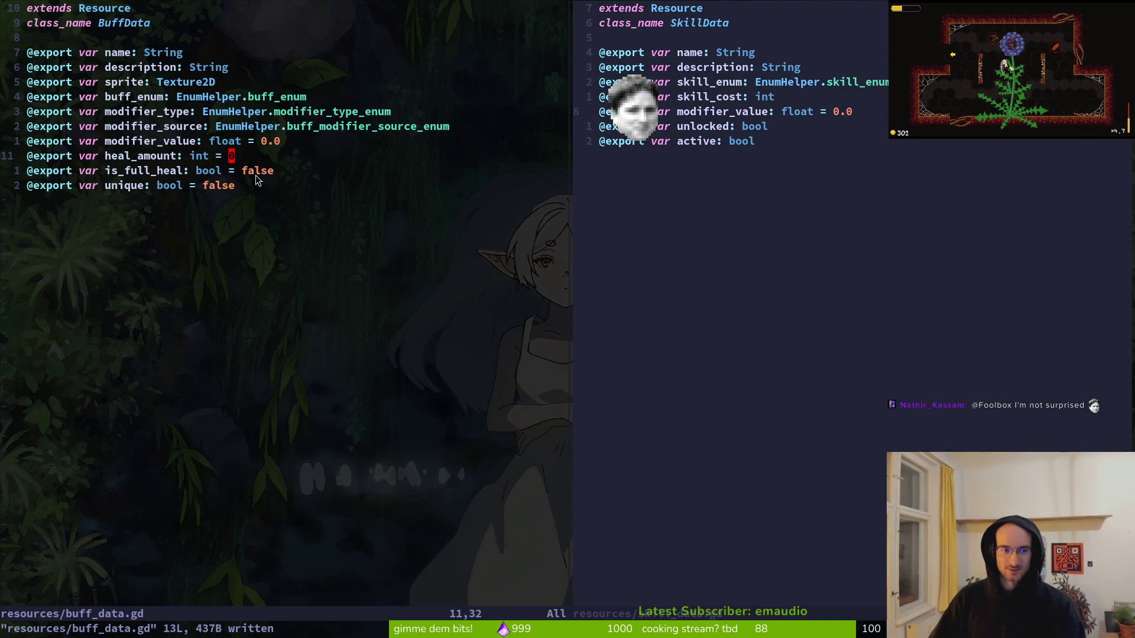
{"action": "left_click", "coordinate": [742, 129]}
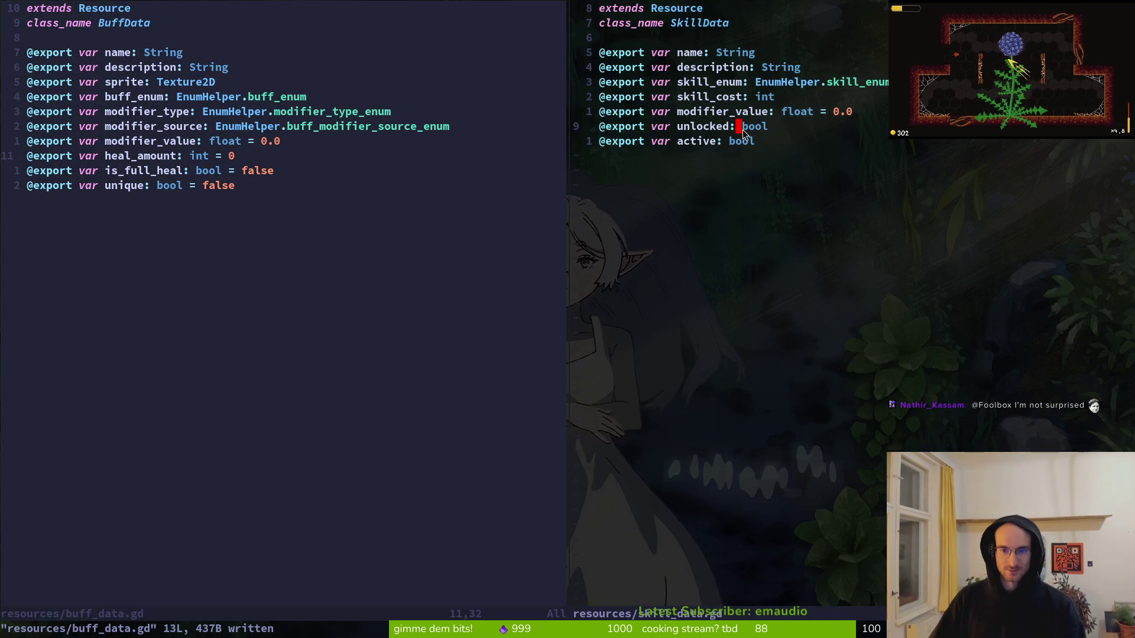
{"action": "key", "text": "ctrl+s"}
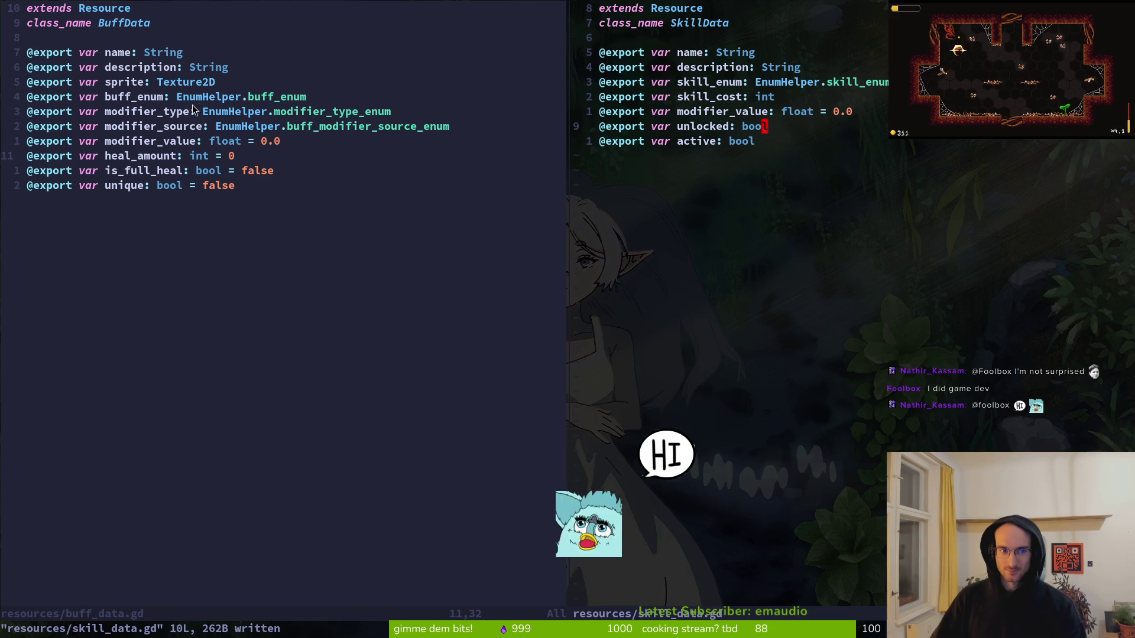
Move BuffData's modifier_source line above modifier_type and save buff_data.gd
{"action": "left_click", "coordinate": [159, 112]}
{"action": "left_click", "coordinate": [171, 124]}
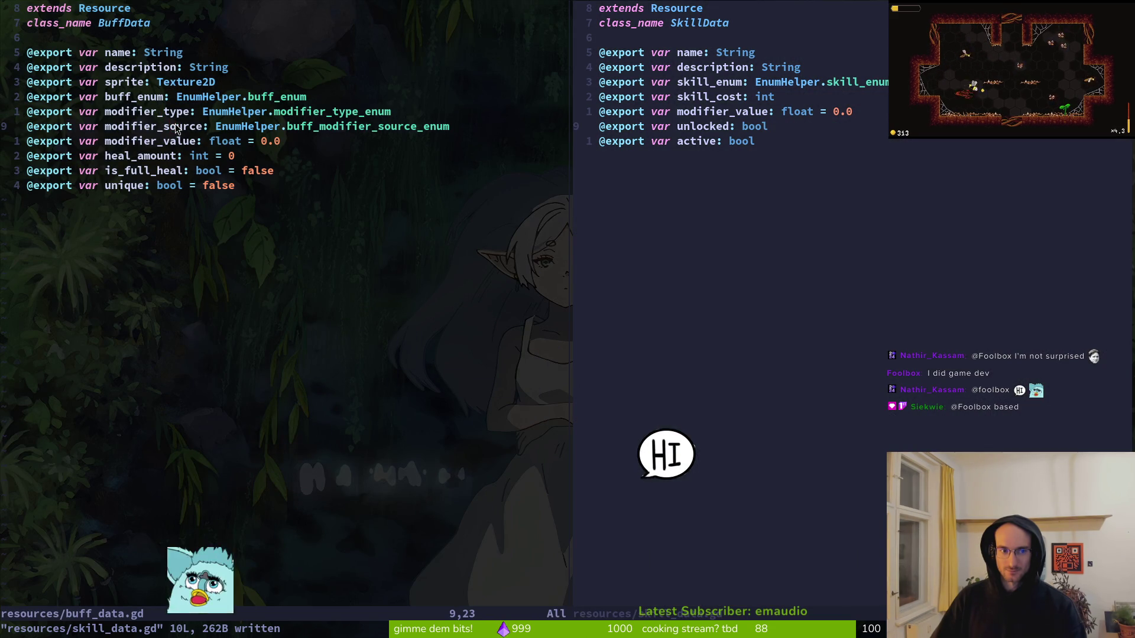
{"action": "key", "text": "V"}
{"action": "key", "text": "K"}
{"action": "key", "text": "Escape"}
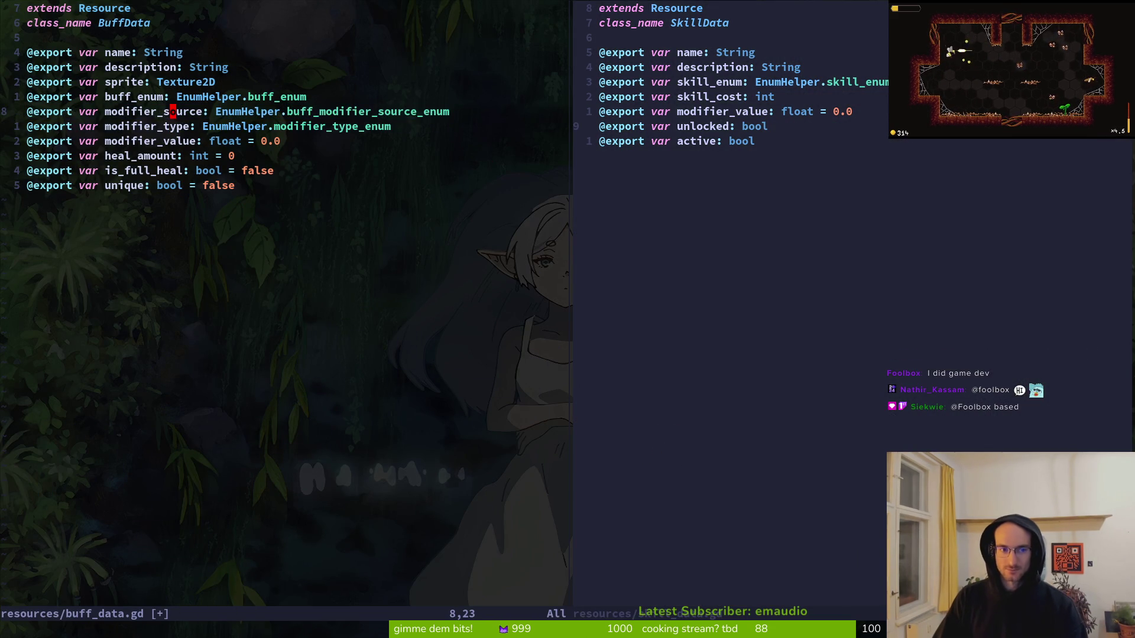
{"action": "type", "text": ":w"}
{"action": "key", "text": "Return"}
Save SkillData again and flip between the buff manager and SkillData buffers
{"action": "key", "text": "ctrl+w"}
{"action": "key", "text": "l"}
{"action": "key", "text": "k"}
{"action": "key", "text": "k"}
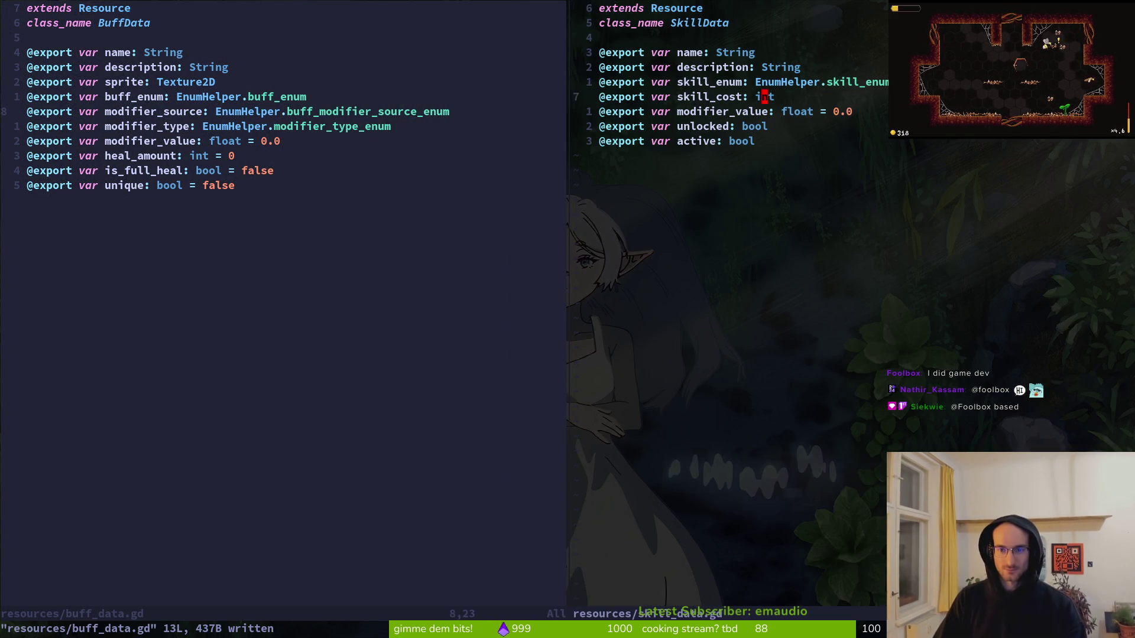
{"action": "type", "text": "k:w"}
{"action": "key", "text": "Return"}
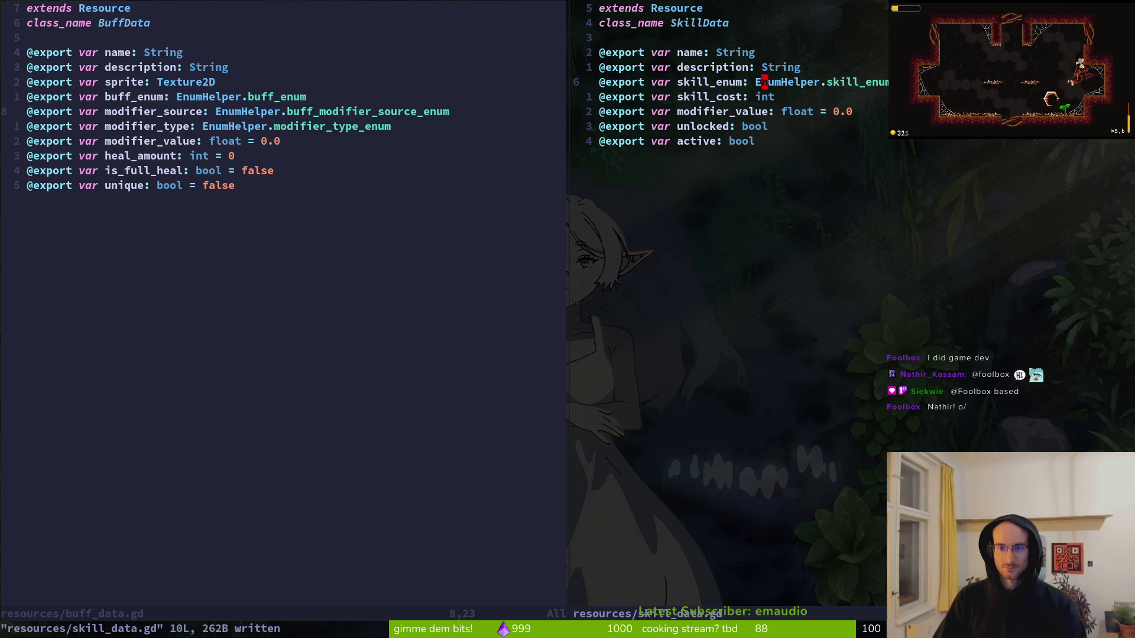
{"action": "key", "text": "ctrl+6"}
{"action": "key", "text": "ctrl+6"}
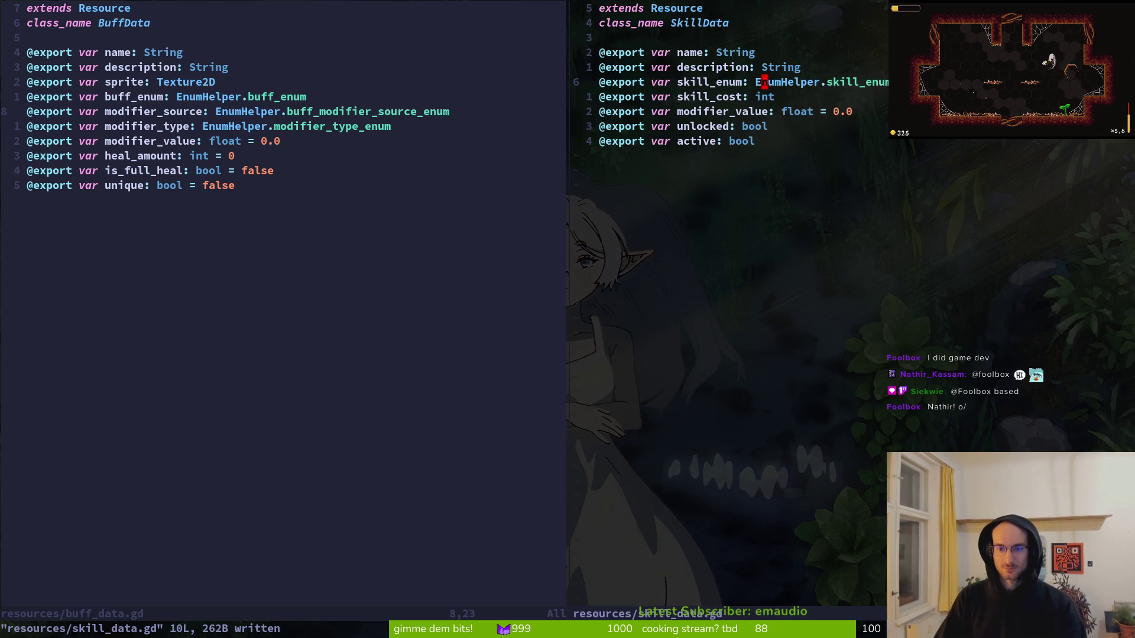
{"action": "key", "text": "ctrl+6"}
{"action": "key", "text": "ctrl+6"}
{"action": "key", "text": "ctrl+w"}
Open skill.manager.gd via file search and close the SkillData split with :wq
{"action": "key", "text": "h"}
{"action": "key", "text": "space"}
{"action": "key", "text": "f"}
{"action": "key", "text": "f"}
{"action": "type", "text": "ski"}
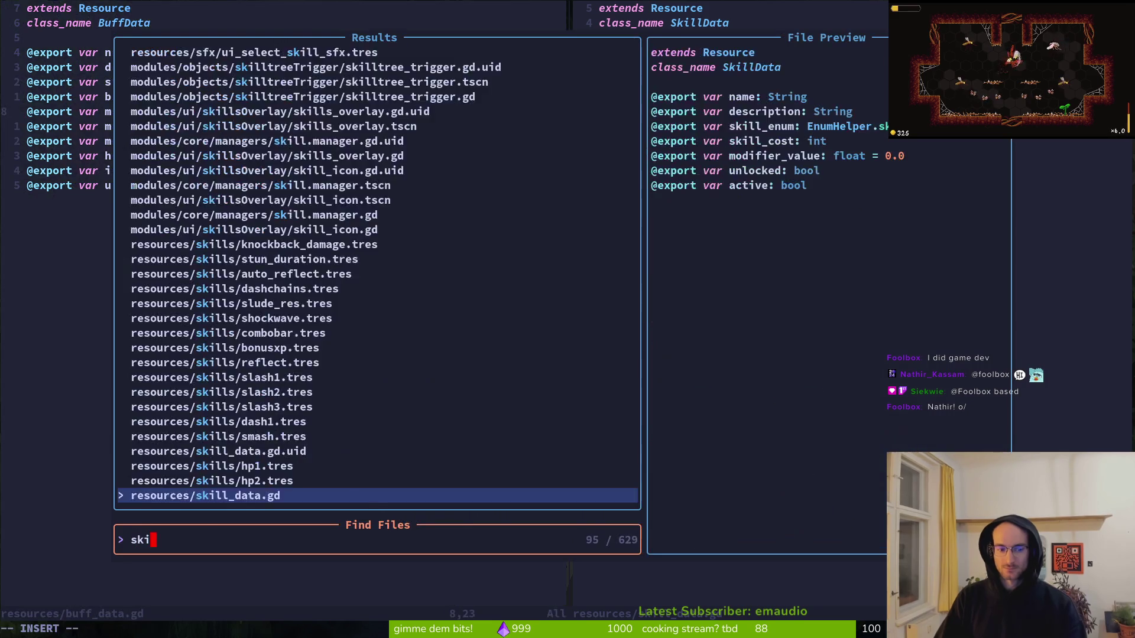
{"action": "type", "text": "llman"}
{"action": "key", "text": "Return"}
{"action": "key", "text": "ctrl+w"}
{"action": "type", "text": "l"}
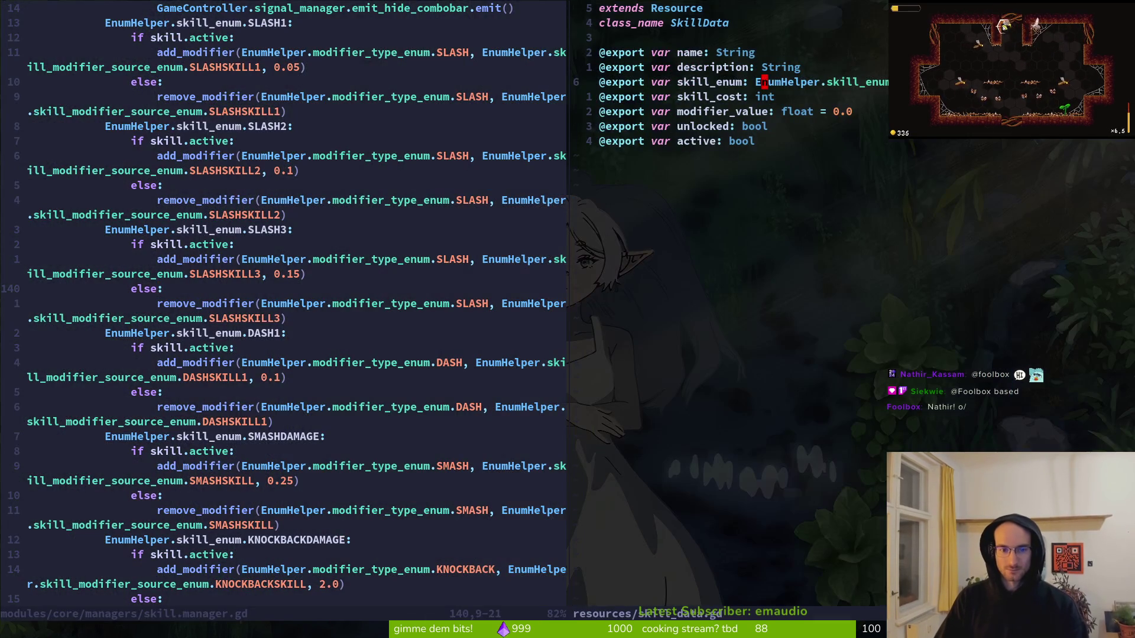
{"action": "type", "text": ":wq"}
{"action": "key", "text": "Return"}
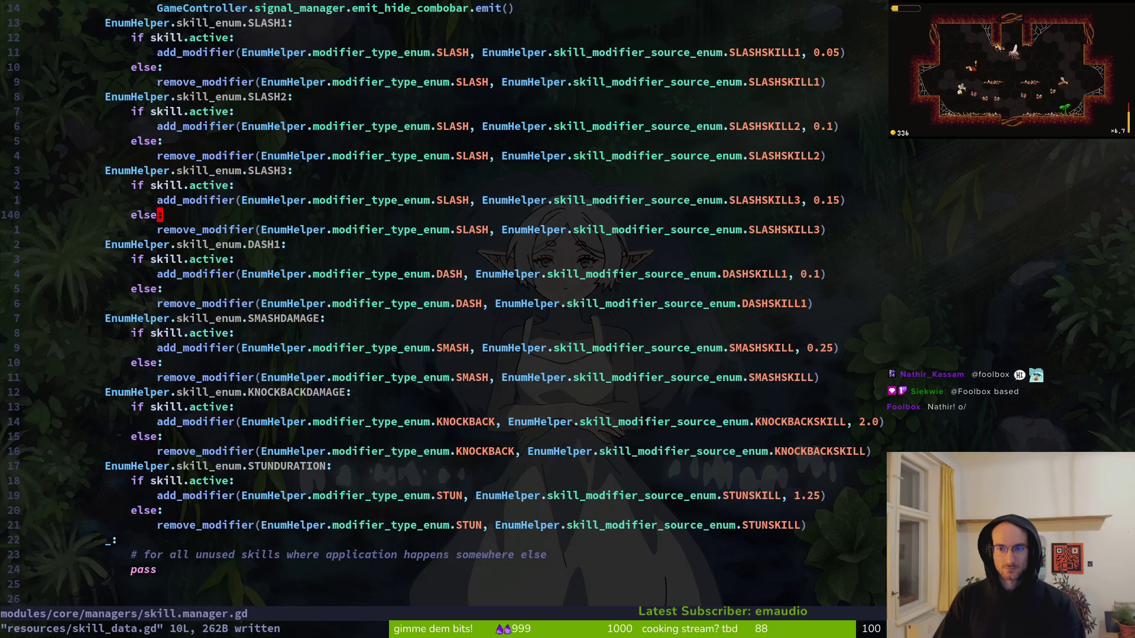
Change the SLASH3 add_modifier source argument to skill_enum.SLASH3 and save
{"action": "key", "text": "k"}
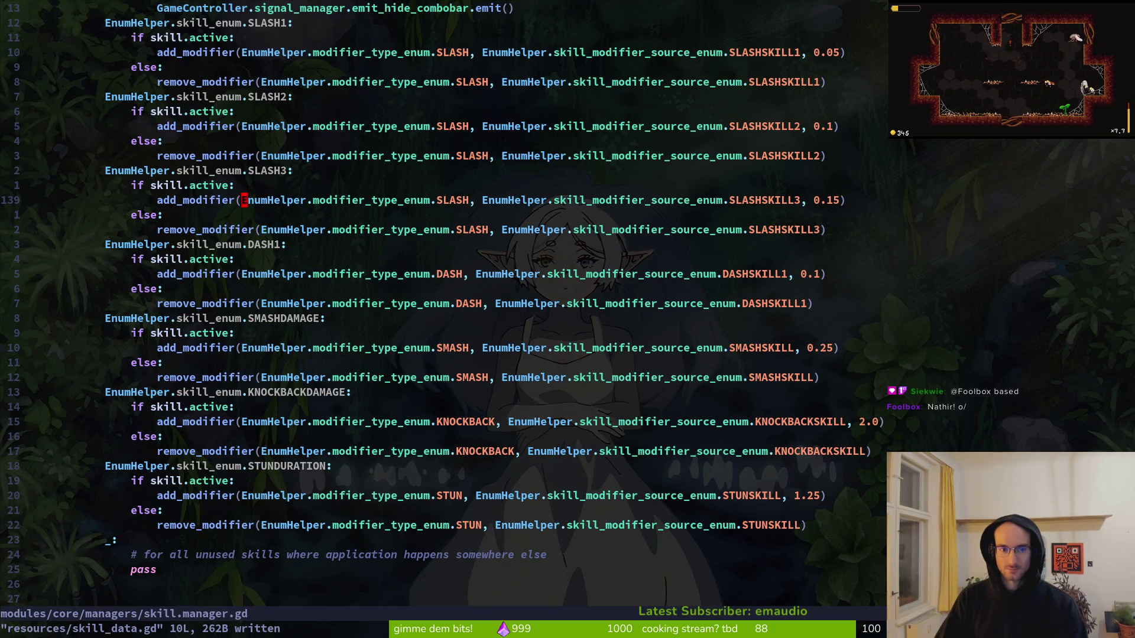
{"action": "key", "text": "w"}
{"action": "key", "text": "w"}
{"action": "key", "text": "w"}
{"action": "key", "text": "w"}
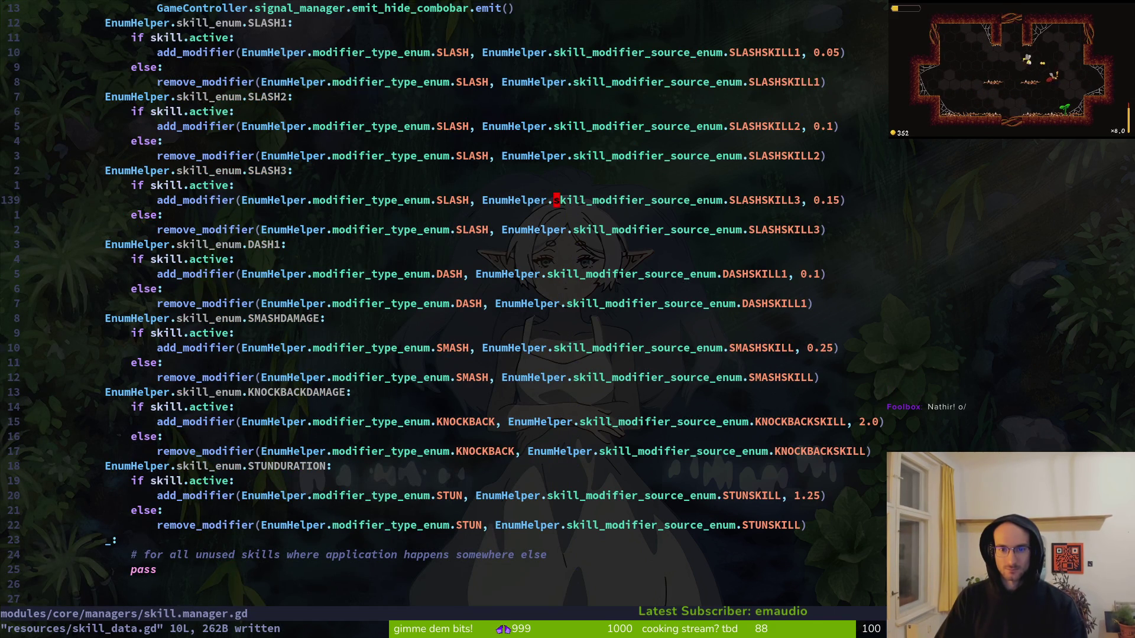
{"action": "type", "text": "cw"}
{"action": "type", "text": "ski"}
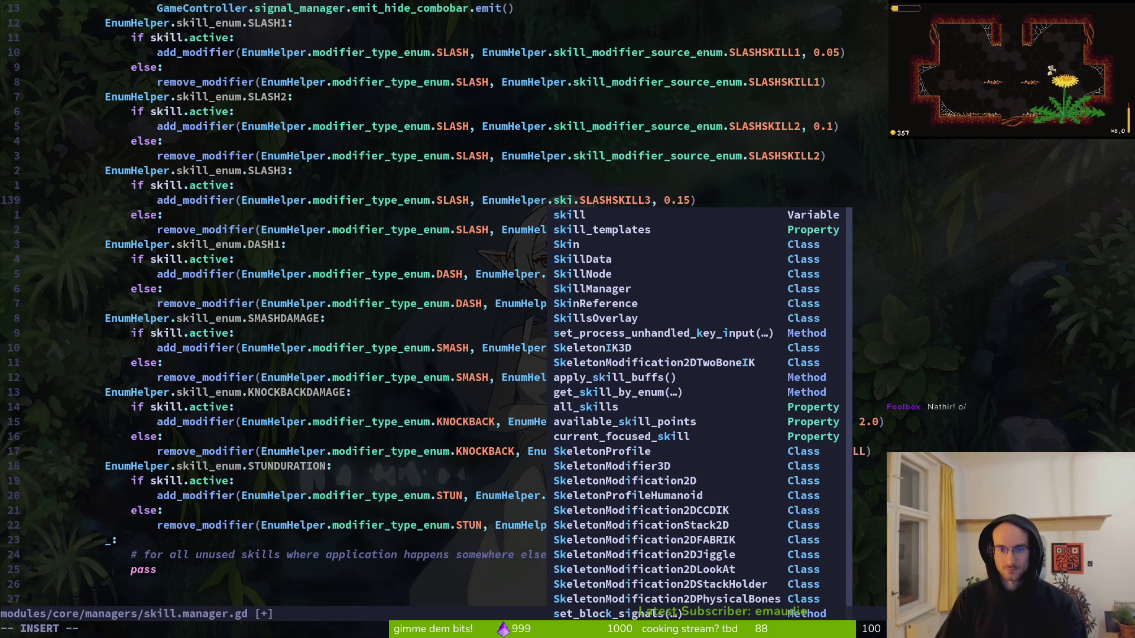
{"action": "type", "text": "en"}
{"action": "key", "text": "BackSpace"}
{"action": "key", "text": "BackSpace"}
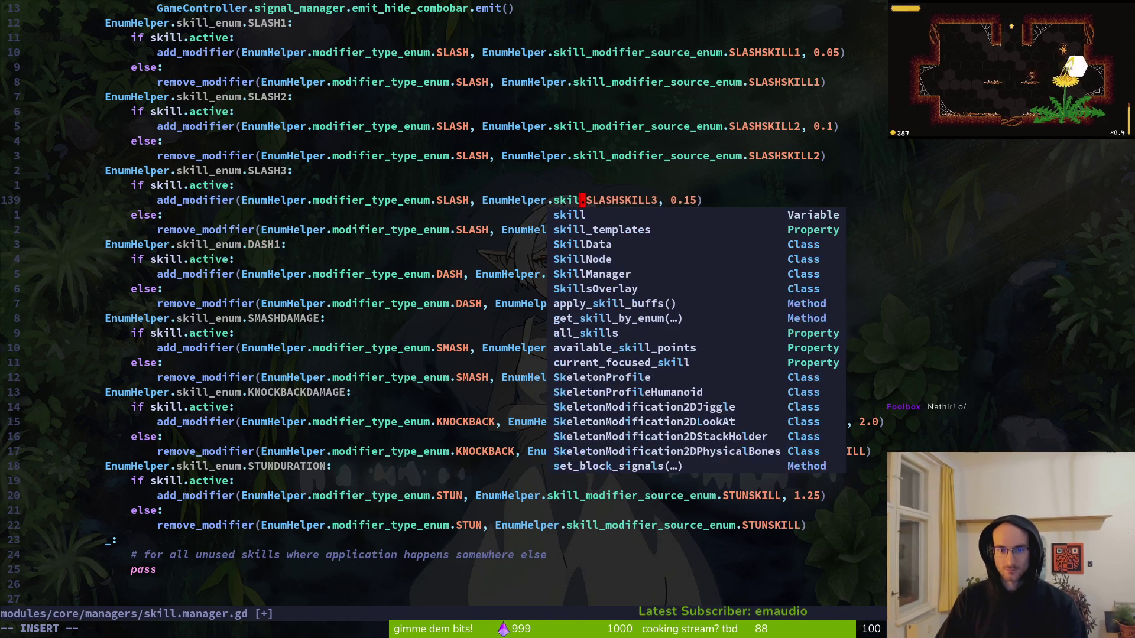
{"action": "type", "text": "ll_"}
{"action": "type", "text": "enum"}
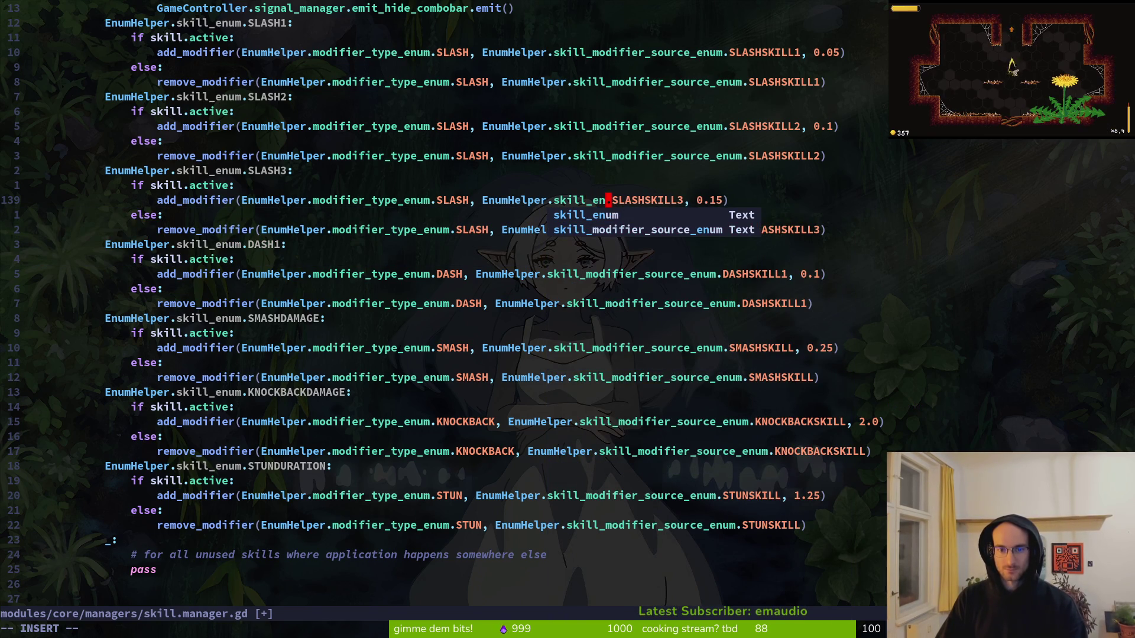
{"action": "key", "text": "Escape"}
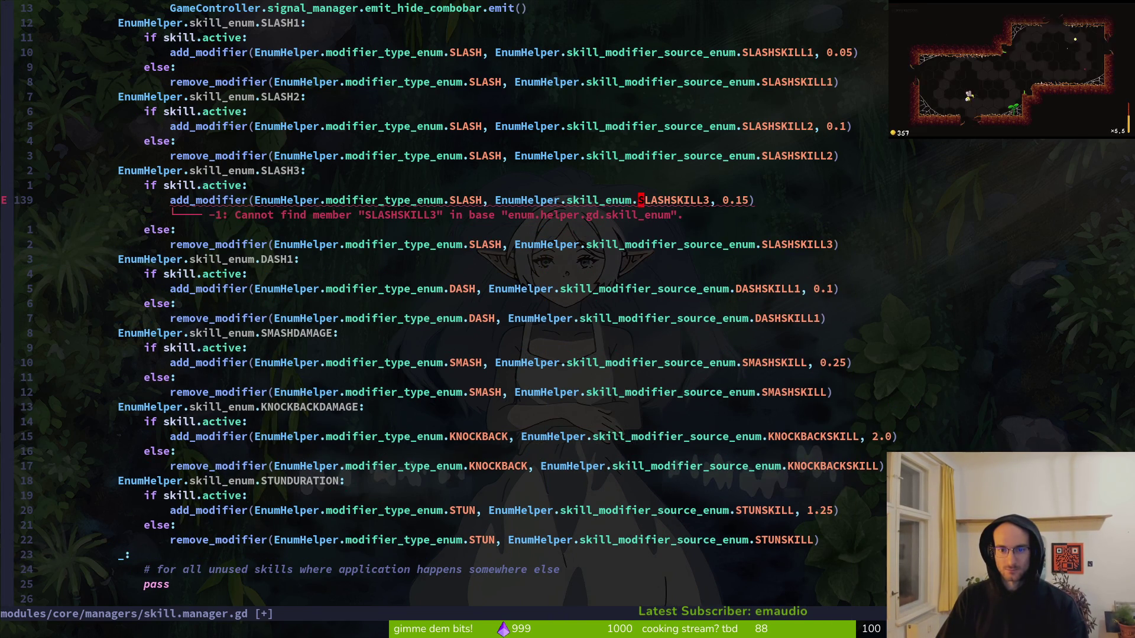
{"action": "key", "text": "w"}
{"action": "key", "text": "w"}
{"action": "type", "text": "cwSL"}
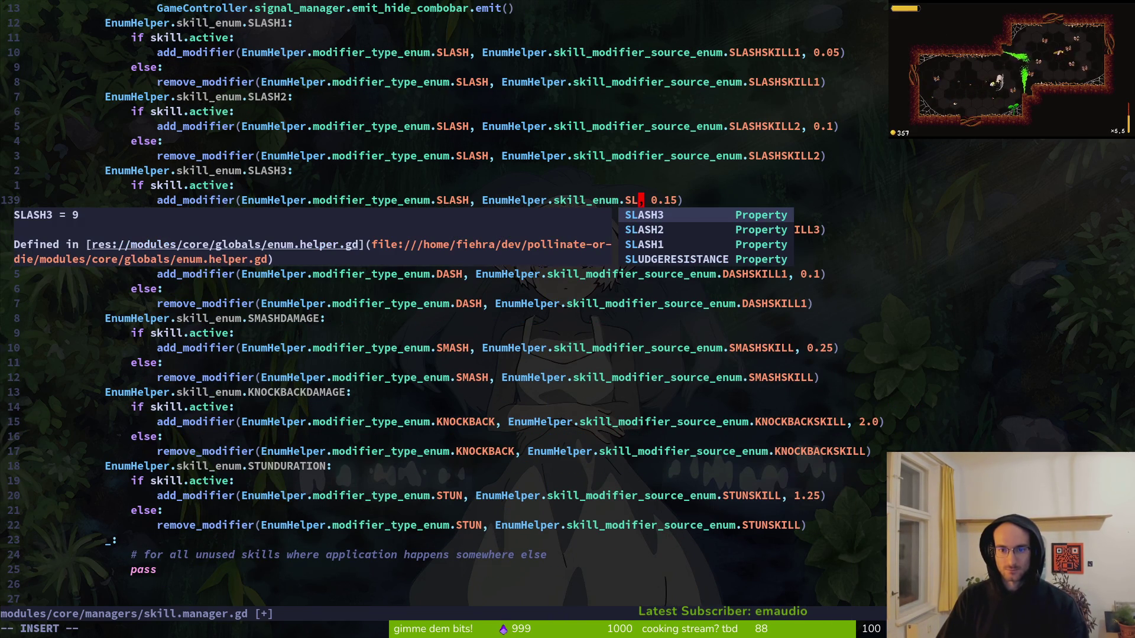
{"action": "key", "text": "Tab"}
{"action": "key", "text": "Escape"}
{"action": "type", "text": ":w"}
{"action": "key", "text": "Return"}
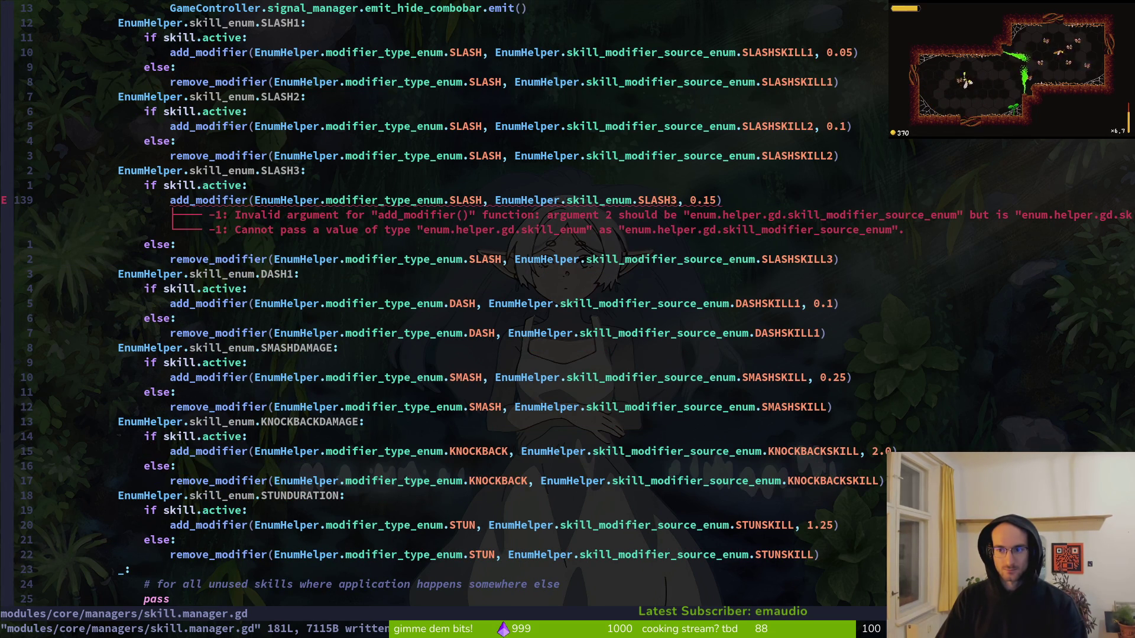
Change add_modifier's source parameter type to skill_enum and save skill.manager.gd
{"action": "key", "text": "k"}
{"action": "key", "text": "k"}
{"action": "key", "text": "k"}
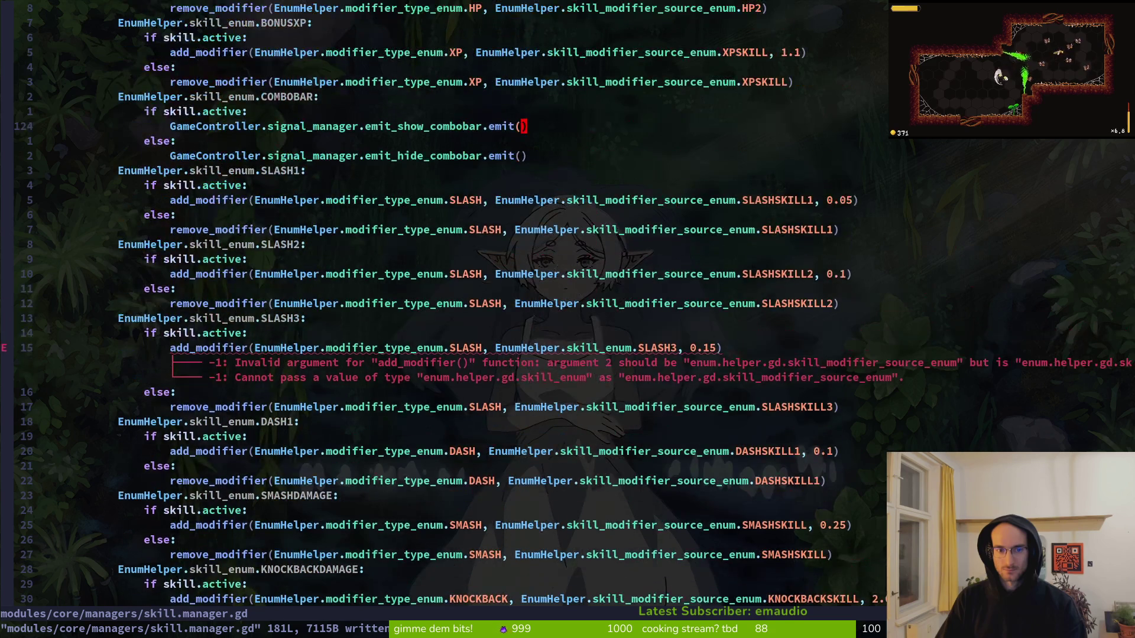
{"action": "key", "text": "k"}
{"action": "key", "text": "k"}
{"action": "key", "text": "k"}
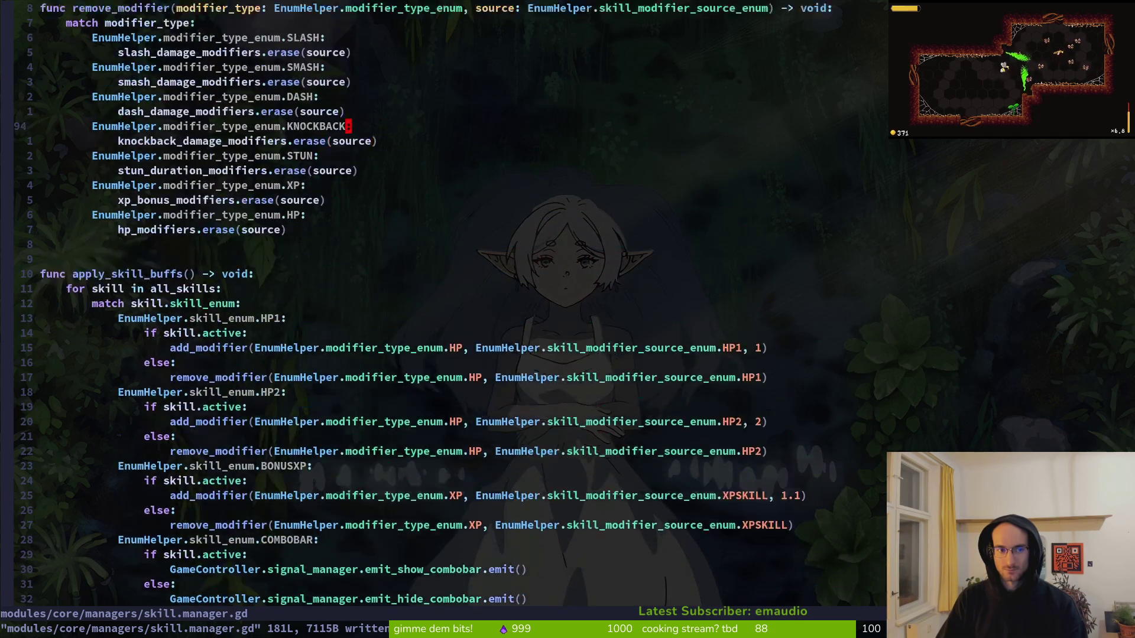
{"action": "key", "text": "k"}
{"action": "key", "text": "k"}
{"action": "key", "text": "k"}
{"action": "key", "text": "j"}
{"action": "key", "text": "j"}
{"action": "key", "text": "j"}
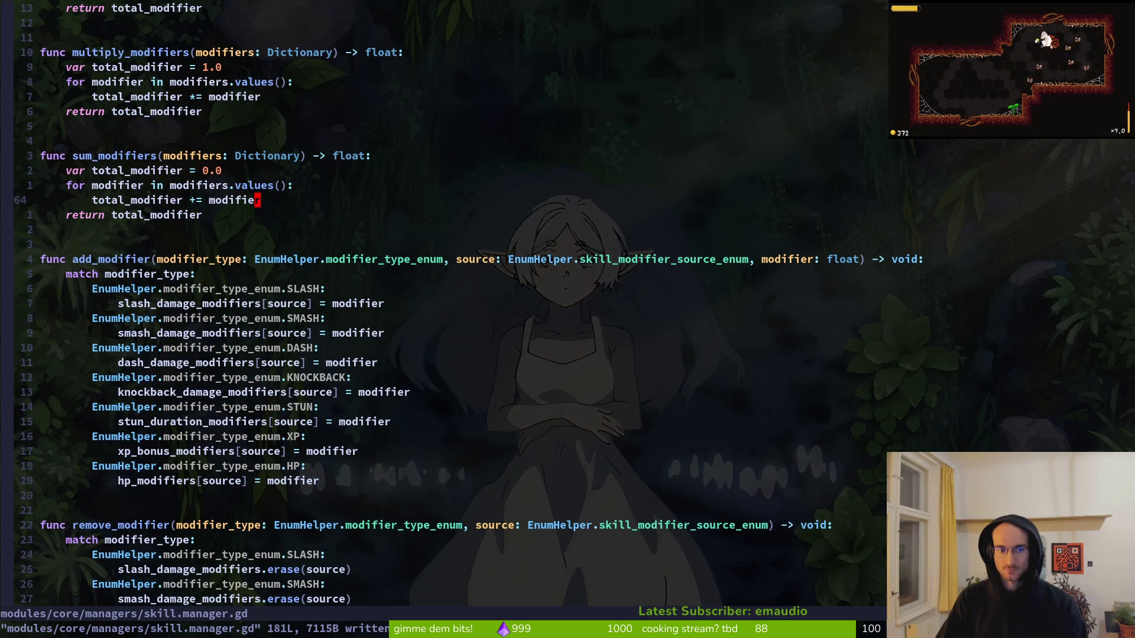
{"action": "key", "text": "j"}
{"action": "key", "text": "j"}
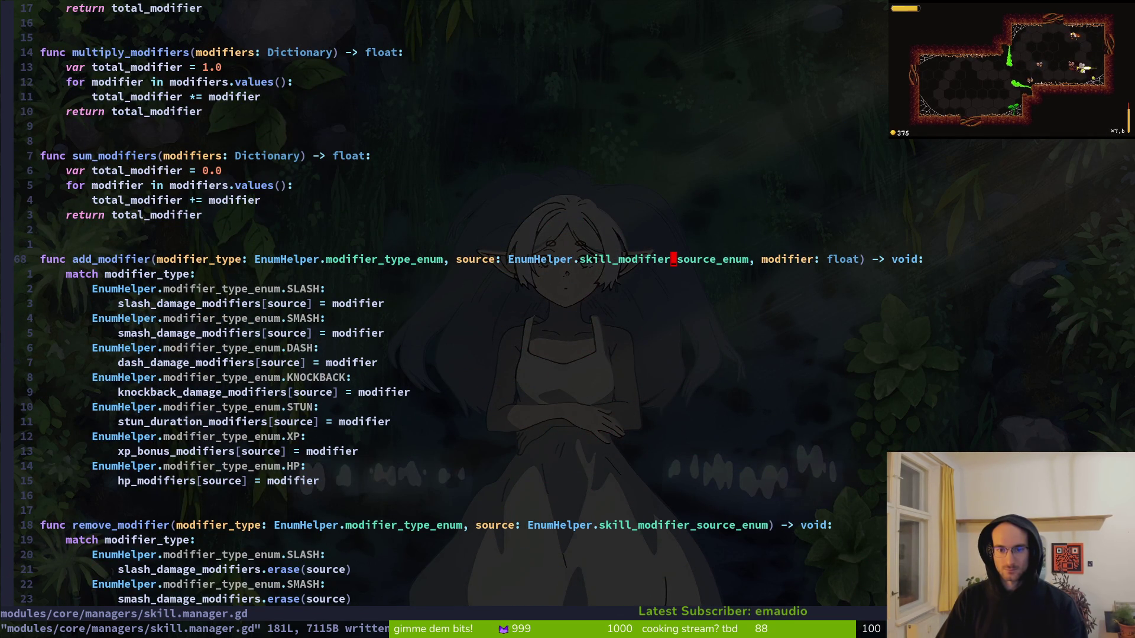
{"action": "type", "text": "ciwskill_enum"}
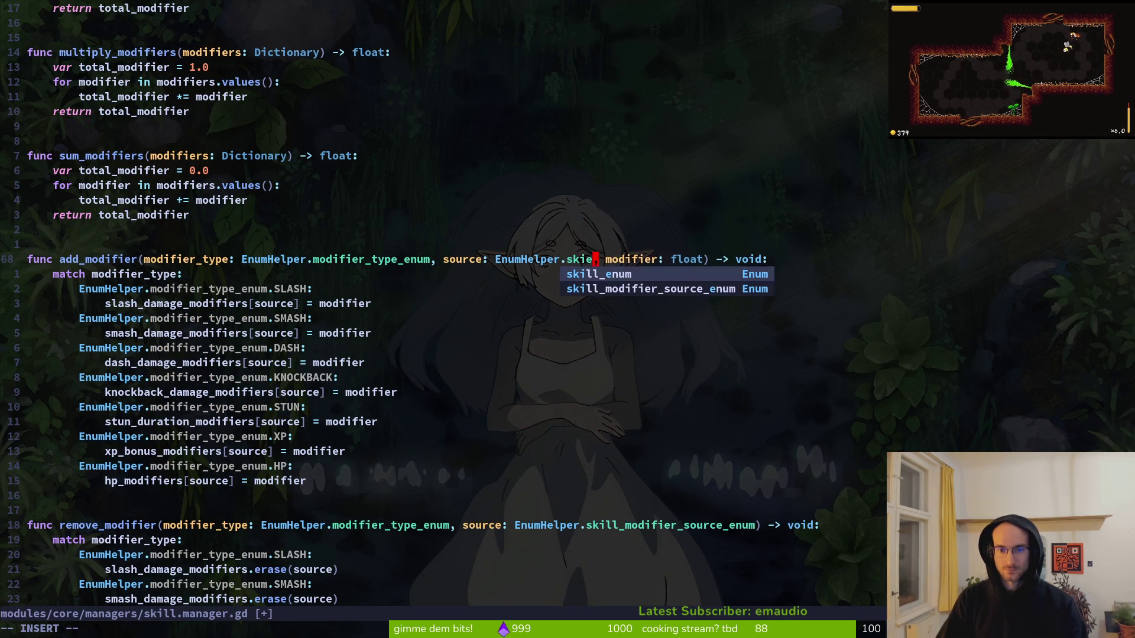
{"action": "key", "text": "Escape"}
{"action": "type", "text": ":w"}
{"action": "key", "text": "Return"}
{"action": "key", "text": "j"}
{"action": "key", "text": "j"}
{"action": "key", "text": "j"}
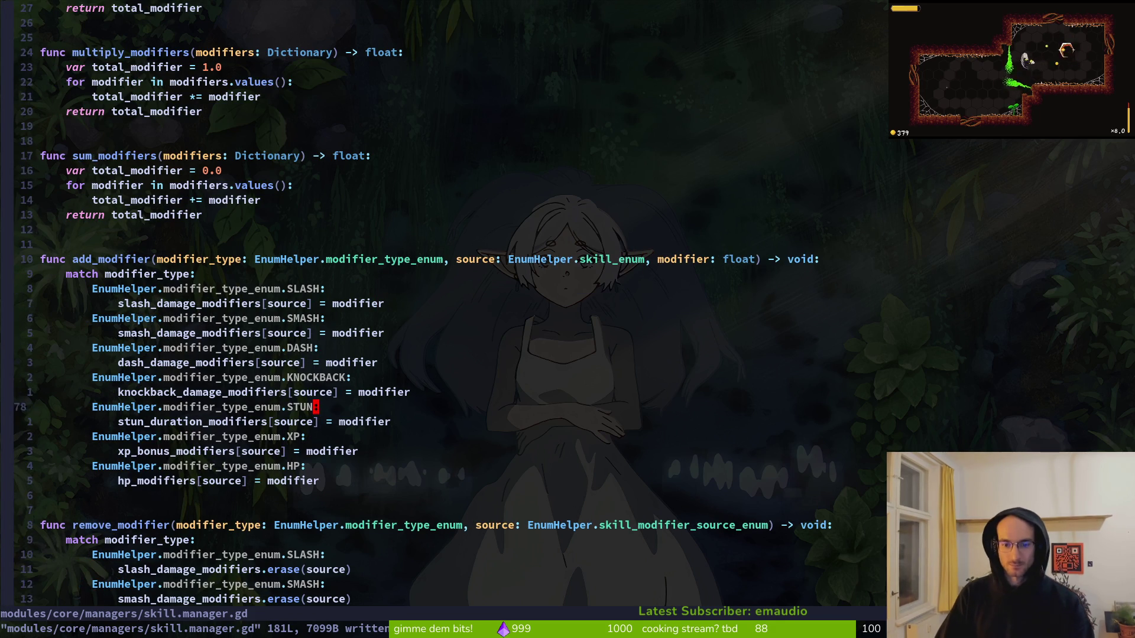
Change remove_modifier's source parameter type to skill_enum and save
{"action": "key", "text": "j"}
{"action": "key", "text": "j"}
{"action": "key", "text": "j"}
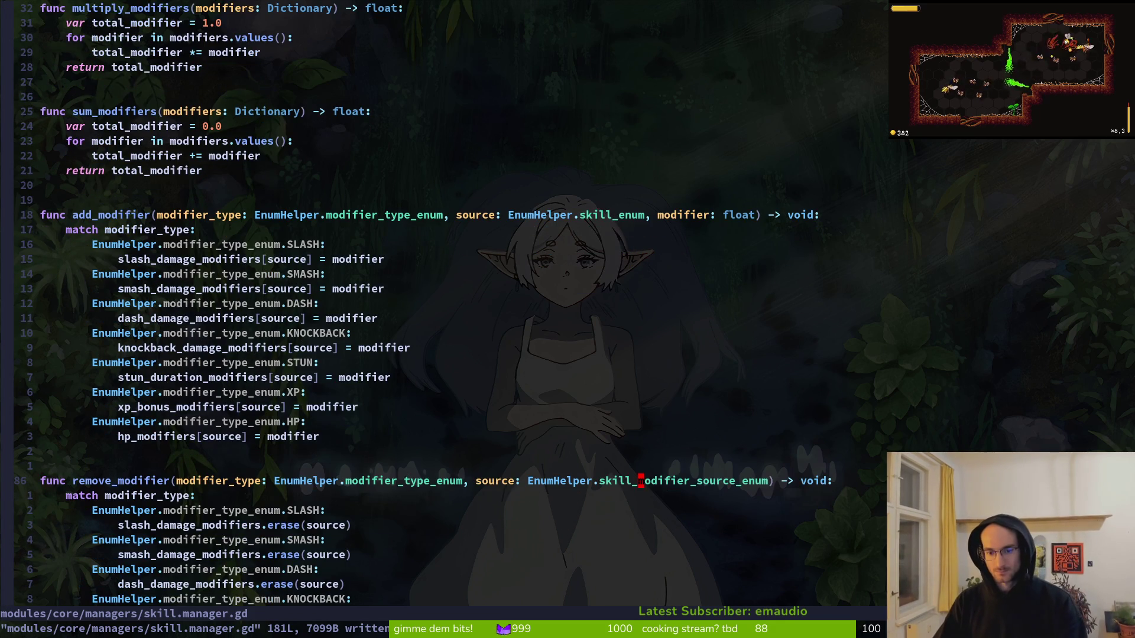
{"action": "type", "text": "ciwskill_enum"}
{"action": "key", "text": "Escape"}
{"action": "type", "text": ":w"}
{"action": "key", "text": "Return"}
{"action": "key", "text": "2"}
{"action": "key", "text": "0"}
{"action": "key", "text": "k"}
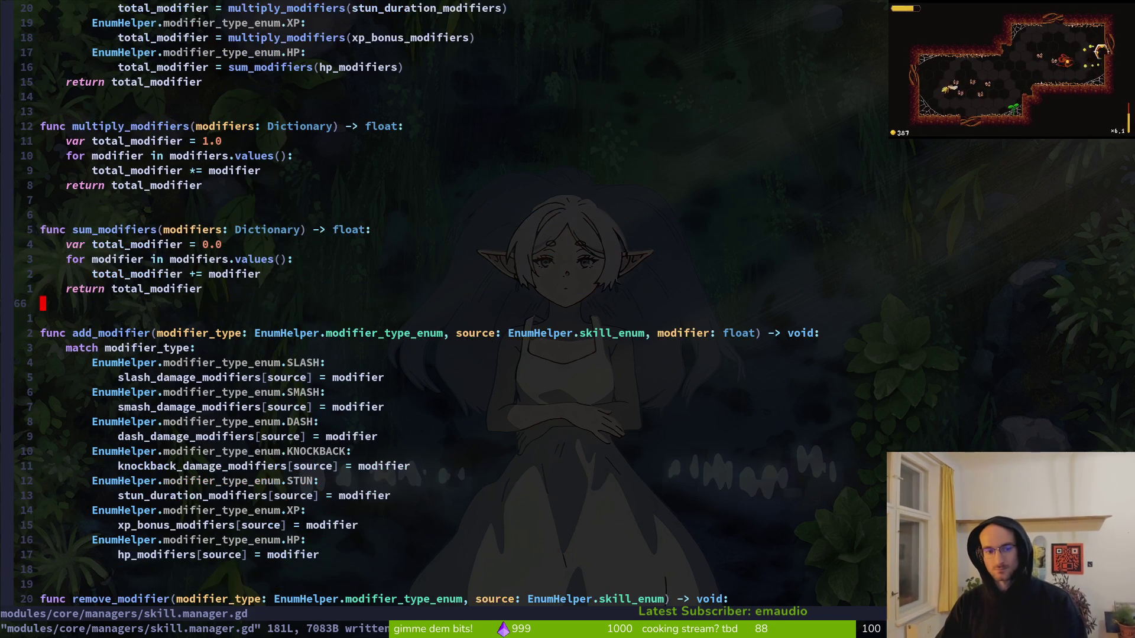
Start a type annotation on line 7's slash_damage_modifiers, replacing its := with ': ['
{"action": "key", "text": "ctrl+u"}
{"action": "key", "text": "ctrl+u"}
{"action": "key", "text": "ctrl+u"}
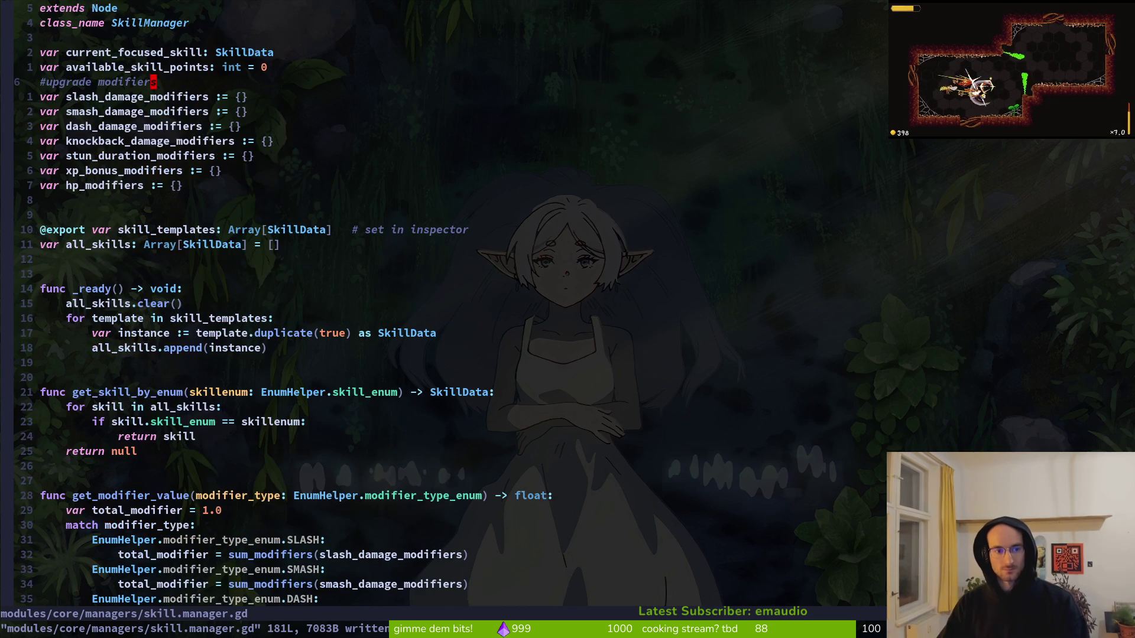
{"action": "key", "text": "j"}
{"action": "key", "text": "$"}
{"action": "key", "text": "F"}
{"action": "key", "text": "equal"}
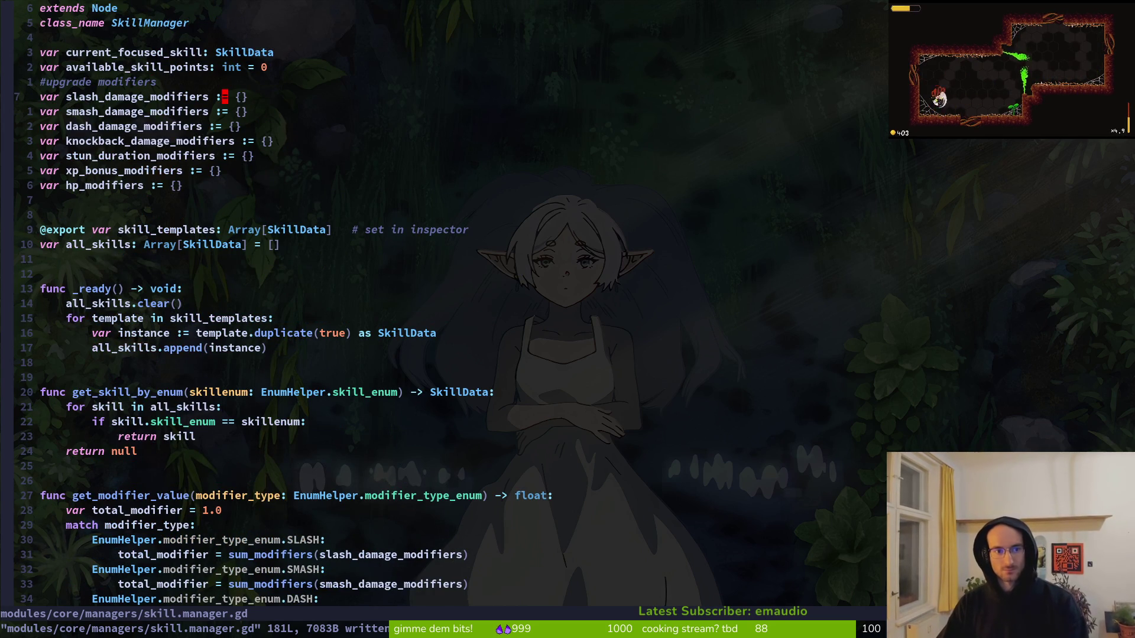
{"action": "key", "text": "i"}
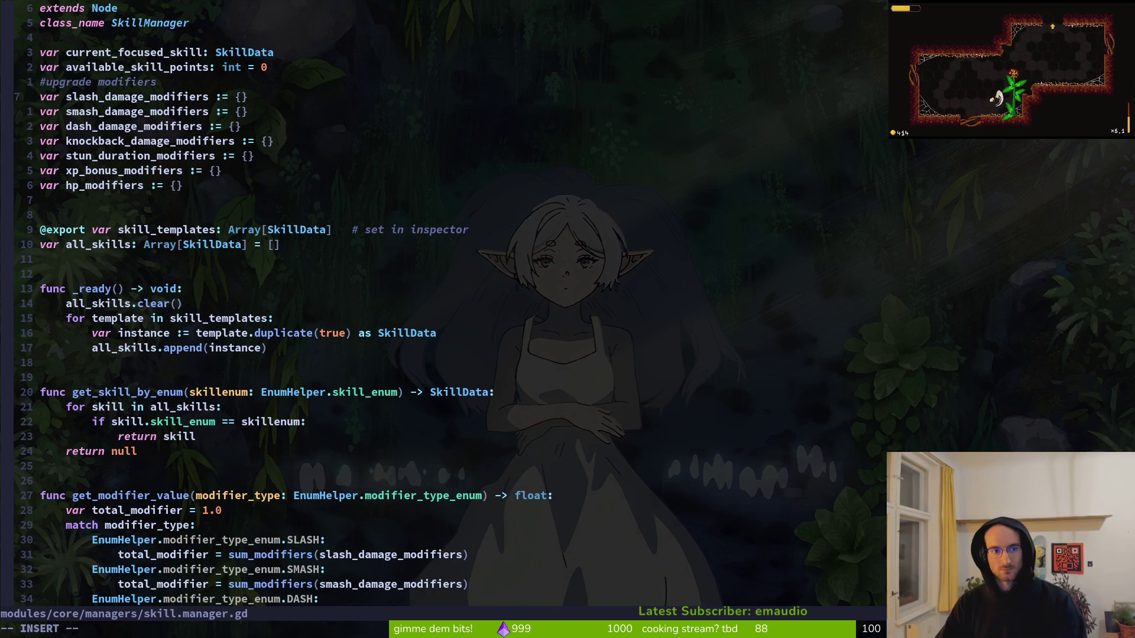
{"action": "key", "text": "BackSpace"}
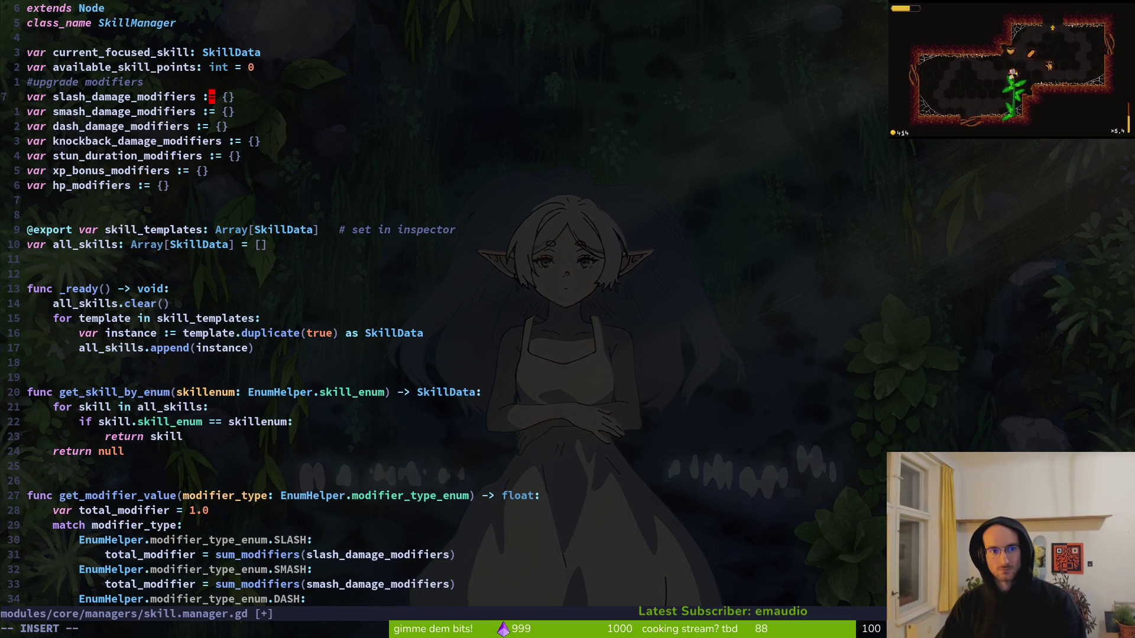
{"action": "key", "text": "BackSpace"}
{"action": "type", "text": ": "}
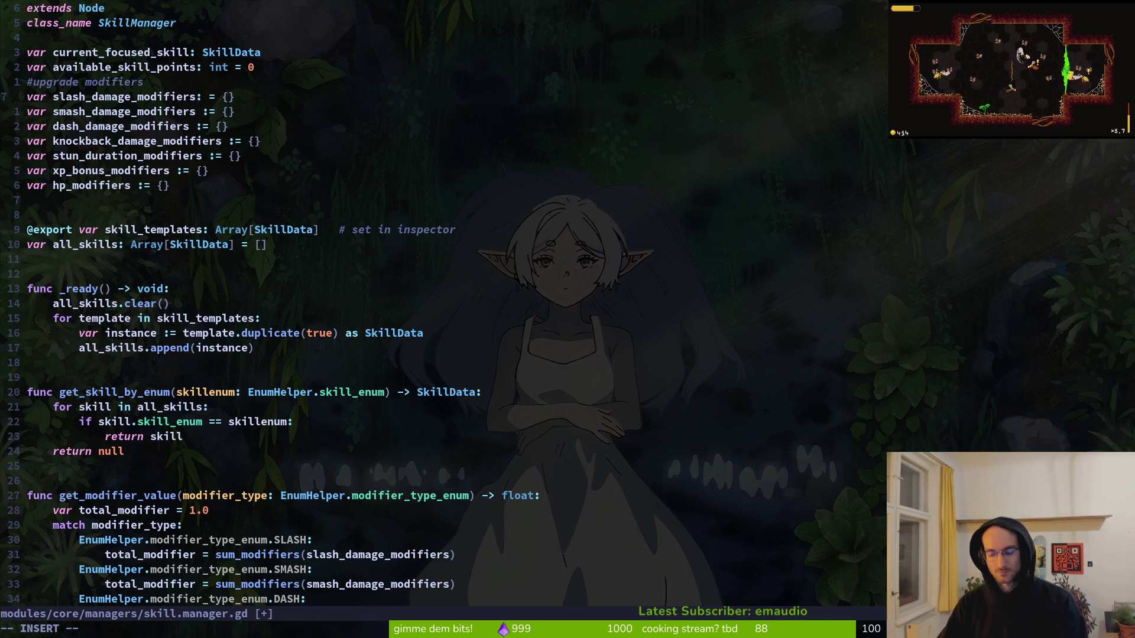
{"action": "type", "text": "["}
Replace the brackets with {} so line 7 reads ': {}= {}', and save
{"action": "key", "text": "BackSpace"}
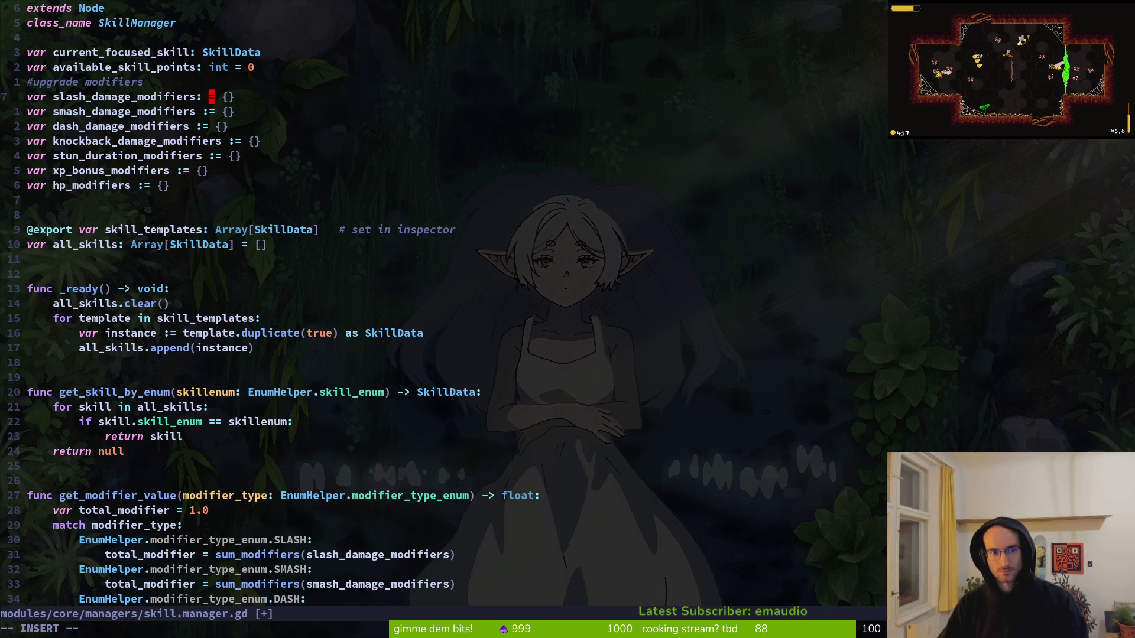
{"action": "type", "text": "{"}
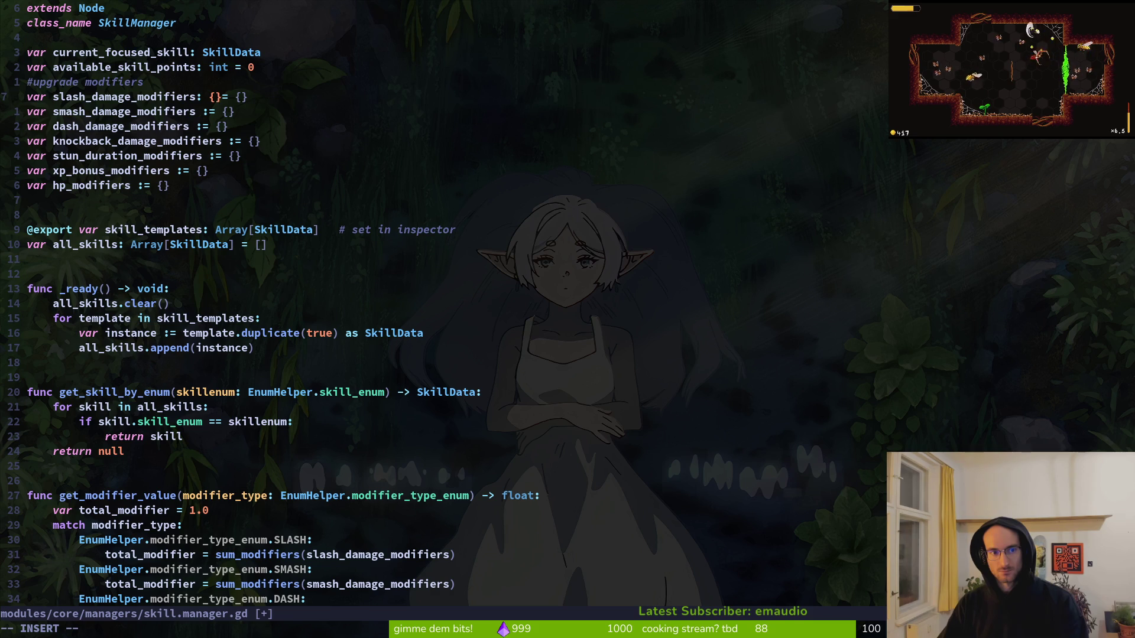
{"action": "key", "text": "Escape"}
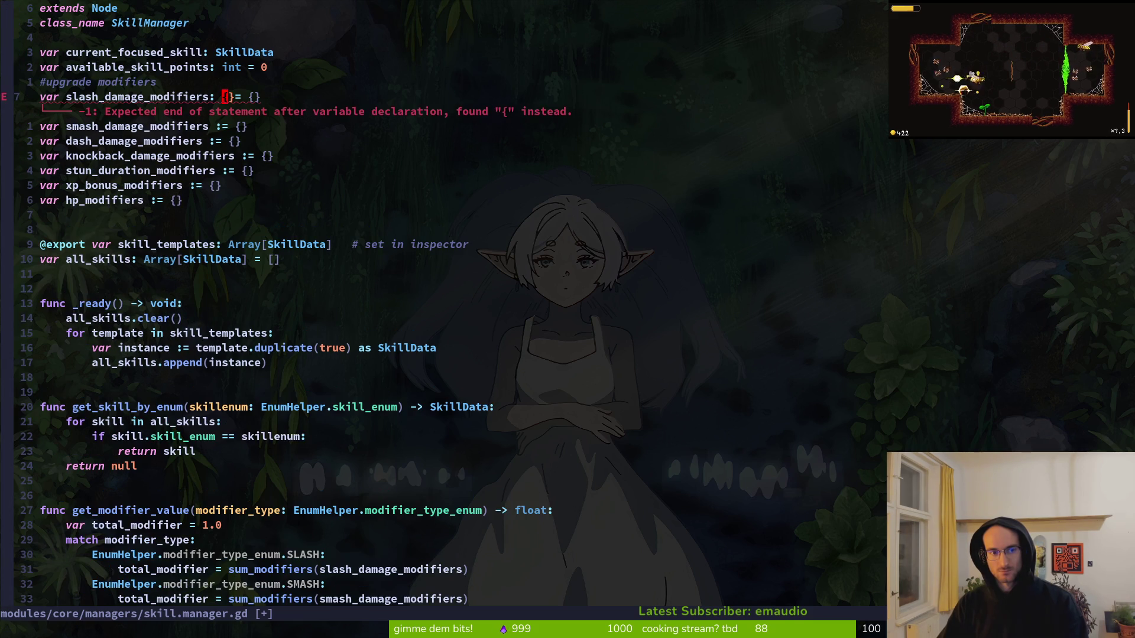
{"action": "type", "text": ":w"}
{"action": "key", "text": "Return"}
Reopen skill.manager.gd through the project file finder
{"action": "key", "text": "space"}
{"action": "key", "text": "f"}
{"action": "key", "text": "f"}
{"action": "type", "text": "skillmana"}
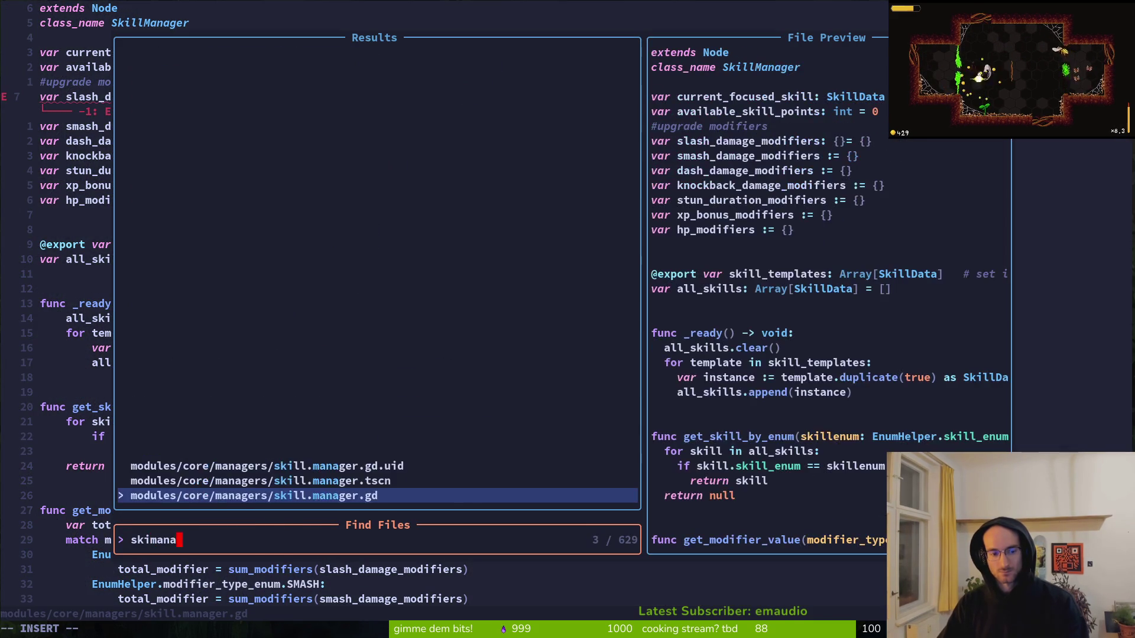
{"action": "key", "text": "Return"}
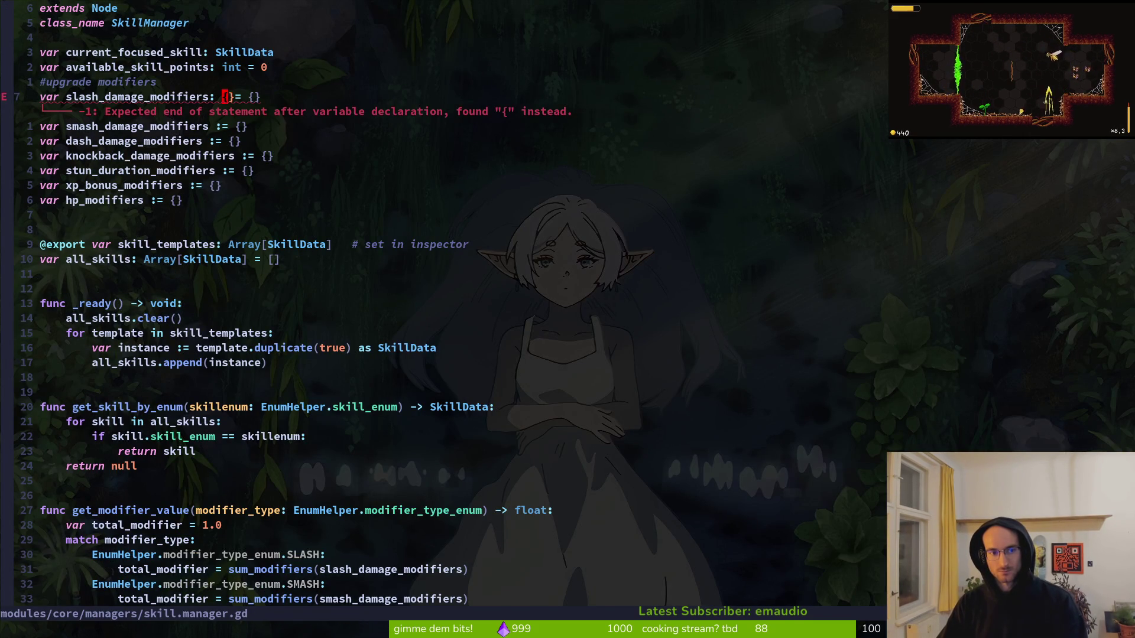
Search clipboard history for skill_n and pick the old skill dictionaries entry
{"action": "key", "text": "super+v"}
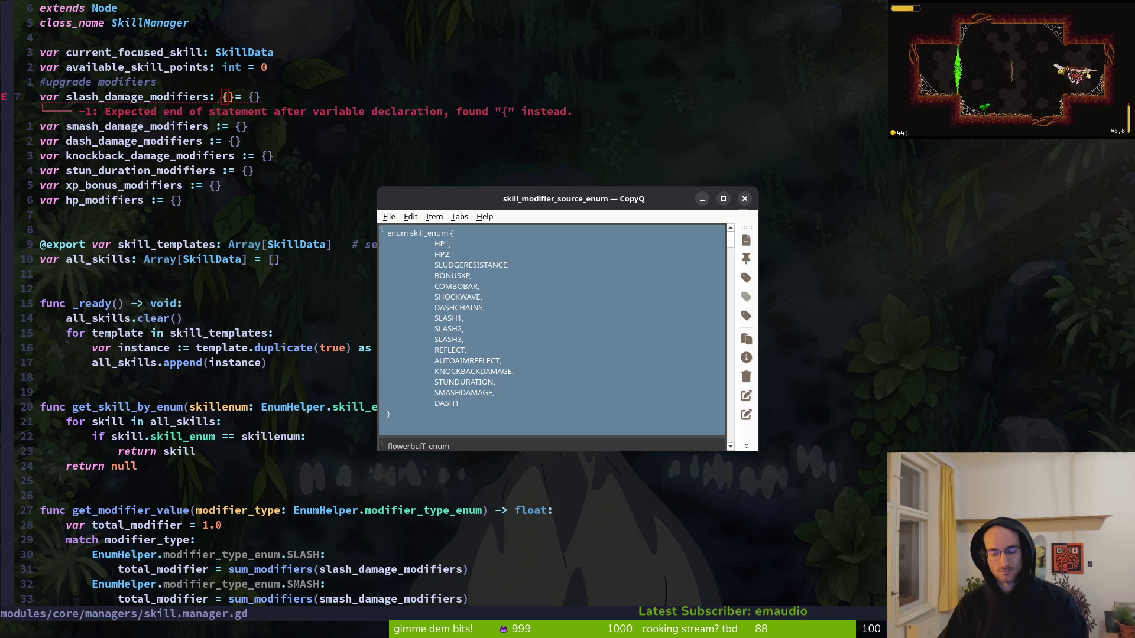
{"action": "type", "text": "sk"}
{"action": "key", "text": "BackSpace"}
{"action": "key", "text": "BackSpace"}
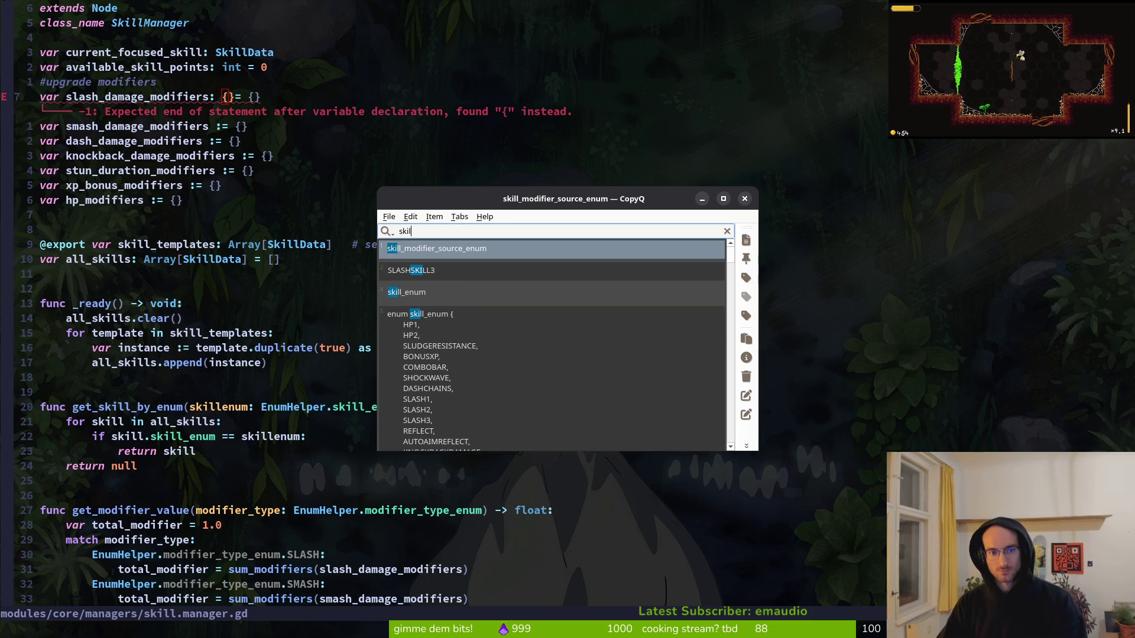
{"action": "type", "text": "ll_names"}
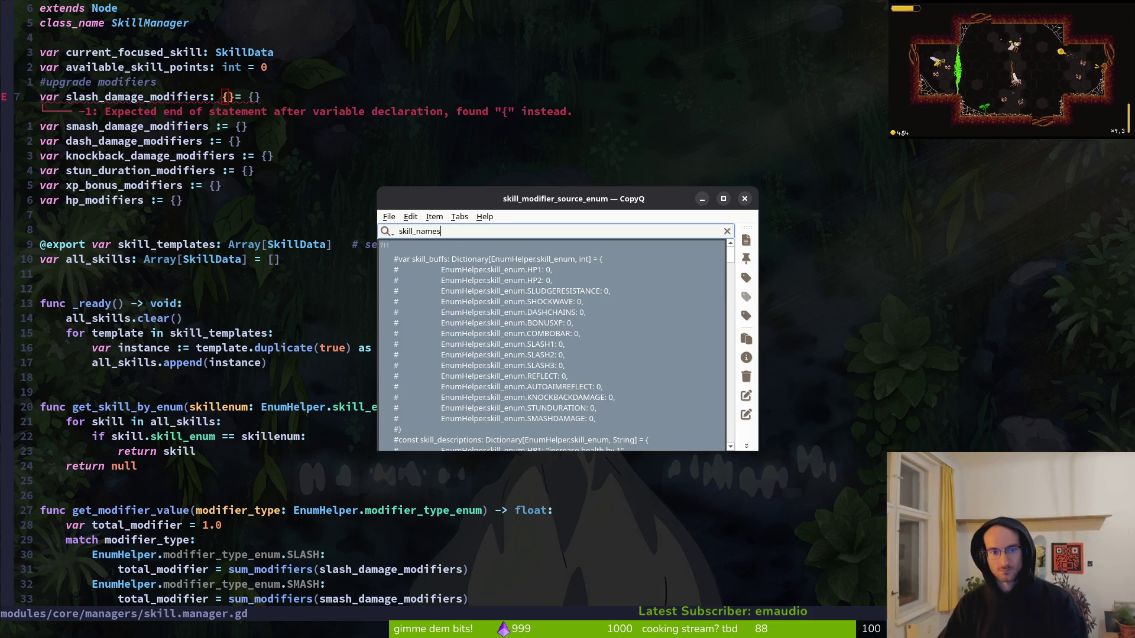
{"action": "key", "text": "Return"}
Paste the commented skill dictionaries below the modifiers and delete the skill_descriptions block
{"action": "key", "text": "j"}
{"action": "key", "text": "j"}
{"action": "key", "text": "j"}
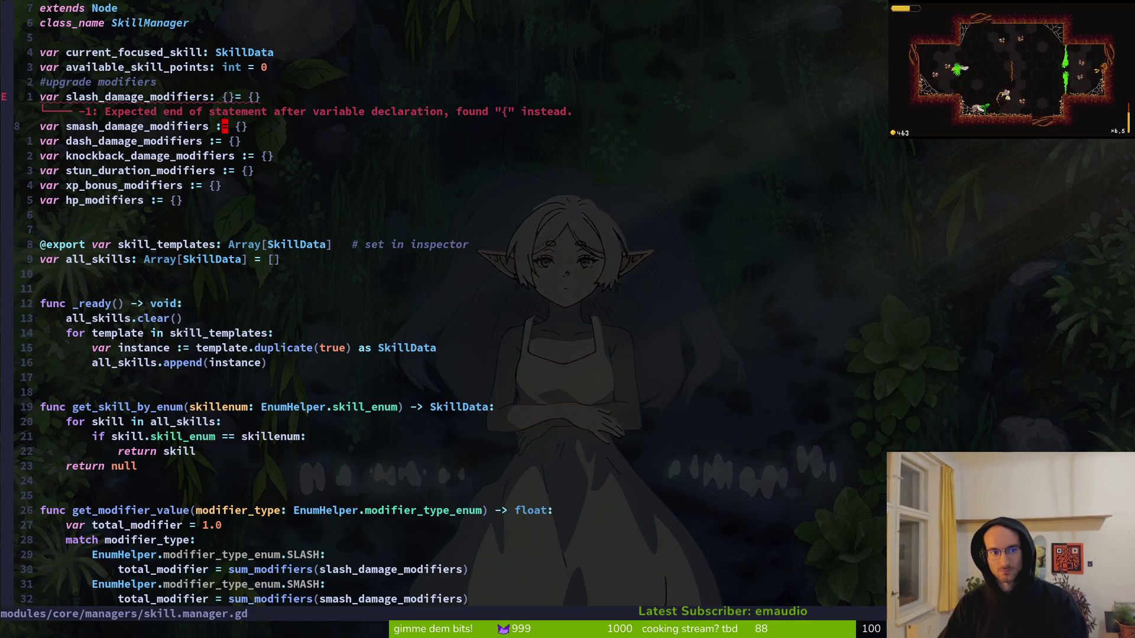
{"action": "key", "text": "p"}
{"action": "key", "text": "j"}
{"action": "key", "text": "j"}
{"action": "key", "text": "j"}
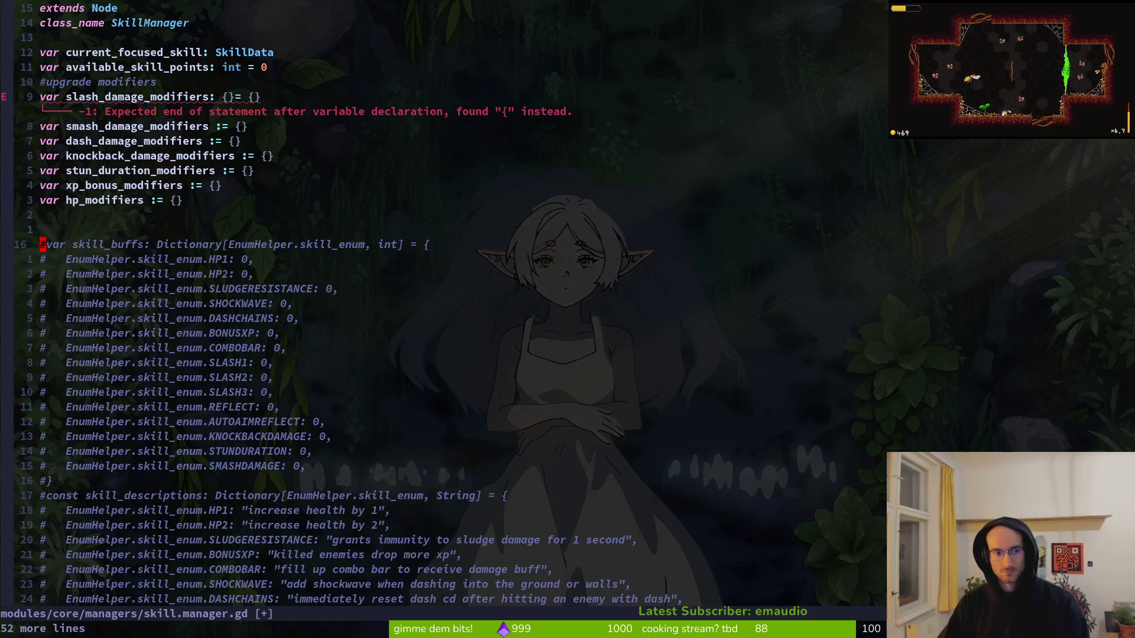
{"action": "key", "text": "j"}
{"action": "key", "text": "j"}
{"action": "key", "text": "j"}
{"action": "key", "text": "shift+v"}
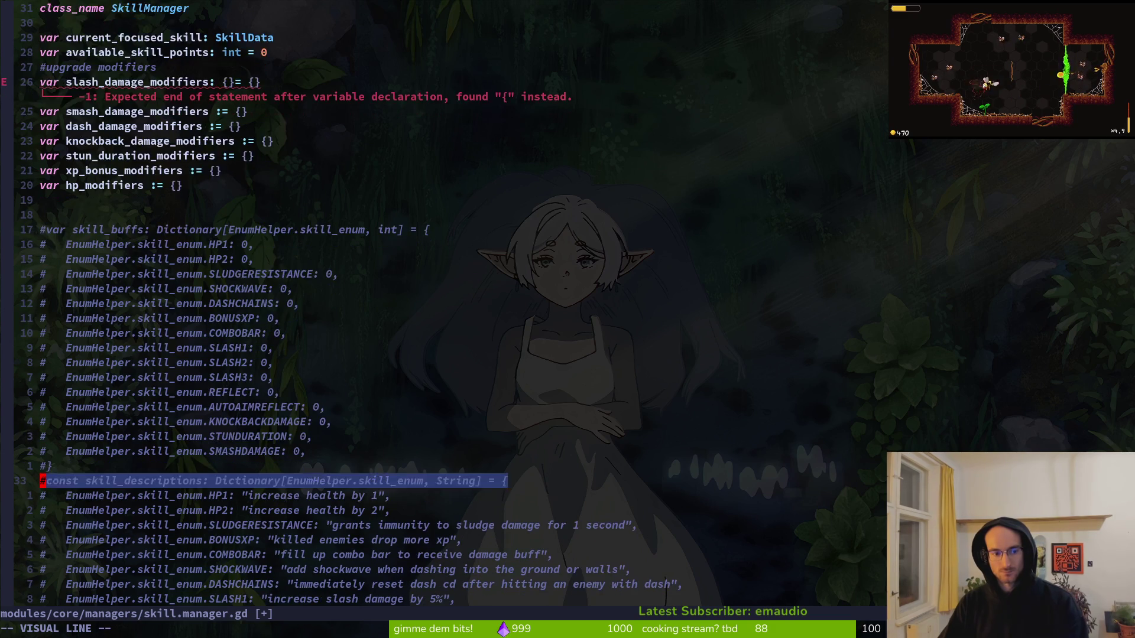
{"action": "key", "text": "j"}
{"action": "key", "text": "j"}
{"action": "key", "text": "j"}
{"action": "key", "text": "j"}
{"action": "key", "text": "j"}
{"action": "key", "text": "j"}
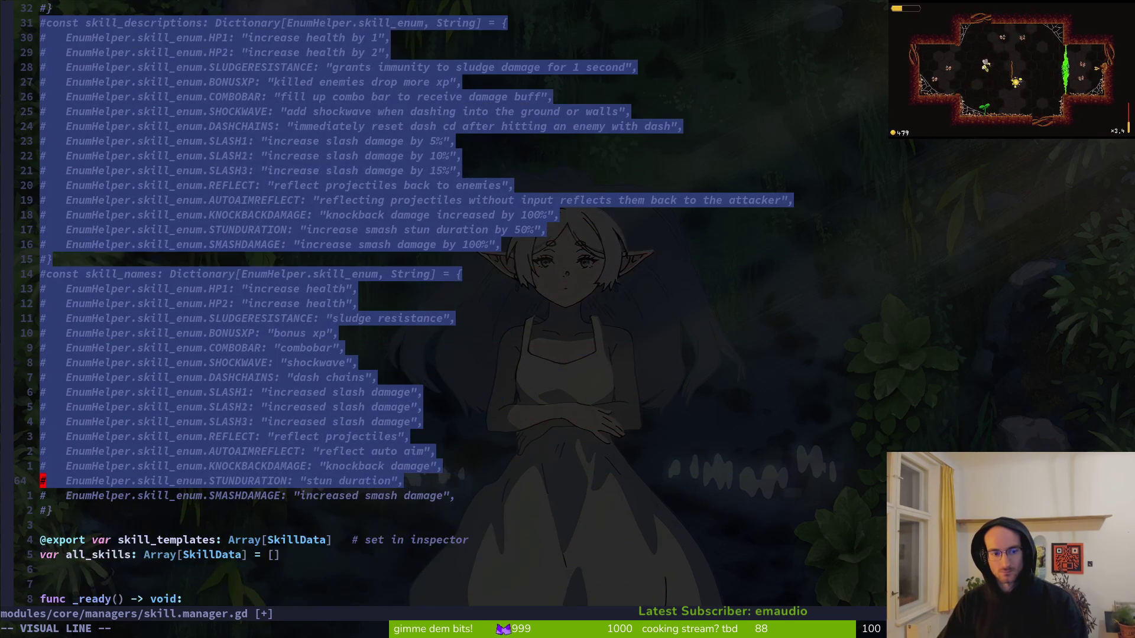
{"action": "type", "text": "d:w"}
{"action": "key", "text": "Return"}
Rename the pasted skill_buffs declaration to slash_damage_modifiers and save
{"action": "key", "text": "k"}
{"action": "key", "text": "k"}
{"action": "key", "text": "k"}
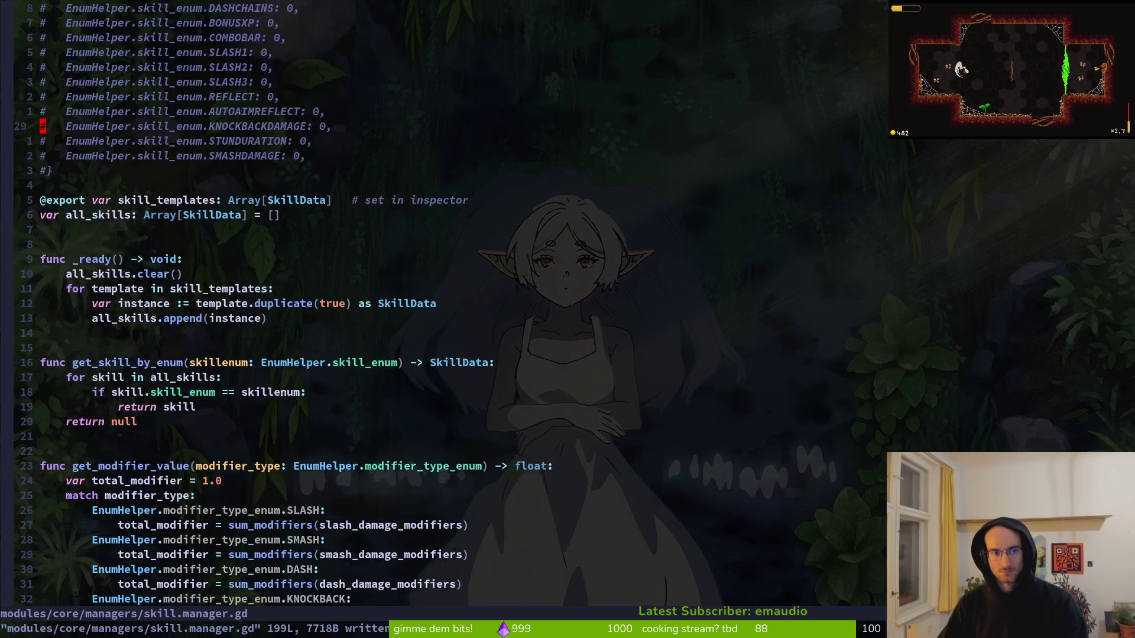
{"action": "key", "text": "j"}
{"action": "key", "text": "j"}
{"action": "key", "text": "j"}
{"action": "key", "text": "w"}
{"action": "key", "text": "w"}
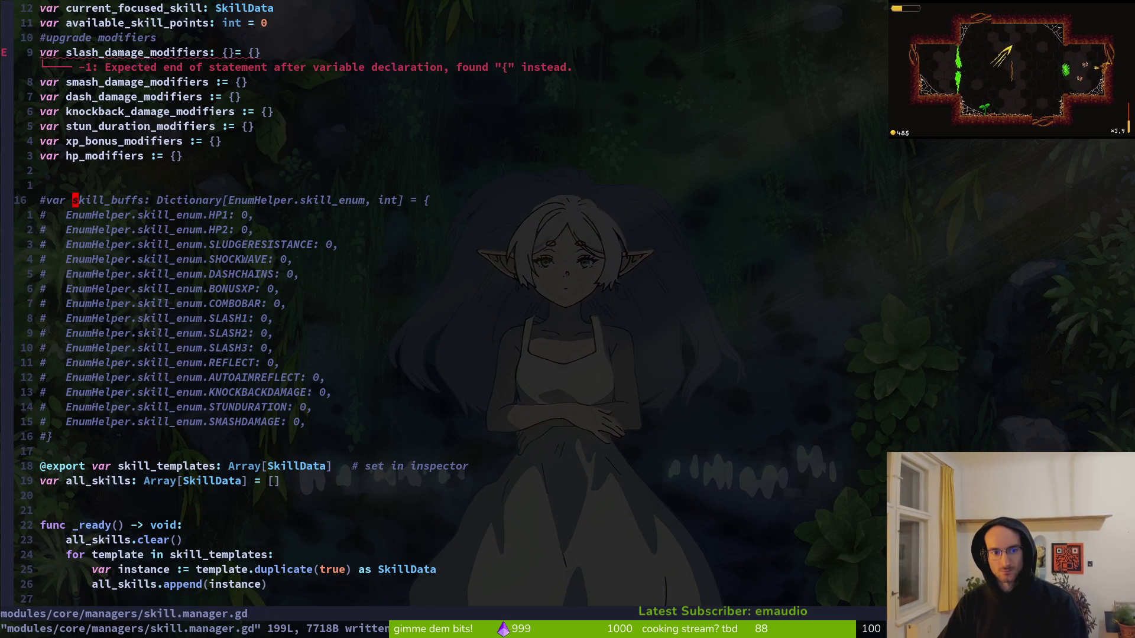
{"action": "key", "text": "w"}
{"action": "key", "text": "w"}
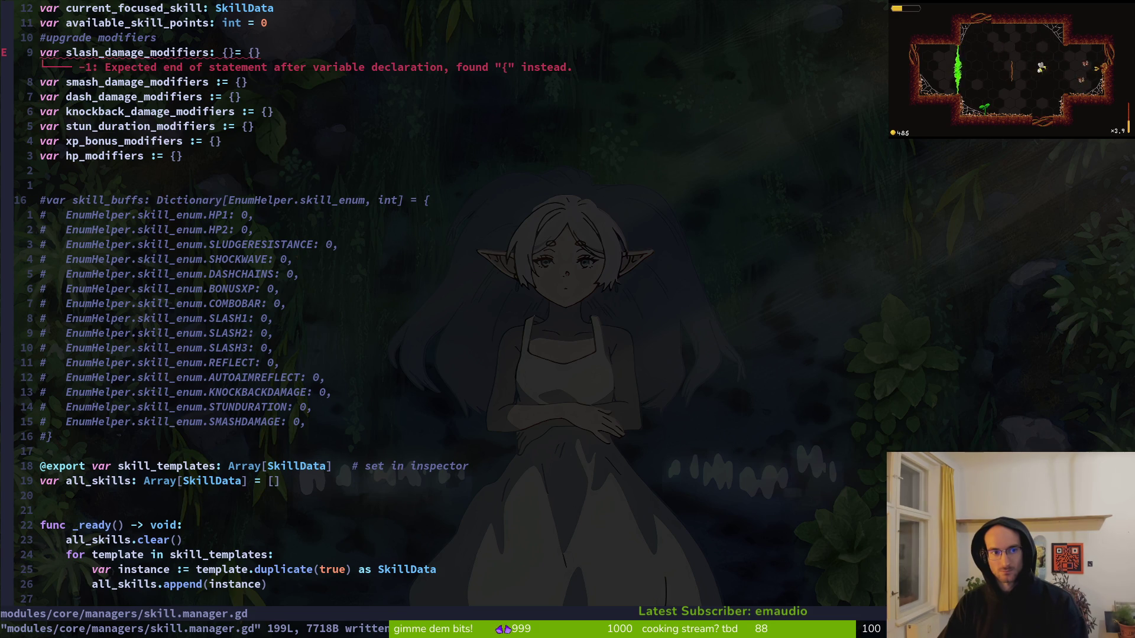
{"action": "key", "text": "b"}
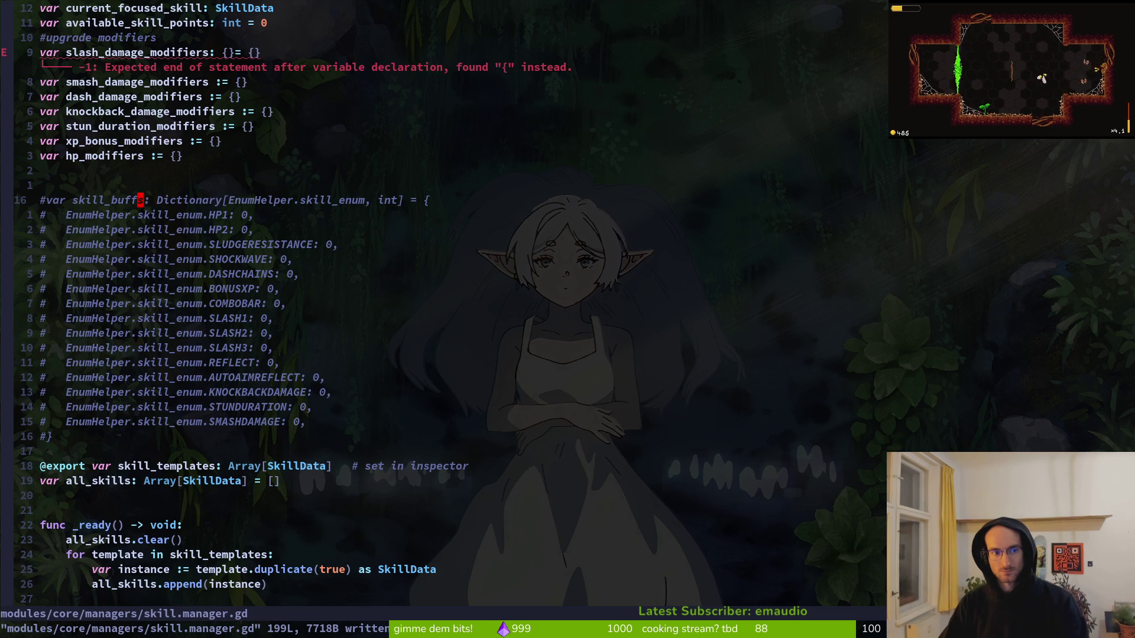
{"action": "type", "text": "cb"}
{"action": "type", "text": "slash_d"}
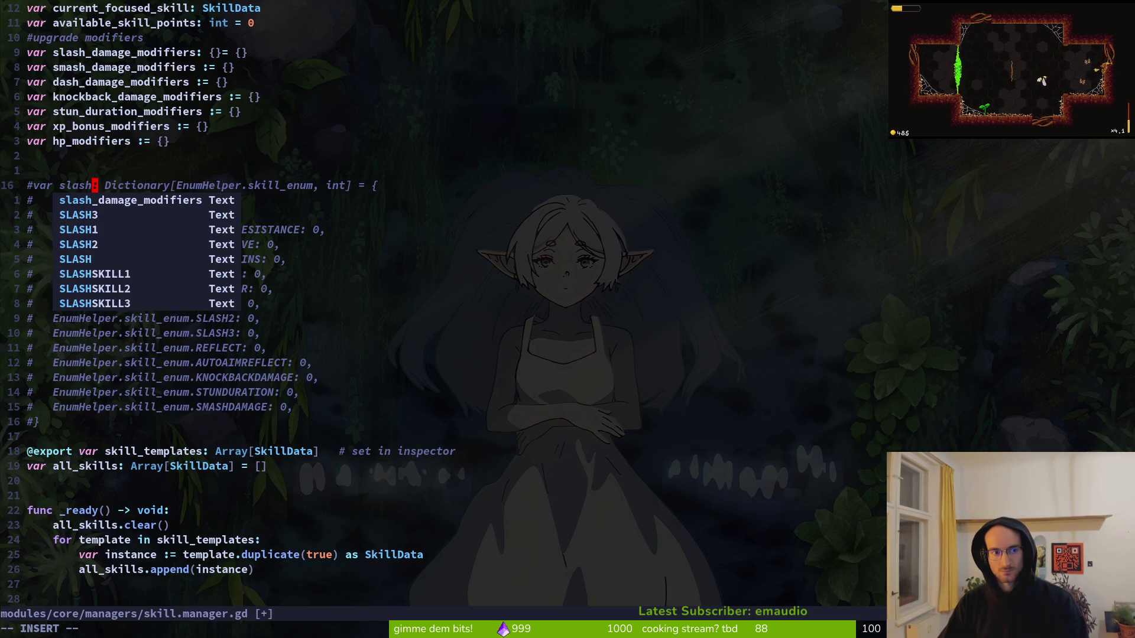
{"action": "key", "text": "Return"}
{"action": "key", "text": "Escape"}
{"action": "type", "text": ":w"}
{"action": "key", "text": "Return"}
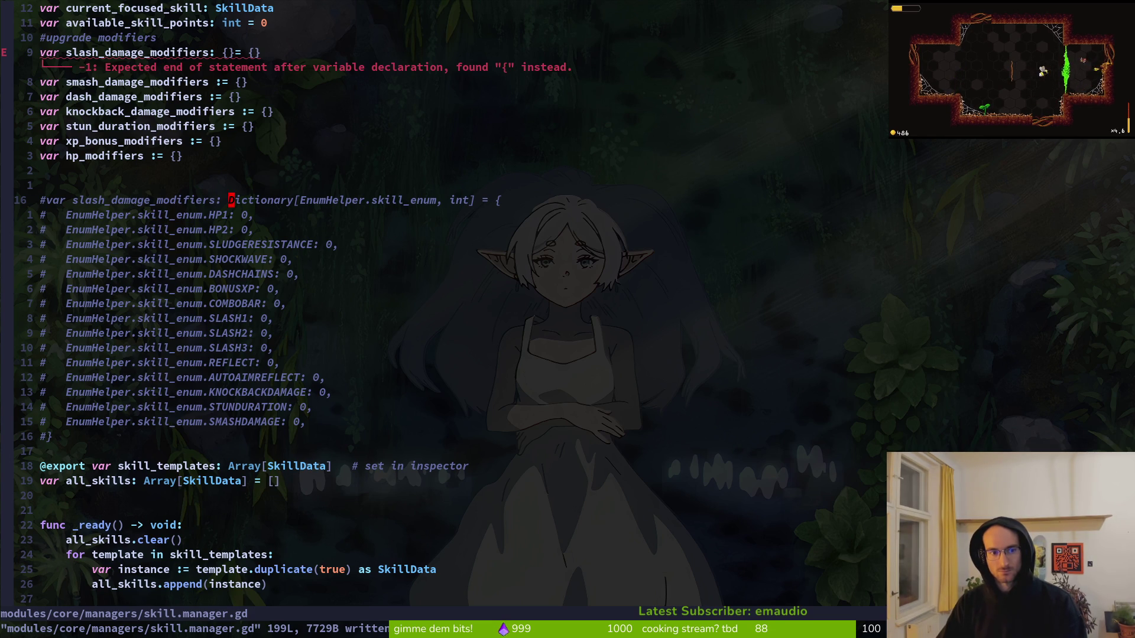
Delete the 15 skill entries, HP1 through SMASHDAMAGE, and close the dictionary as {}
{"action": "key", "text": "k"}
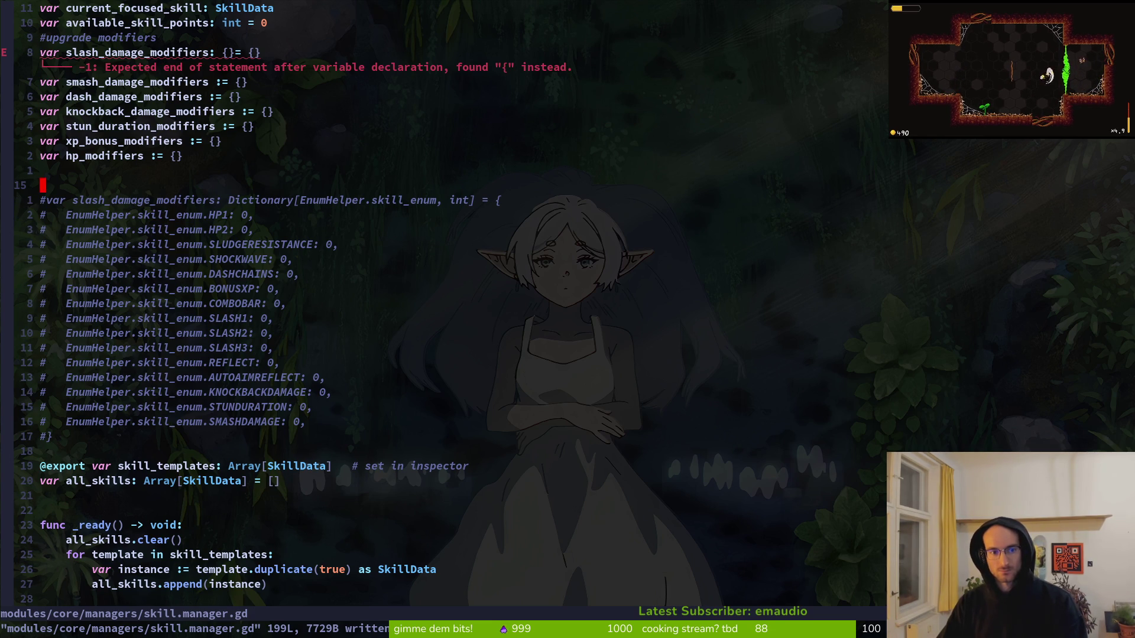
{"action": "key", "text": "j"}
{"action": "key", "text": "j"}
{"action": "key", "text": "V"}
{"action": "key", "text": "j"}
{"action": "key", "text": "j"}
{"action": "key", "text": "j"}
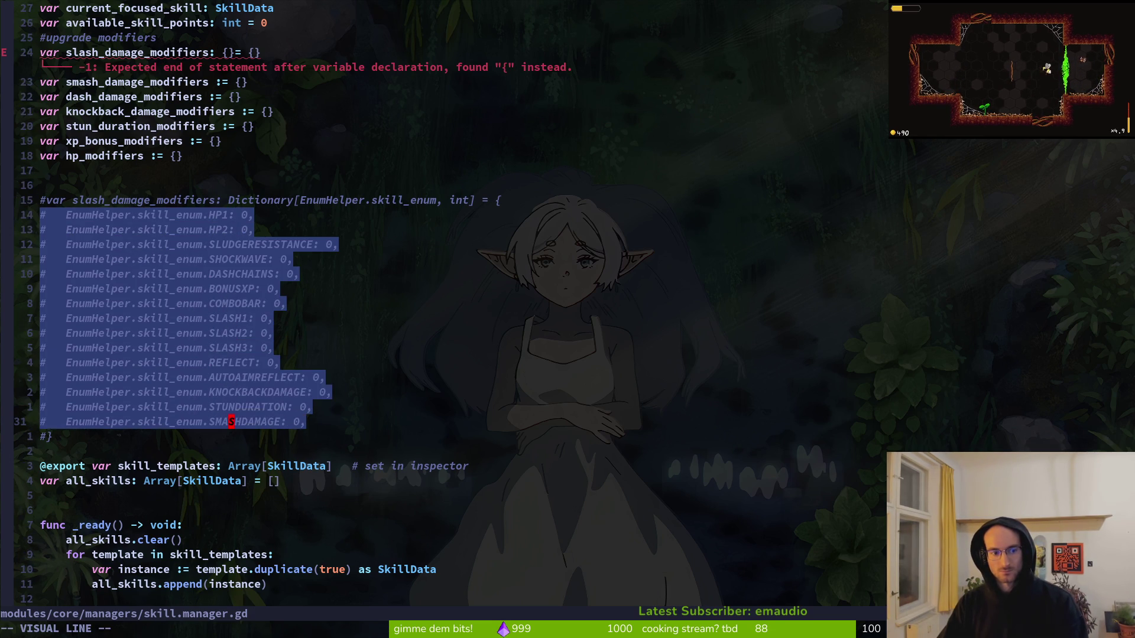
{"action": "key", "text": "d"}
{"action": "key", "text": "a"}
{"action": "key", "text": "BackSpace"}
{"action": "key", "text": "BackSpace"}
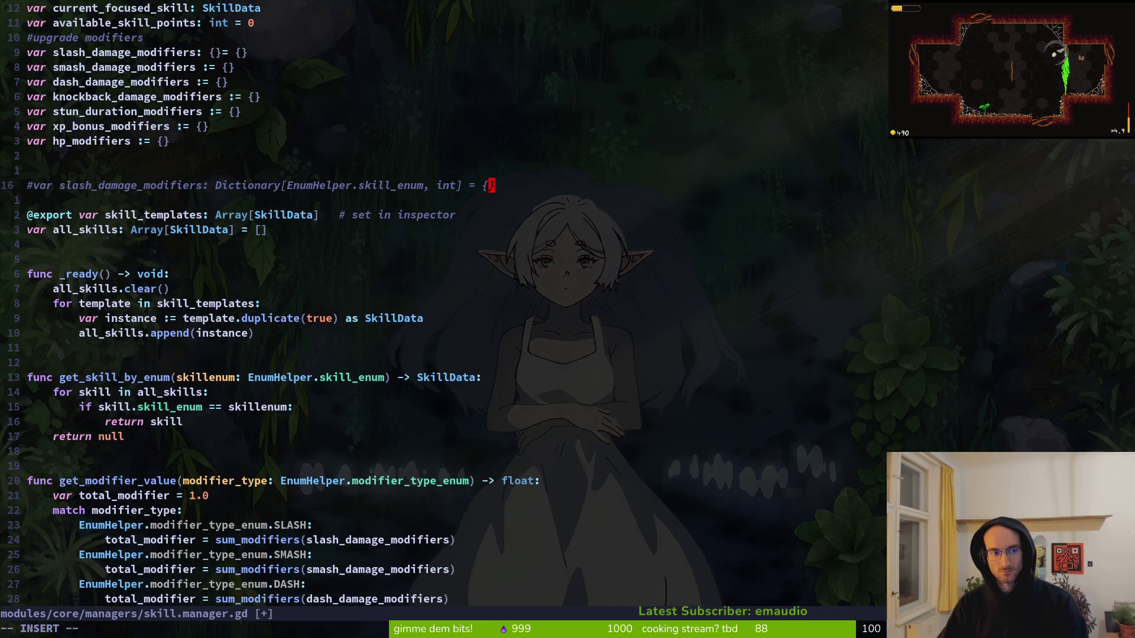
{"action": "key", "text": "Escape"}
Change the slash_damage_modifiers value type from int to float and save the script
{"action": "type", "text": "x"}
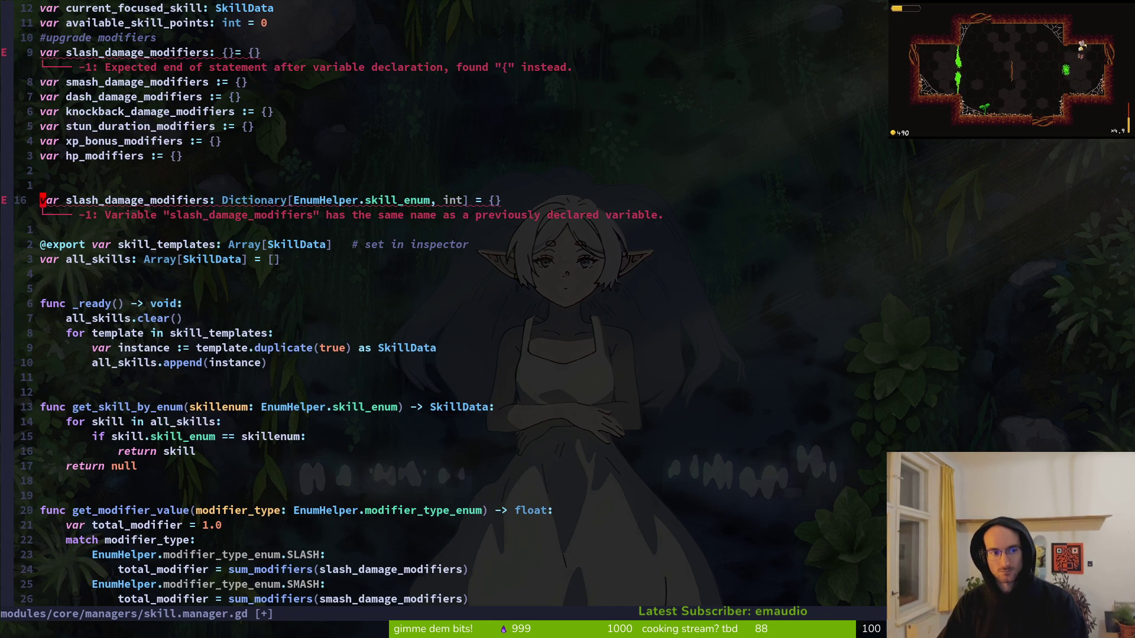
{"action": "type", "text": ":w"}
{"action": "key", "text": "Return"}
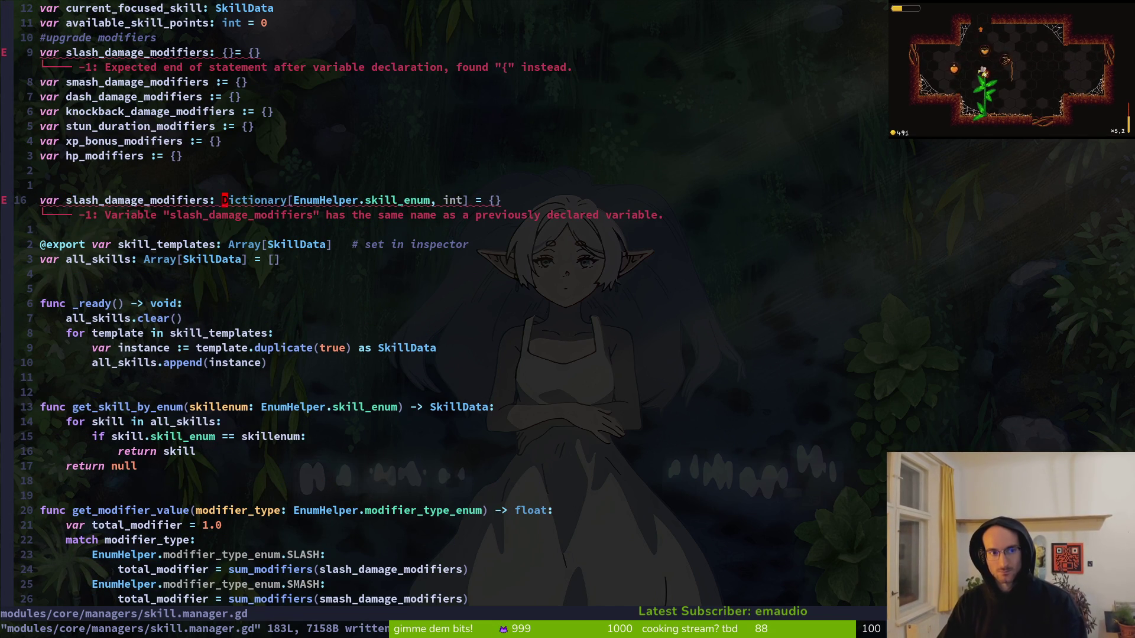
{"action": "key", "text": "w"}
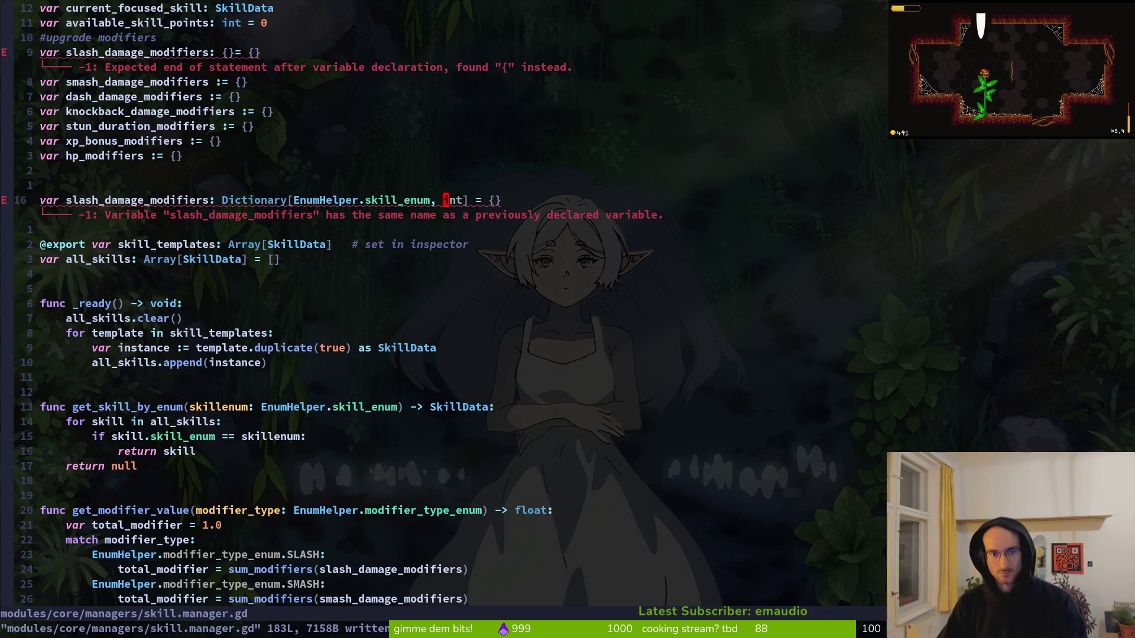
{"action": "key", "text": "c"}
{"action": "key", "text": "i"}
{"action": "key", "text": "w"}
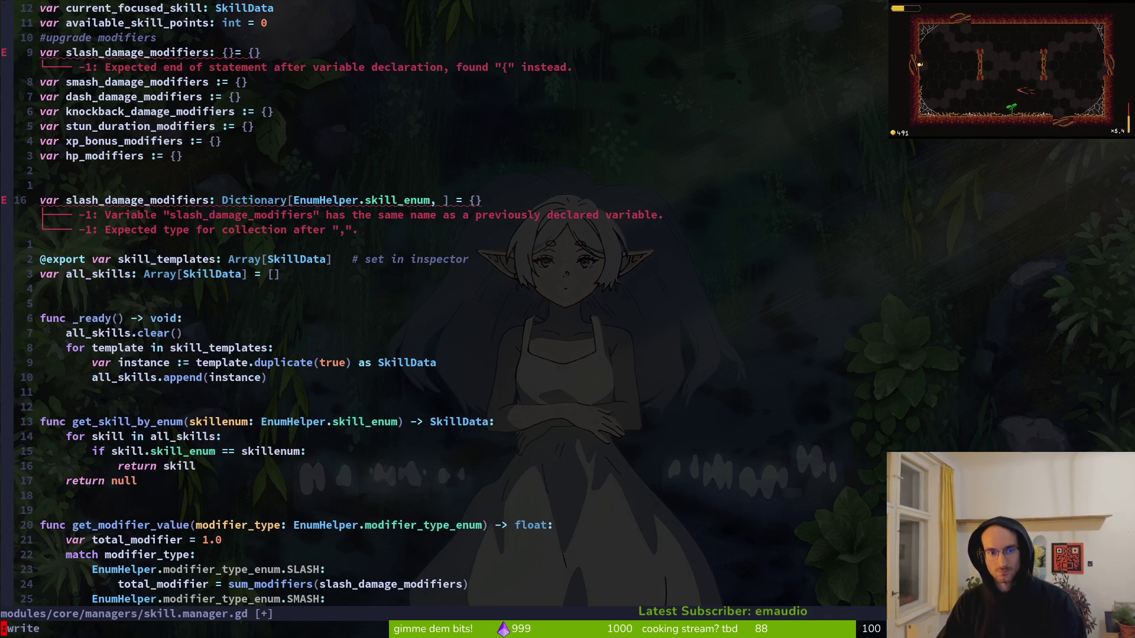
{"action": "key", "text": "ctrl+s"}
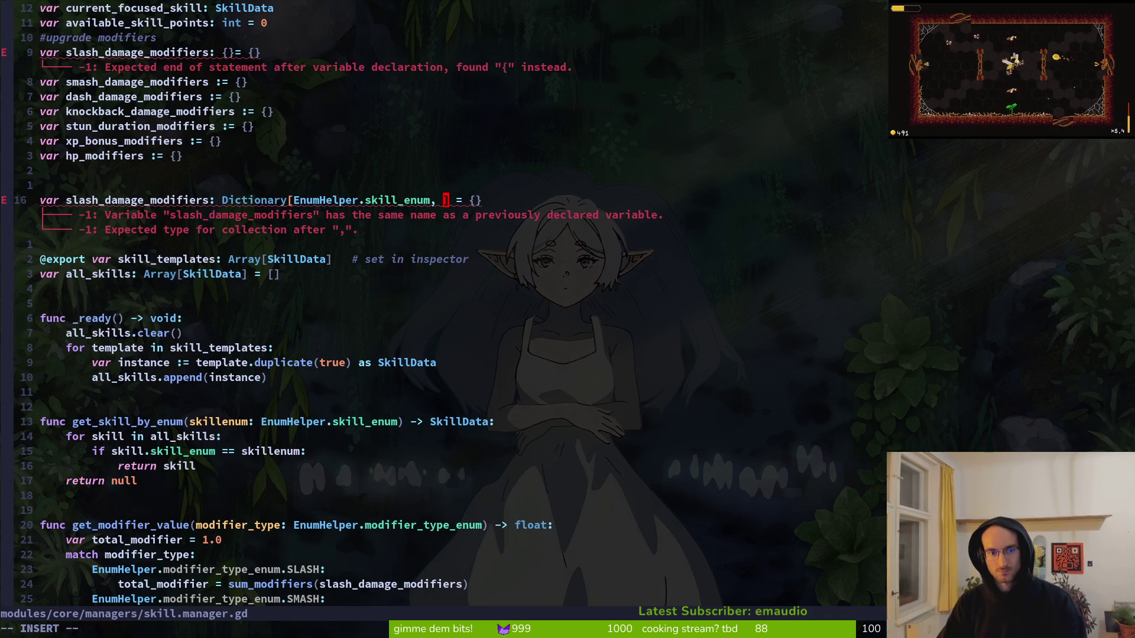
{"action": "type", "text": "float"}
{"action": "key", "text": "Escape"}
{"action": "key", "text": "ctrl+s"}
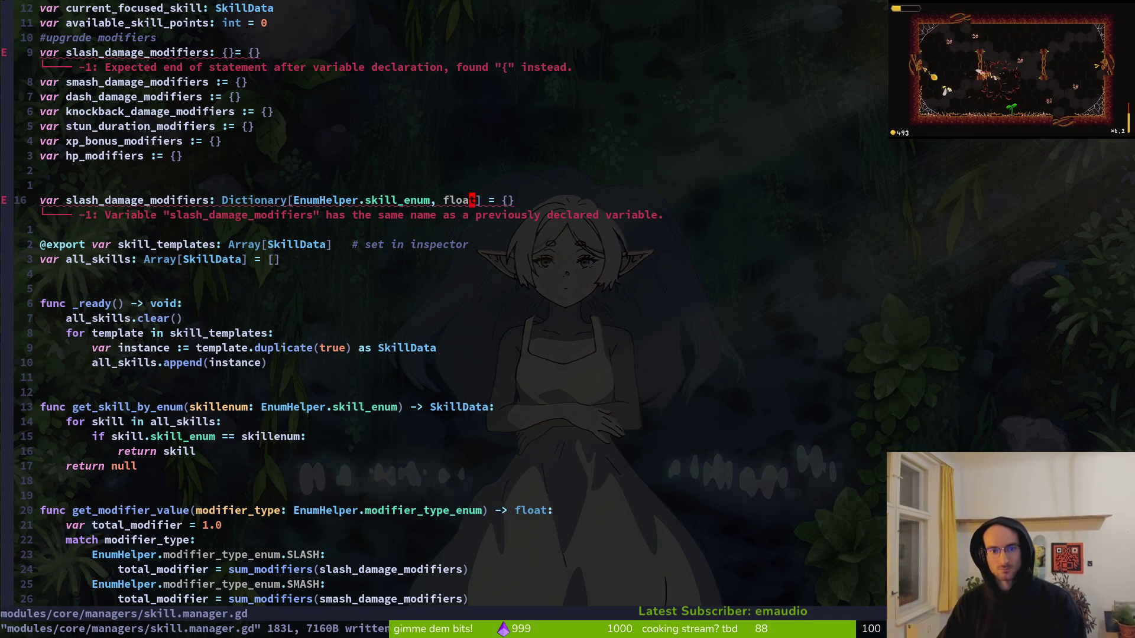
Move the new declaration up beside the old broken one and delete the old line
{"action": "key", "text": "k"}
{"action": "key", "text": "k"}
{"action": "key", "text": "j"}
{"action": "key", "text": "j"}
{"action": "key", "text": "V"}
{"action": "key", "text": "K"}
{"action": "key", "text": "K"}
{"action": "key", "text": "K"}
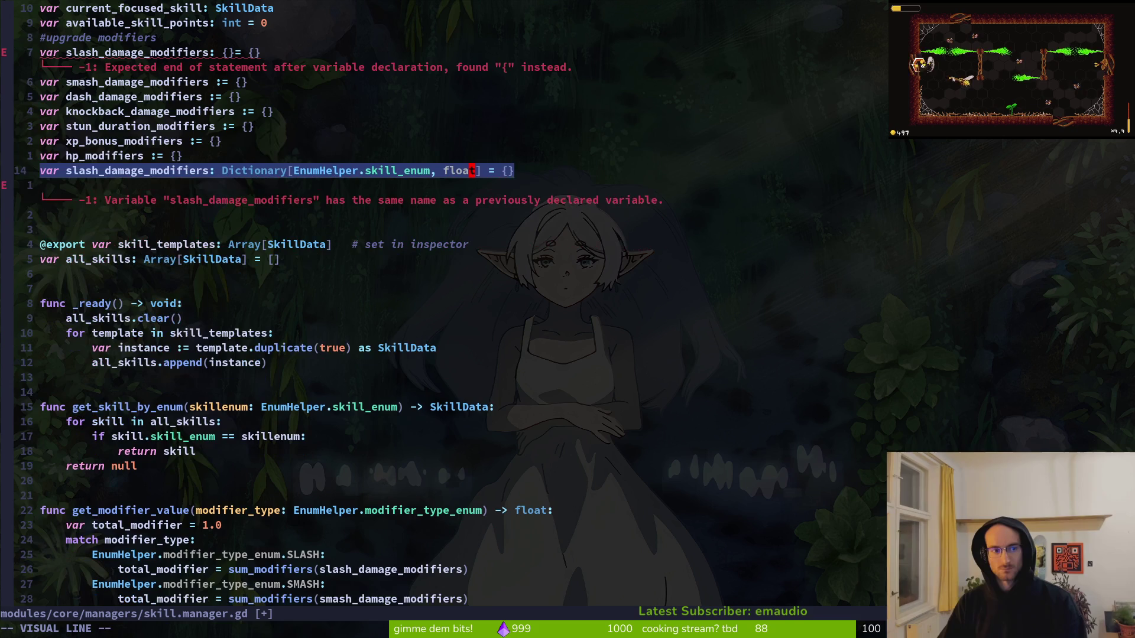
{"action": "key", "text": "K"}
{"action": "key", "text": "K"}
{"action": "key", "text": "K"}
{"action": "key", "text": "Escape"}
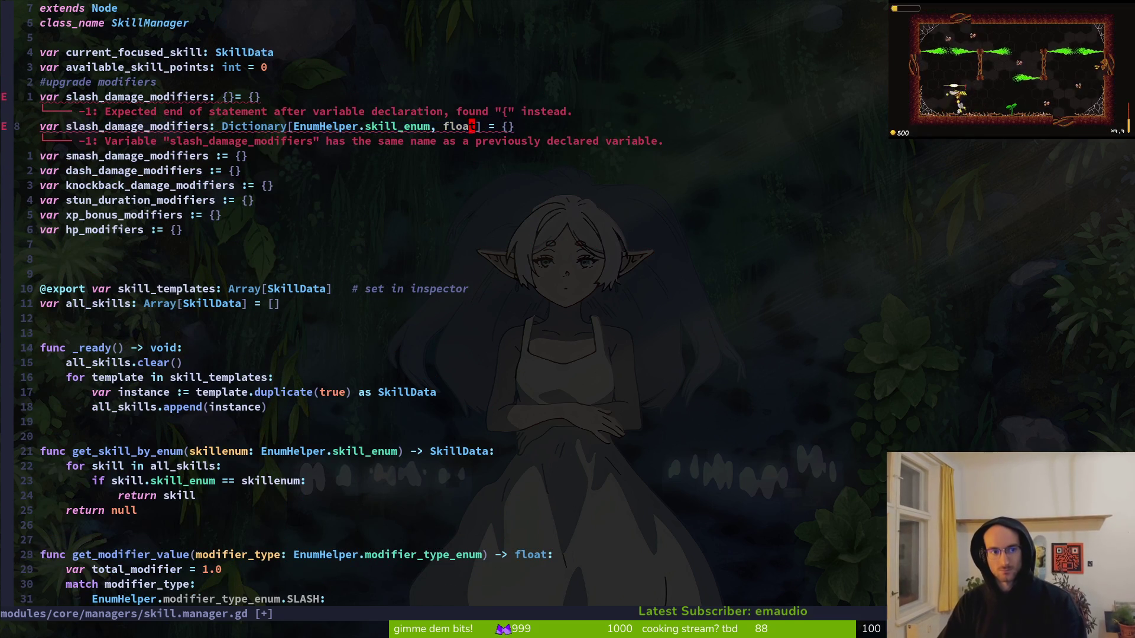
{"action": "key", "text": "k"}
{"action": "key", "text": "d"}
{"action": "key", "text": "d"}
{"action": "key", "text": "ctrl+s"}
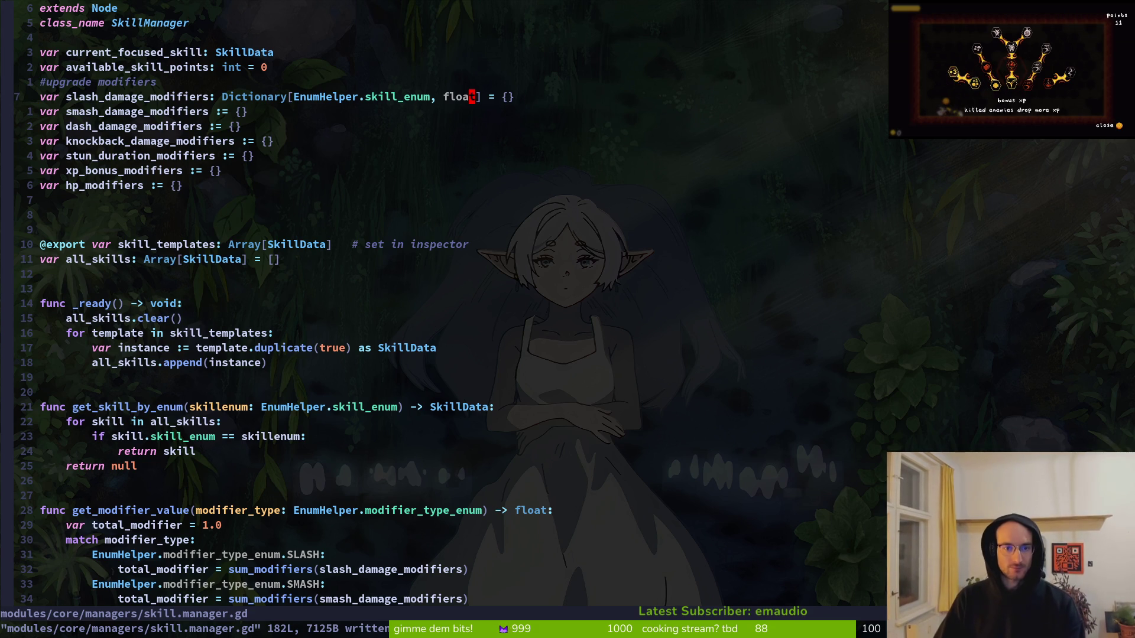
Yank the slash_damage_modifiers declaration and jump down toward the add_modifier function
{"action": "key", "text": "shift+v"}
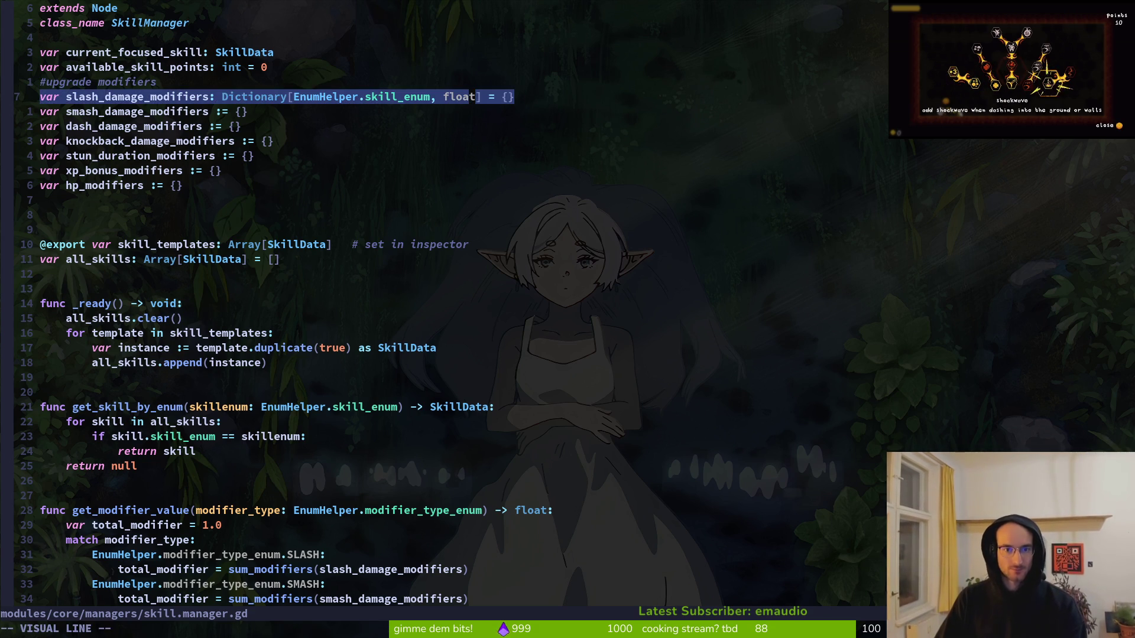
{"action": "type", "text": "y22j"}
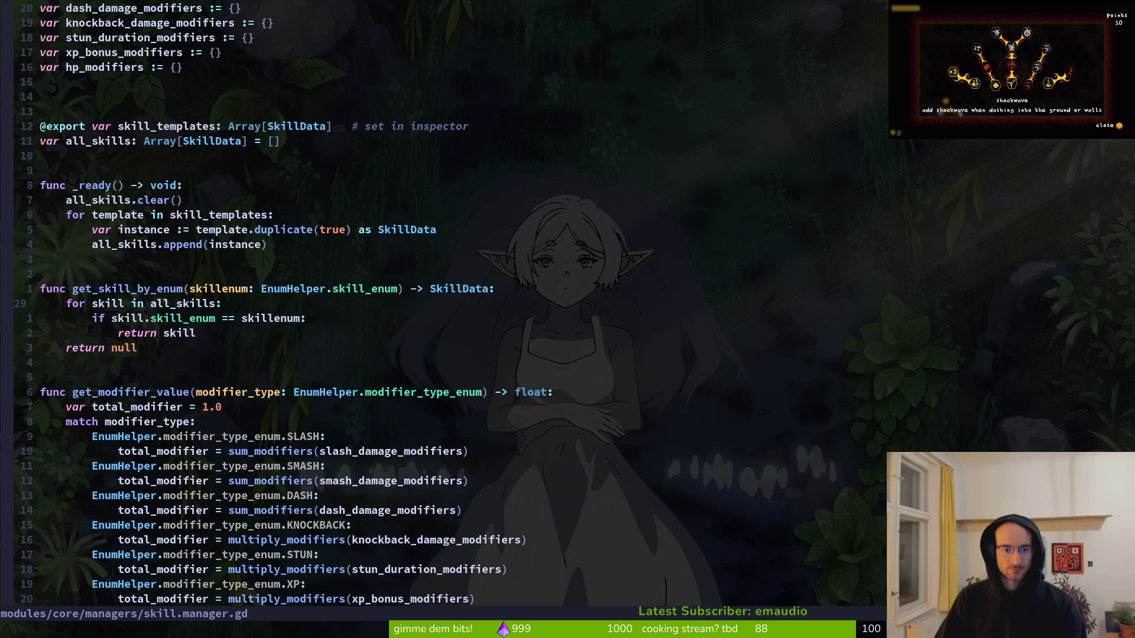
{"action": "type", "text": "20j"}
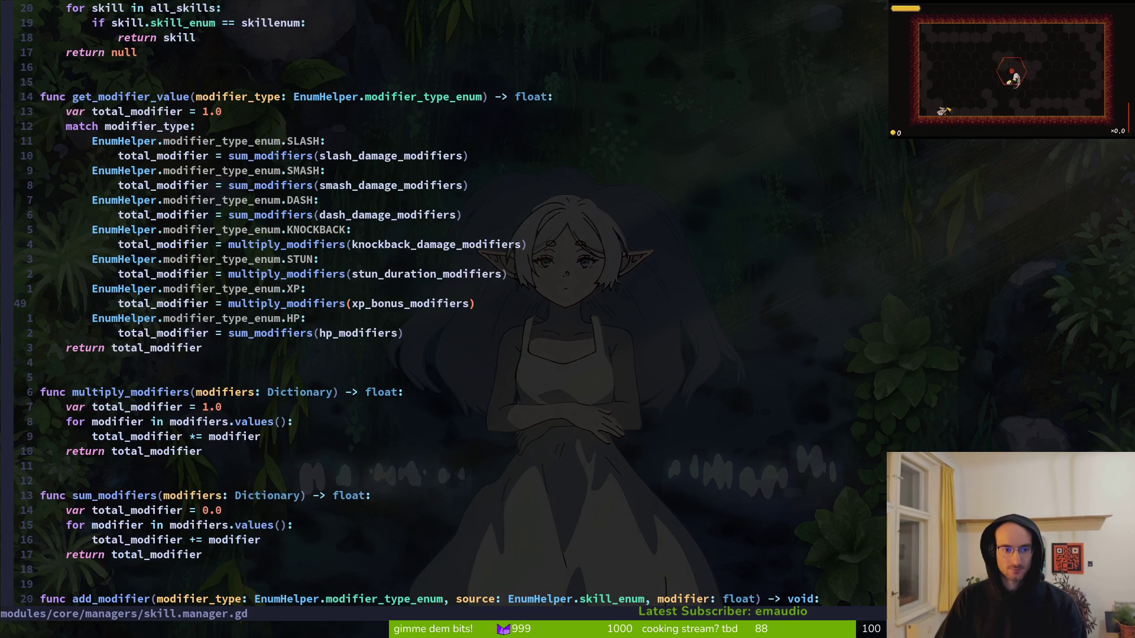
{"action": "key", "text": "ctrl+d"}
{"action": "key", "text": "j"}
{"action": "key", "text": "j"}
{"action": "key", "text": "j"}
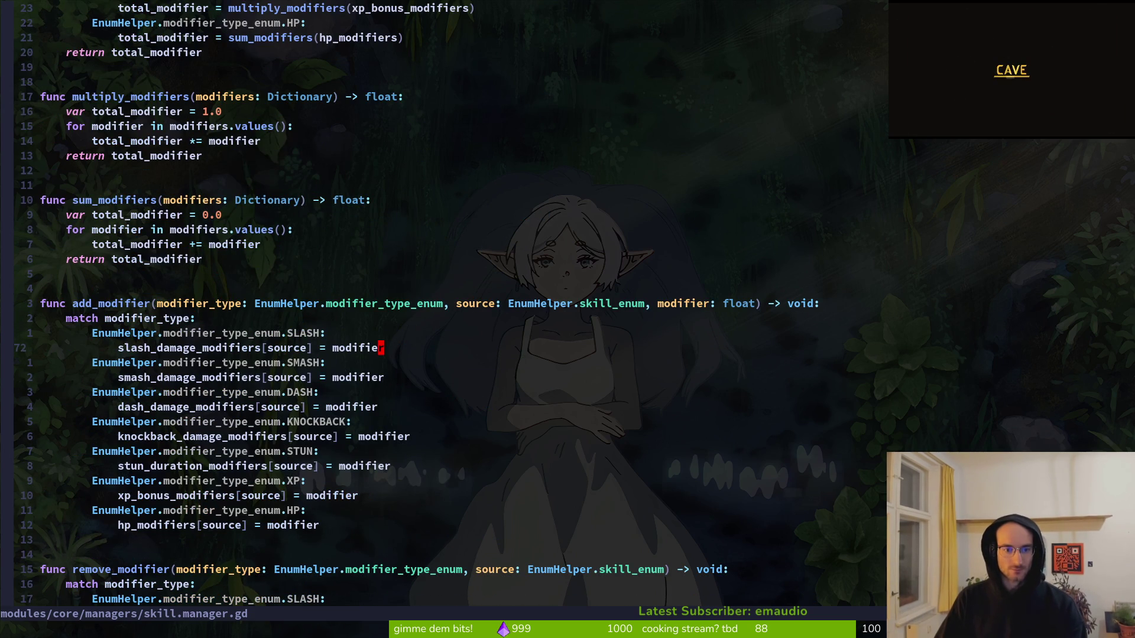
{"action": "key", "text": "shift+v"}
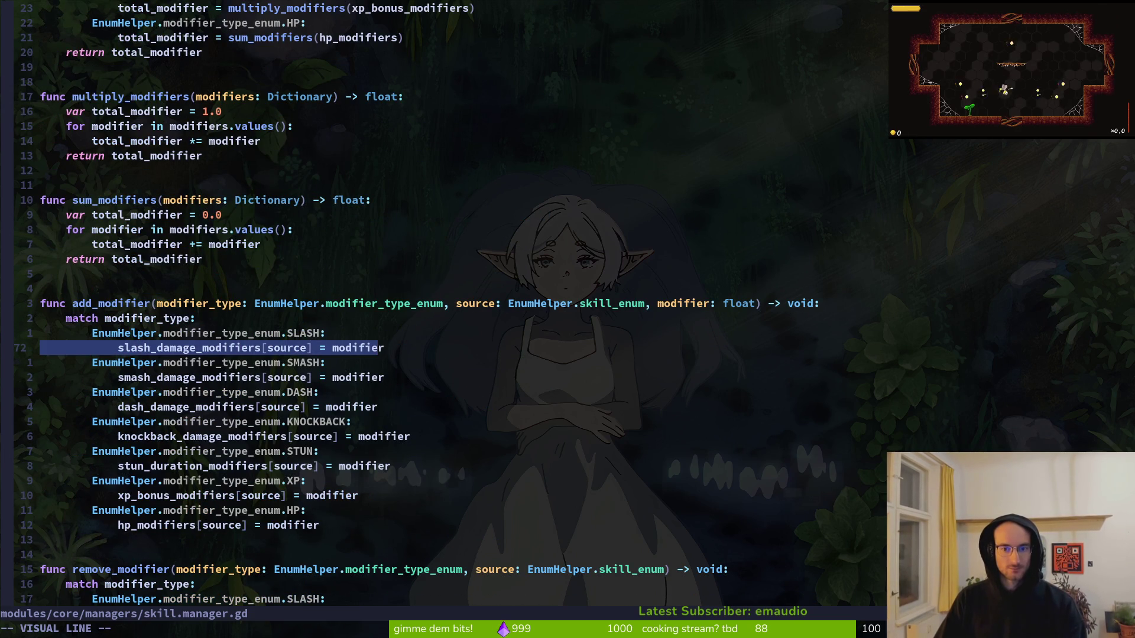
{"action": "key", "text": "Escape"}
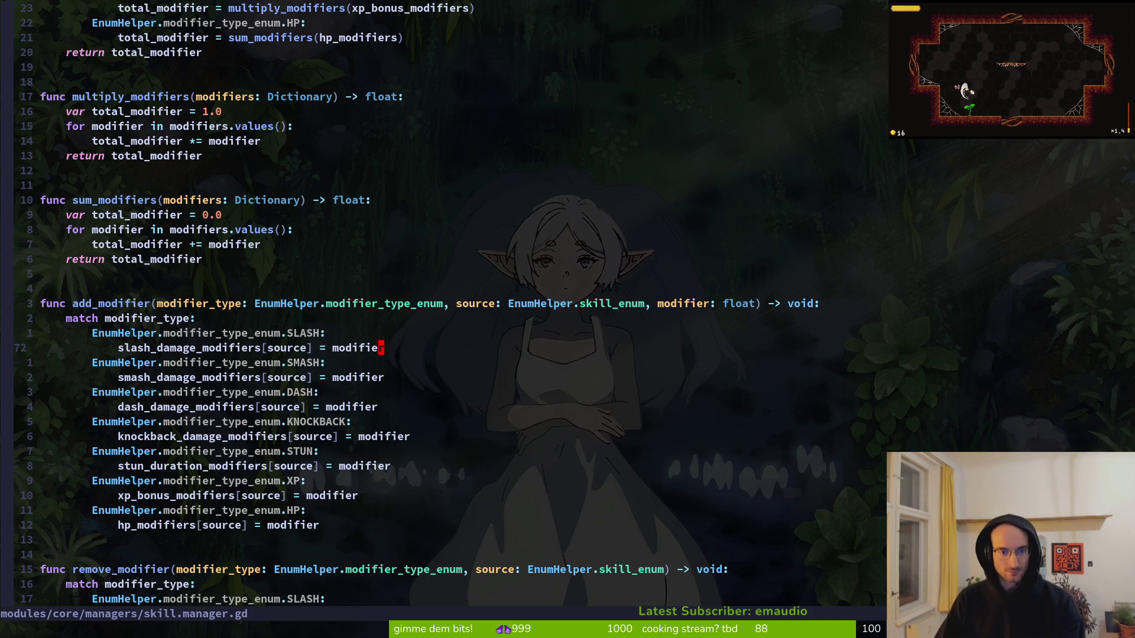
Inspect add_modifier's skill_enum source and float modifier parameters, then save with :w
{"action": "key", "text": "k"}
{"action": "key", "text": "k"}
{"action": "key", "text": "k"}
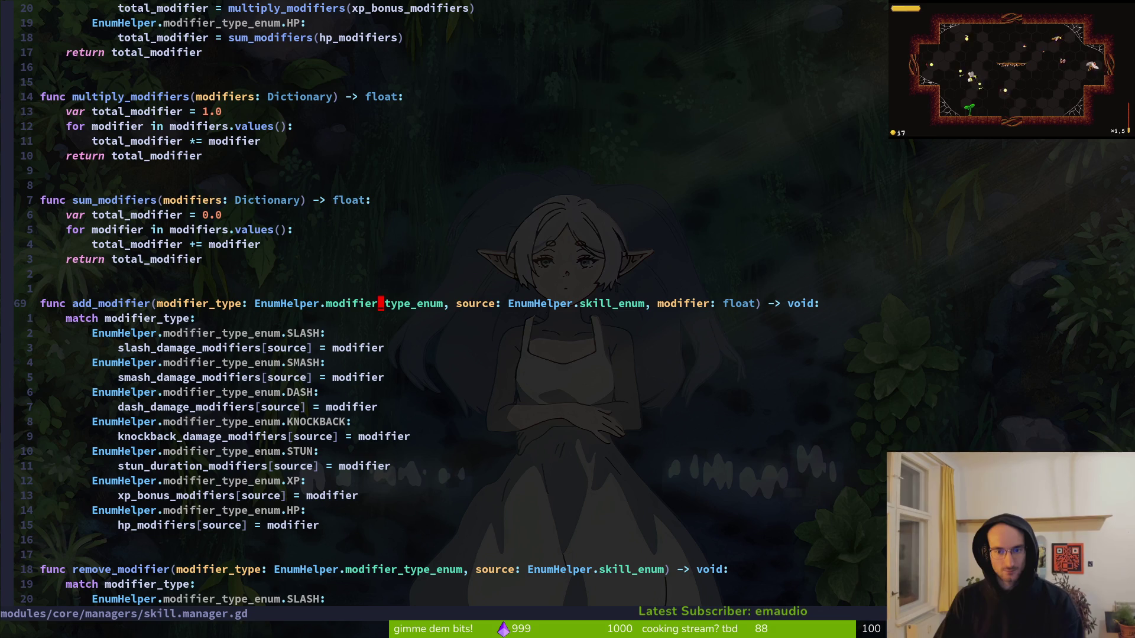
{"action": "key", "text": "w"}
{"action": "key", "text": "w"}
{"action": "key", "text": "w"}
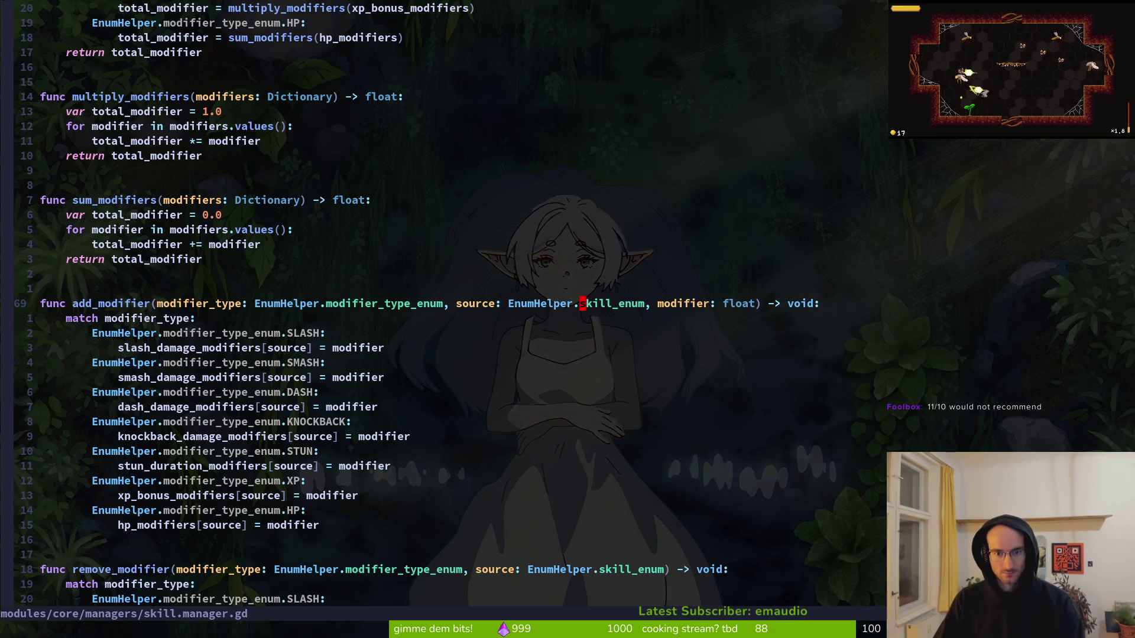
{"action": "key", "text": "w"}
{"action": "key", "text": "w"}
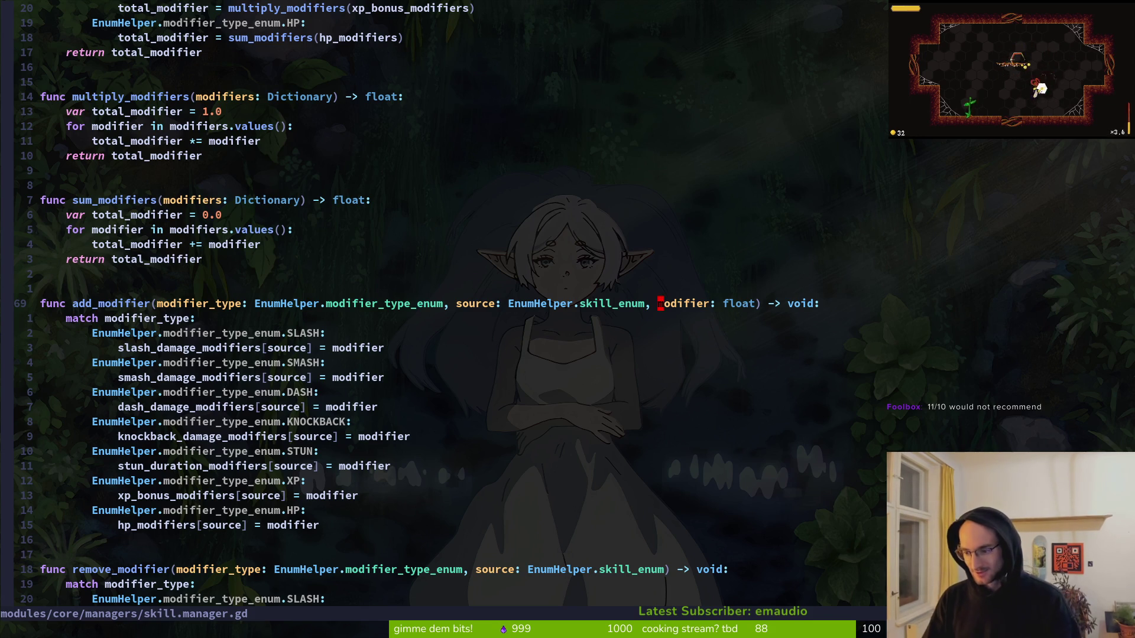
{"action": "type", "text": ":w"}
{"action": "key", "text": "Return"}
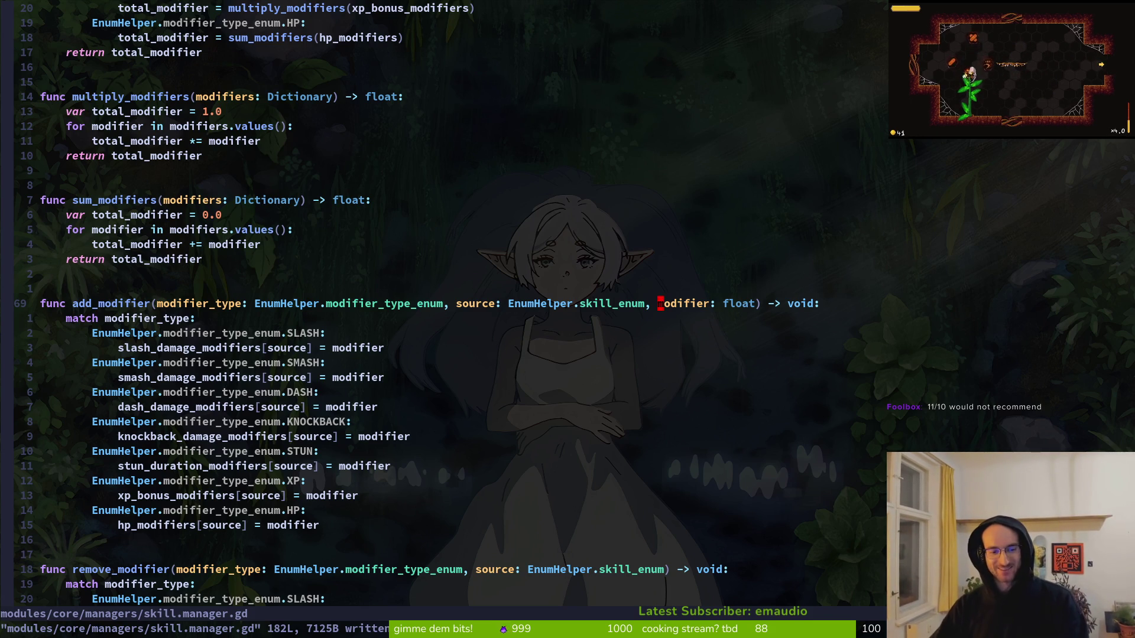
{"action": "type", "text": ":write"}
{"action": "key", "text": "Return"}
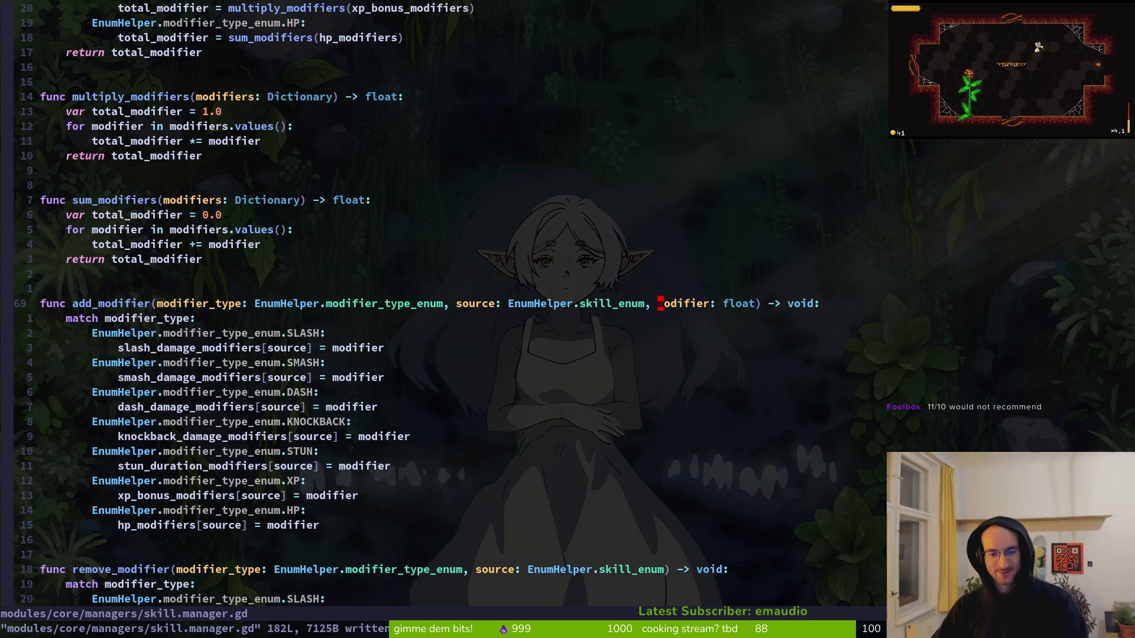
{"action": "key", "text": "ctrl+o"}
Copy the slash_damage_modifiers declaration, remove the pasted duplicate, and save the script
{"action": "key", "text": "ctrl+o"}
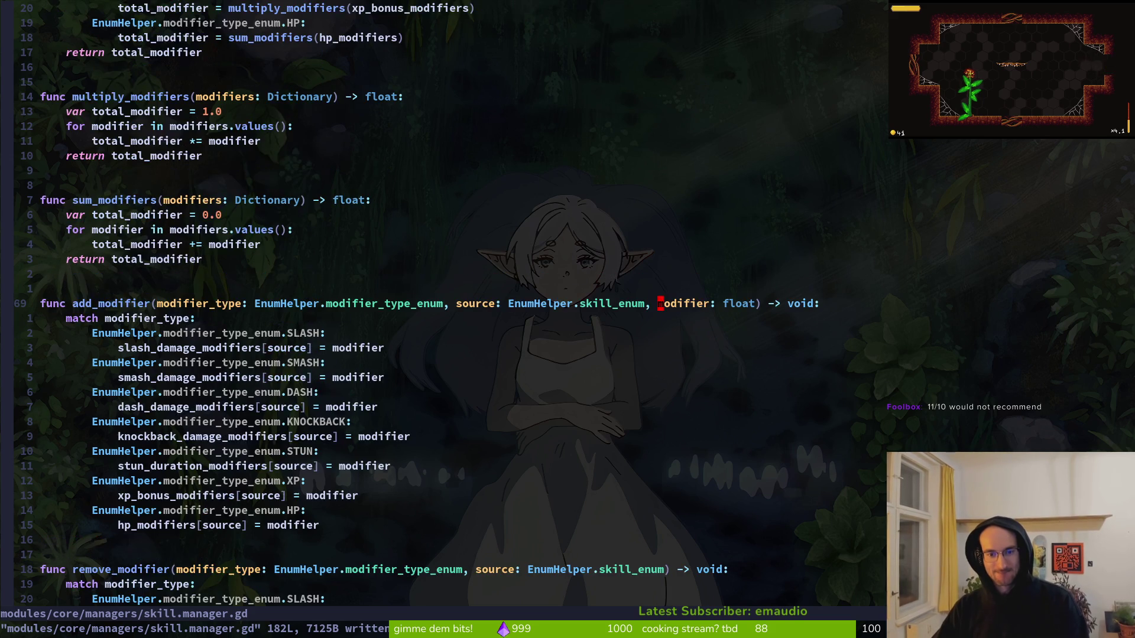
{"action": "key", "text": "ctrl+o"}
{"action": "key", "text": "ctrl+o"}
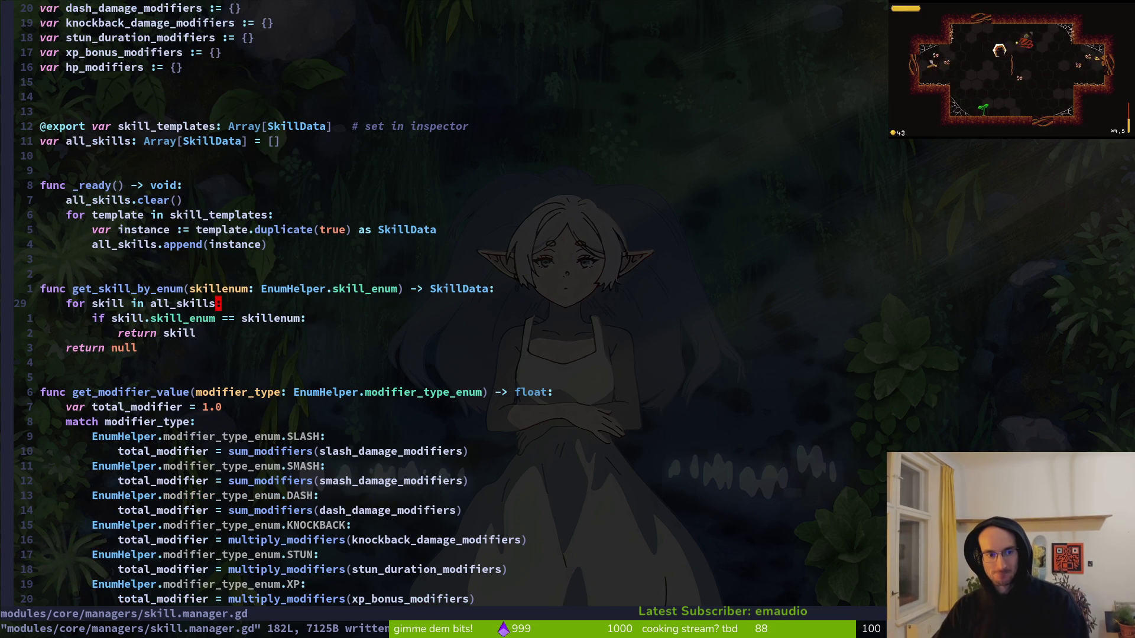
{"action": "key", "text": "ctrl+o"}
{"action": "key", "text": "k"}
{"action": "key", "text": "k"}
{"action": "key", "text": "V"}
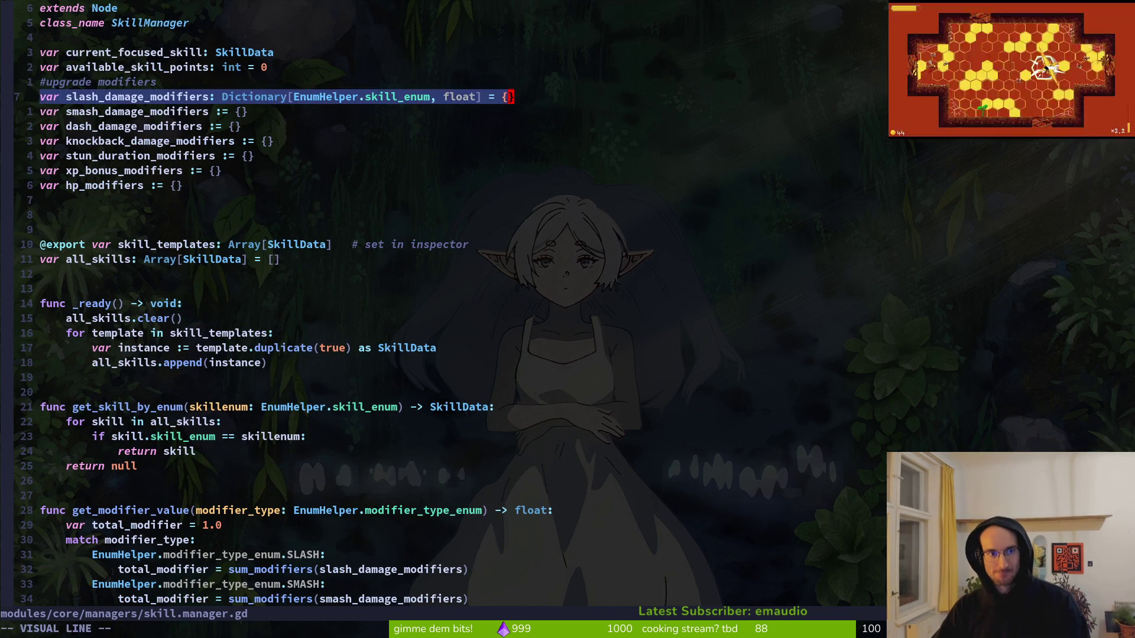
{"action": "key", "text": "y"}
{"action": "key", "text": "p"}
{"action": "key", "text": "w"}
{"action": "key", "text": "E"}
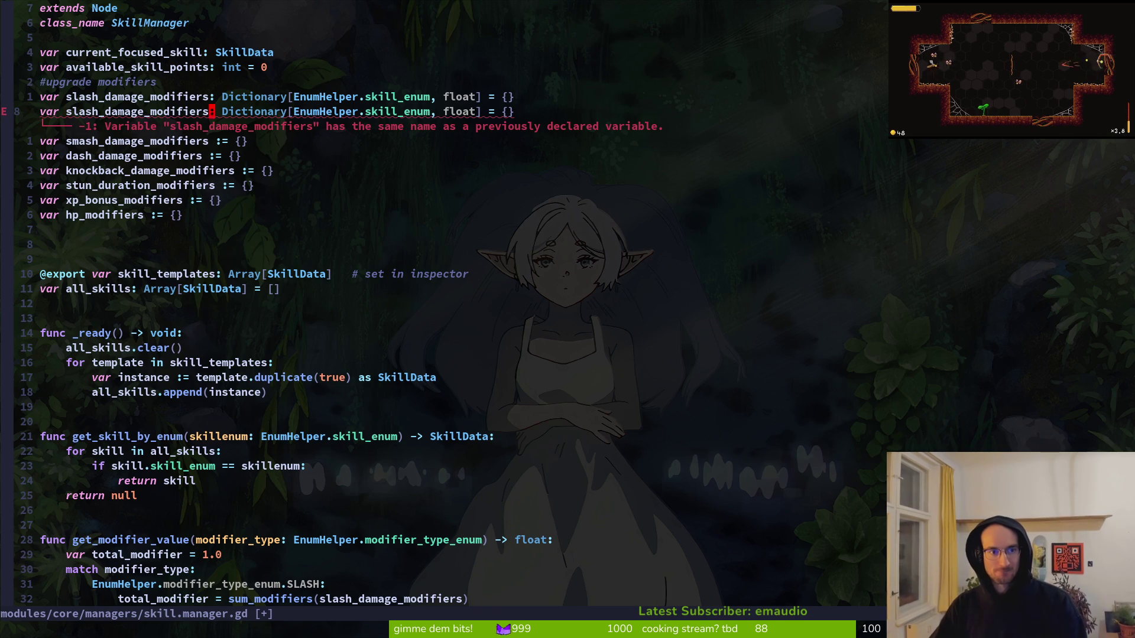
{"action": "key", "text": "d"}
{"action": "key", "text": "d"}
{"action": "type", "text": ":w"}
{"action": "key", "text": "Return"}
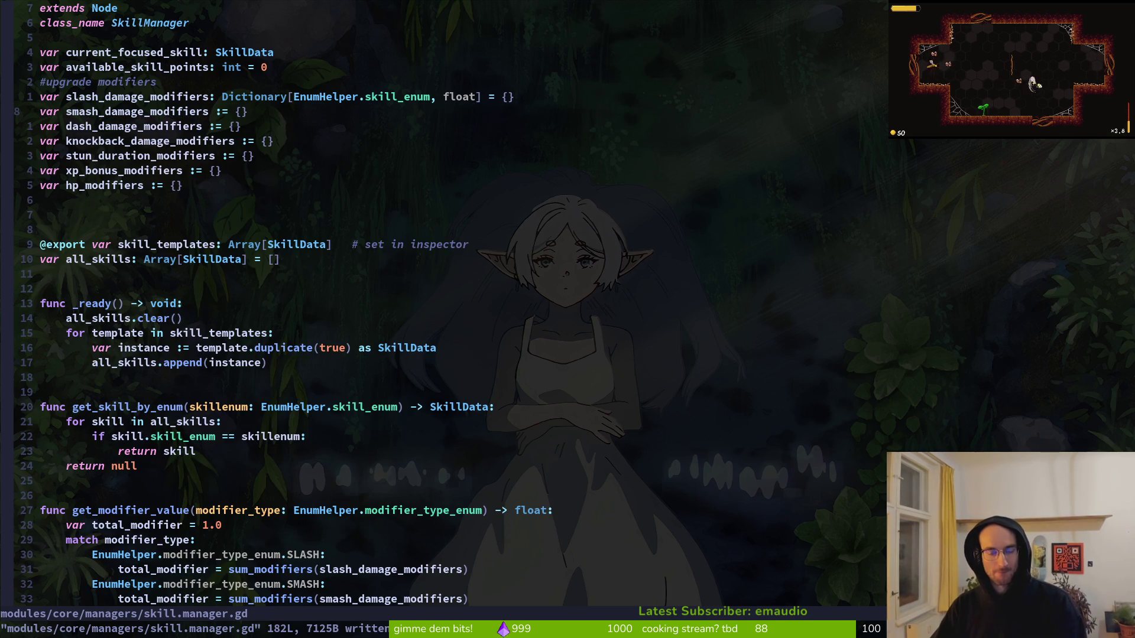
Start a Telescope project grep and bring up the CopyQ clipboard history
{"action": "key", "text": "space"}
{"action": "key", "text": "p"}
{"action": "key", "text": "s"}
{"action": "key", "text": "super+v"}
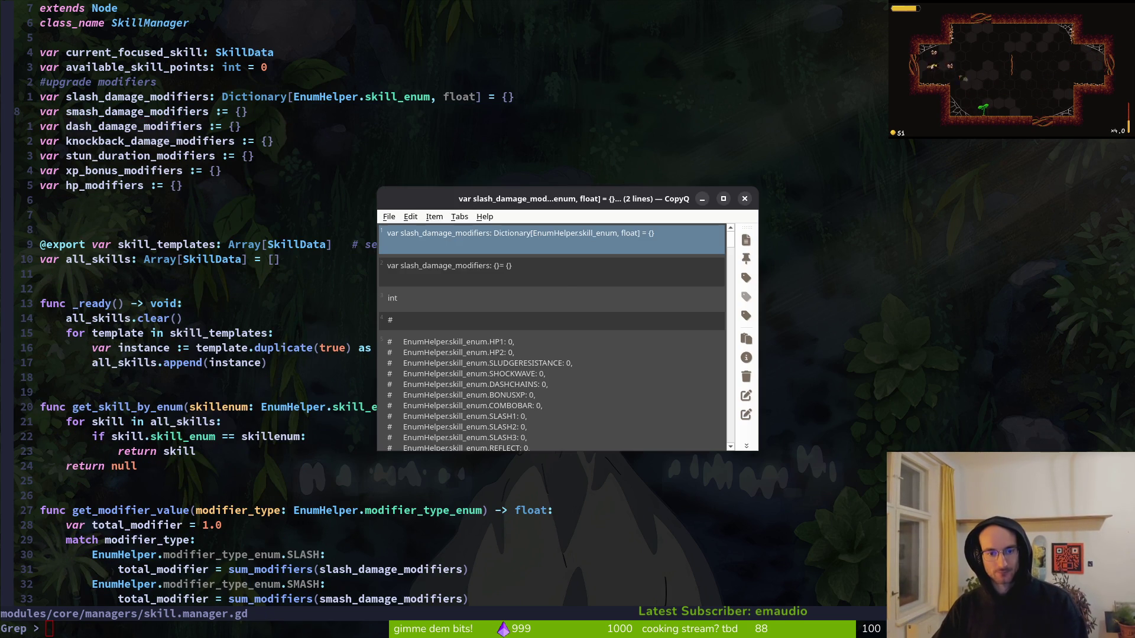
Grep the project for skill_modifier_source_enum picked from clipboard history and open its line-110 usage
{"action": "key", "text": "Down"}
{"action": "key", "text": "Down"}
{"action": "key", "text": "Down"}
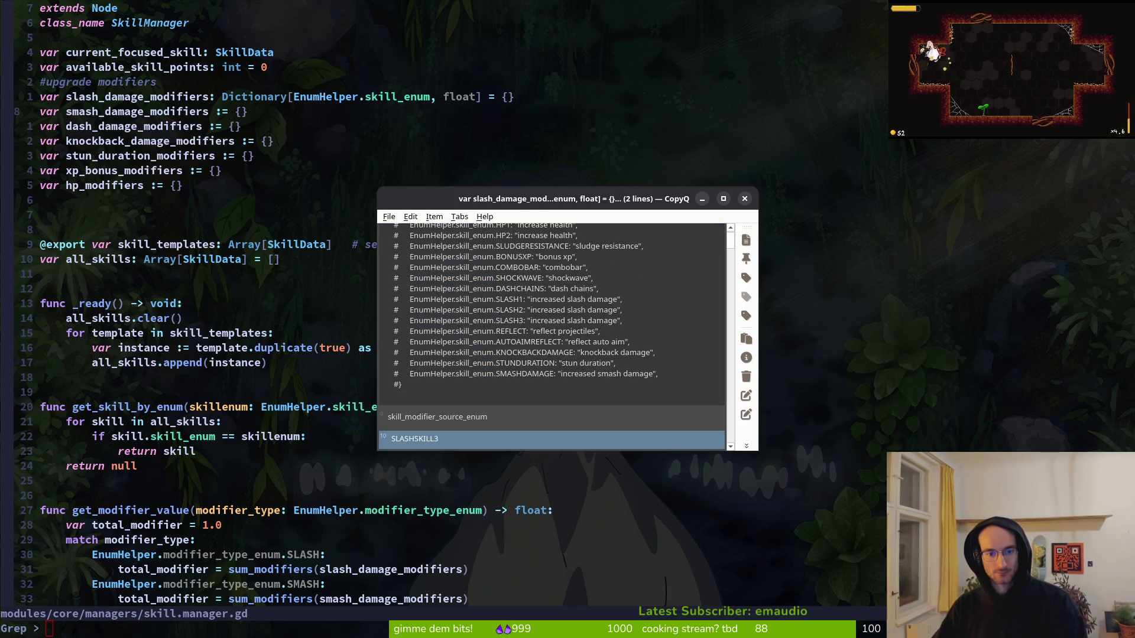
{"action": "key", "text": "Up"}
{"action": "key", "text": "Return"}
{"action": "key", "text": "Return"}
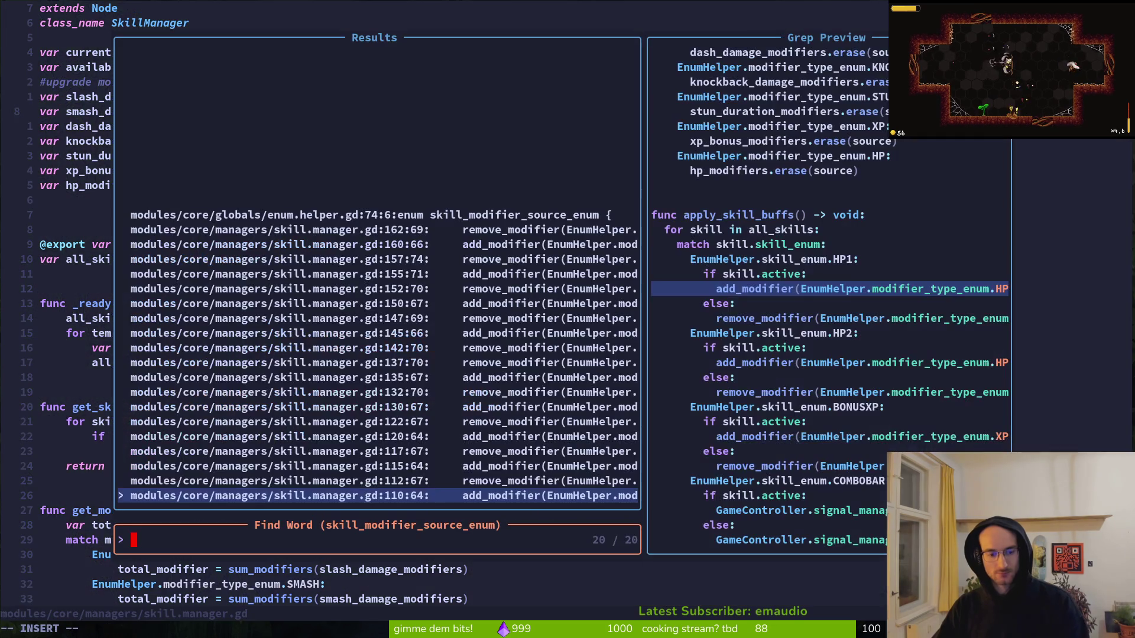
{"action": "key", "text": "Return"}
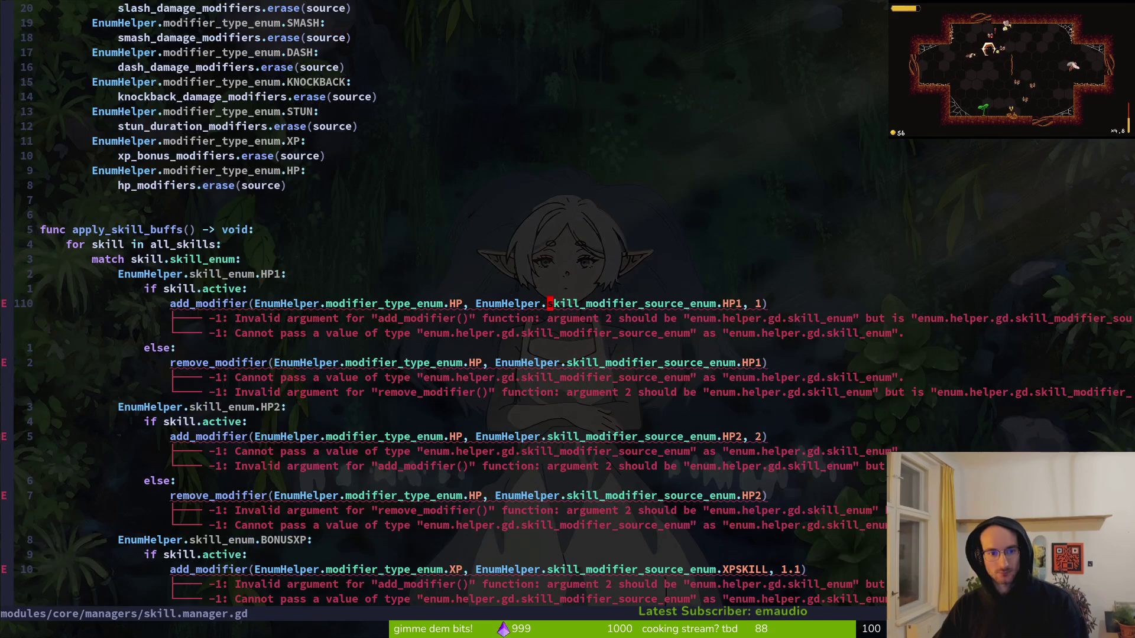
{"action": "key", "text": "v"}
{"action": "key", "text": "e"}
{"action": "key", "text": "y"}
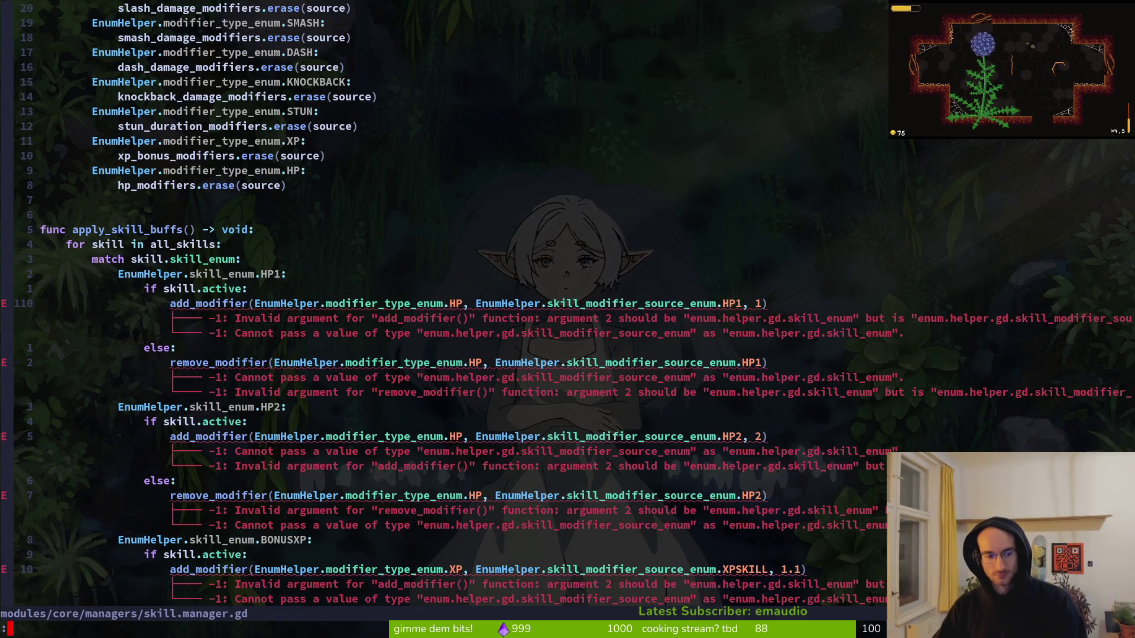
Run :%s/skill_modifier_source_enum/skill_enum/ across skill.manager.gd
{"action": "type", "text": "s/"}
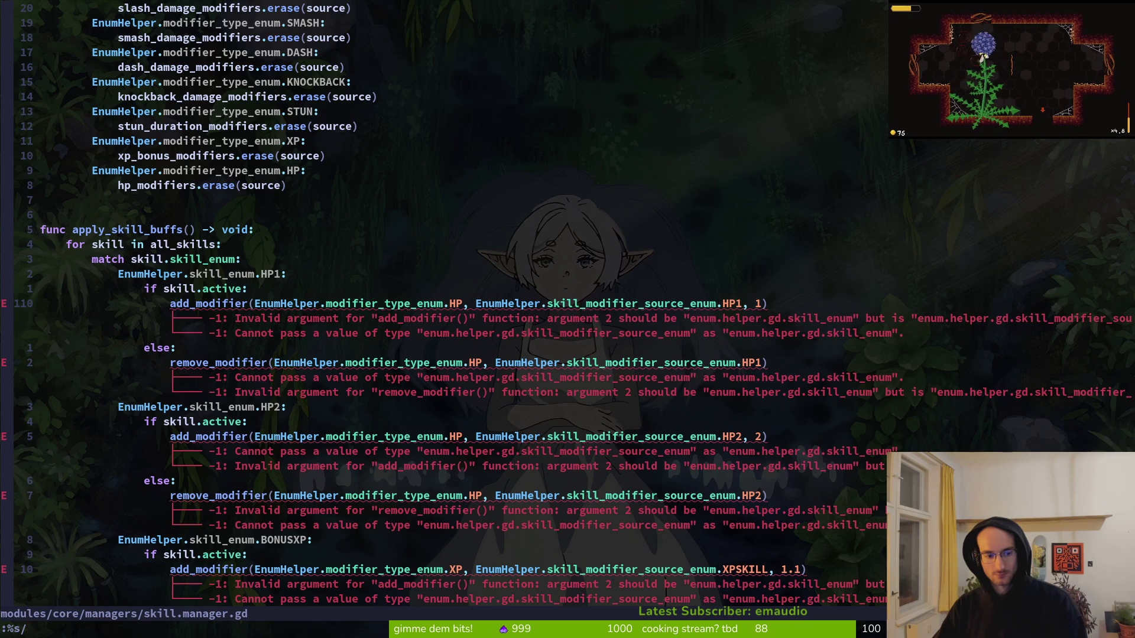
{"action": "key", "text": "ctrl+r"}
{"action": "type", "text": "0/skill_"}
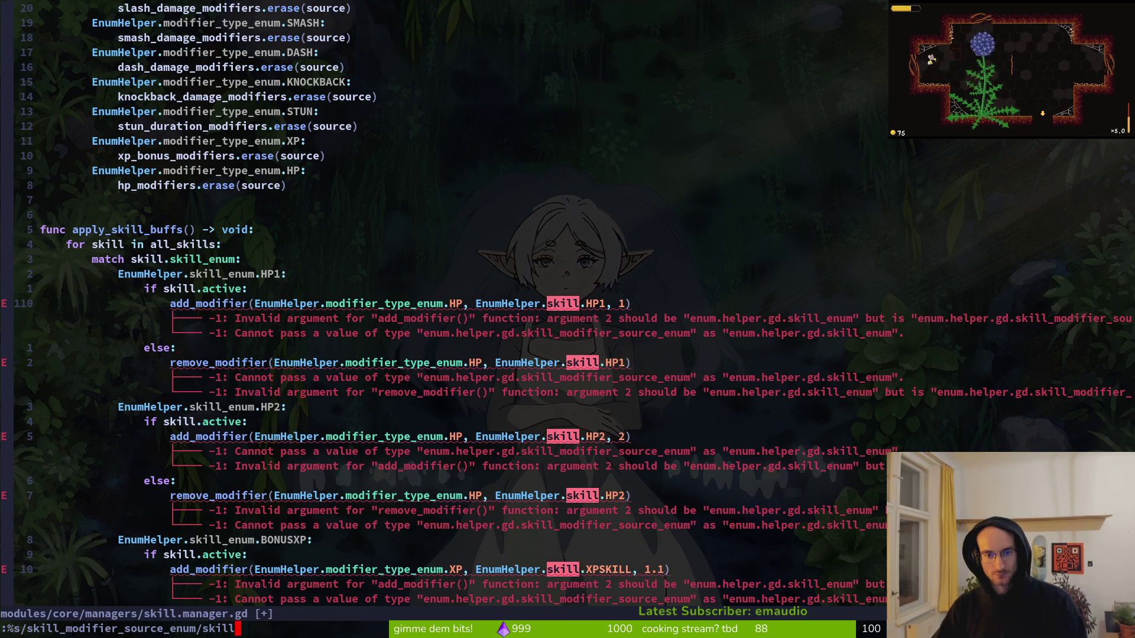
{"action": "type", "text": "en"}
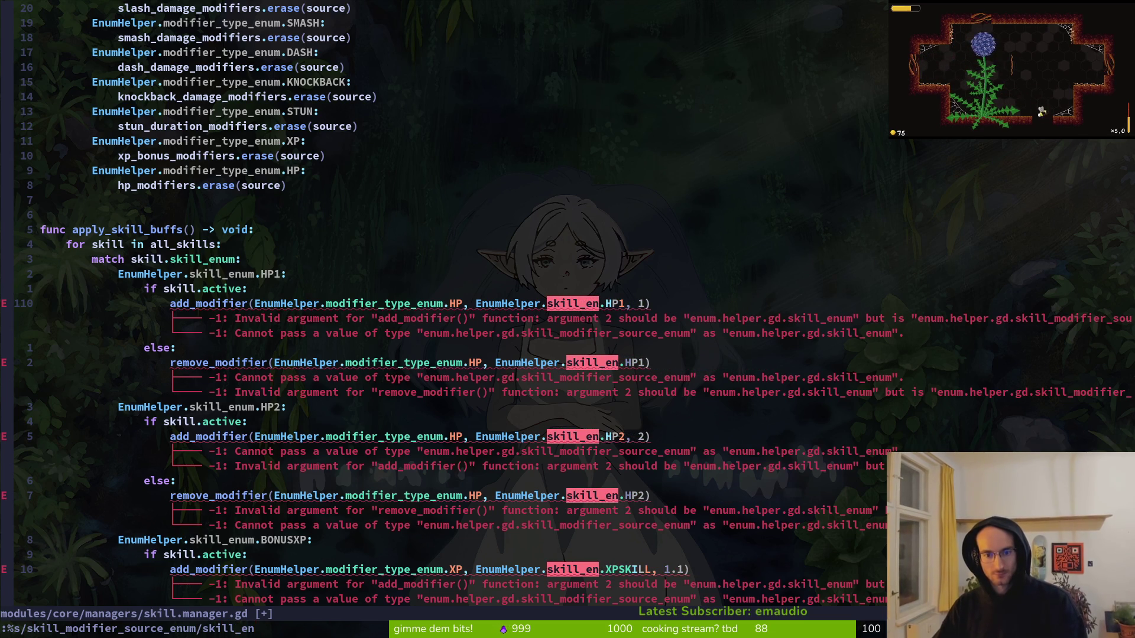
{"action": "type", "text": "um"}
{"action": "key", "text": "Return"}
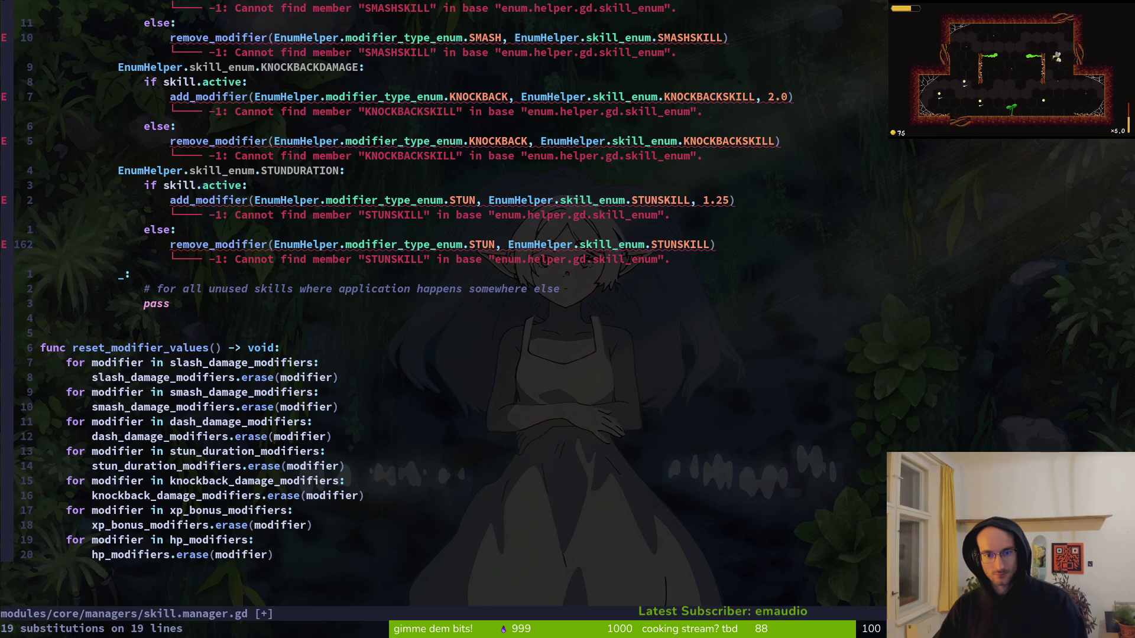
Change both stun references from STUNSKILL to STUNDURATION, saving after each
{"action": "type", "text": ":w"}
{"action": "key", "text": "Return"}
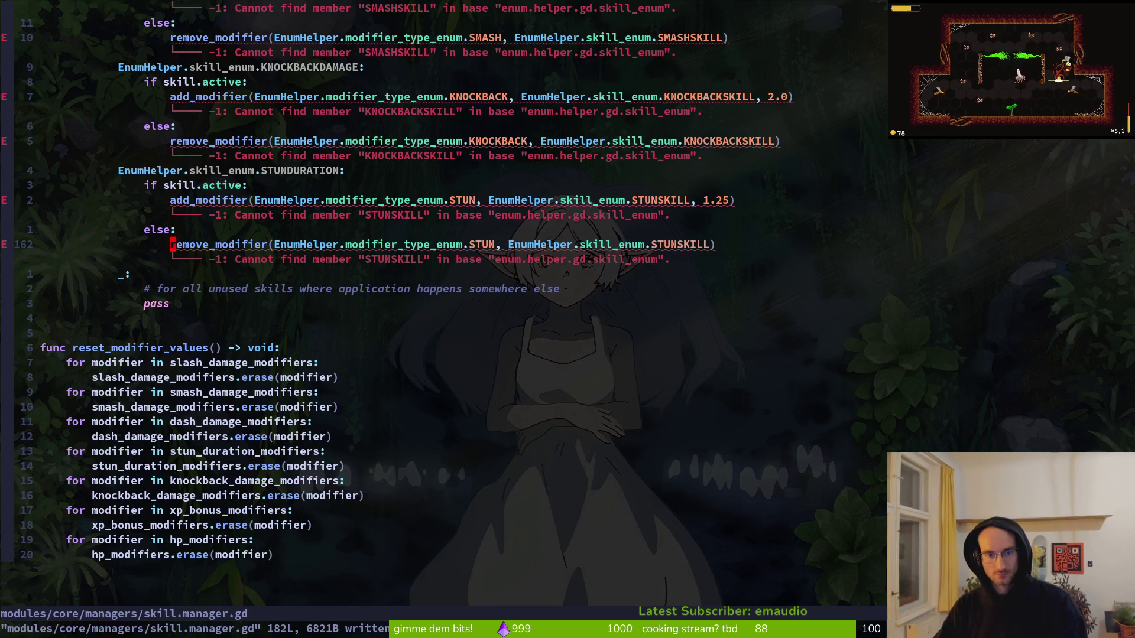
{"action": "type", "text": "ciwST"}
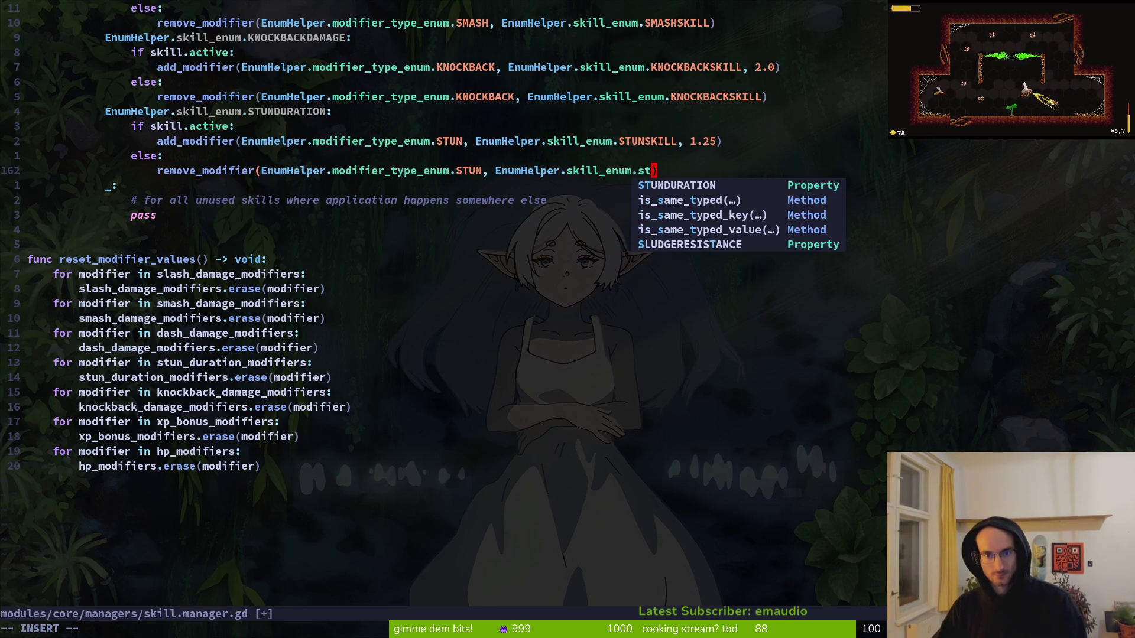
{"action": "key", "text": "Return"}
{"action": "key", "text": "Escape"}
{"action": "type", "text": ":w"}
{"action": "key", "text": "Return"}
{"action": "key", "text": "k"}
{"action": "key", "text": "k"}
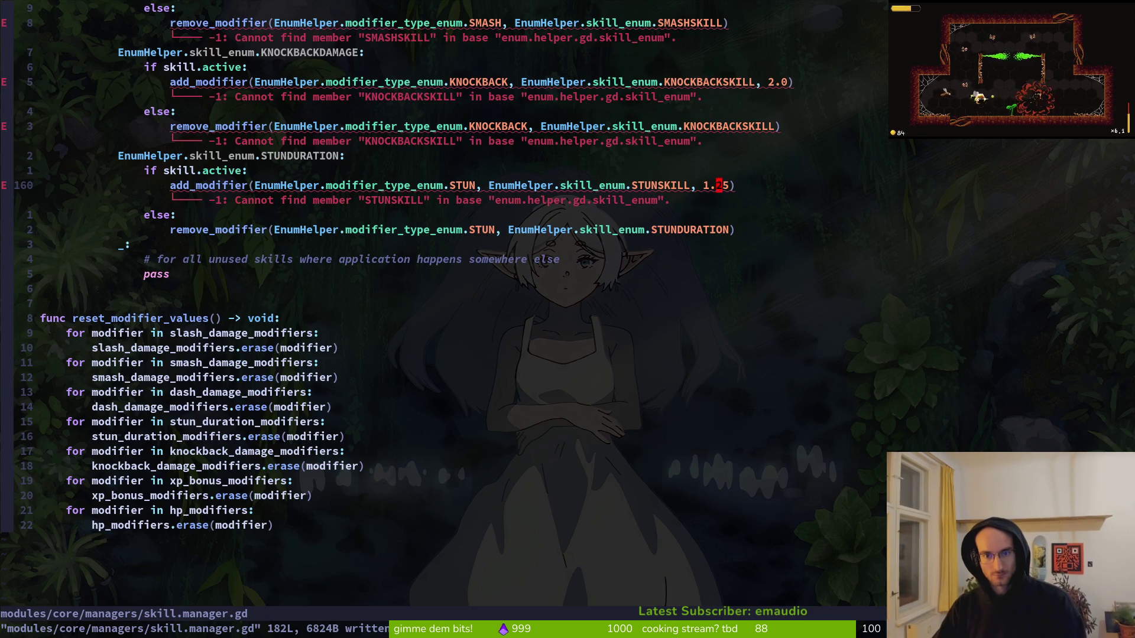
{"action": "key", "text": "b"}
{"action": "key", "text": "b"}
{"action": "key", "text": "b"}
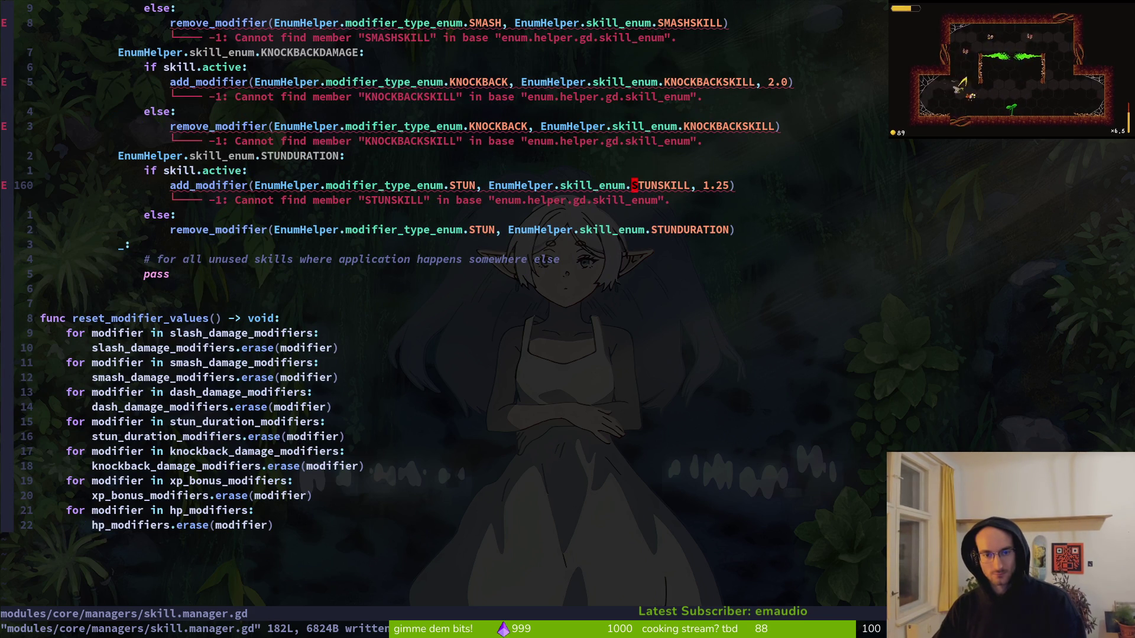
{"action": "type", "text": "ciwST"}
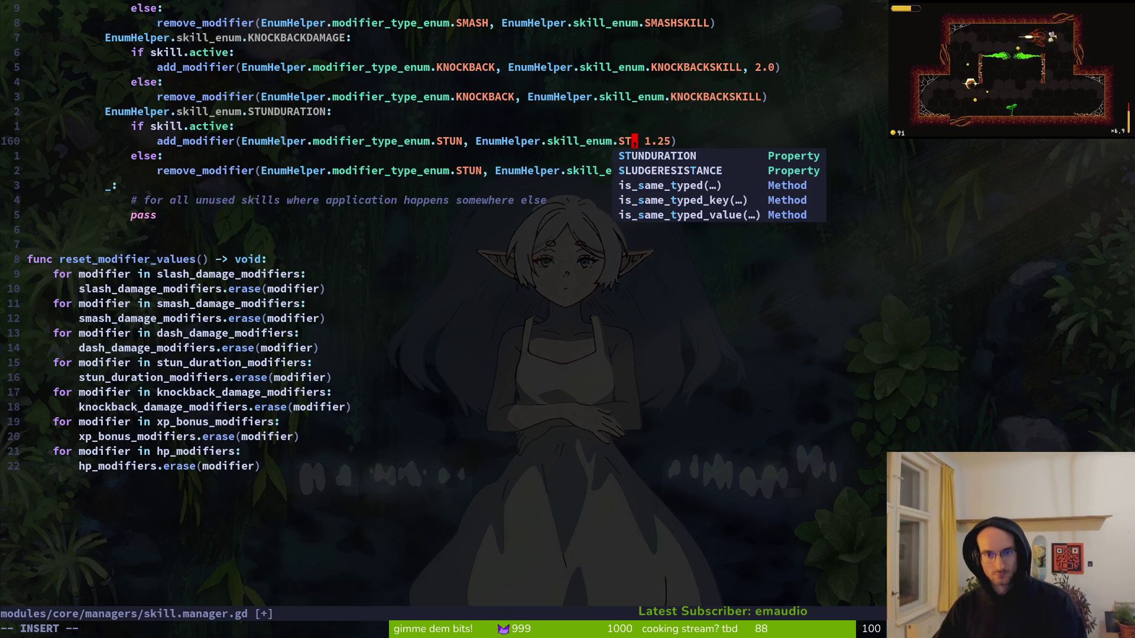
{"action": "key", "text": "Return"}
{"action": "key", "text": "Escape"}
{"action": "type", "text": ":w"}
{"action": "key", "text": "Return"}
Change the first knockback reference to KNOCKBACKDAMAGE and save
{"action": "key", "text": "k"}
{"action": "key", "text": "k"}
{"action": "type", "text": "k"}
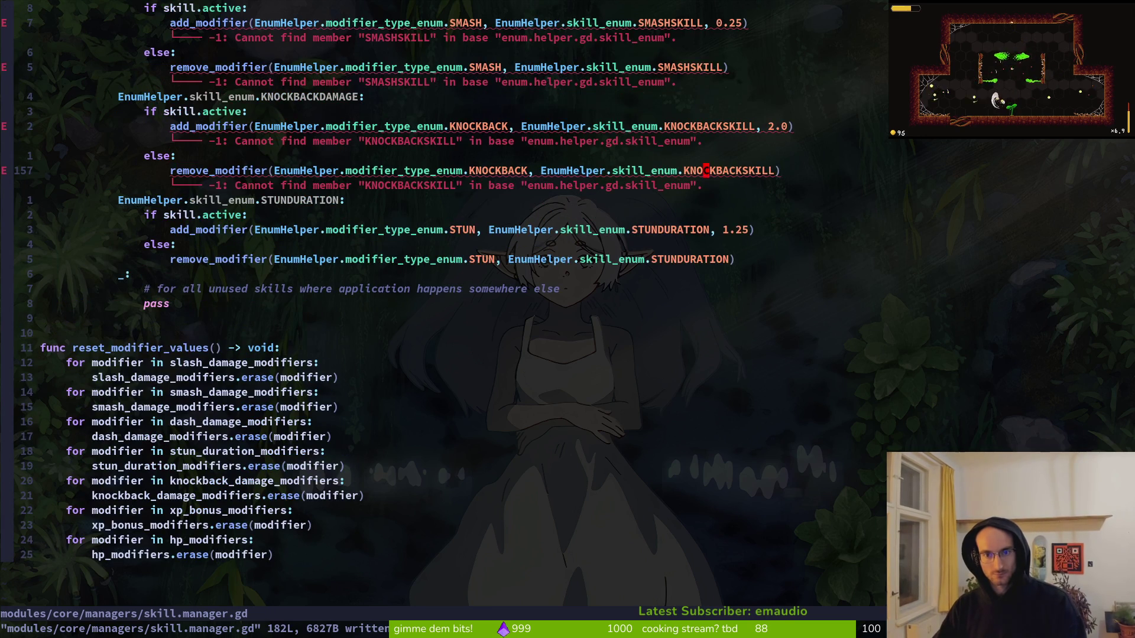
{"action": "type", "text": "ciwKN"}
{"action": "key", "text": "Return"}
{"action": "key", "text": "Escape"}
{"action": "type", "text": ":write"}
{"action": "key", "text": "Return"}
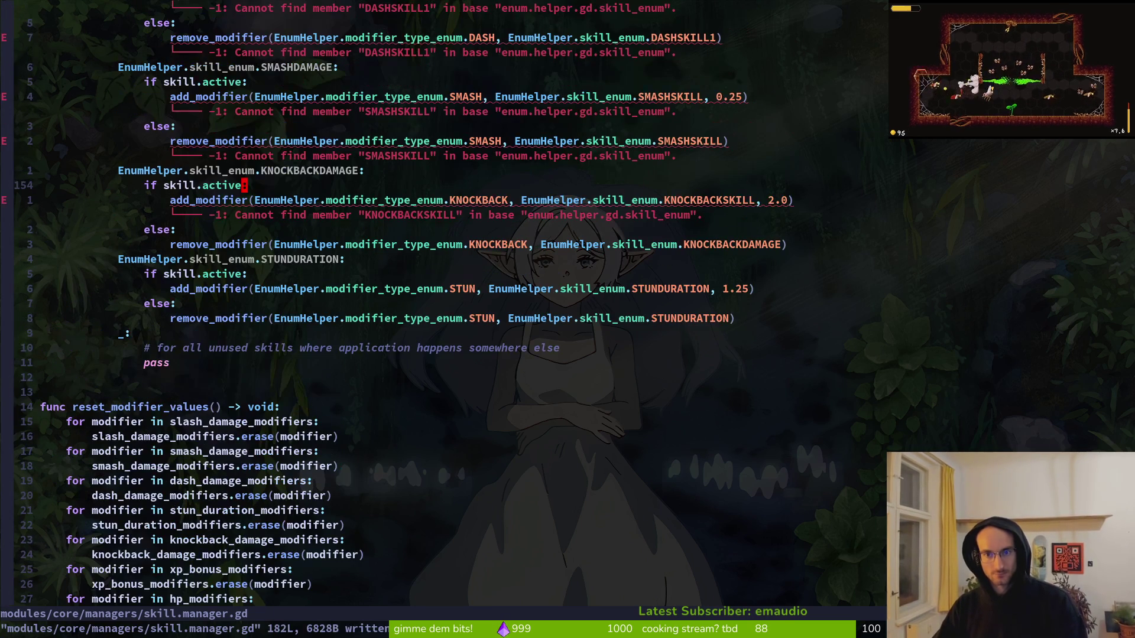
{"action": "key", "text": "k"}
{"action": "key", "text": "k"}
{"action": "key", "text": "b"}
{"action": "key", "text": "b"}
Replace KNOCKBACKSKILL in the knockback add_modifier call with KNOCKBACKDAMAGE and save
{"action": "key", "text": "n"}
{"action": "key", "text": "v"}
{"action": "key", "text": "k"}
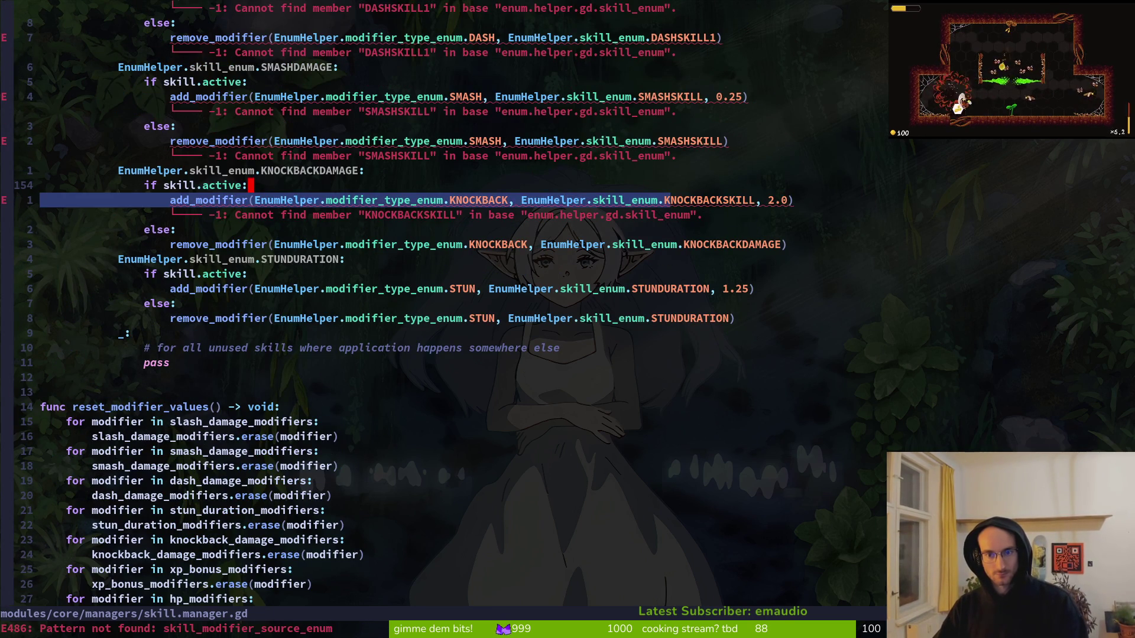
{"action": "key", "text": "Escape"}
{"action": "key", "text": "j"}
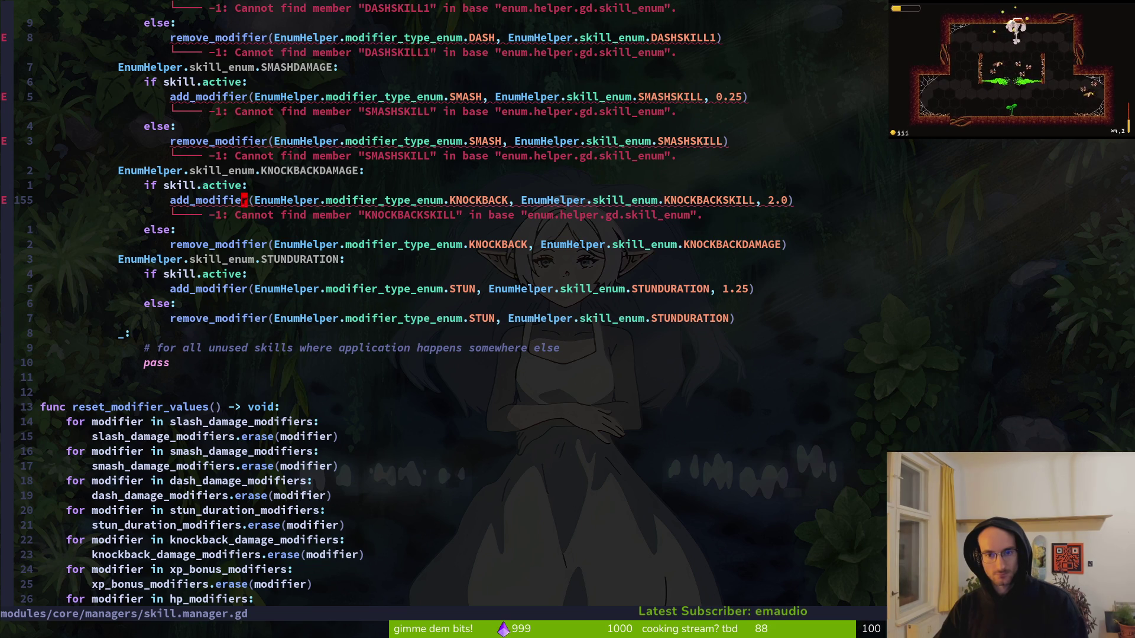
{"action": "key", "text": "f"}
{"action": "key", "text": "shift+k"}
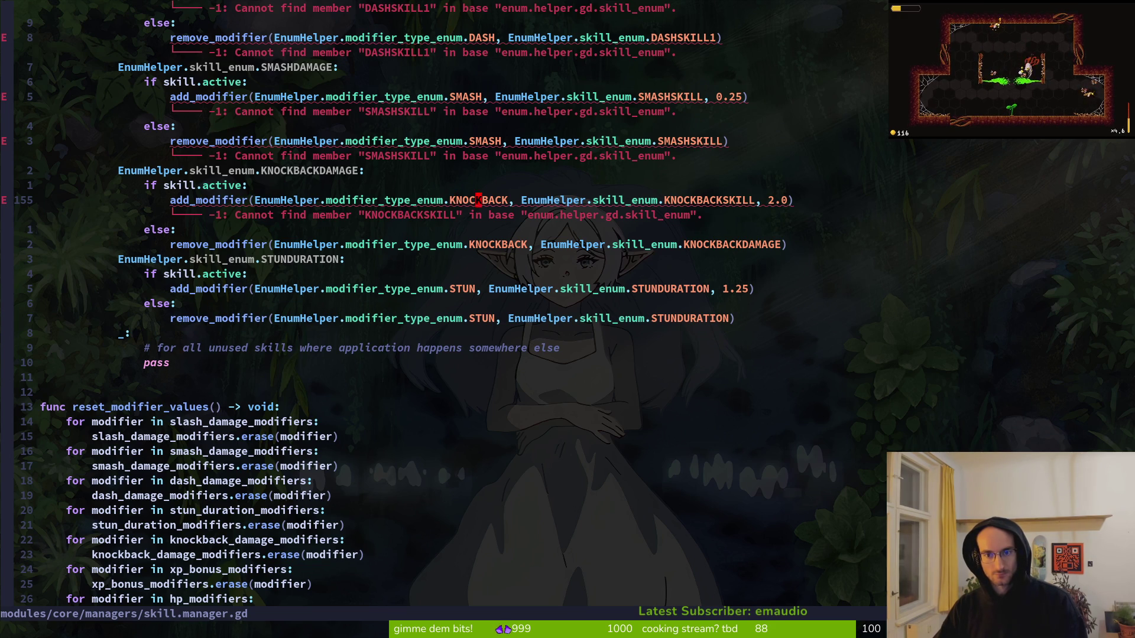
{"action": "type", "text": "cwkn"}
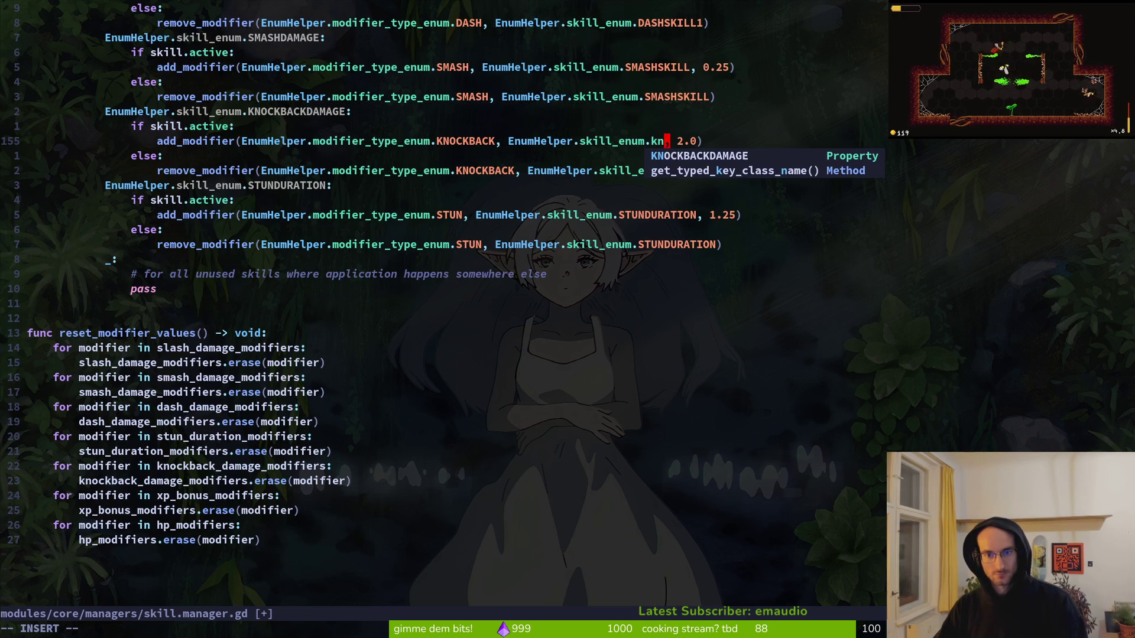
{"action": "key", "text": "Return"}
{"action": "key", "text": "Escape"}
{"action": "type", "text": ":w"}
{"action": "key", "text": "Return"}
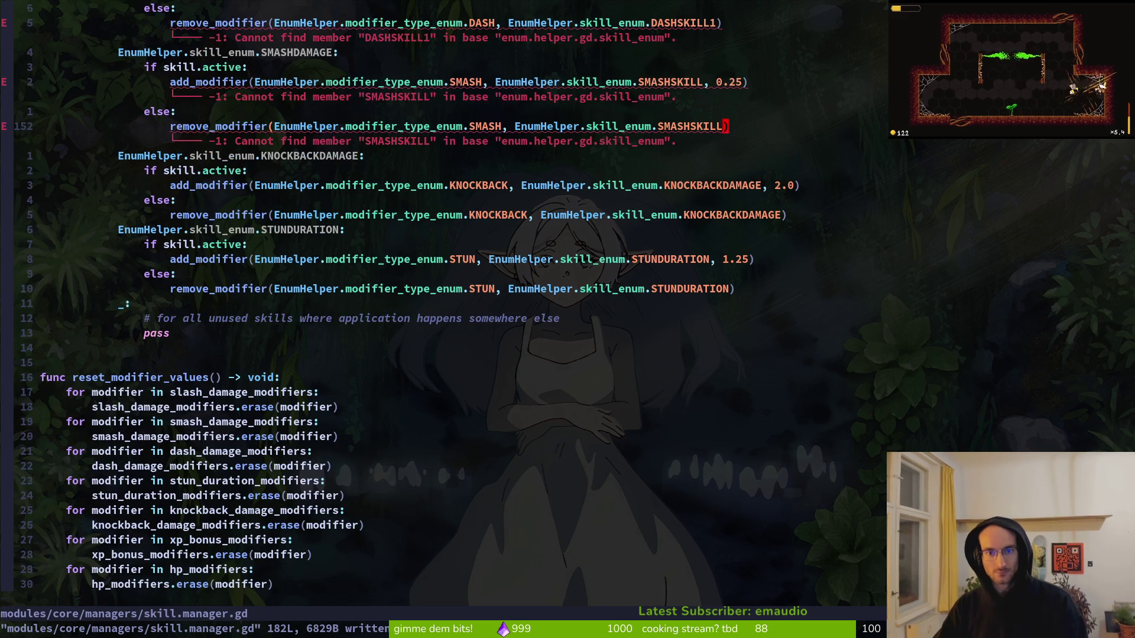
Set the smash branch reference to SMASHDAMAGE and save, undoing an accidental edit on line 150
{"action": "type", "text": "4kj$bcws"}
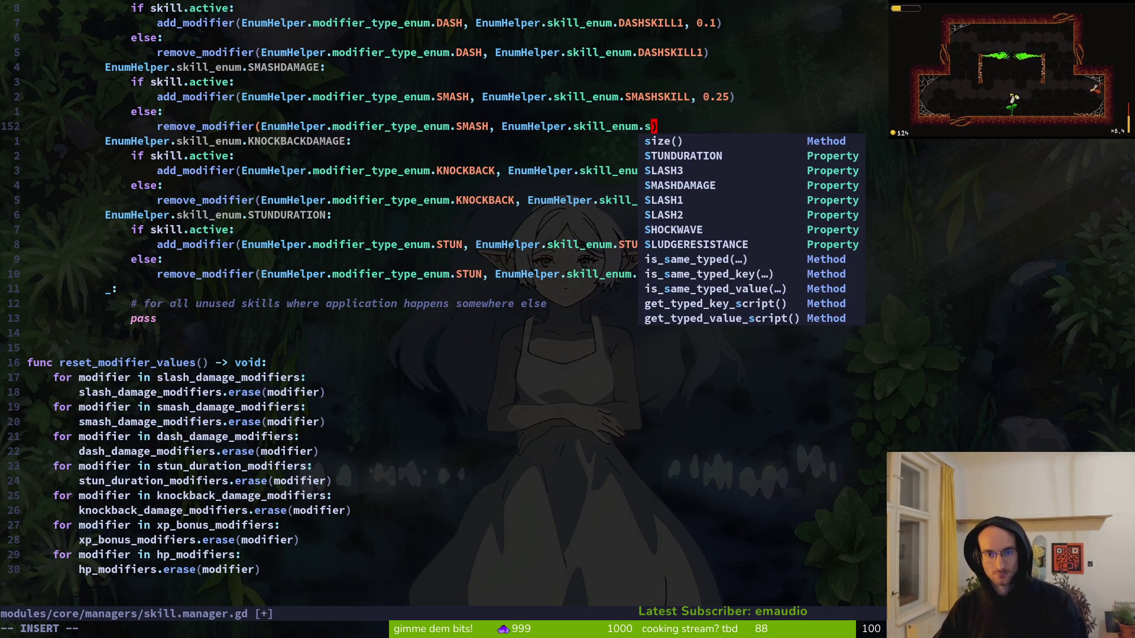
{"action": "type", "text": "a"}
{"action": "key", "text": "Return"}
{"action": "key", "text": "Escape"}
{"action": "type", "text": ":w"}
{"action": "key", "text": "Return"}
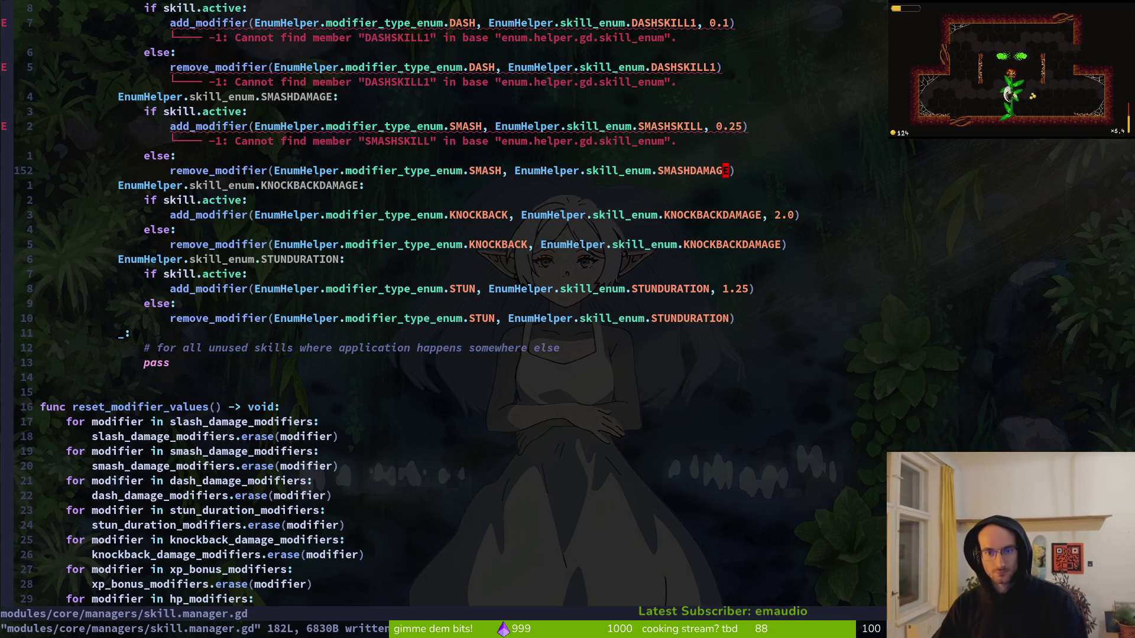
{"action": "key", "text": "k"}
{"action": "key", "text": "k"}
{"action": "key", "text": "b"}
{"action": "key", "text": "b"}
{"action": "key", "text": "b"}
{"action": "key", "text": "b"}
{"action": "key", "text": "b"}
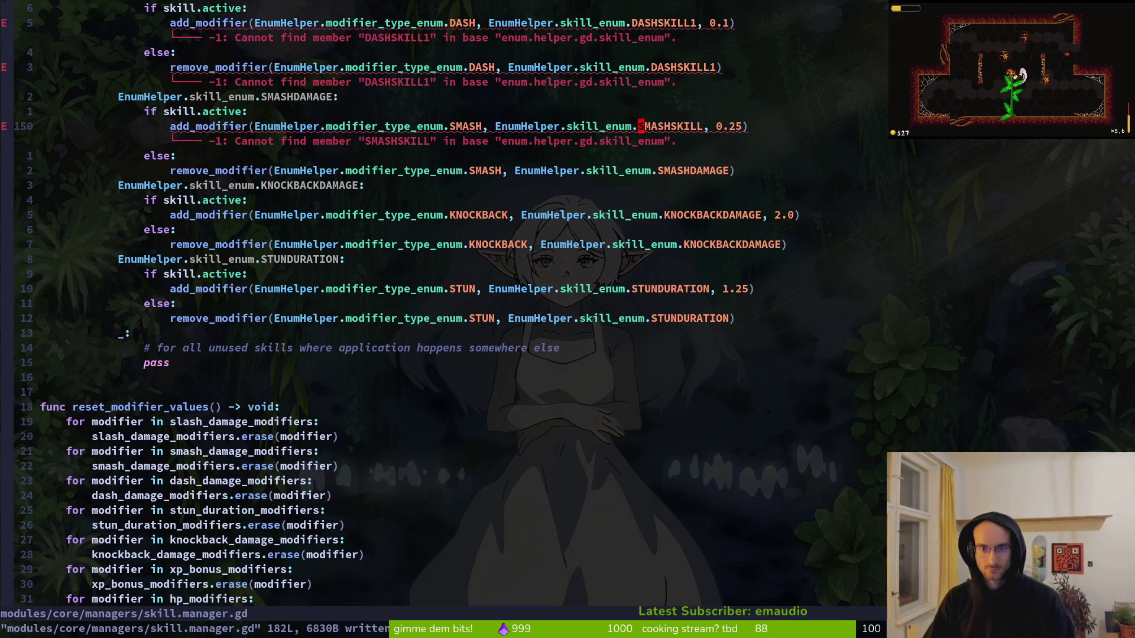
{"action": "type", "text": "SMA"}
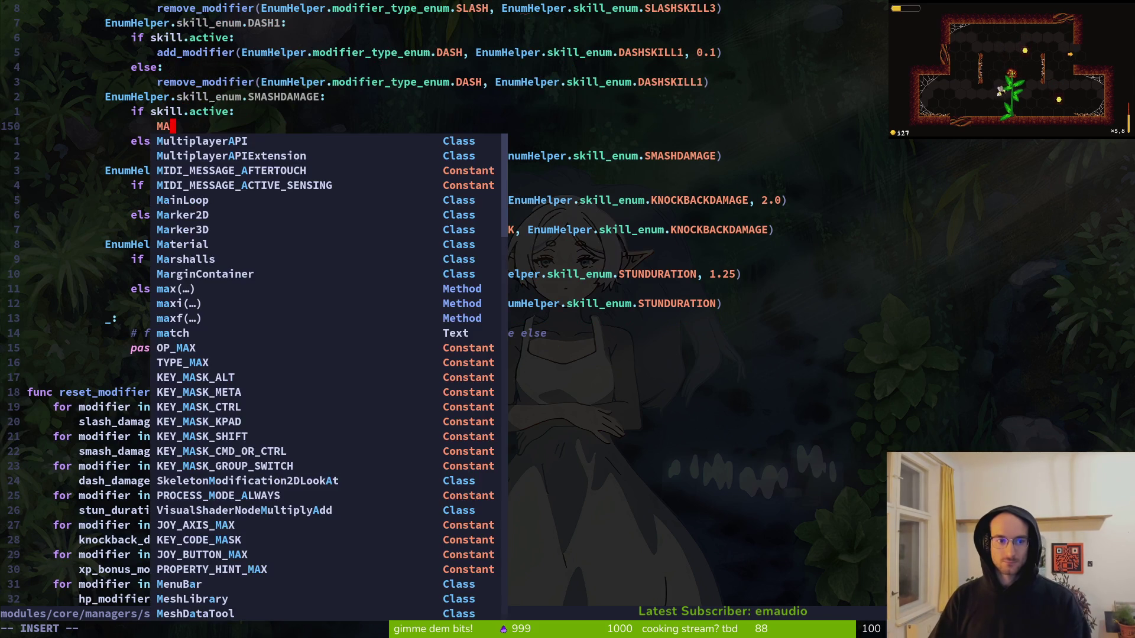
{"action": "key", "text": "Escape"}
{"action": "key", "text": "u"}
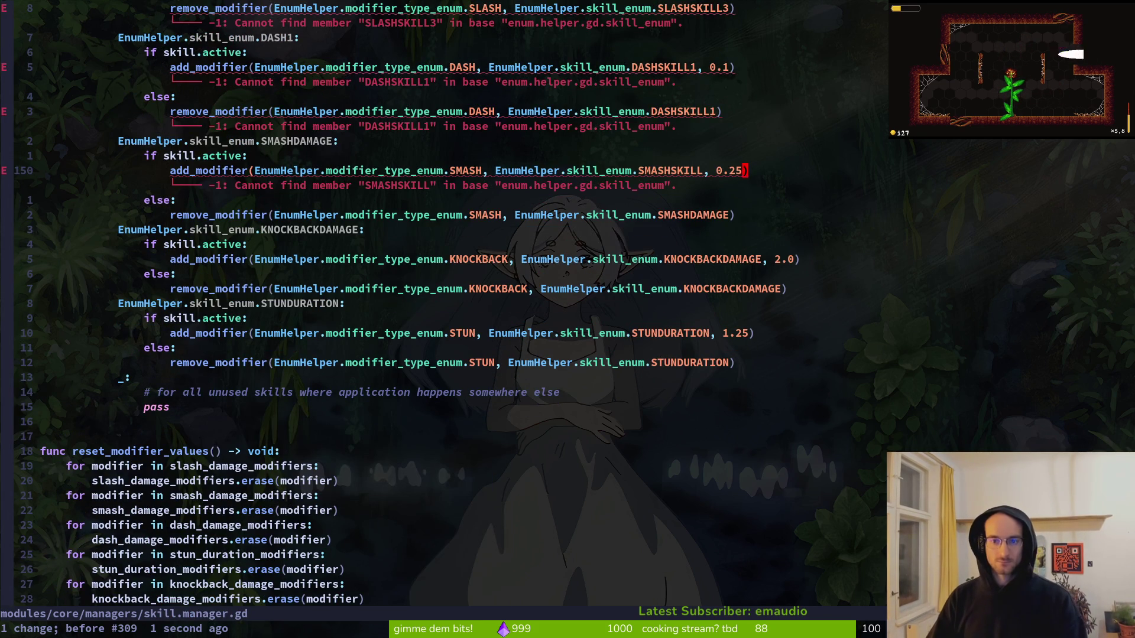
Rename SMASHSKILL to SMASH1 in the smash add_modifier and remove_modifier calls, and save
{"action": "key", "text": "h"}
{"action": "key", "text": "h"}
{"action": "key", "text": "h"}
{"action": "type", "text": "b"}
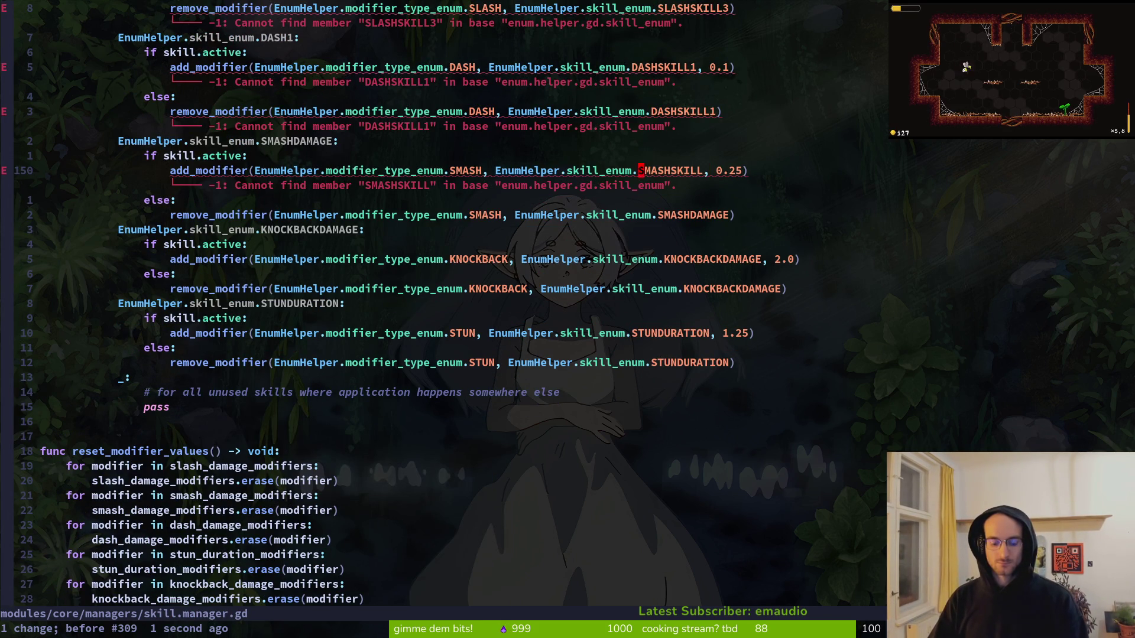
{"action": "type", "text": "cwSMASH"}
{"action": "type", "text": "1"}
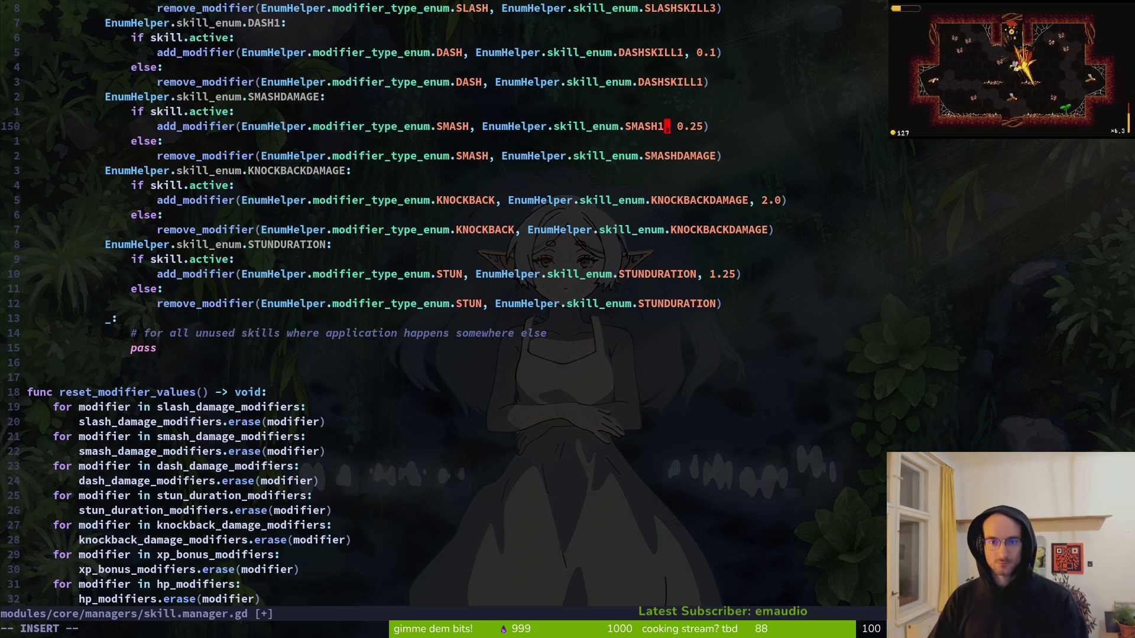
{"action": "key", "text": "Escape"}
{"action": "key", "text": "j"}
{"action": "key", "text": "j"}
{"action": "type", "text": "cw"}
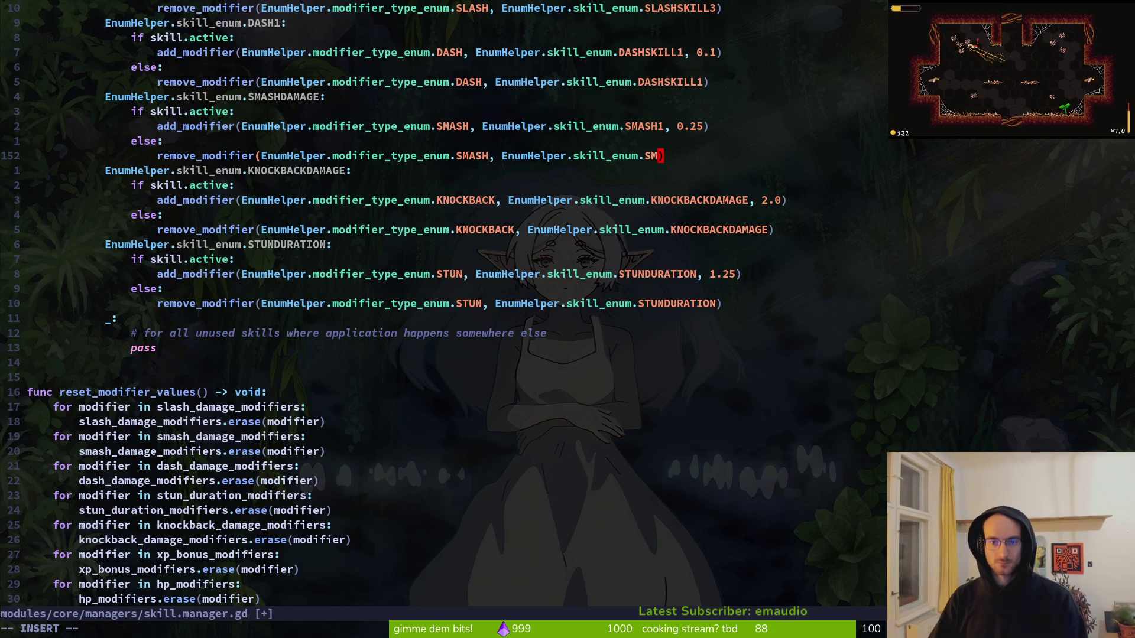
{"action": "type", "text": "ASH1"}
{"action": "key", "text": "Escape"}
{"action": "type", "text": ":w"}
{"action": "key", "text": "Return"}
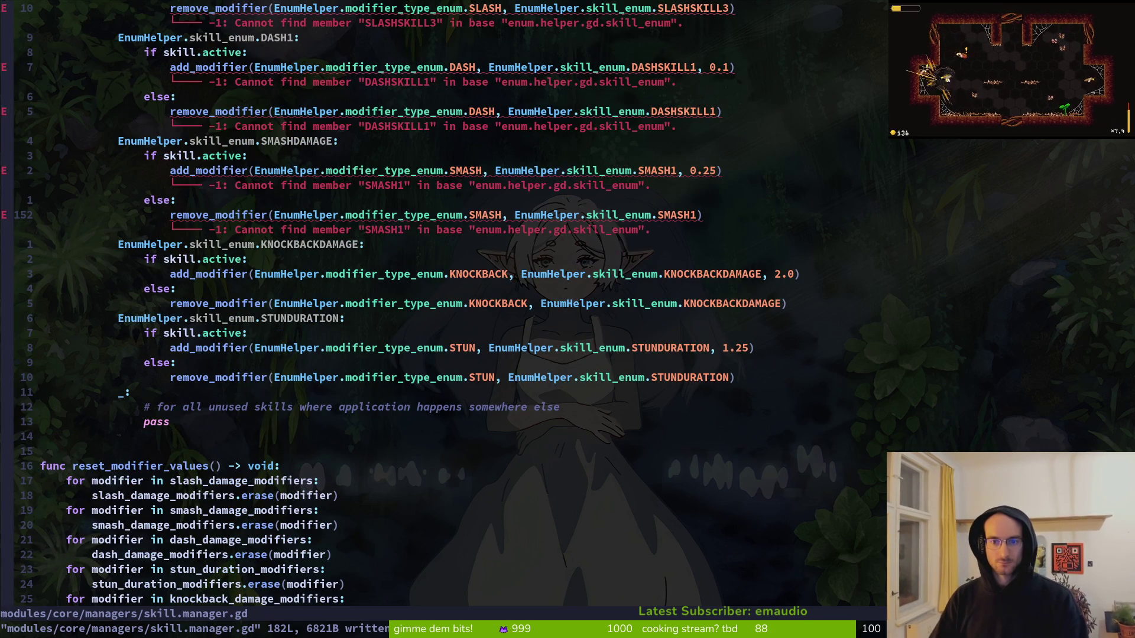
{"action": "key", "text": "space"}
Find and open enum.helper.gd, retrying after the 'enash' query opened the wrong file
{"action": "key", "text": "f"}
{"action": "key", "text": "f"}
{"action": "type", "text": "enash"}
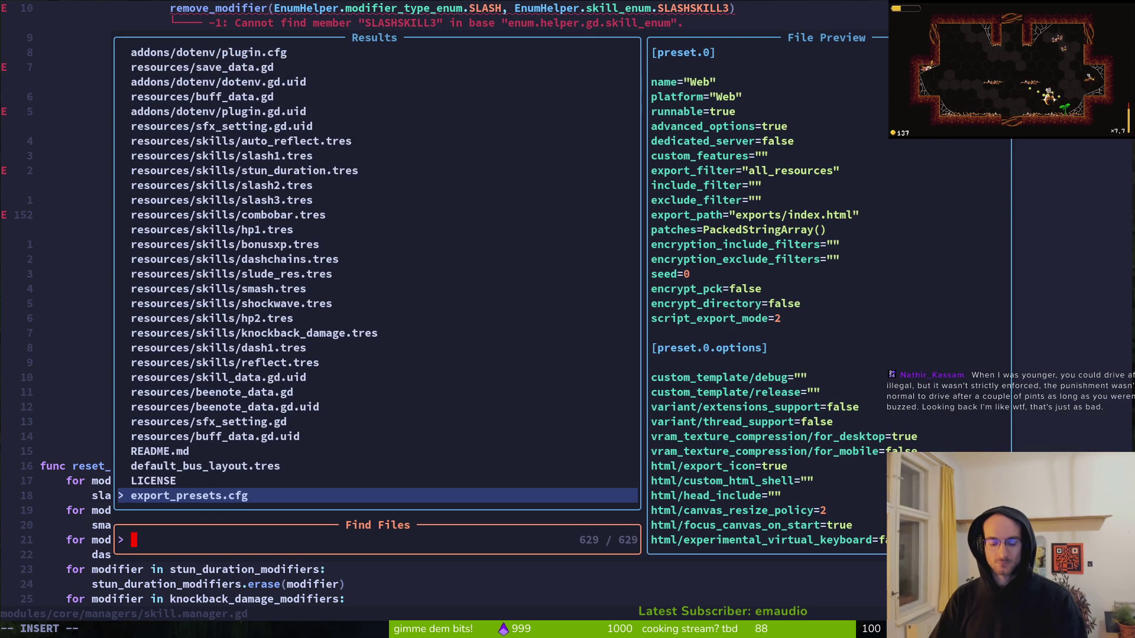
{"action": "key", "text": "Return"}
{"action": "key", "text": "space"}
{"action": "key", "text": "f"}
{"action": "key", "text": "f"}
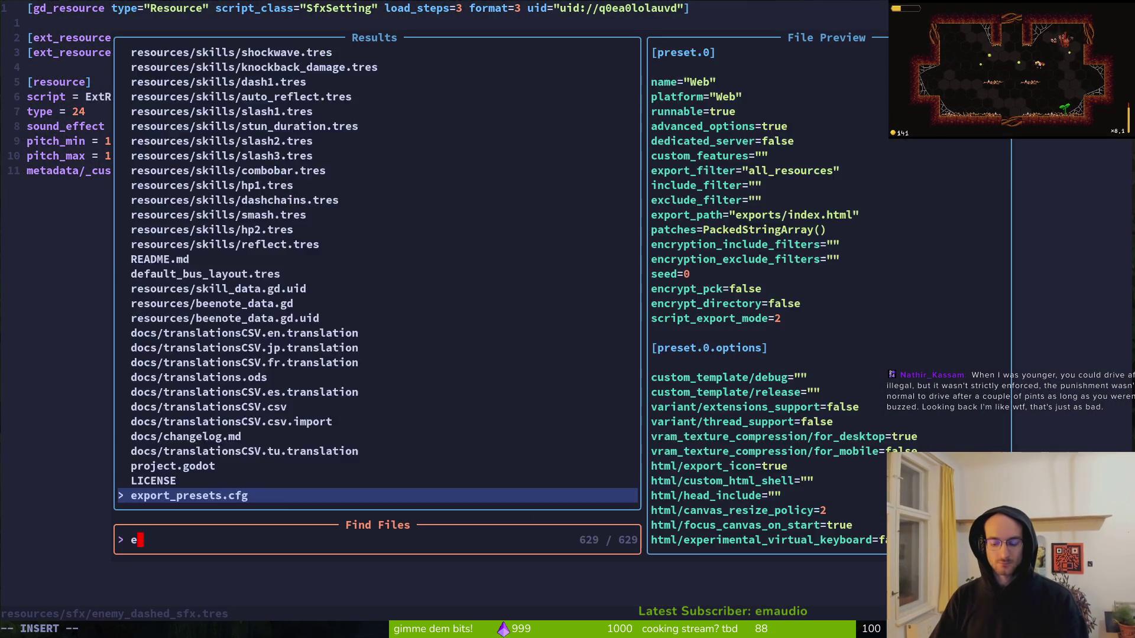
{"action": "type", "text": "enum.helper"}
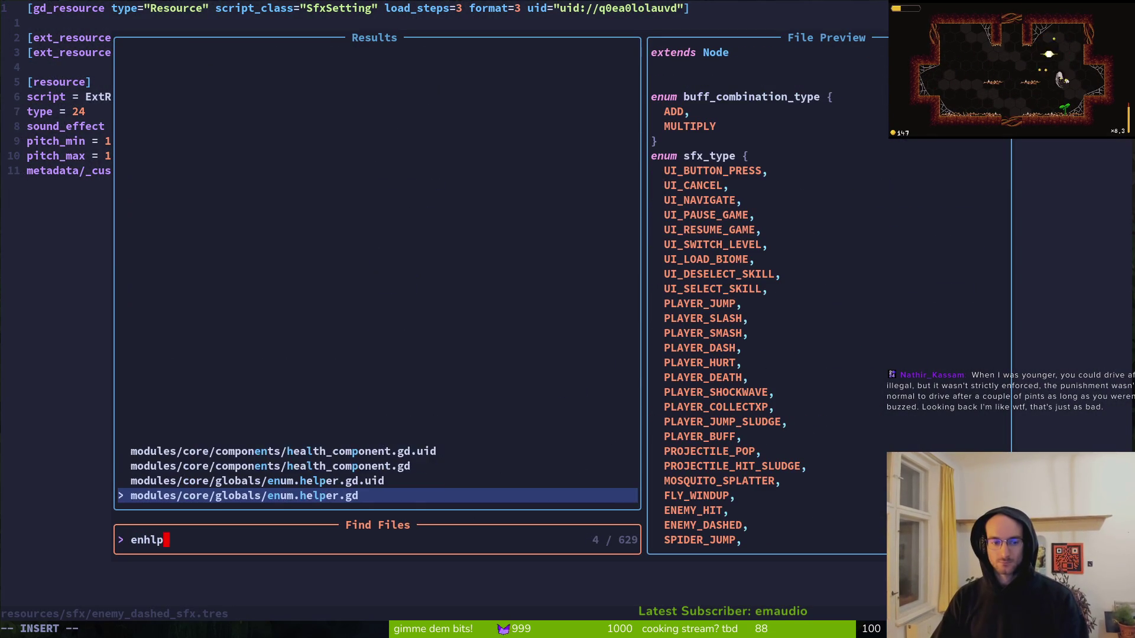
{"action": "key", "text": "Return"}
Rename buff_enum's SMASHDAMAGE entry to SMASH1, save, then undo to check the old name
{"action": "key", "text": "j"}
{"action": "key", "text": "j"}
{"action": "key", "text": "j"}
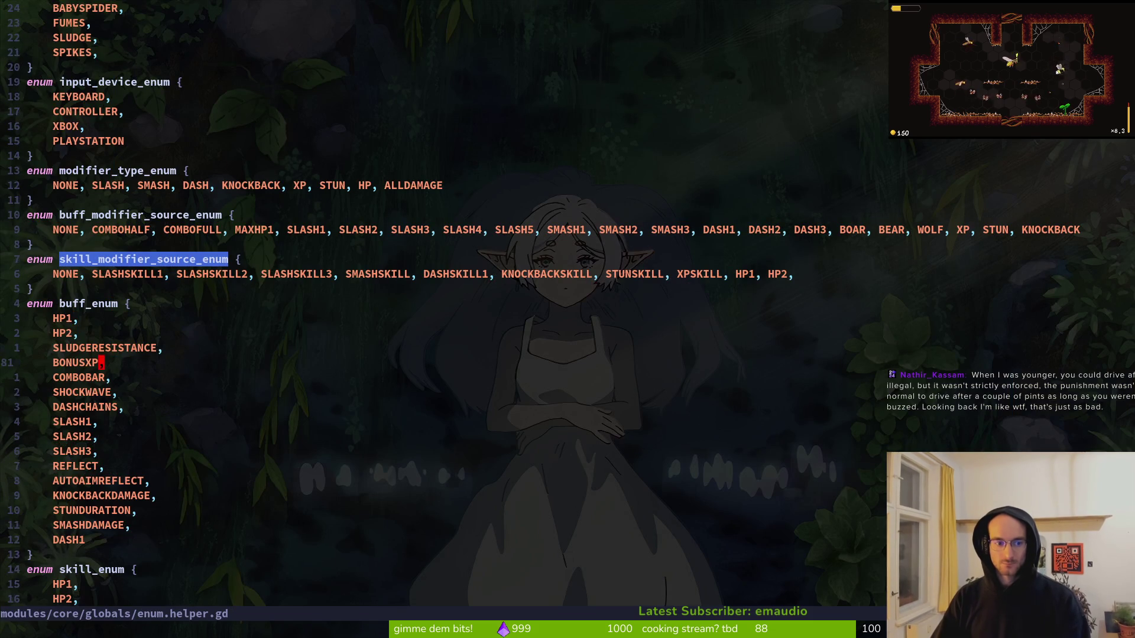
{"action": "key", "text": "j"}
{"action": "key", "text": "j"}
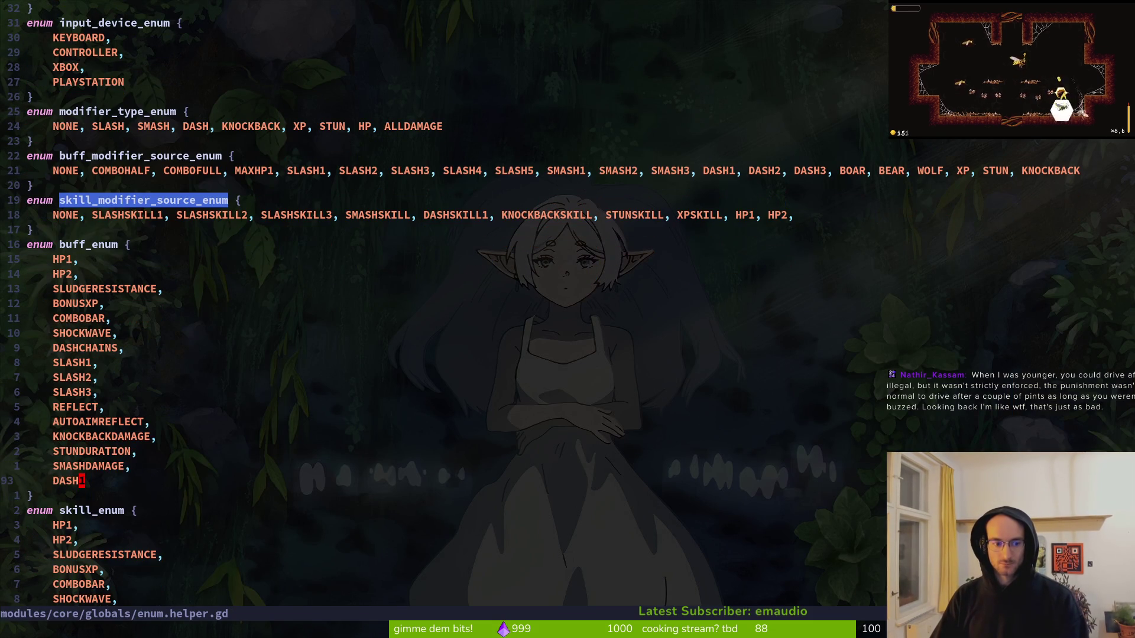
{"action": "type", "text": "ciwSMASH1"}
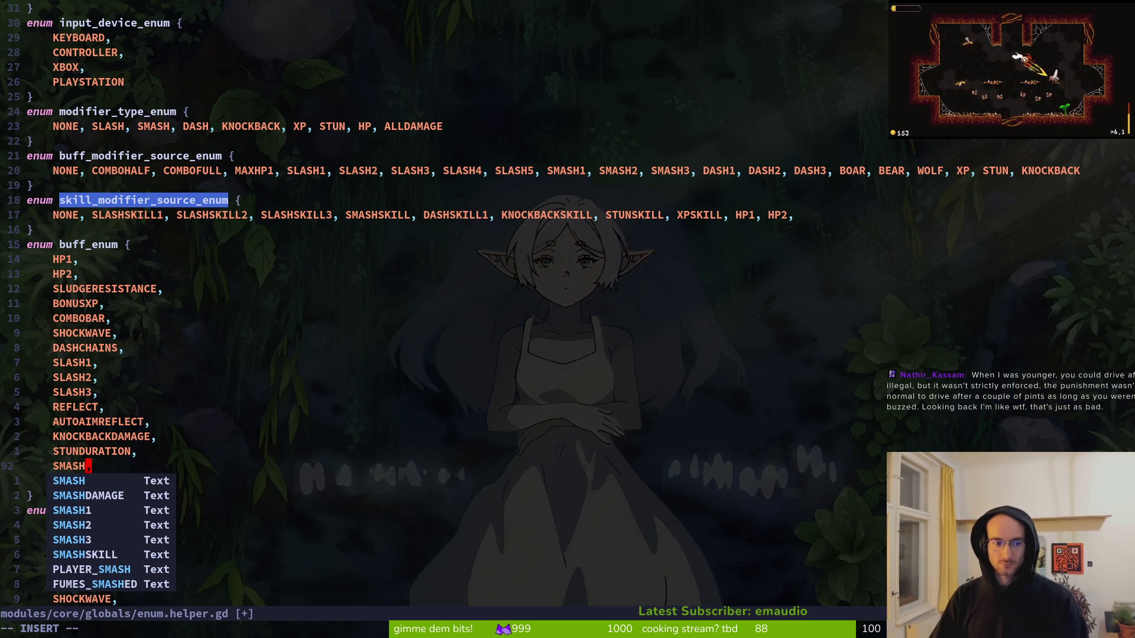
{"action": "key", "text": "Escape"}
{"action": "key", "text": "ctrl+s"}
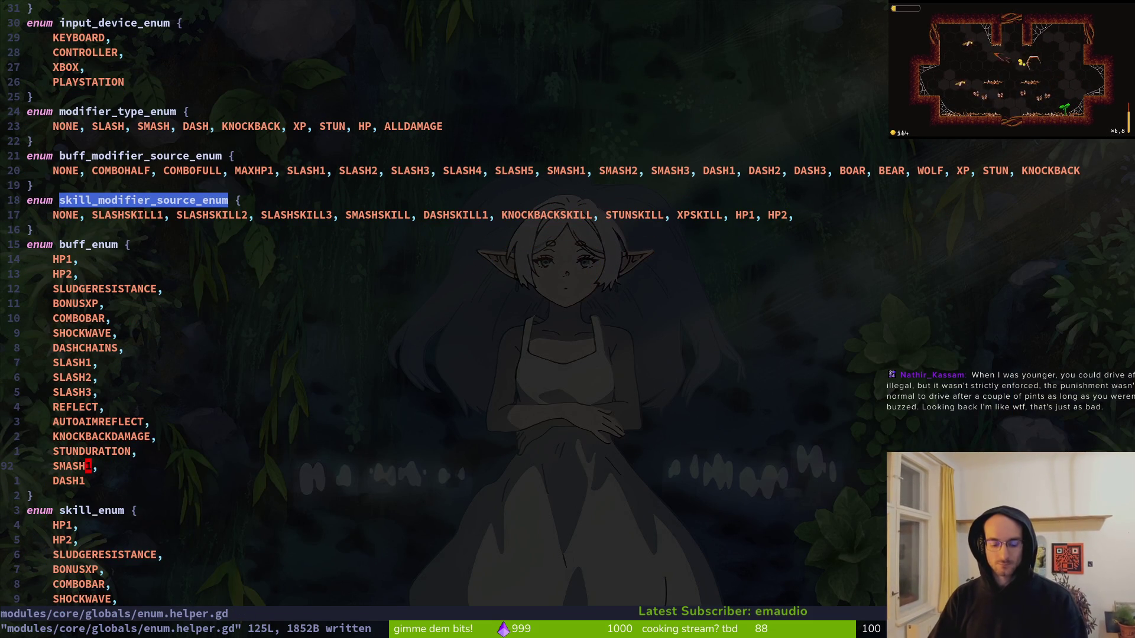
{"action": "key", "text": "u"}
{"action": "key", "text": "v"}
{"action": "key", "text": "Escape"}
Redo the SMASH1 rename, save, and find the SMASHDAMAGE use in skill.manager.gd
{"action": "key", "text": "ctrl+r"}
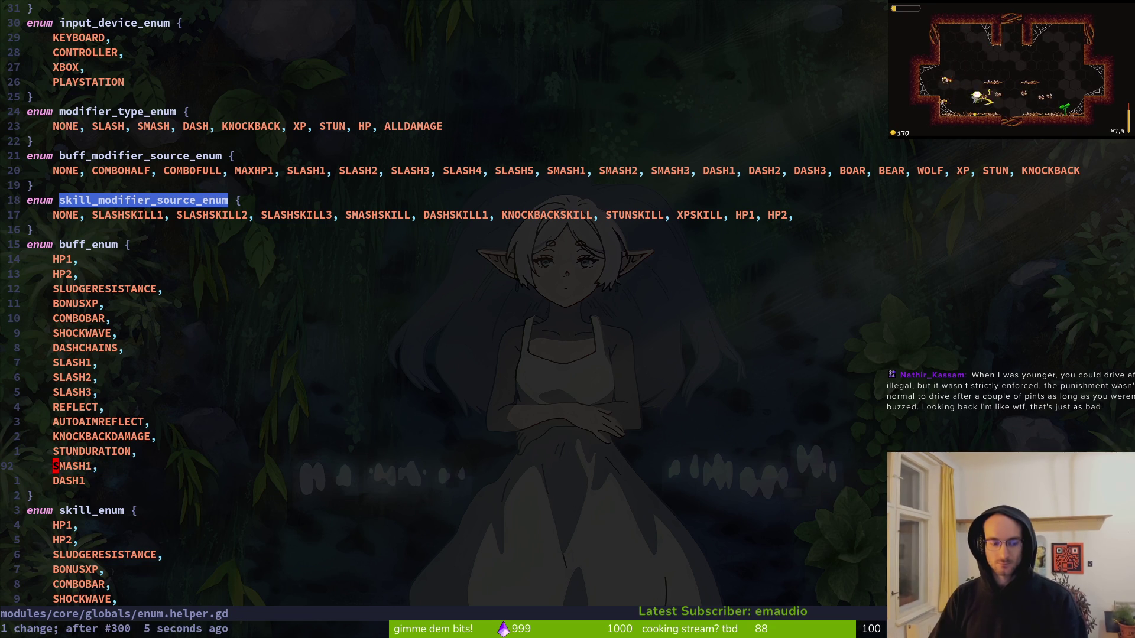
{"action": "key", "text": "ctrl+s"}
{"action": "key", "text": "space"}
{"action": "key", "text": "s"}
{"action": "key", "text": "w"}
{"action": "key", "text": "Return"}
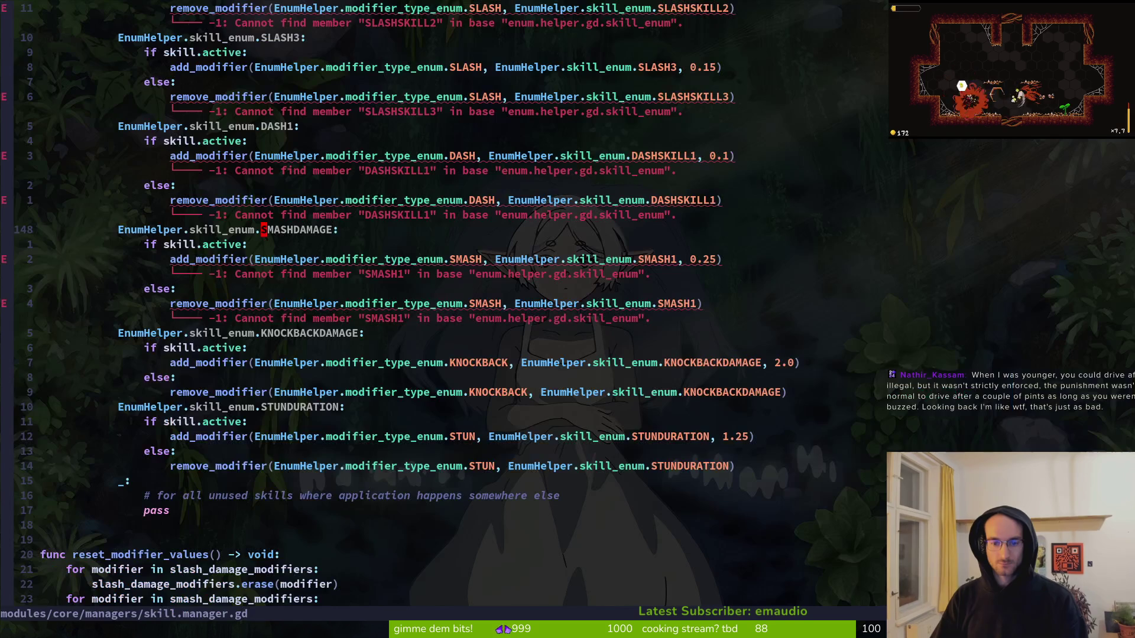
{"action": "key", "text": "j"}
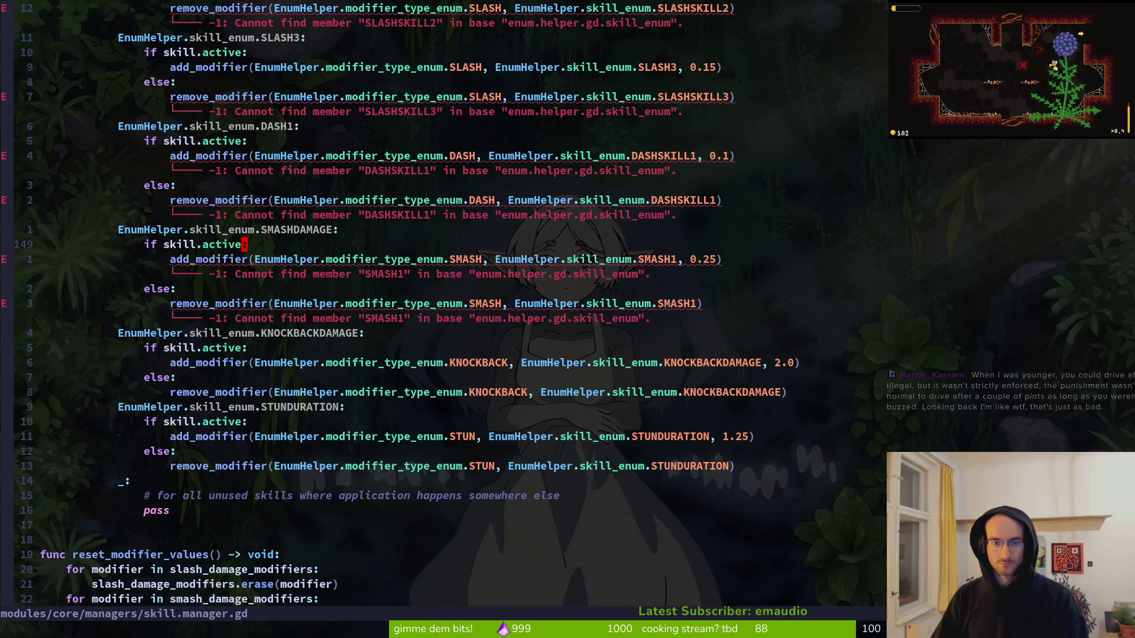
{"action": "key", "text": "ctrl+s"}
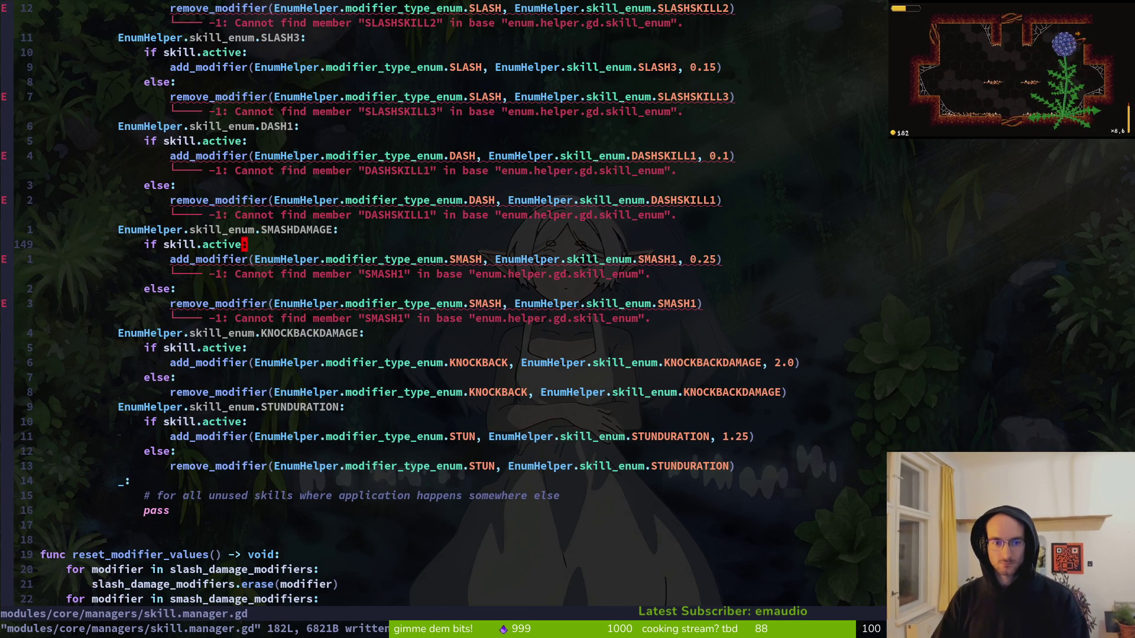
Save both files, then undo and redo the buff_enum SMASH1 rename and save enum.helper.gd
{"action": "key", "text": "ctrl+6"}
{"action": "key", "text": "ctrl+s"}
{"action": "key", "text": "ctrl+6"}
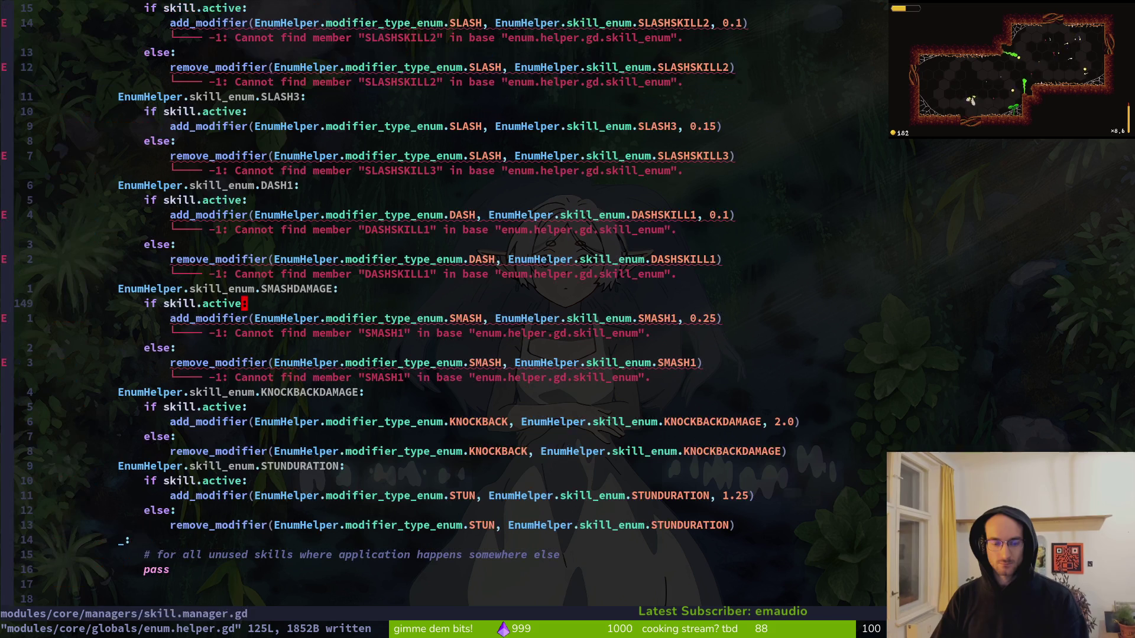
{"action": "key", "text": "ctrl+s"}
{"action": "key", "text": "ctrl+6"}
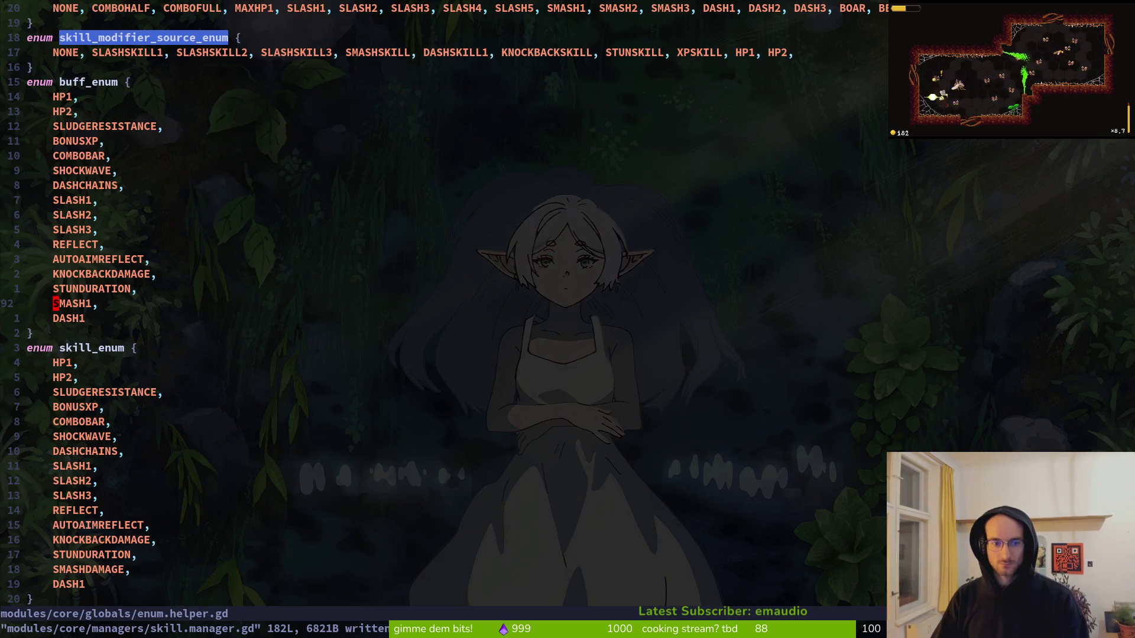
{"action": "key", "text": "u"}
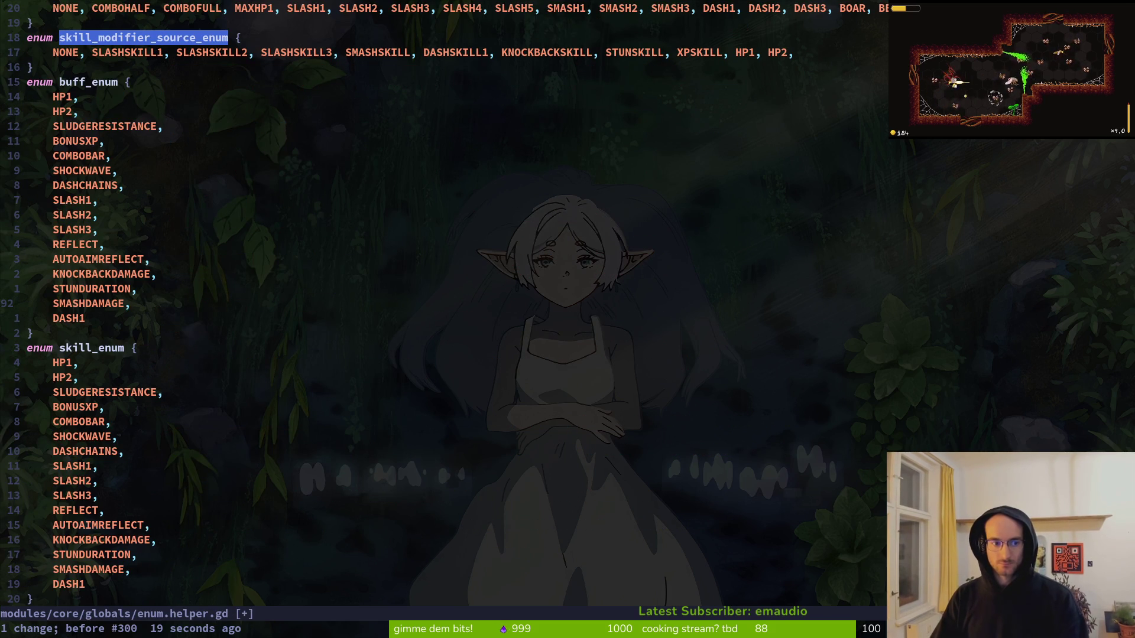
{"action": "key", "text": "ctrl+r"}
{"action": "key", "text": "Escape"}
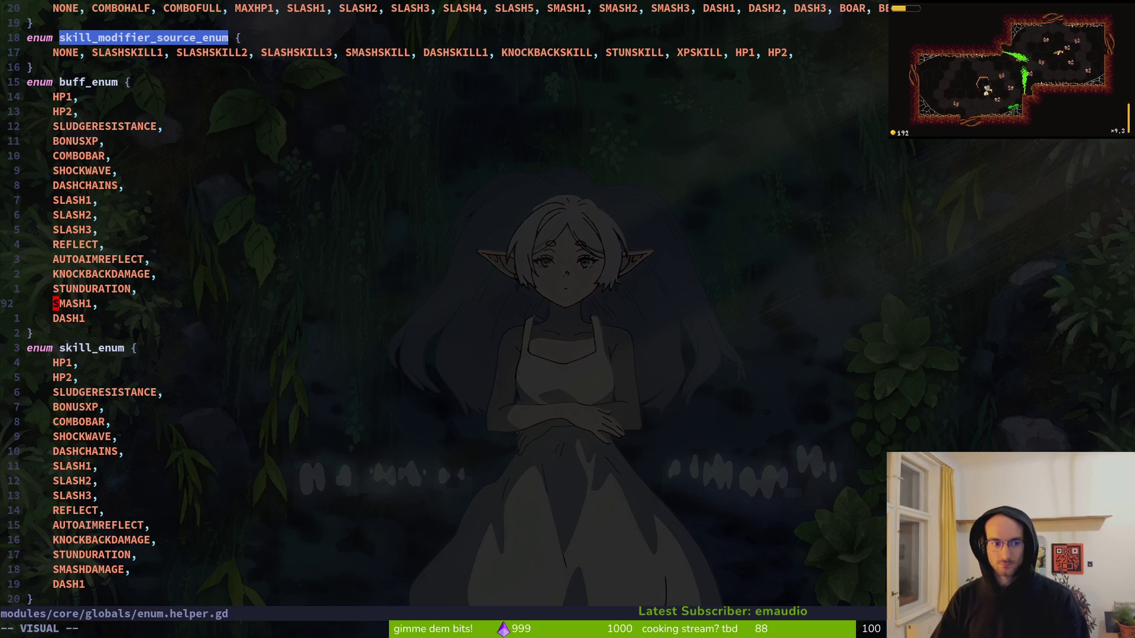
{"action": "type", "text": ":w"}
{"action": "key", "text": "Return"}
Change skill_enum's SMASHDAMAGE entry to SMASH1 with fDce1, save, and go back to skill.manager.gd
{"action": "key", "text": "j"}
{"action": "key", "text": "j"}
{"action": "key", "text": "j"}
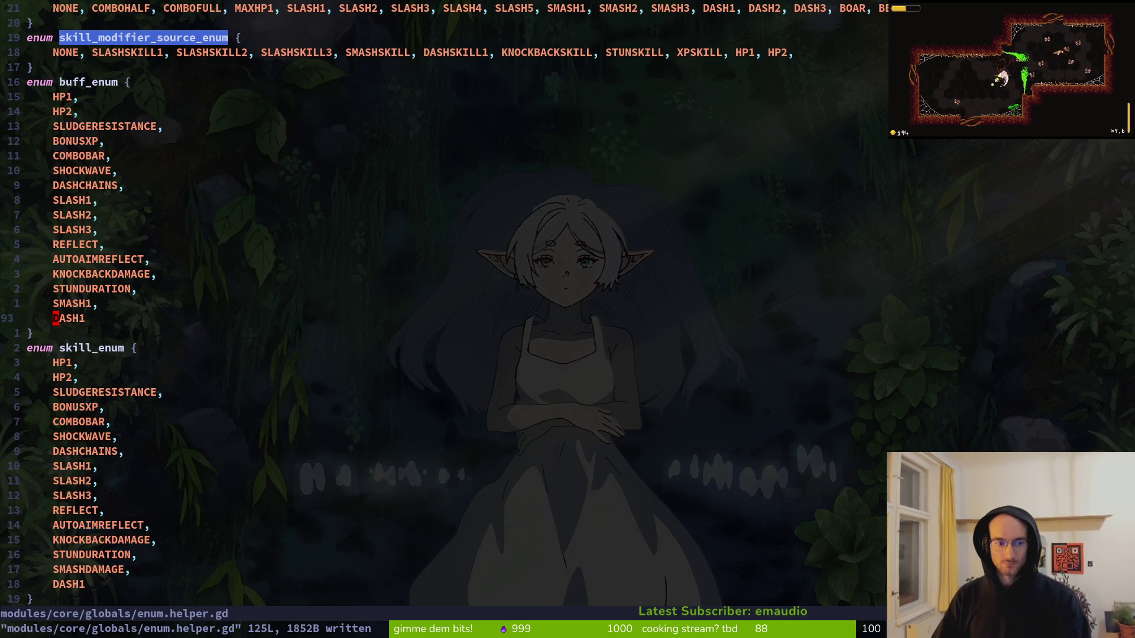
{"action": "type", "text": "fDce1"}
{"action": "key", "text": "Escape"}
{"action": "type", "text": ":w"}
{"action": "key", "text": "Return"}
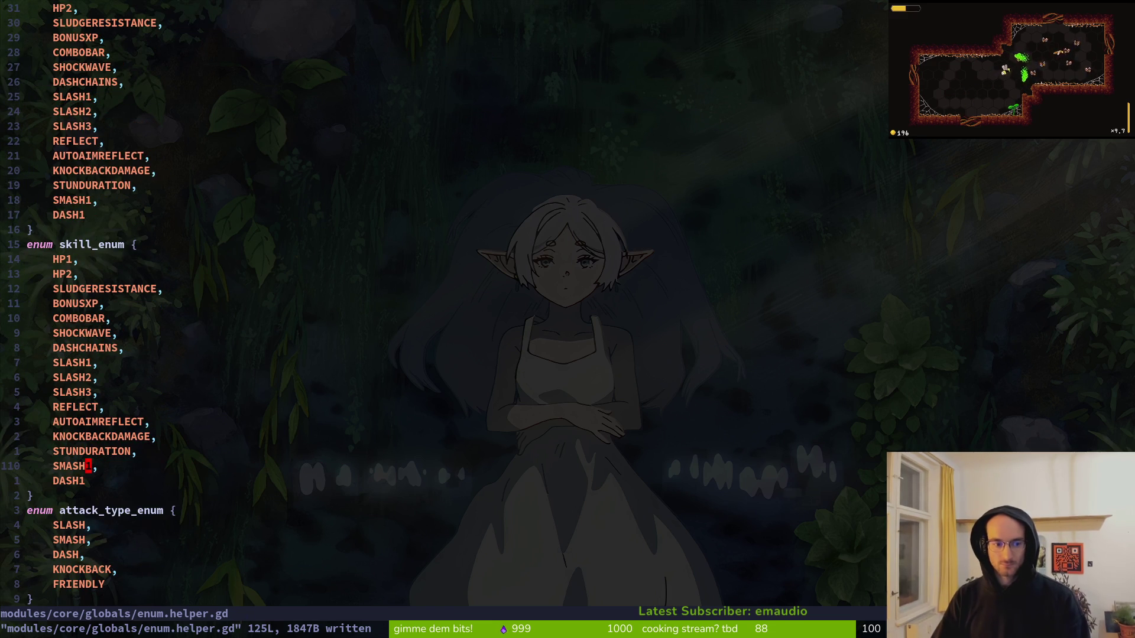
{"action": "key", "text": "ctrl+6"}
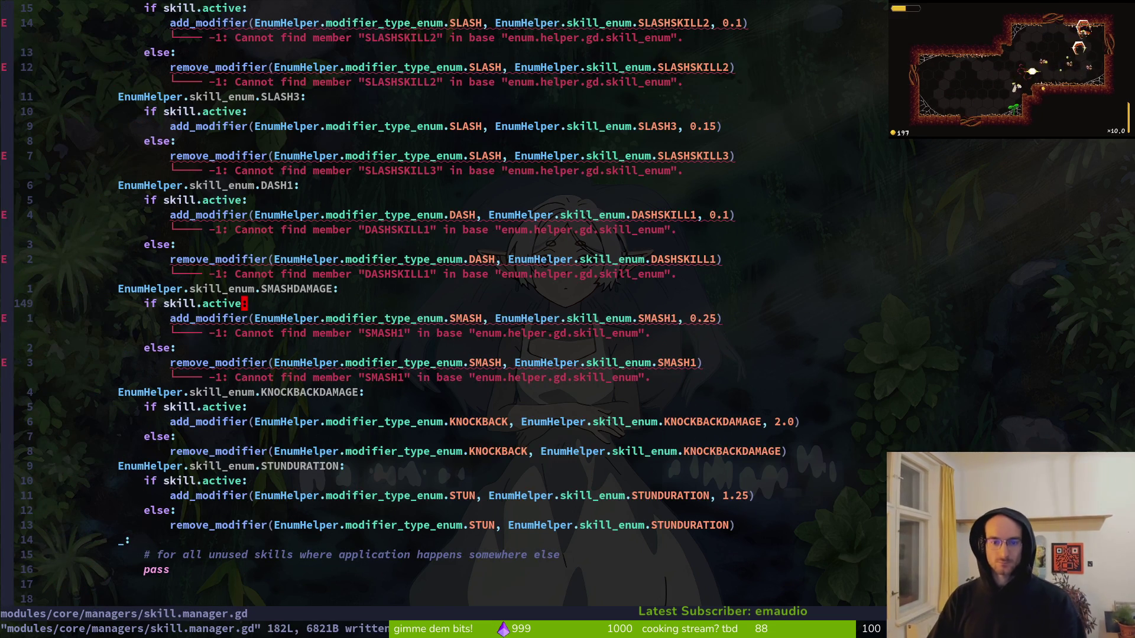
Rename the SMASHDAMAGE case to SMASH1 and save
{"action": "key", "text": "k"}
{"action": "key", "text": "k"}
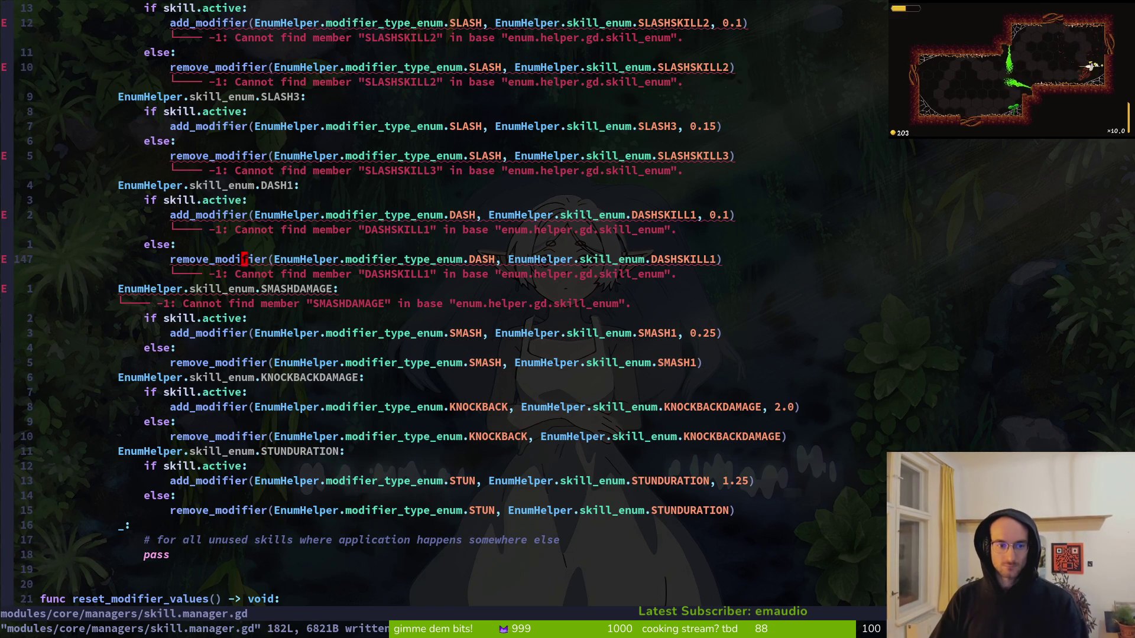
{"action": "key", "text": "j"}
{"action": "key", "text": "l"}
{"action": "key", "text": "l"}
{"action": "type", "text": "ceSMASH1"}
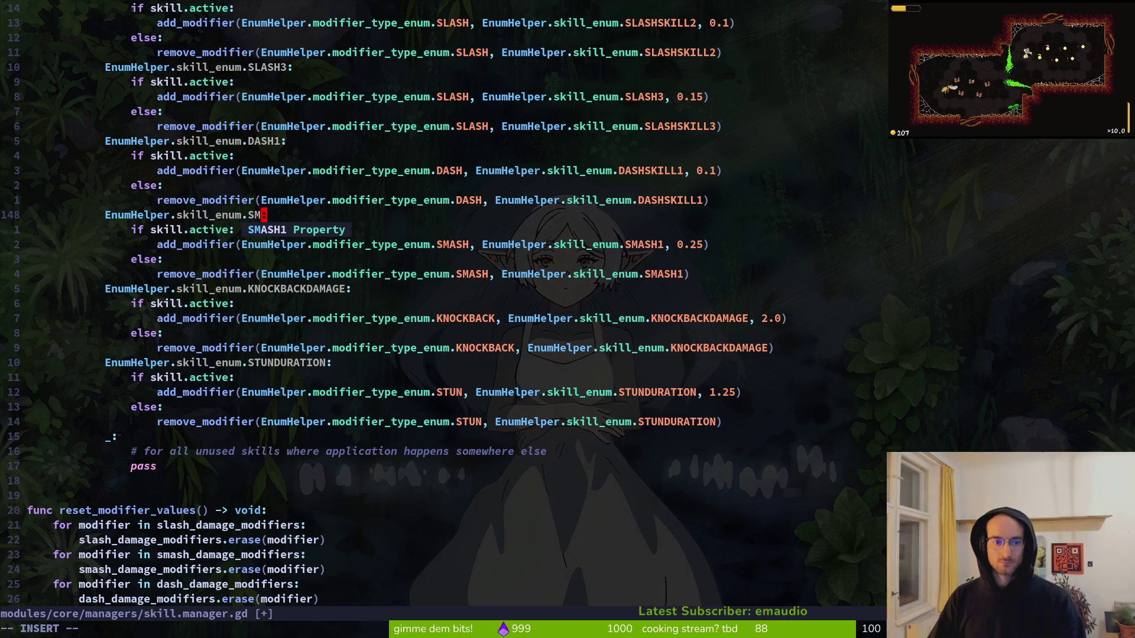
{"action": "key", "text": "Escape"}
{"action": "type", "text": ":w"}
{"action": "key", "text": "Return"}
Replace DASHSKILL1 with DASH1 in the dash case and its add_modifier line, saving each
{"action": "type", "text": "j"}
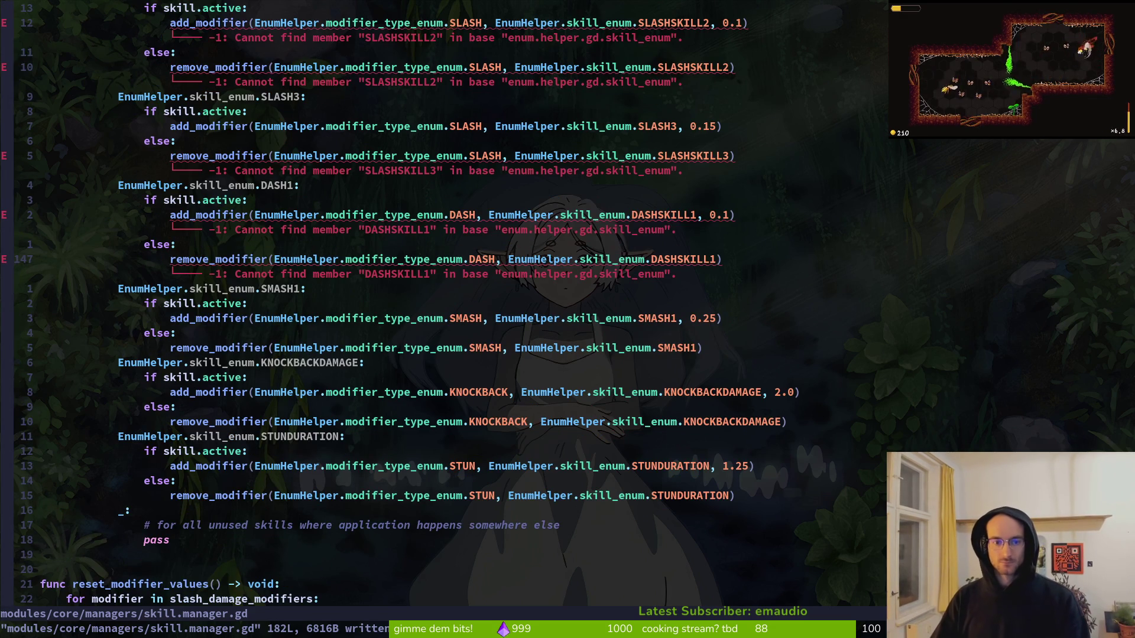
{"action": "type", "text": "ciwDASH"}
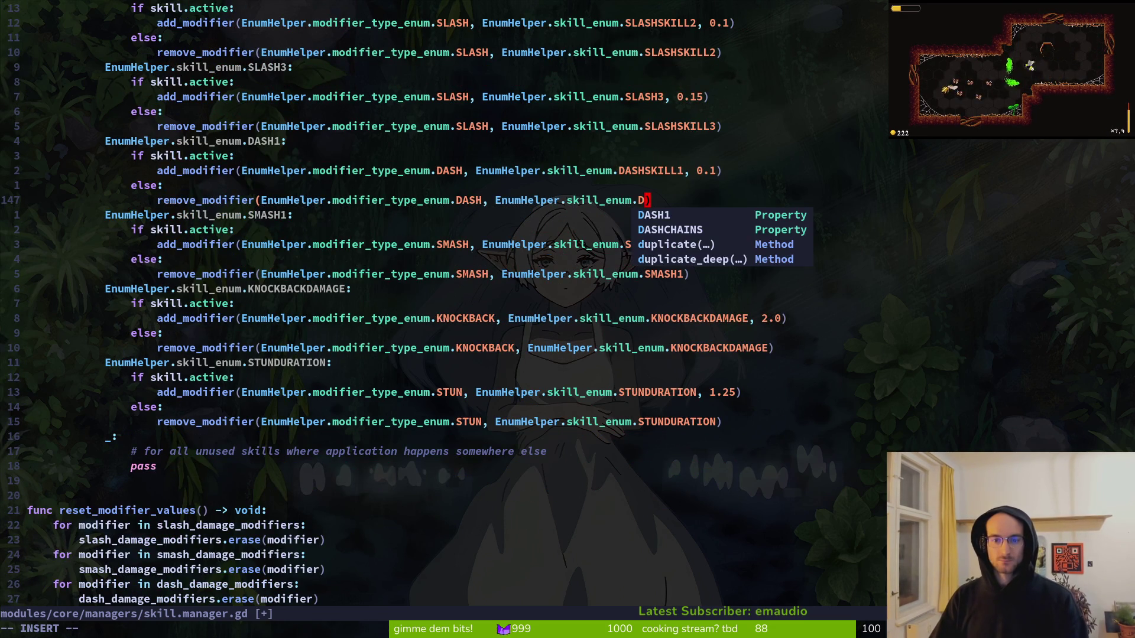
{"action": "type", "text": "1"}
{"action": "key", "text": "Escape"}
{"action": "type", "text": ":w"}
{"action": "key", "text": "Return"}
{"action": "key", "text": "k"}
{"action": "key", "text": "k"}
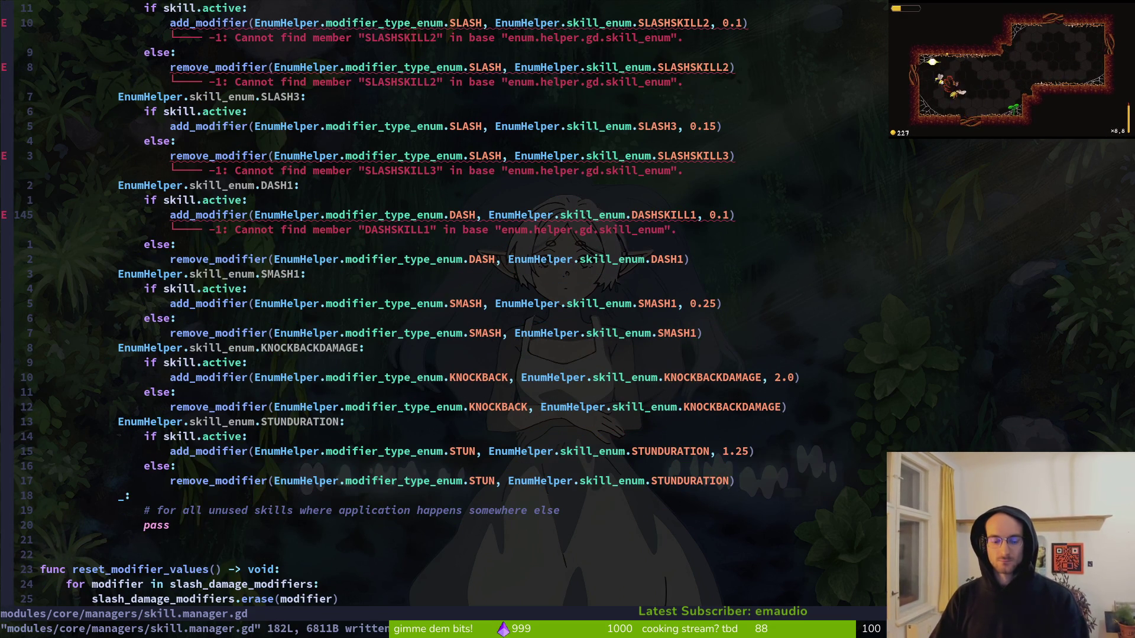
{"action": "type", "text": "viwcD"}
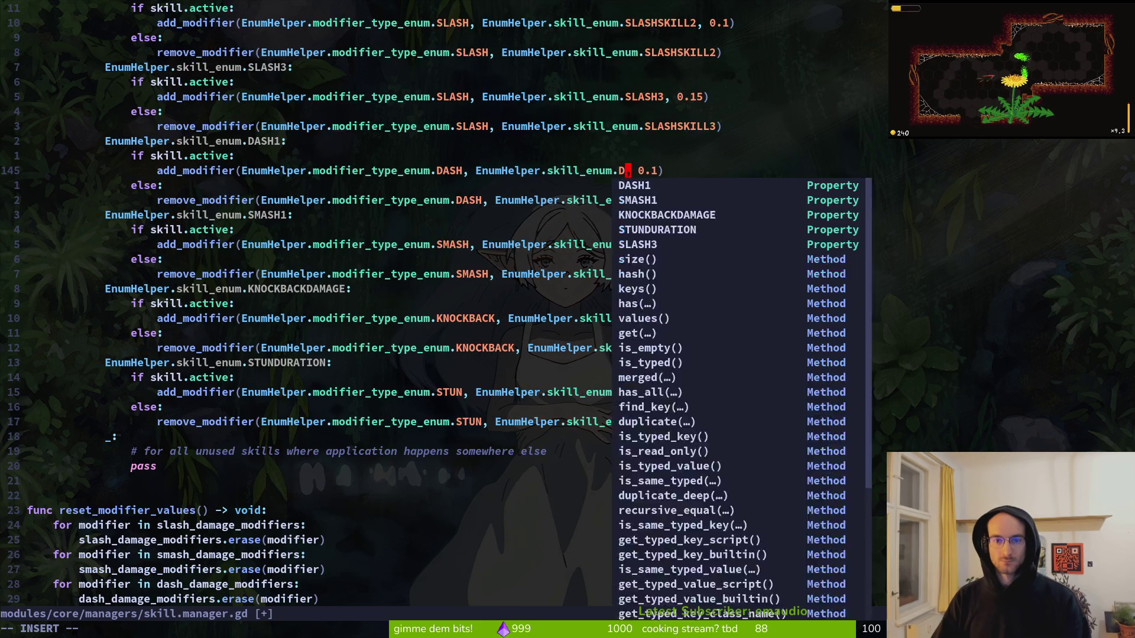
{"action": "type", "text": "ASH1"}
{"action": "key", "text": "Escape"}
{"action": "type", "text": ":w"}
{"action": "key", "text": "Return"}
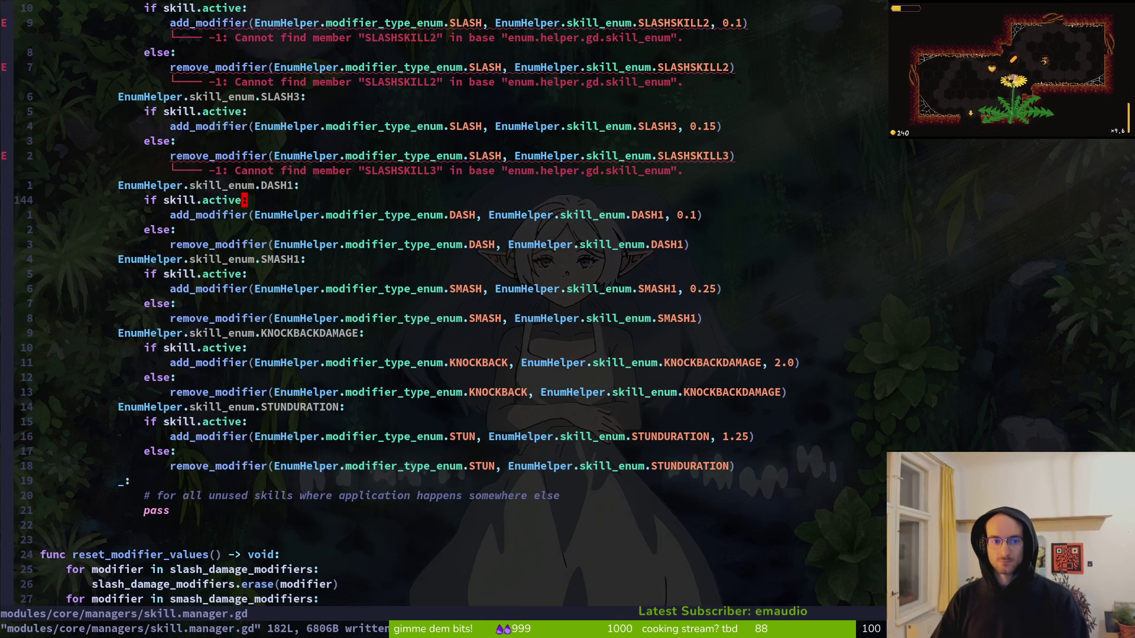
Replace SLASHSKILL3 with SLASH3 and the slash case's SLASHSKILL2 with SLASH2, saving each
{"action": "type", "text": "ciwSLASH3"}
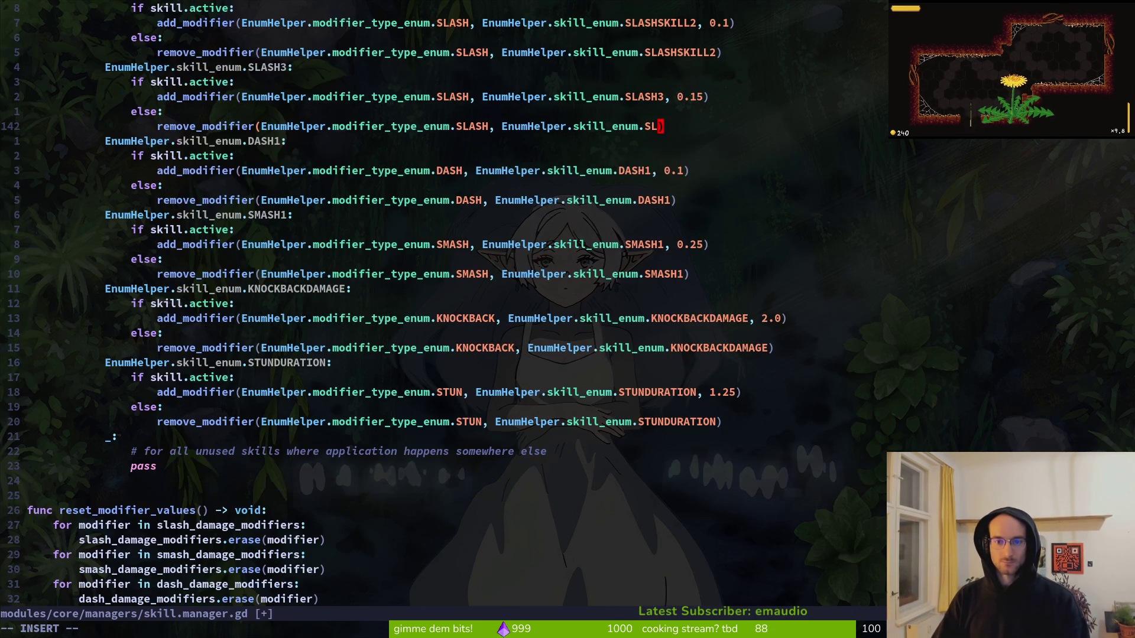
{"action": "key", "text": "Escape"}
{"action": "type", "text": ":w"}
{"action": "key", "text": "Return"}
{"action": "key", "text": "k"}
{"action": "key", "text": "k"}
{"action": "key", "text": "k"}
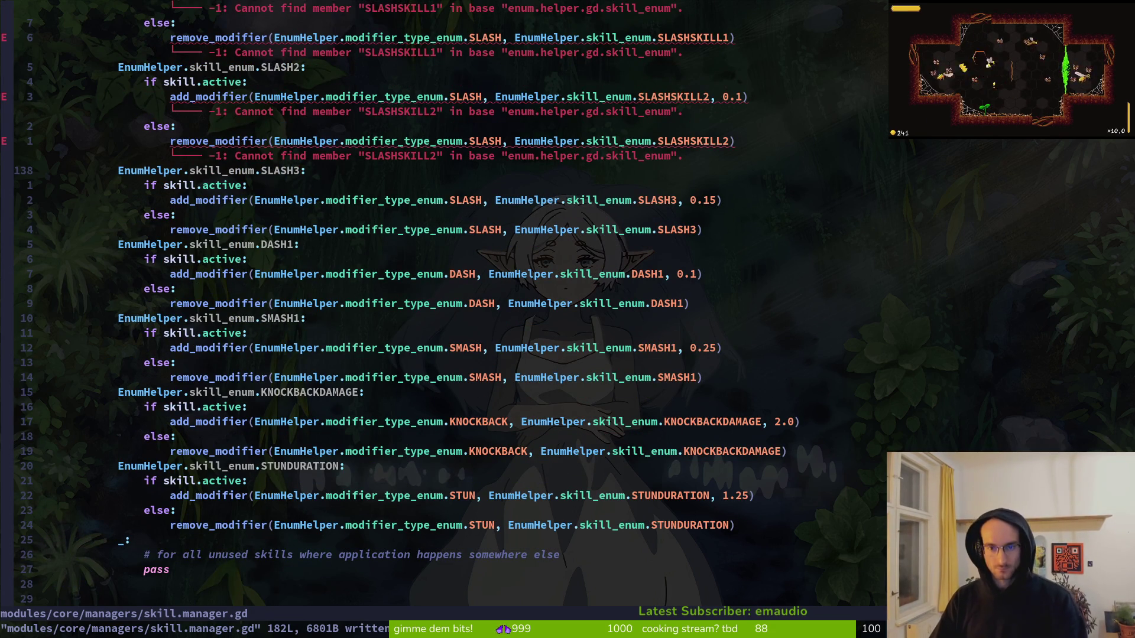
{"action": "type", "text": "ciwSLASH2"}
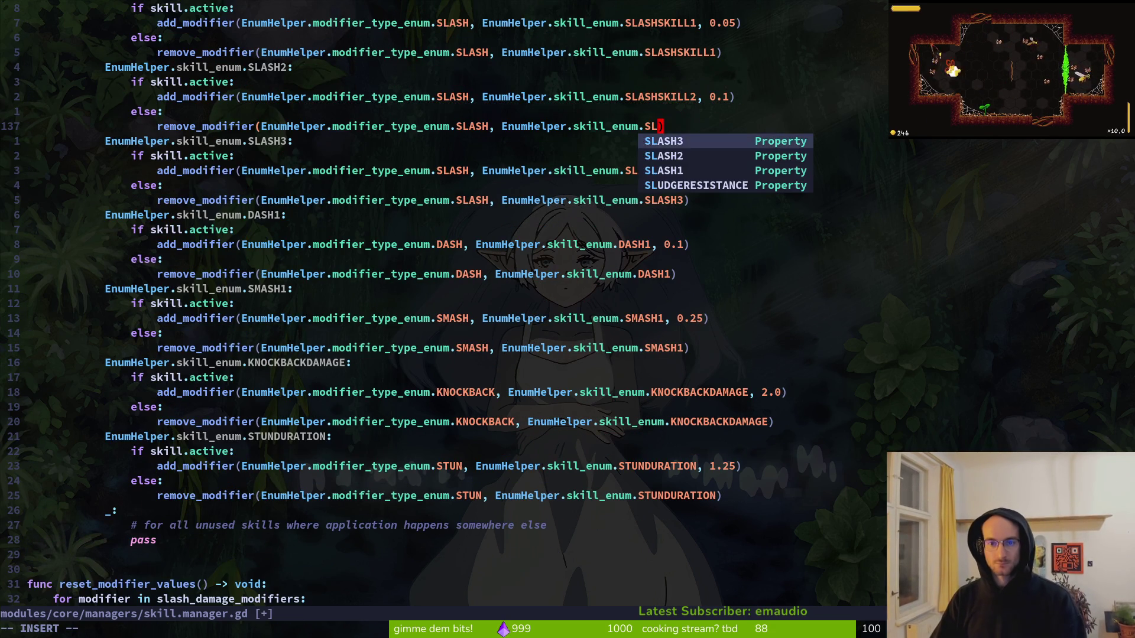
{"action": "key", "text": "Escape"}
{"action": "type", "text": ":w"}
{"action": "key", "text": "Return"}
Change SLASHSKILL2 to SLASH2 on the line 135 add_modifier call and save
{"action": "key", "text": "k"}
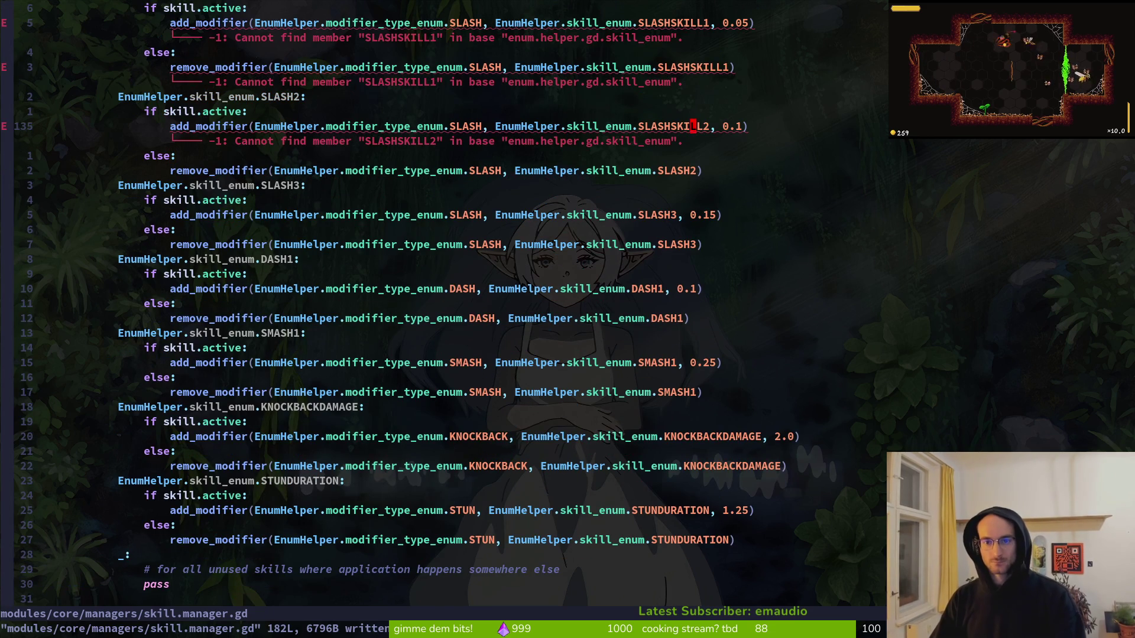
{"action": "key", "text": "2"}
{"action": "key", "text": "3"}
{"action": "key", "text": "j"}
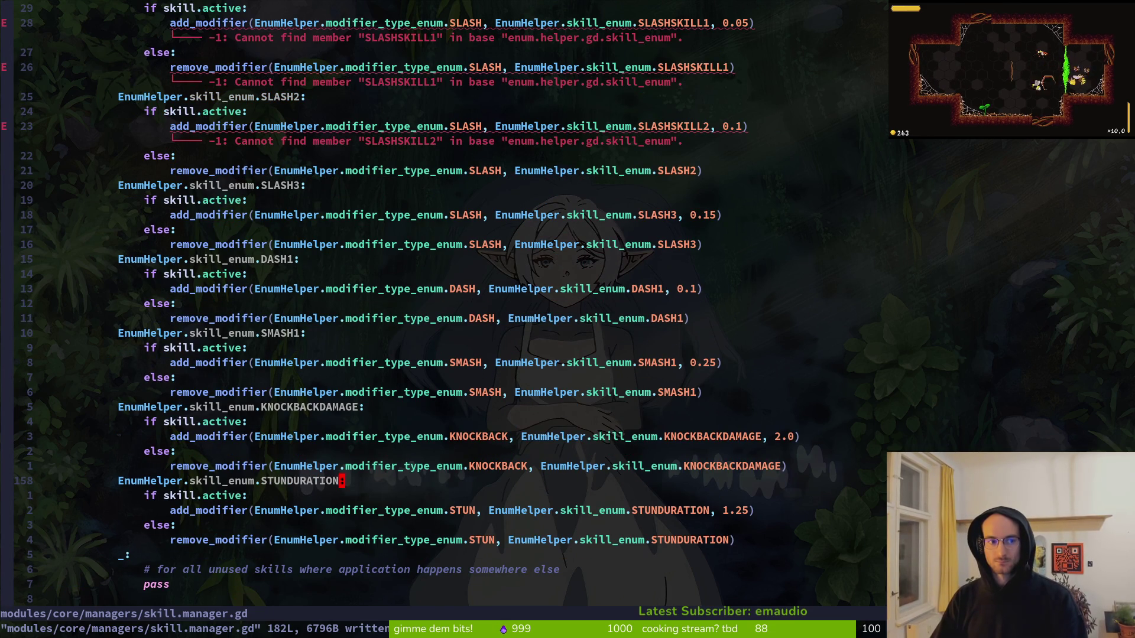
{"action": "key", "text": "2"}
{"action": "key", "text": "3"}
{"action": "key", "text": "k"}
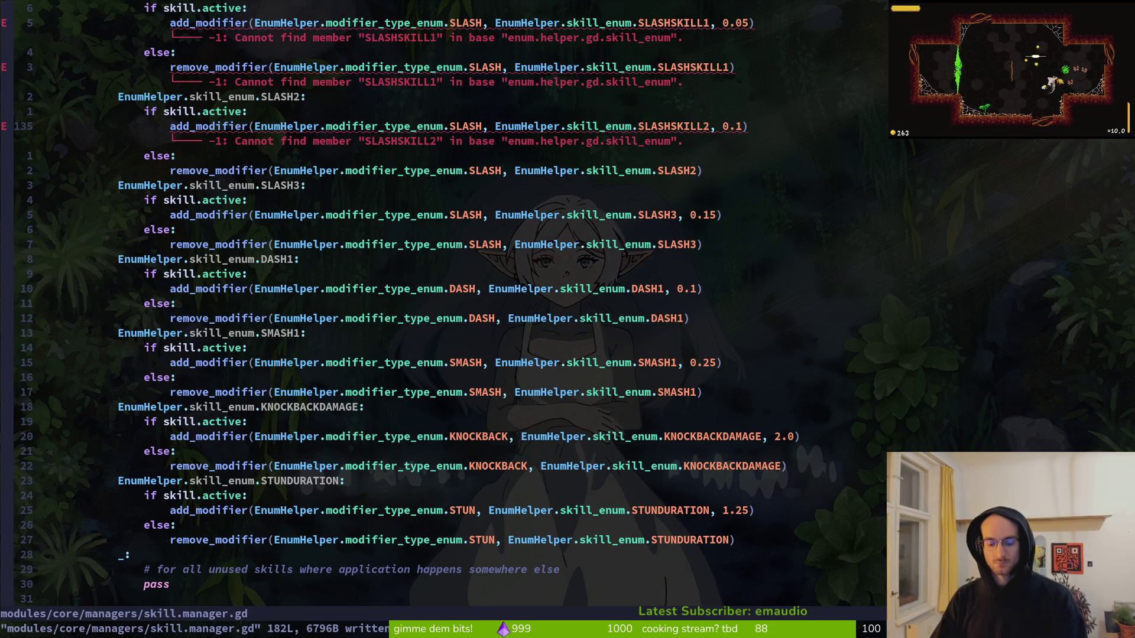
{"action": "key", "text": "b"}
{"action": "key", "text": "b"}
{"action": "type", "text": "ciwl"}
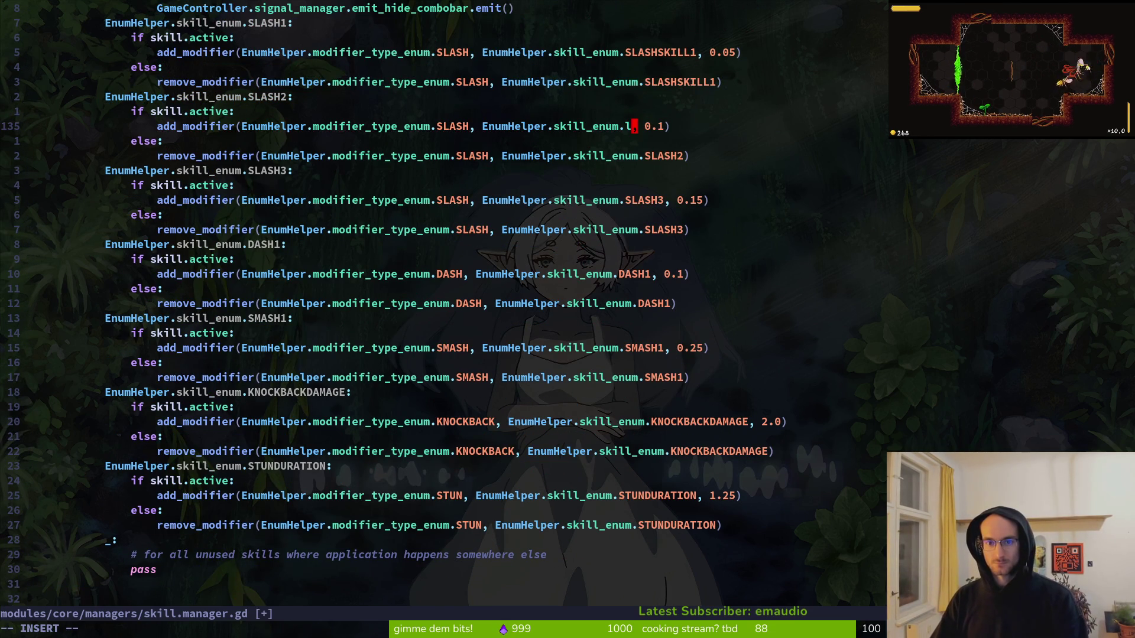
{"action": "key", "text": "BackSpace"}
{"action": "type", "text": "SLASH2"}
{"action": "key", "text": "Escape"}
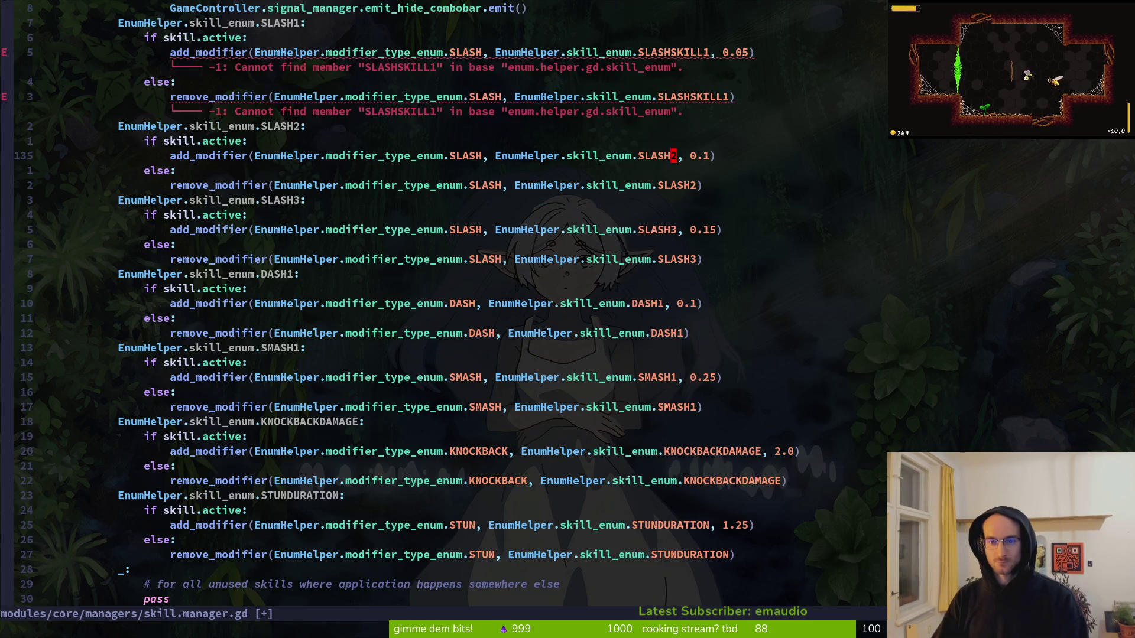
{"action": "type", "text": ":w"}
{"action": "key", "text": "Return"}
Replace SLASHSKILL1 with SLASH1 on the remove_modifier line and save
{"action": "type", "text": "4k"}
{"action": "type", "text": "ciw"}
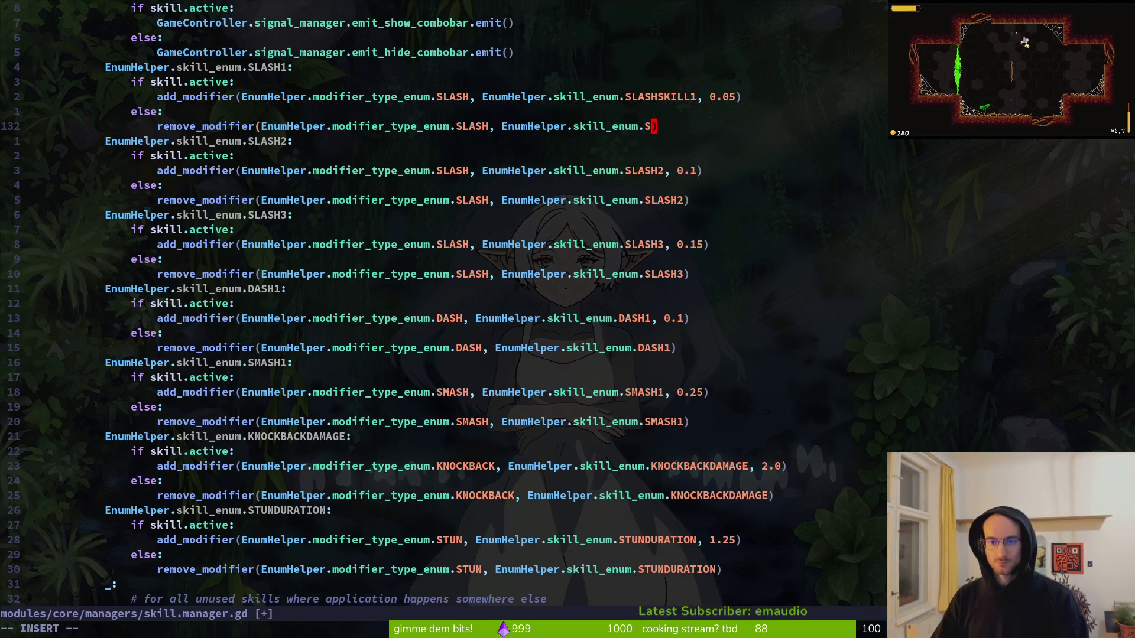
{"action": "type", "text": "SLASH1"}
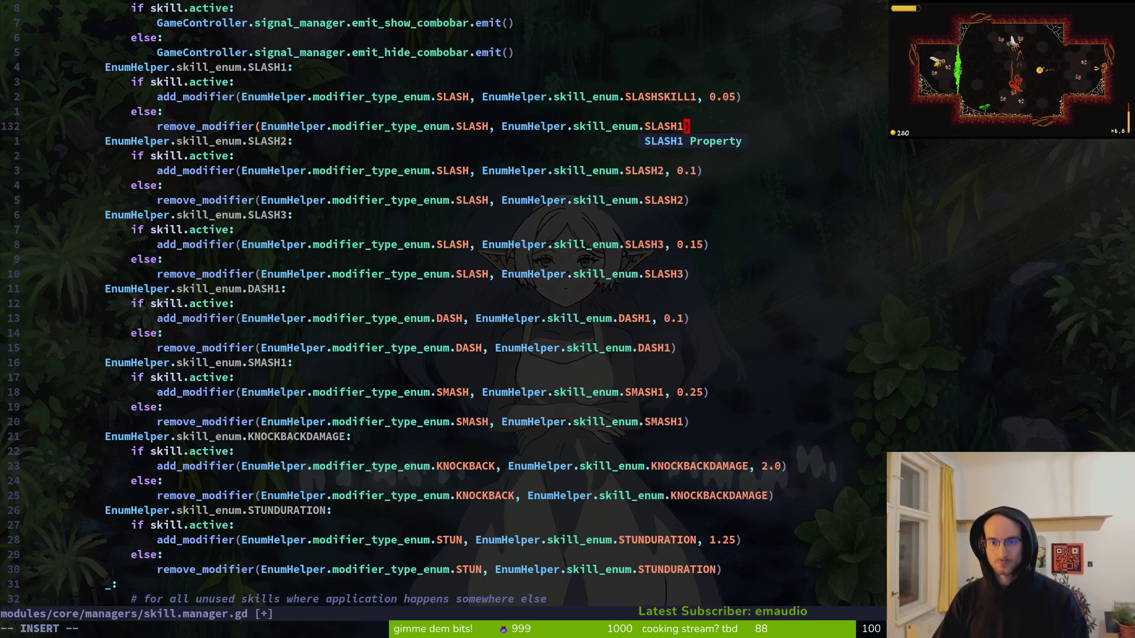
{"action": "key", "text": "Escape"}
{"action": "type", "text": ":w"}
{"action": "key", "text": "Return"}
{"action": "type", "text": "2kciwSLASH"}
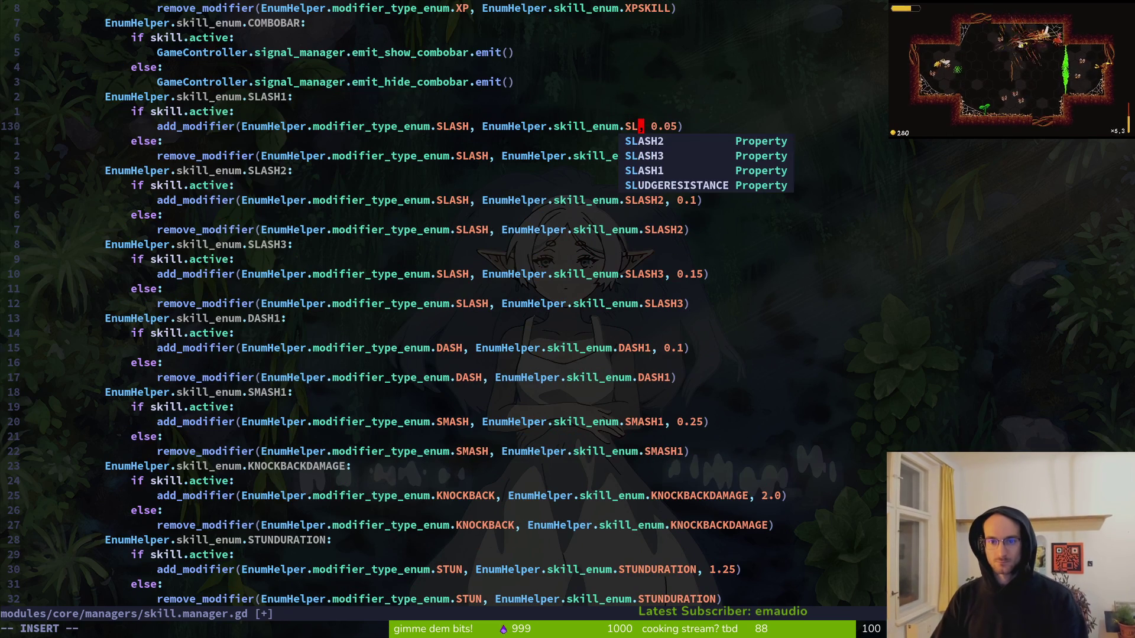
{"action": "type", "text": "1"}
{"action": "key", "text": "Escape"}
{"action": "type", "text": ":w"}
{"action": "key", "text": "Return"}
Check skill_enum's definition for the right XP name, then return to the XPSKILL error on line 120
{"action": "key", "text": "ctrl+o"}
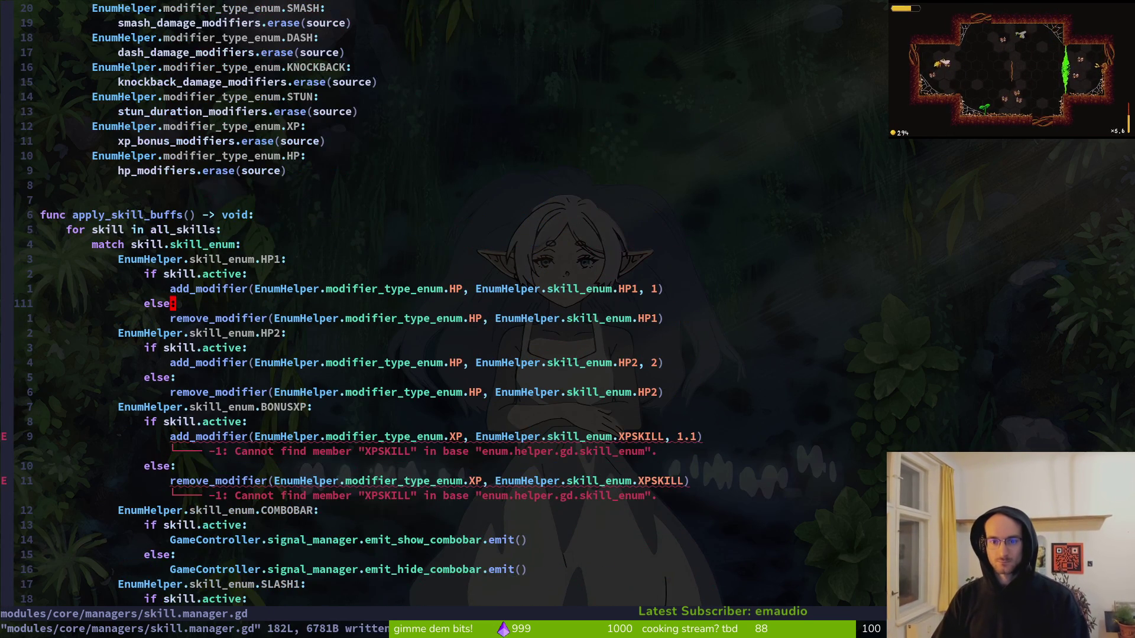
{"action": "type", "text": "9j"}
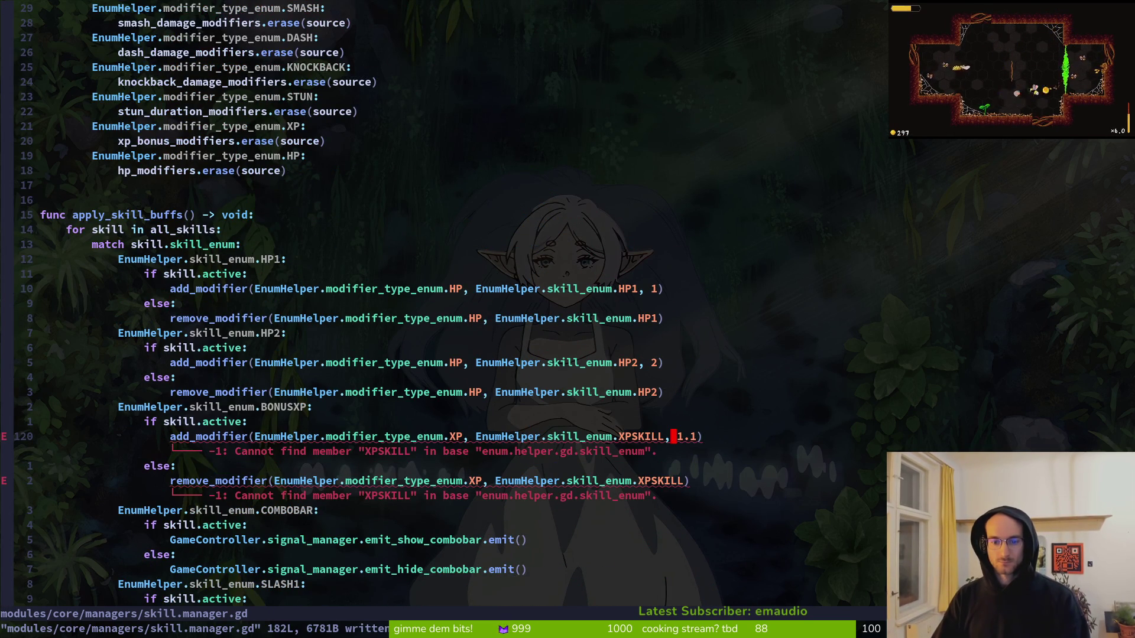
{"action": "type", "text": "cbXP"}
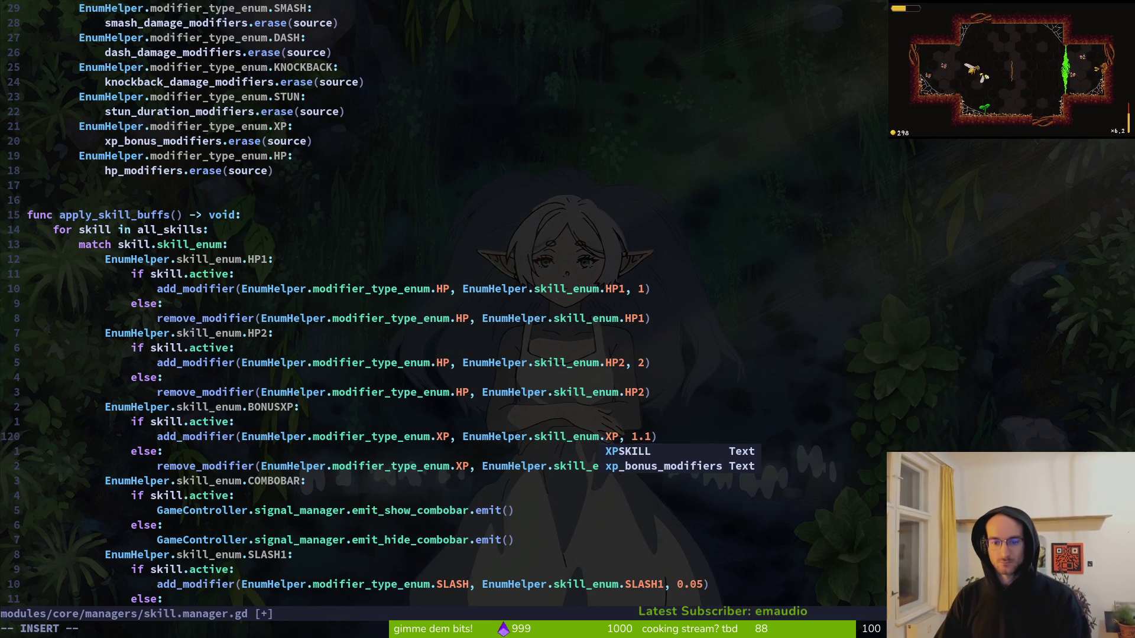
{"action": "key", "text": "Return"}
{"action": "key", "text": "Escape"}
{"action": "type", "text": ":w"}
{"action": "key", "text": "Return"}
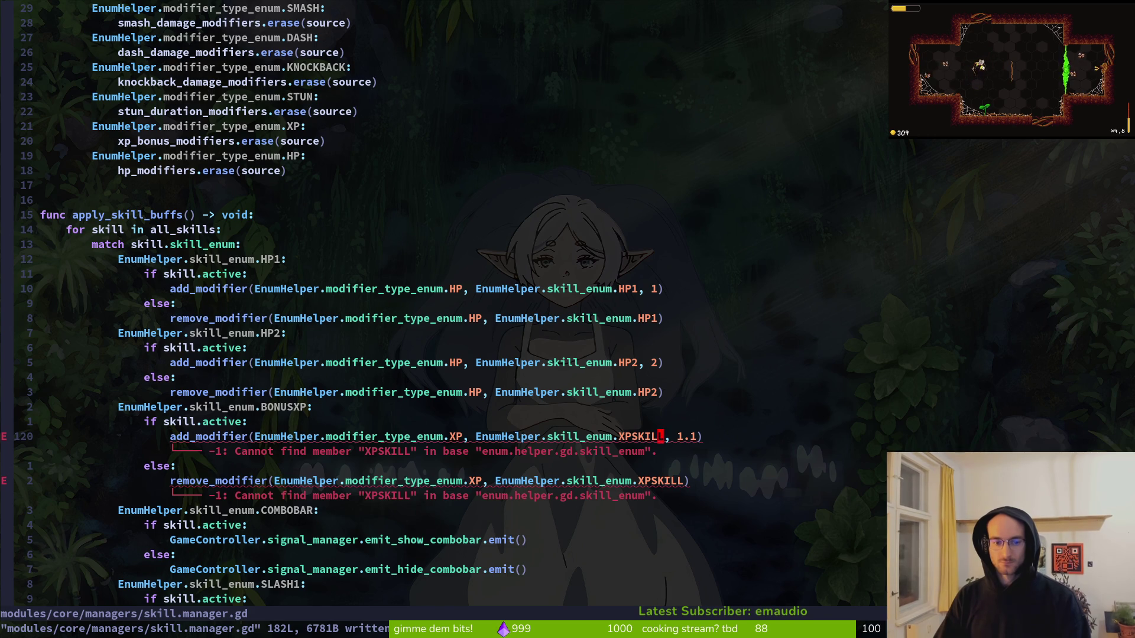
{"action": "key", "text": "g"}
{"action": "key", "text": "d"}
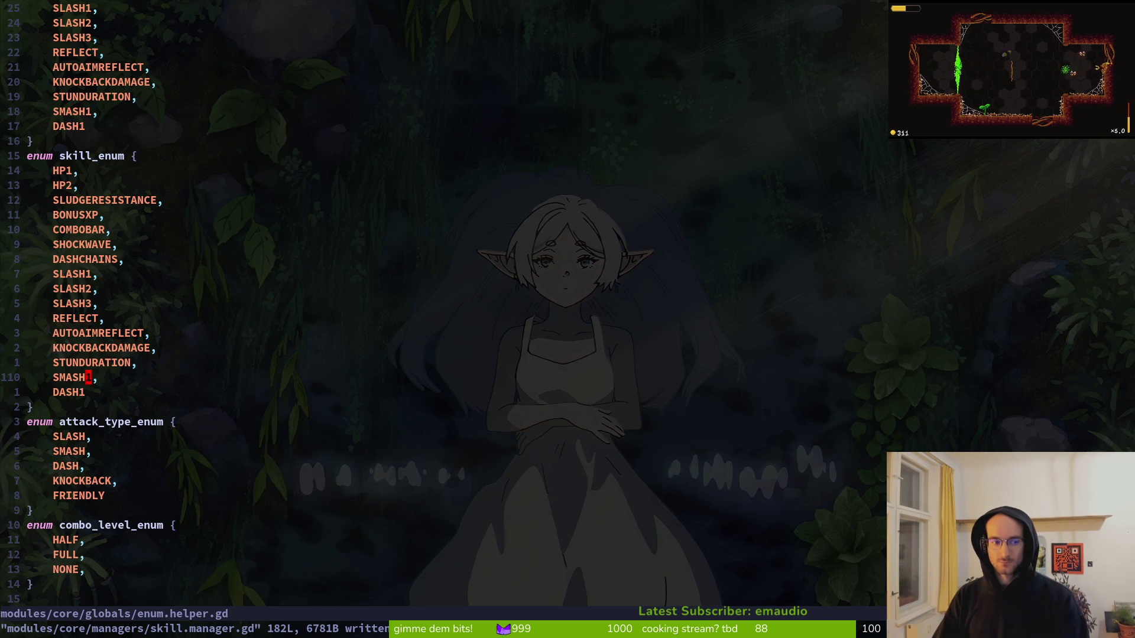
{"action": "key", "text": "ctrl+o"}
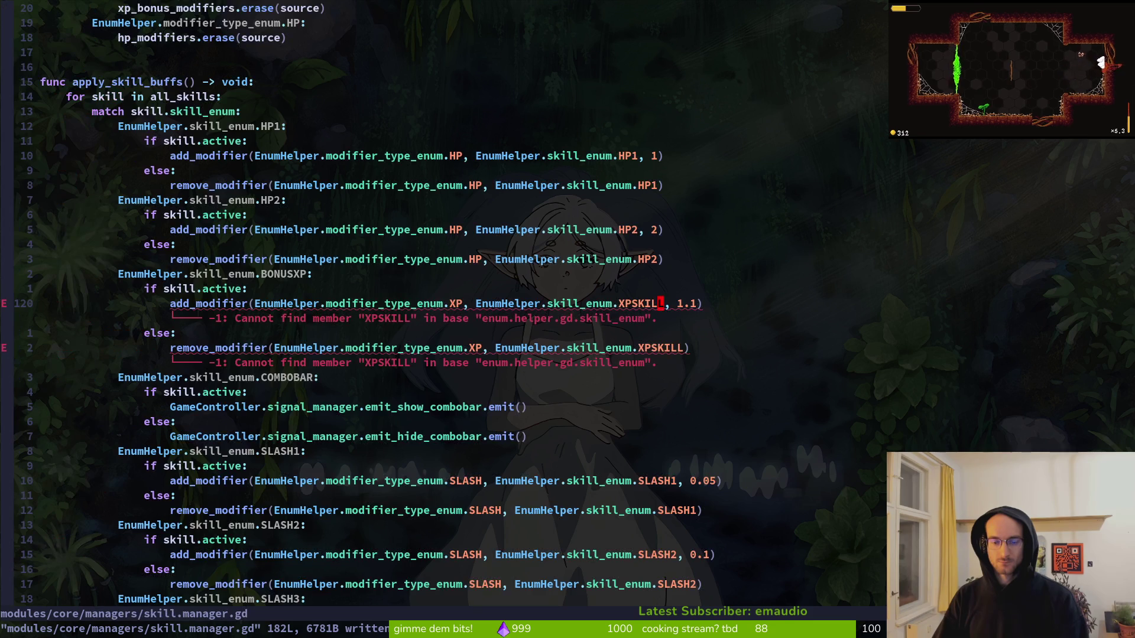
Replace XPSKILL with BONUSXP on lines 120 and 122
{"action": "type", "text": "ciwBO"}
{"action": "key", "text": "Return"}
{"action": "key", "text": "Escape"}
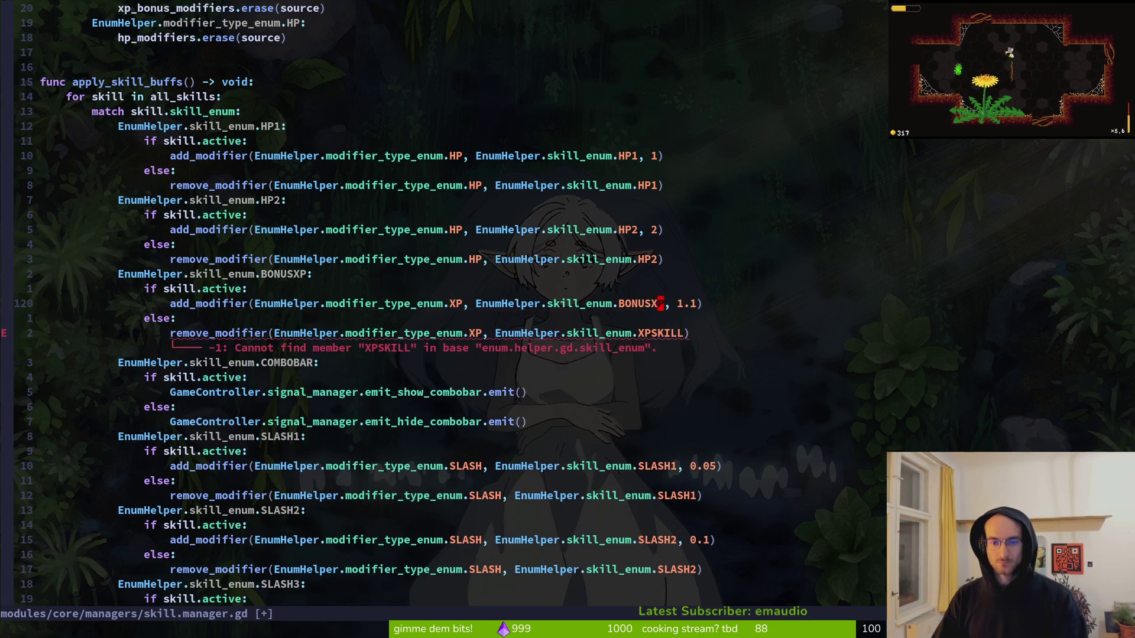
{"action": "key", "text": "Escape"}
{"action": "key", "text": "Return"}
{"action": "key", "text": "Return"}
{"action": "key", "text": "t"}
{"action": "key", "text": "X"}
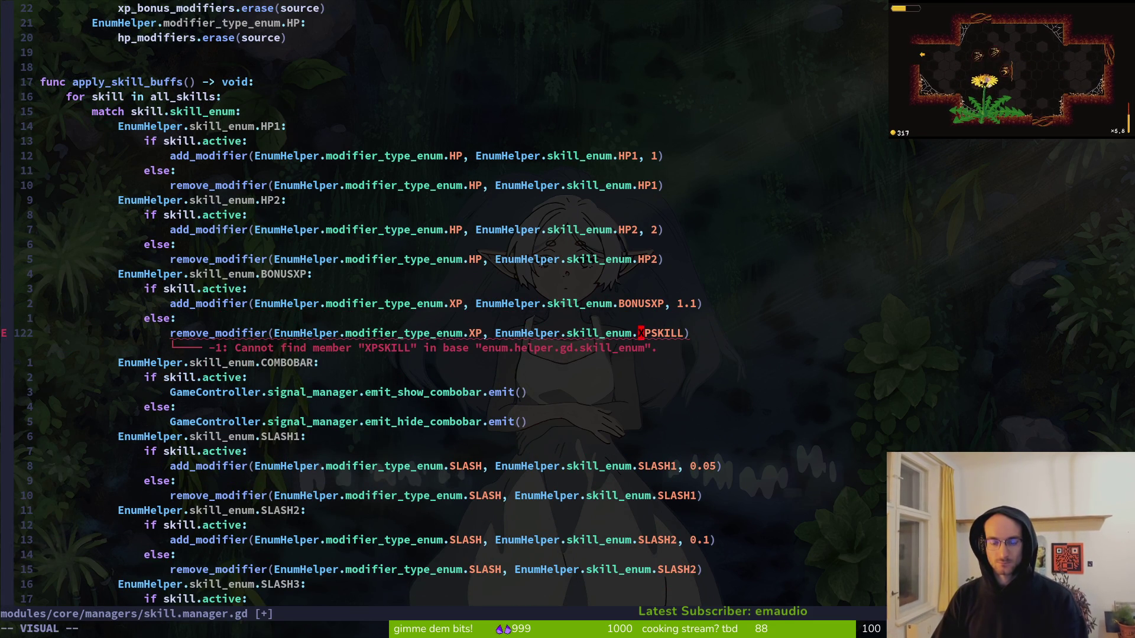
{"action": "key", "text": "period"}
Save skill.manager.gd with the BONUSXP changes and scroll up past the HP1/HP2 match cases
{"action": "type", "text": ":w"}
{"action": "key", "text": "Return"}
{"action": "key", "text": "k"}
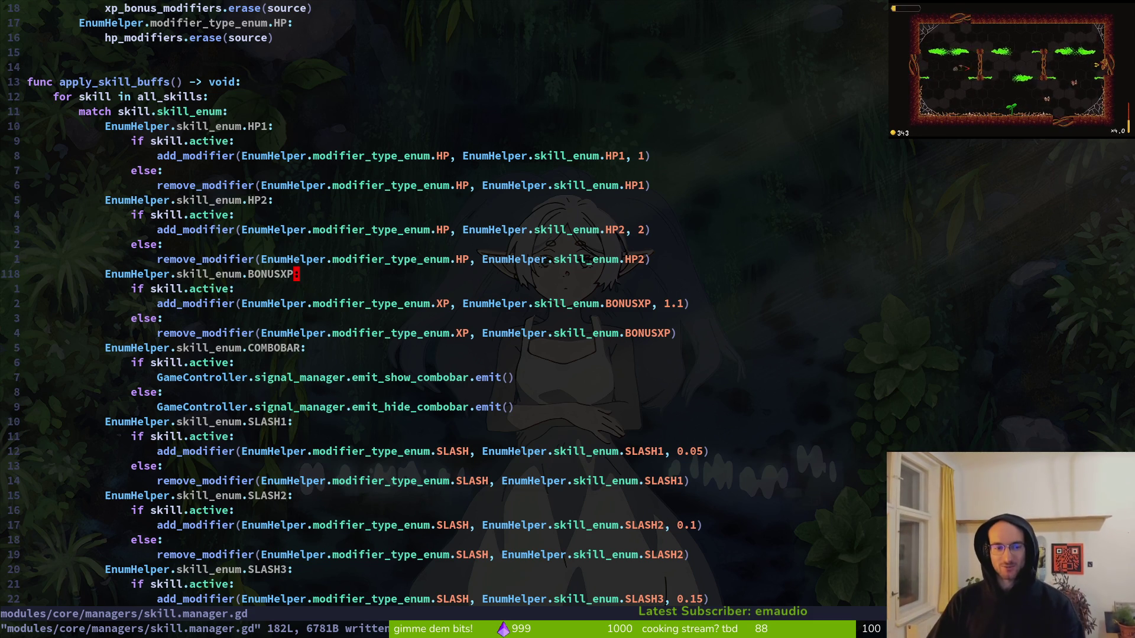
{"action": "key", "text": "k"}
{"action": "key", "text": "k"}
{"action": "key", "text": "k"}
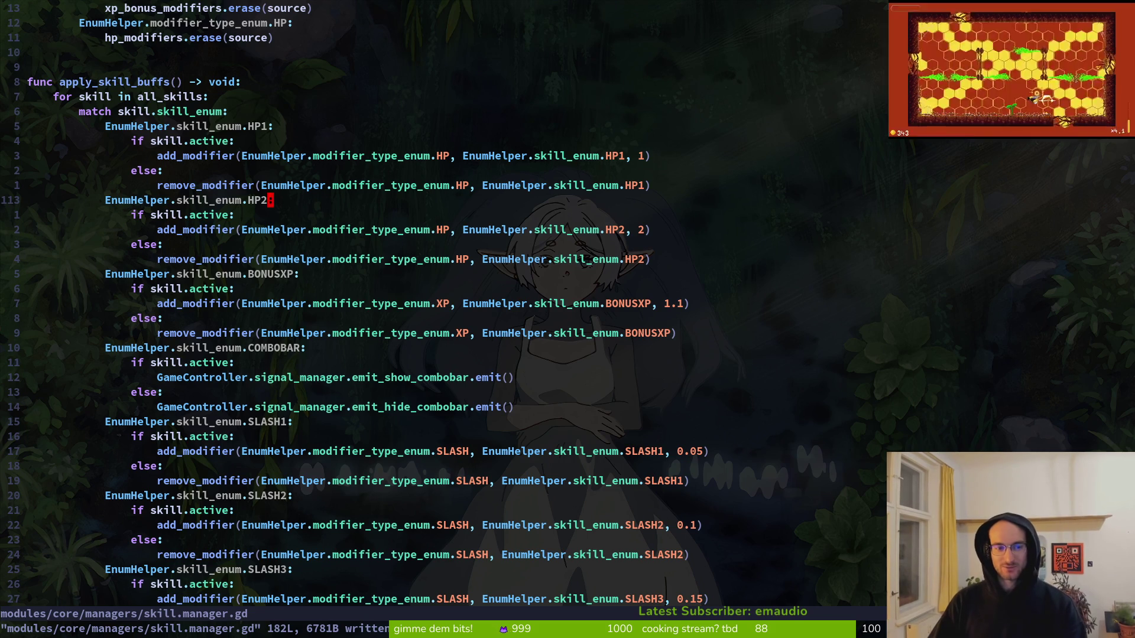
{"action": "key", "text": "k"}
{"action": "key", "text": "k"}
{"action": "key", "text": "k"}
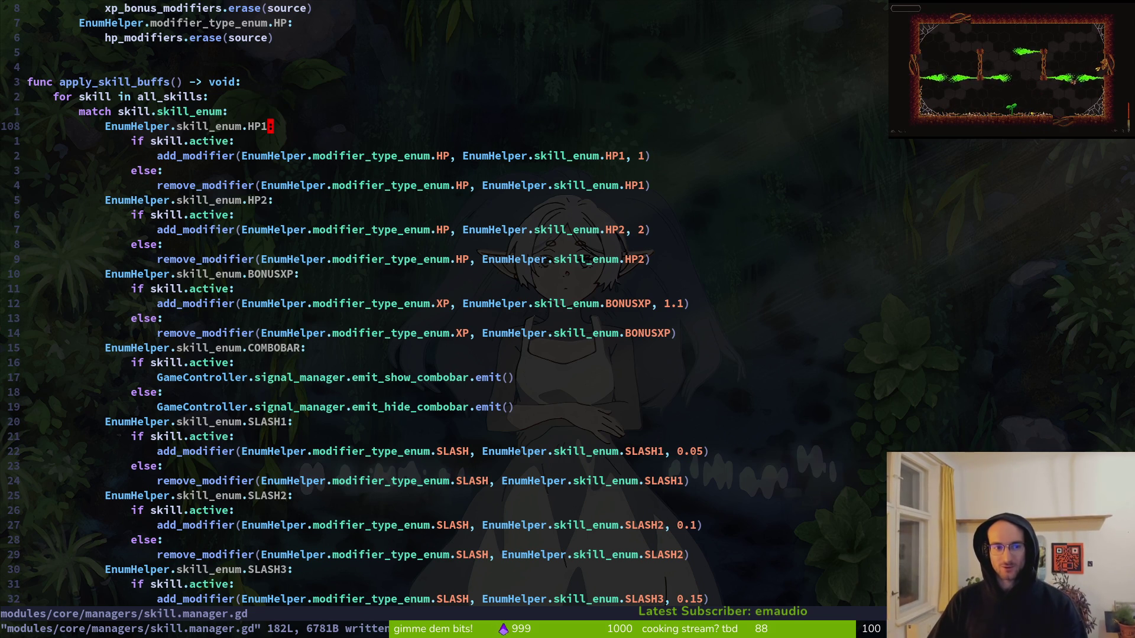
{"action": "key", "text": "k"}
{"action": "key", "text": "k"}
{"action": "key", "text": "k"}
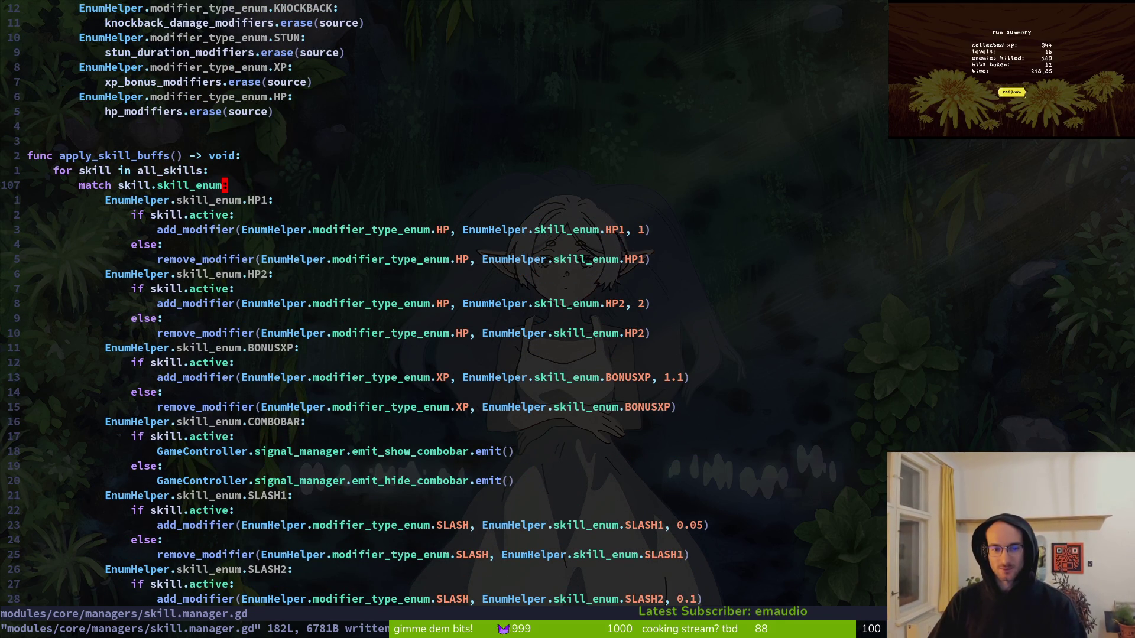
Re-save enum.helper.gd and come back to skill.manager.gd's modifier functions
{"action": "key", "text": "ctrl+o"}
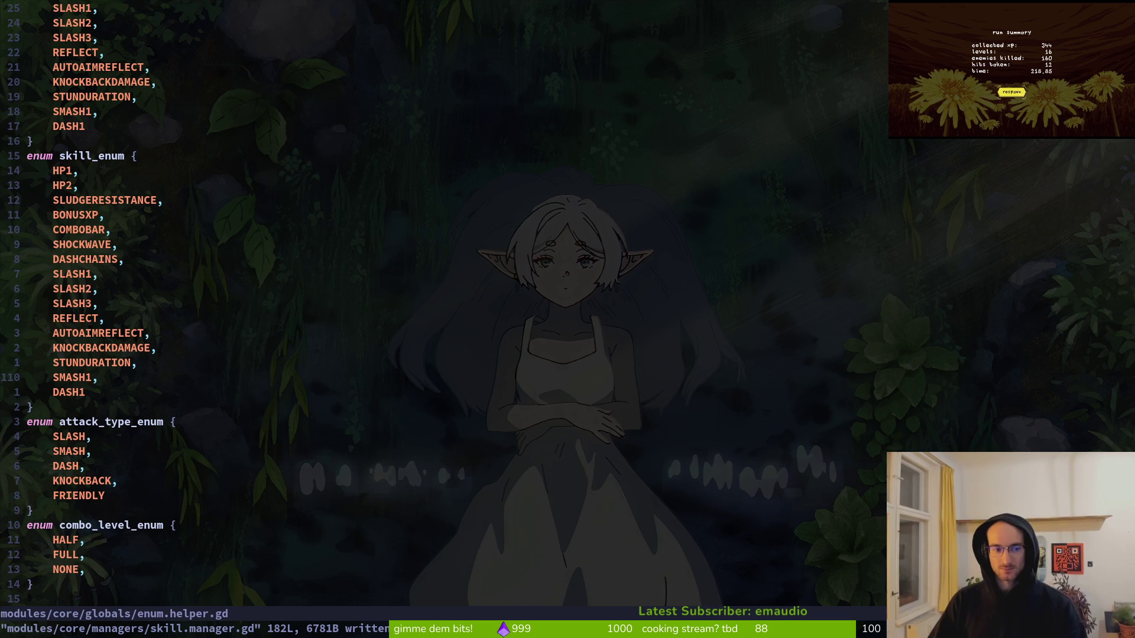
{"action": "type", "text": ":w"}
{"action": "key", "text": "Return"}
{"action": "key", "text": "ctrl+o"}
{"action": "key", "text": "ctrl+o"}
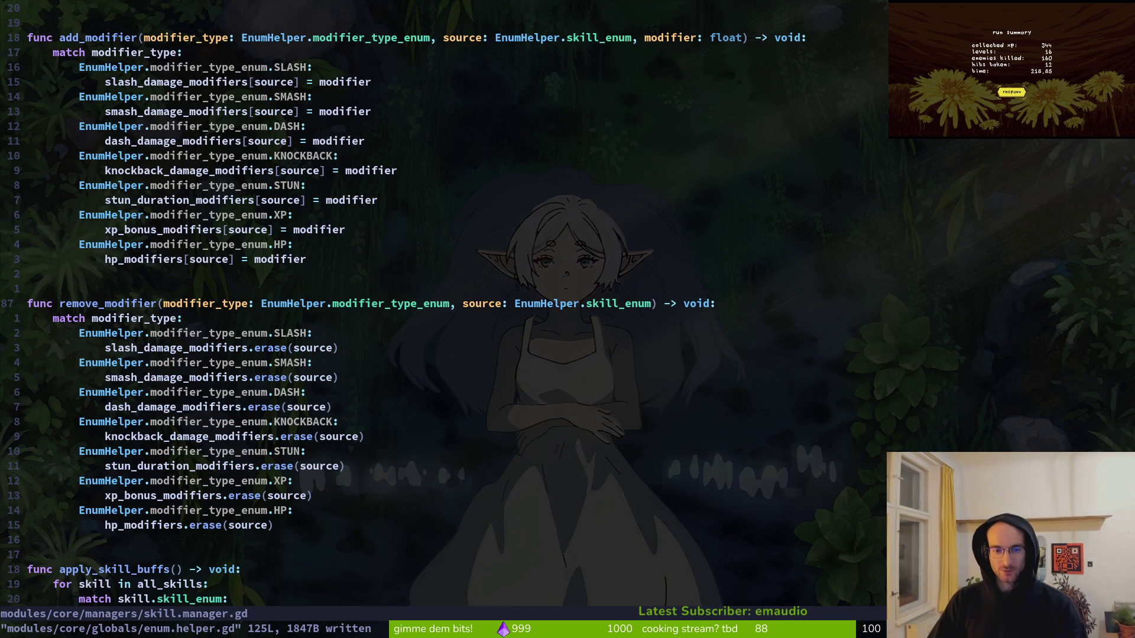
Browse the CopyQ clipboard history entries
{"action": "key", "text": "super+v"}
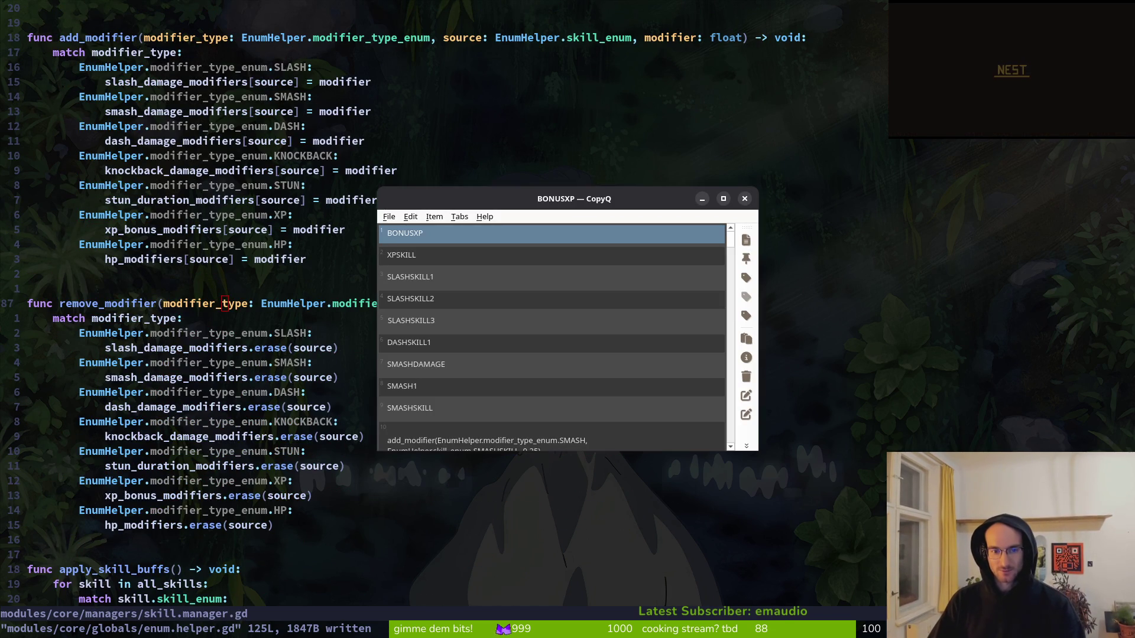
{"action": "key", "text": "Down"}
{"action": "key", "text": "Down"}
{"action": "key", "text": "Down"}
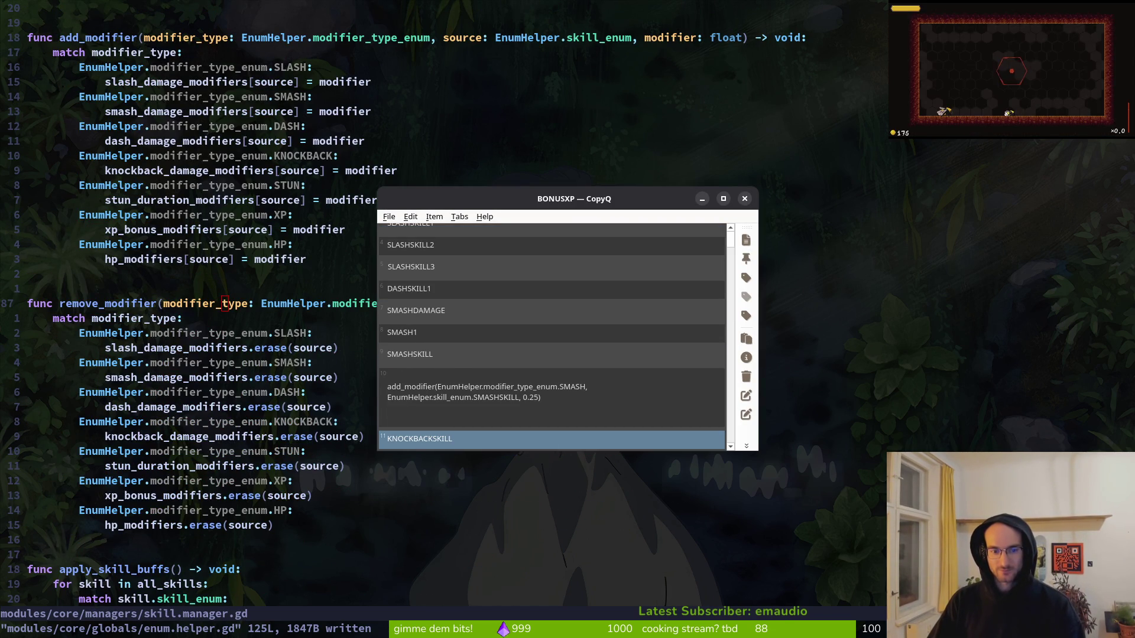
{"action": "key", "text": "Down"}
{"action": "key", "text": "Down"}
{"action": "key", "text": "Down"}
{"action": "key", "text": "Return"}
Find skill_modifier_source_enum in enum.helper.gd, delete its block, and save
{"action": "key", "text": "space"}
{"action": "type", "text": "ps"}
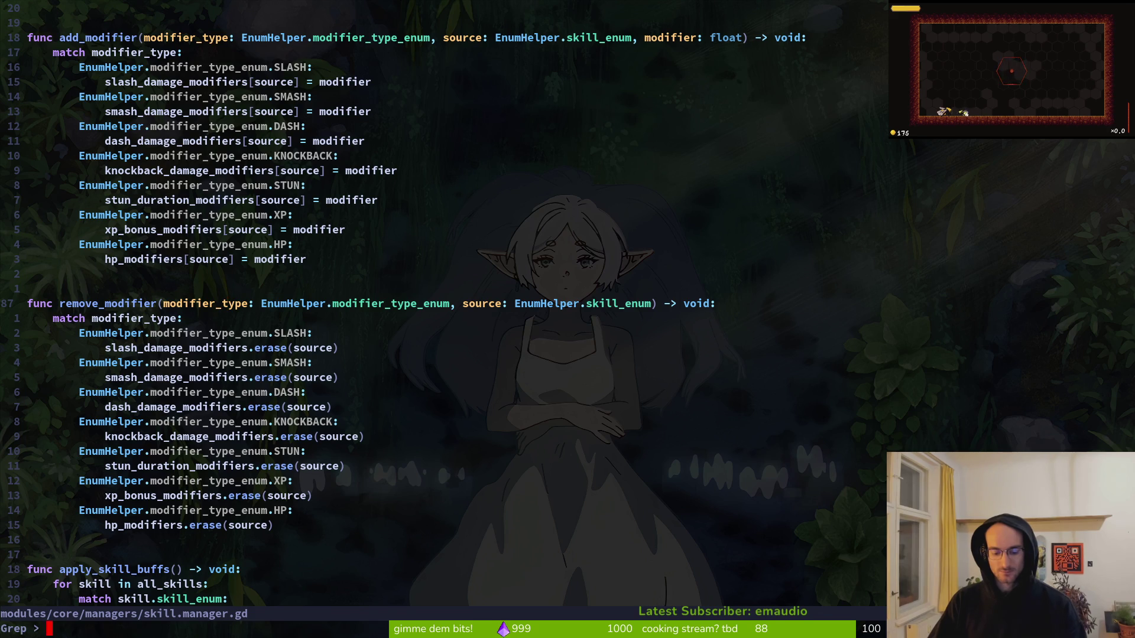
{"action": "type", "text": "skill_modifier_source_enum"}
{"action": "key", "text": "Return"}
{"action": "key", "text": "Return"}
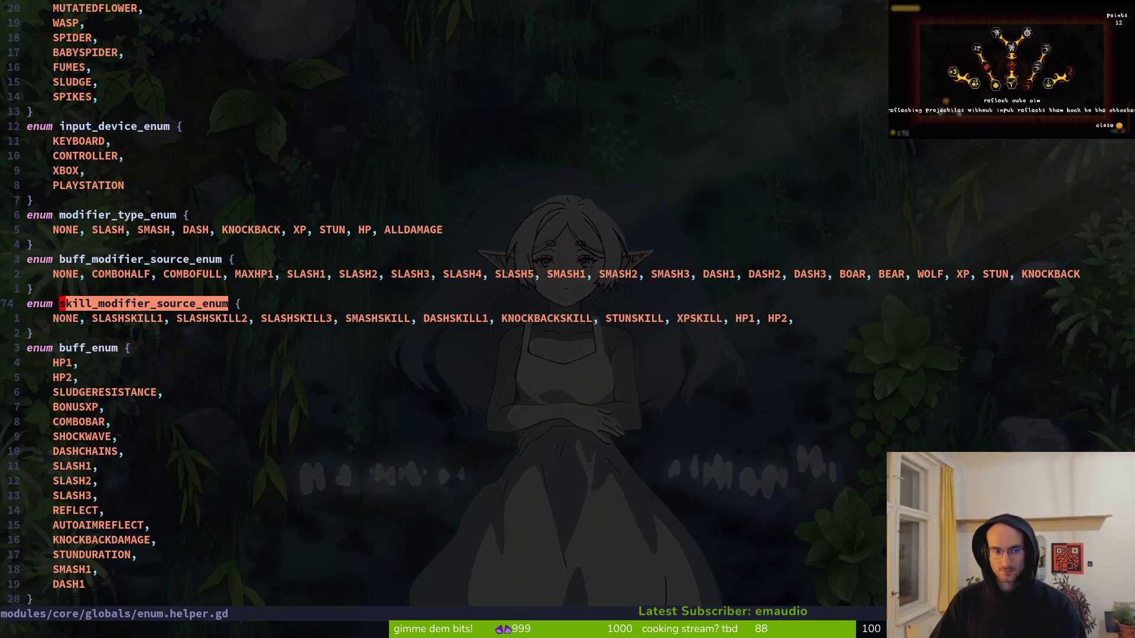
{"action": "key", "text": "V"}
{"action": "key", "text": "j"}
{"action": "key", "text": "j"}
{"action": "key", "text": "d"}
{"action": "key", "text": "ctrl+s"}
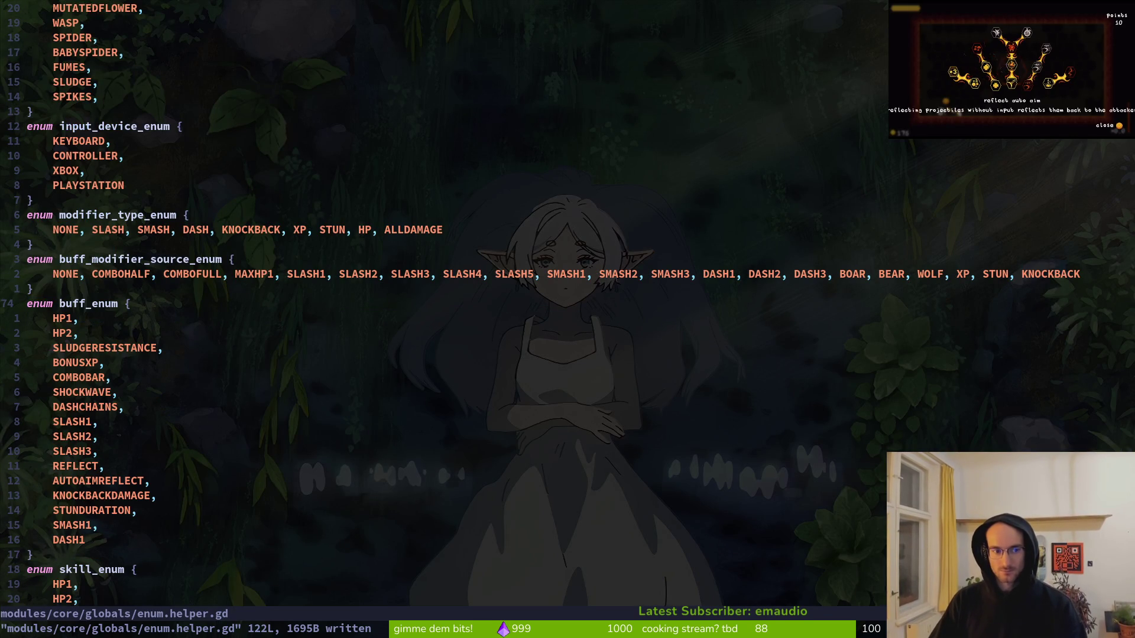
Run the game from Godot, start it from the main menu, then stop it
{"action": "key", "text": "alt+Tab"}
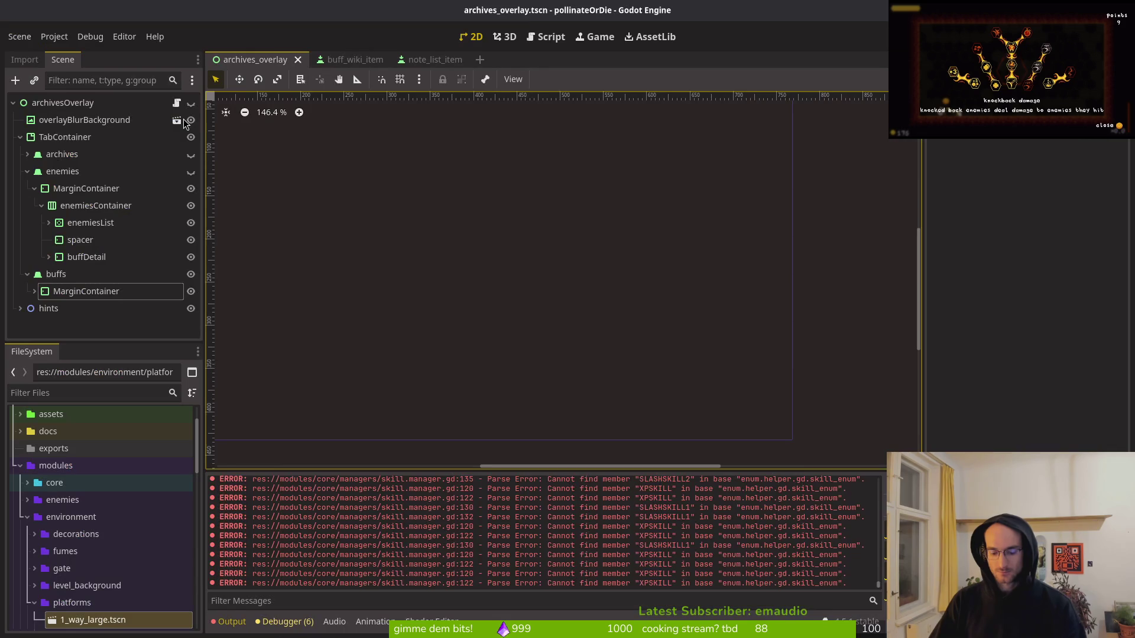
{"action": "key", "text": "F5"}
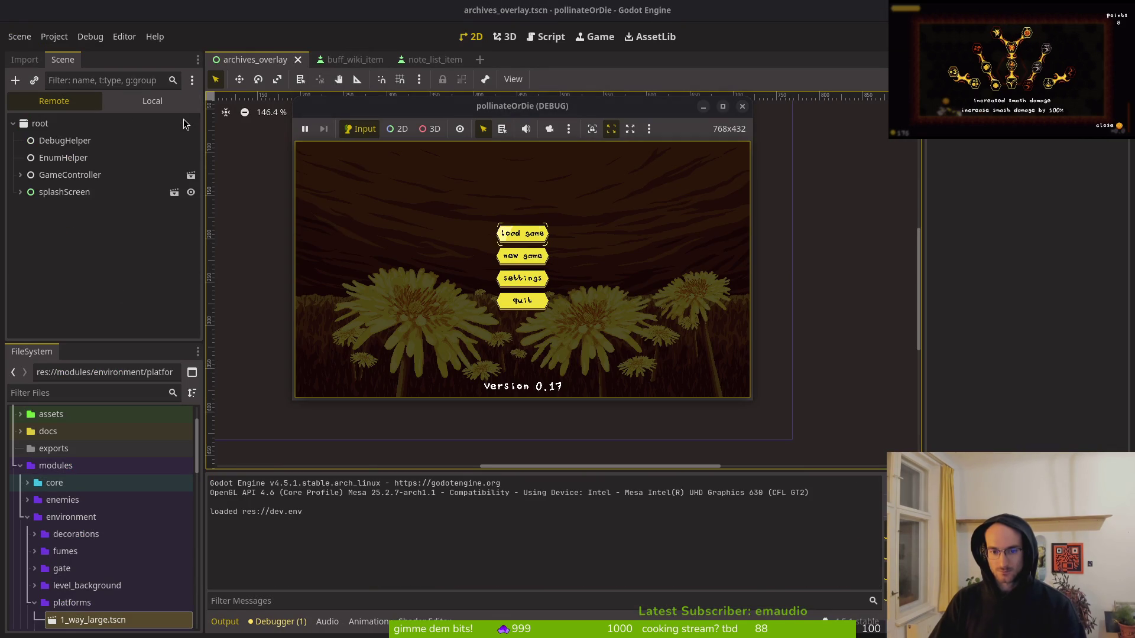
{"action": "key", "text": "Return"}
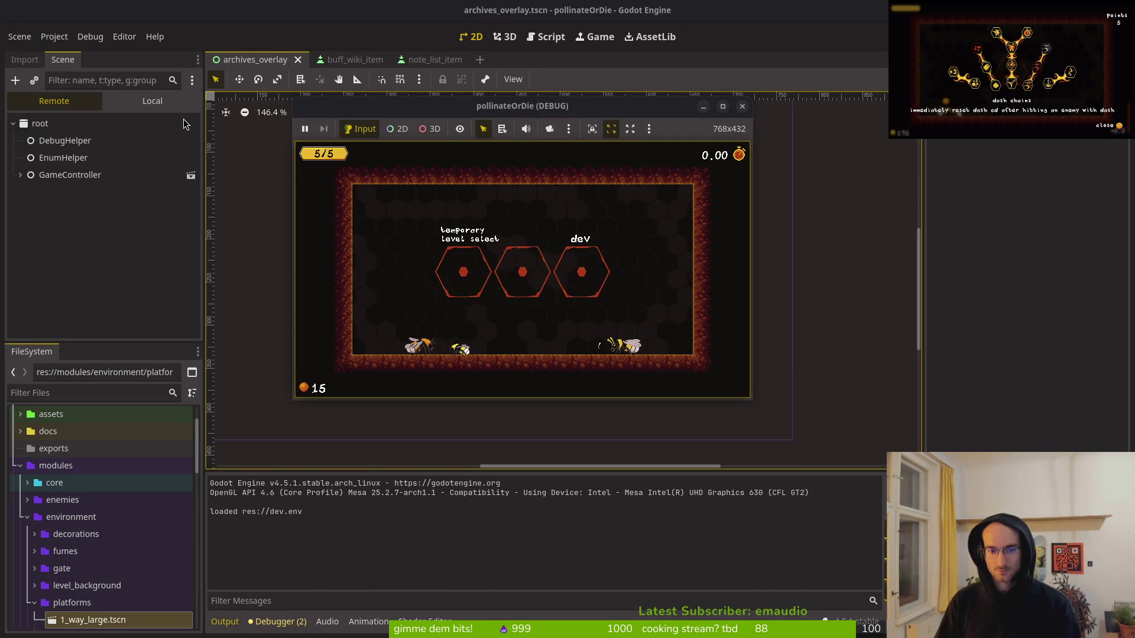
{"action": "key", "text": "F8"}
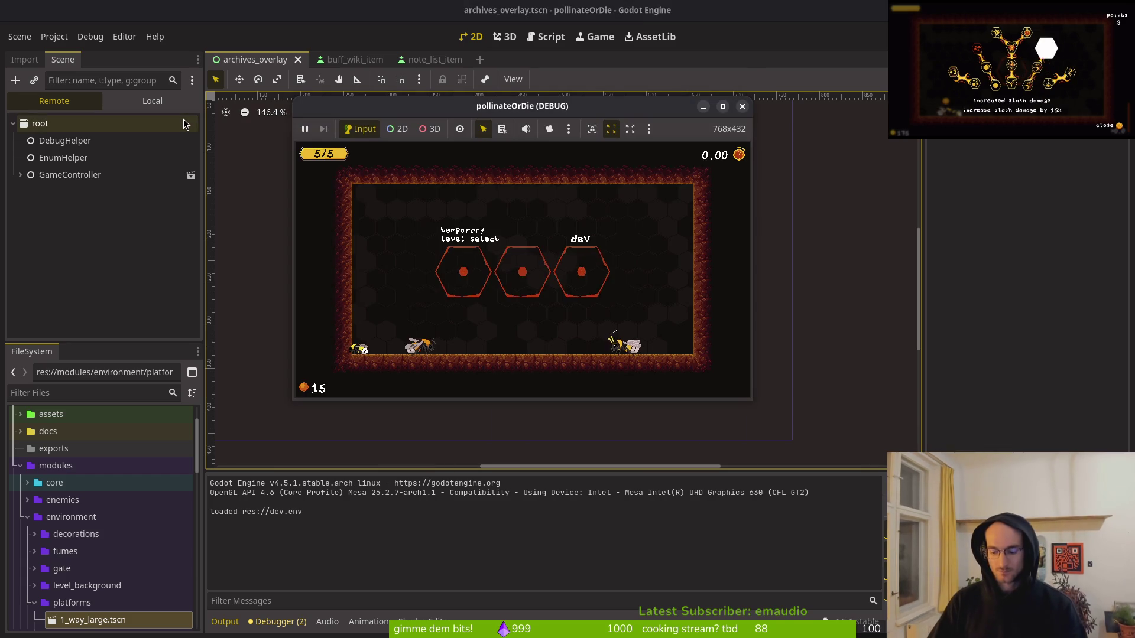
In fly.tscn, set the fly root's Honey Reward Amount to 1000, then save and relaunch
{"action": "key", "text": "shift+alt+o"}
{"action": "type", "text": "flyts"}
{"action": "key", "text": "Return"}
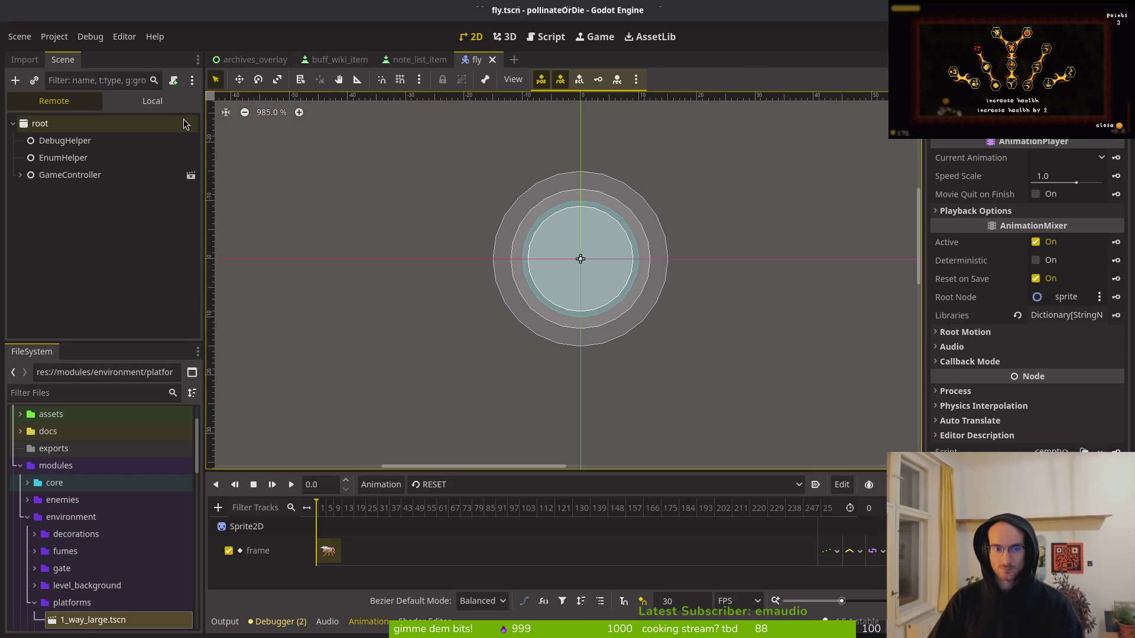
{"action": "left_click", "coordinate": [151, 100]}
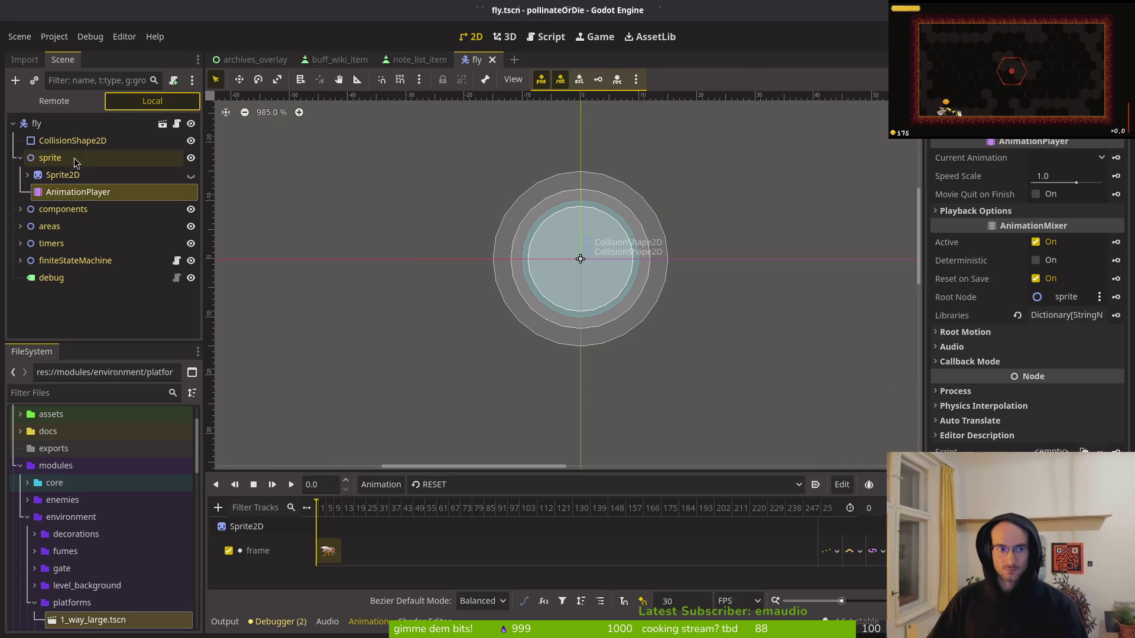
{"action": "left_click", "coordinate": [57, 126]}
{"action": "left_click", "coordinate": [1050, 193]}
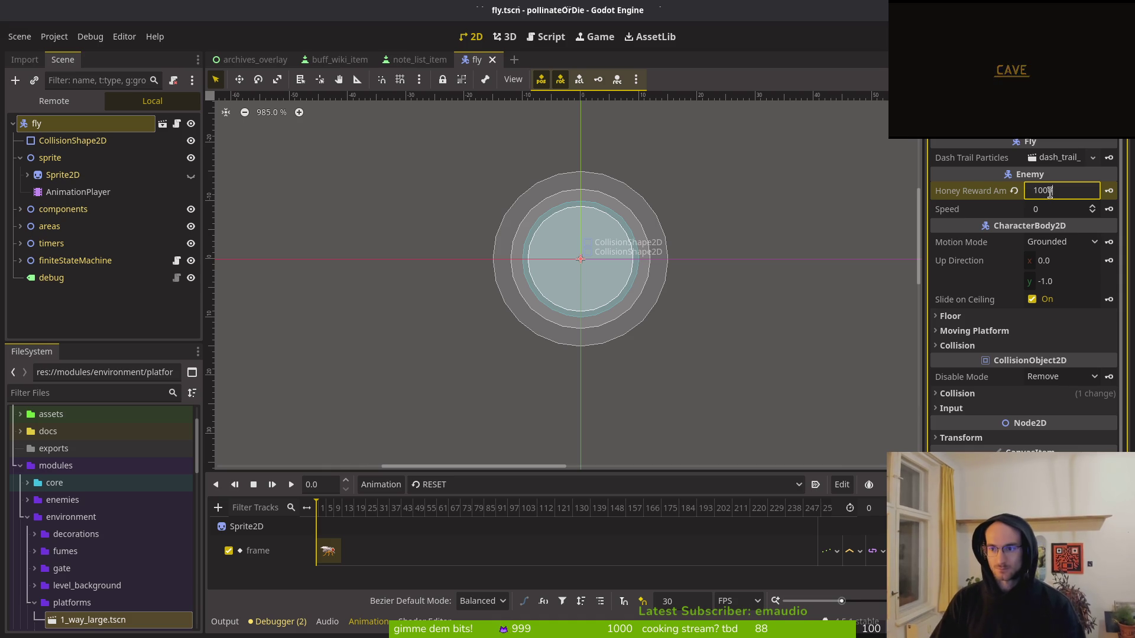
{"action": "key", "text": "Return"}
{"action": "key", "text": "F5"}
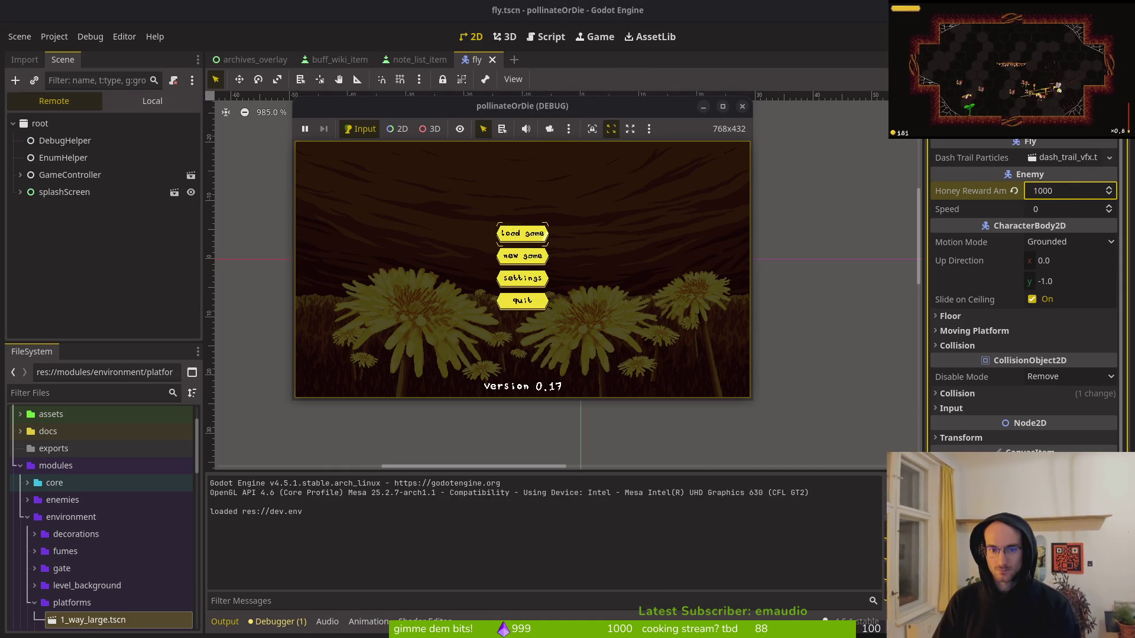
Load the save, enter the cave through the middle hexagon, and fight the spiders and flies across both rooms
{"action": "key", "text": "Return"}
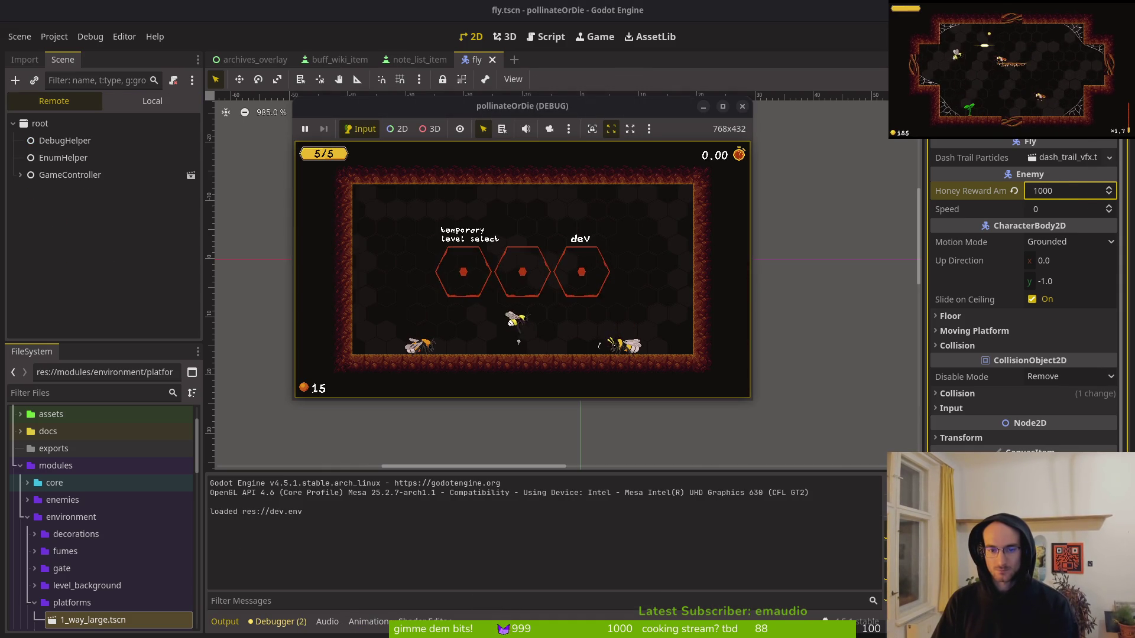
{"action": "key", "text": "w"}
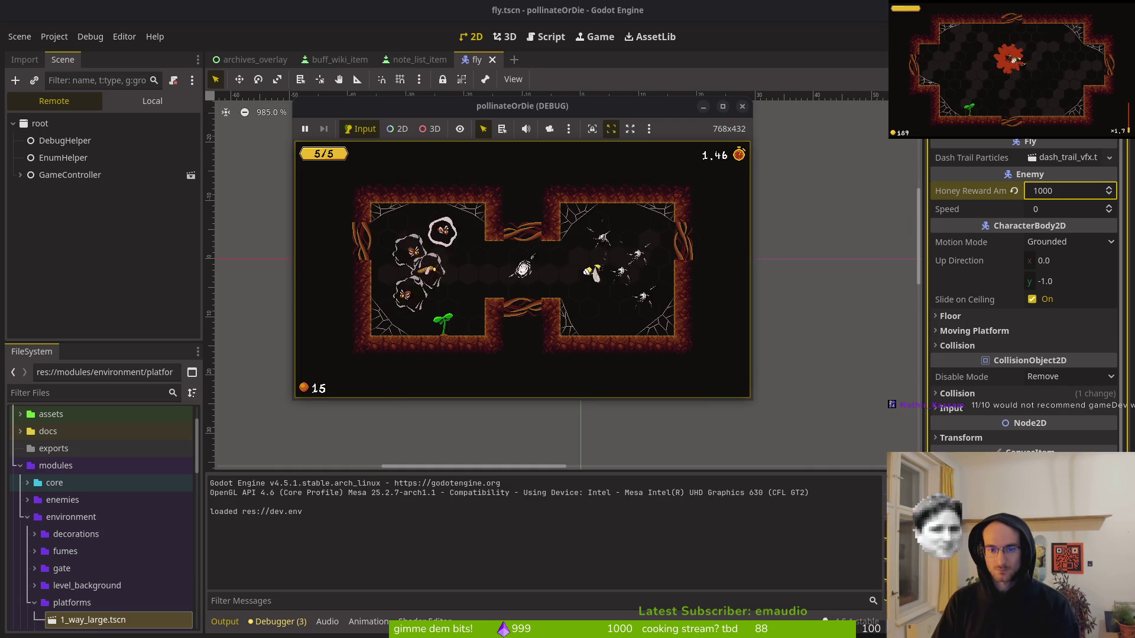
{"action": "key", "text": "d"}
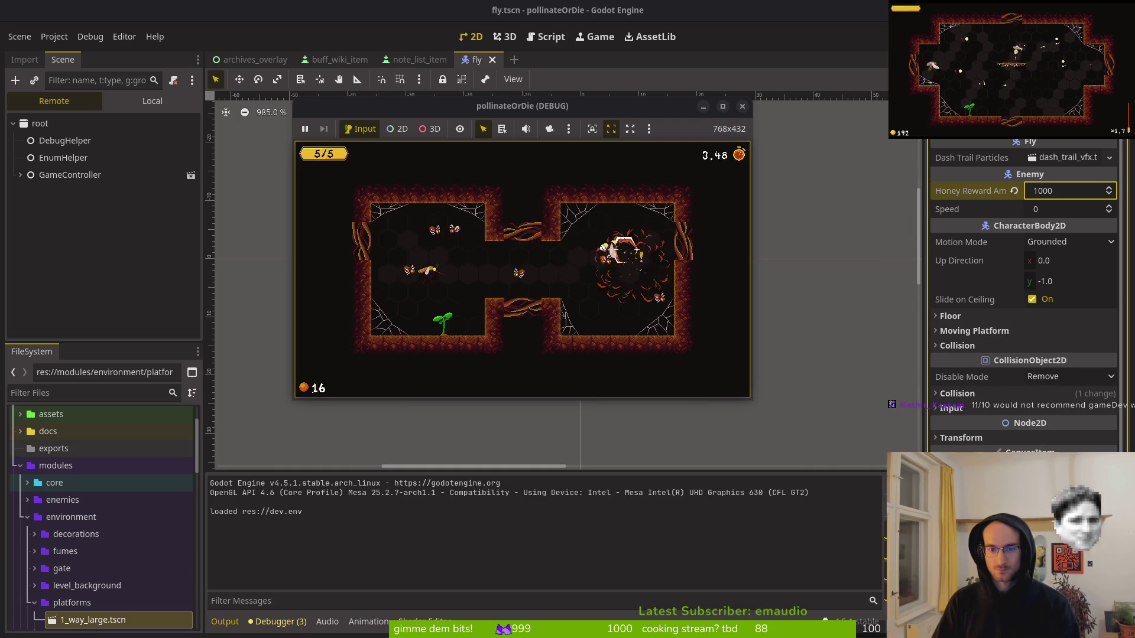
{"action": "key", "text": "a"}
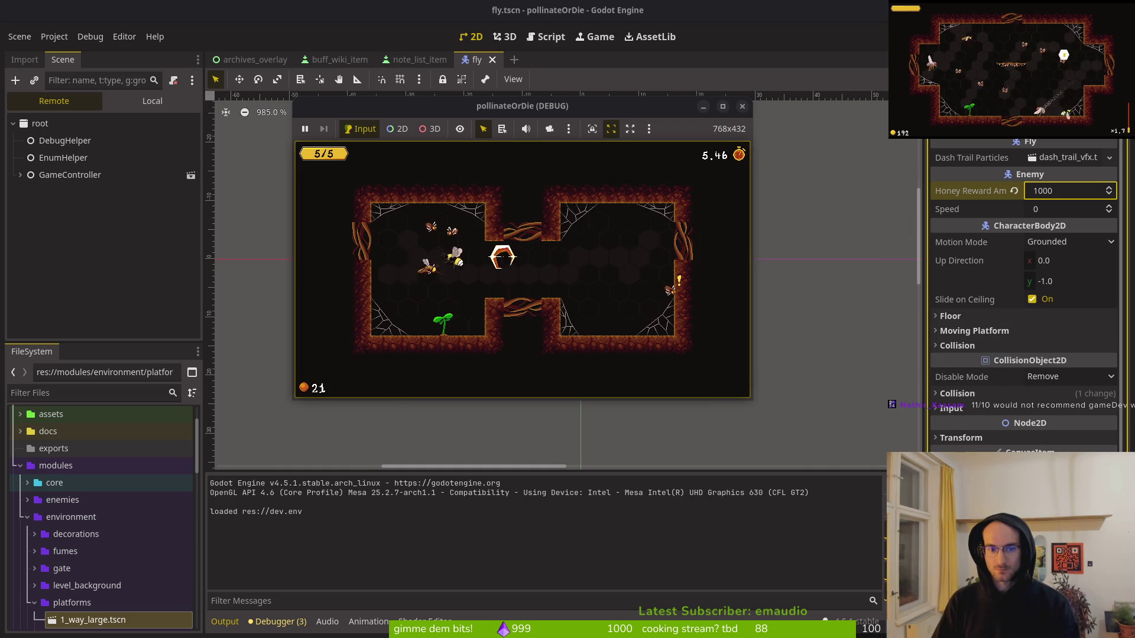
{"action": "key", "text": "d"}
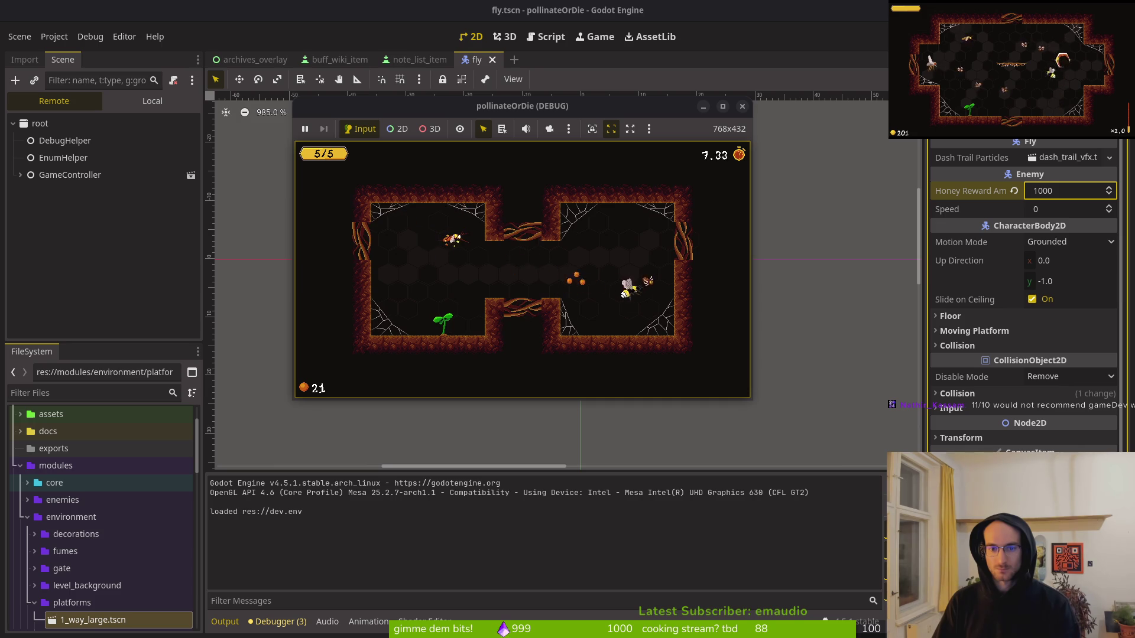
{"action": "key", "text": "a"}
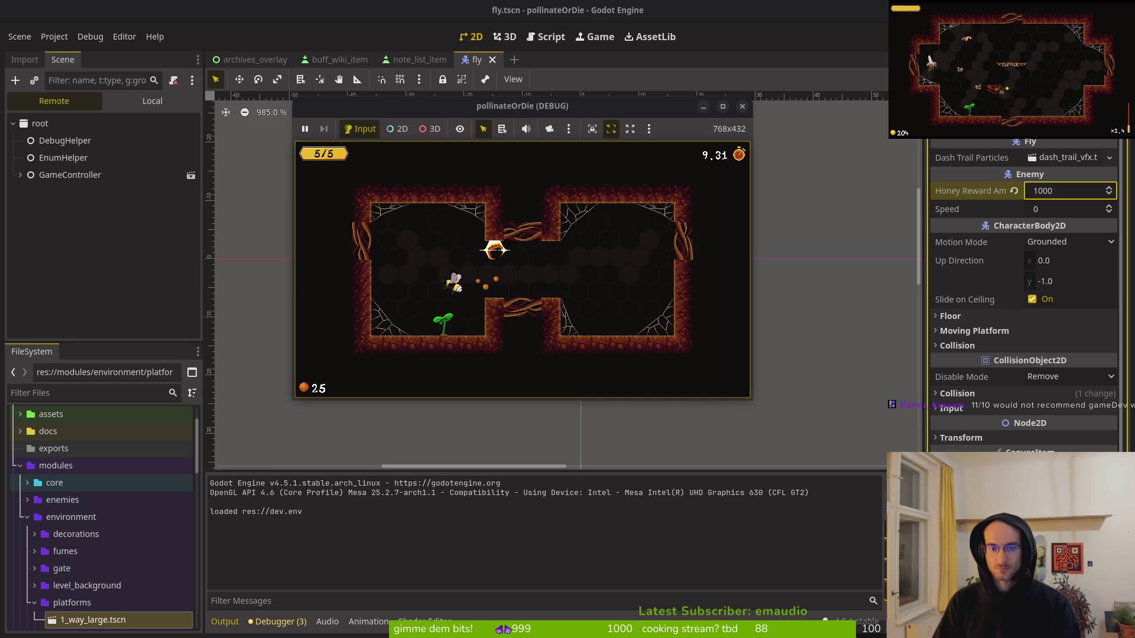
{"action": "key", "text": "w"}
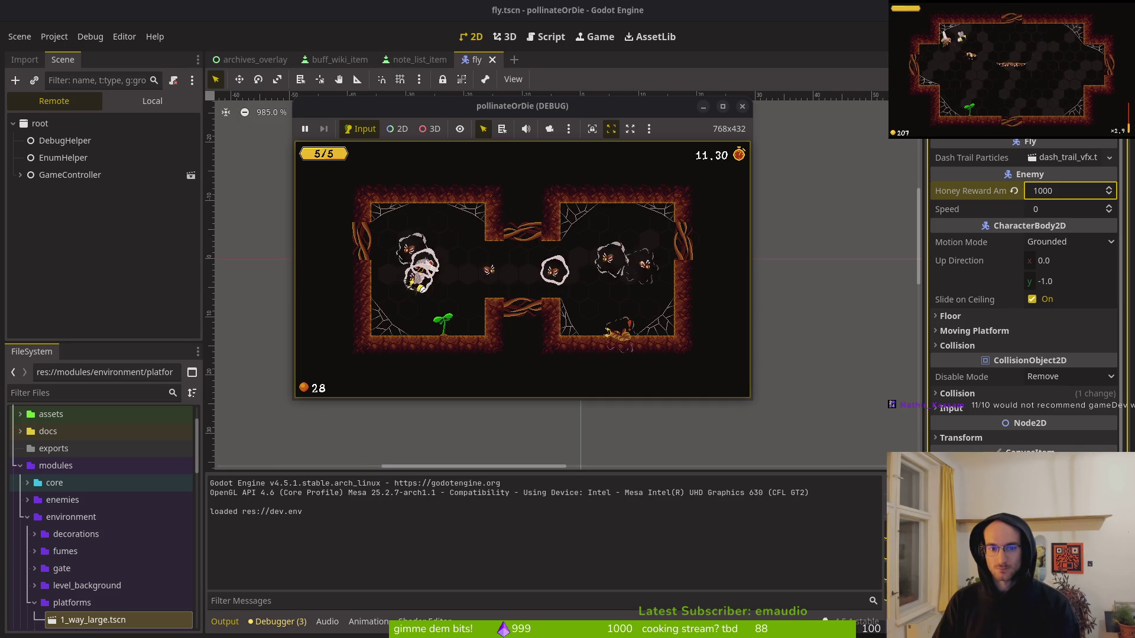
Kill a fly for its honey reward and return to the level-select room
{"action": "key", "text": "s"}
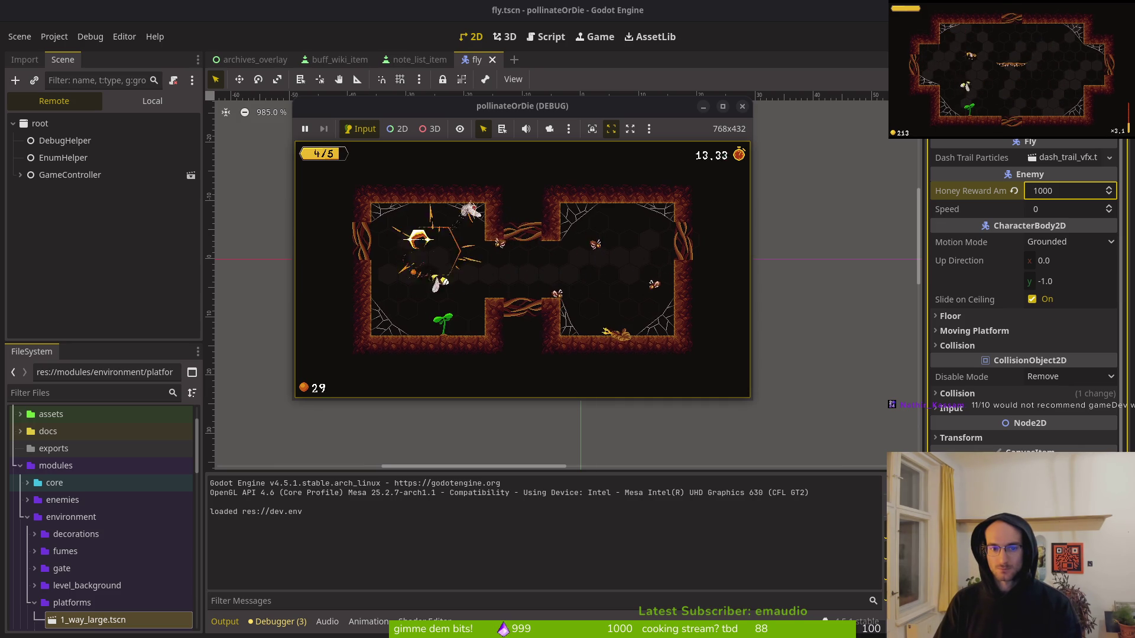
{"action": "key", "text": "a"}
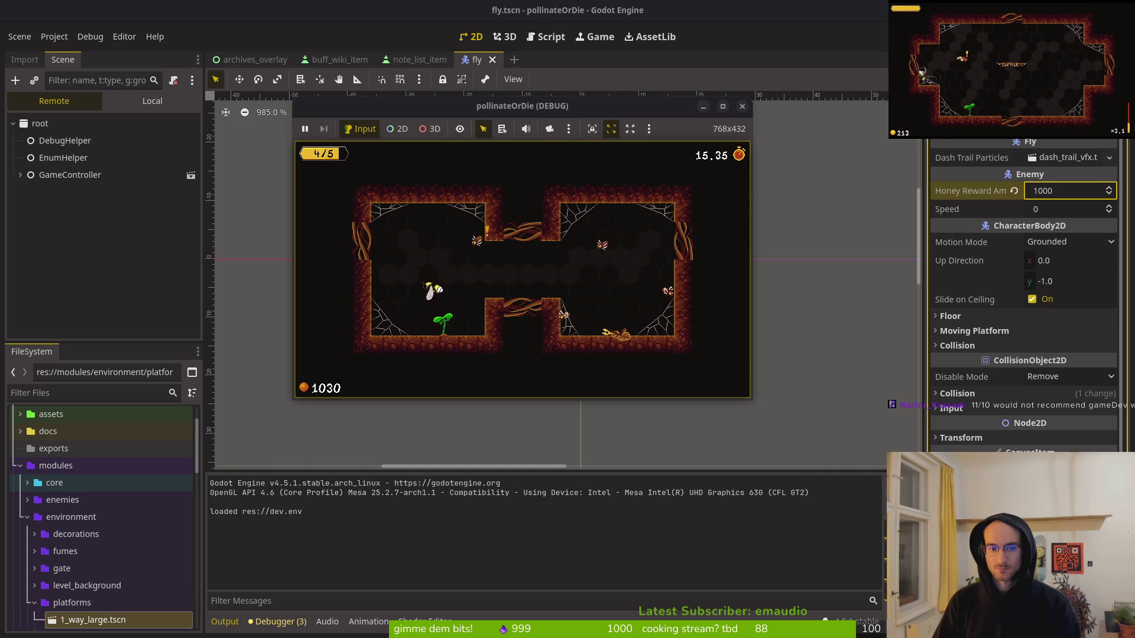
{"action": "key", "text": "w"}
{"action": "key", "text": "s"}
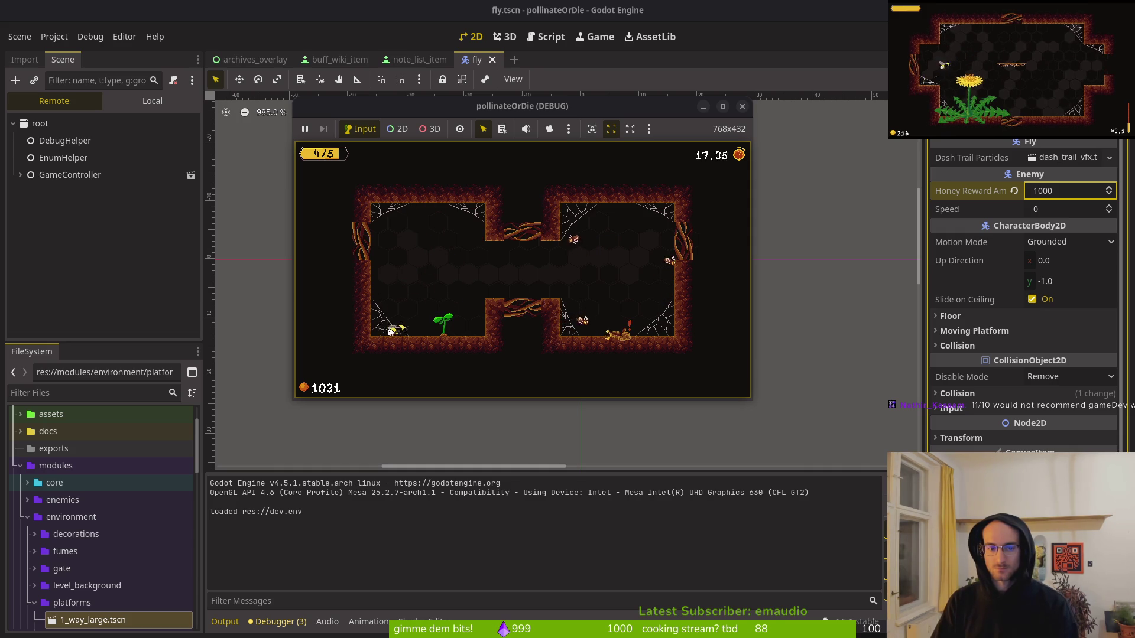
{"action": "key", "text": "r"}
Buy the Increase Health and Knockback Damage upgrades, leaving 131 honey and 6/6 health
{"action": "key", "text": "a"}
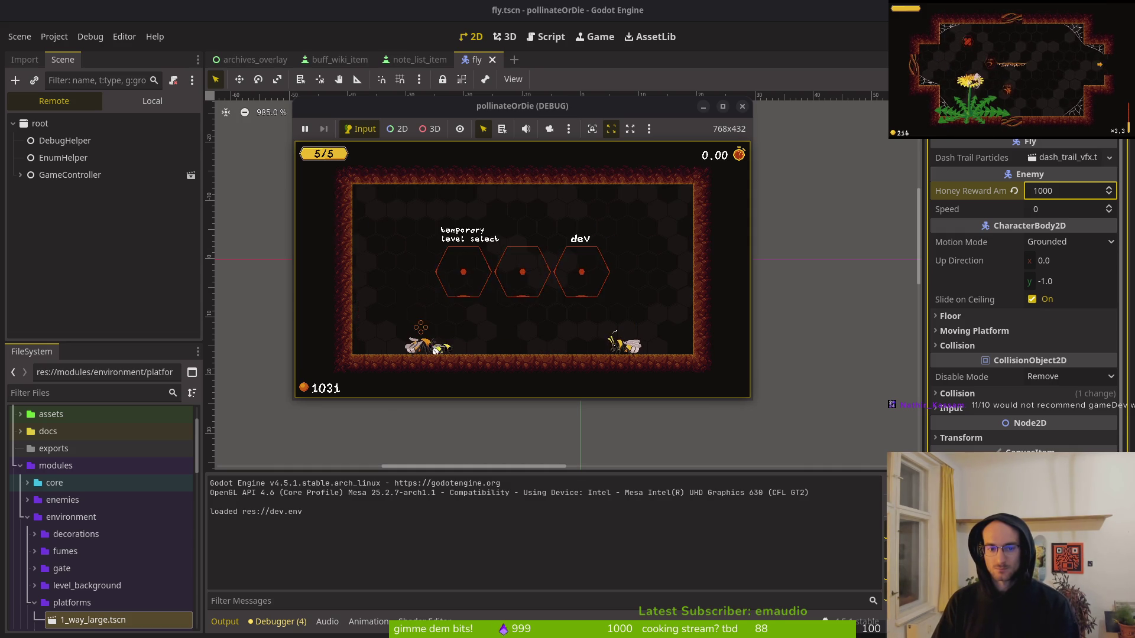
{"action": "key", "text": "e"}
{"action": "key", "text": "a"}
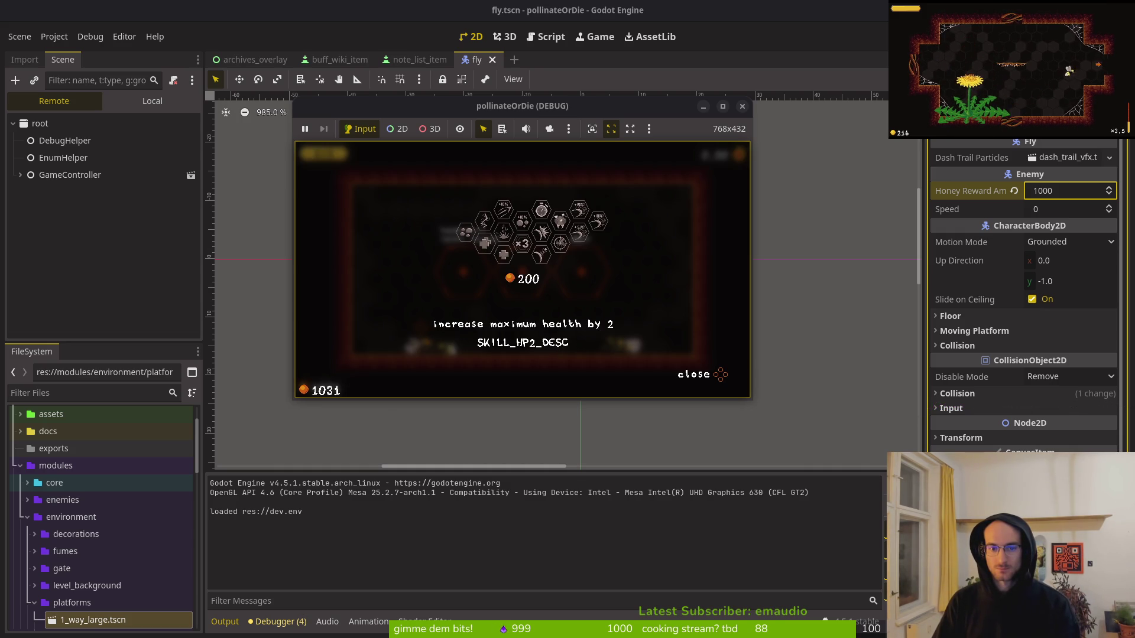
{"action": "key", "text": "e"}
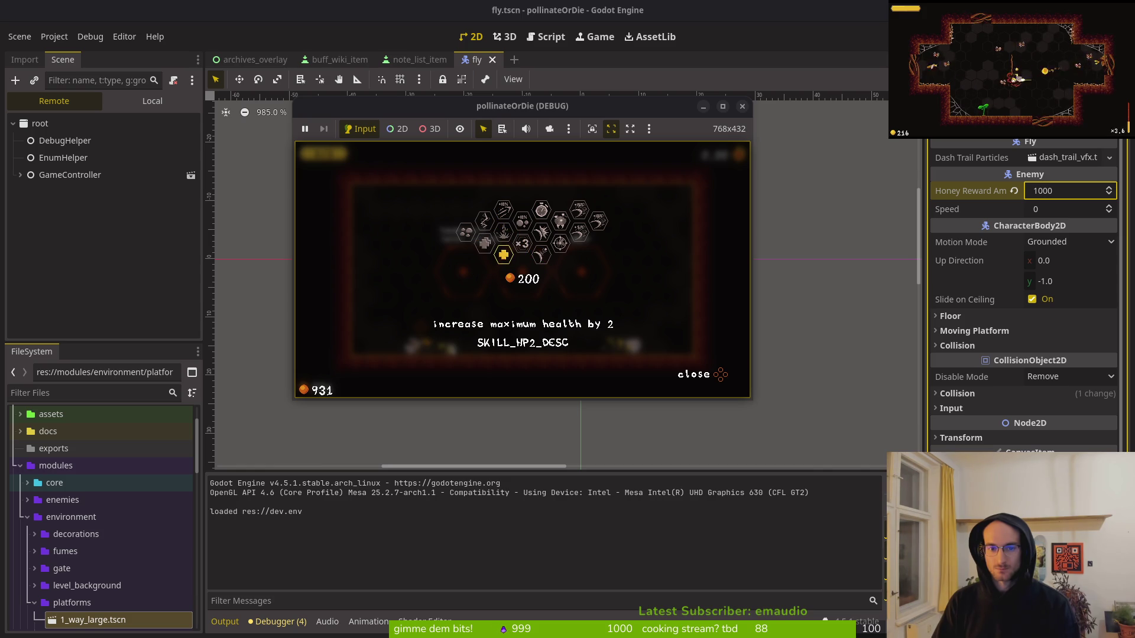
{"action": "key", "text": "d"}
{"action": "key", "text": "d"}
{"action": "key", "text": "d"}
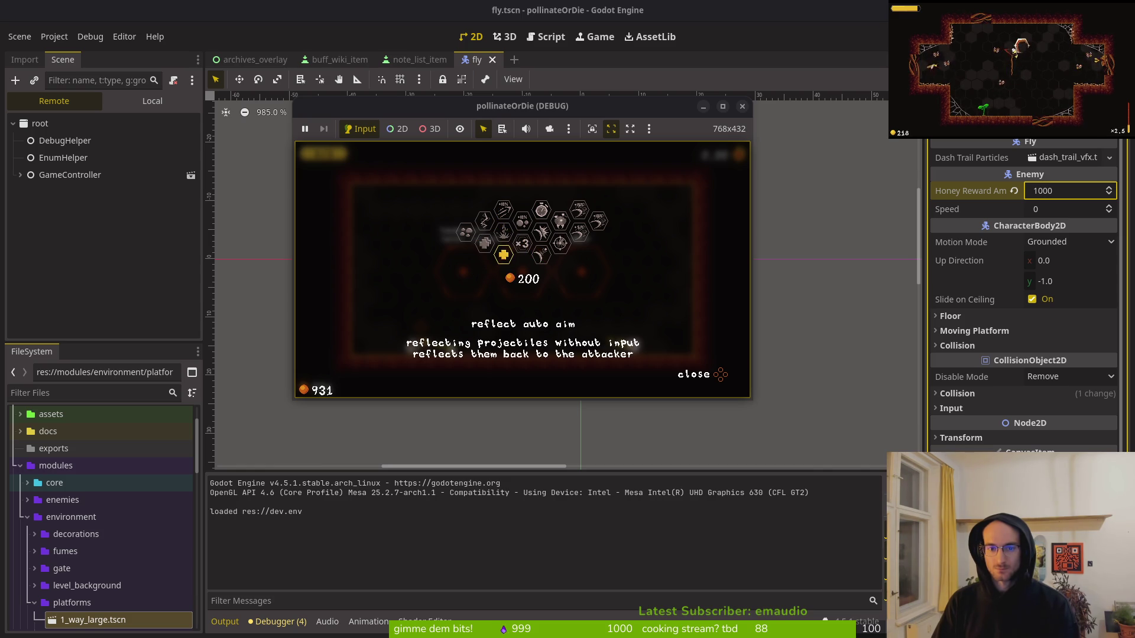
{"action": "key", "text": "d"}
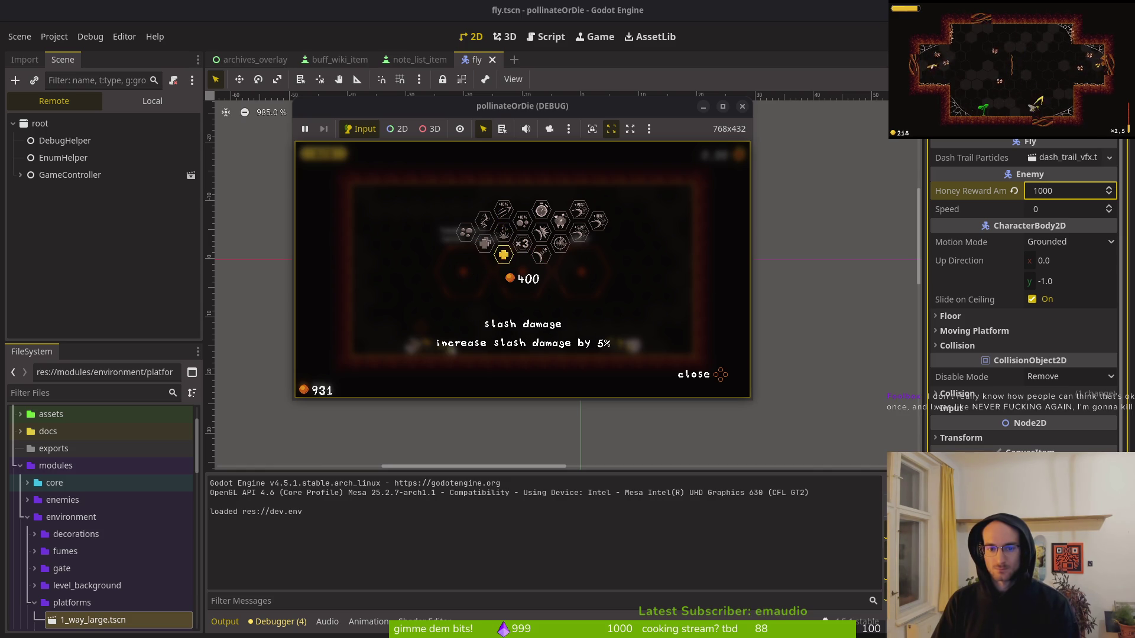
{"action": "key", "text": "a"}
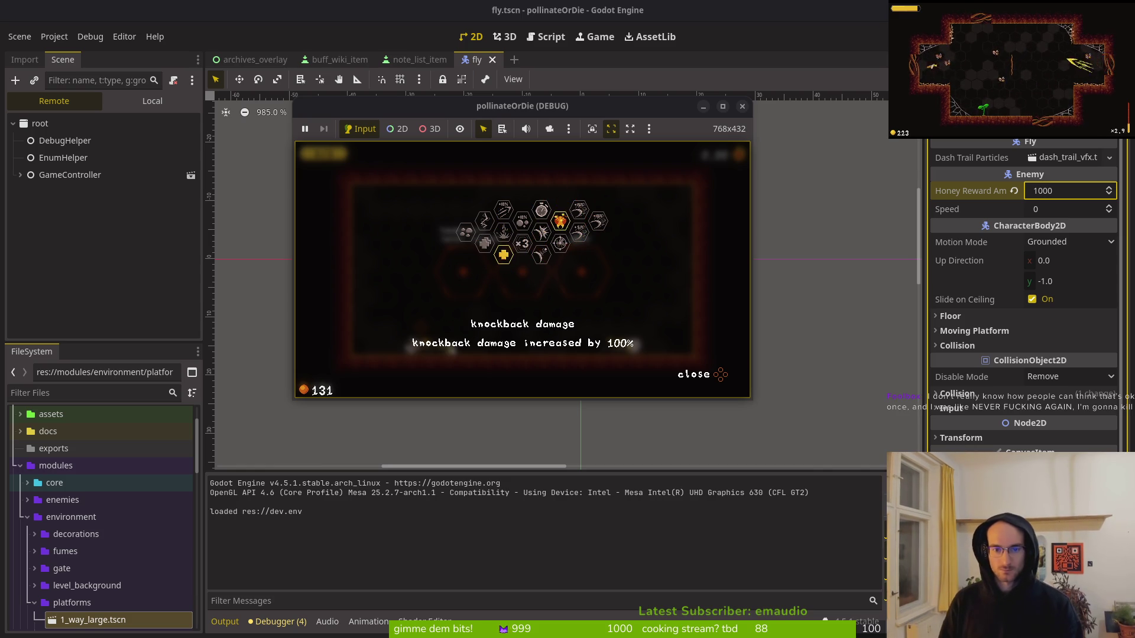
{"action": "key", "text": "a"}
{"action": "key", "text": "d"}
{"action": "key", "text": "d"}
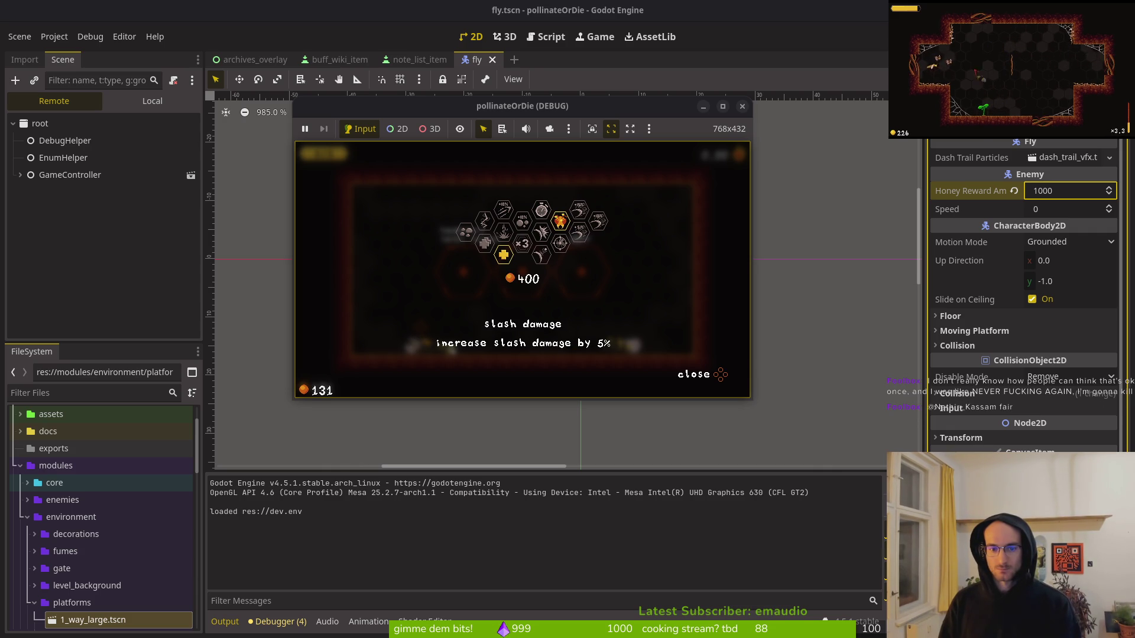
{"action": "key", "text": "Escape"}
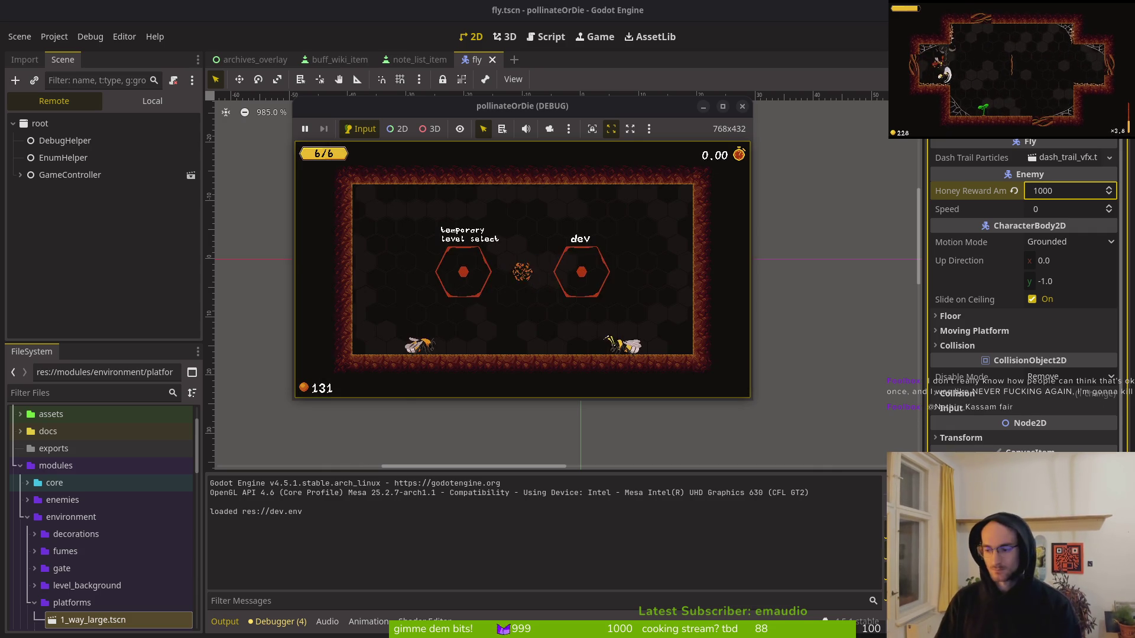
Enter the middle hex and fight through the waves of enemies in the cave level
{"action": "key", "text": "w"}
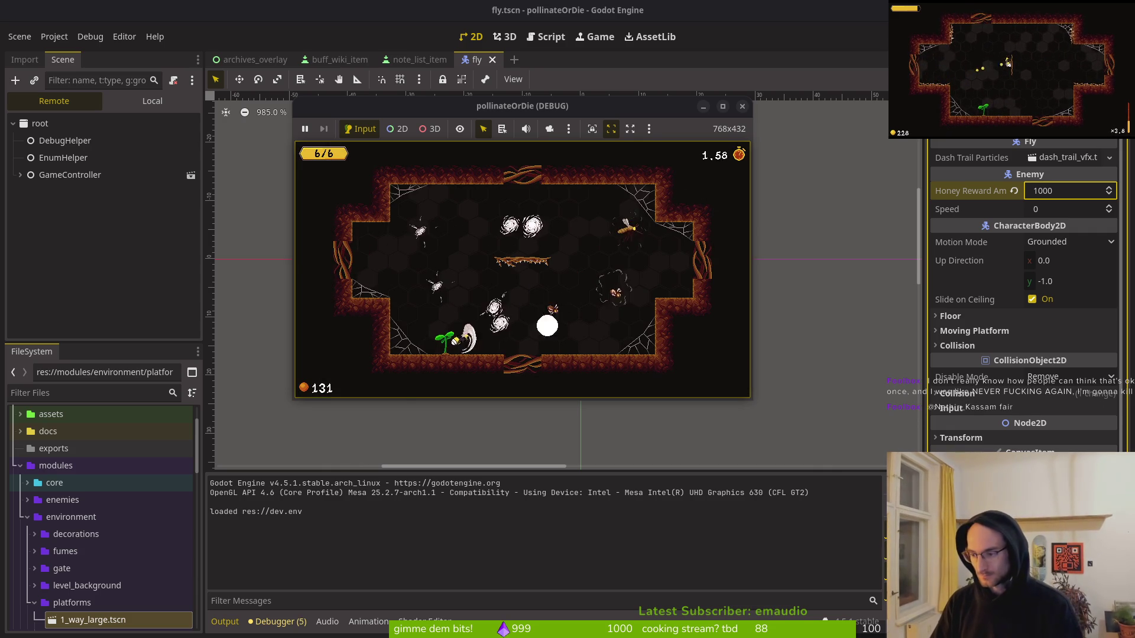
{"action": "key", "text": "w"}
{"action": "key", "text": "w"}
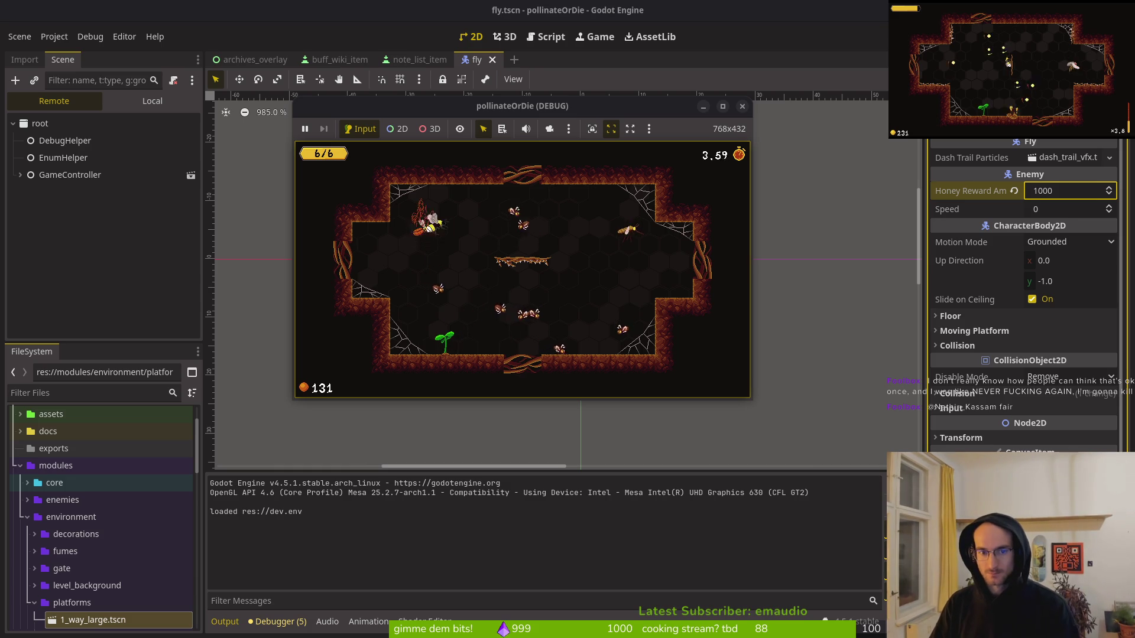
{"action": "key", "text": "d"}
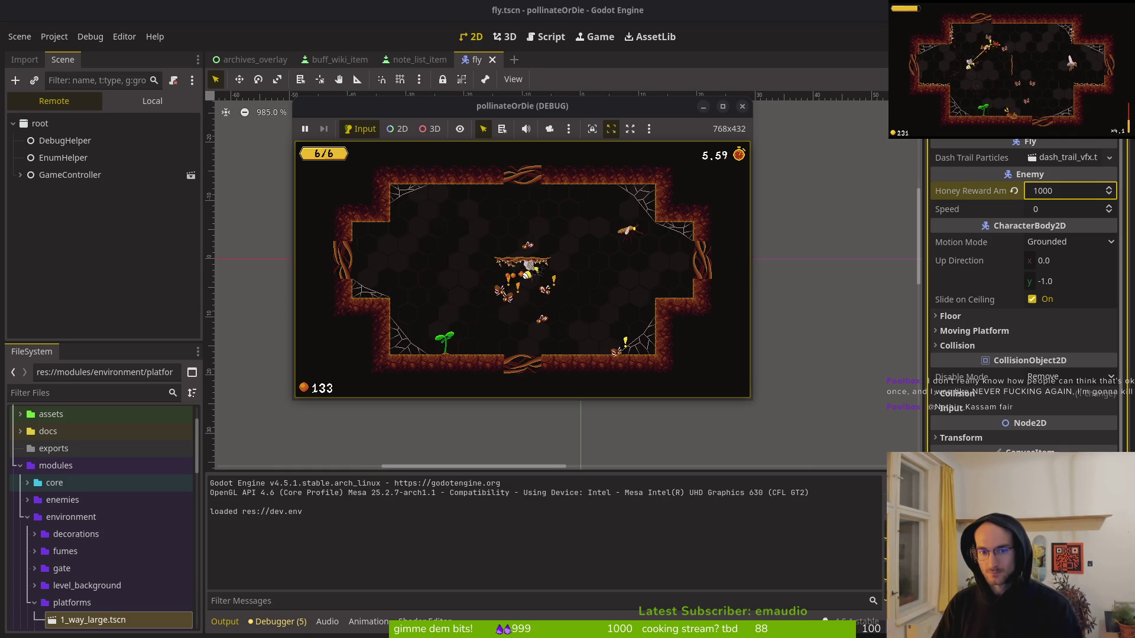
{"action": "key", "text": "a"}
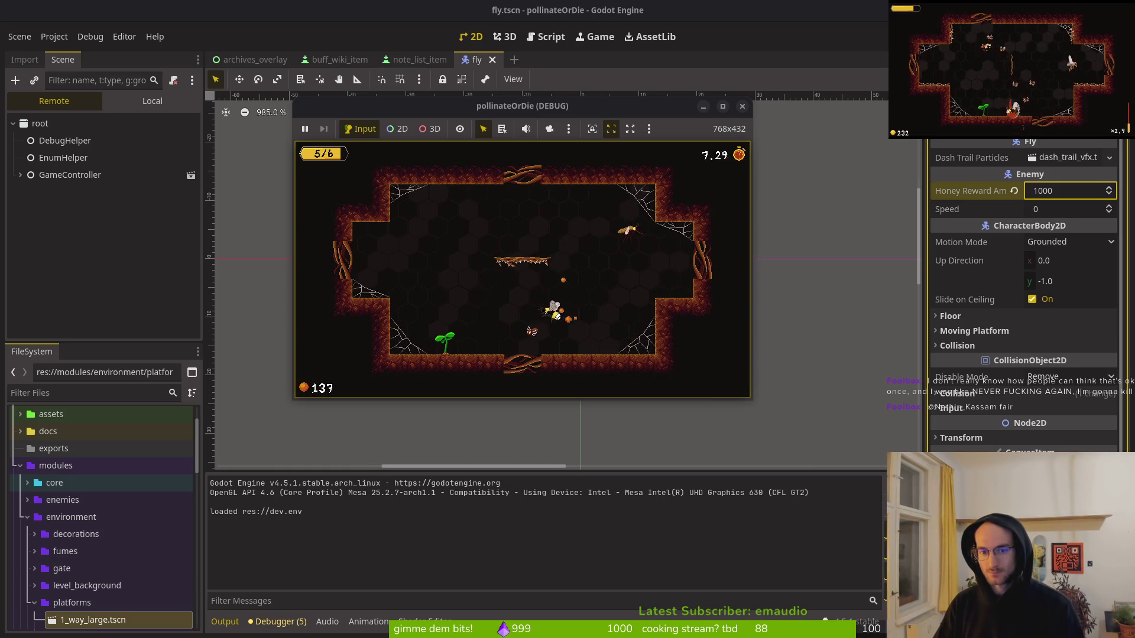
{"action": "key", "text": "w"}
{"action": "key", "text": "a"}
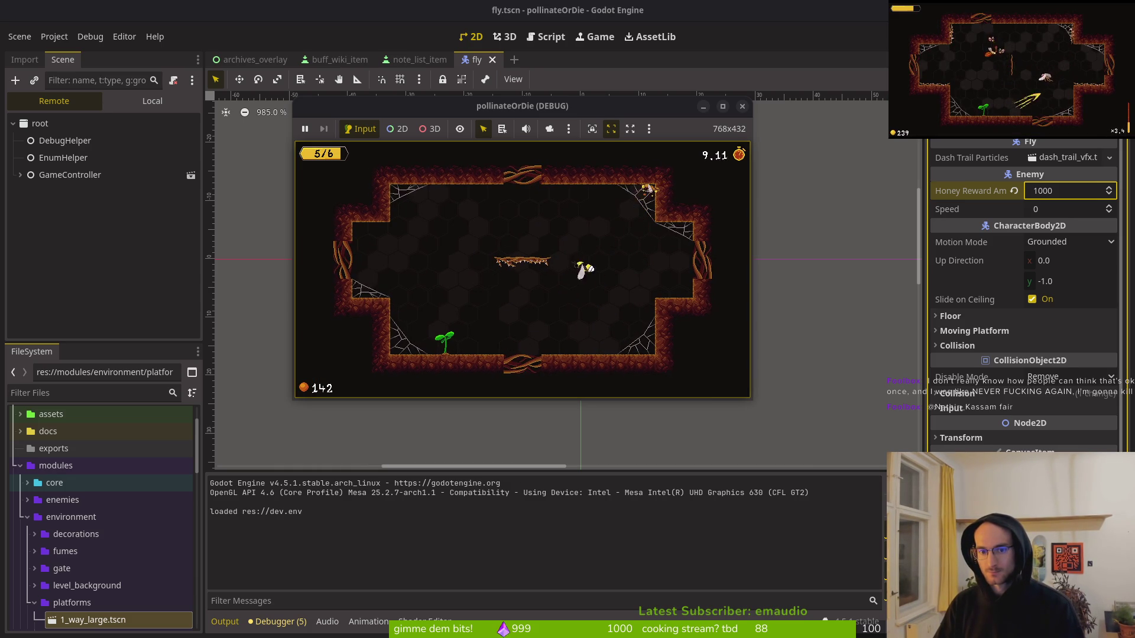
{"action": "key", "text": "d"}
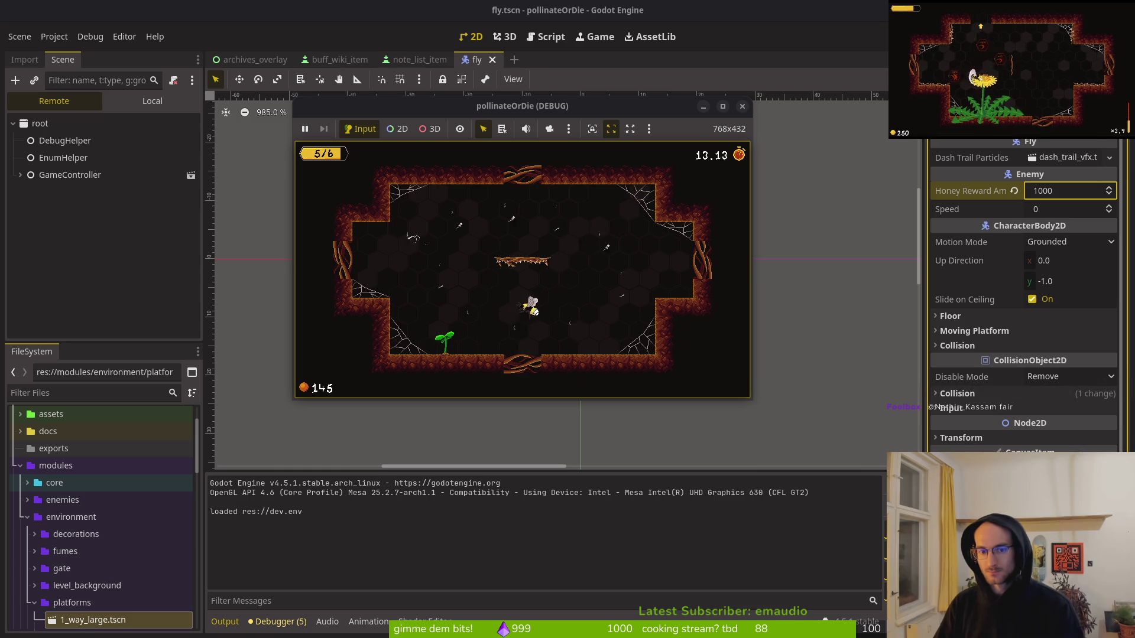
{"action": "key", "text": "d"}
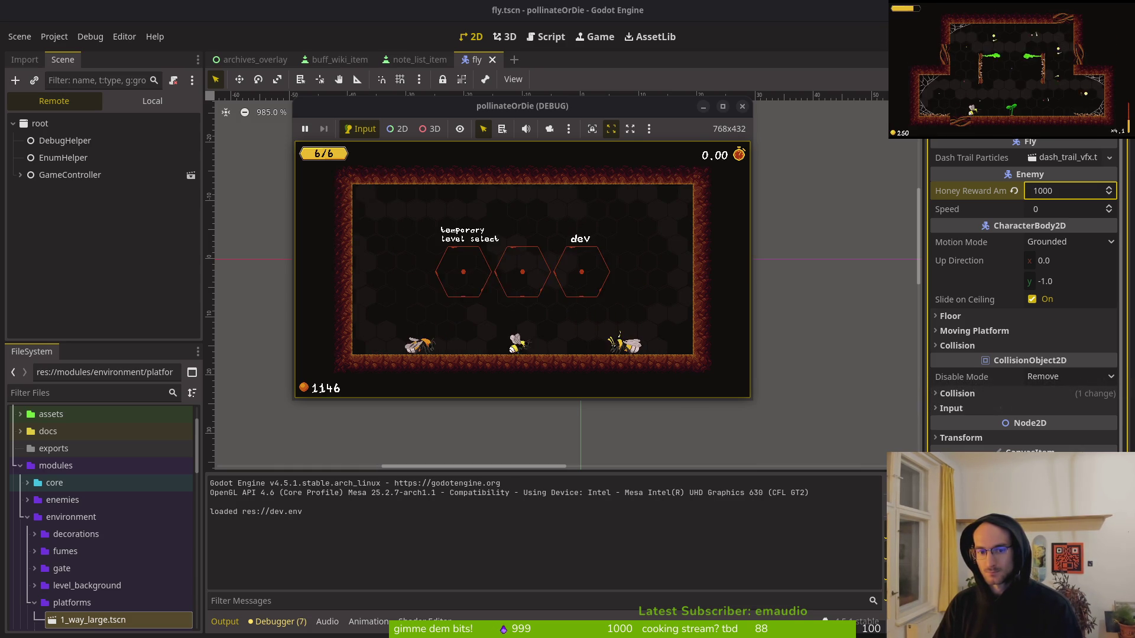
Buy the Slash Damage upgrade for 400 honey at the shopkeeper bee
{"action": "key", "text": "a"}
{"action": "key", "text": "Escape"}
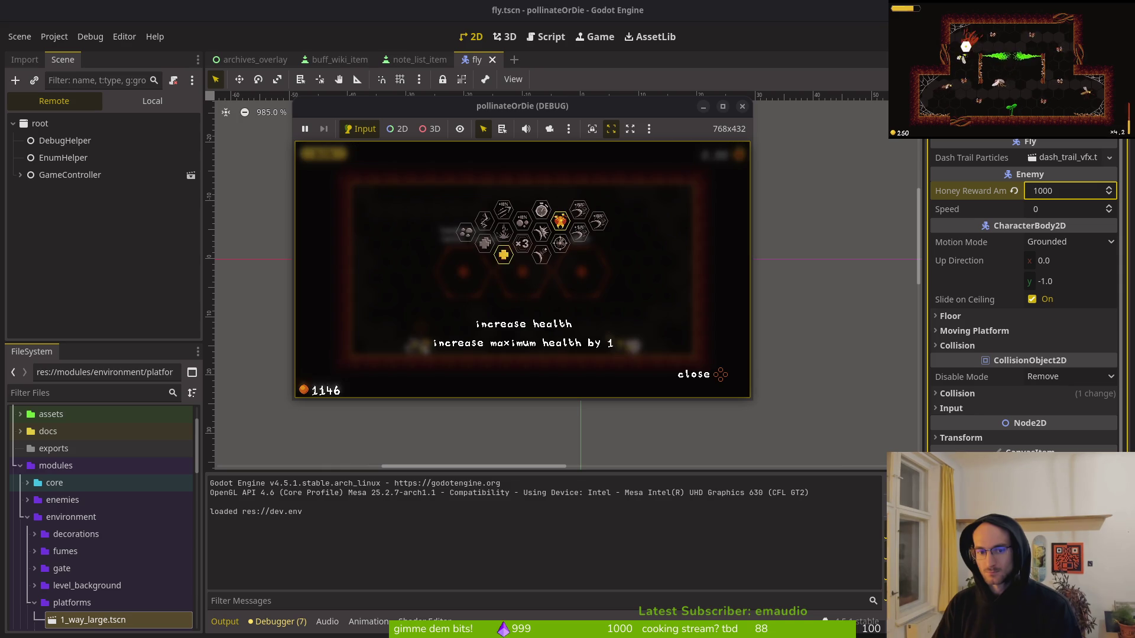
{"action": "key", "text": "d"}
{"action": "key", "text": "d"}
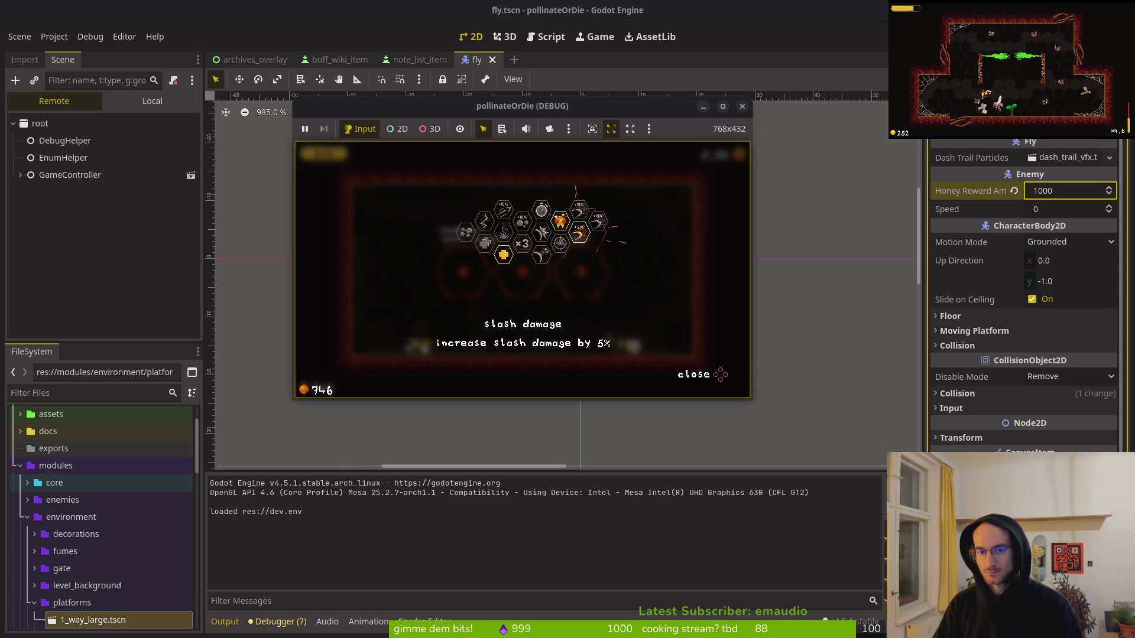
{"action": "key", "text": "Escape"}
{"action": "key", "text": "Escape"}
Quit the game to its main menu and switch back to Neovim
{"action": "key", "text": "s"}
{"action": "key", "text": "s"}
{"action": "key", "text": "s"}
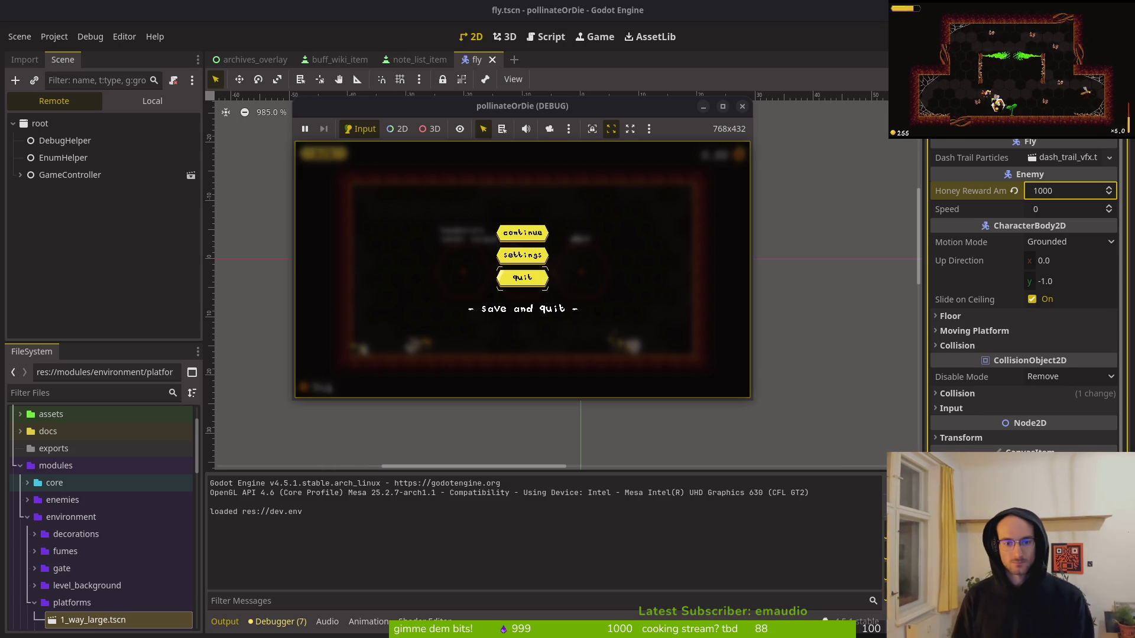
{"action": "key", "text": "Return"}
{"action": "key", "text": "Return"}
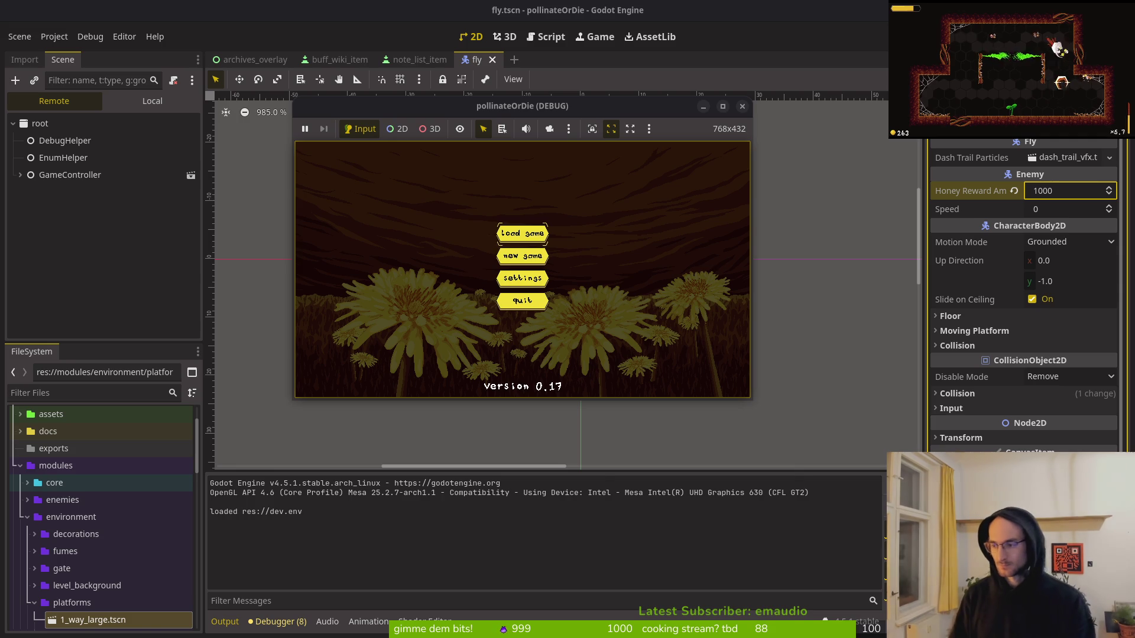
{"action": "key", "text": "super+2"}
{"action": "key", "text": "space"}
Find and open debug.helper.gd with Telescope's file finder by searching 'debh'
{"action": "key", "text": "f"}
{"action": "key", "text": "f"}
{"action": "type", "text": "deb"}
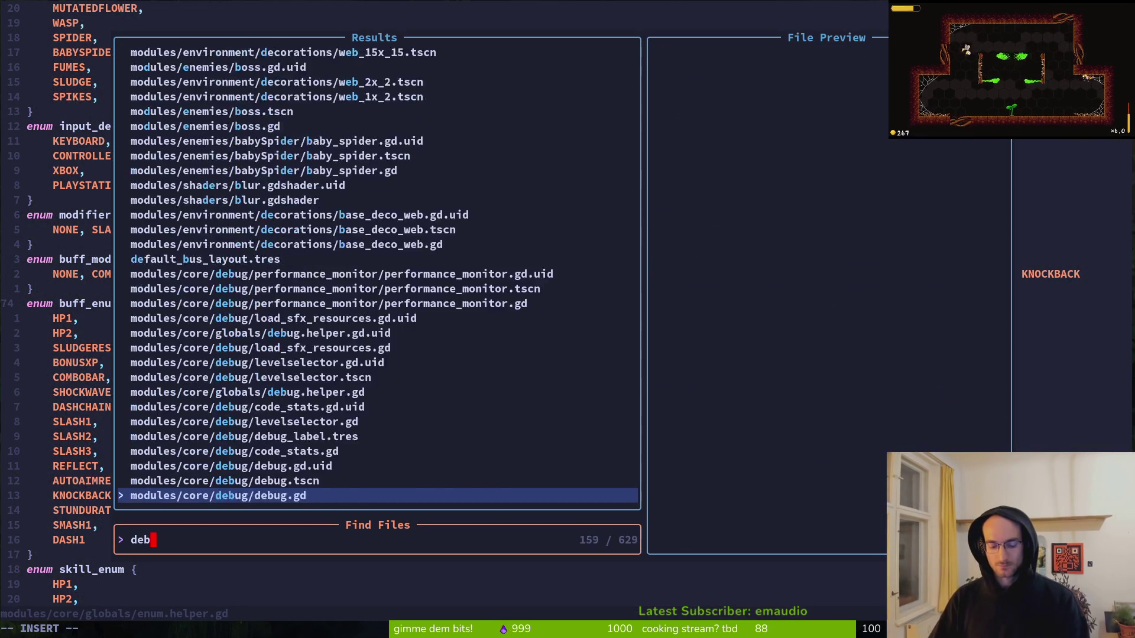
{"action": "key", "text": "Escape"}
{"action": "key", "text": "space"}
{"action": "key", "text": "f"}
{"action": "key", "text": "f"}
{"action": "type", "text": "debh"}
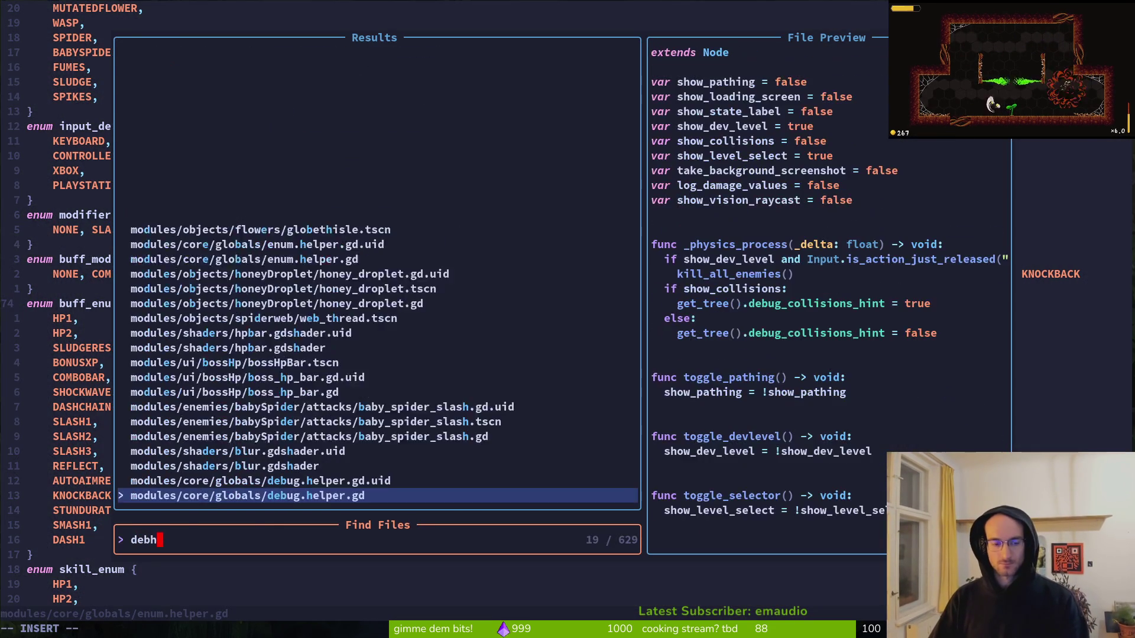
{"action": "key", "text": "Return"}
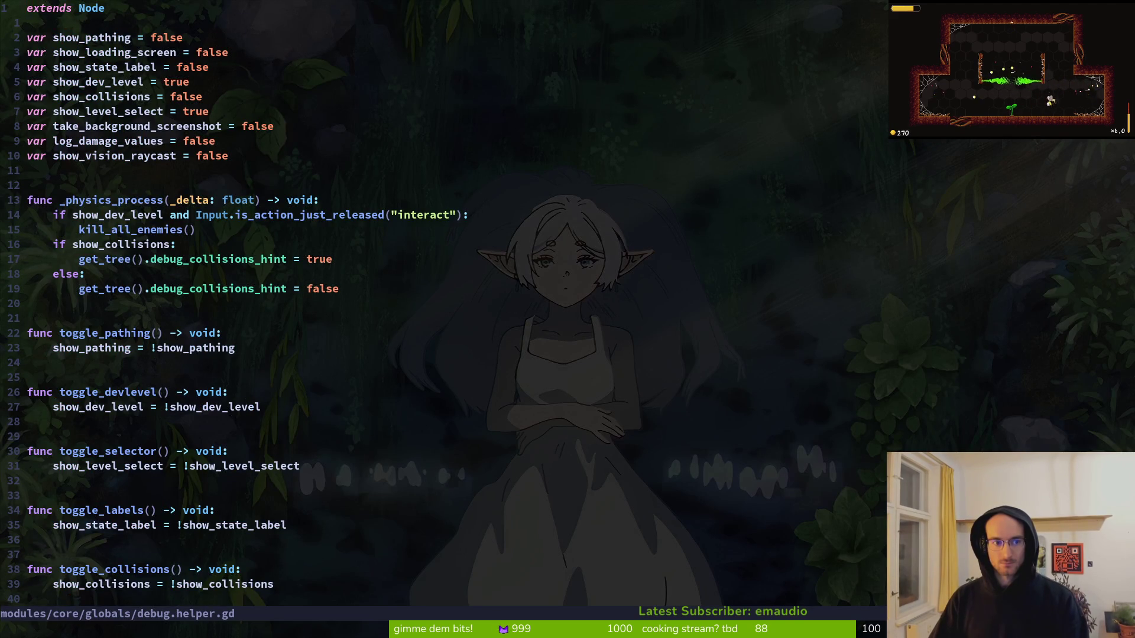
Change log_damage_values from false to true, save with :w, and stop the running game
{"action": "key", "text": "9"}
{"action": "key", "text": "j"}
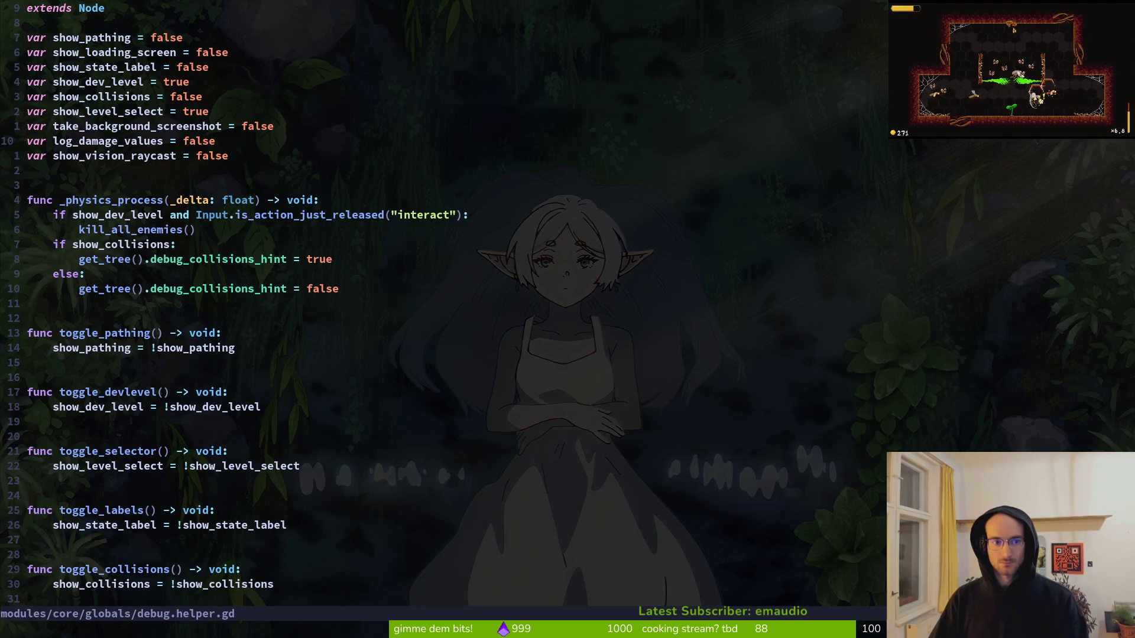
{"action": "type", "text": "rue"}
{"action": "key", "text": "Escape"}
{"action": "type", "text": ":w"}
{"action": "key", "text": "Return"}
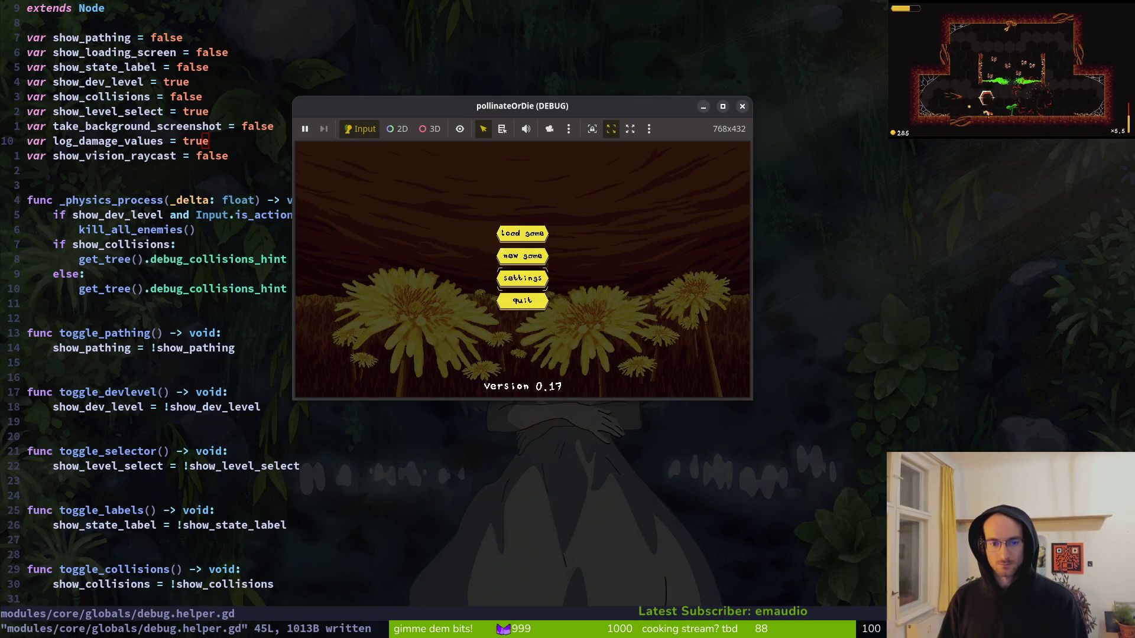
{"action": "key", "text": "Down"}
{"action": "key", "text": "Return"}
Relaunch the game with F5 and fight a cave level, logging 1.05 slash, 1.0 dash and 0.25 smash damage
{"action": "key", "text": "alt+Tab"}
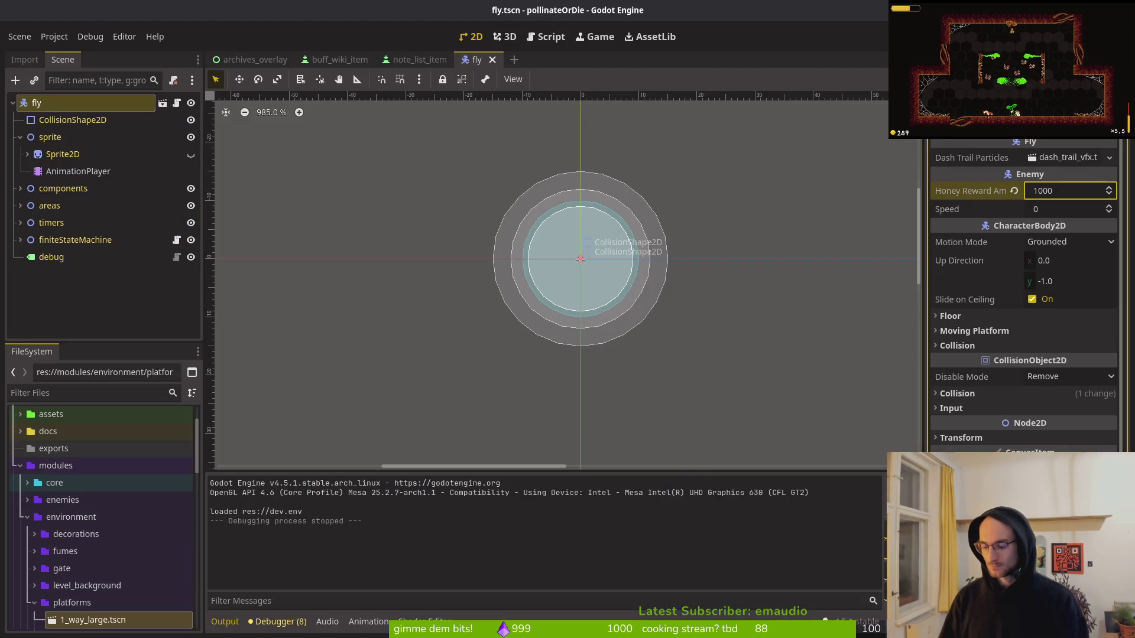
{"action": "key", "text": "F5"}
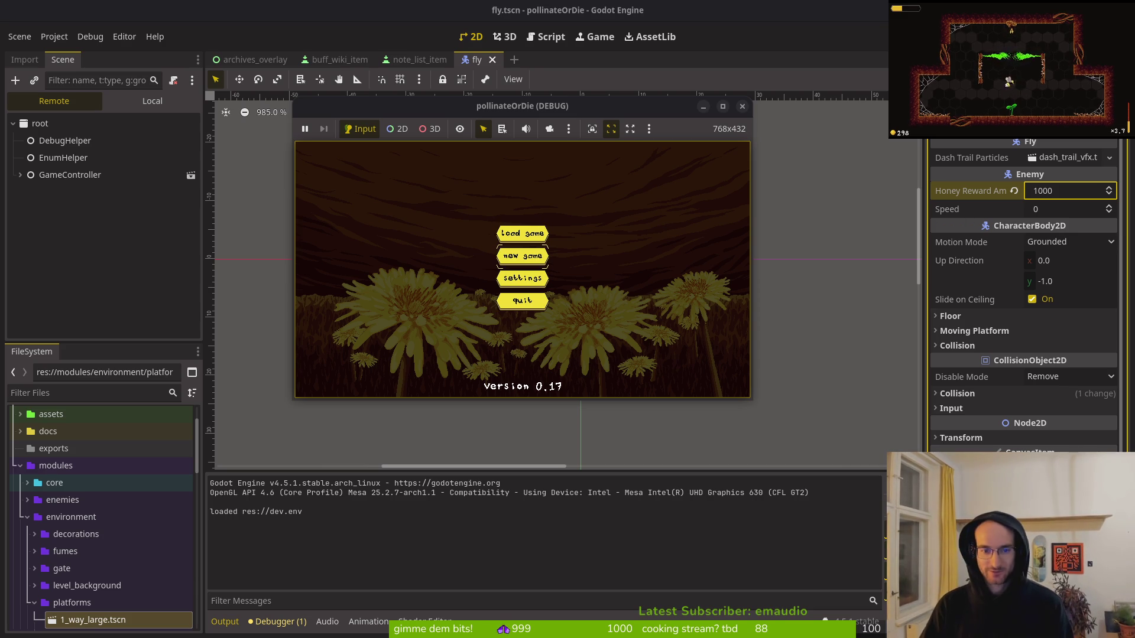
{"action": "key", "text": "Return"}
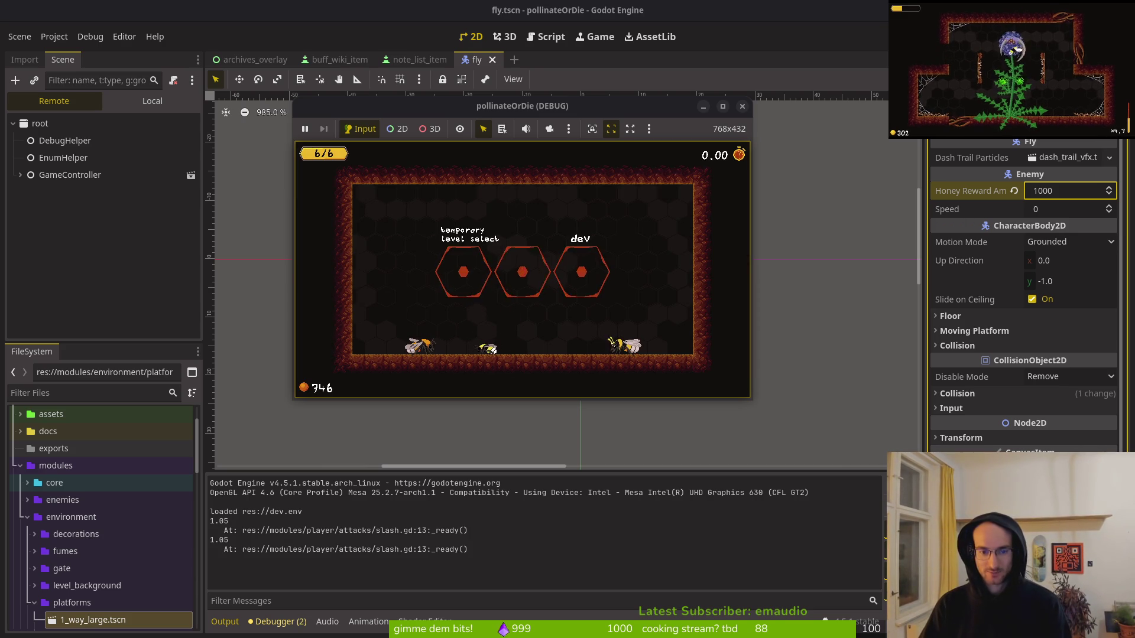
{"action": "key", "text": "Up"}
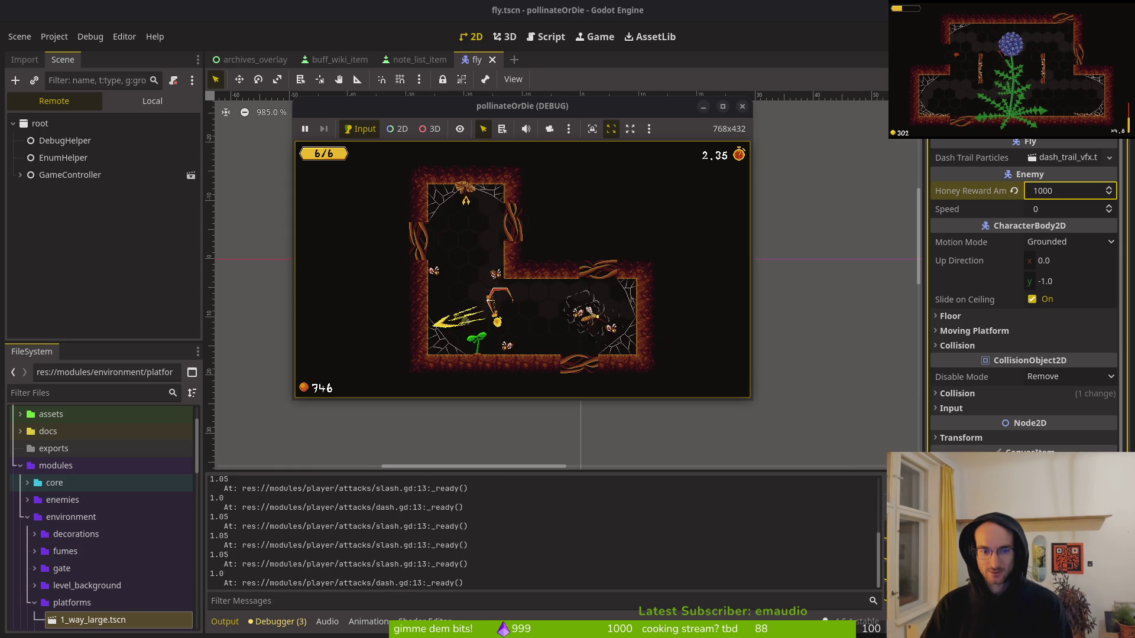
{"action": "key", "text": "Right"}
{"action": "key", "text": "Right"}
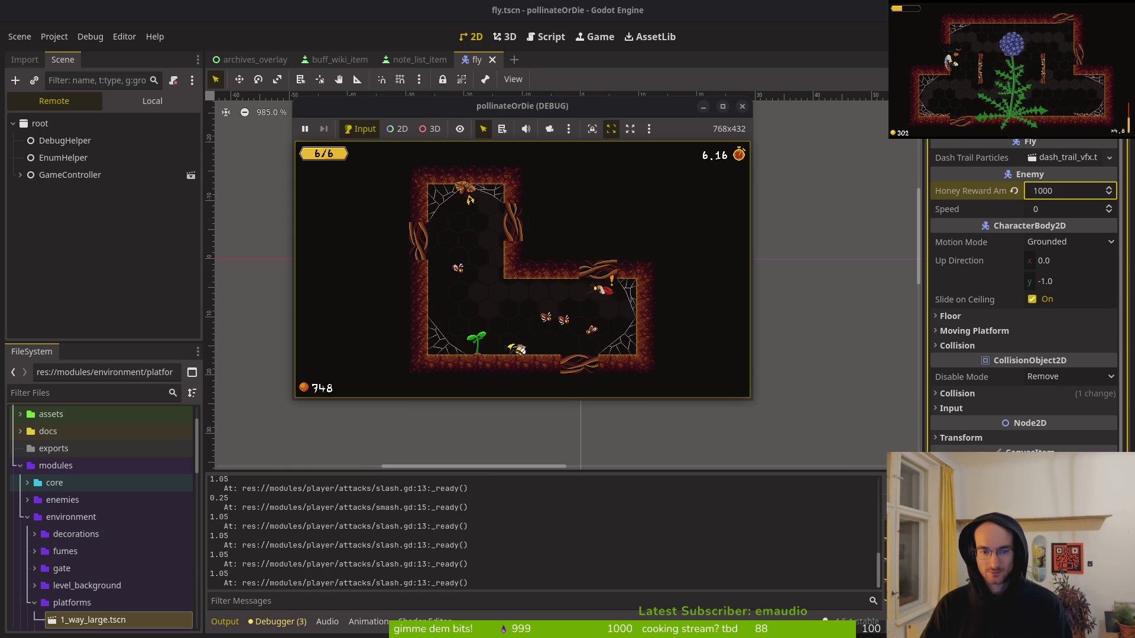
{"action": "key", "text": "Left"}
{"action": "key", "text": "Left"}
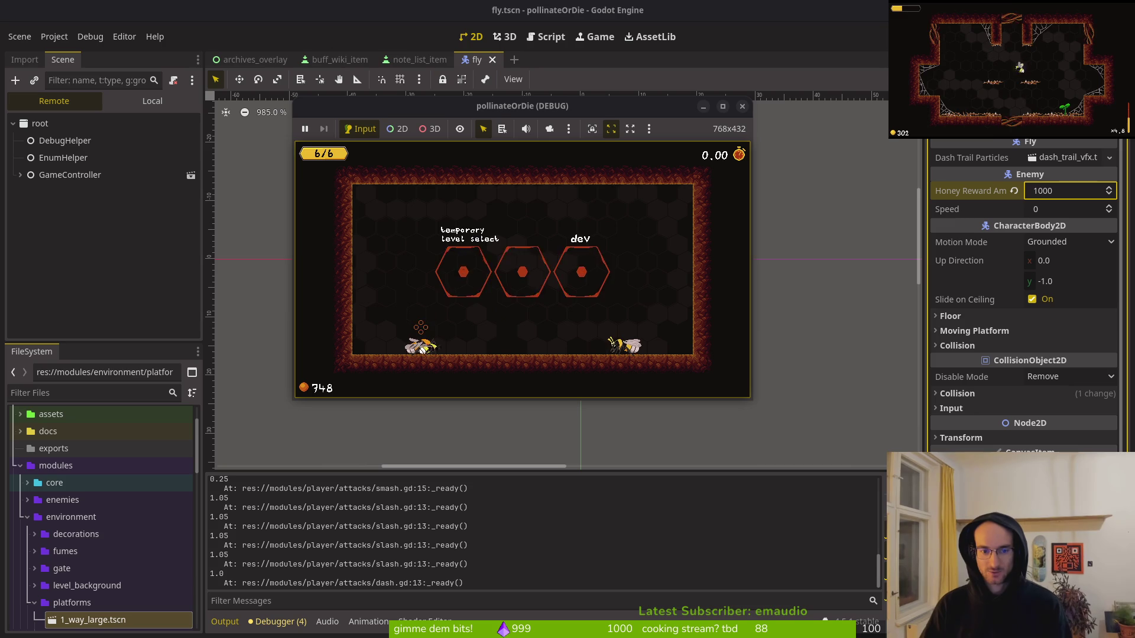
Browse the upgrade shop twice, including Slash Damage, without buying anything; honey stays 748
{"action": "key", "text": "e"}
{"action": "key", "text": "Right"}
{"action": "key", "text": "Right"}
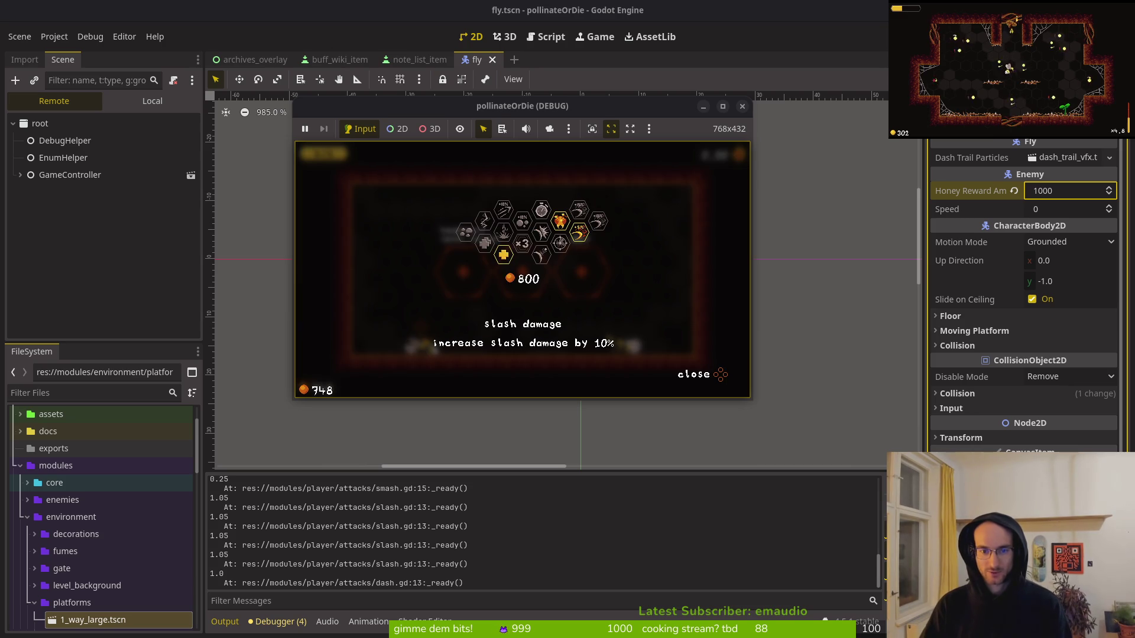
{"action": "key", "text": "Right"}
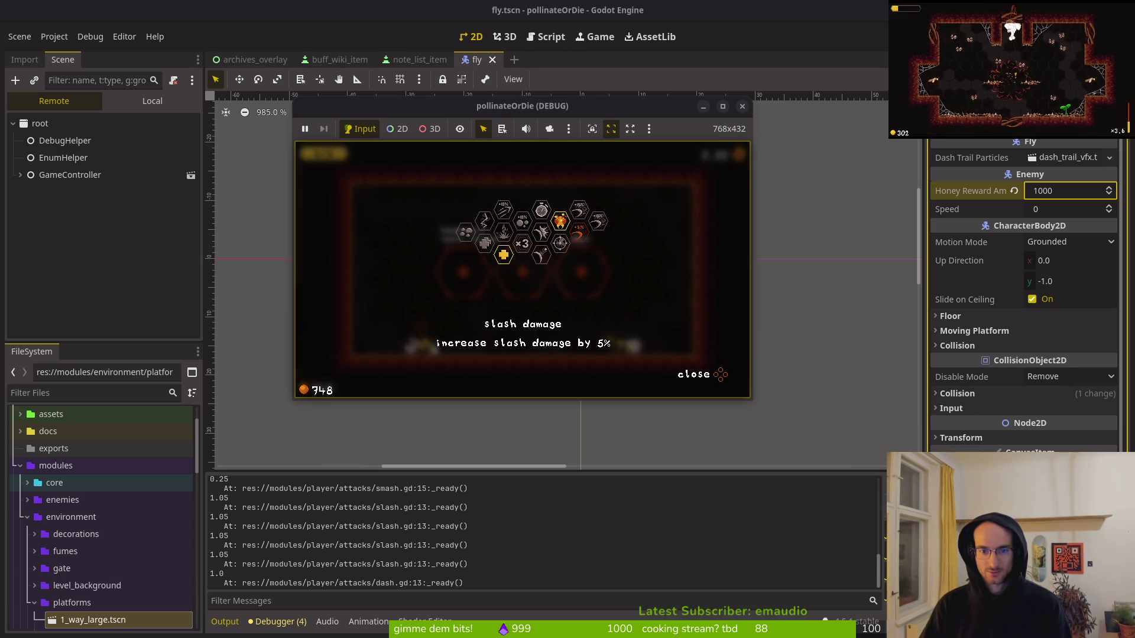
{"action": "key", "text": "e"}
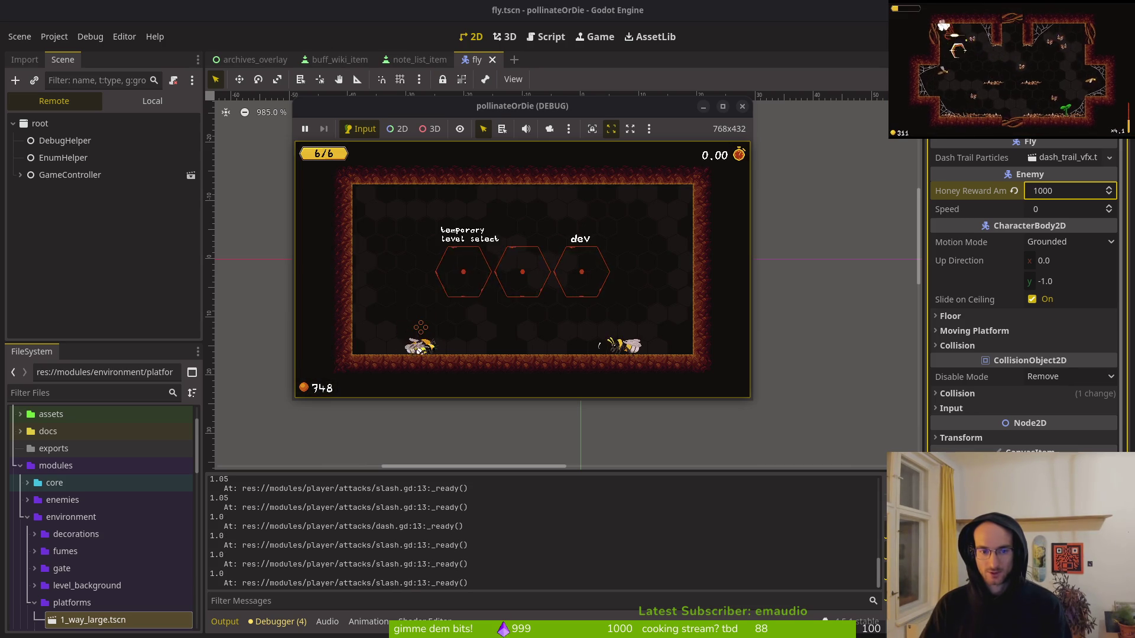
{"action": "key", "text": "e"}
{"action": "key", "text": "Right"}
{"action": "key", "text": "Right"}
{"action": "key", "text": "Right"}
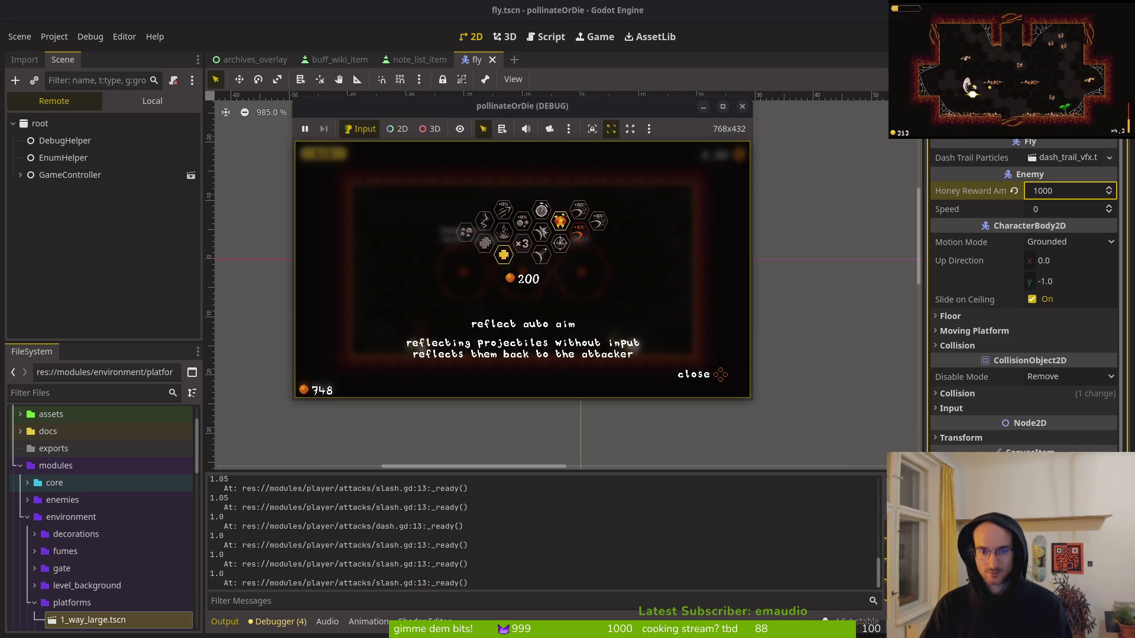
{"action": "key", "text": "Right"}
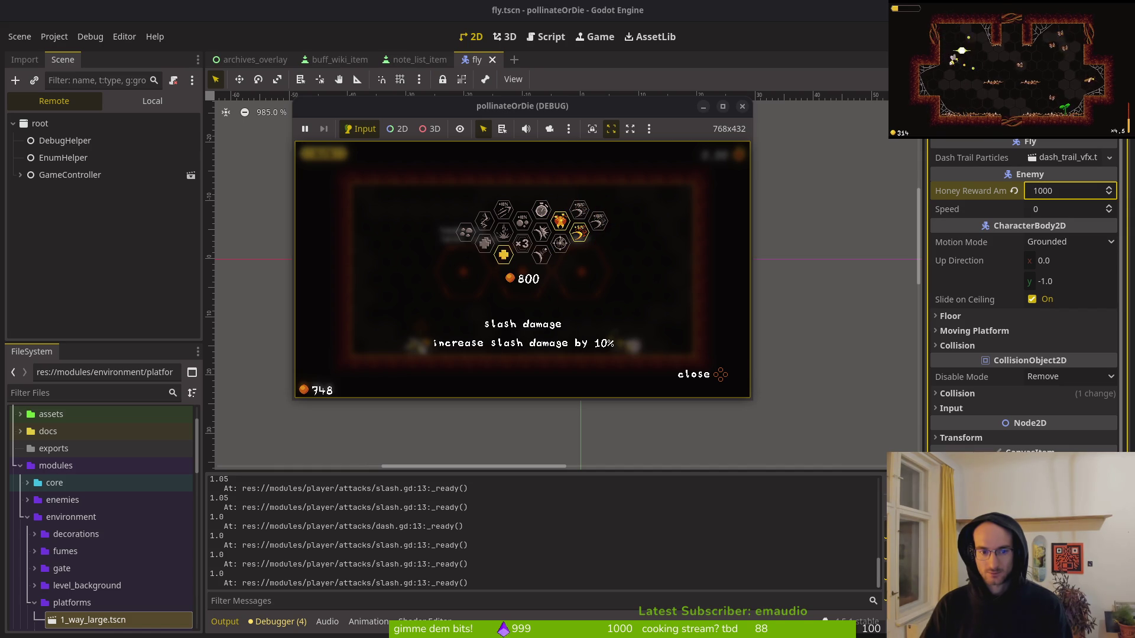
Close the upgrade menu, enter a level, and slash and dash through the enemies
{"action": "key", "text": "e"}
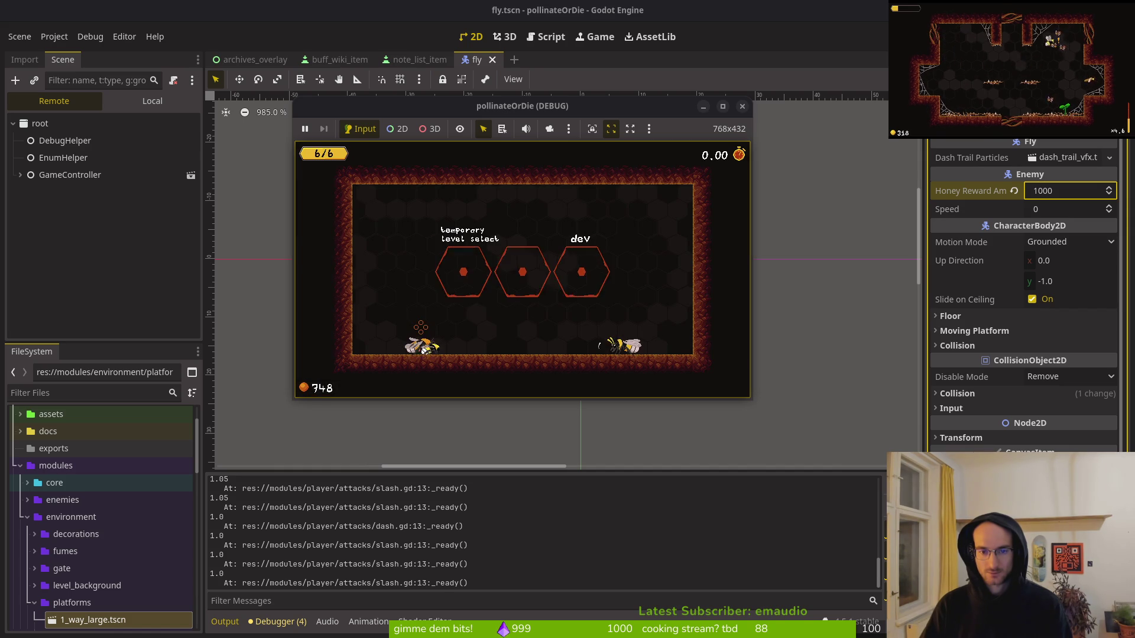
{"action": "key", "text": "Up"}
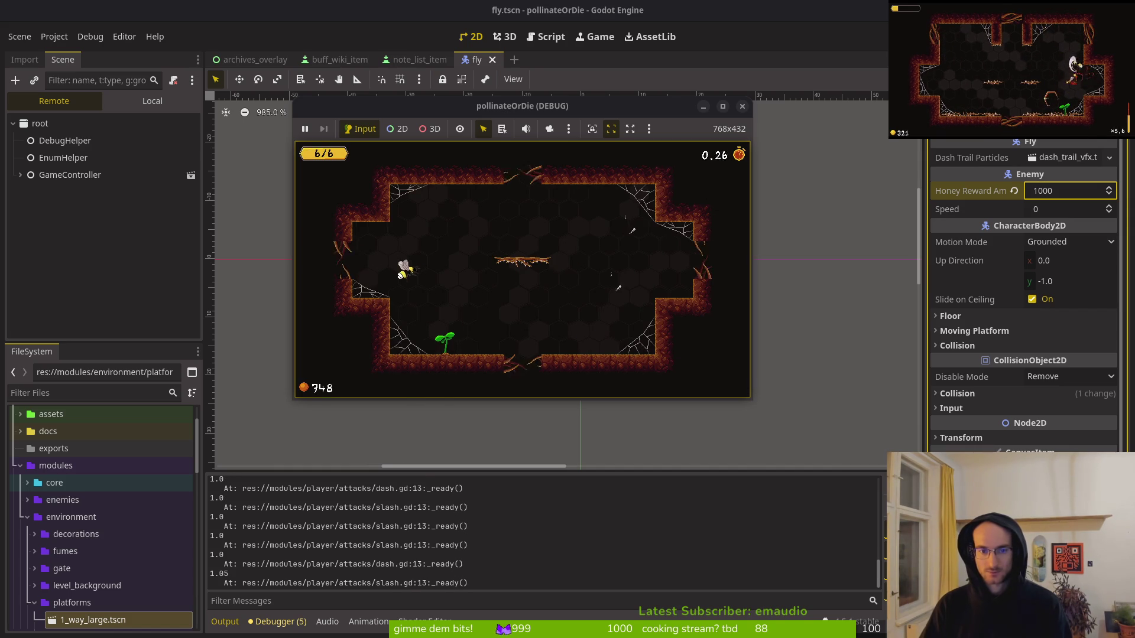
{"action": "key", "text": "Up"}
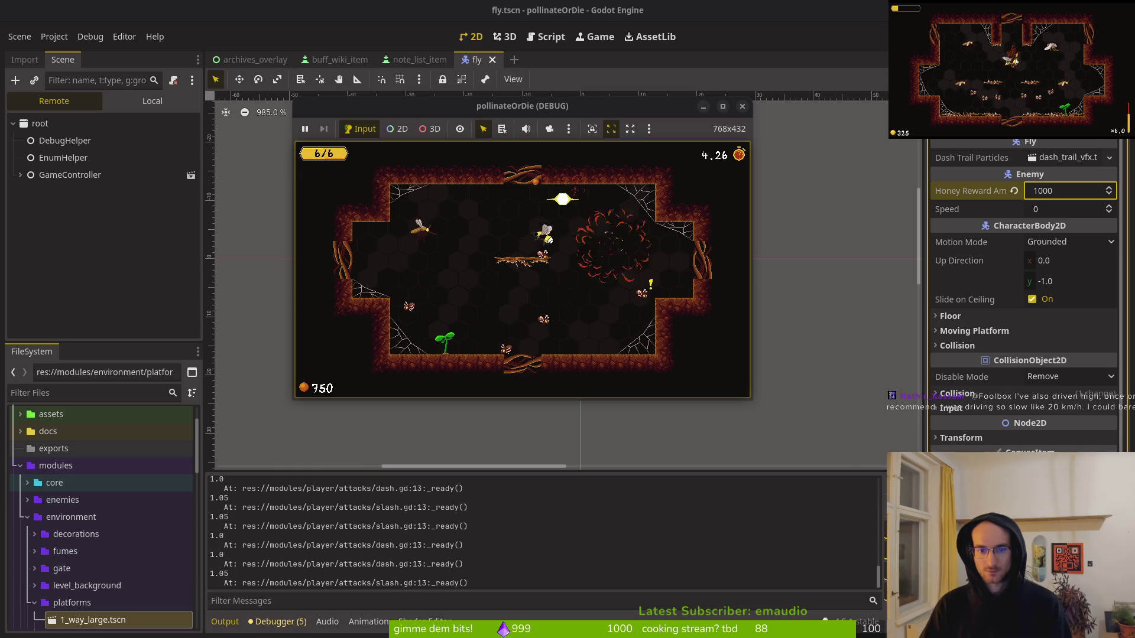
{"action": "key", "text": "Left"}
{"action": "key", "text": "Right"}
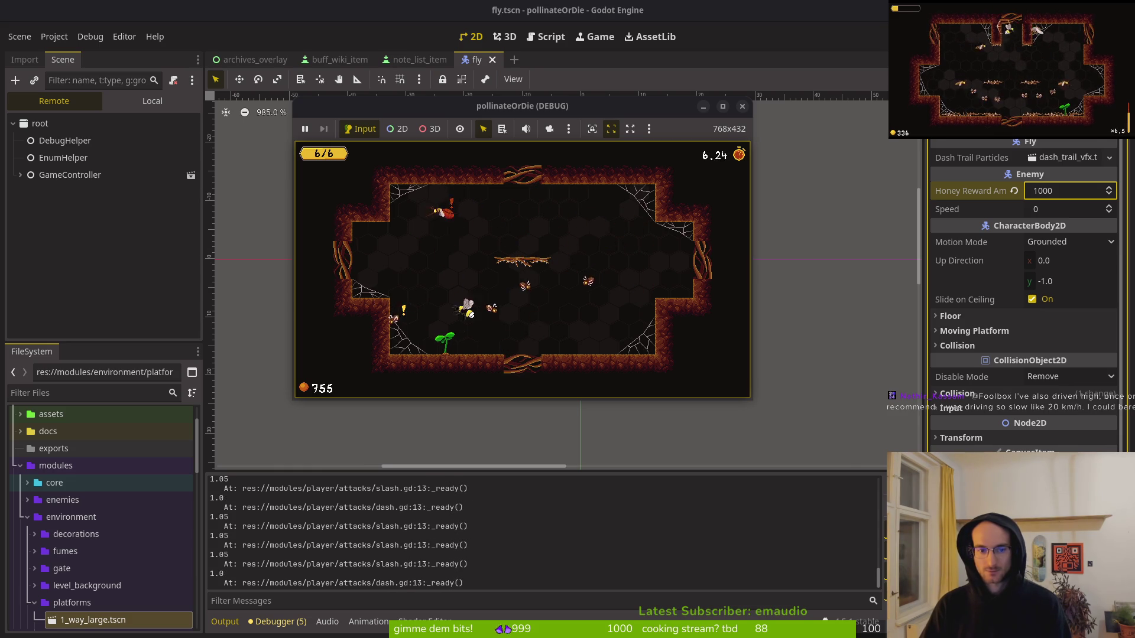
{"action": "key", "text": "Left"}
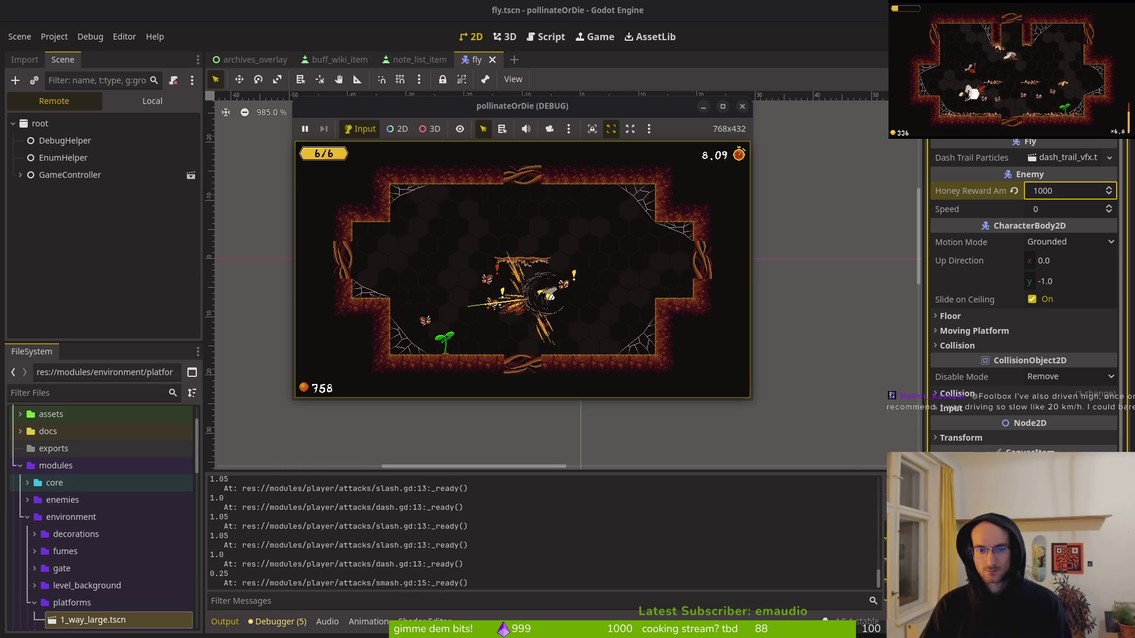
{"action": "key", "text": "Right"}
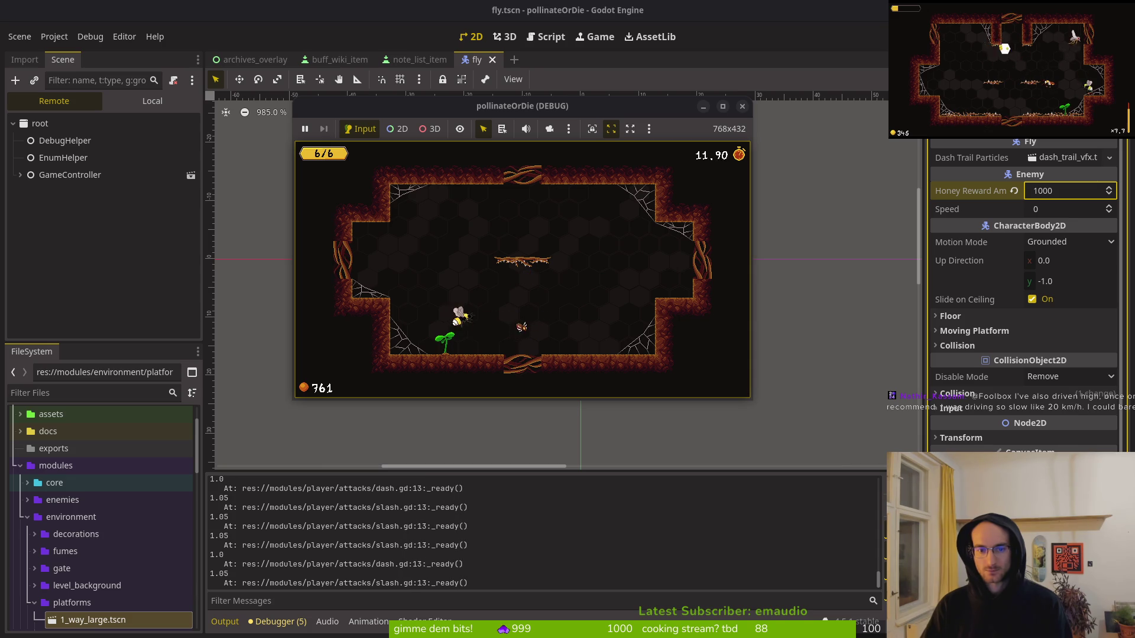
{"action": "key", "text": "Right"}
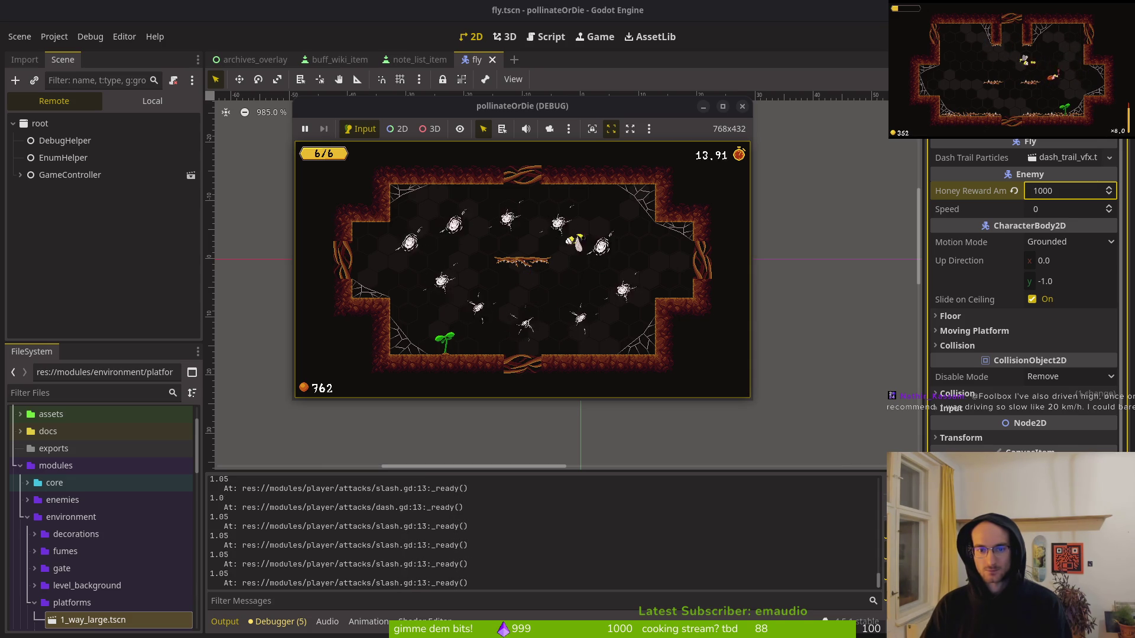
Carry the honey blob down to the sprout, raising honey to 2770
{"action": "key", "text": "Down"}
{"action": "key", "text": "Up"}
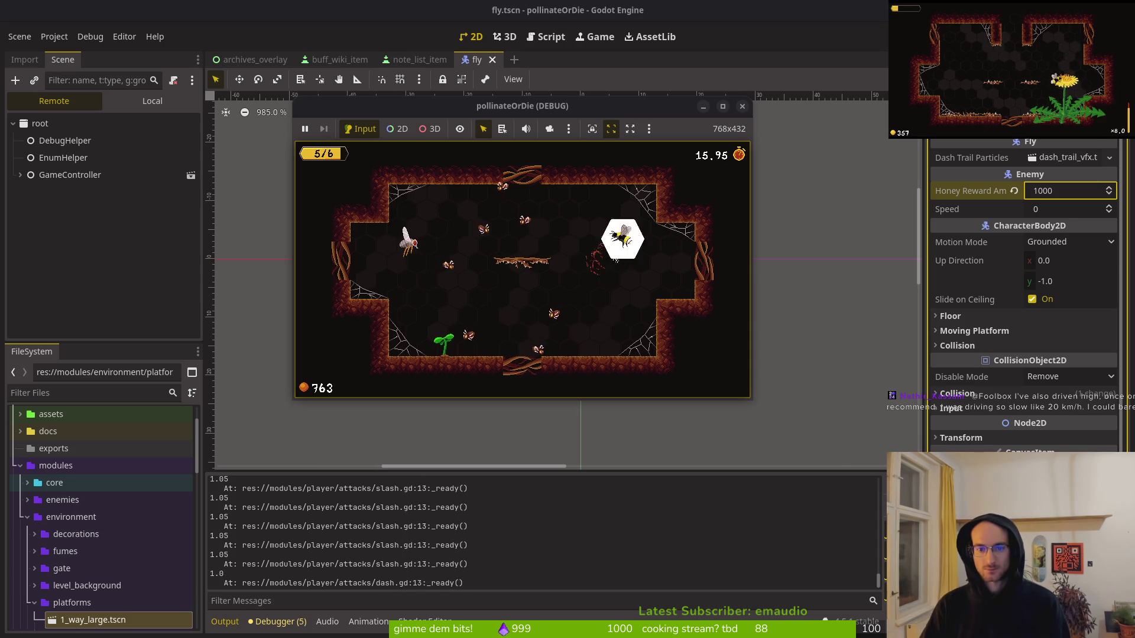
{"action": "key", "text": "Down"}
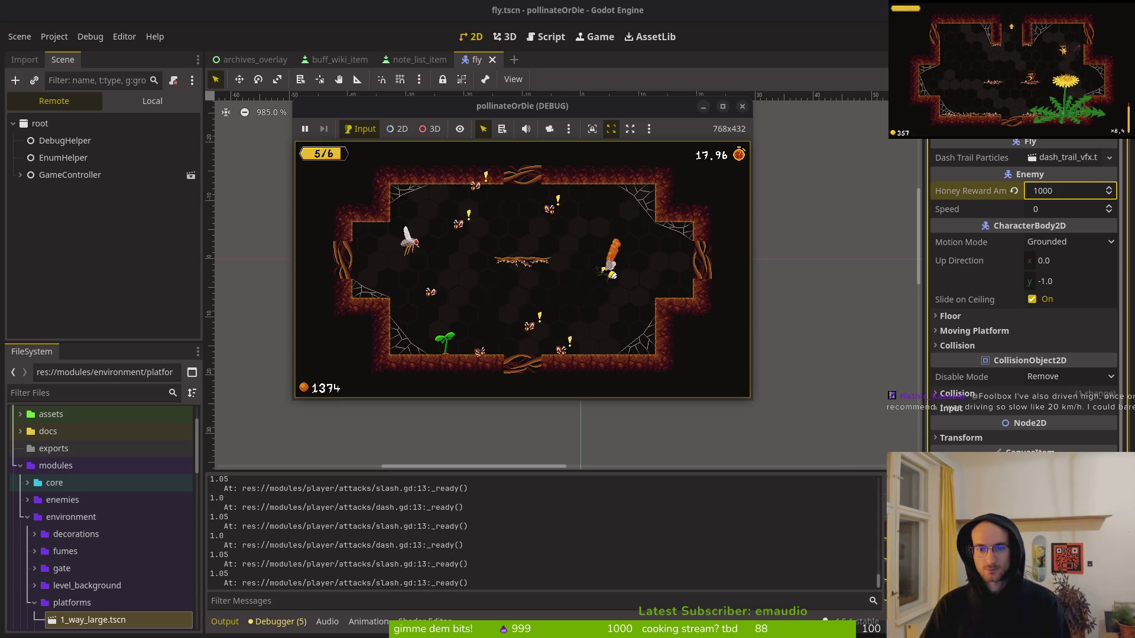
{"action": "key", "text": "Left"}
{"action": "key", "text": "Up"}
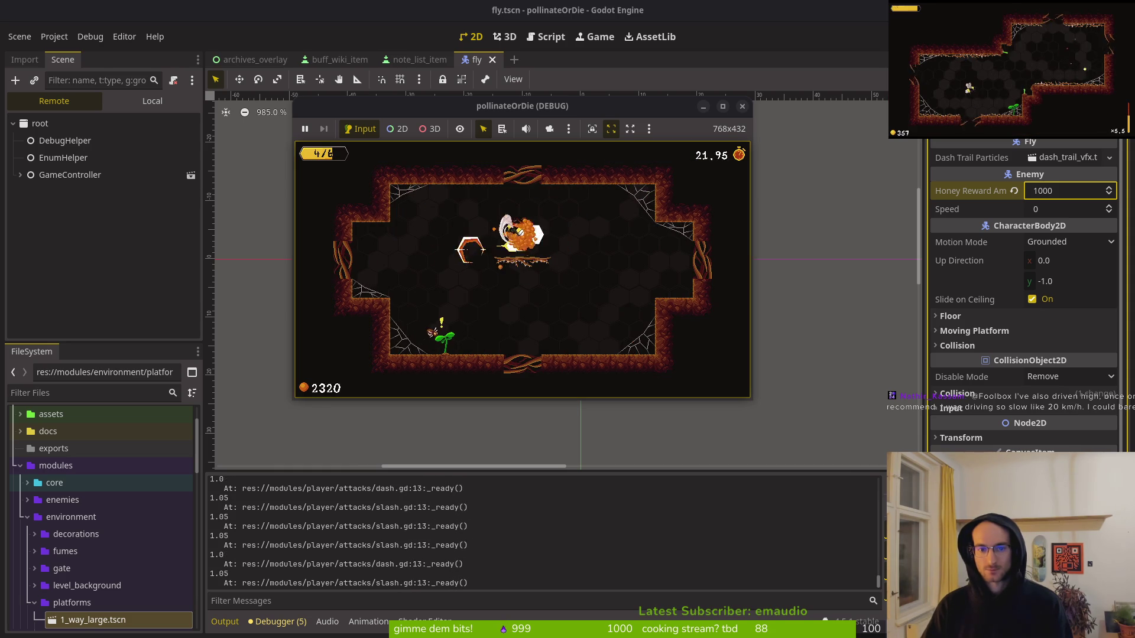
{"action": "key", "text": "Left"}
{"action": "key", "text": "Down"}
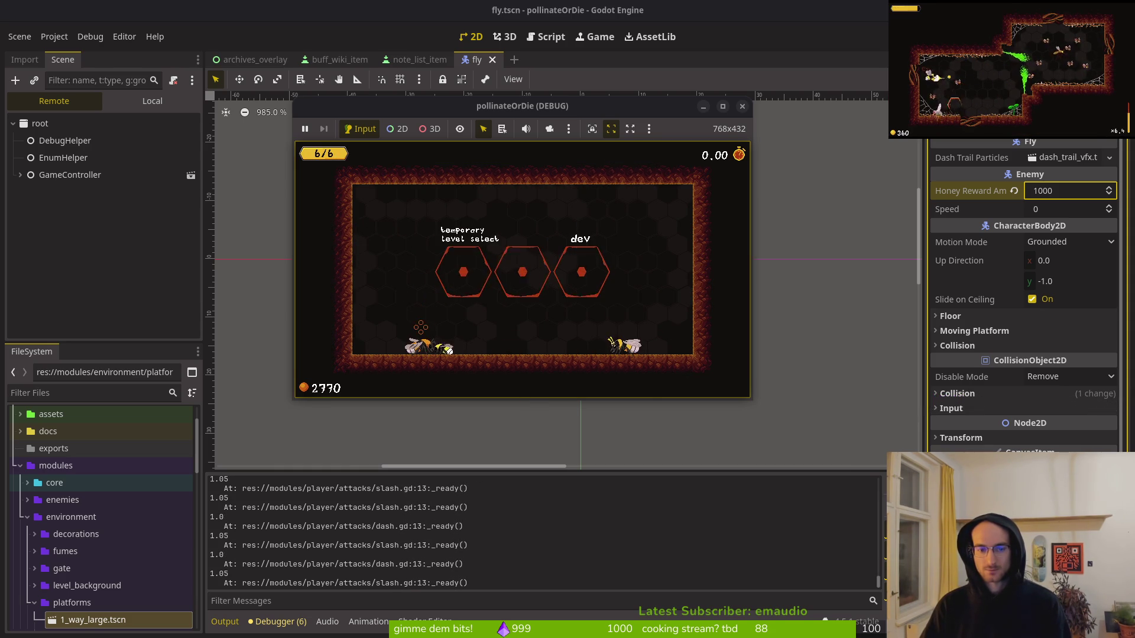
Buy the Slash Damage upgrade twice in the upgrade tree, dropping honey from 2770 to 370
{"action": "key", "text": "Tab"}
{"action": "key", "text": "Right"}
{"action": "key", "text": "Right"}
{"action": "key", "text": "Down"}
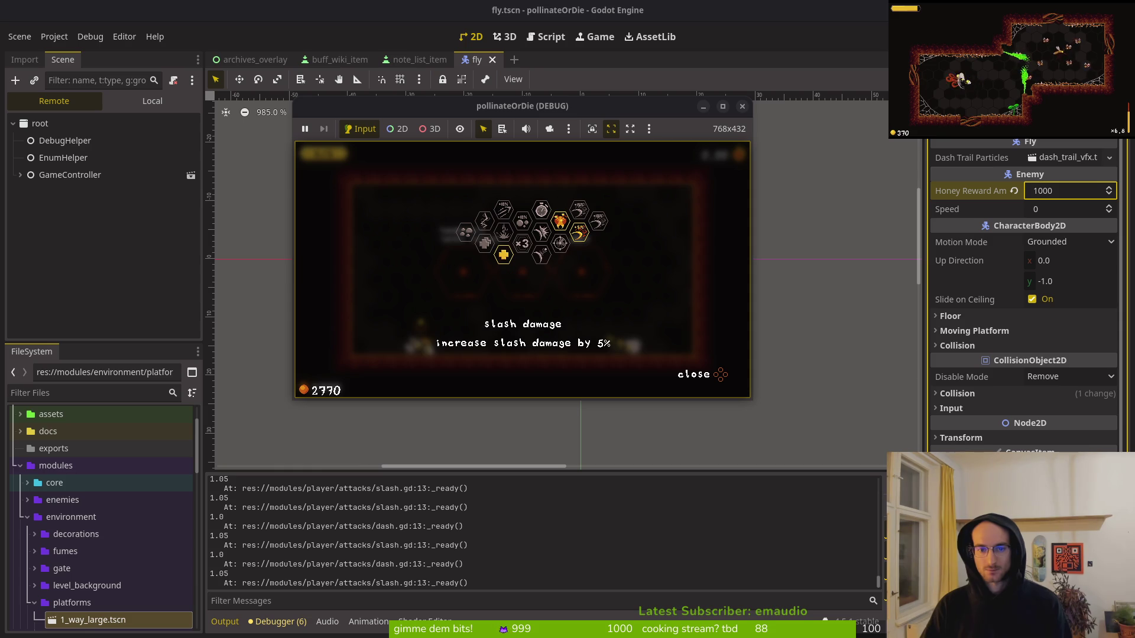
{"action": "key", "text": "space"}
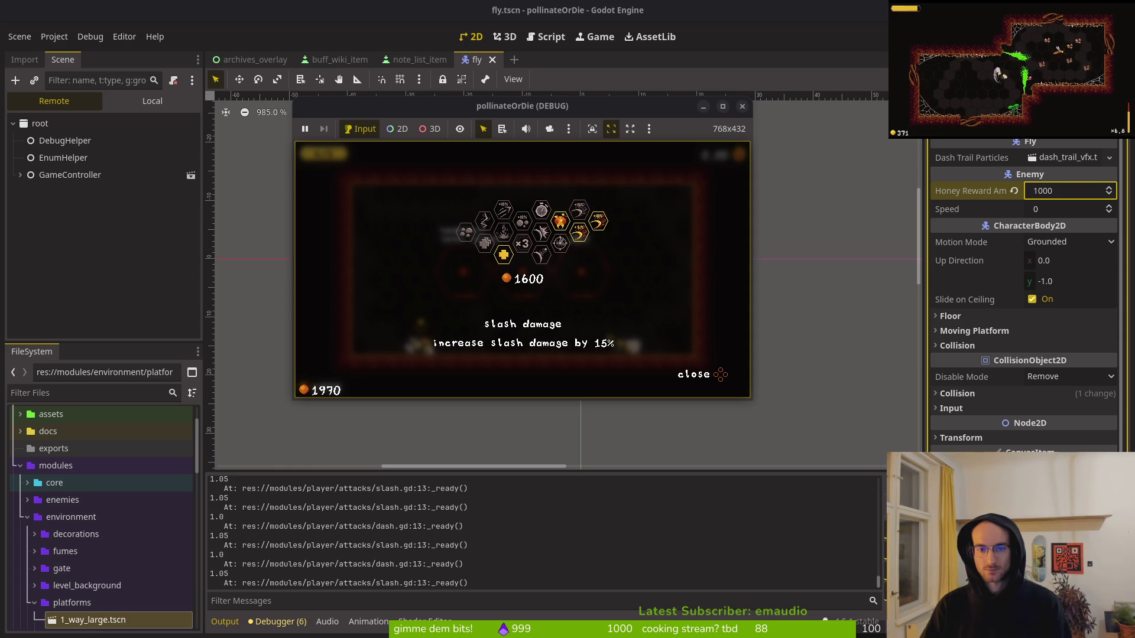
{"action": "key", "text": "space"}
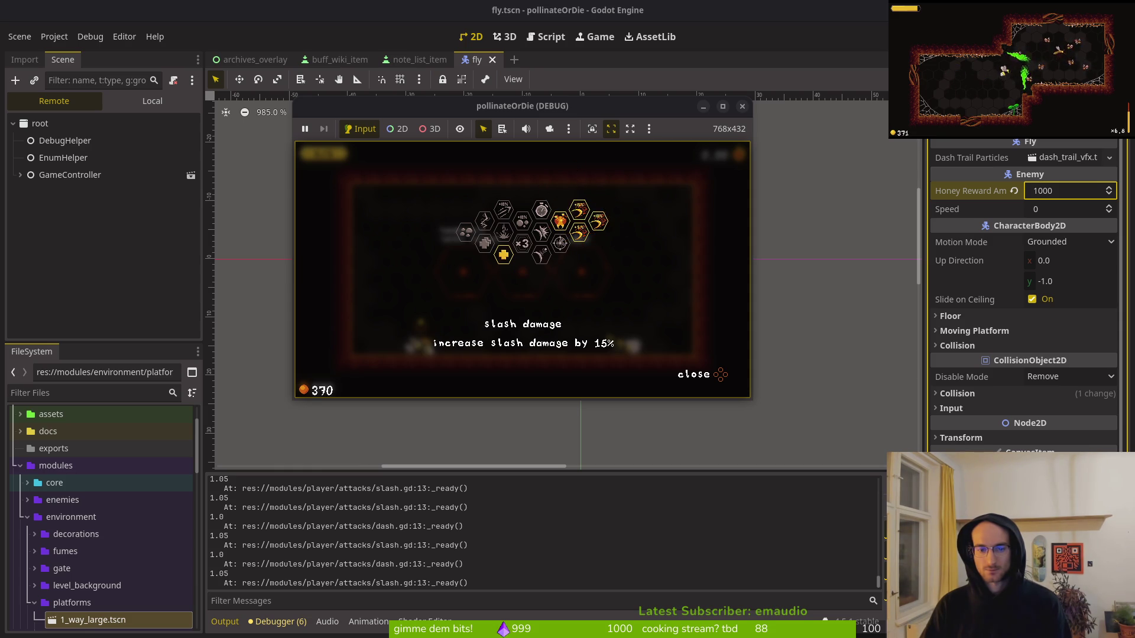
{"action": "key", "text": "Tab"}
{"action": "key", "text": "x"}
{"action": "key", "text": "x"}
{"action": "key", "text": "x"}
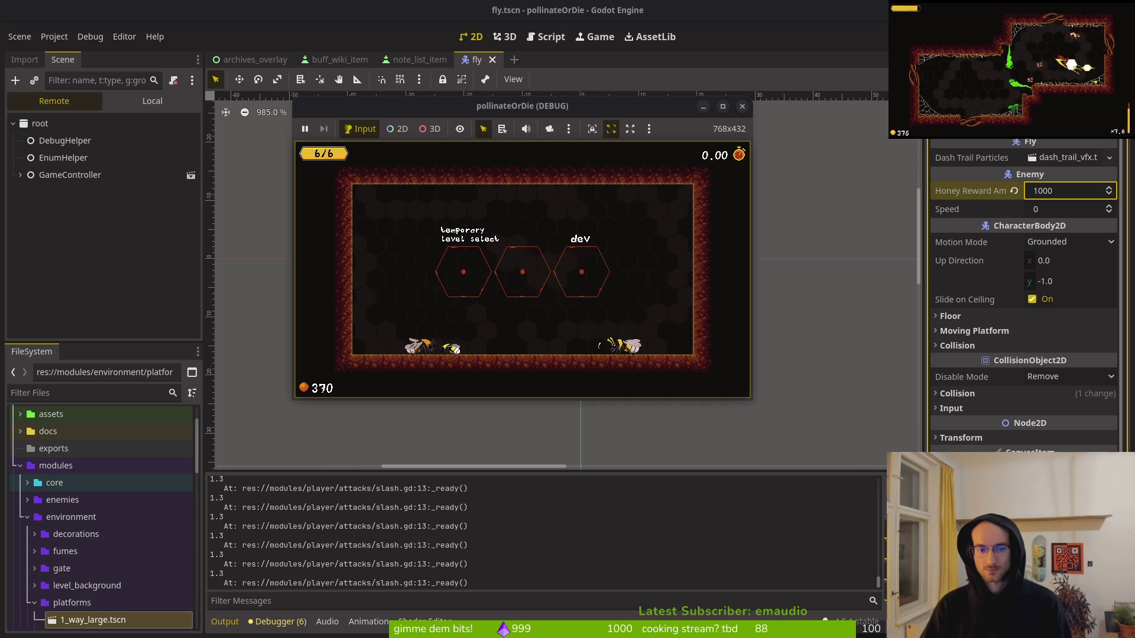
Look over the Increase Health, Combobar and Reflect Projectiles upgrades without buying
{"action": "key", "text": "Tab"}
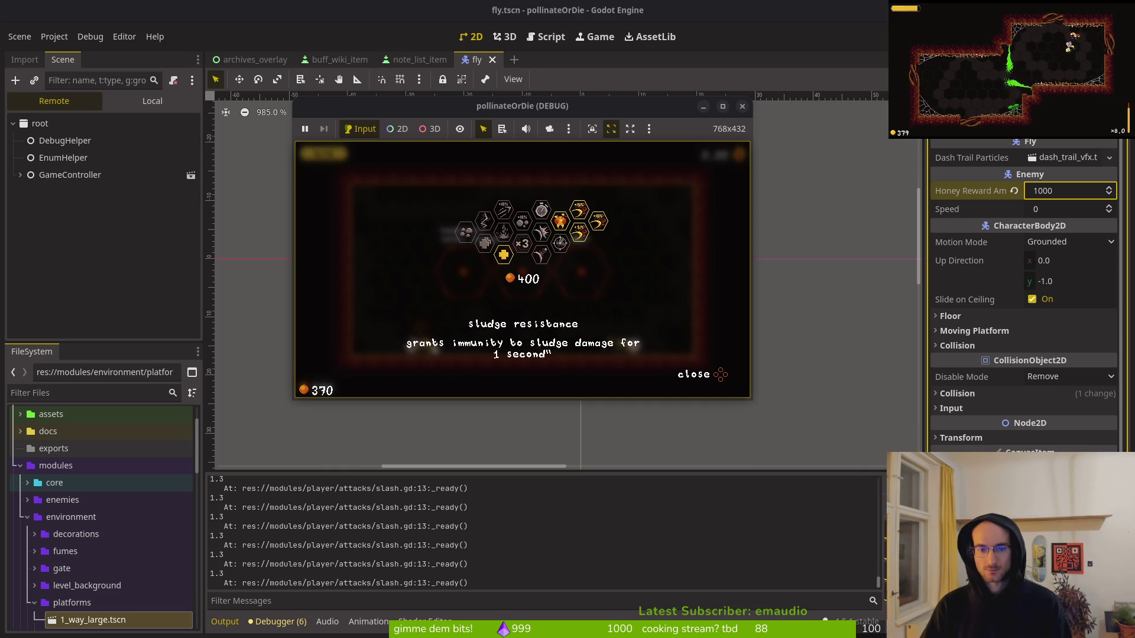
{"action": "key", "text": "Left"}
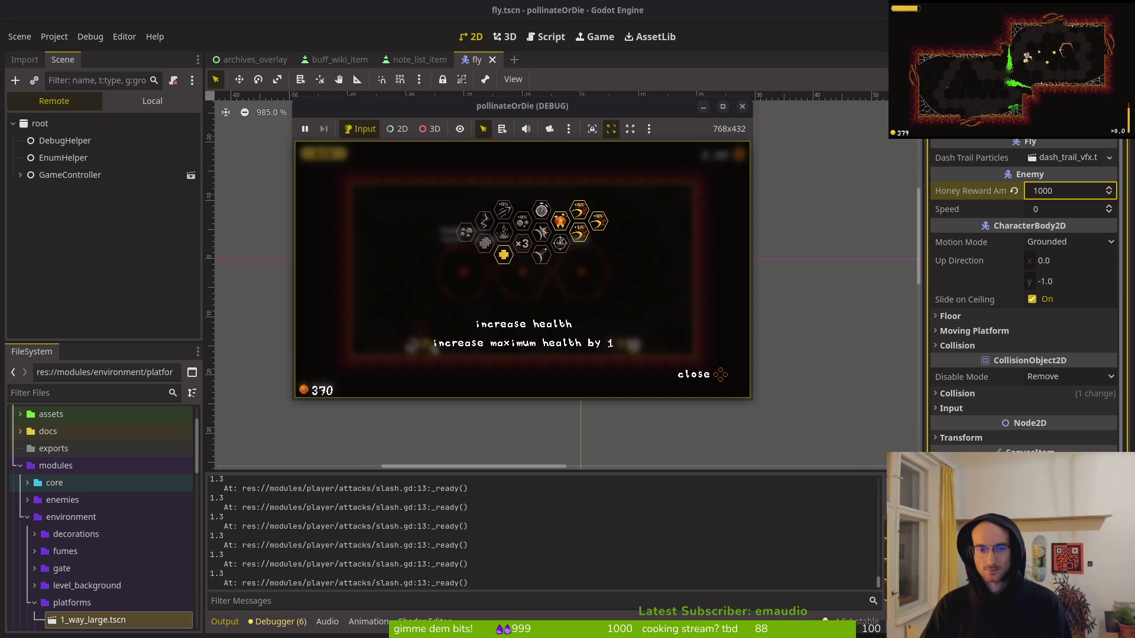
{"action": "key", "text": "Up"}
{"action": "key", "text": "Up"}
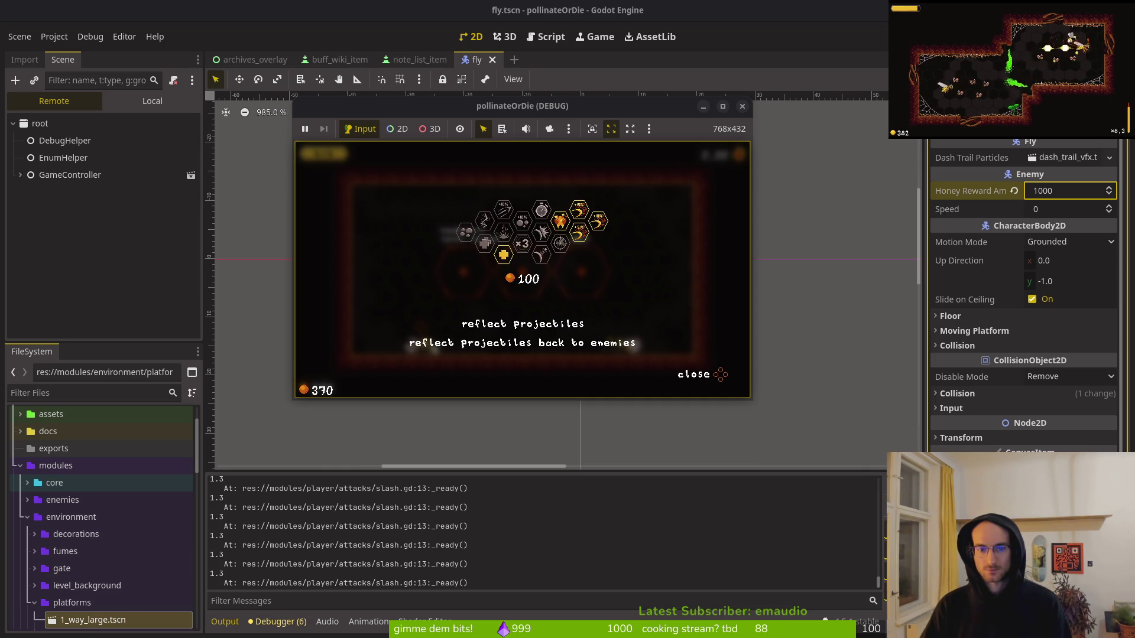
{"action": "key", "text": "Down"}
{"action": "key", "text": "Up"}
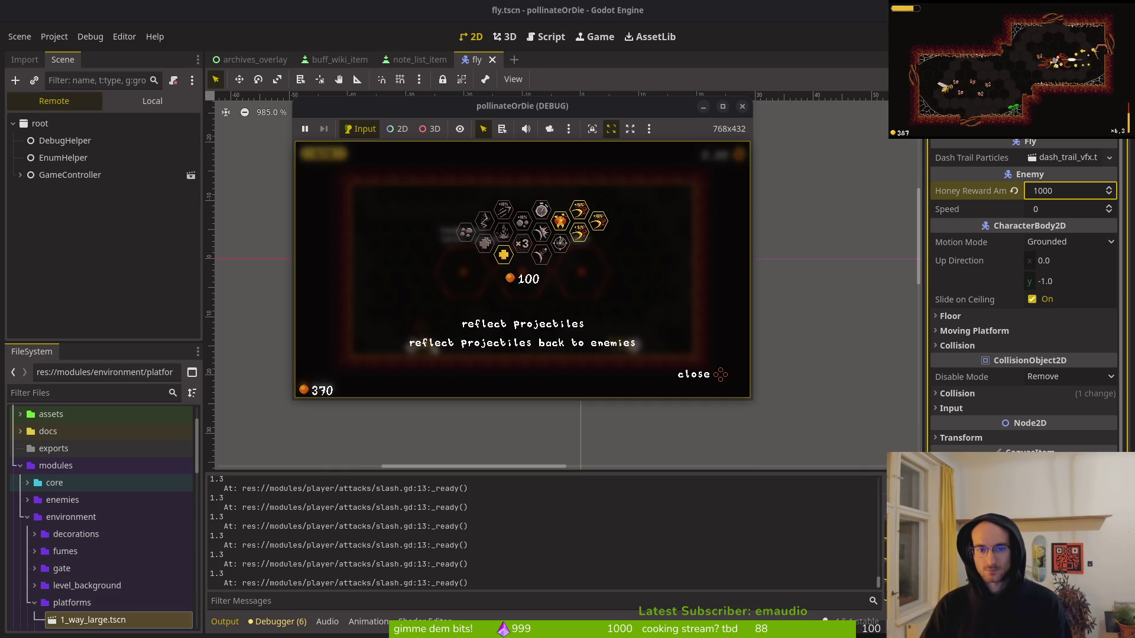
{"action": "key", "text": "Escape"}
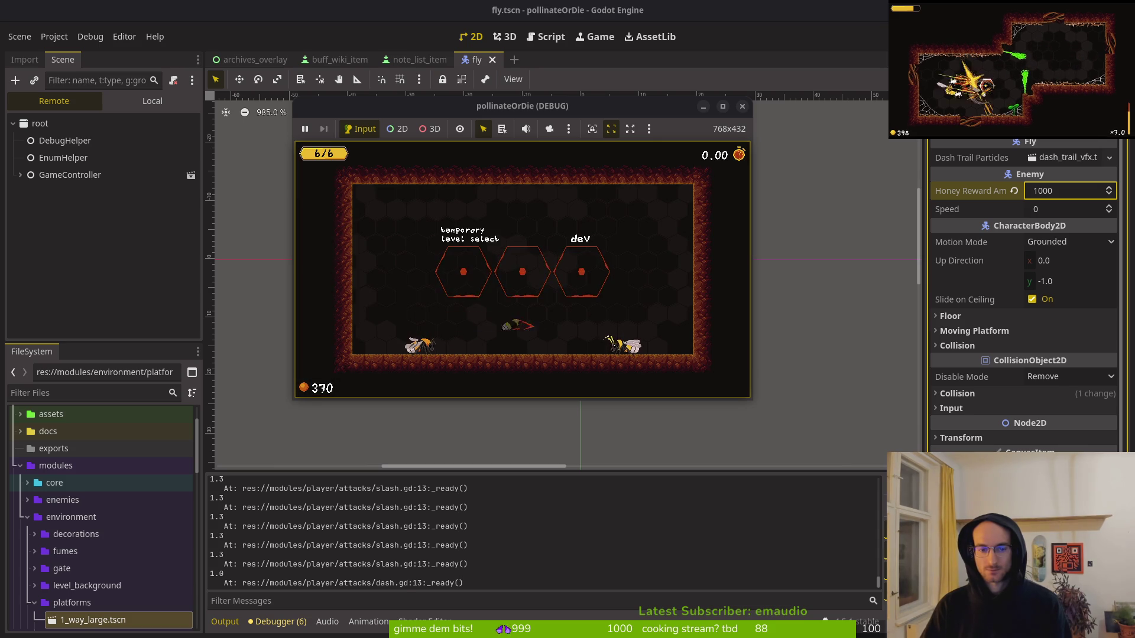
{"action": "key", "text": "a"}
Stop the running game with F8 and return to debug.helper.gd in Neovim
{"action": "left_click", "coordinate": [745, 114]}
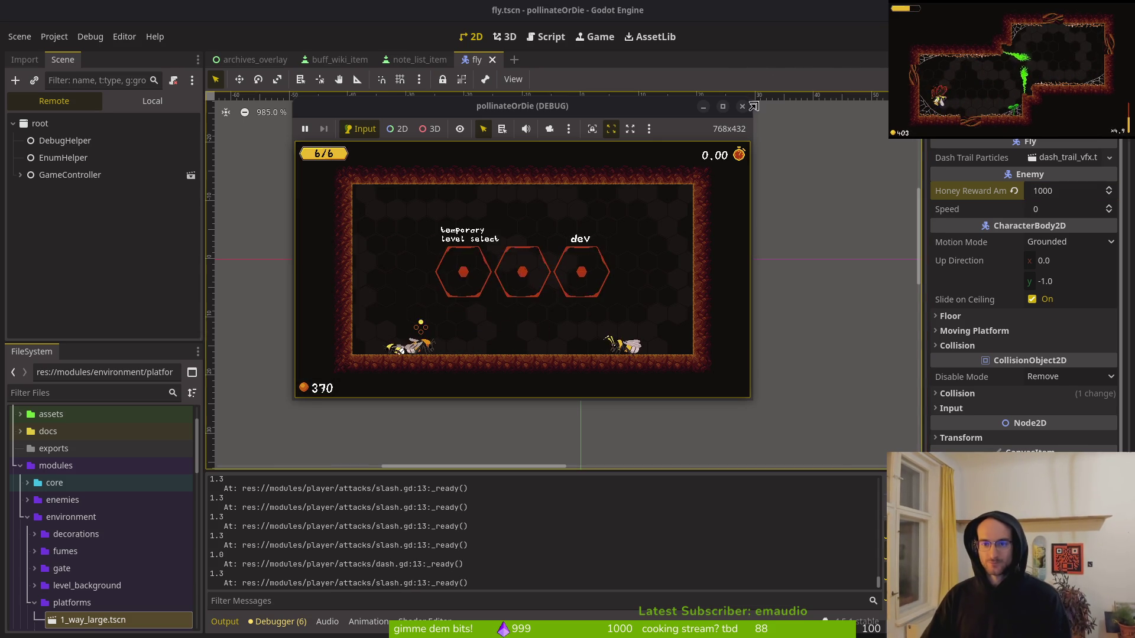
{"action": "key", "text": "F8"}
{"action": "key", "text": "alt+Tab"}
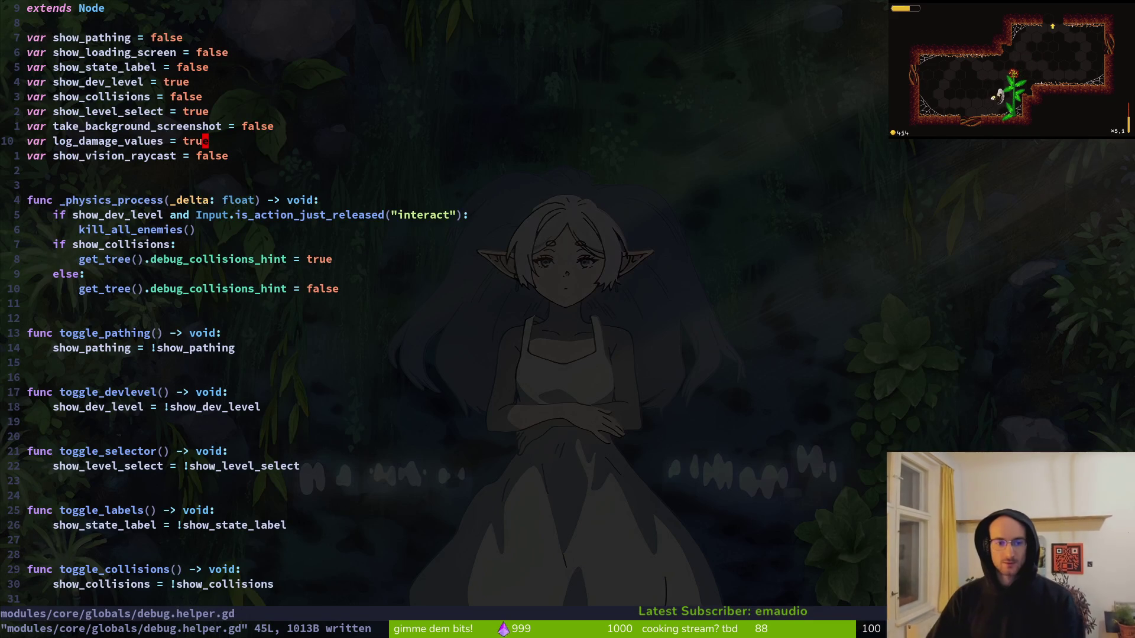
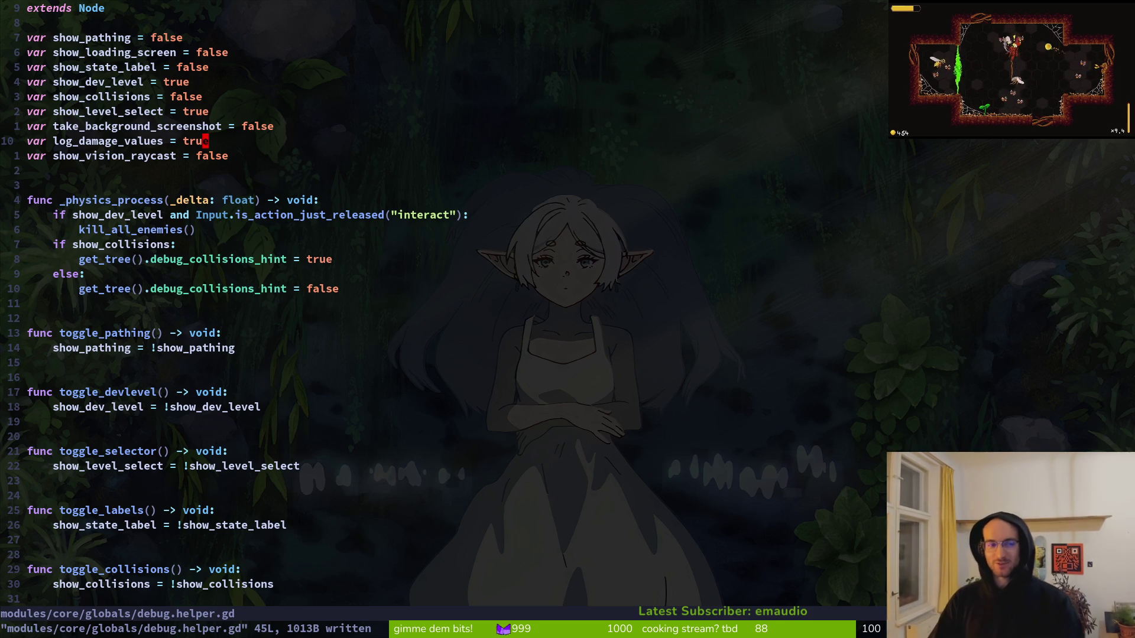
Step down through debug.helper.gd past the show_collisions hint lines to the end of the script
{"action": "key", "text": "j"}
{"action": "key", "text": "j"}
{"action": "key", "text": "j"}
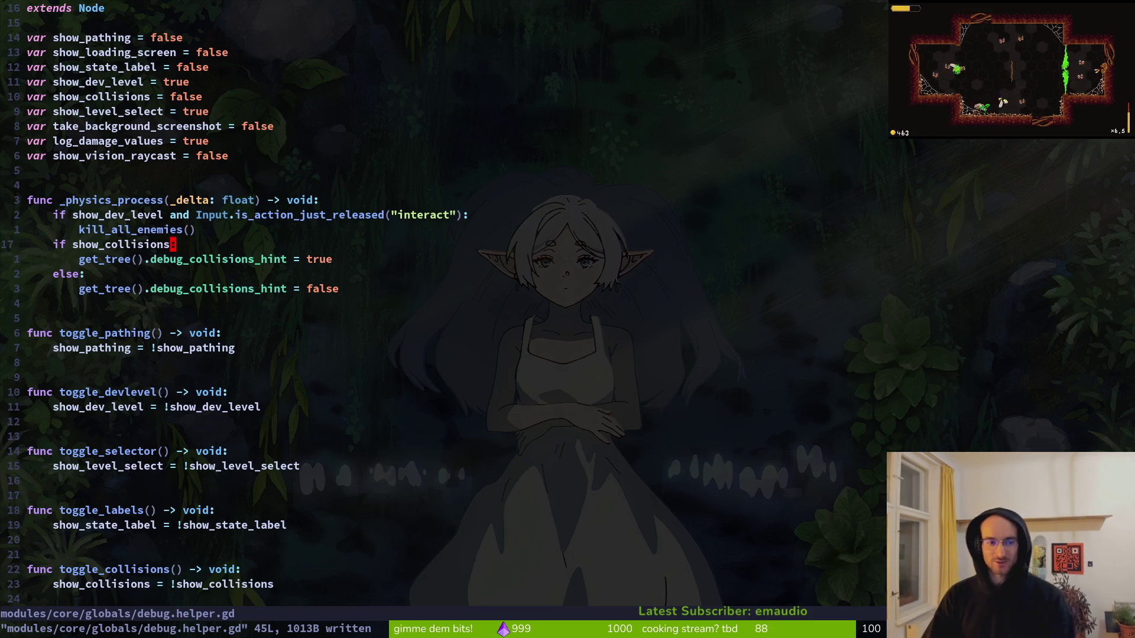
{"action": "key", "text": "j"}
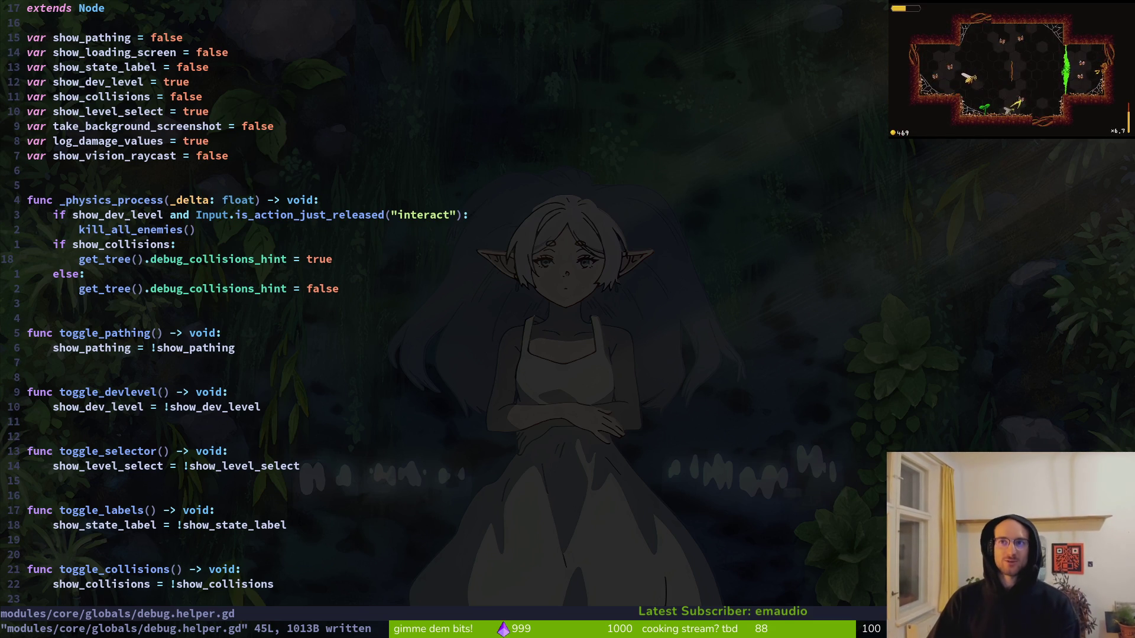
{"action": "key", "text": "j"}
{"action": "key", "text": "j"}
{"action": "key", "text": "j"}
{"action": "key", "text": "j"}
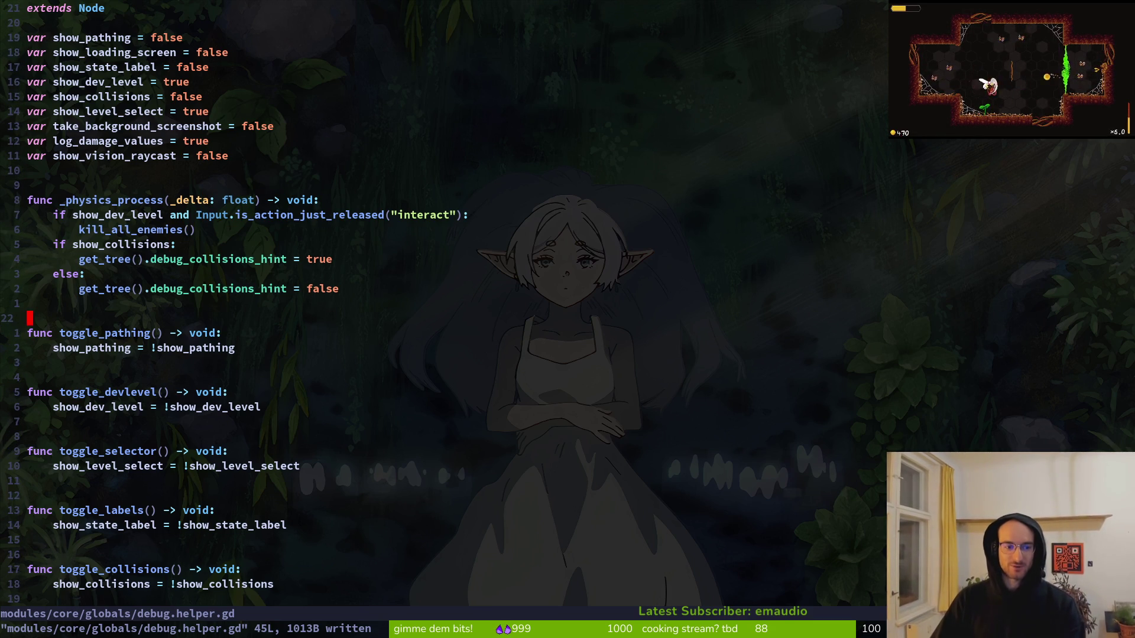
{"action": "key", "text": "j"}
{"action": "key", "text": "j"}
{"action": "key", "text": "j"}
{"action": "key", "text": "G"}
Switch to the enum.helper.gd buffer and save it
{"action": "key", "text": "{"}
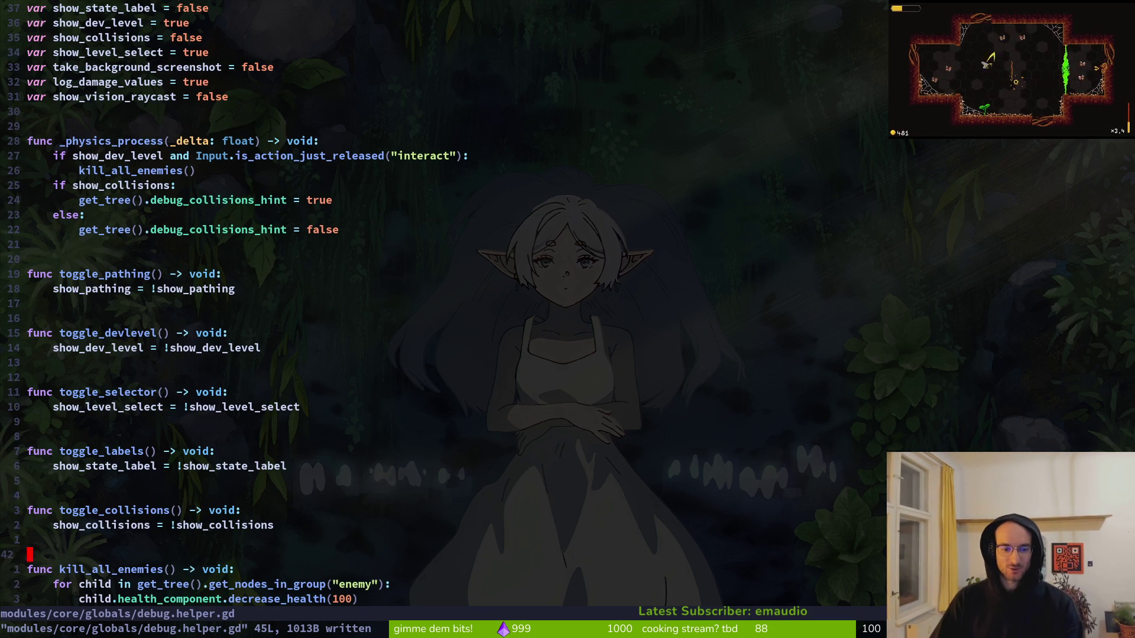
{"action": "key", "text": "ctrl+o"}
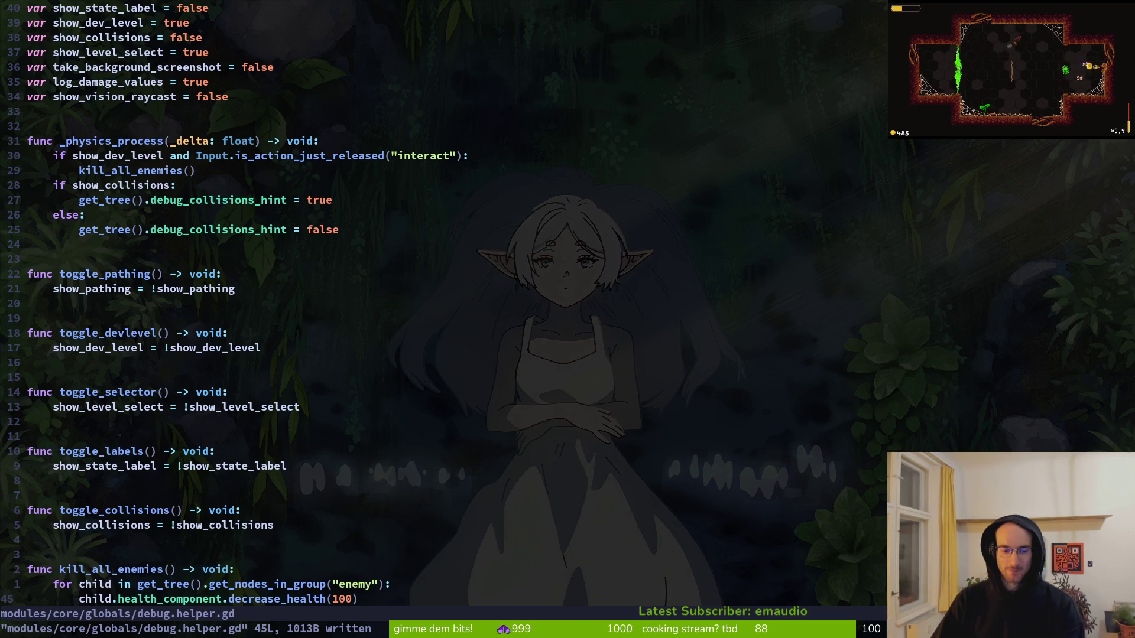
{"action": "key", "text": "ctrl+6"}
{"action": "key", "text": "ctrl+s"}
Review buff_modifier_source_enum, buff_enum and skill_enum, stopping at the attack_type_enum declaration
{"action": "key", "text": "k"}
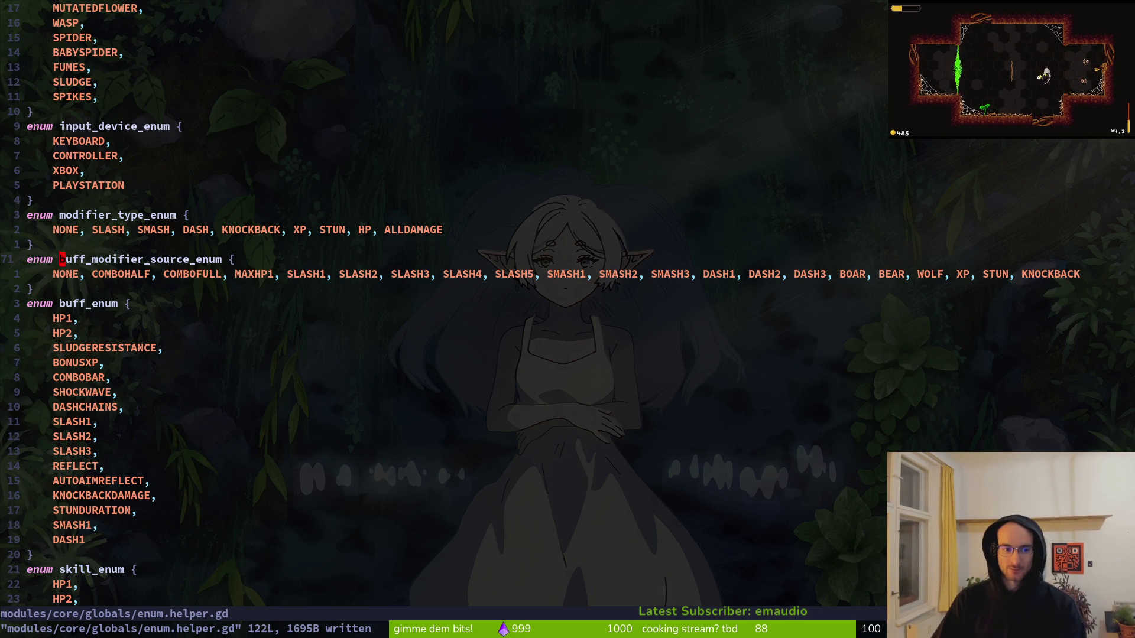
{"action": "key", "text": "shift+v"}
{"action": "key", "text": "j"}
{"action": "key", "text": "j"}
{"action": "key", "text": "Escape"}
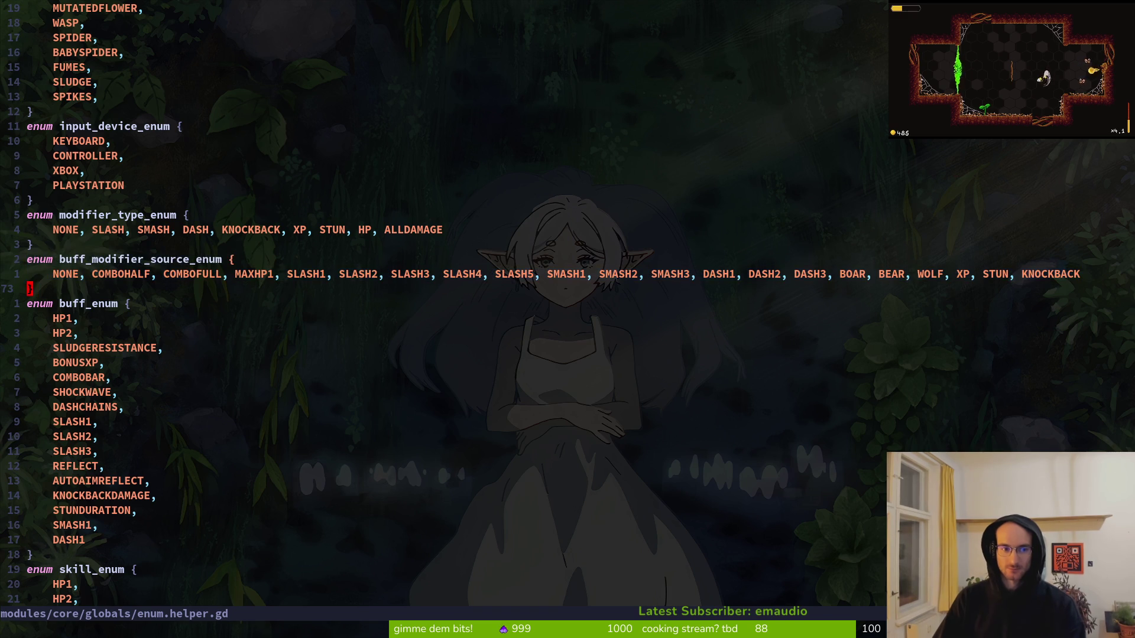
{"action": "key", "text": "k"}
{"action": "key", "text": "k"}
{"action": "key", "text": "j"}
{"action": "key", "text": "j"}
{"action": "key", "text": "j"}
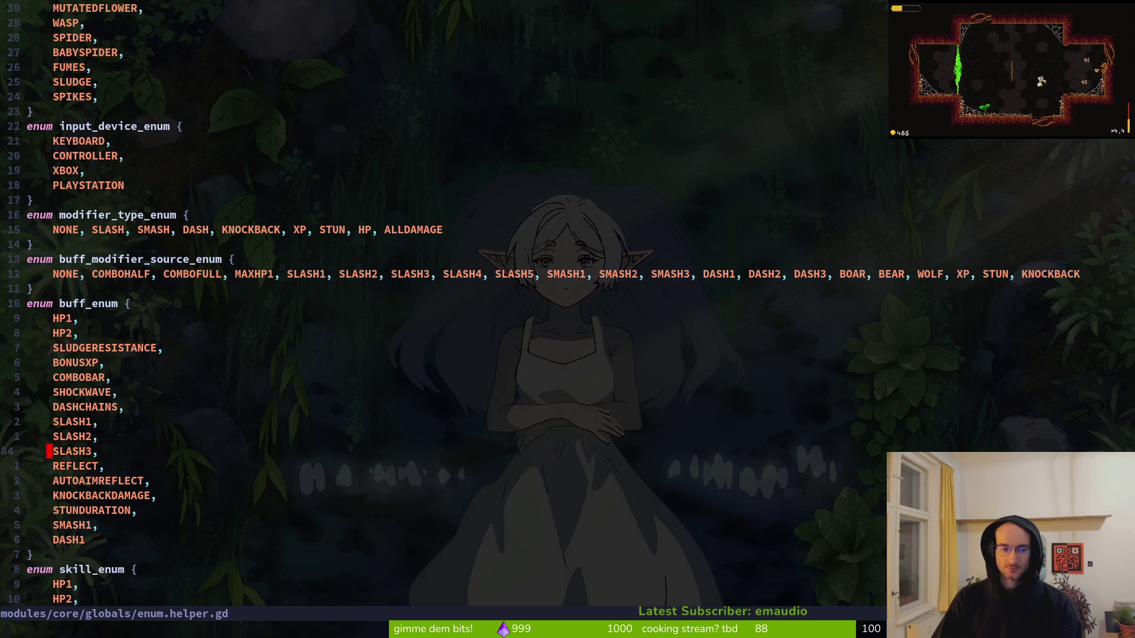
{"action": "key", "text": "j"}
{"action": "key", "text": "j"}
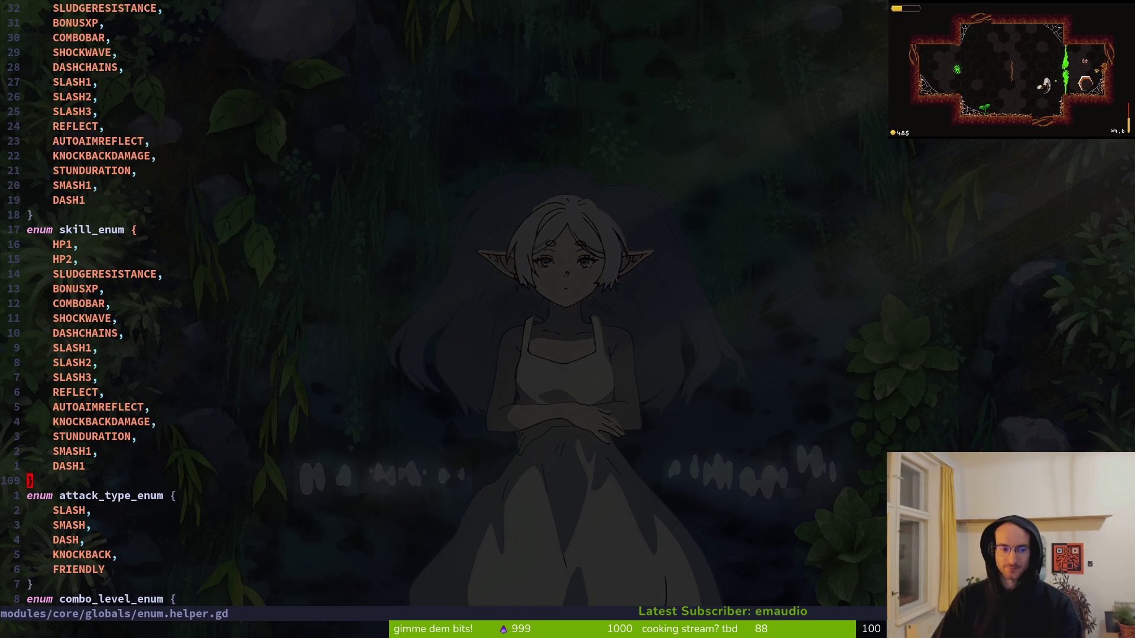
{"action": "key", "text": "k"}
{"action": "key", "text": "k"}
{"action": "key", "text": "k"}
{"action": "key", "text": "j"}
{"action": "key", "text": "j"}
{"action": "key", "text": "j"}
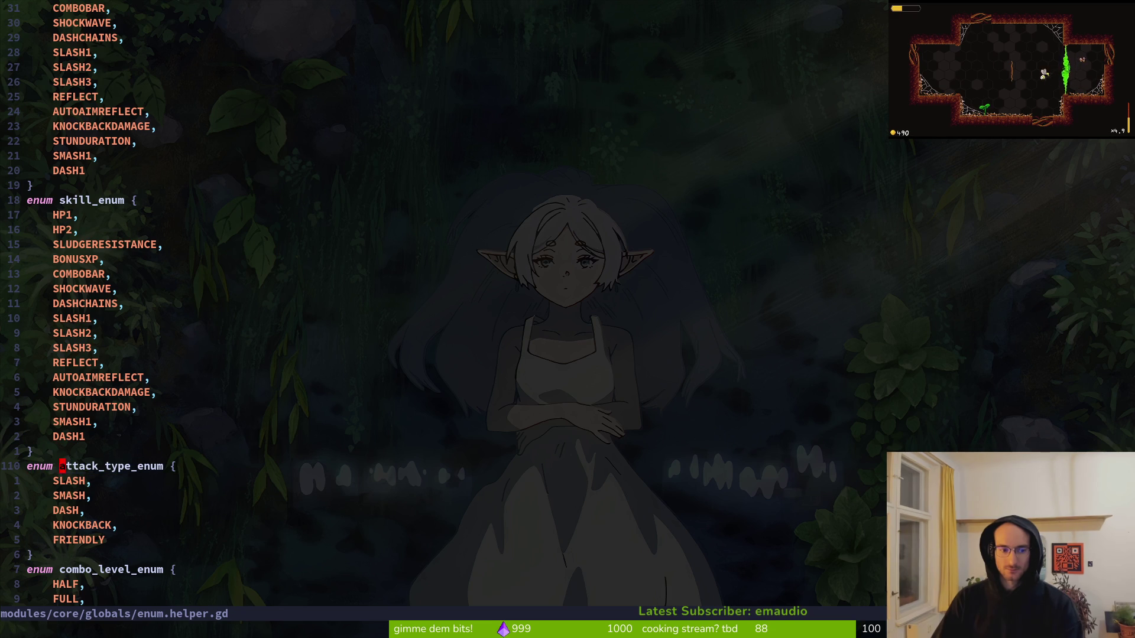
Grep the project for attack_type_enum and preview its matches, including knockback_component.gd
{"action": "key", "text": "Return"}
{"action": "key", "text": "Up"}
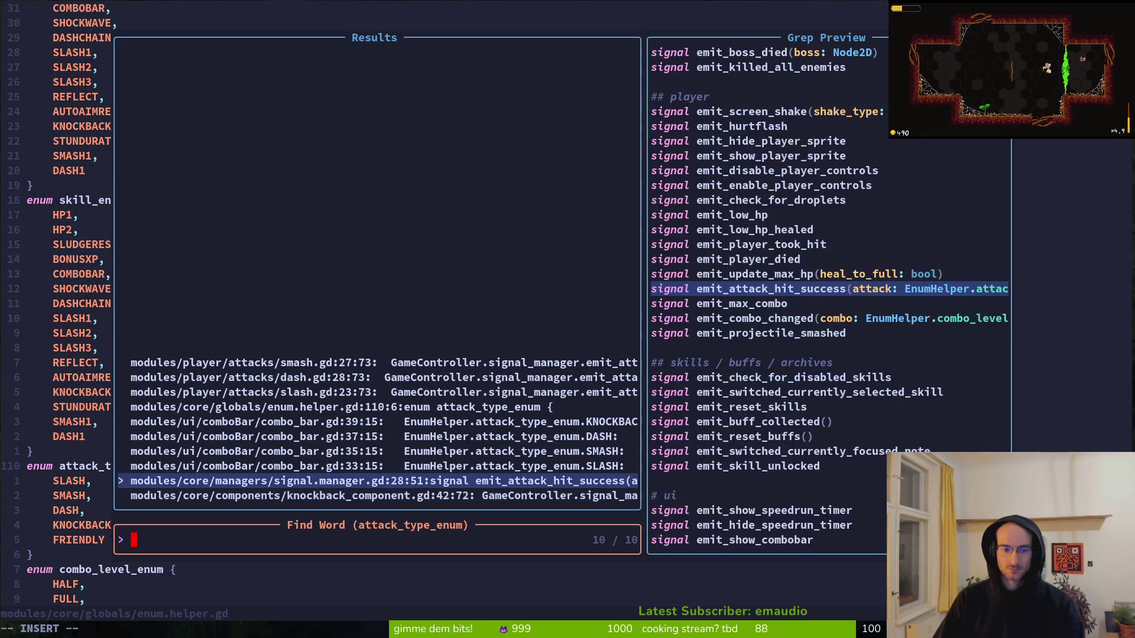
{"action": "key", "text": "Up"}
{"action": "key", "text": "Down"}
{"action": "key", "text": "Down"}
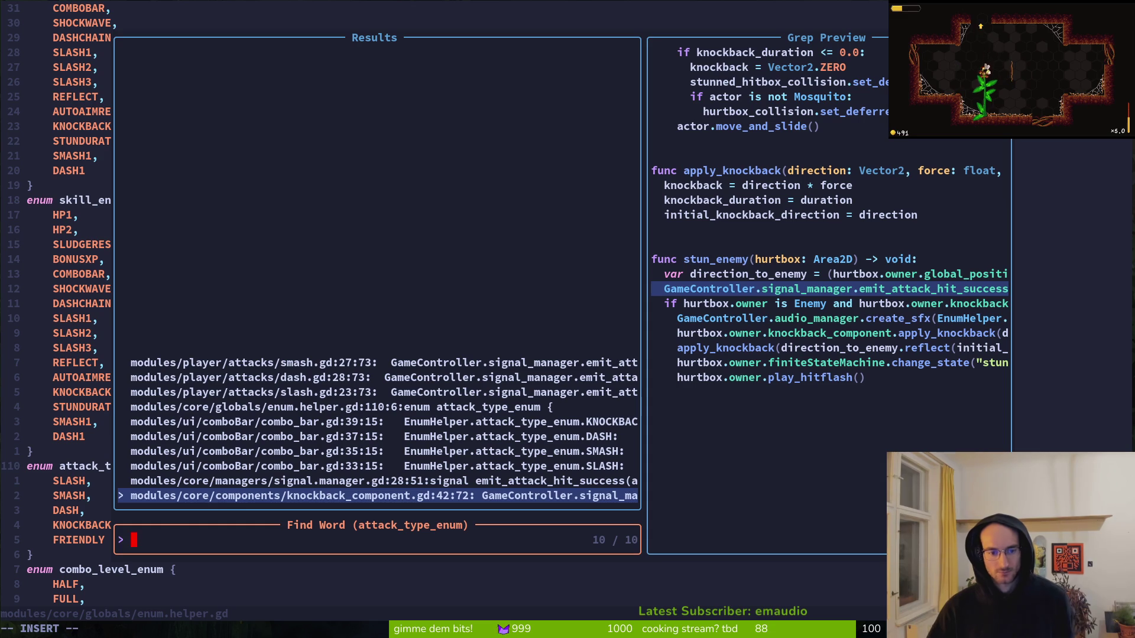
{"action": "key", "text": "Escape"}
{"action": "key", "text": "Escape"}
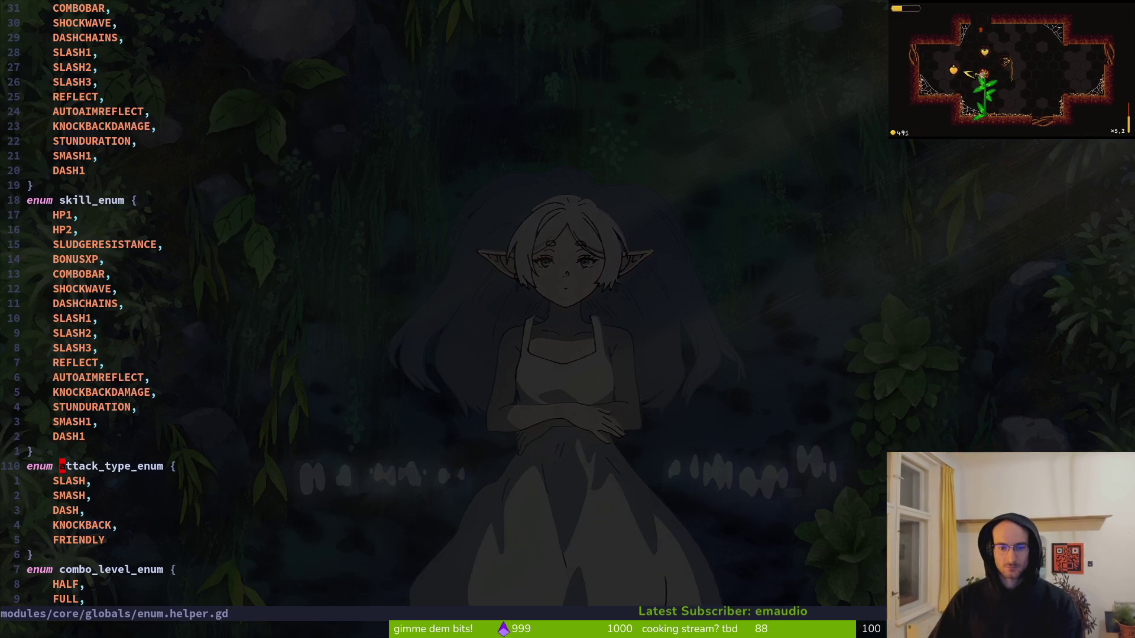
Save with :w, quit with :wq, and relaunch Vim on the project with 'vim .'
{"action": "type", "text": ":w"}
{"action": "key", "text": "Return"}
{"action": "type", "text": ":wq"}
{"action": "key", "text": "Return"}
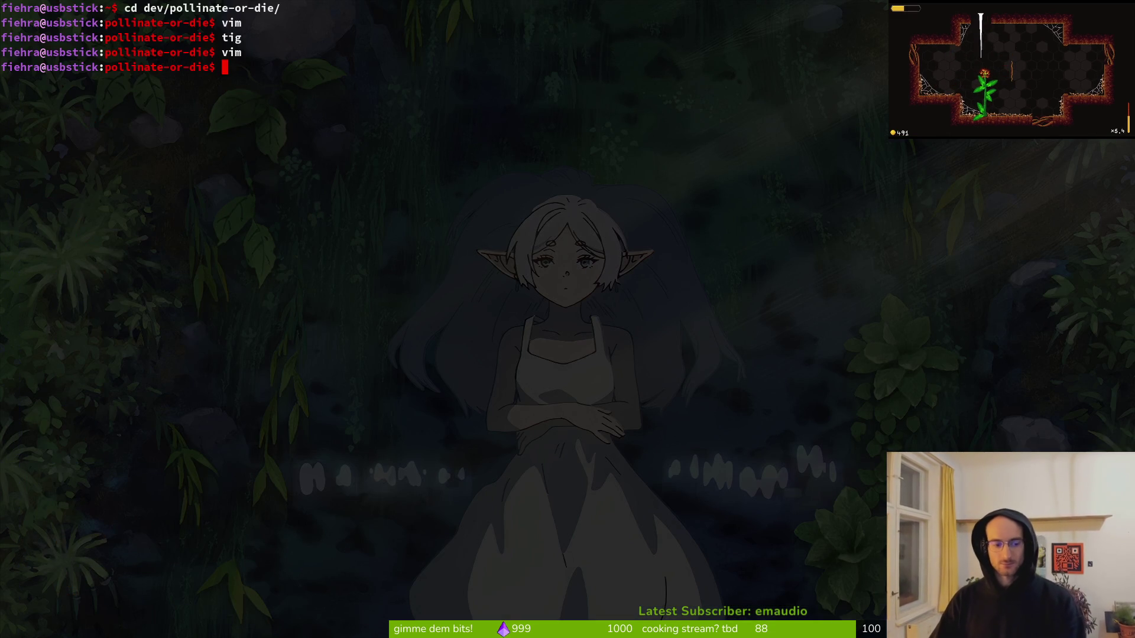
{"action": "type", "text": "vim ."}
{"action": "key", "text": "Return"}
Open enum.helper.gd via the file finder and move to buff_modifier_source_enum and buff_enum
{"action": "key", "text": "space"}
{"action": "type", "text": "pf"}
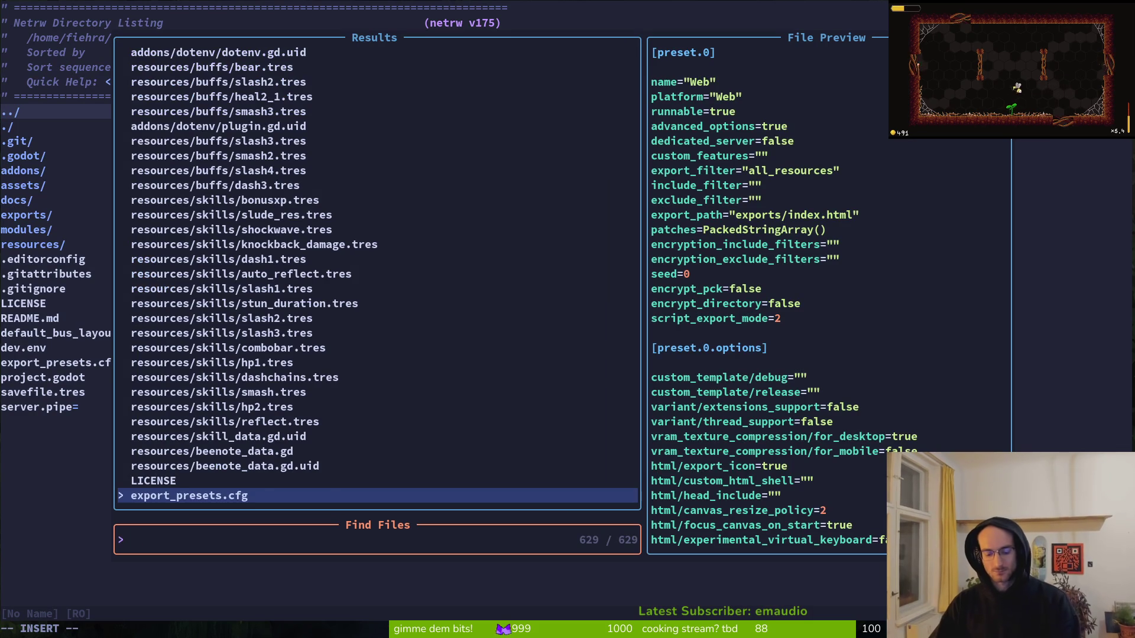
{"action": "type", "text": "enum"}
{"action": "key", "text": "Return"}
{"action": "key", "text": "ctrl+d"}
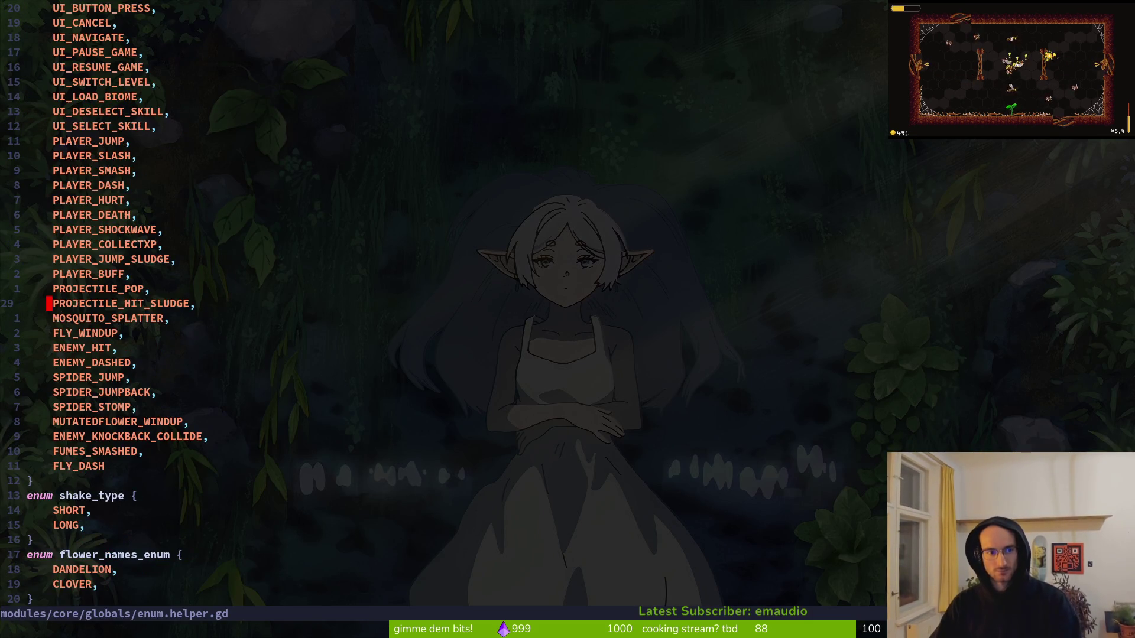
{"action": "key", "text": "ctrl+d"}
{"action": "key", "text": "j"}
{"action": "key", "text": "j"}
{"action": "key", "text": "ctrl+d"}
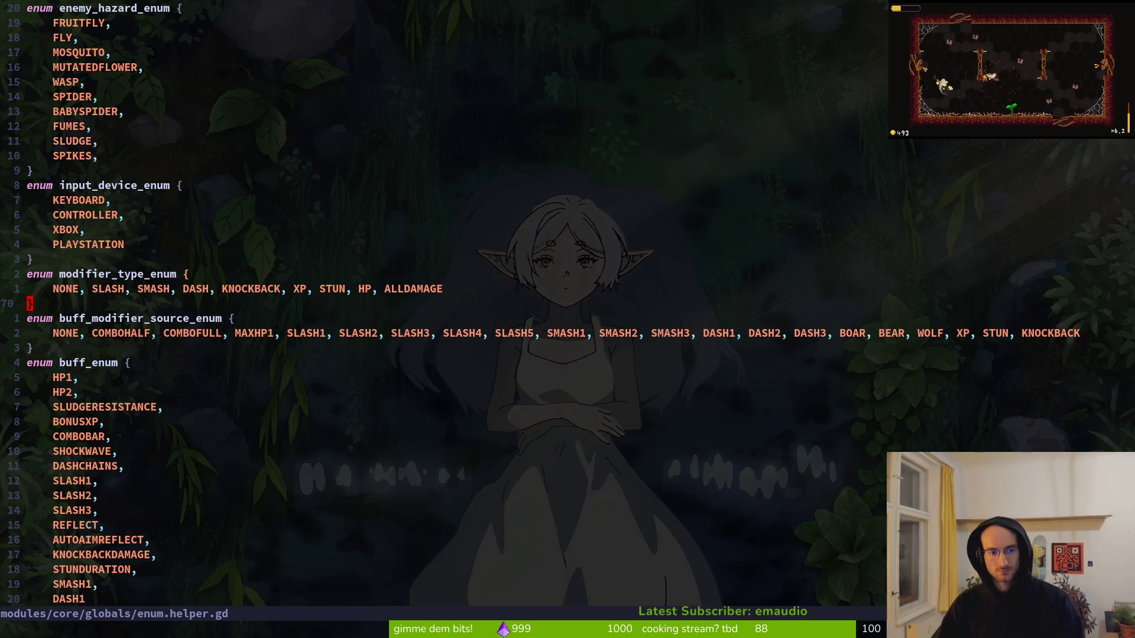
{"action": "key", "text": "k"}
{"action": "key", "text": "j"}
{"action": "key", "text": "j"}
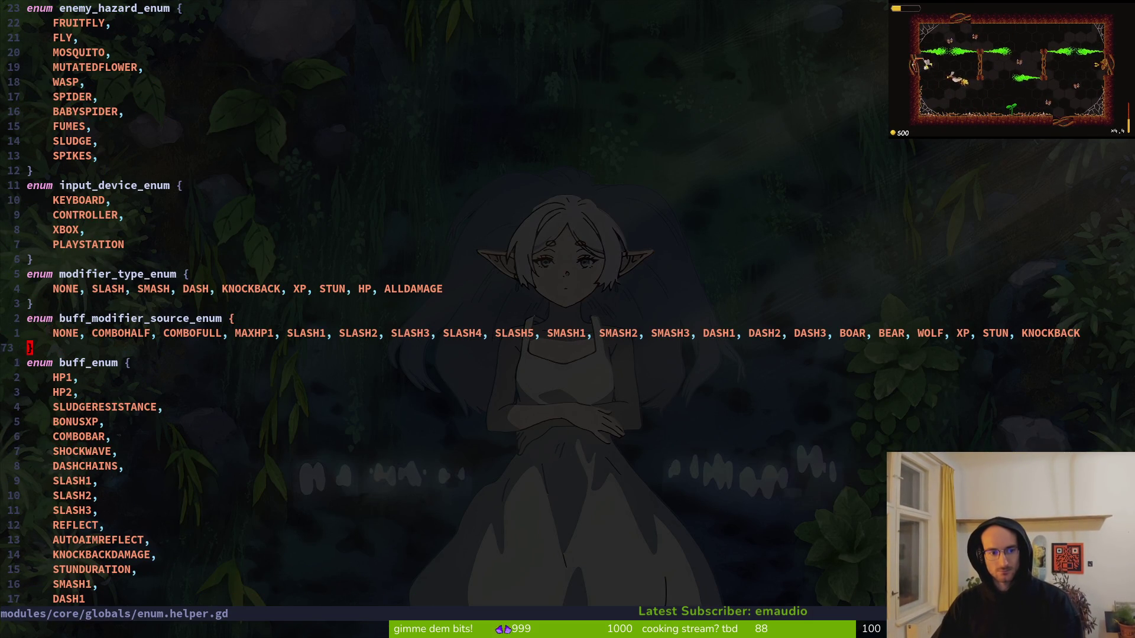
{"action": "key", "text": "j"}
{"action": "key", "text": "j"}
{"action": "key", "text": "j"}
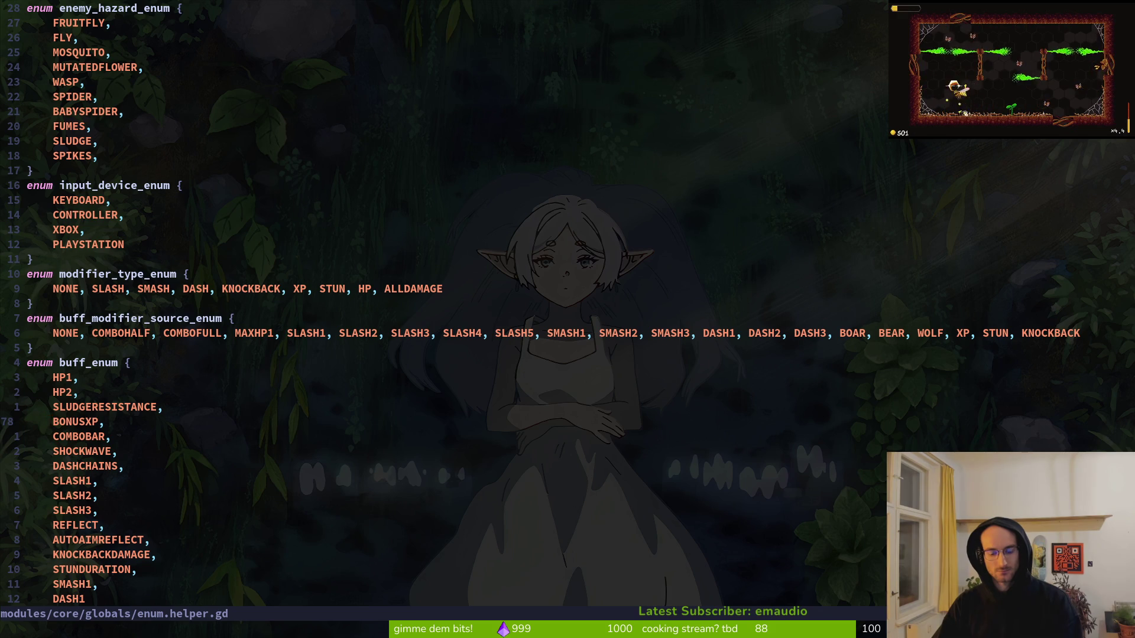
Grep the project for NONE and open combo_bar.gd at its combo_level_enum.NONE match
{"action": "key", "text": "Return"}
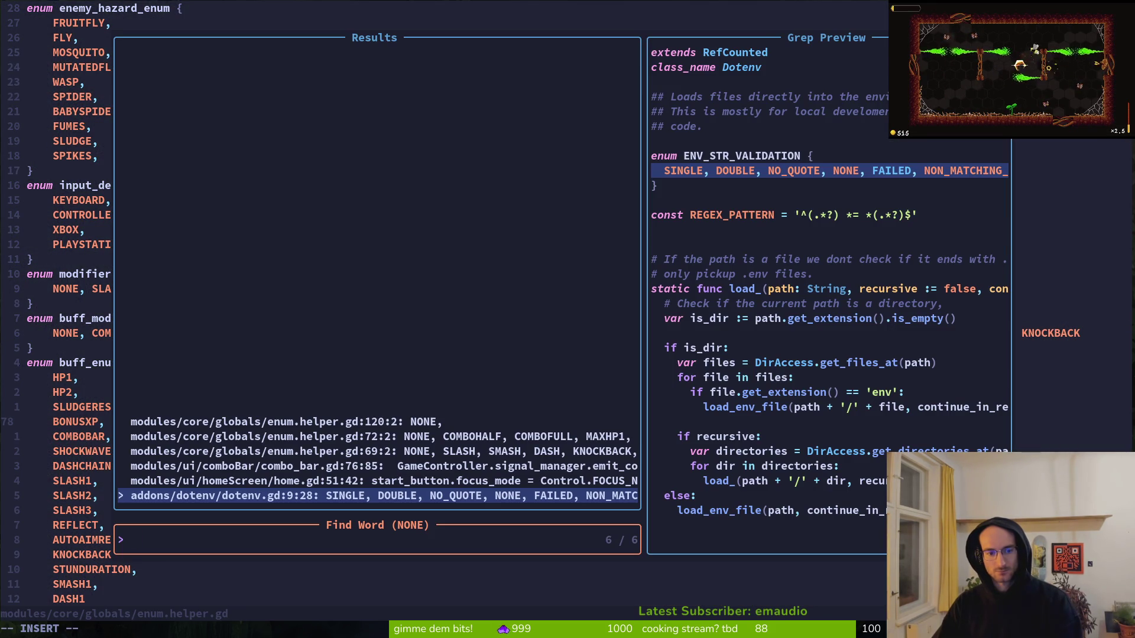
{"action": "key", "text": "Up"}
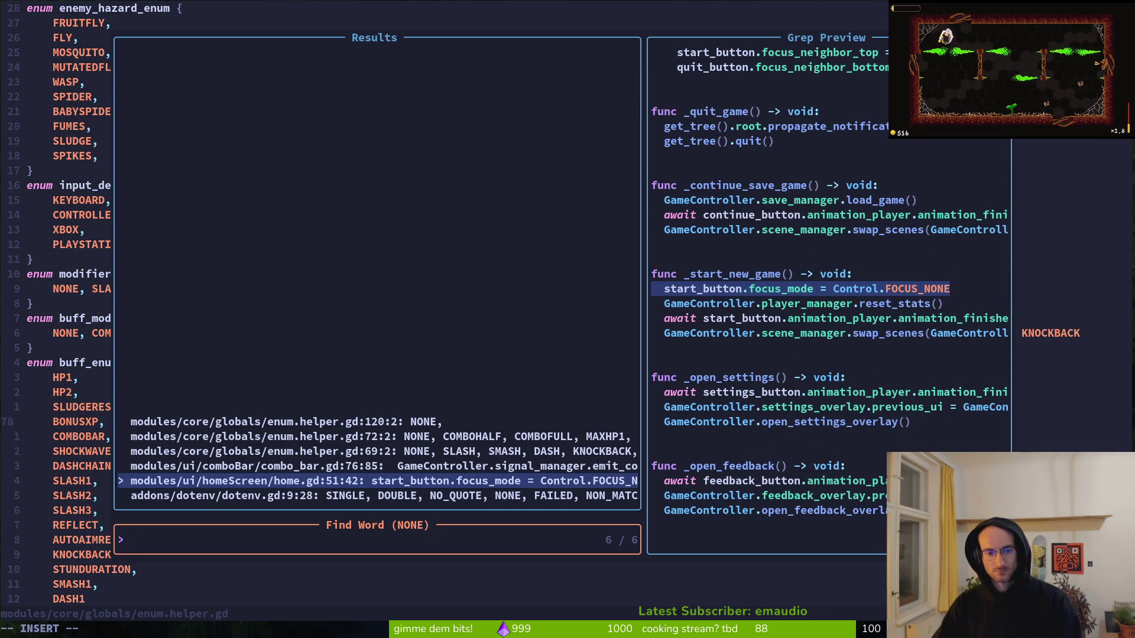
{"action": "key", "text": "Up"}
{"action": "key", "text": "Return"}
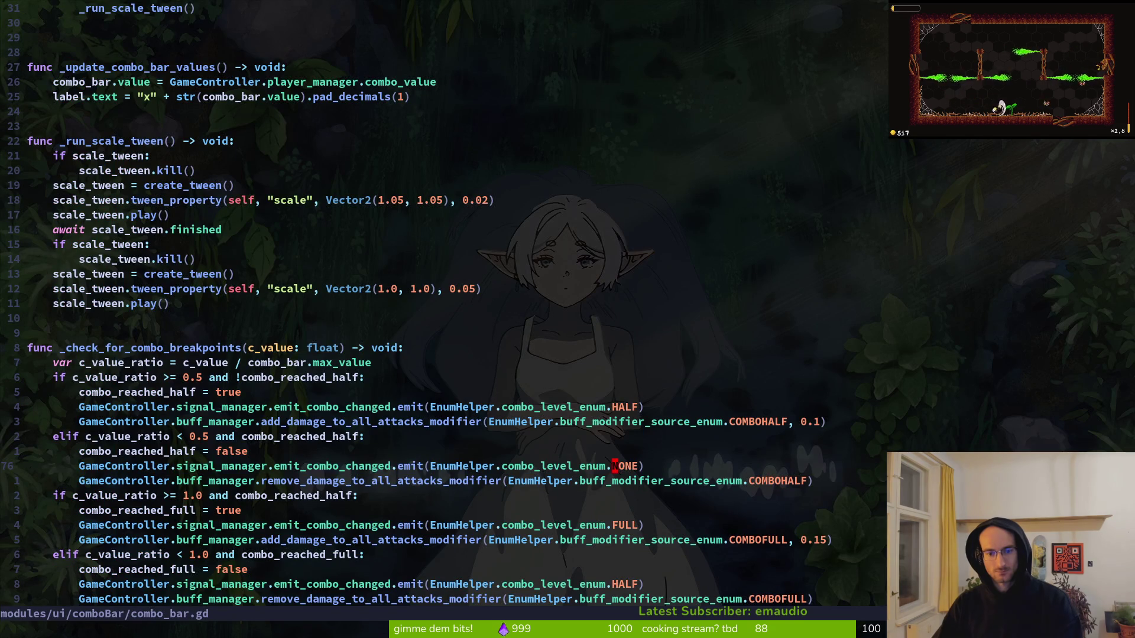
Grep combo_level_enum uses, compare signal.manager.gd and combo_bar.gd line 84, and open signal.manager.gd
{"action": "key", "text": "V"}
{"action": "key", "text": "Escape"}
{"action": "key", "text": "V"}
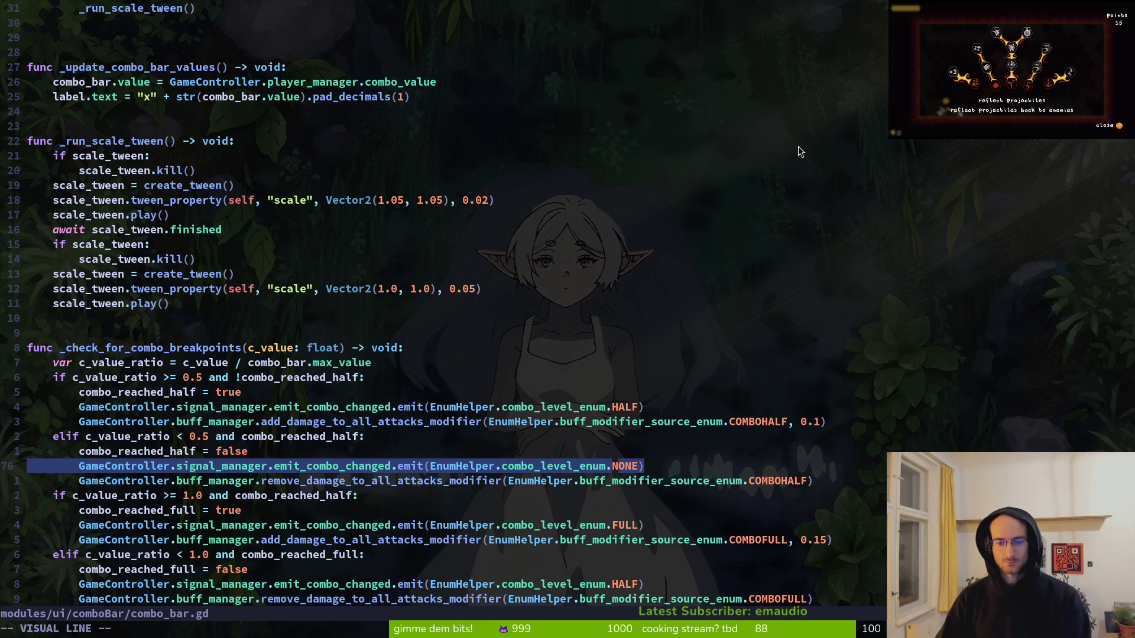
{"action": "key", "text": "Escape"}
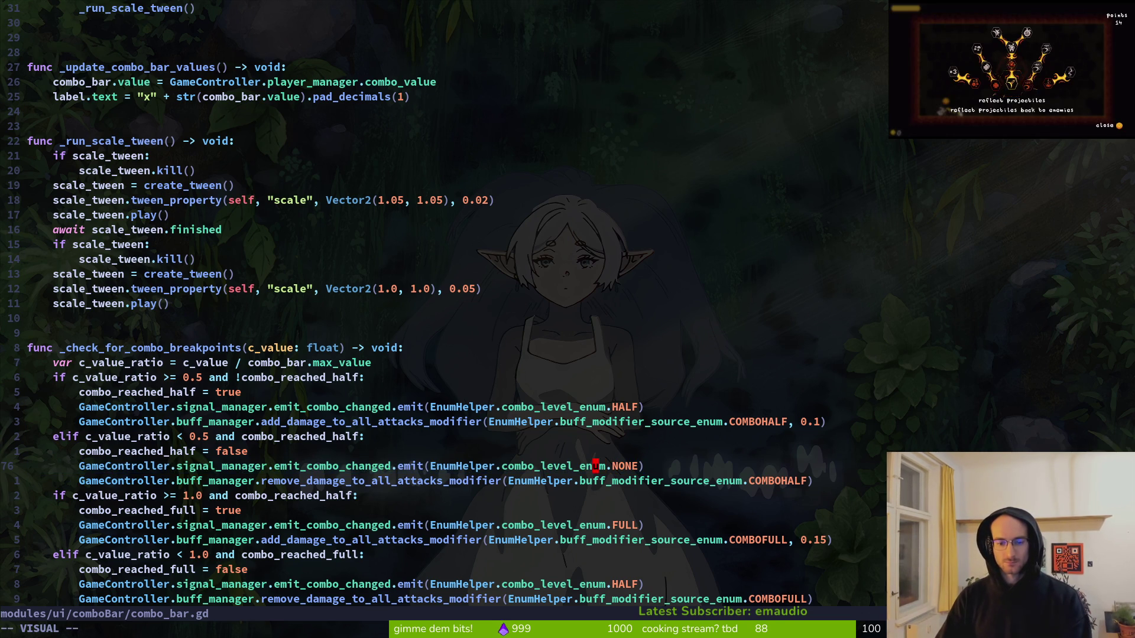
{"action": "key", "text": "space"}
{"action": "key", "text": "f"}
{"action": "key", "text": "w"}
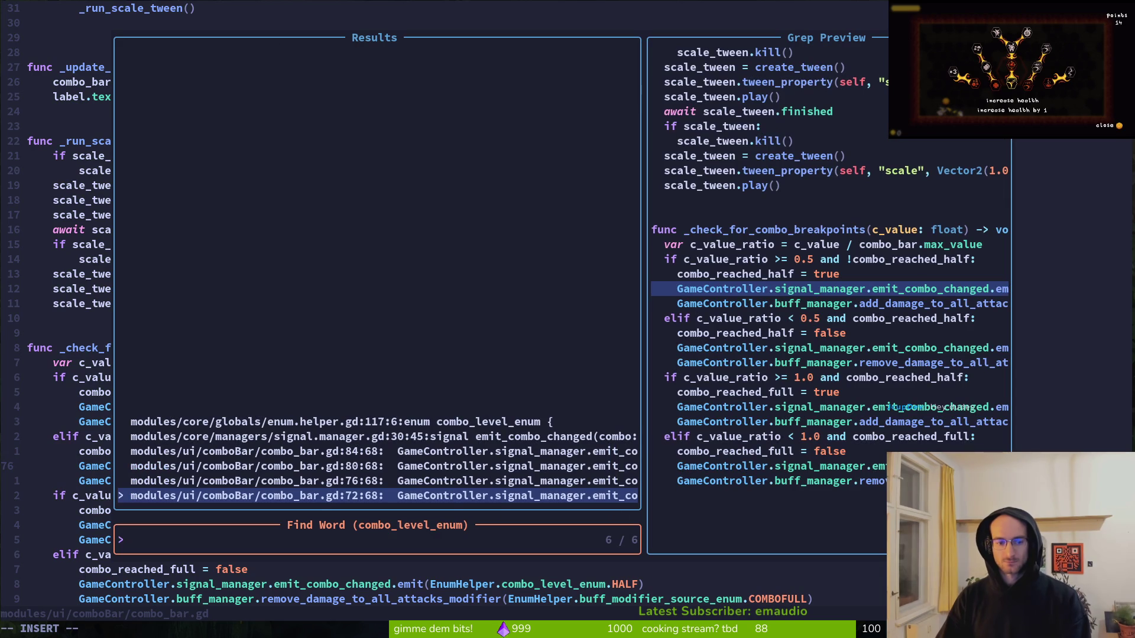
{"action": "key", "text": "Down"}
{"action": "key", "text": "Down"}
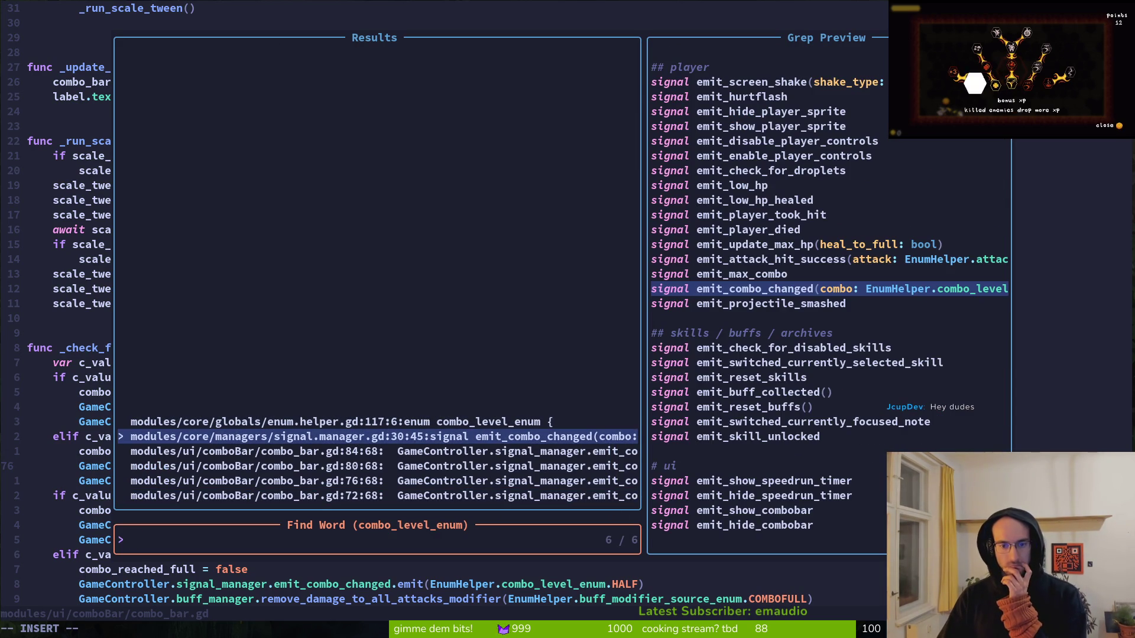
{"action": "key", "text": "Down"}
{"action": "key", "text": "Down"}
{"action": "key", "text": "Down"}
{"action": "key", "text": "Down"}
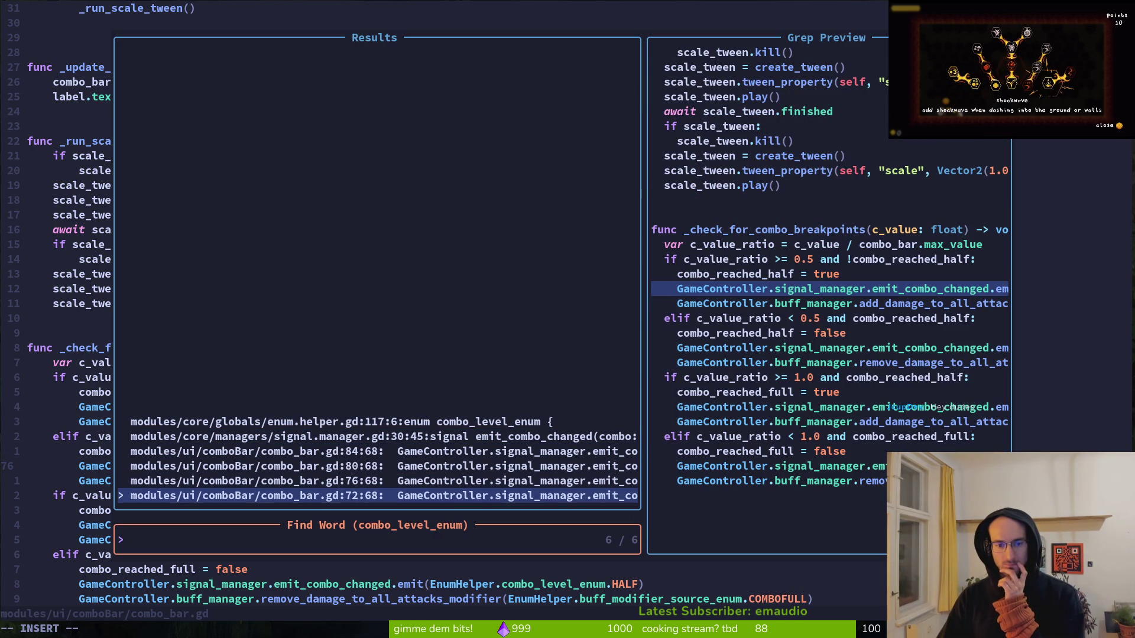
{"action": "key", "text": "Down"}
{"action": "key", "text": "Down"}
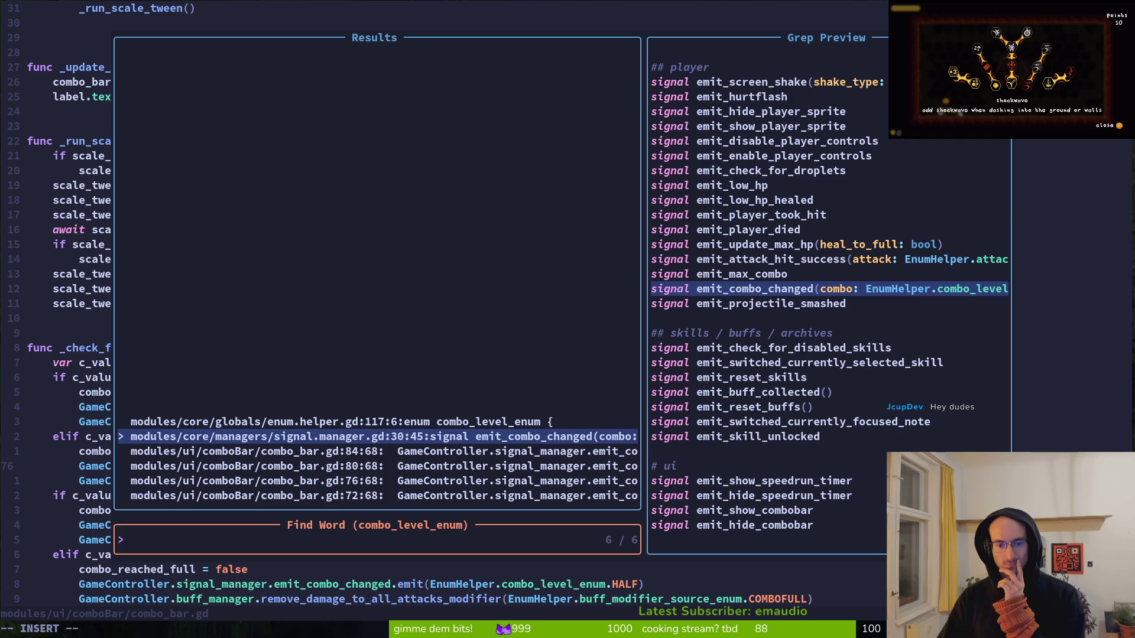
{"action": "key", "text": "Down"}
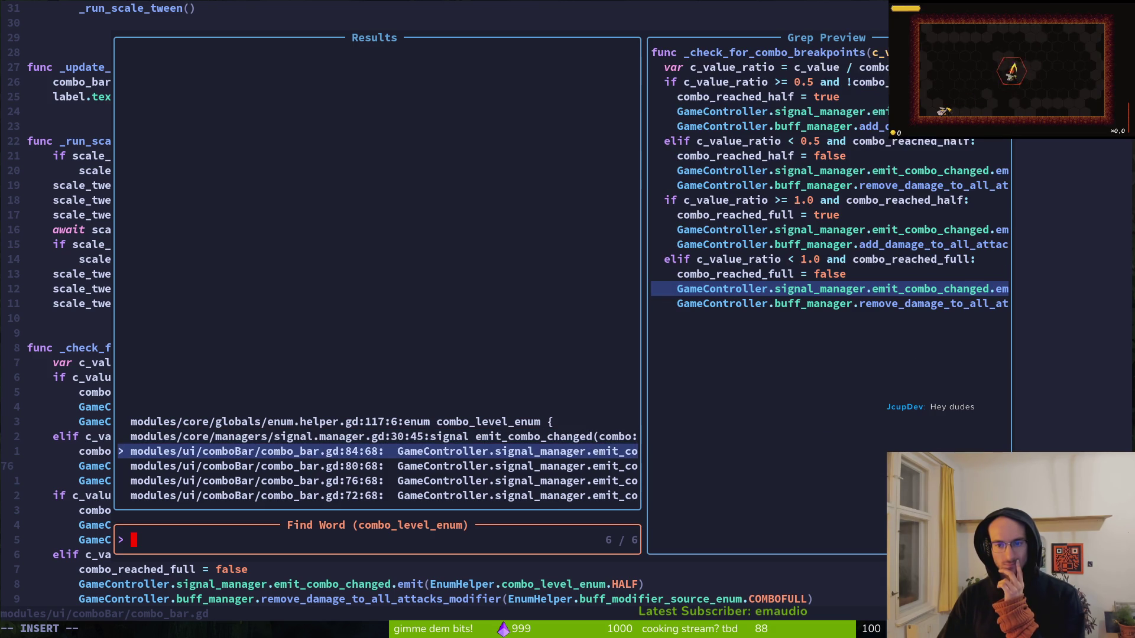
{"action": "key", "text": "Up"}
{"action": "key", "text": "Down"}
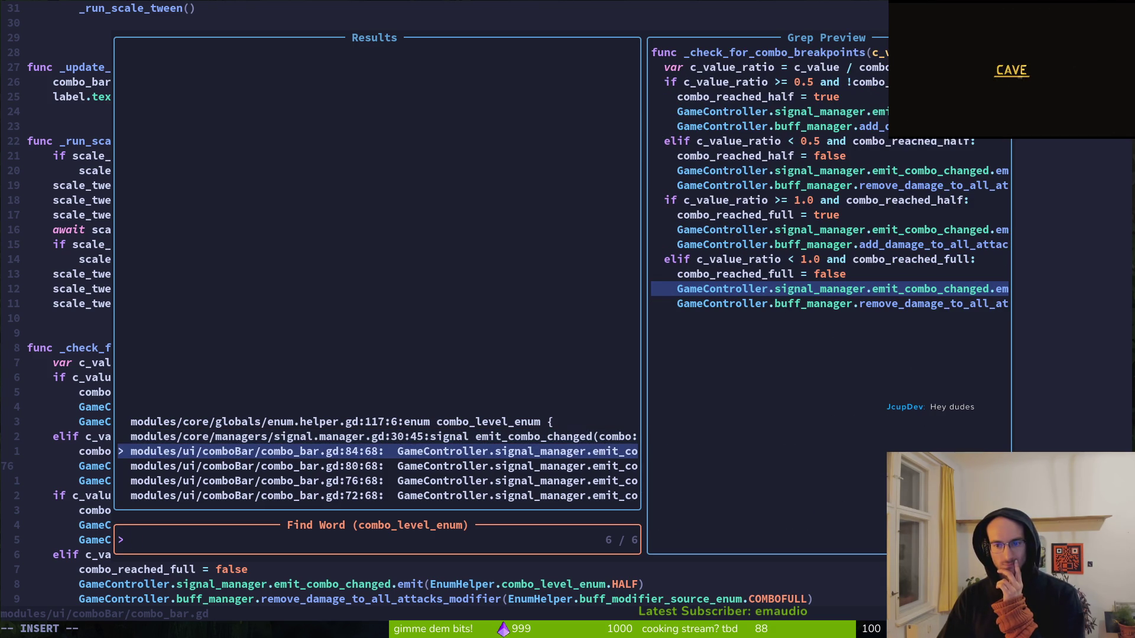
{"action": "key", "text": "Up"}
{"action": "key", "text": "Return"}
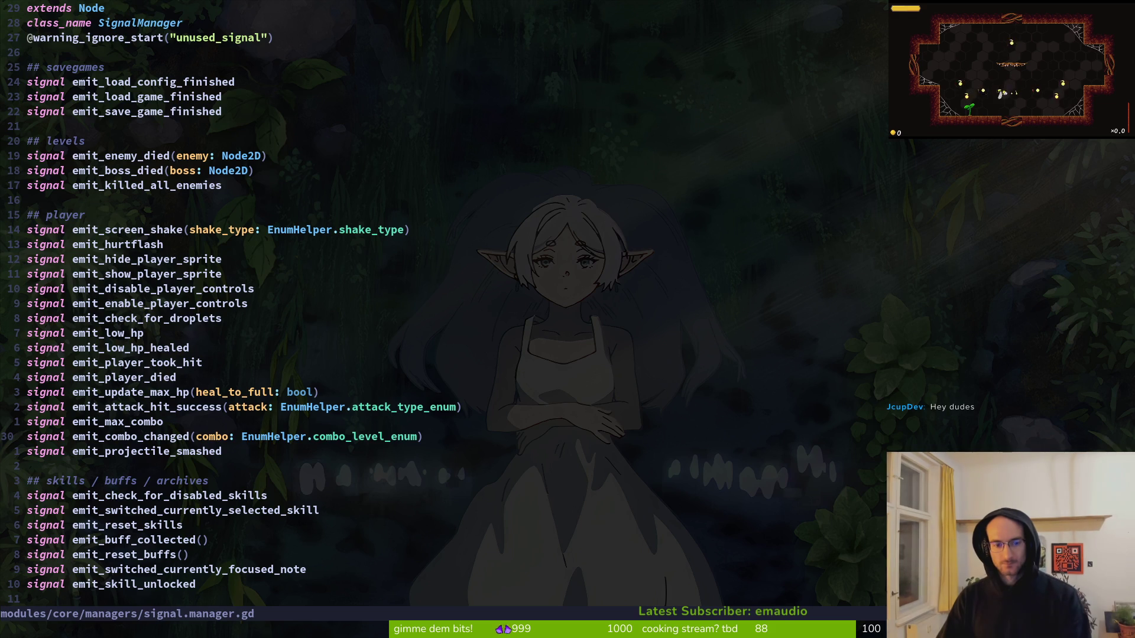
Yank the emit_combo_changed signal name, grep it, and open the call in combo_bar.gd line 84
{"action": "key", "text": "b"}
{"action": "key", "text": "b"}
{"action": "key", "text": "b"}
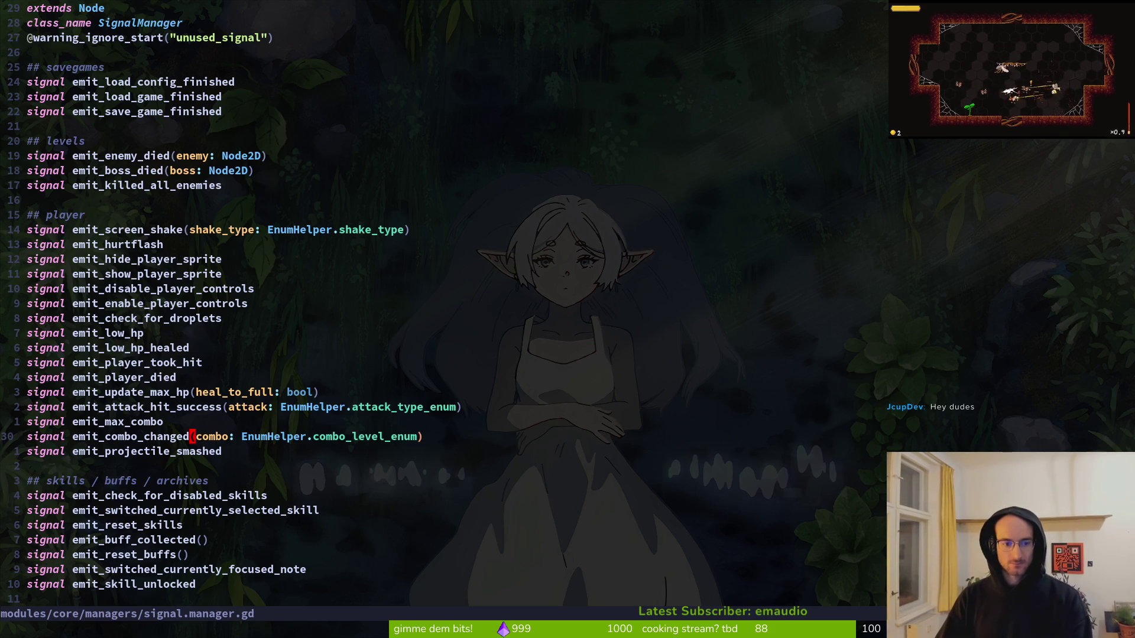
{"action": "key", "text": "v"}
{"action": "key", "text": "e"}
{"action": "key", "text": "y"}
{"action": "key", "text": "Return"}
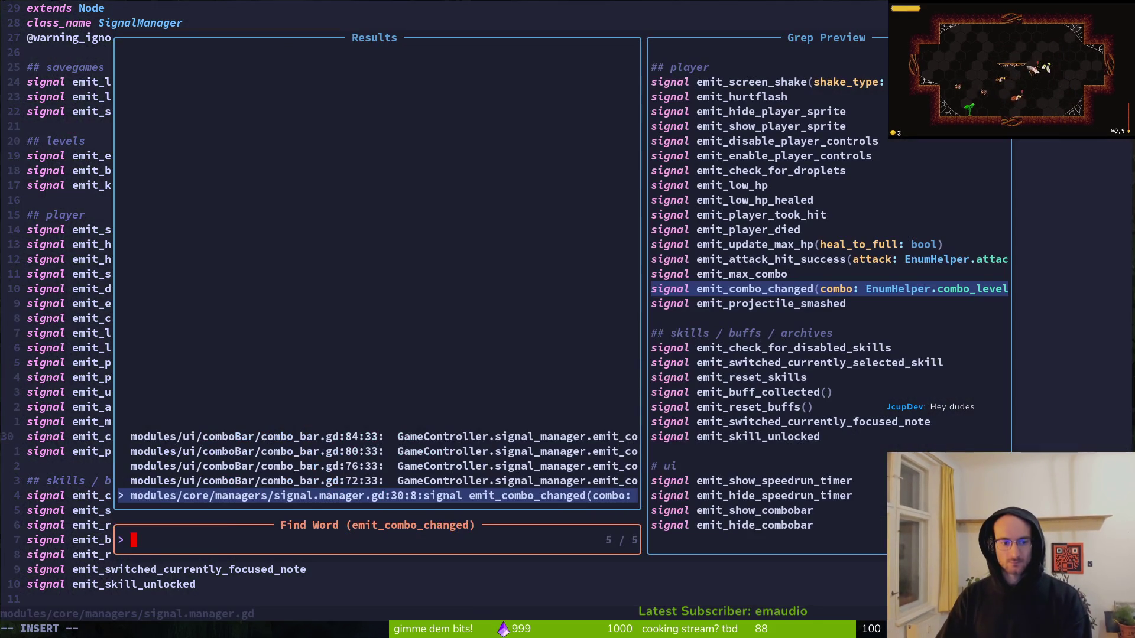
{"action": "key", "text": "Up"}
{"action": "key", "text": "Up"}
{"action": "key", "text": "Up"}
{"action": "key", "text": "Up"}
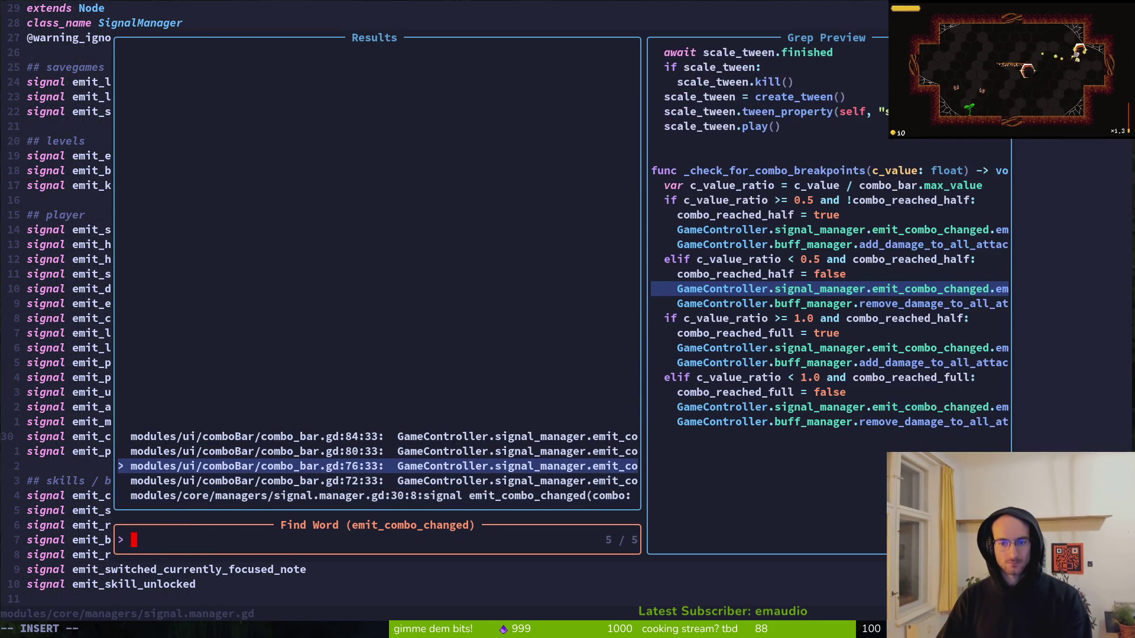
{"action": "key", "text": "Return"}
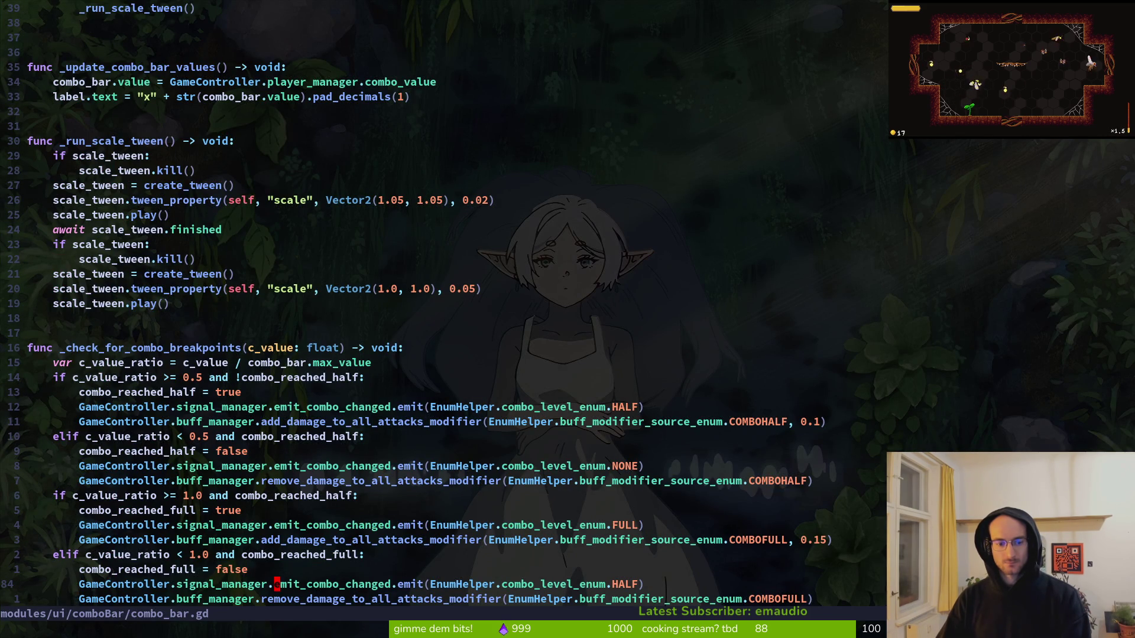
Look over combo_bar.gd, including _increase_combo, down to the combo breakpoint checks
{"action": "key", "text": "Return"}
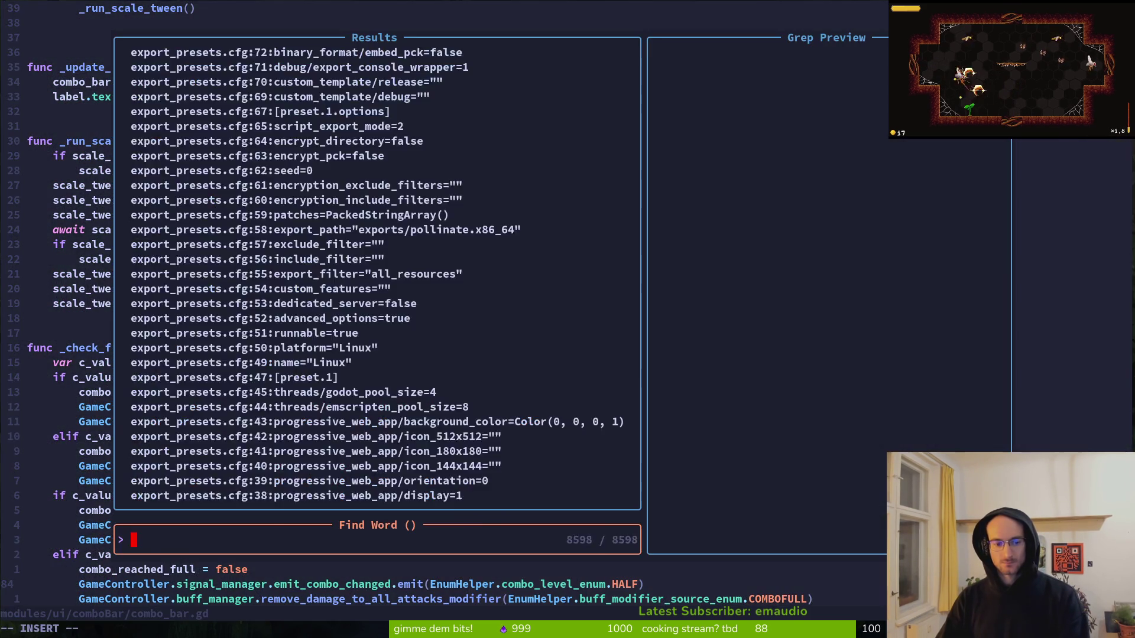
{"action": "key", "text": "Escape"}
{"action": "key", "text": "ctrl+u"}
{"action": "key", "text": "ctrl+u"}
{"action": "key", "text": "ctrl+u"}
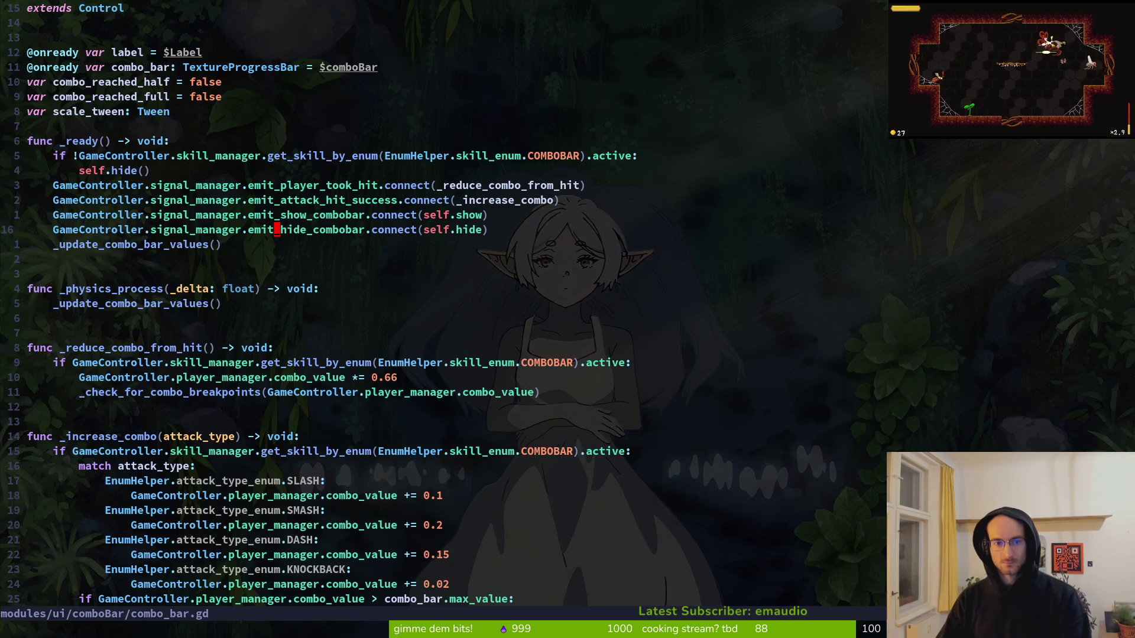
{"action": "left_click", "coordinate": [277, 200]}
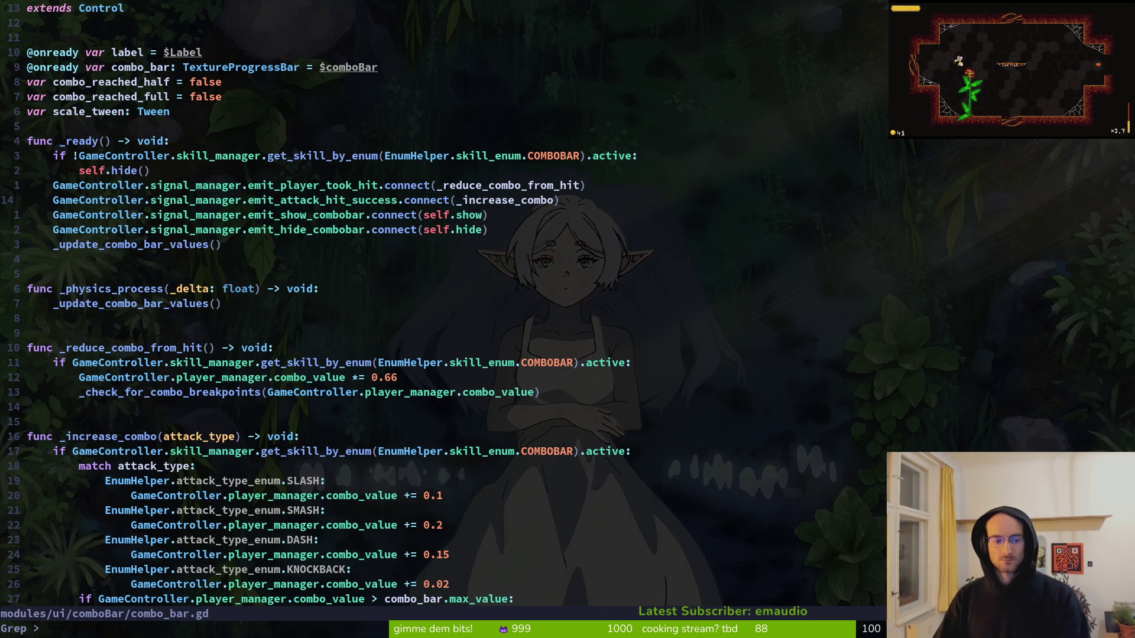
{"action": "type", "text": "check"}
{"action": "key", "text": "Return"}
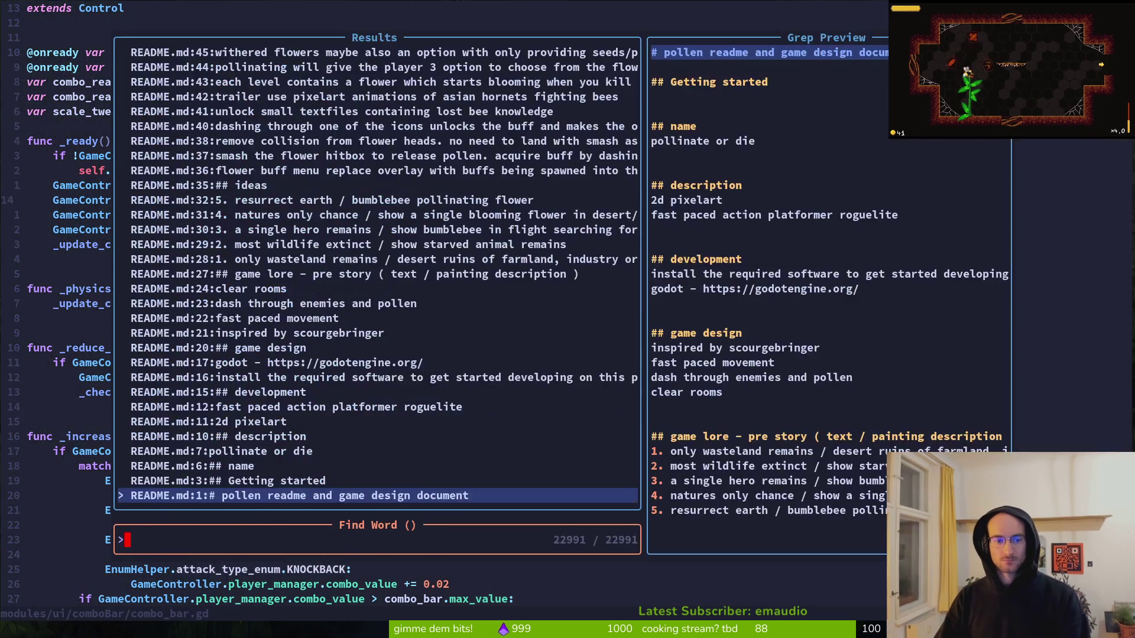
{"action": "key", "text": "Escape"}
{"action": "key", "text": "n"}
{"action": "key", "text": "ctrl+o"}
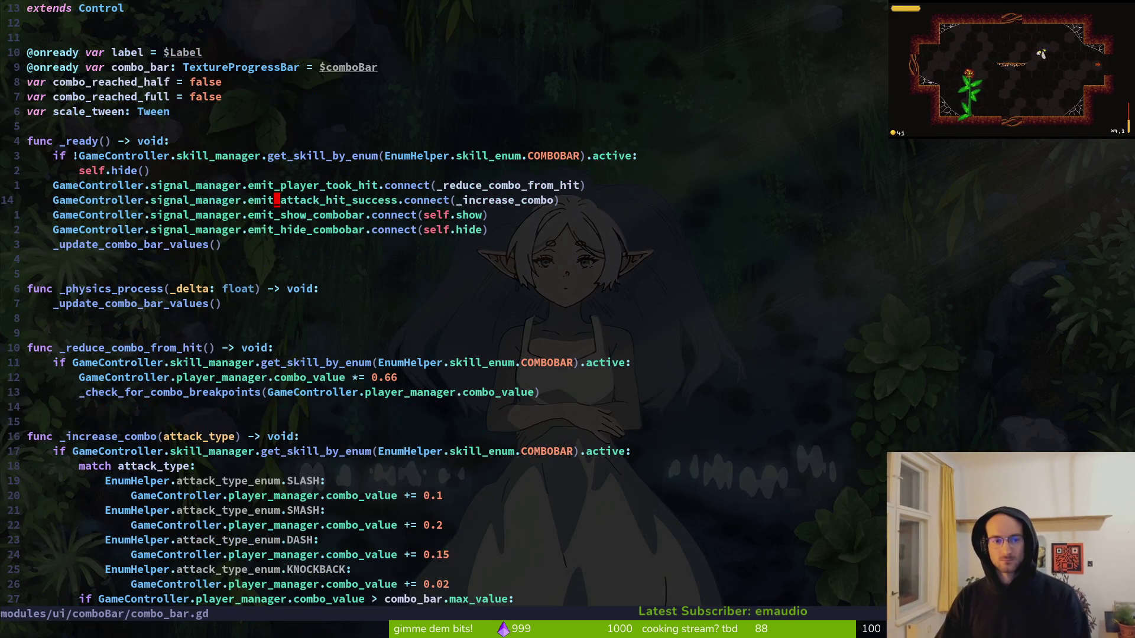
{"action": "key", "text": "j"}
{"action": "key", "text": "j"}
{"action": "key", "text": "j"}
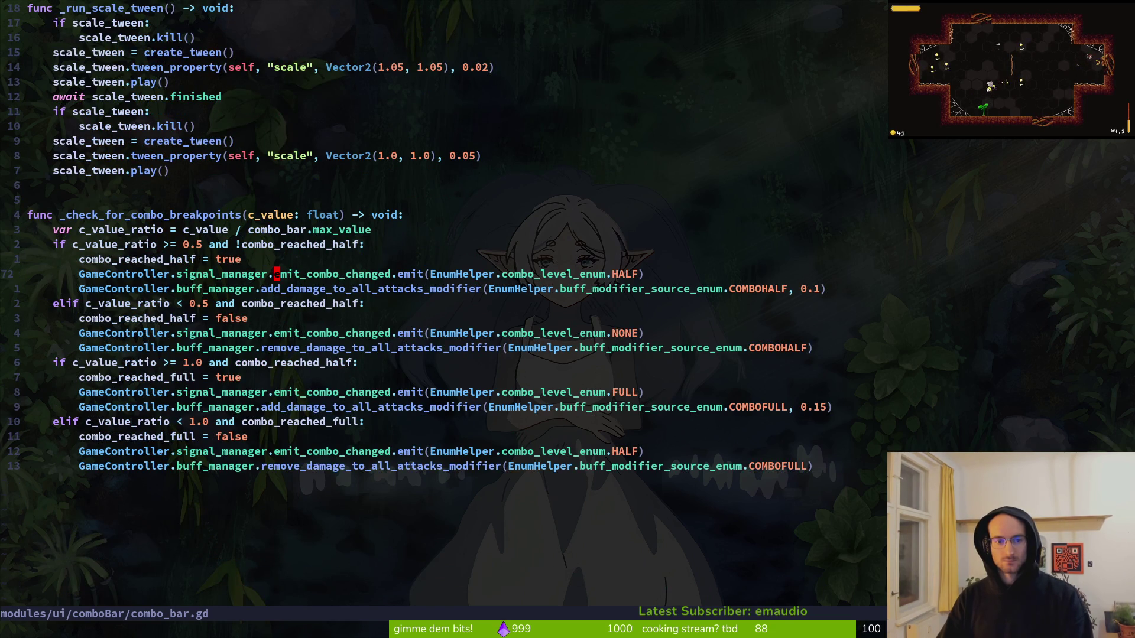
Delete the HALF, NONE and FULL emit_combo_changed lines in combo_bar.gd and save it
{"action": "key", "text": "d"}
{"action": "key", "text": "d"}
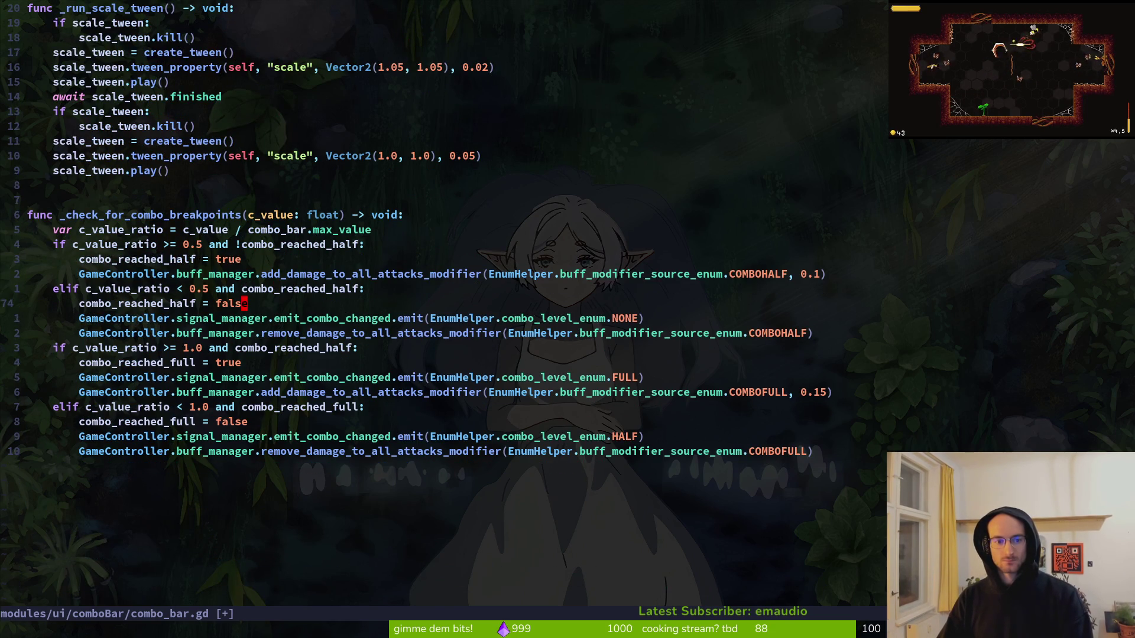
{"action": "key", "text": "j"}
{"action": "key", "text": "d"}
{"action": "key", "text": "d"}
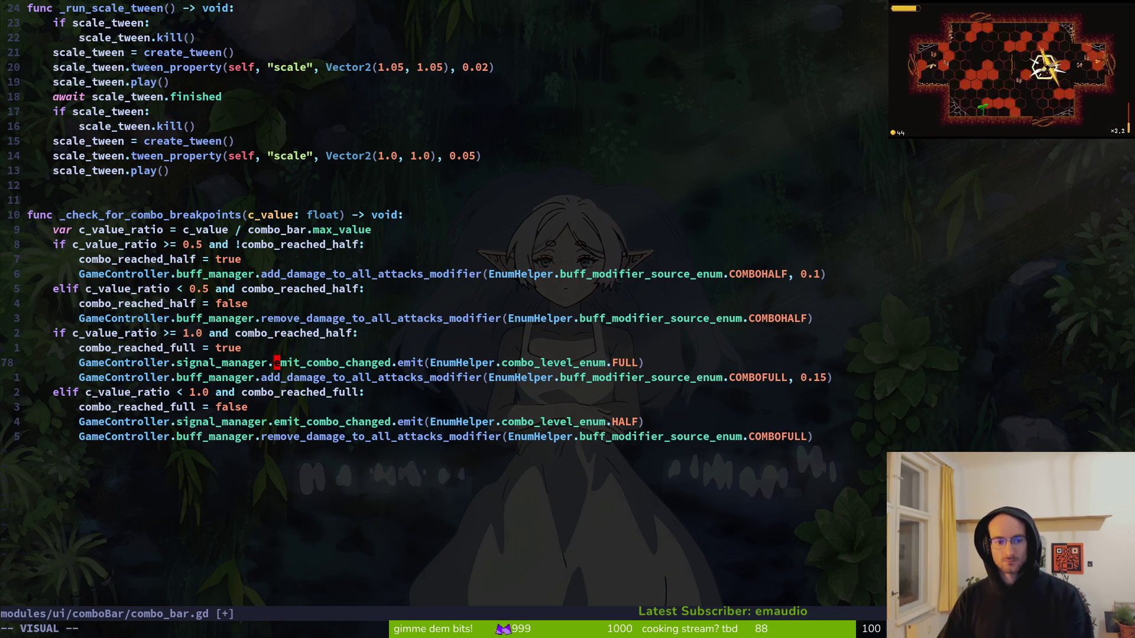
{"action": "key", "text": "space"}
{"action": "key", "text": "f"}
{"action": "key", "text": "w"}
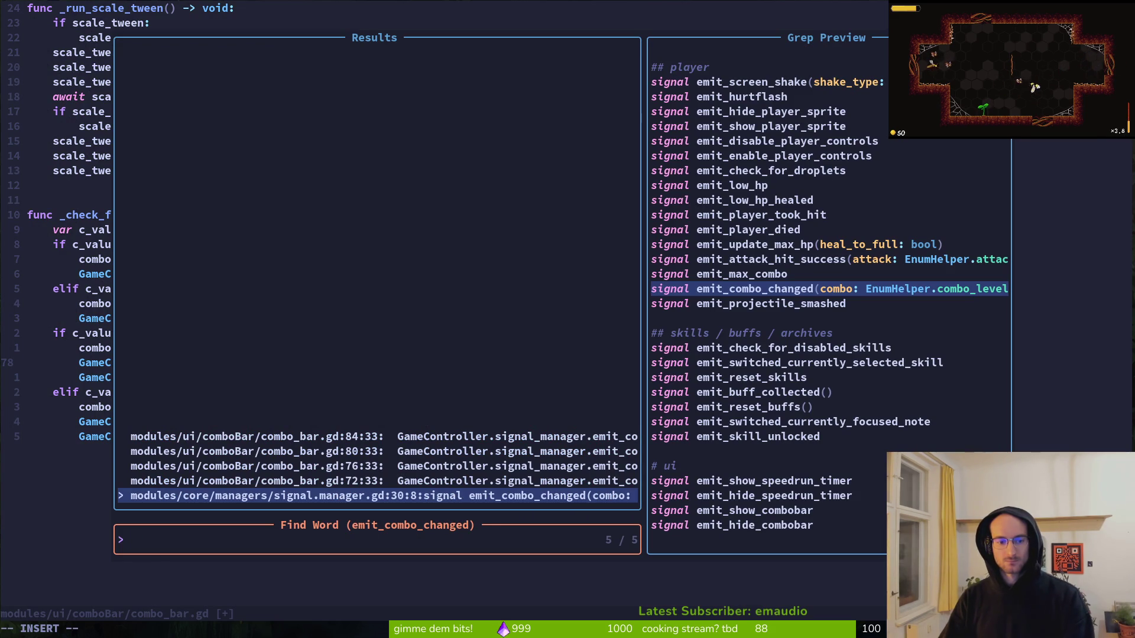
{"action": "key", "text": "Escape"}
{"action": "key", "text": "d"}
{"action": "key", "text": "d"}
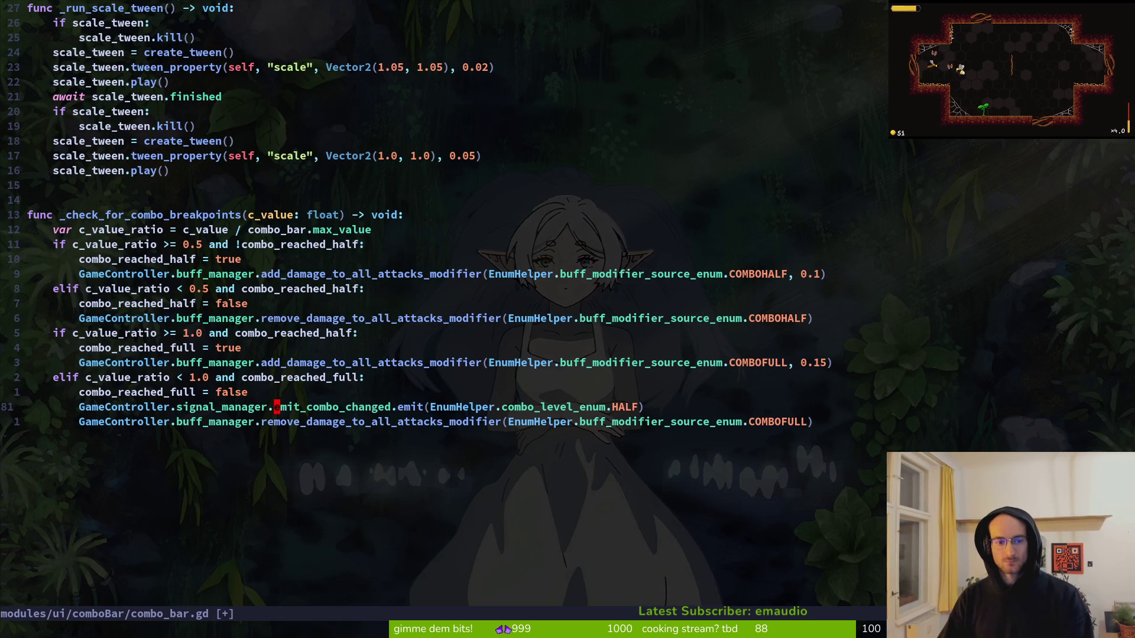
{"action": "key", "text": "d"}
{"action": "key", "text": "d"}
{"action": "key", "text": "ctrl+s"}
Find the emit_combo_changed declaration in signal.manager.gd, delete it, and save
{"action": "key", "text": "space"}
{"action": "key", "text": "f"}
{"action": "key", "text": "w"}
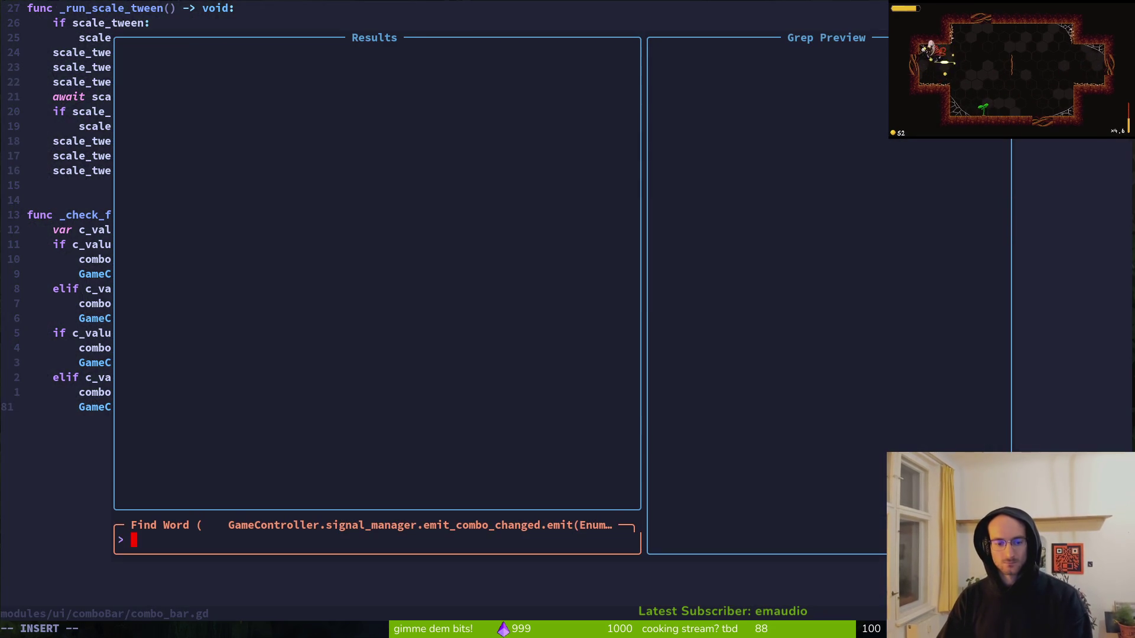
{"action": "key", "text": "Escape"}
{"action": "key", "text": "super+v"}
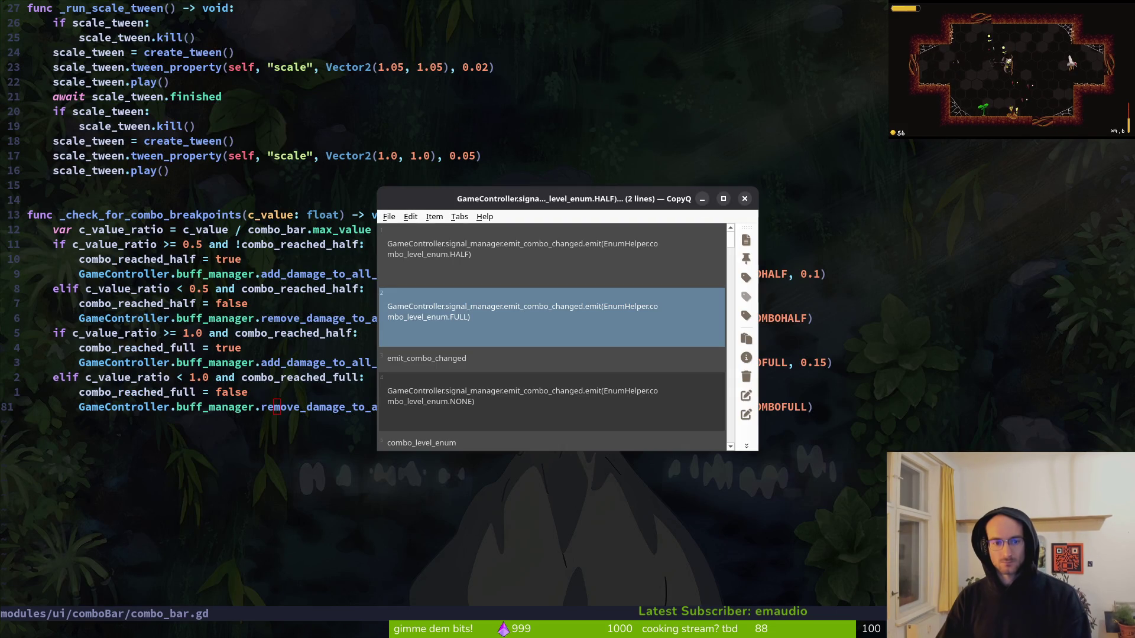
{"action": "key", "text": "Down"}
{"action": "key", "text": "Return"}
{"action": "key", "text": "space"}
{"action": "key", "text": "f"}
{"action": "key", "text": "w"}
{"action": "key", "text": "Return"}
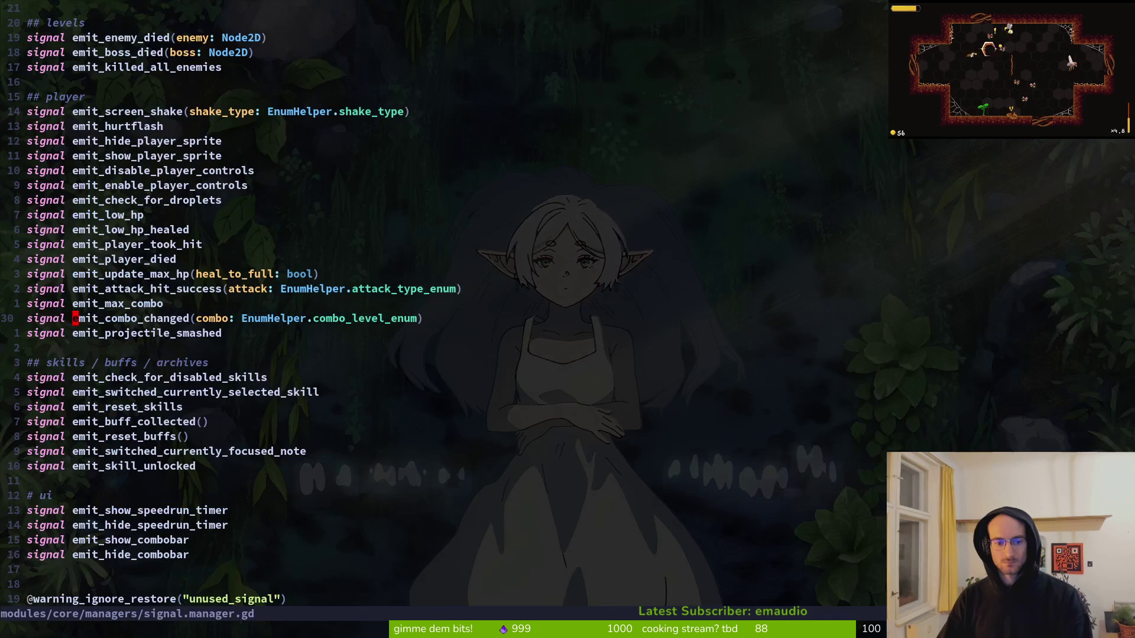
{"action": "key", "text": "d"}
{"action": "key", "text": "d"}
{"action": "key", "text": "ctrl+s"}
Open enum.helper.gd, delete the combo_level_enum block, and save with :w
{"action": "key", "text": "space"}
{"action": "key", "text": "f"}
{"action": "key", "text": "f"}
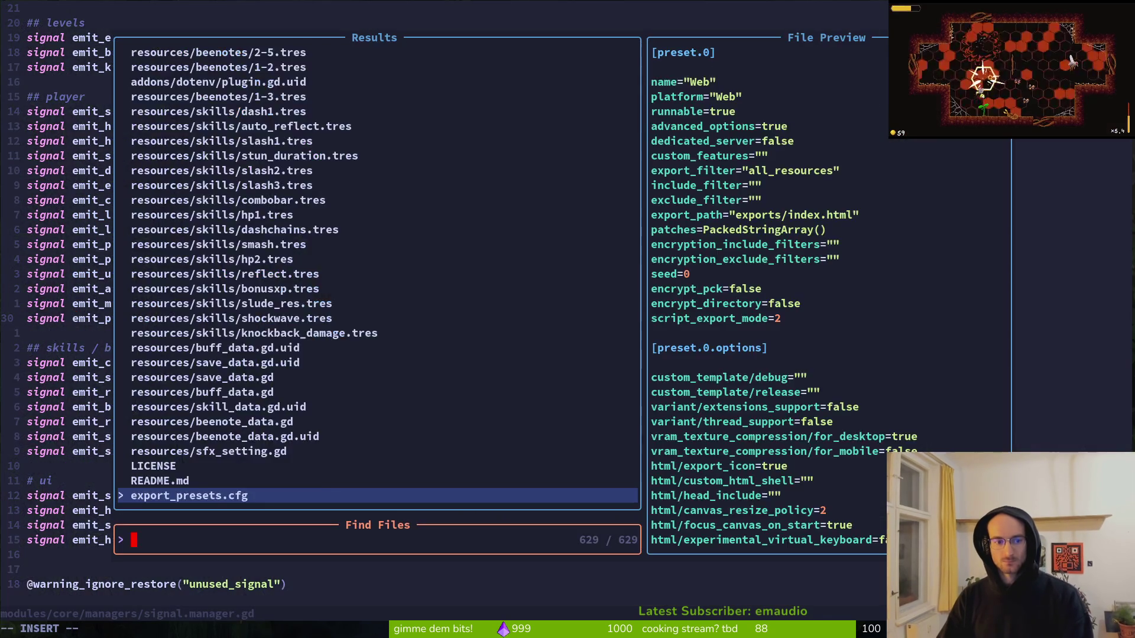
{"action": "type", "text": "enum.hel"}
{"action": "key", "text": "Return"}
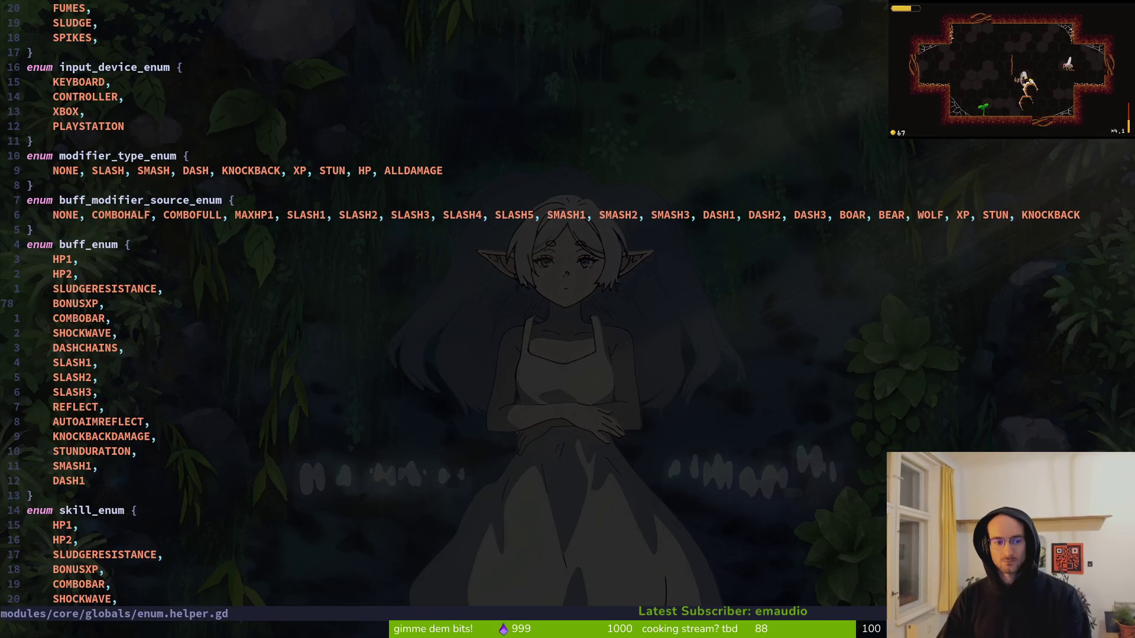
{"action": "key", "text": "ctrl+d"}
{"action": "key", "text": "ctrl+d"}
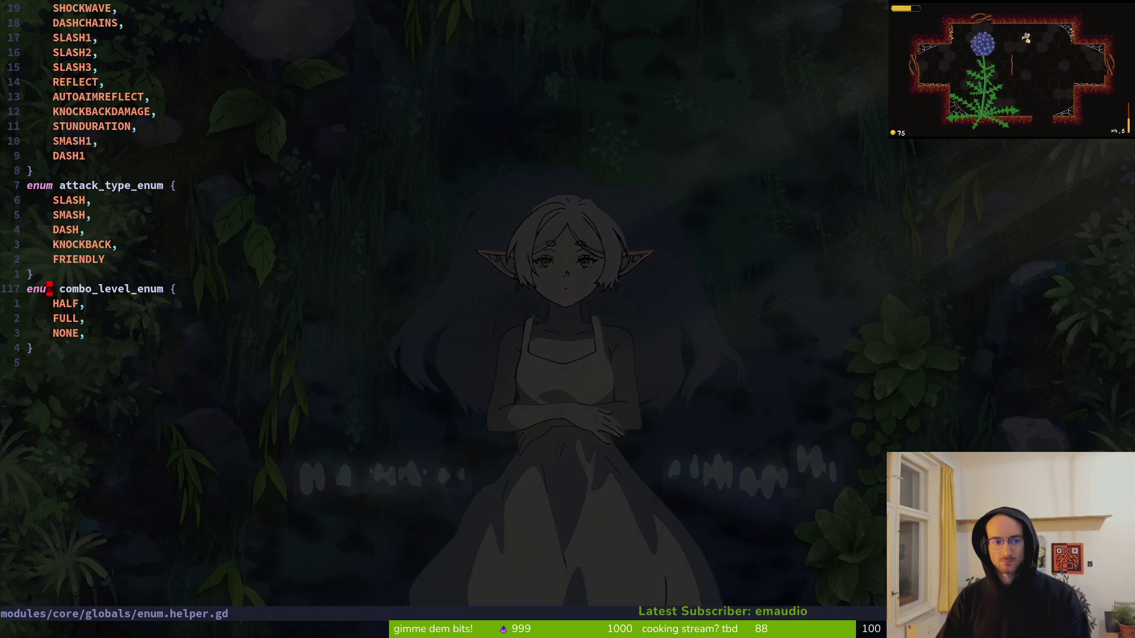
{"action": "key", "text": "d"}
{"action": "key", "text": "d"}
{"action": "key", "text": "p"}
{"action": "key", "text": "V"}
{"action": "key", "text": "j"}
{"action": "key", "text": "j"}
{"action": "type", "text": "jd"}
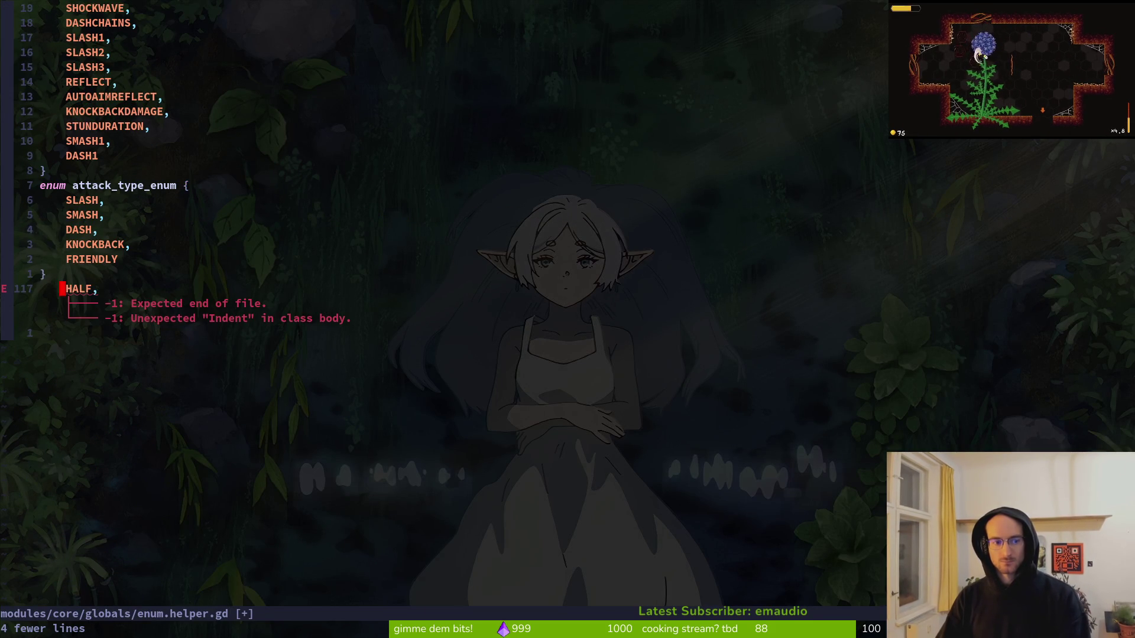
{"action": "type", "text": ":w"}
{"action": "key", "text": "Return"}
{"action": "key", "text": "alt+Tab"}
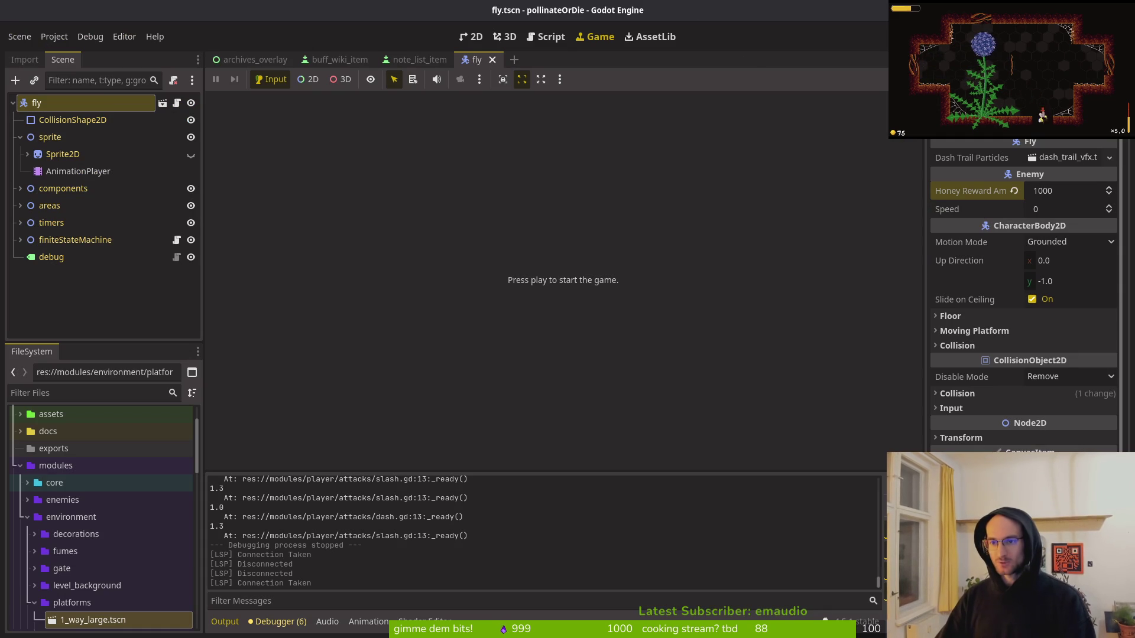
Run the game with F5, start from the main menu, and enter the middle level portal
{"action": "key", "text": "F5"}
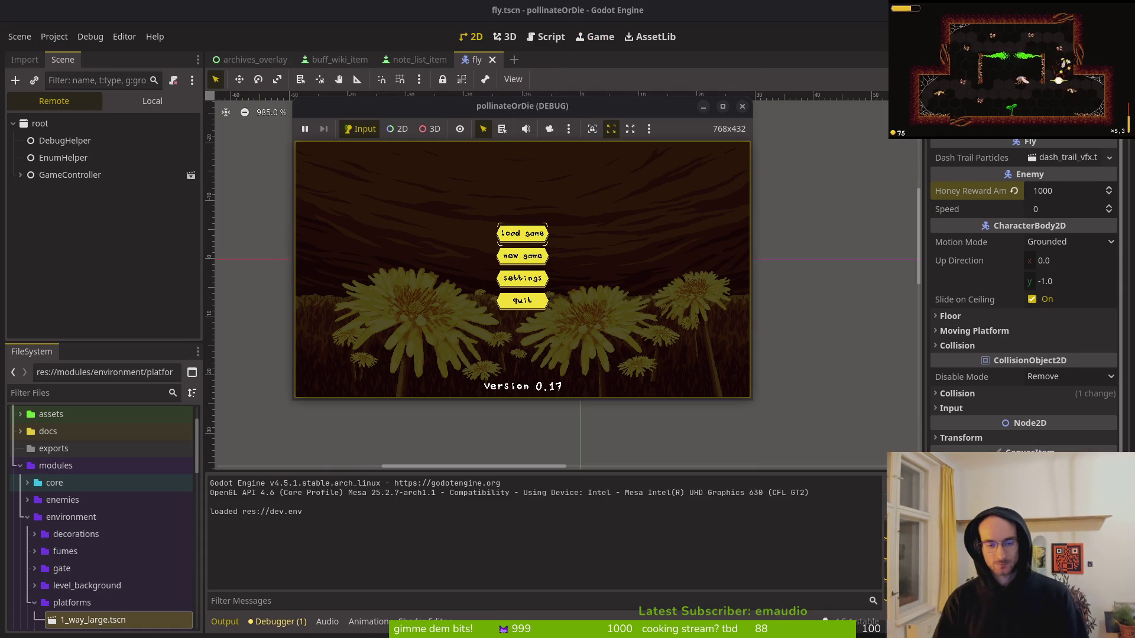
{"action": "key", "text": "Return"}
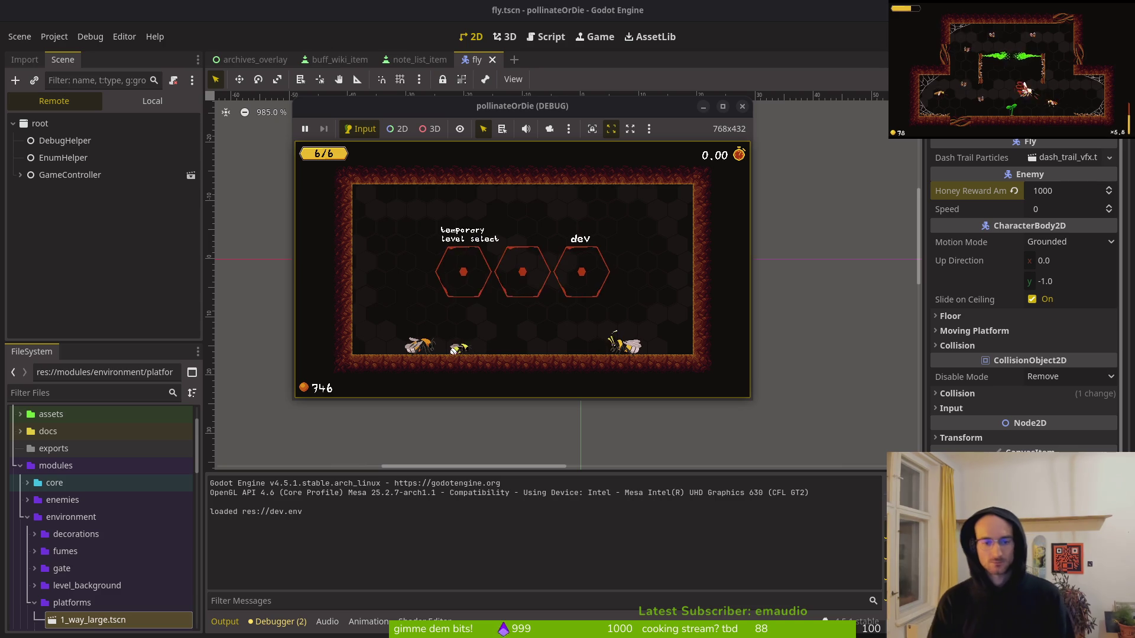
{"action": "key", "text": "Right"}
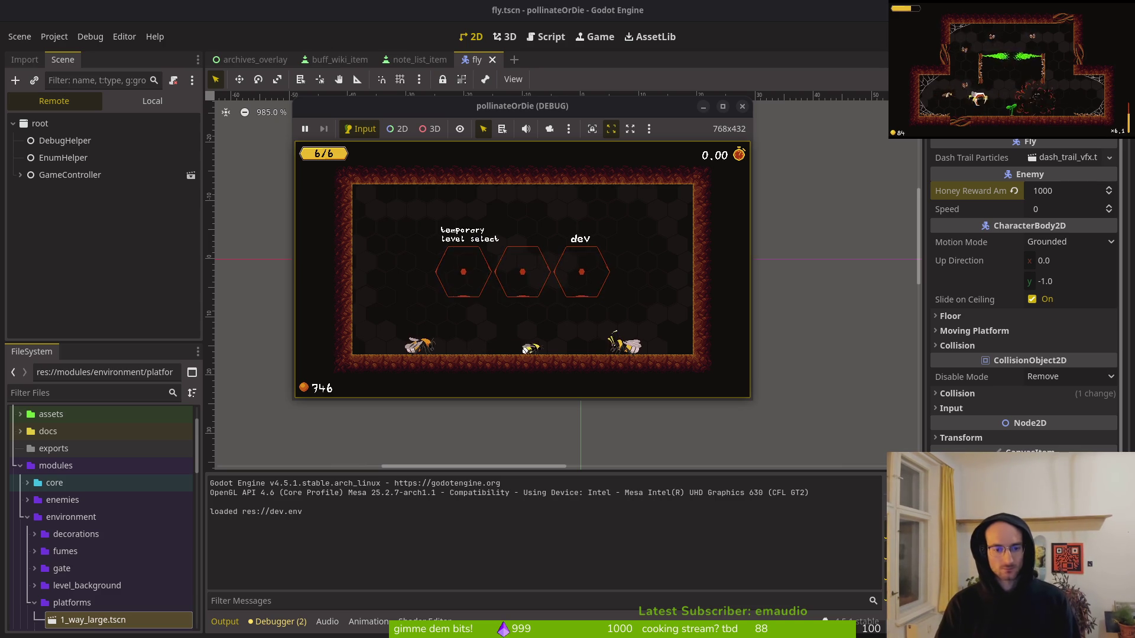
{"action": "key", "text": "Up"}
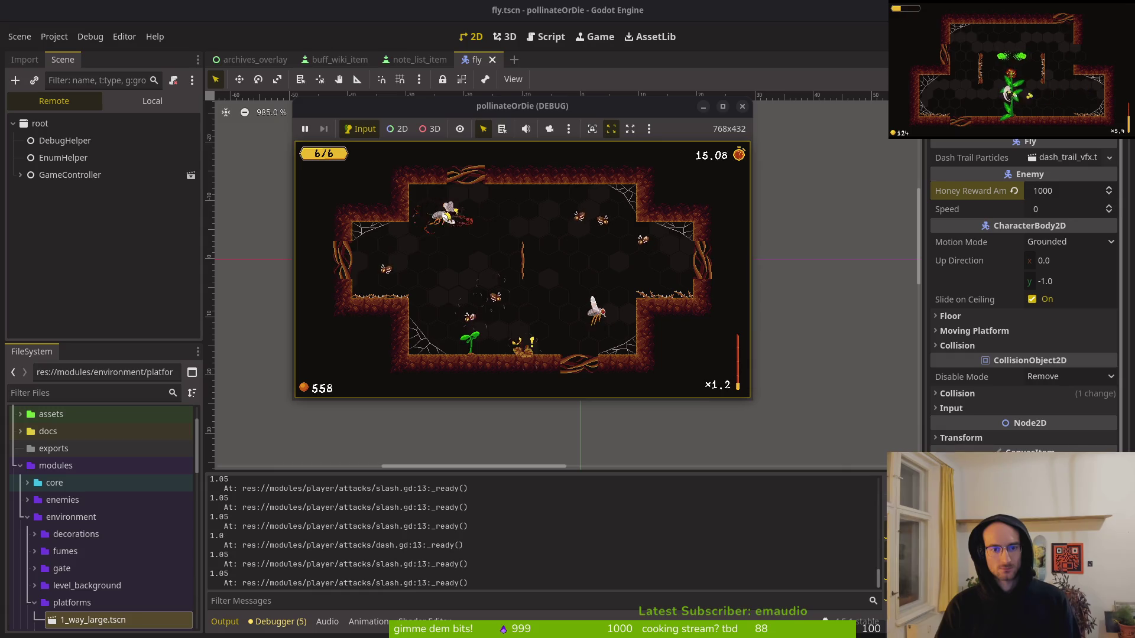
Dash and slash at enemies around the room, building up a combo
{"action": "key", "text": "Down"}
{"action": "key", "text": "Left"}
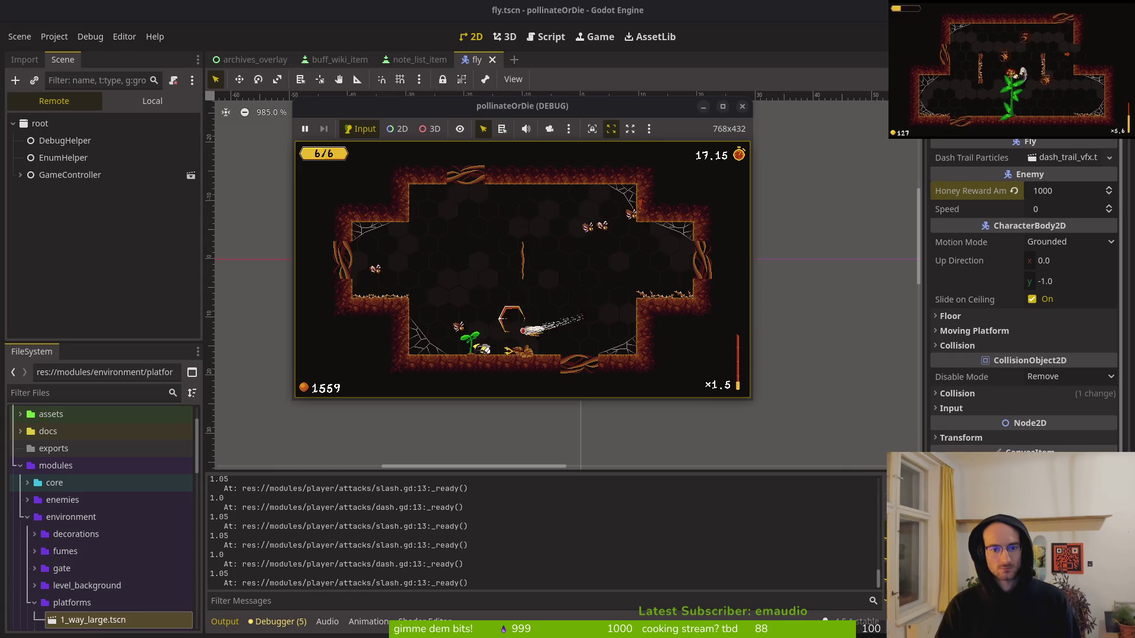
{"action": "key", "text": "Up"}
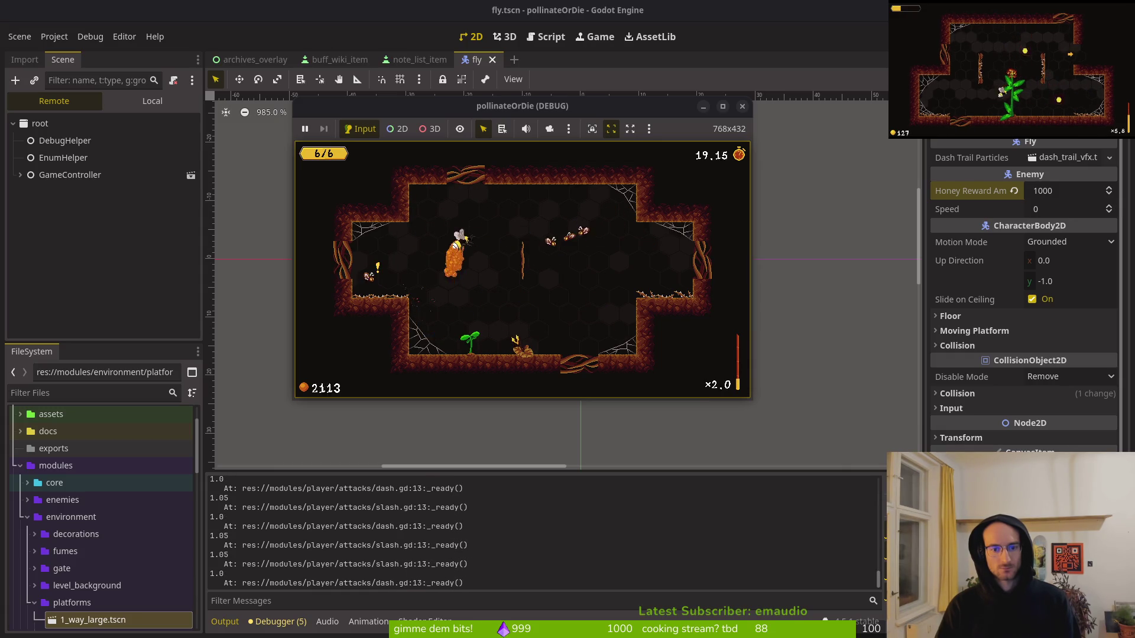
{"action": "key", "text": "Down"}
{"action": "key", "text": "Right"}
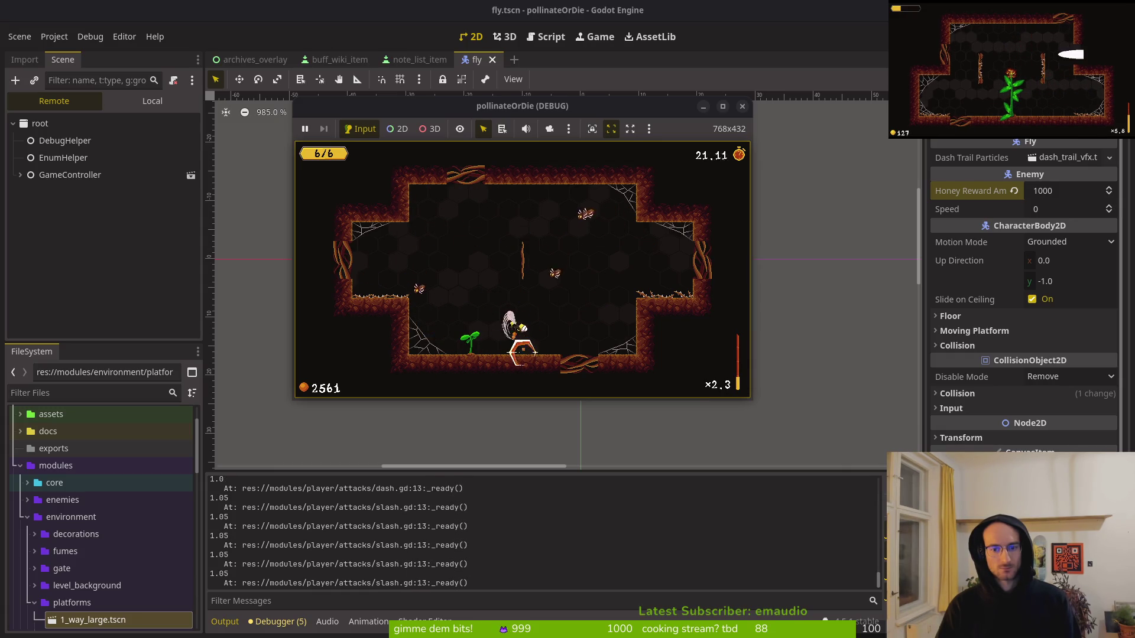
{"action": "key", "text": "Up"}
{"action": "key", "text": "Left"}
{"action": "key", "text": "Down"}
{"action": "key", "text": "Right"}
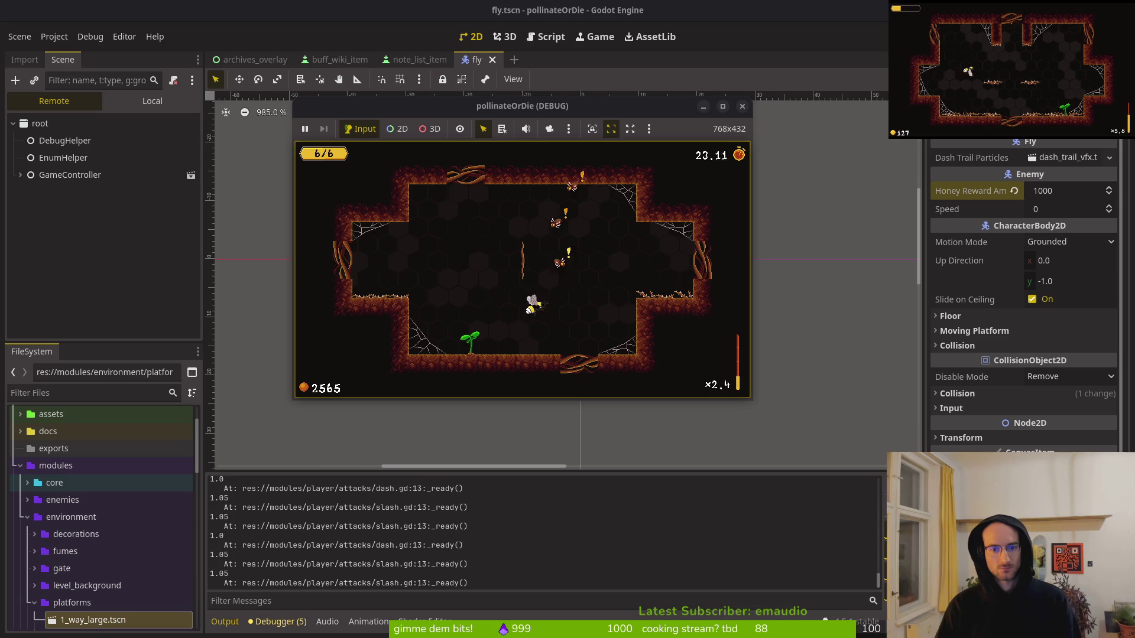
{"action": "key", "text": "Down"}
{"action": "key", "text": "Right"}
{"action": "key", "text": "Up"}
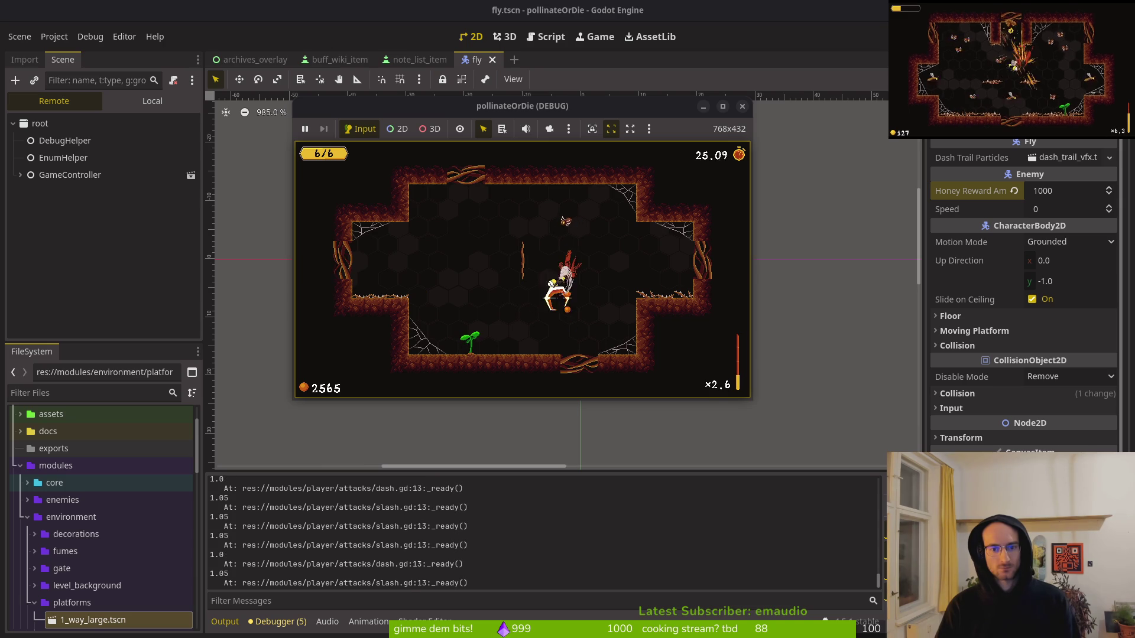
Pollinate the plant, slash beside it to reveal upgrade choices, and dash right past it
{"action": "key", "text": "Down"}
{"action": "key", "text": "Left"}
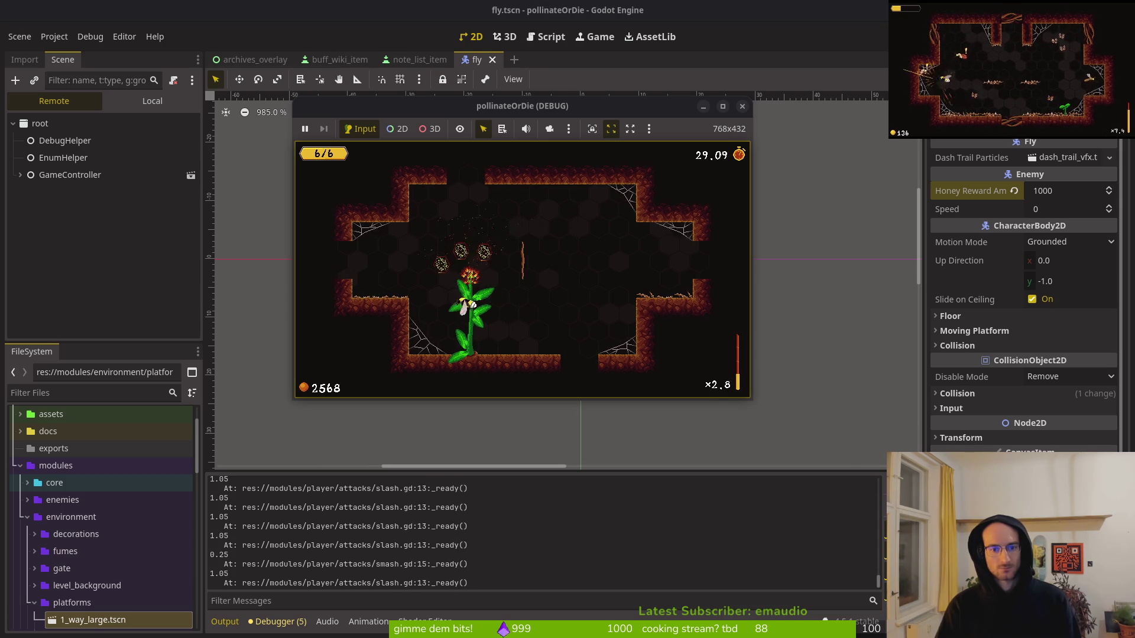
{"action": "key", "text": "Left"}
{"action": "key", "text": "Right"}
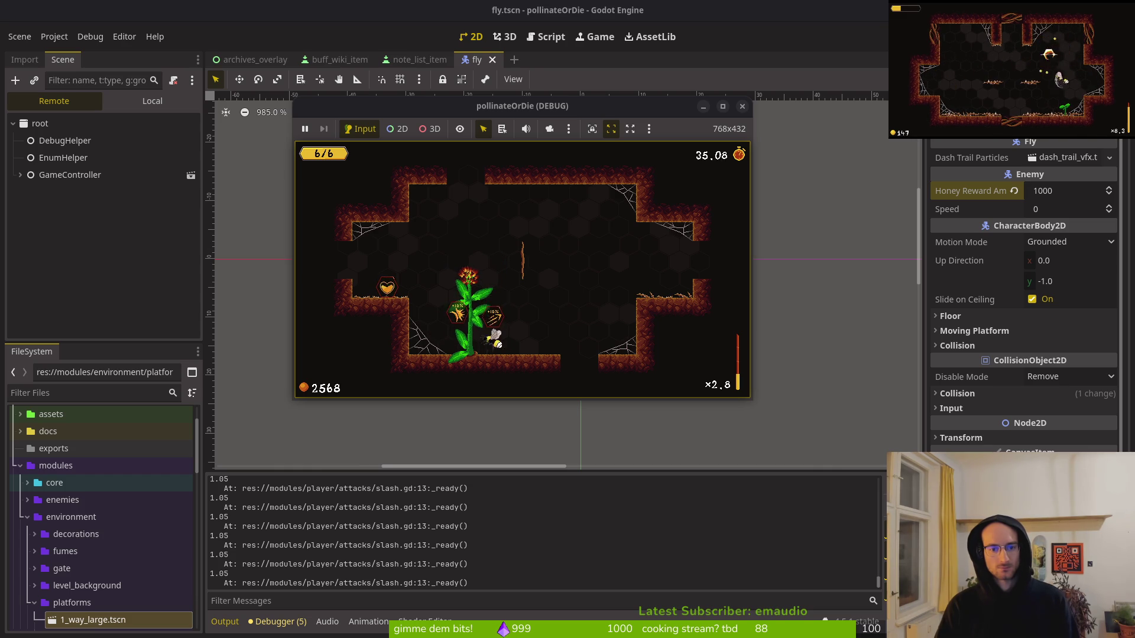
{"action": "key", "text": "Right"}
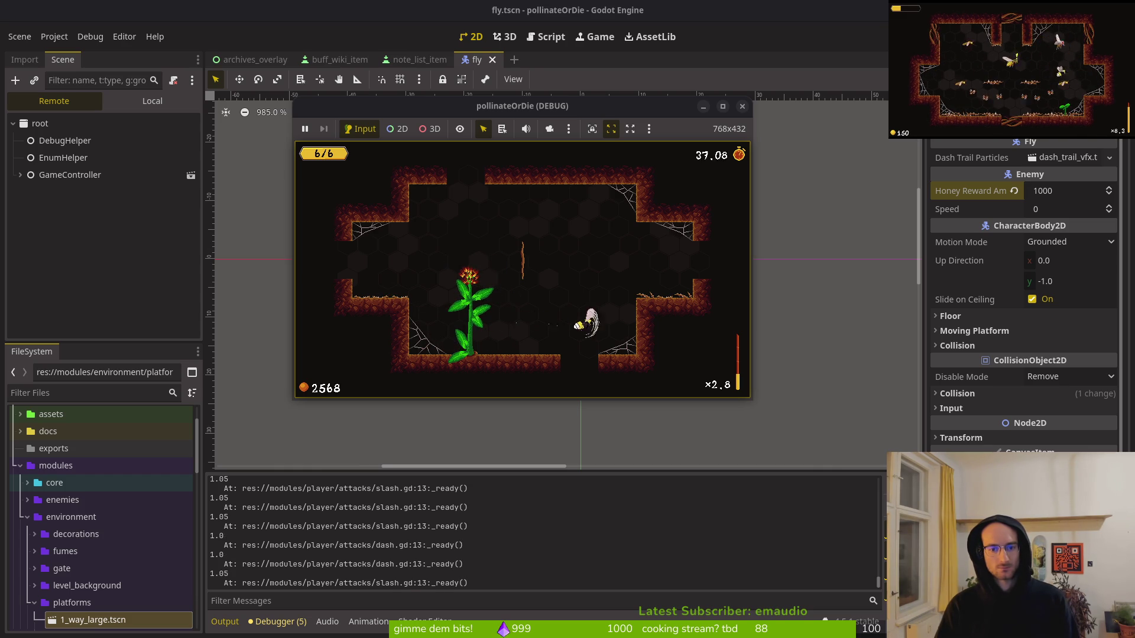
Fight through the right and upper-left rooms, slashing and smashing enemies
{"action": "key", "text": "Right"}
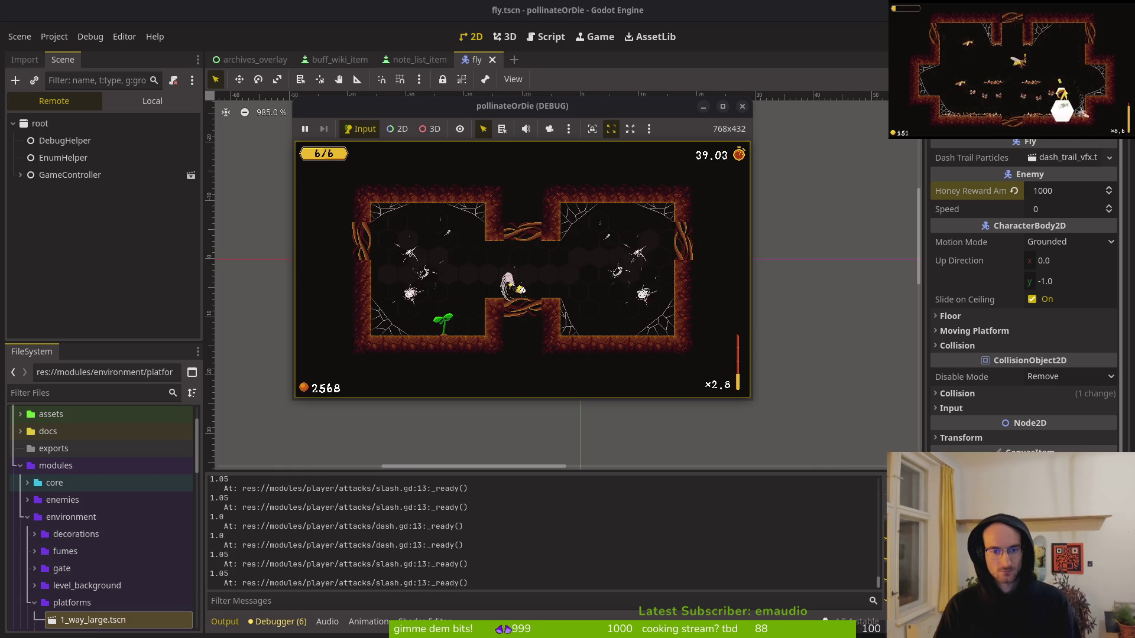
{"action": "key", "text": "Right"}
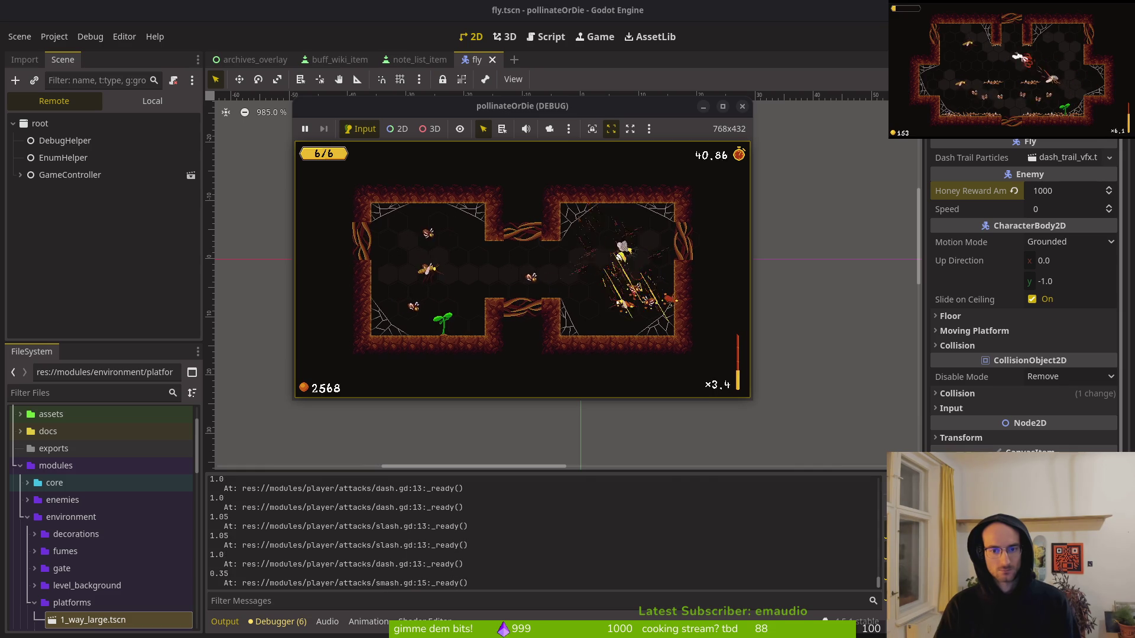
{"action": "key", "text": "Left"}
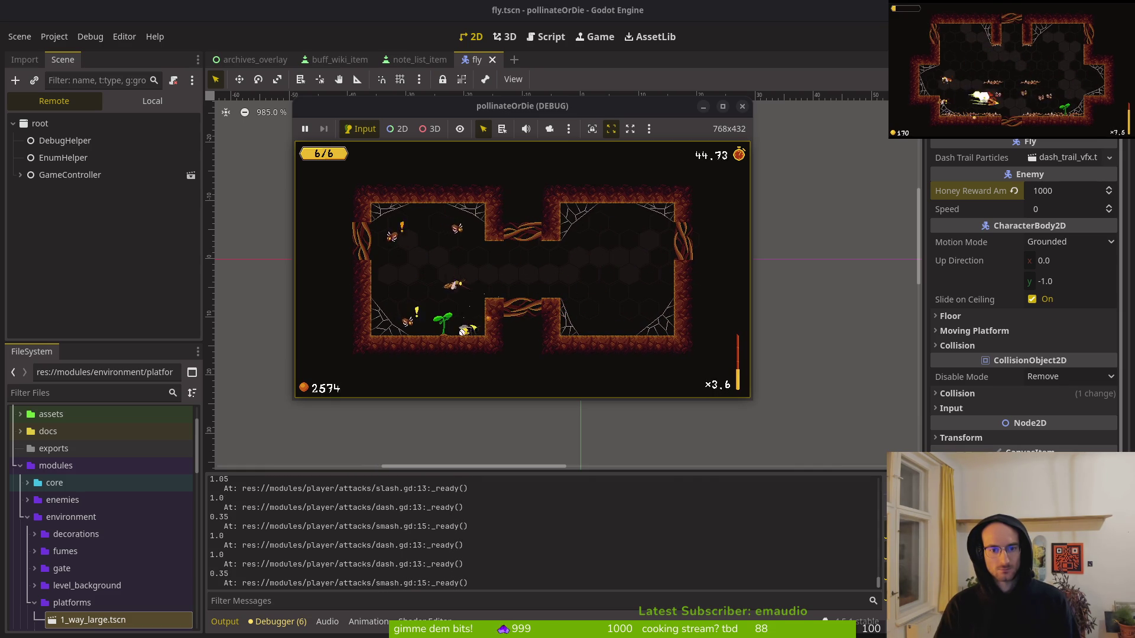
{"action": "key", "text": "Up"}
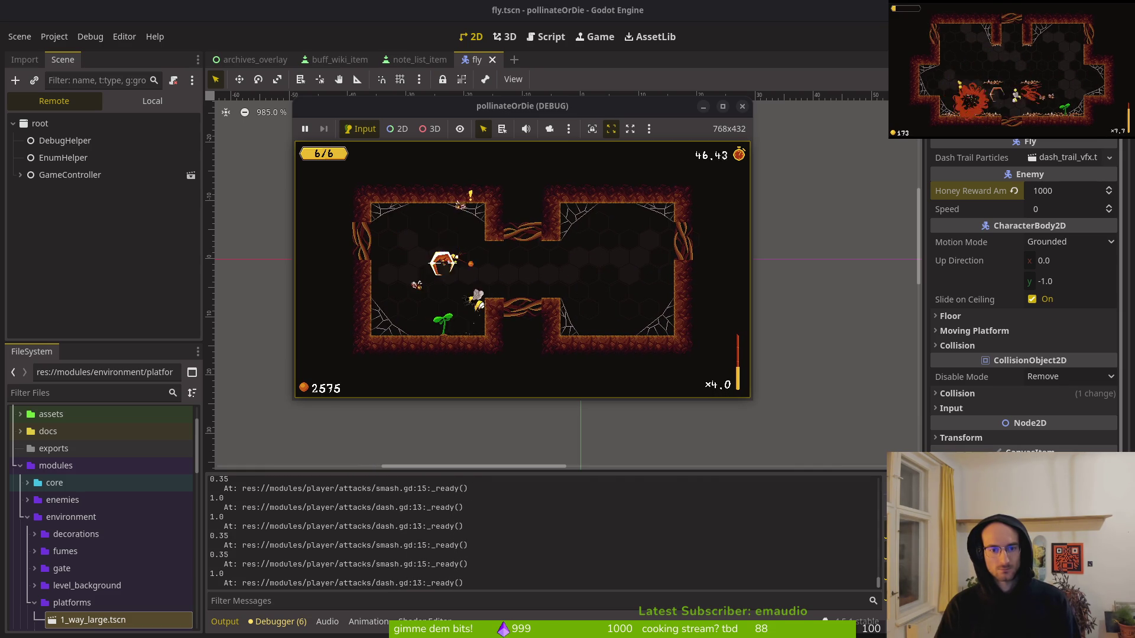
{"action": "key", "text": "Up"}
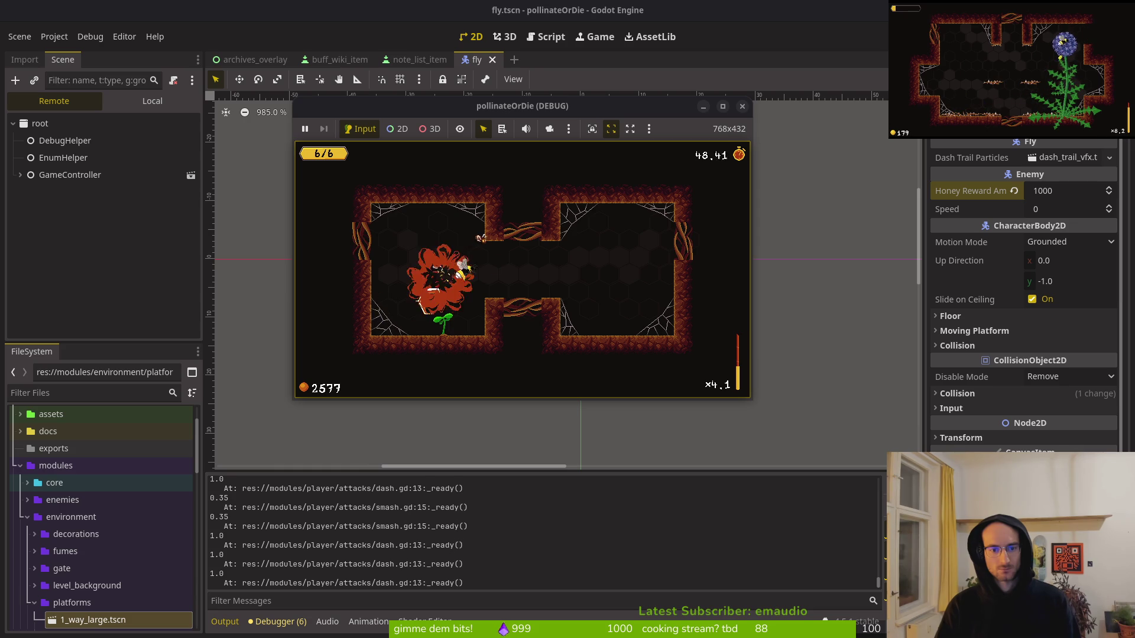
{"action": "key", "text": "Right"}
{"action": "key", "text": "Down"}
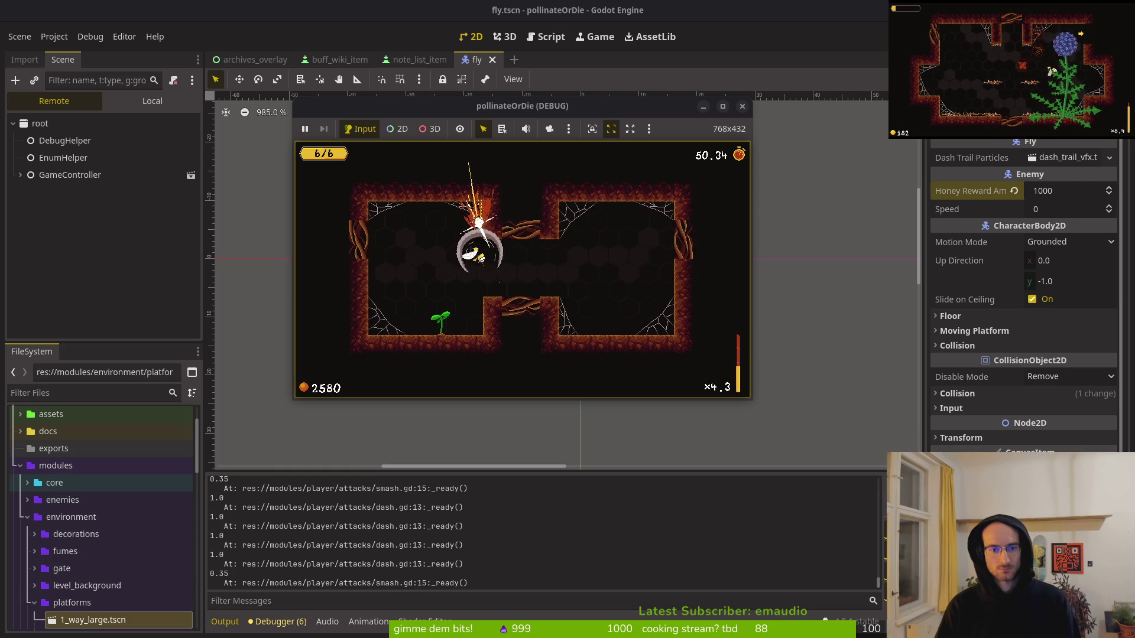
{"action": "key", "text": "Up"}
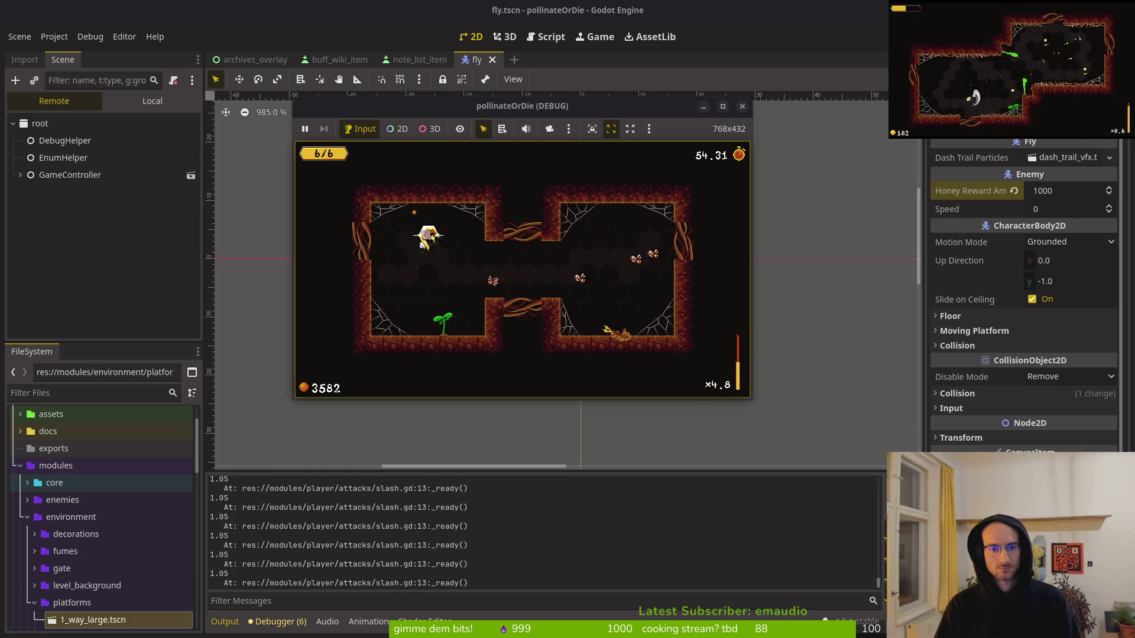
{"action": "key", "text": "Down"}
{"action": "key", "text": "Right"}
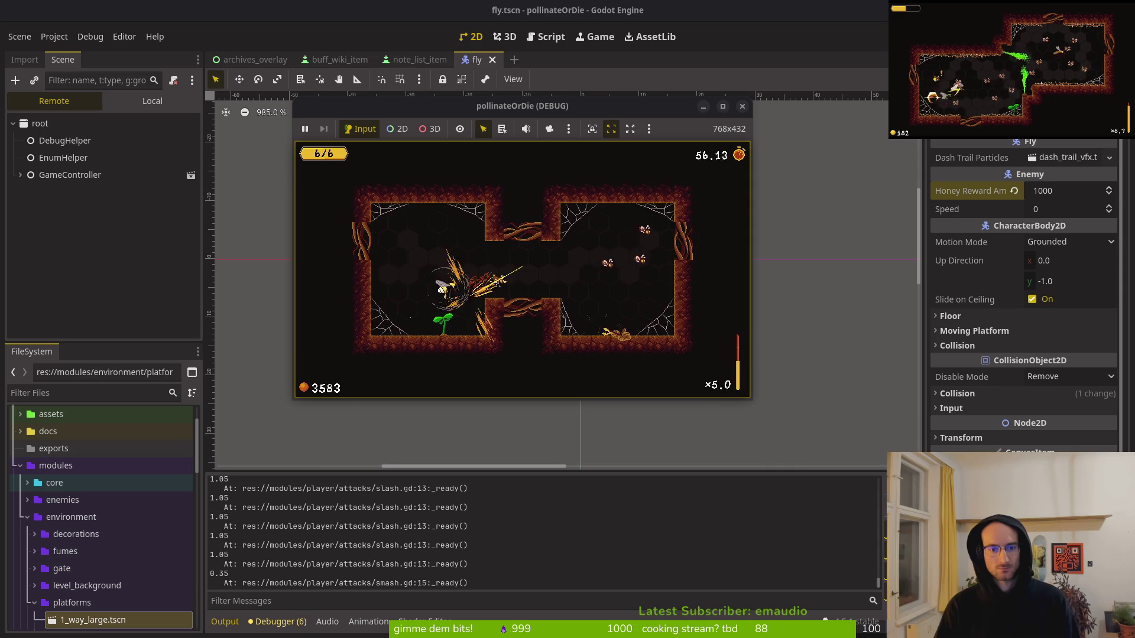
Move the bee through the corridor and left room, attacking enemies and collecting honey
{"action": "key", "text": "Left"}
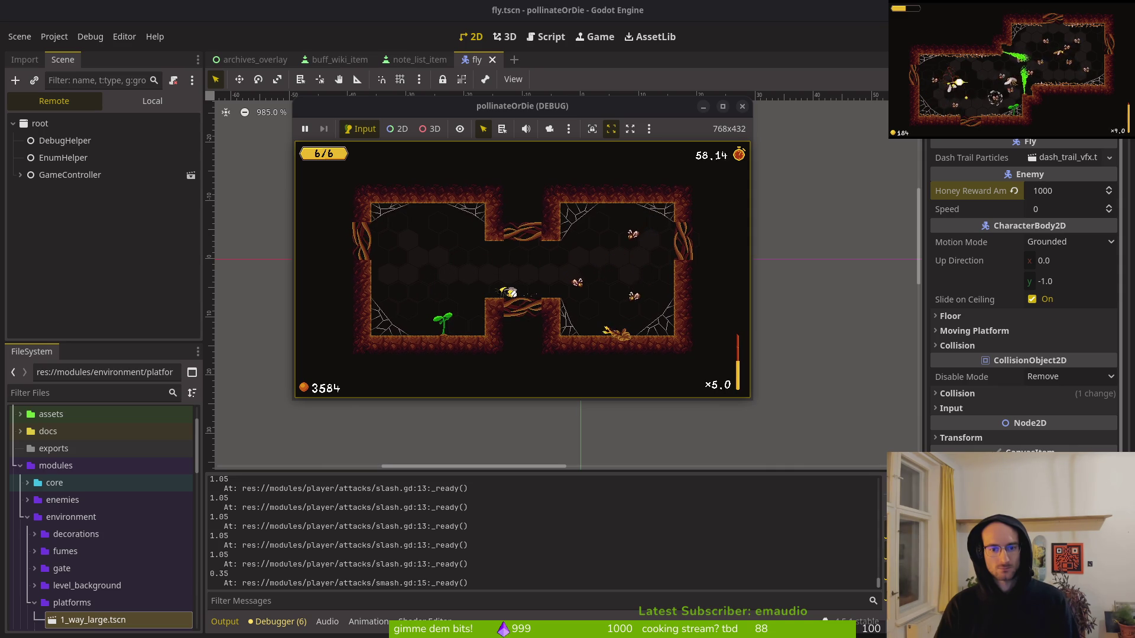
{"action": "key", "text": "Left"}
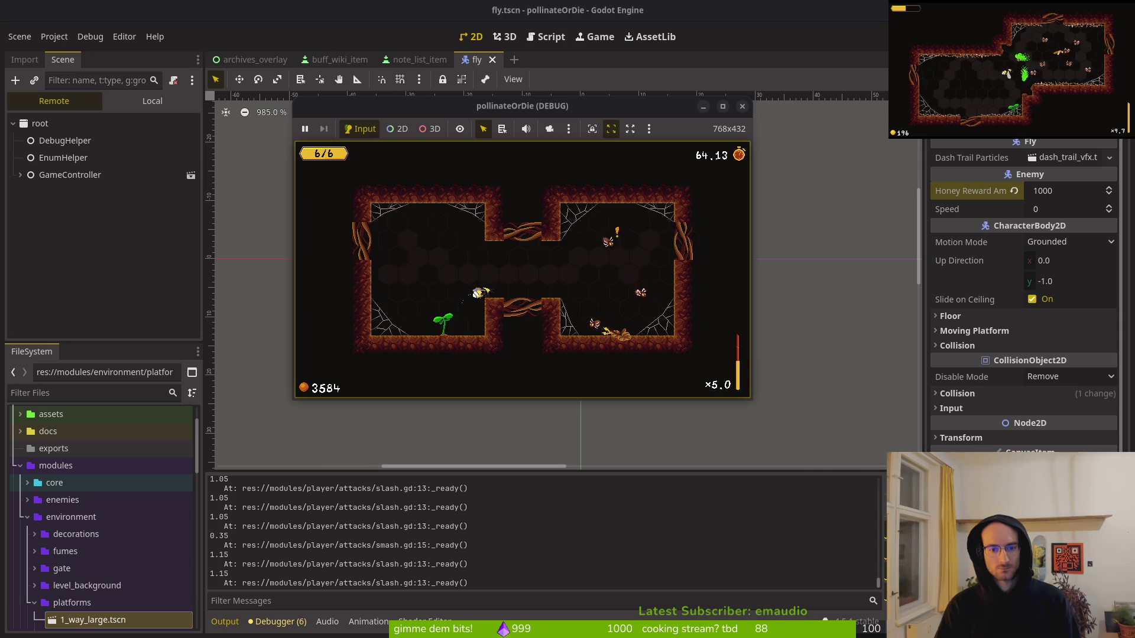
{"action": "key", "text": "Right"}
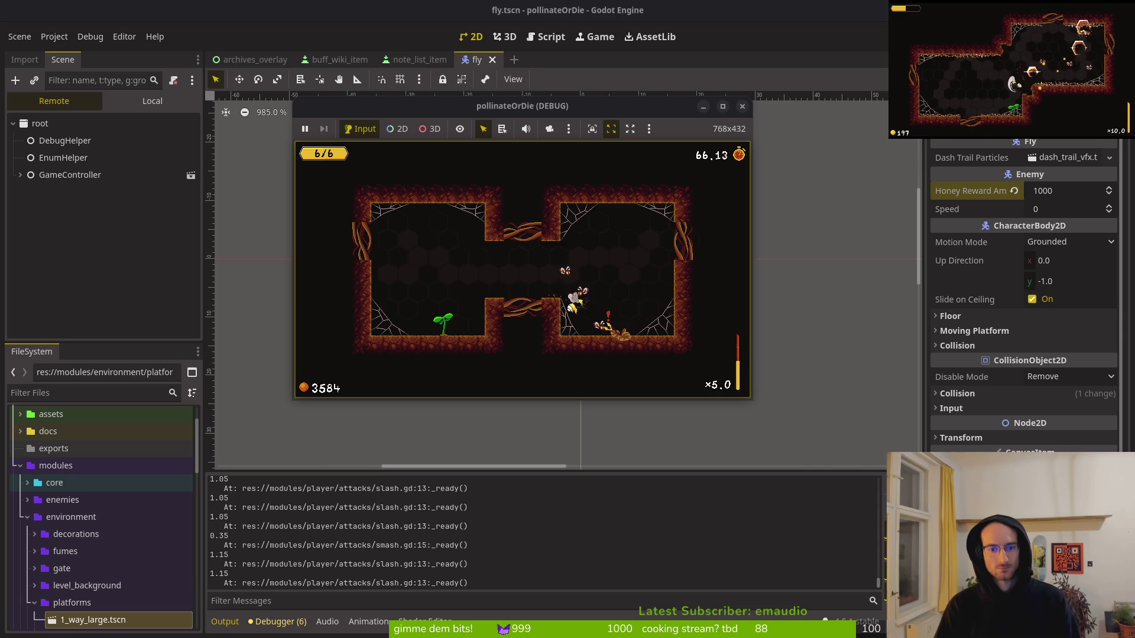
{"action": "key", "text": "Left"}
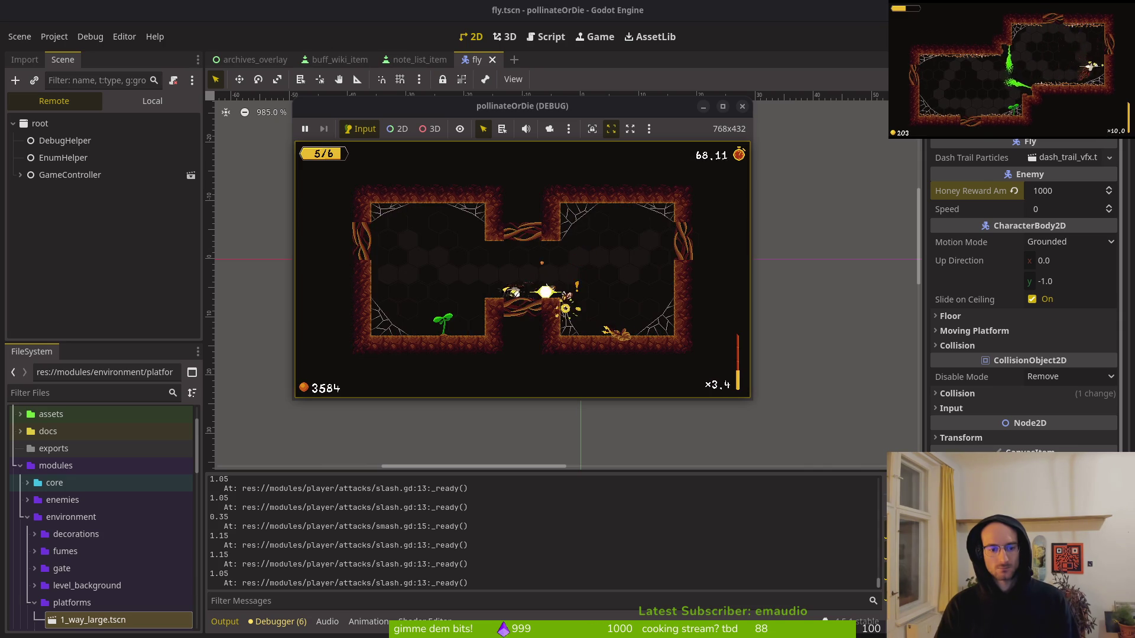
{"action": "key", "text": "Right"}
{"action": "key", "text": "Left"}
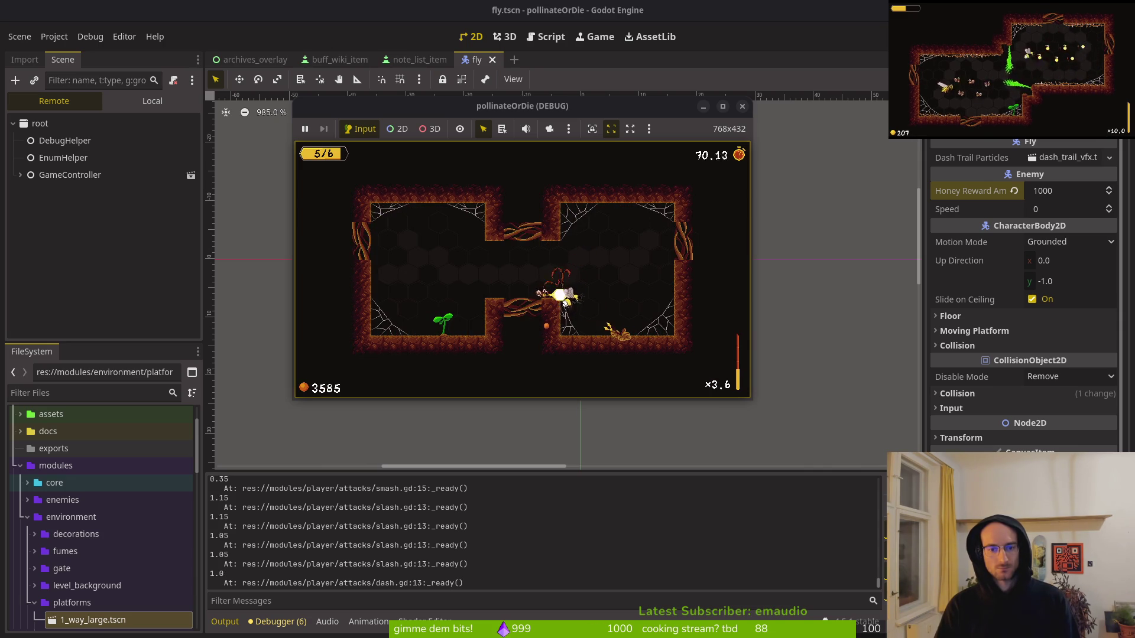
{"action": "key", "text": "Left"}
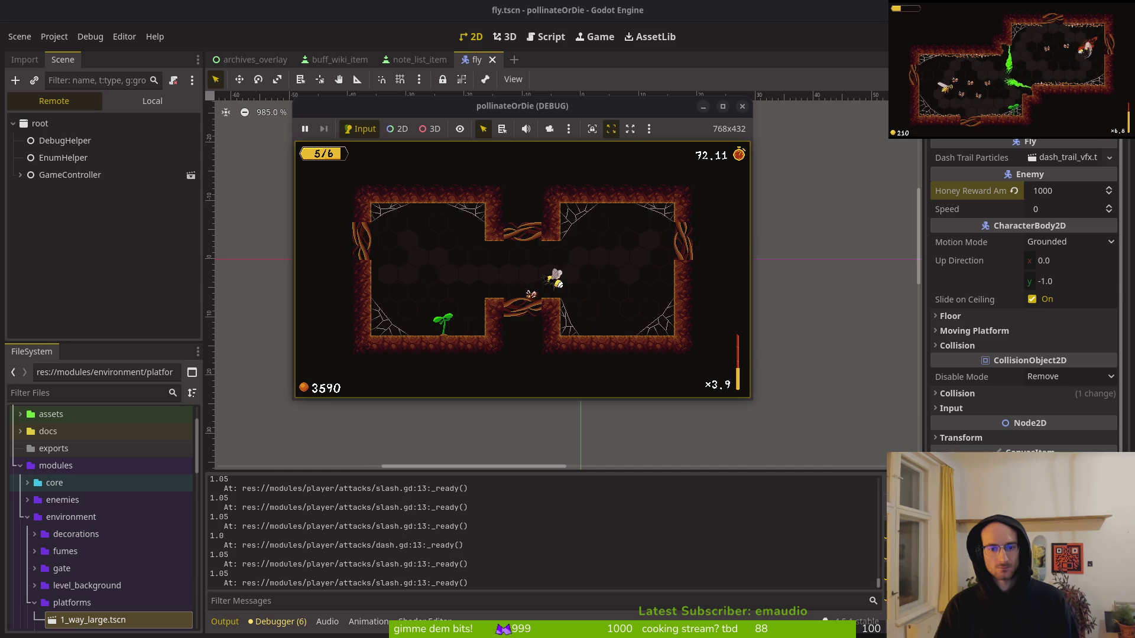
Land on the flower to collect its buffs, fight a little more, then stop the game with F8
{"action": "key", "text": "Down"}
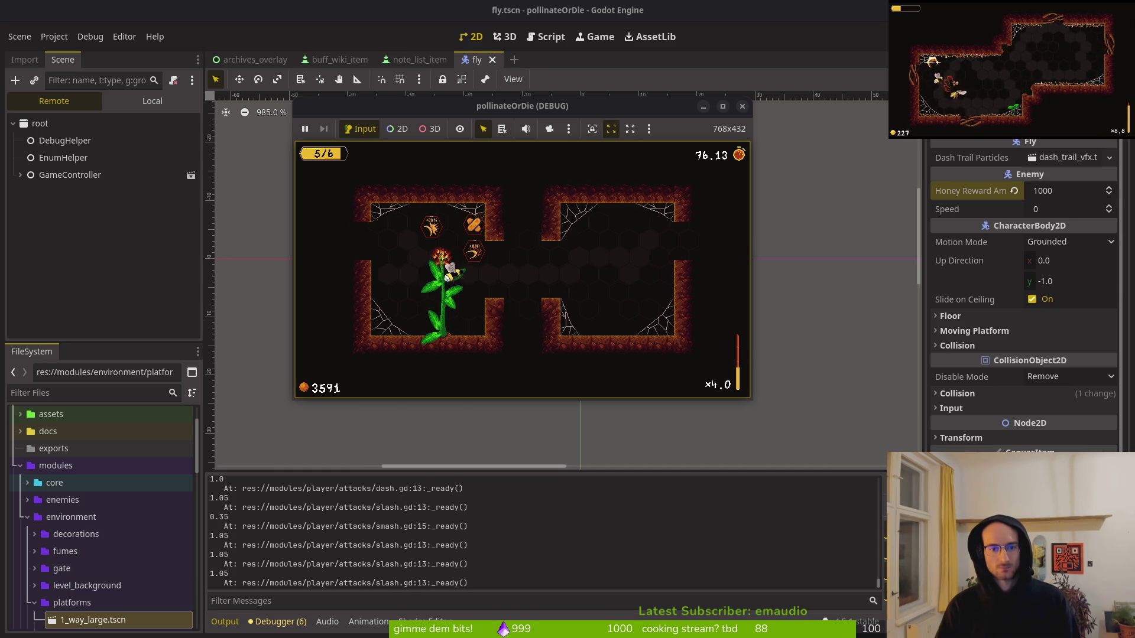
{"action": "key", "text": "Left"}
{"action": "key", "text": "Left"}
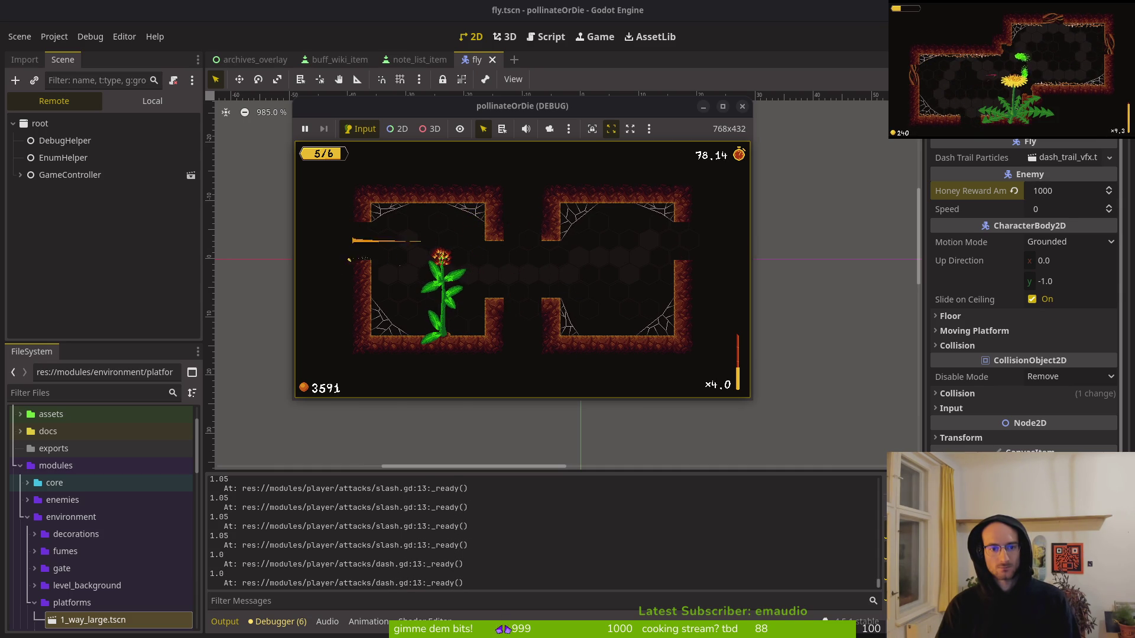
{"action": "key", "text": "Right"}
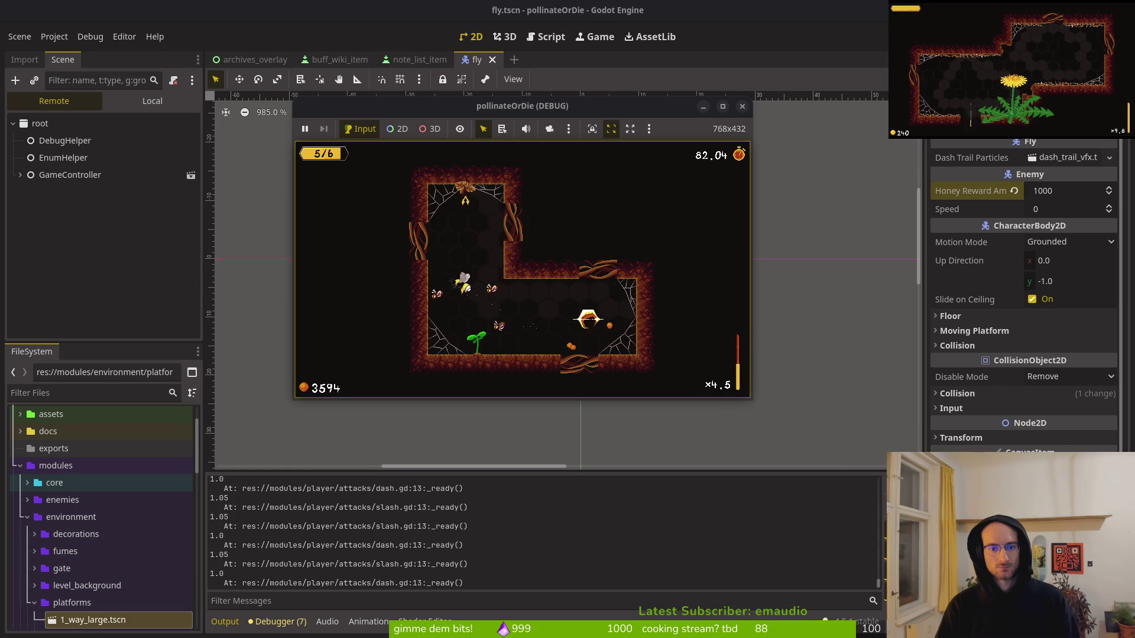
{"action": "key", "text": "Left"}
{"action": "key", "text": "Up"}
{"action": "key", "text": "Down"}
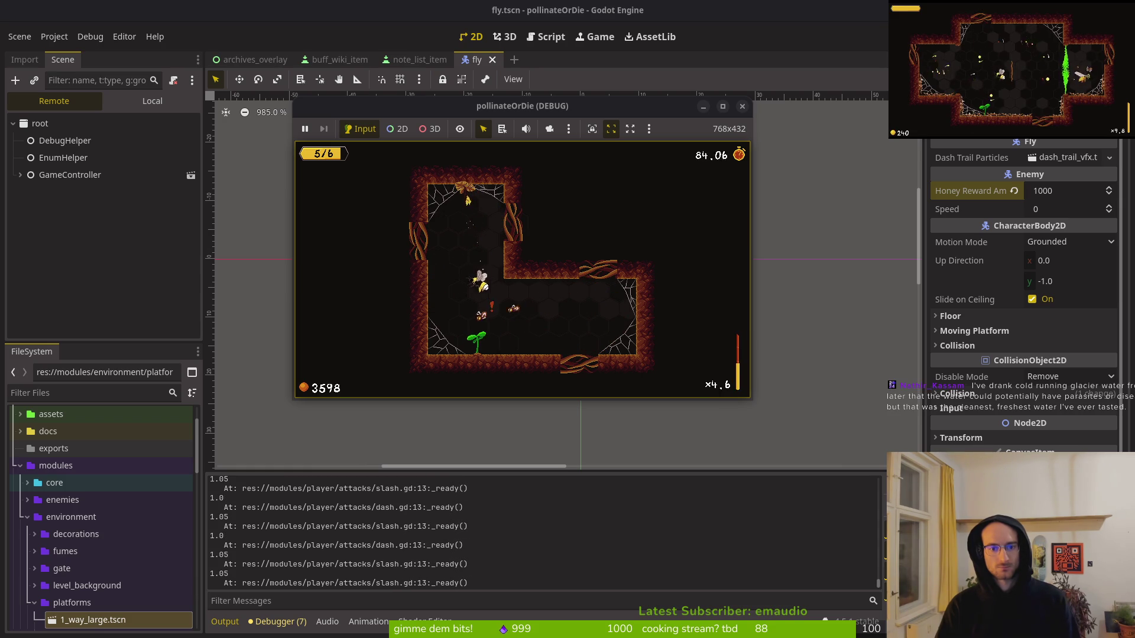
{"action": "key", "text": "Up"}
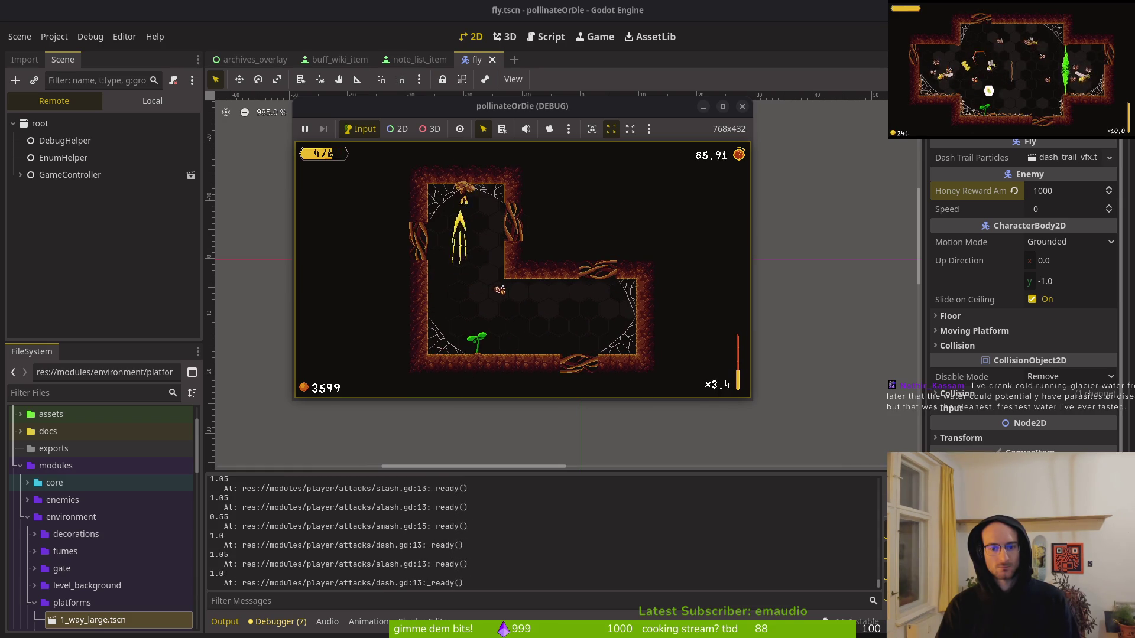
{"action": "key", "text": "Down"}
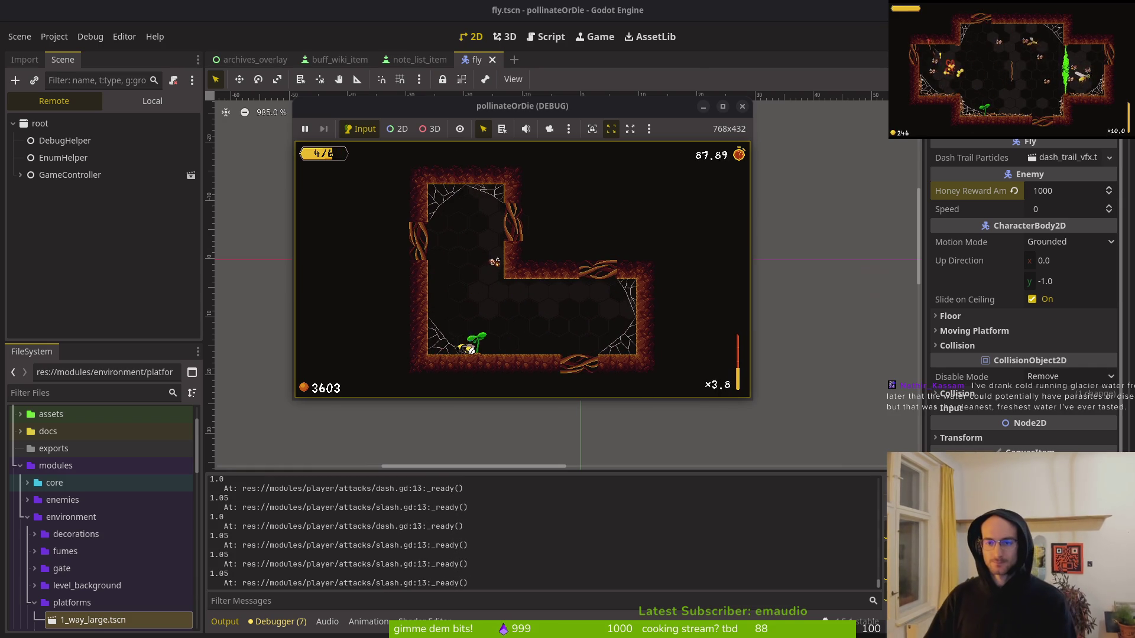
{"action": "key", "text": "F8"}
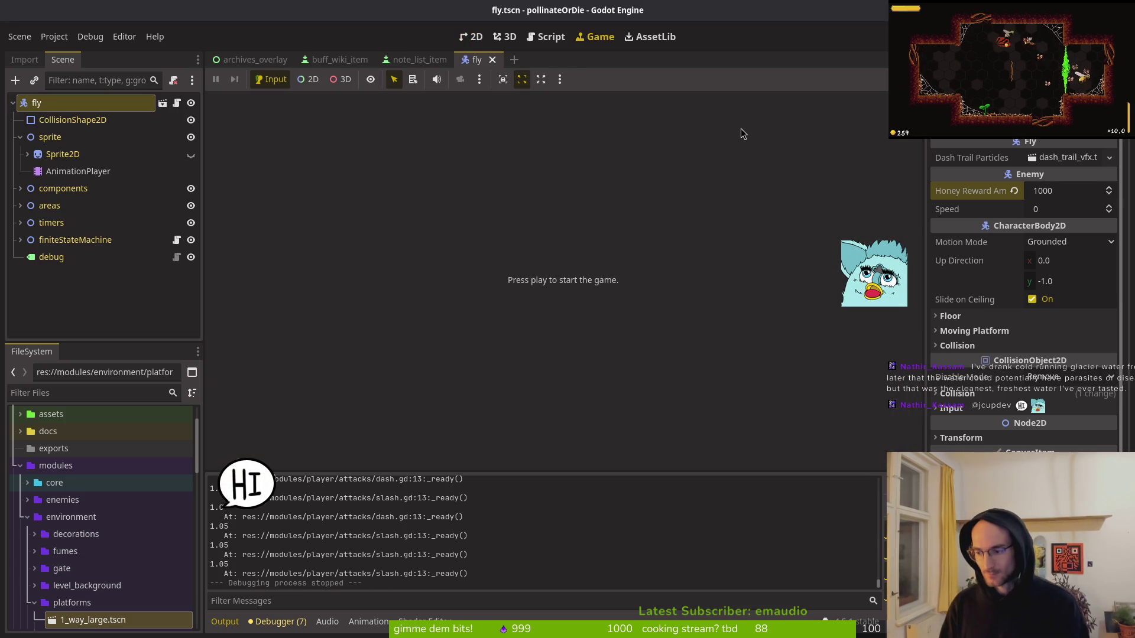
Save enum.helper.gd and quit Vim with :w and :q
{"action": "key", "text": "alt+Tab"}
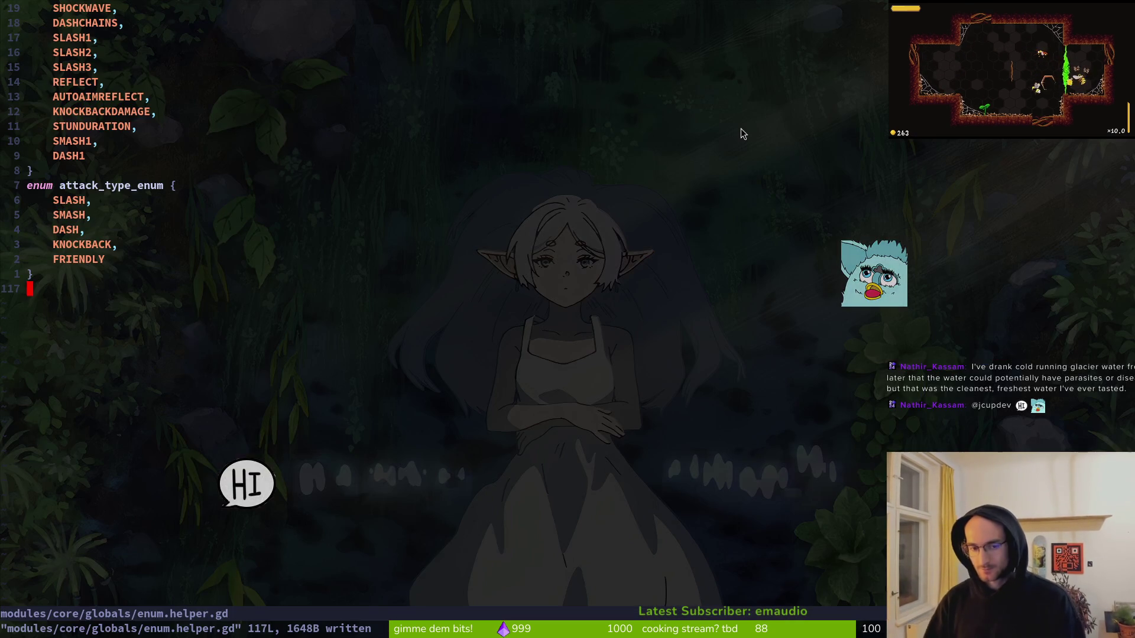
{"action": "type", "text": ":w"}
{"action": "key", "text": "Return"}
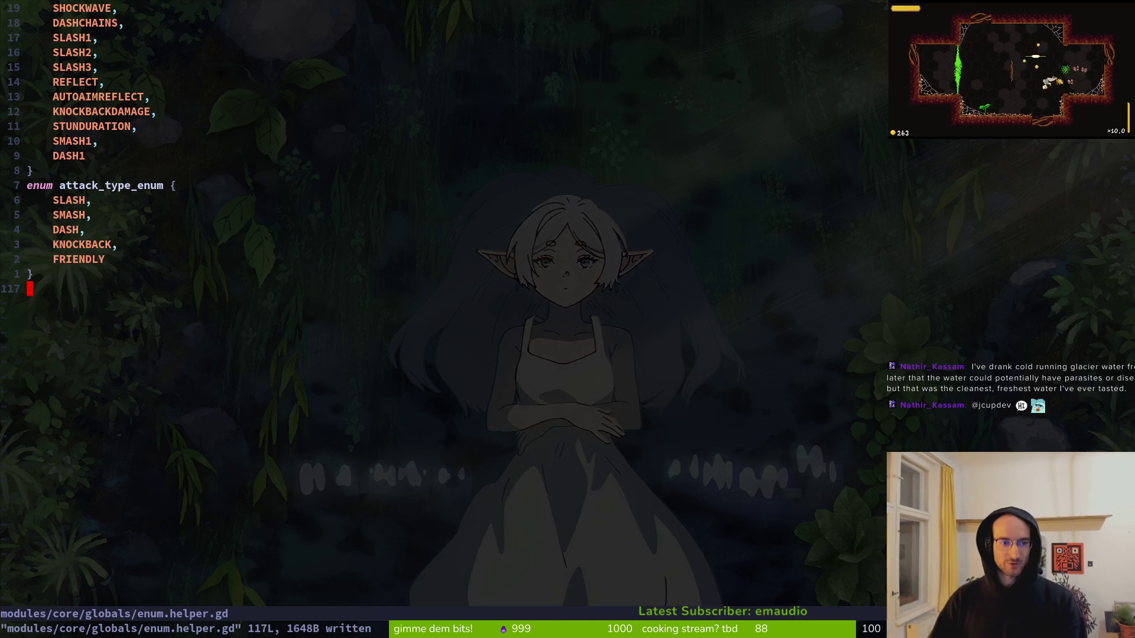
{"action": "type", "text": ":q"}
{"action": "key", "text": "Return"}
Review the uncommitted changes in tig's status view
{"action": "type", "text": "tig"}
{"action": "key", "text": "Return"}
{"action": "key", "text": "s"}
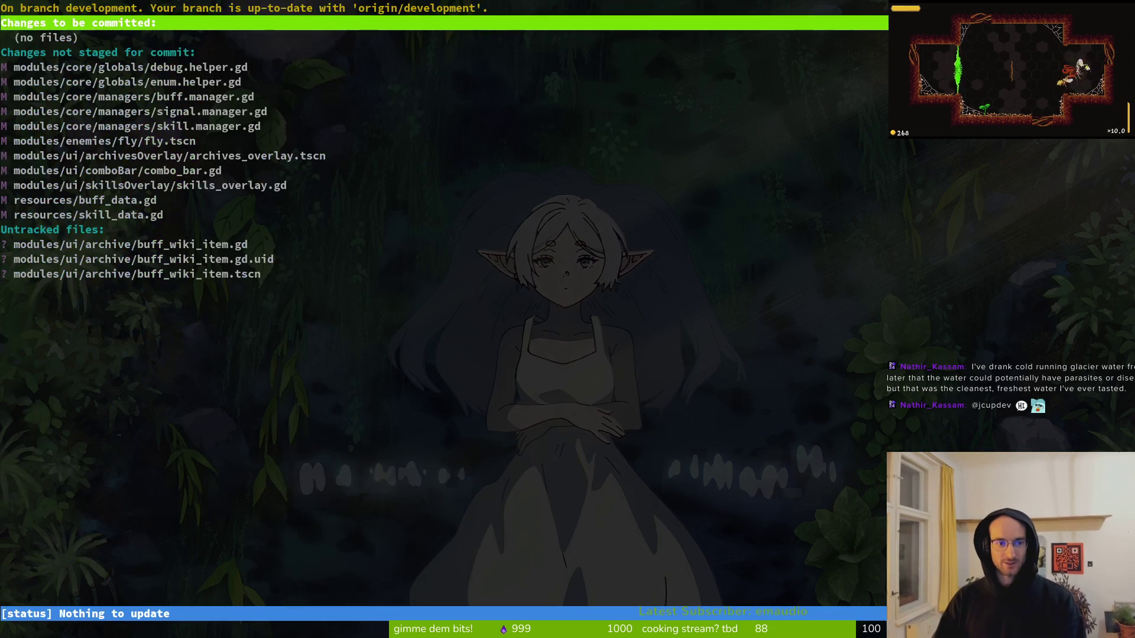
{"action": "key", "text": "q"}
{"action": "key", "text": "q"}
Reopen the project with 'vim .' and open buff.manager.gd through the file finder
{"action": "type", "text": "vim ."}
{"action": "key", "text": "Return"}
{"action": "key", "text": "space"}
{"action": "key", "text": "f"}
{"action": "key", "text": "f"}
{"action": "type", "text": "bu"}
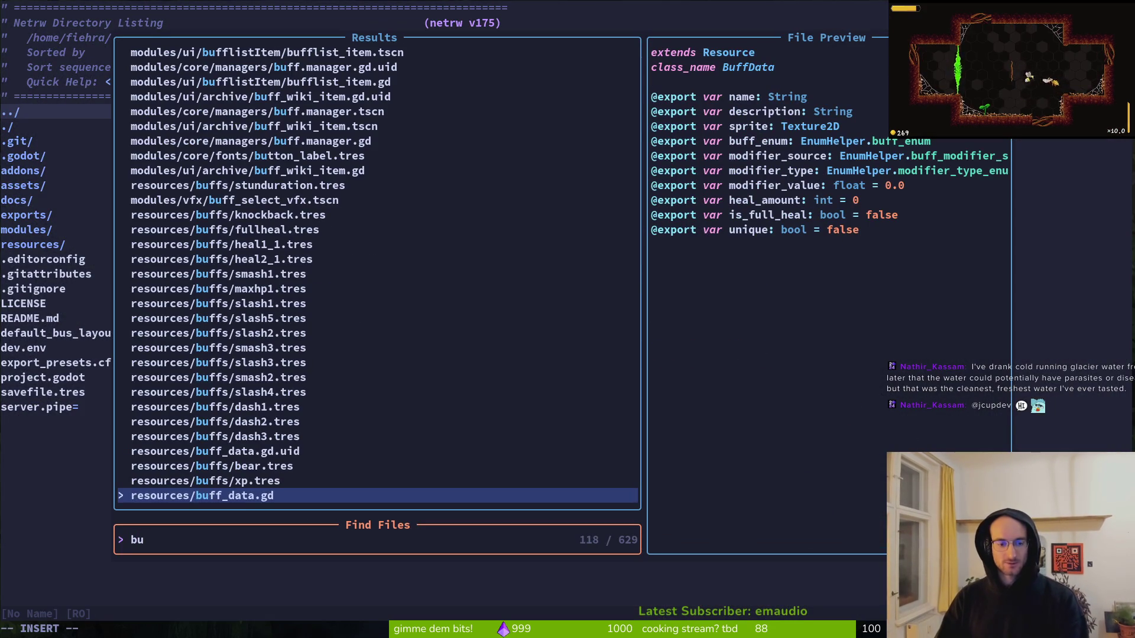
{"action": "type", "text": "ffman"}
{"action": "key", "text": "Return"}
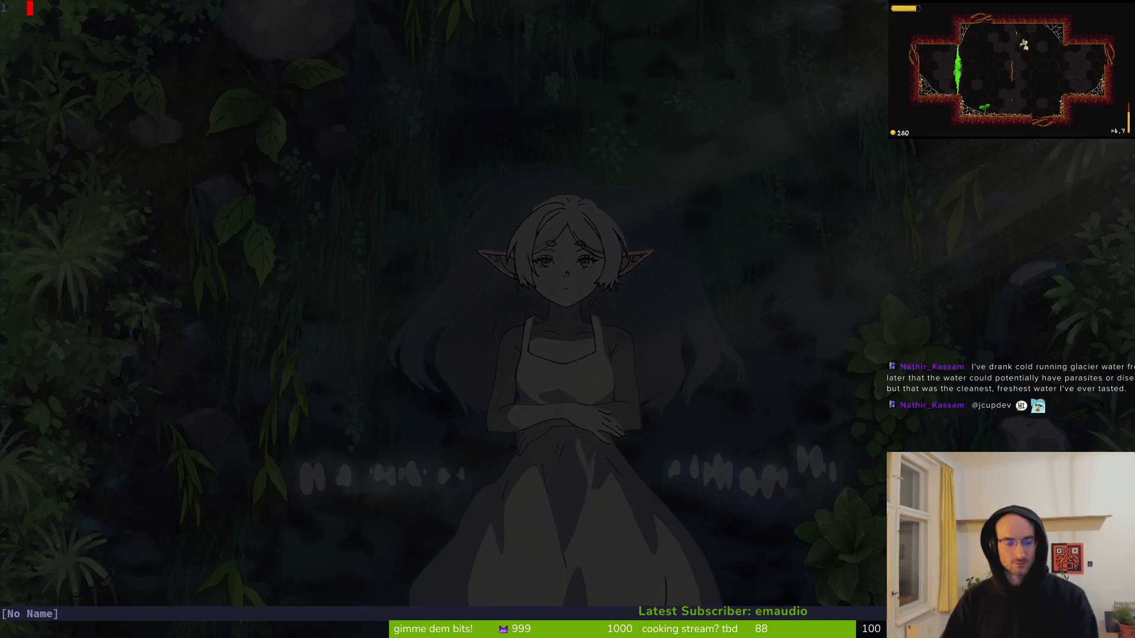
Open enum.helper.gd and move down to its enum definitions
{"action": "key", "text": "space"}
{"action": "key", "text": "f"}
{"action": "key", "text": "f"}
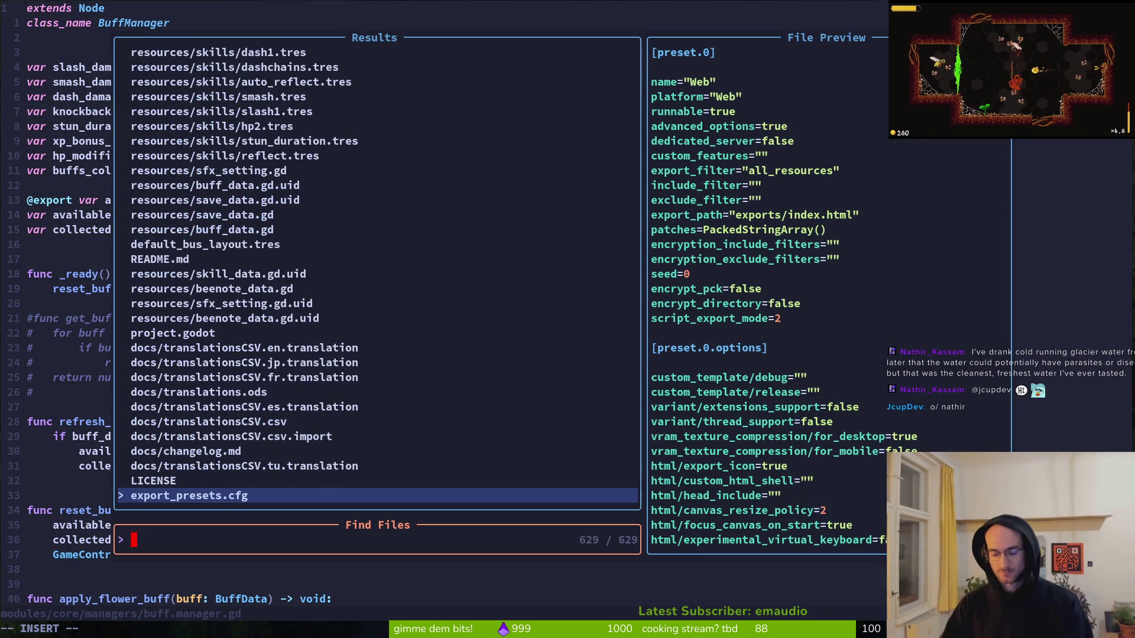
{"action": "type", "text": "enu"}
{"action": "key", "text": "Return"}
{"action": "key", "text": "j"}
{"action": "key", "text": "j"}
{"action": "key", "text": "j"}
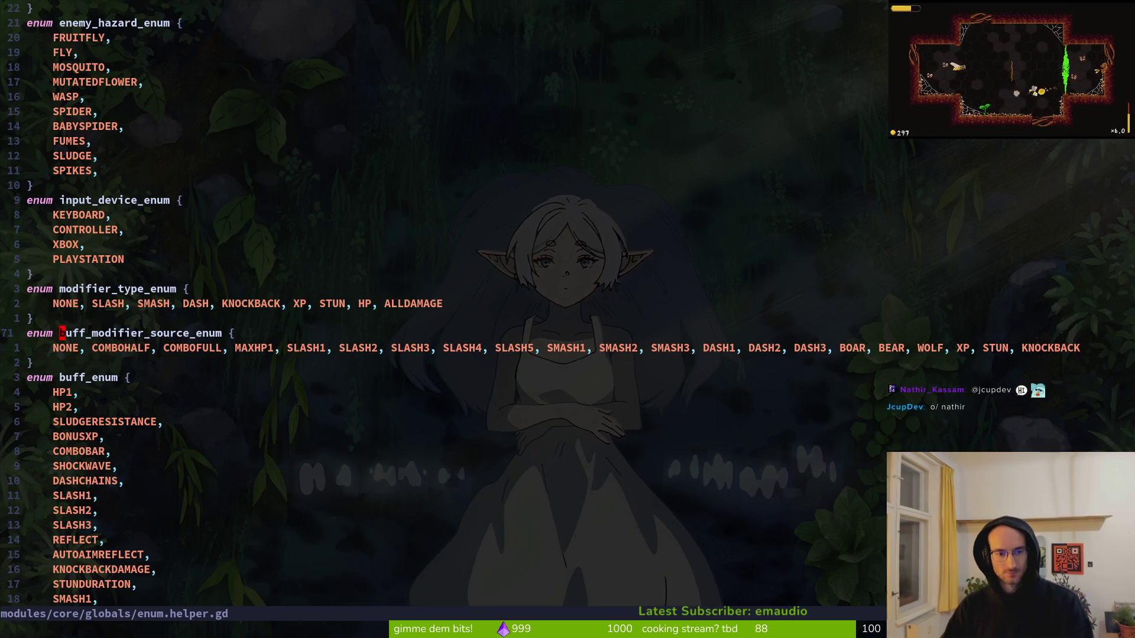
{"action": "key", "text": "space"}
{"action": "key", "text": "f"}
{"action": "key", "text": "w"}
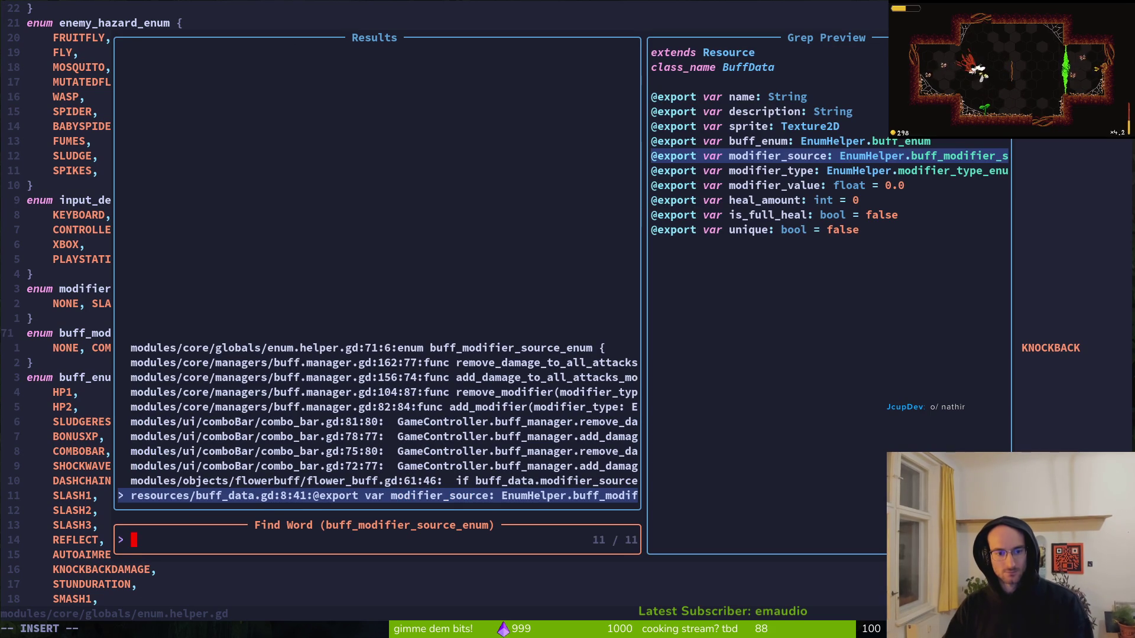
{"action": "key", "text": "Escape"}
{"action": "type", "text": ":w"}
{"action": "key", "text": "Return"}
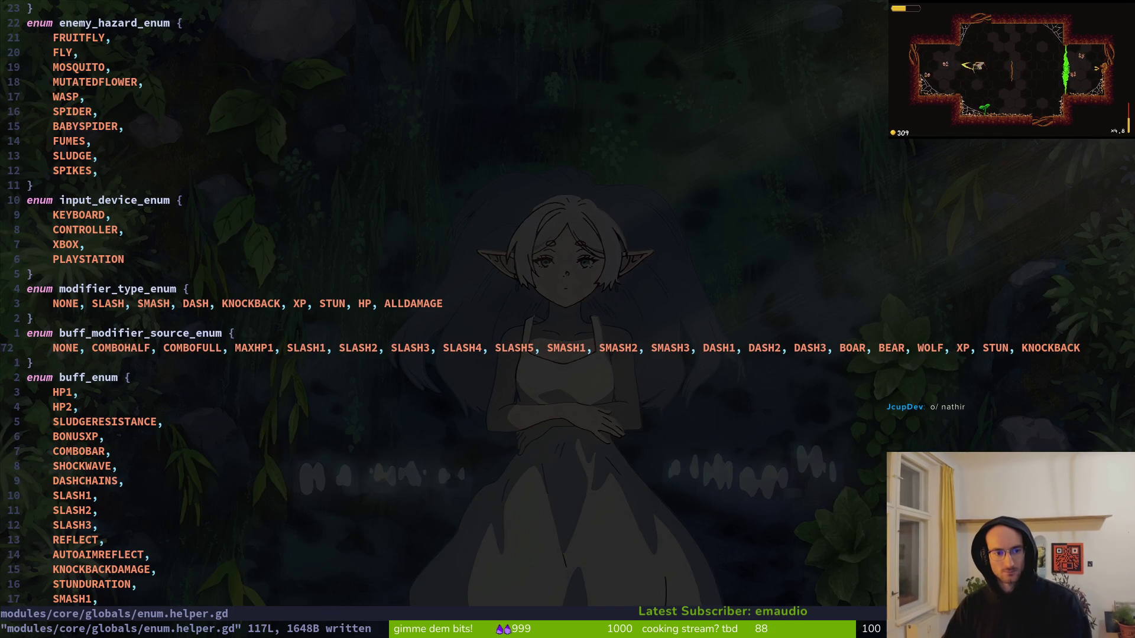
{"action": "type", "text": "joNONE"}
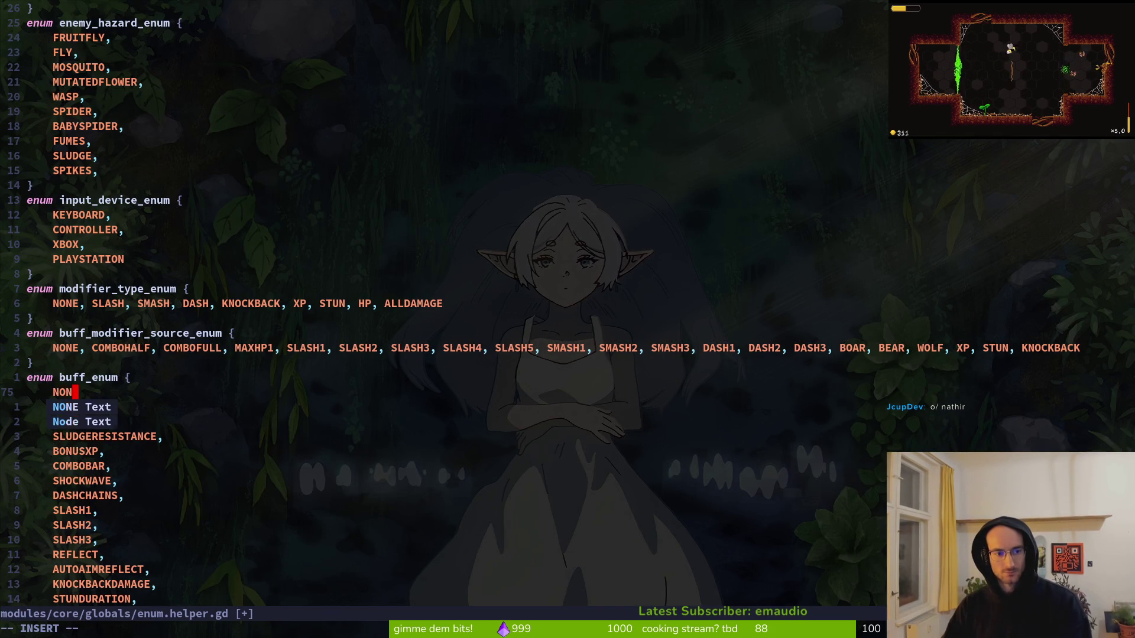
{"action": "type", "text": ","}
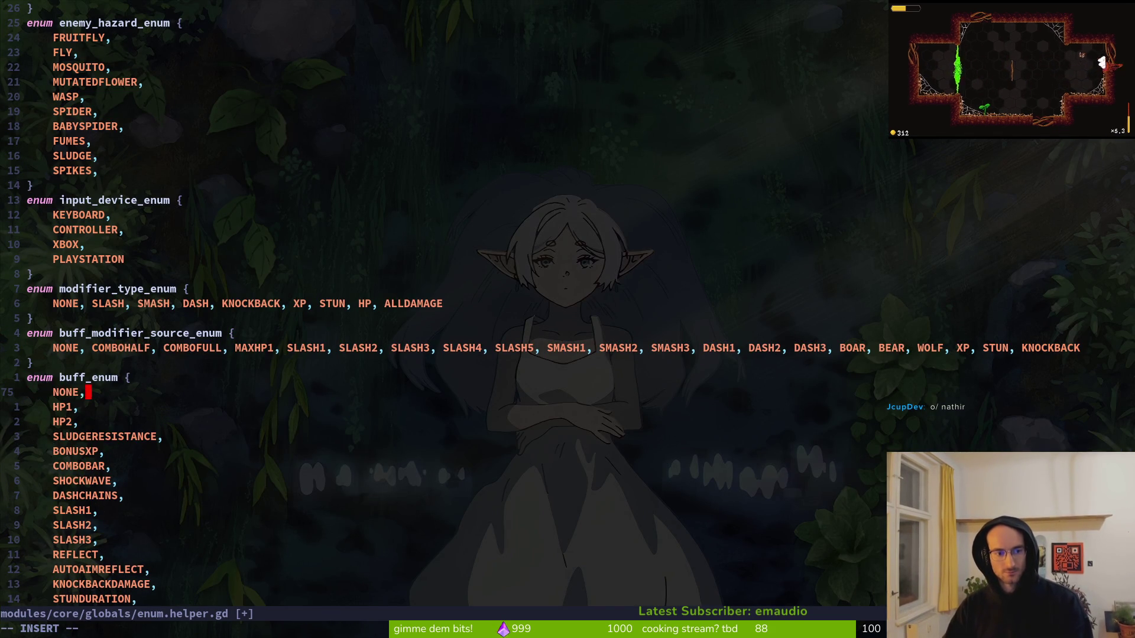
{"action": "key", "text": "Escape"}
{"action": "type", "text": ":w"}
{"action": "key", "text": "Return"}
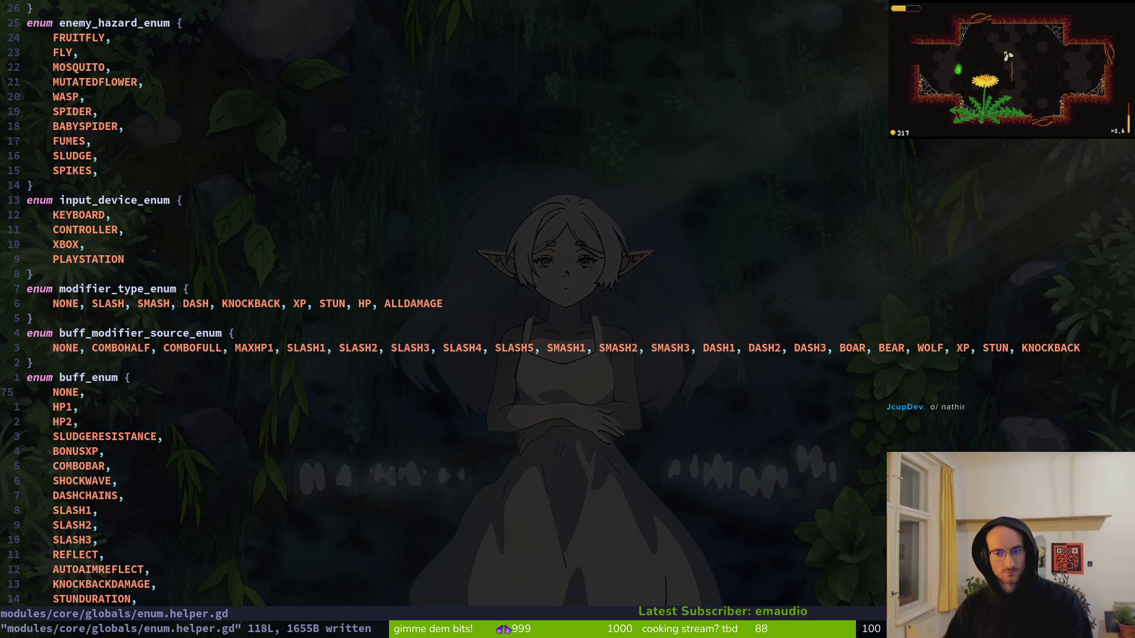
{"action": "key", "text": "d"}
{"action": "key", "text": "d"}
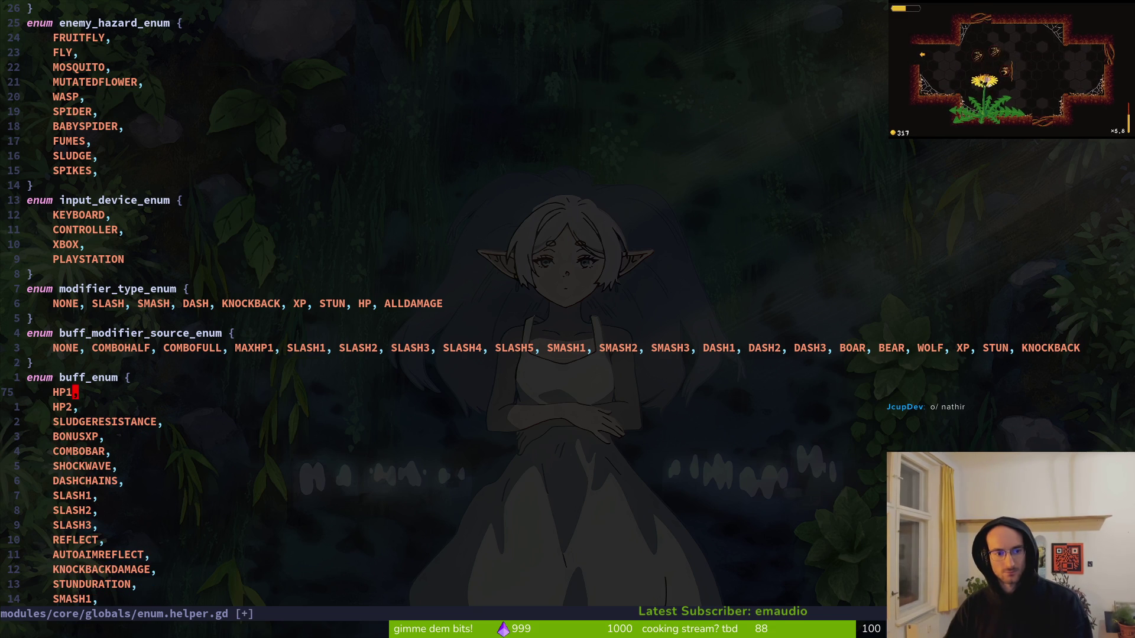
{"action": "type", "text": ":w"}
{"action": "key", "text": "Return"}
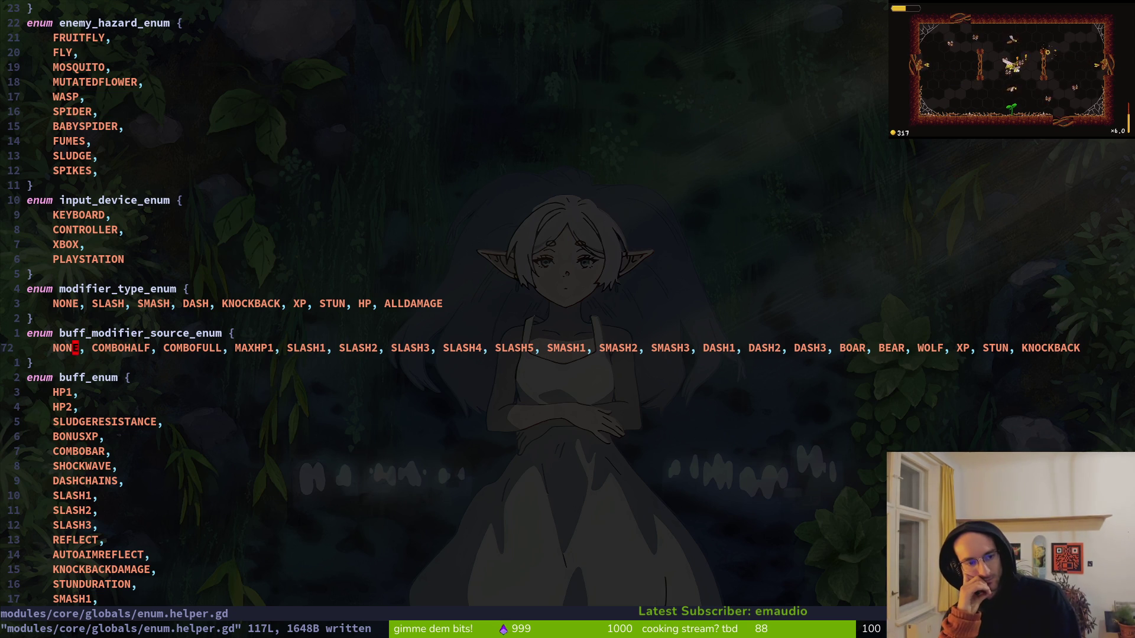
{"action": "key", "text": "j"}
{"action": "key", "text": "j"}
{"action": "key", "text": "j"}
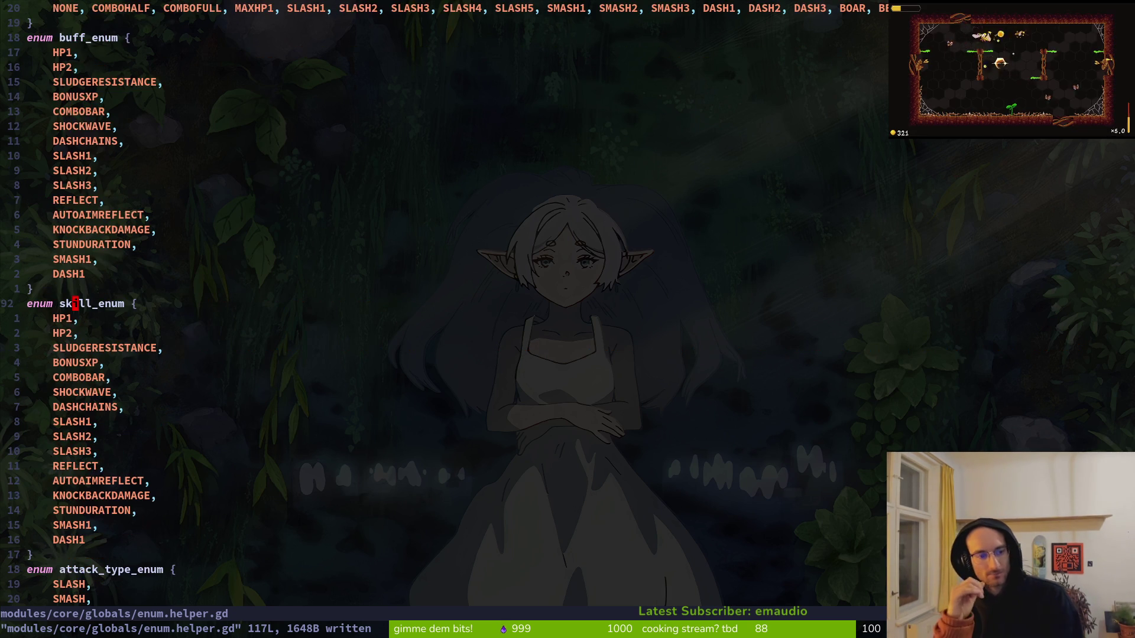
{"action": "key", "text": "k"}
{"action": "key", "text": "k"}
{"action": "key", "text": "k"}
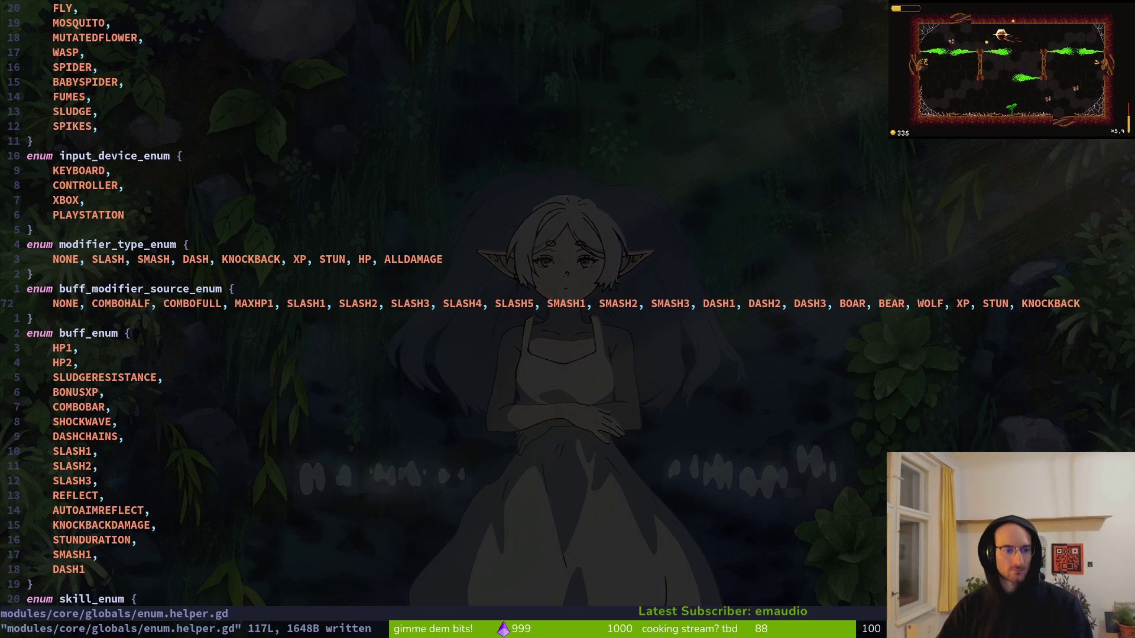
{"action": "key", "text": "alt+Tab"}
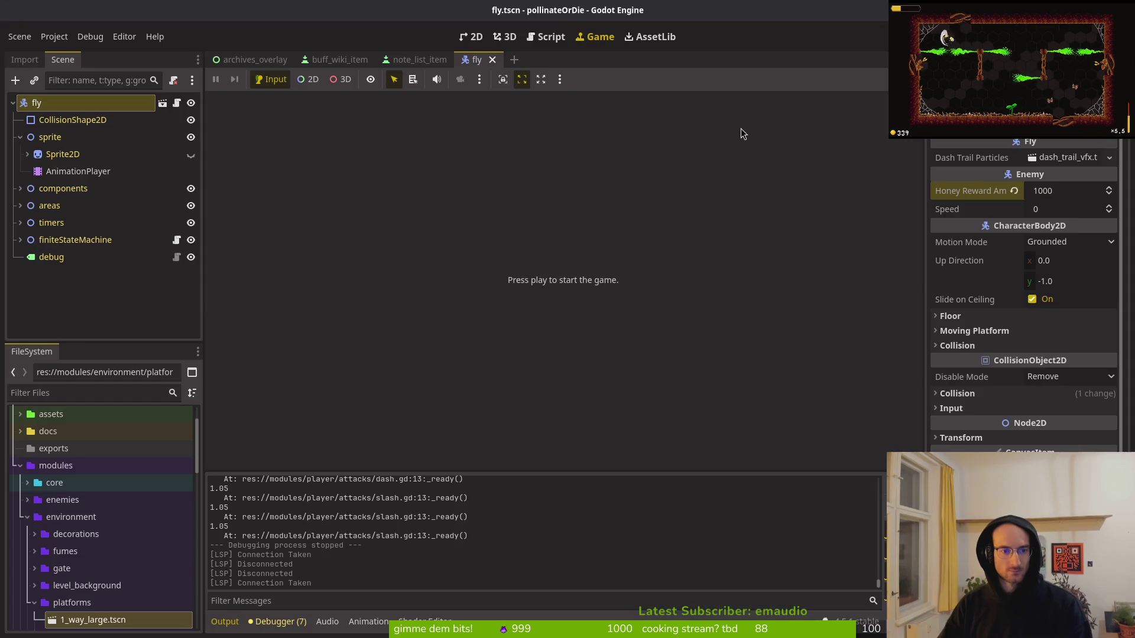
{"action": "key", "text": "alt+Tab"}
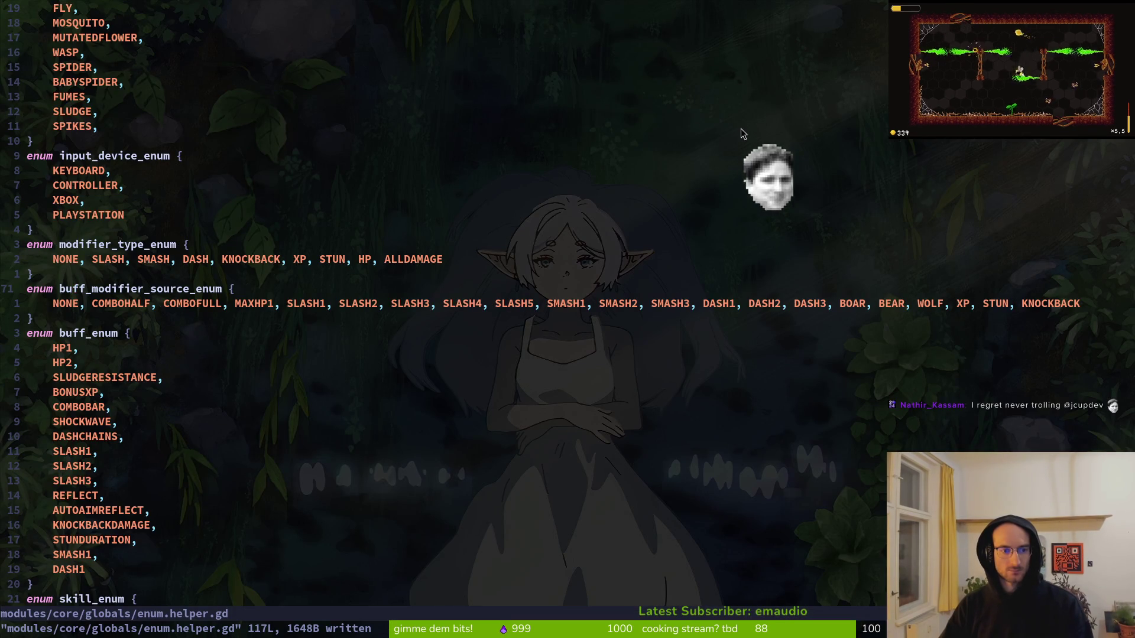
{"action": "key", "text": "j"}
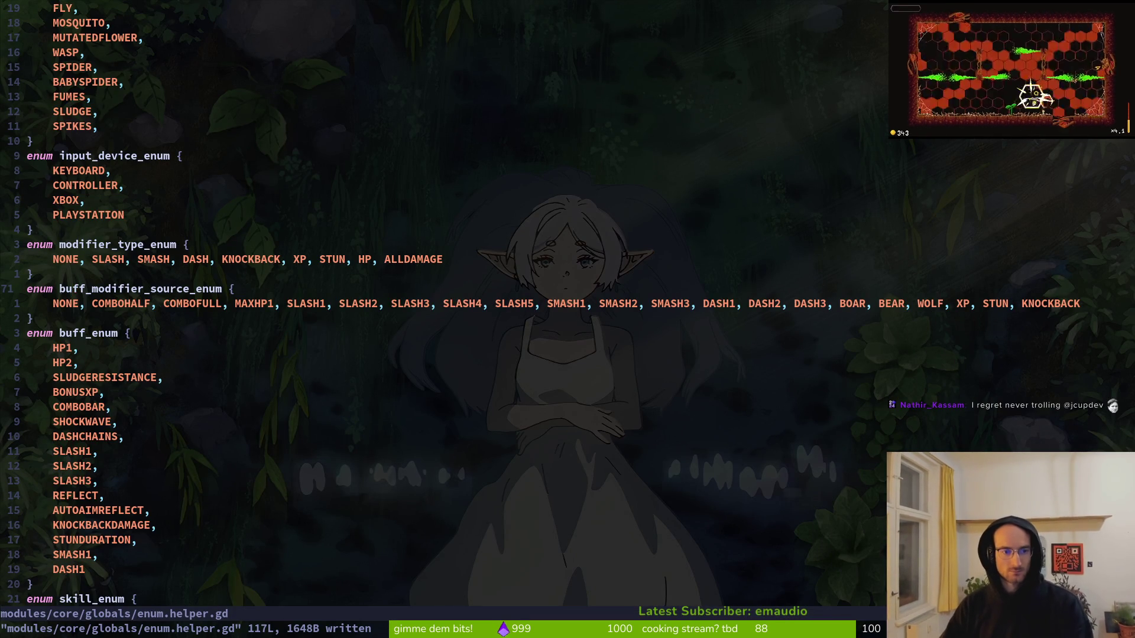
Add 'COMBOHALF,' and 'COMBOFULL' lines right under 'enum buff_enum {' and save with :w
{"action": "key", "text": "j"}
{"action": "key", "text": "j"}
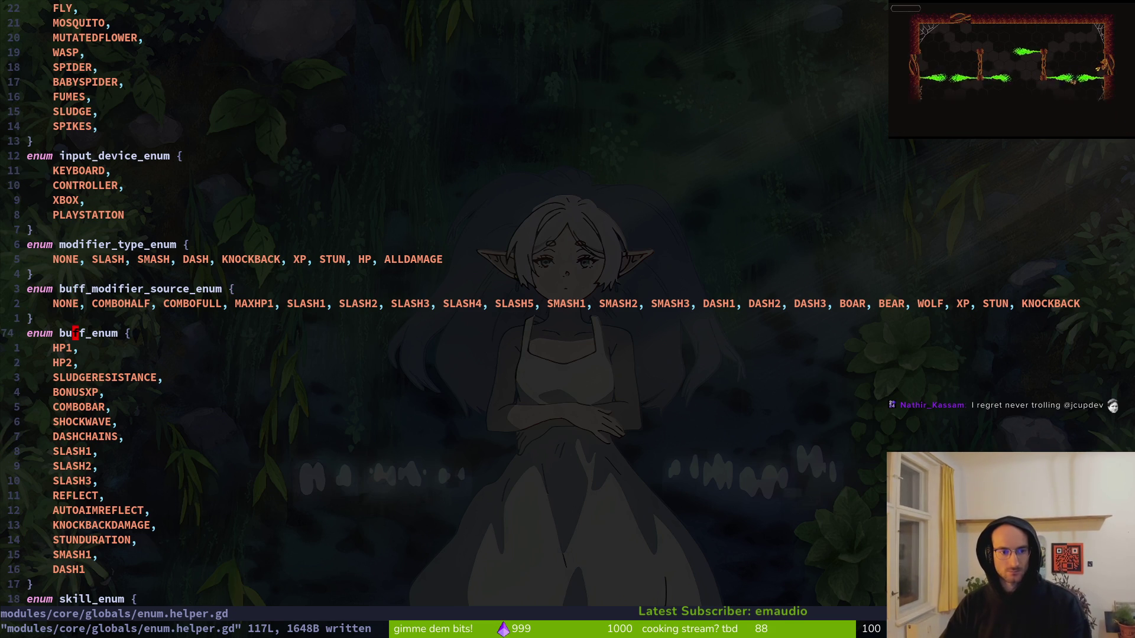
{"action": "key", "text": "o"}
{"action": "key", "text": "ctrl+n"}
{"action": "key", "text": "ctrl+n"}
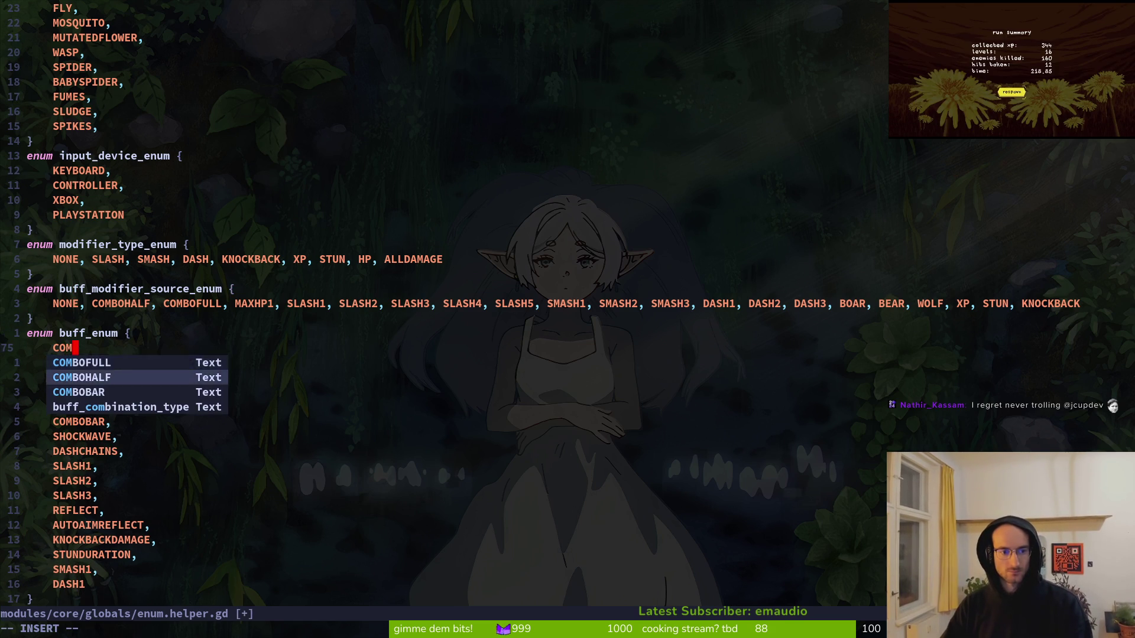
{"action": "key", "text": "Escape"}
{"action": "type", "text": "ALF,"}
{"action": "key", "text": "Return"}
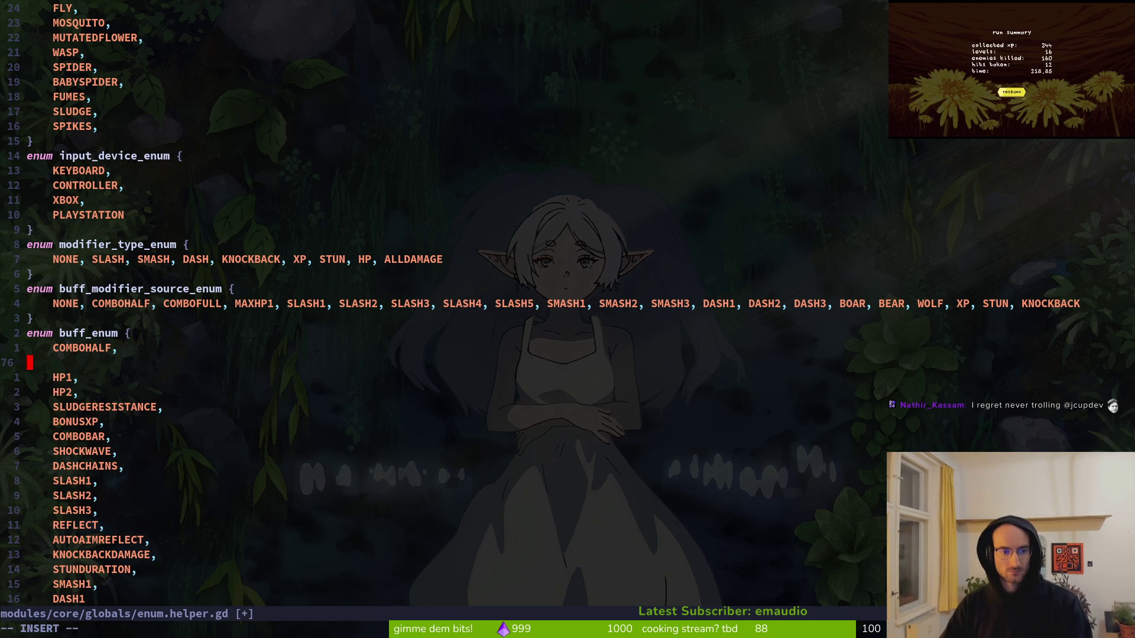
{"action": "type", "text": "COMBOFULL,"}
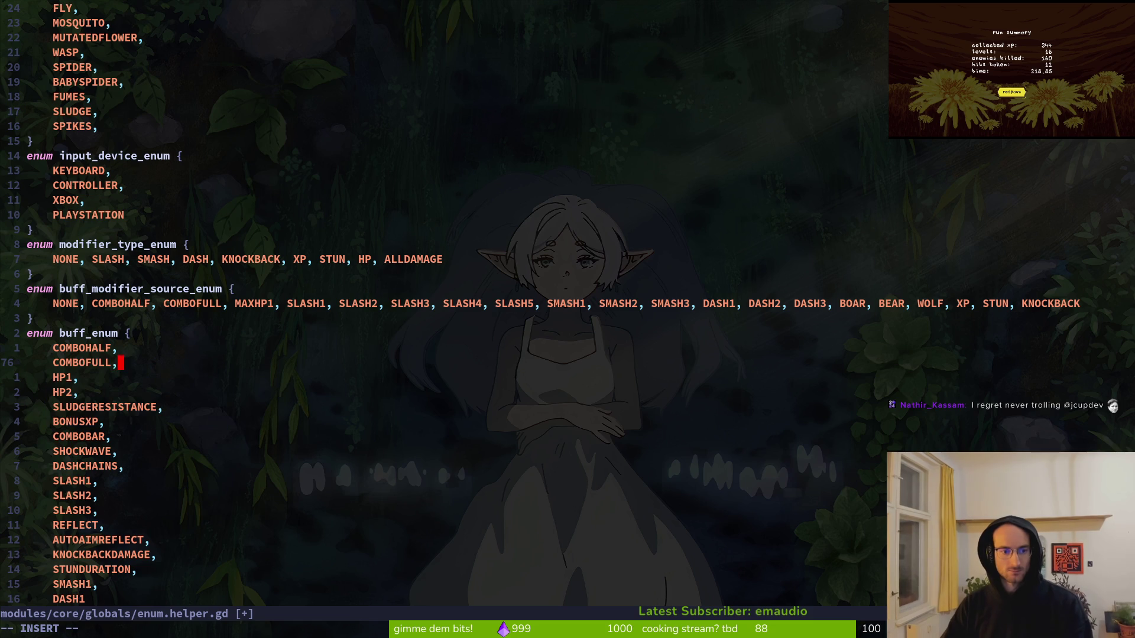
{"action": "key", "text": "Escape"}
{"action": "type", "text": ":w"}
{"action": "key", "text": "Return"}
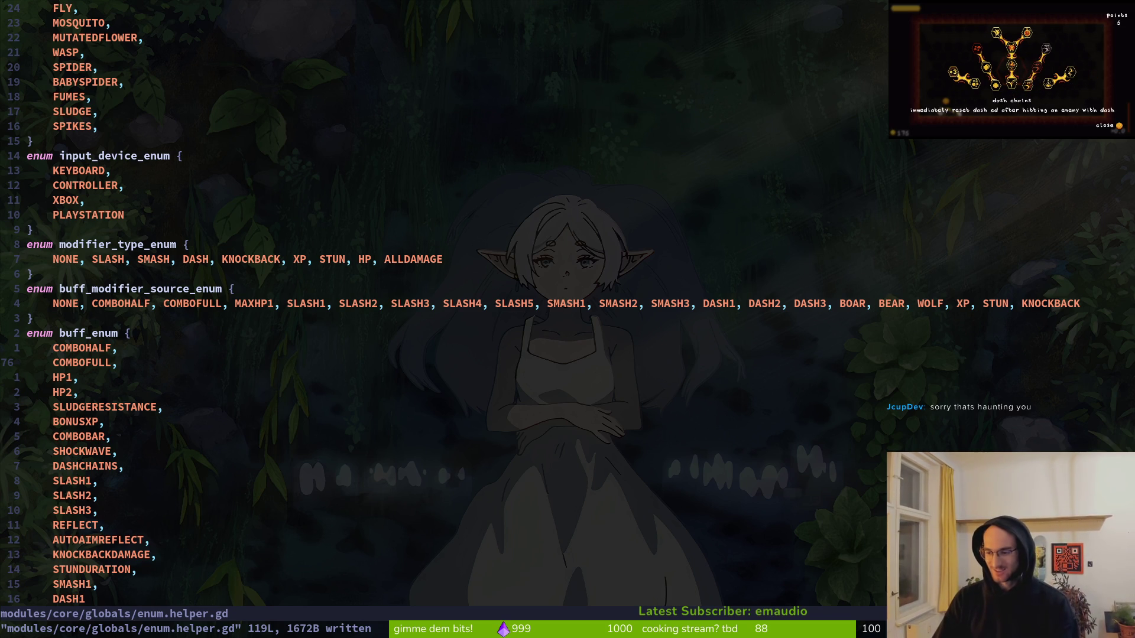
{"action": "key", "text": "k"}
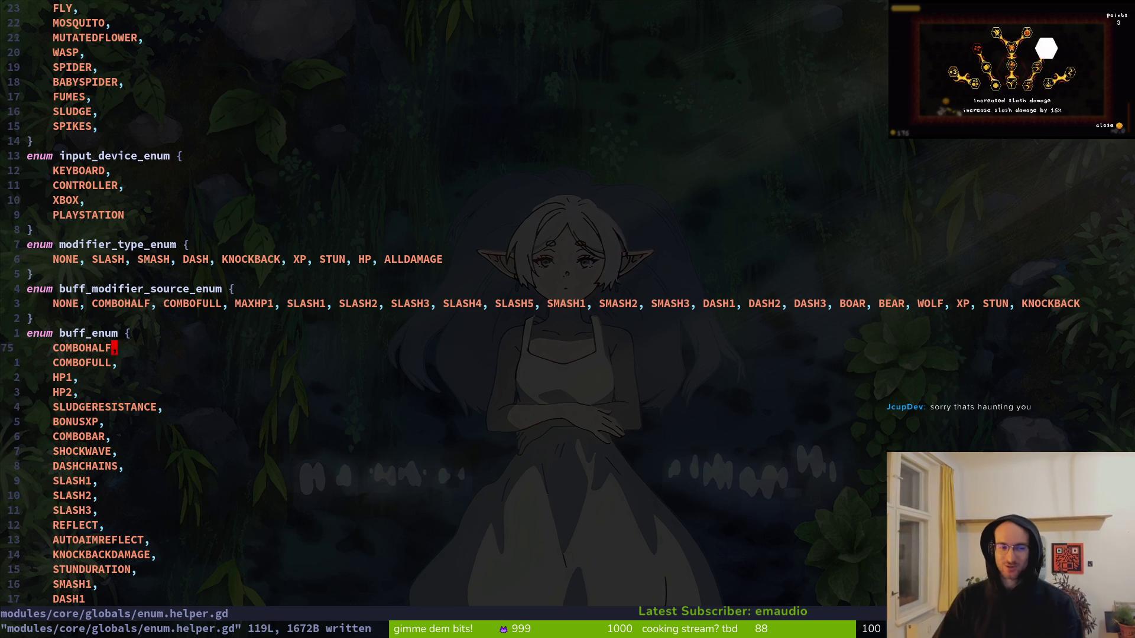
{"action": "key", "text": "k"}
{"action": "key", "text": "k"}
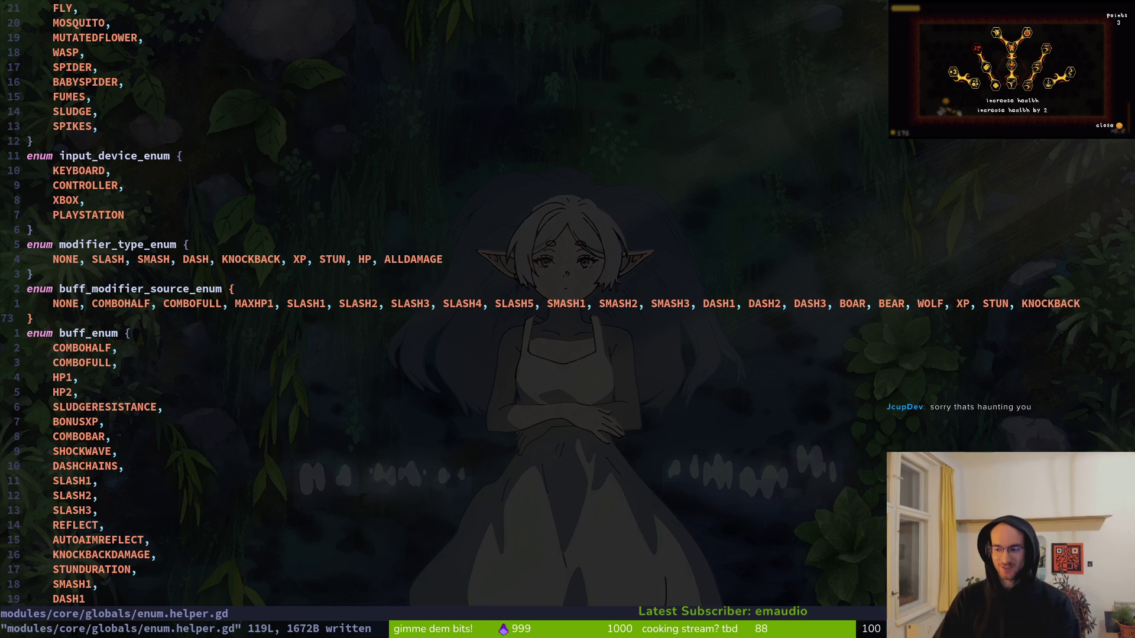
Yank the buff_modifier_source_enum definition lines in enum.helper.gd
{"action": "key", "text": "V"}
{"action": "key", "text": "k"}
{"action": "key", "text": "k"}
{"action": "key", "text": "y"}
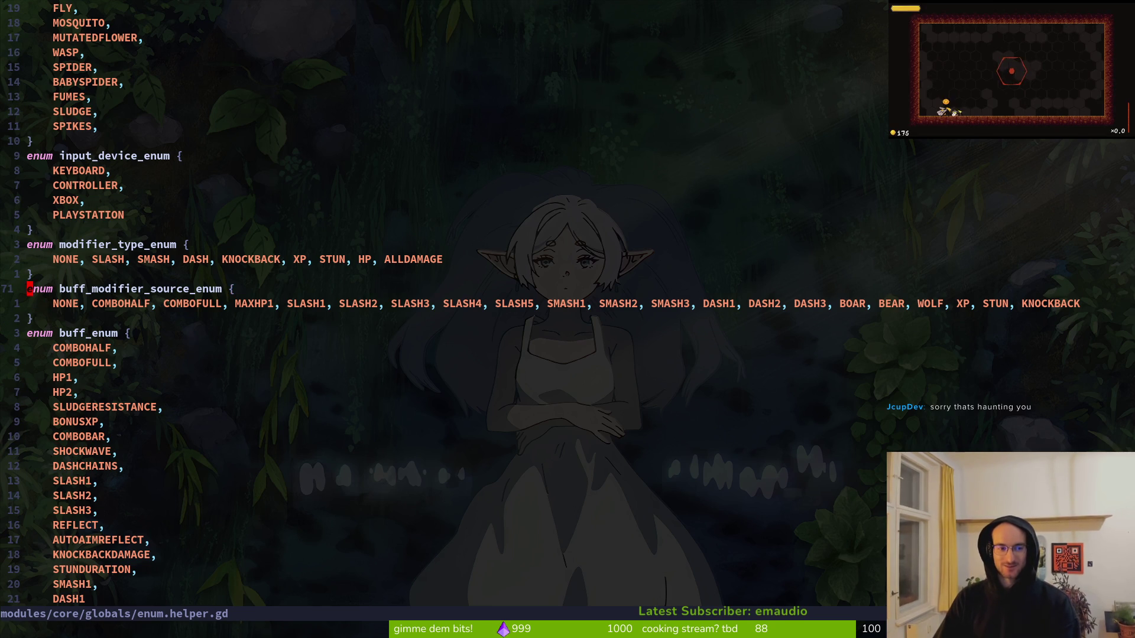
{"action": "key", "text": "V"}
{"action": "key", "text": "j"}
{"action": "key", "text": "y"}
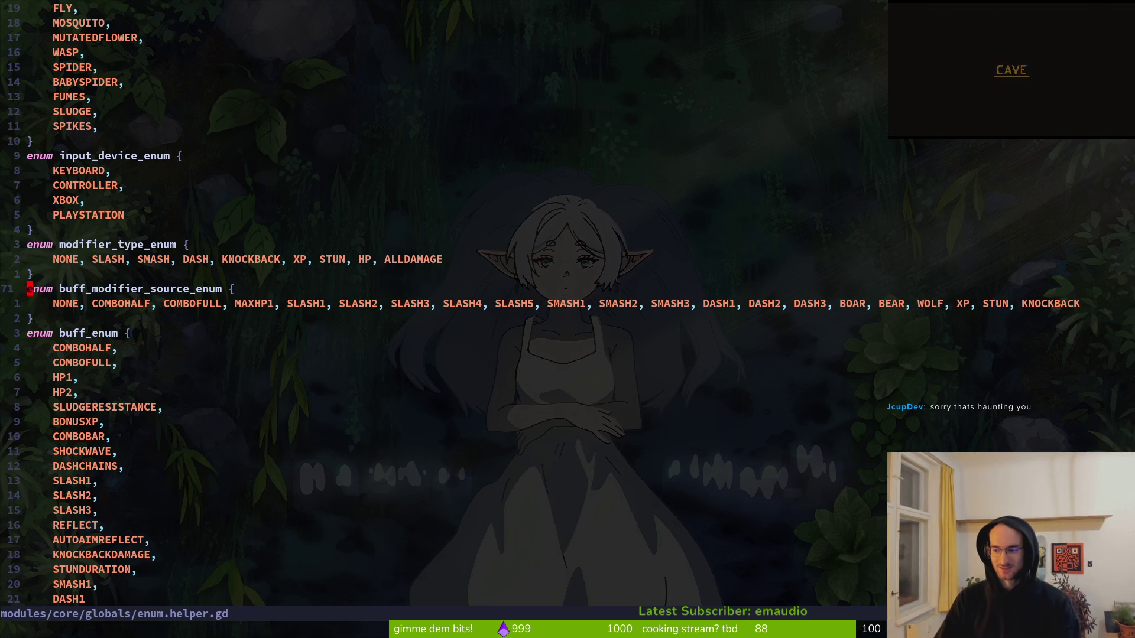
{"action": "key", "text": "V"}
{"action": "key", "text": "j"}
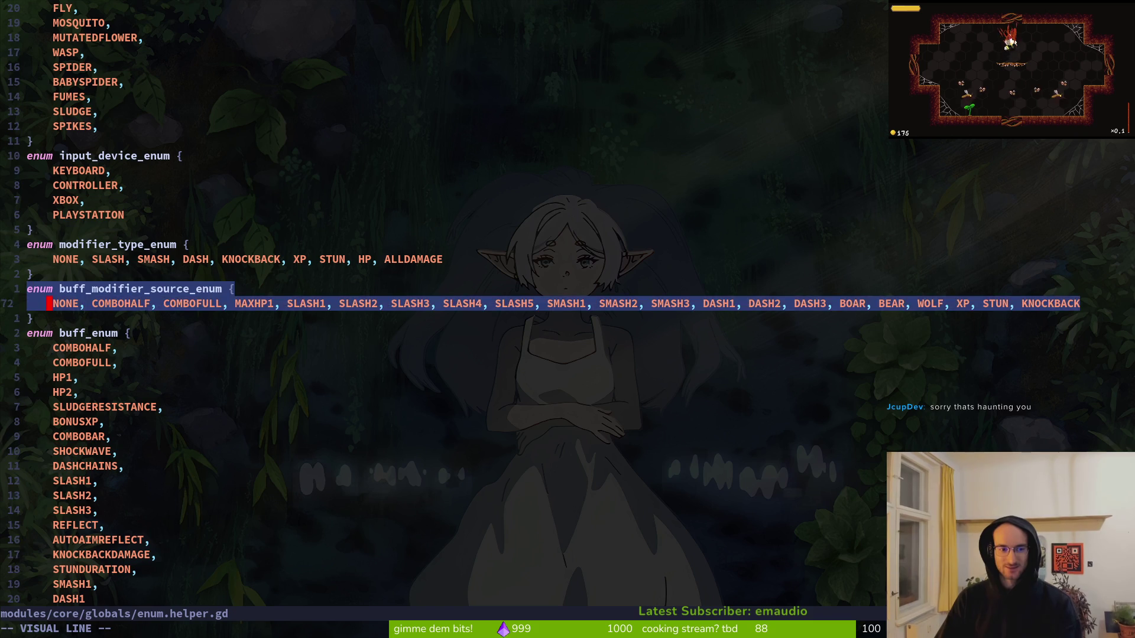
{"action": "key", "text": "Escape"}
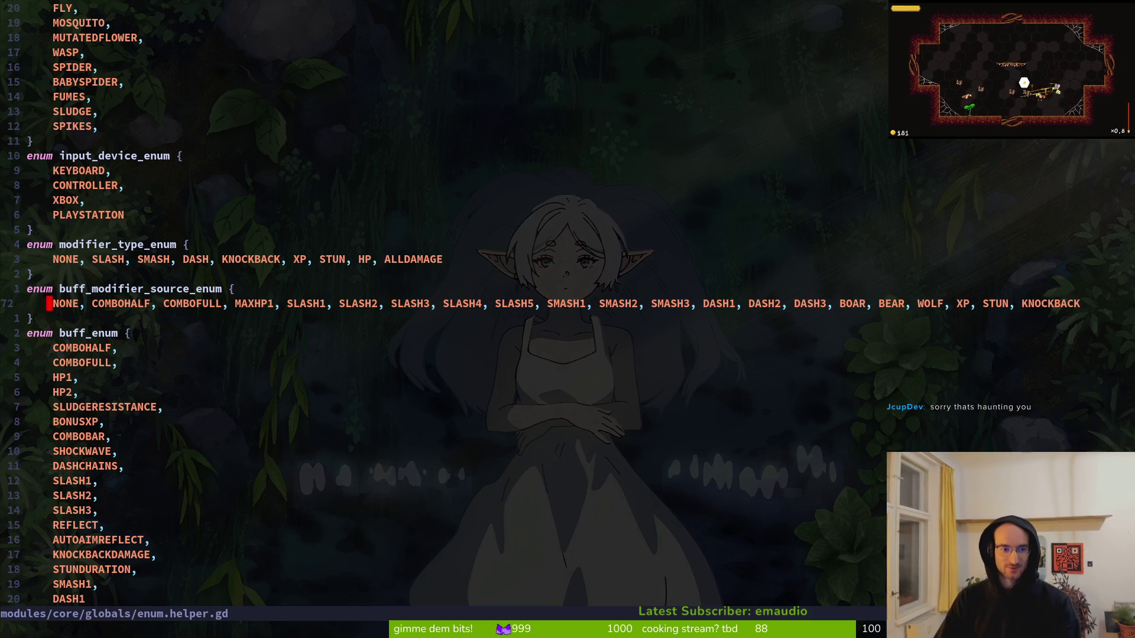
{"action": "key", "text": "k"}
Grep for buff_modifier_source_enum, then change combo_bar.gd line 81 to buff_enum and save
{"action": "key", "text": "space"}
{"action": "type", "text": "psbuff_modifier_source_enum"}
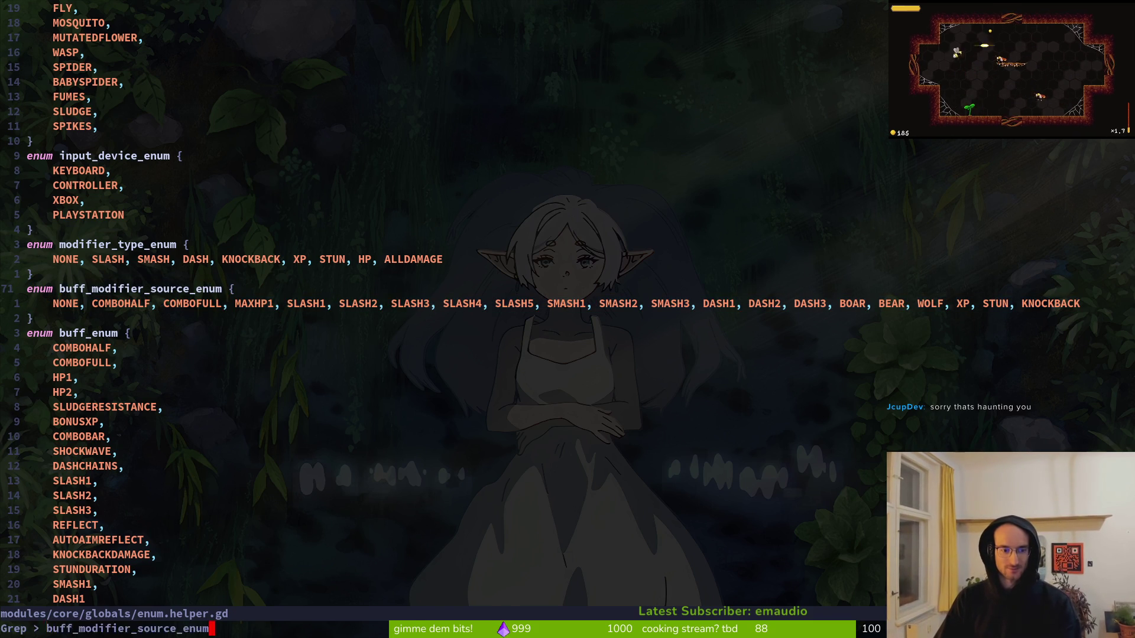
{"action": "key", "text": "Return"}
{"action": "key", "text": "Down"}
{"action": "key", "text": "Return"}
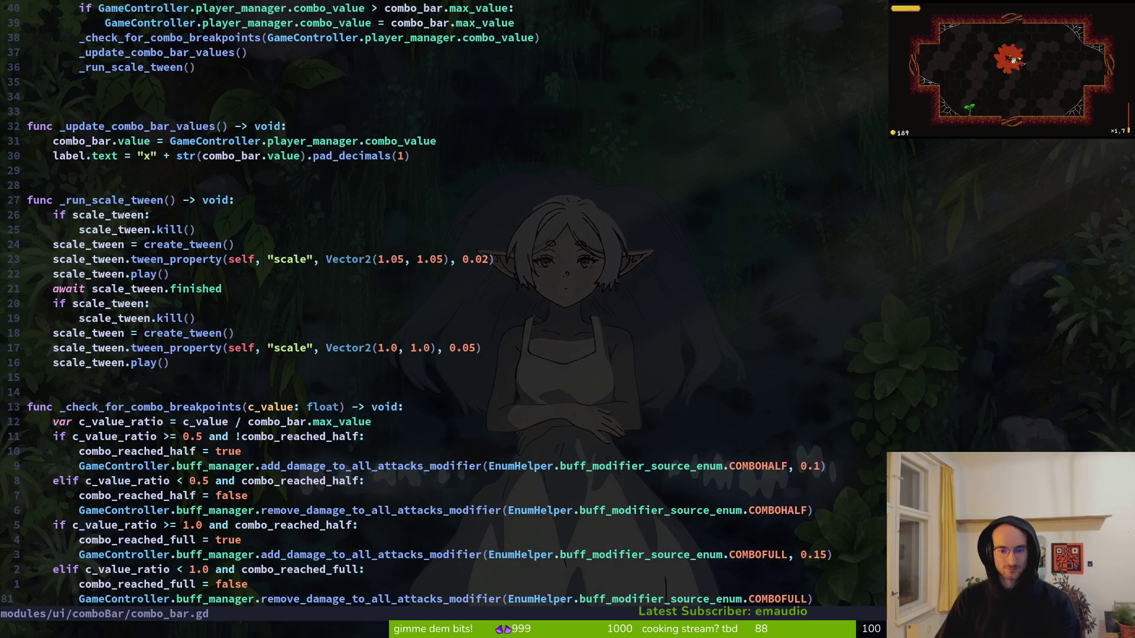
{"action": "key", "text": "c"}
{"action": "key", "text": "w"}
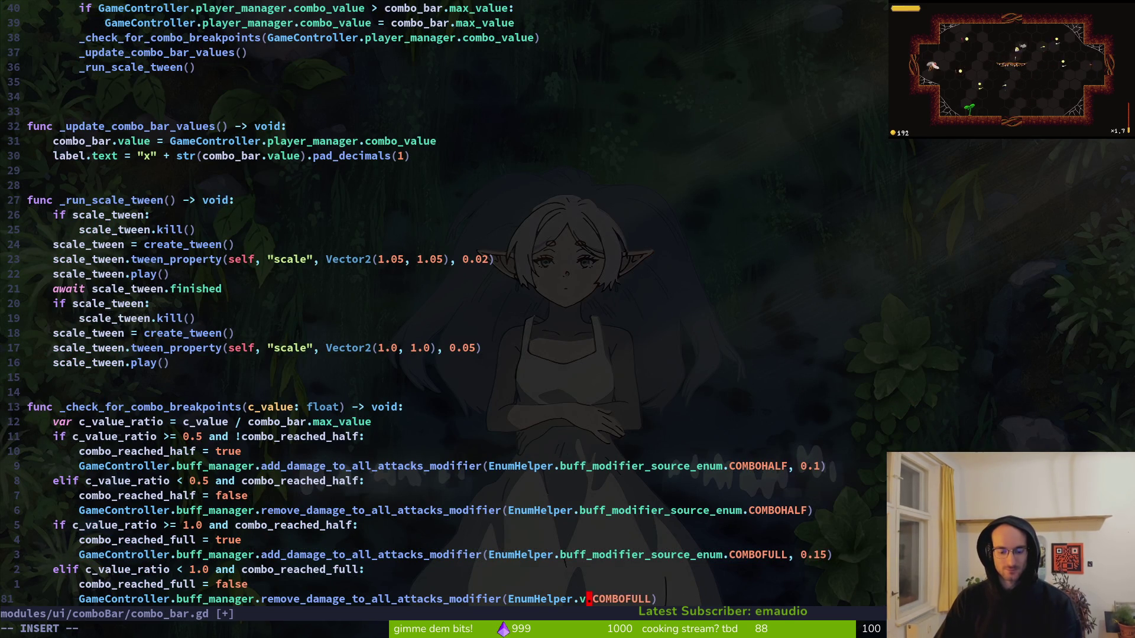
{"action": "type", "text": "buff"}
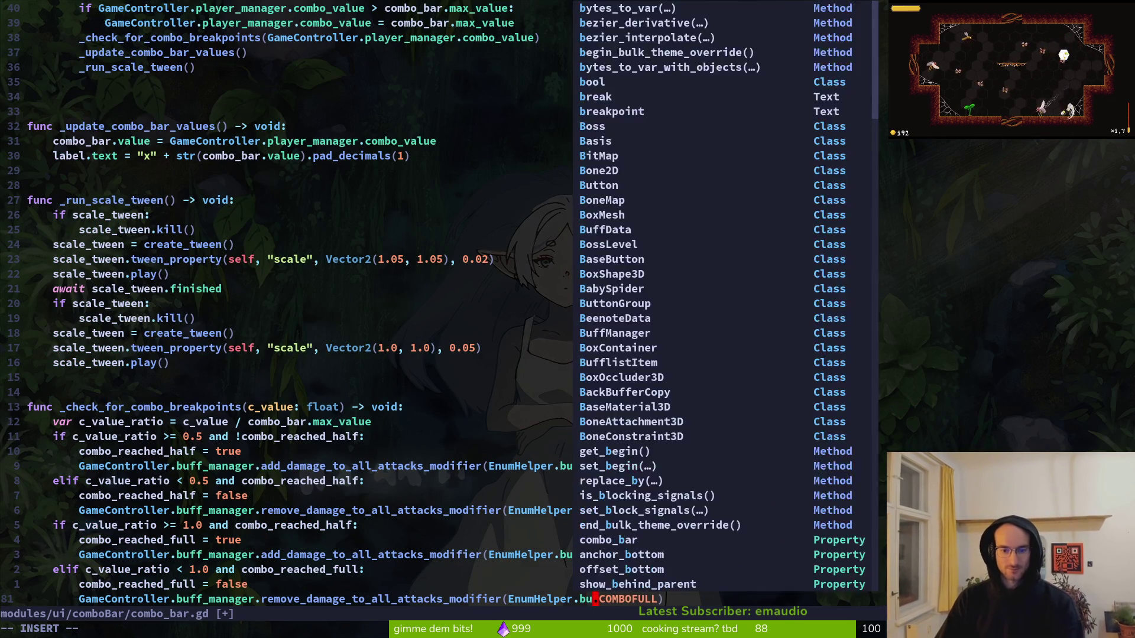
{"action": "type", "text": "_enum"}
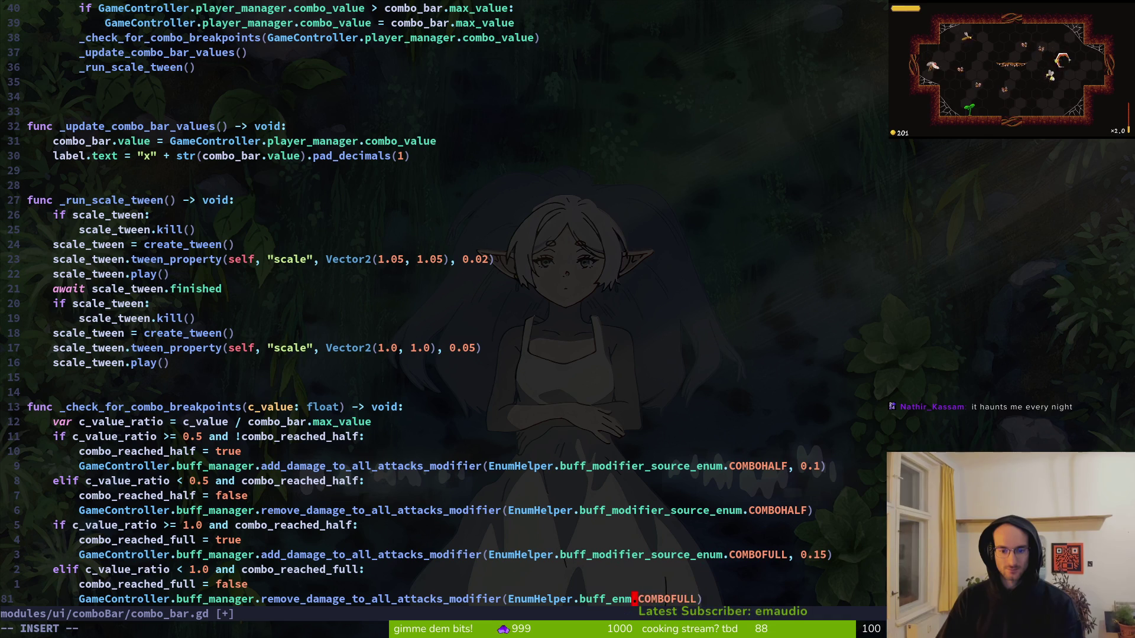
{"action": "key", "text": "Escape"}
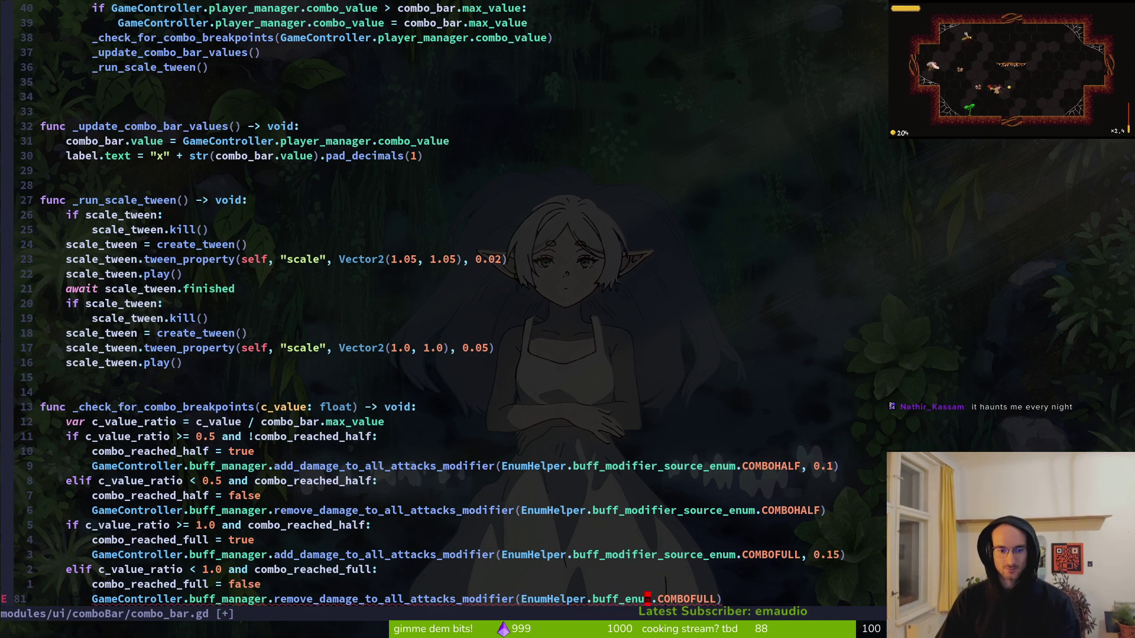
{"action": "type", "text": ":w"}
{"action": "key", "text": "Return"}
Open buff.manager.gd with the file finder and scroll down it
{"action": "key", "text": "space"}
{"action": "key", "text": "f"}
{"action": "key", "text": "f"}
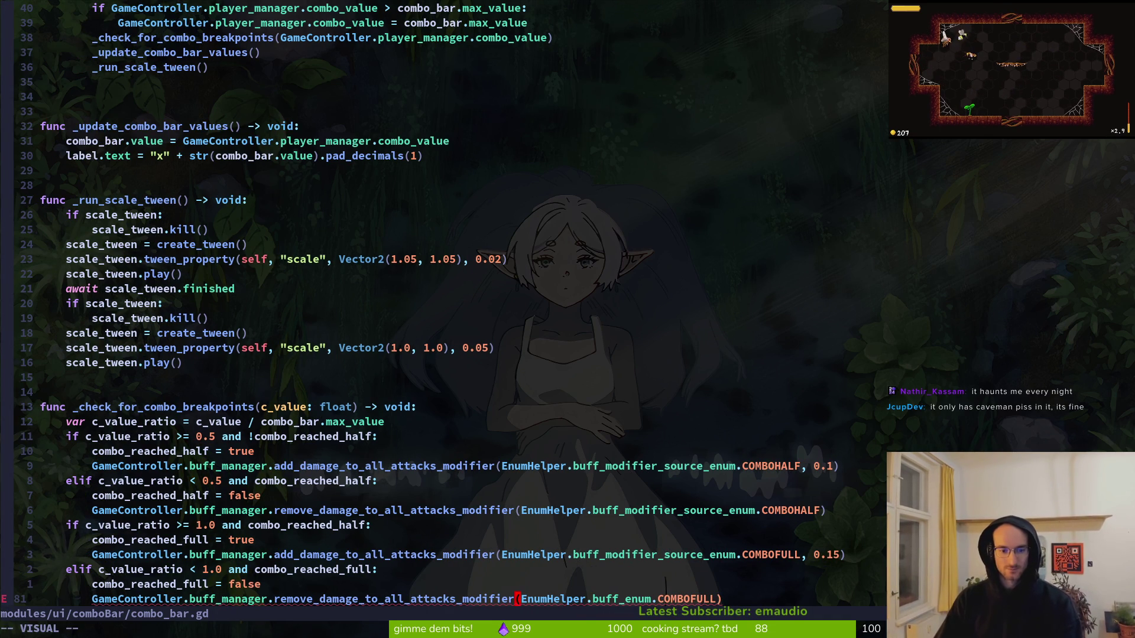
{"action": "type", "text": "buffman"}
{"action": "key", "text": "Return"}
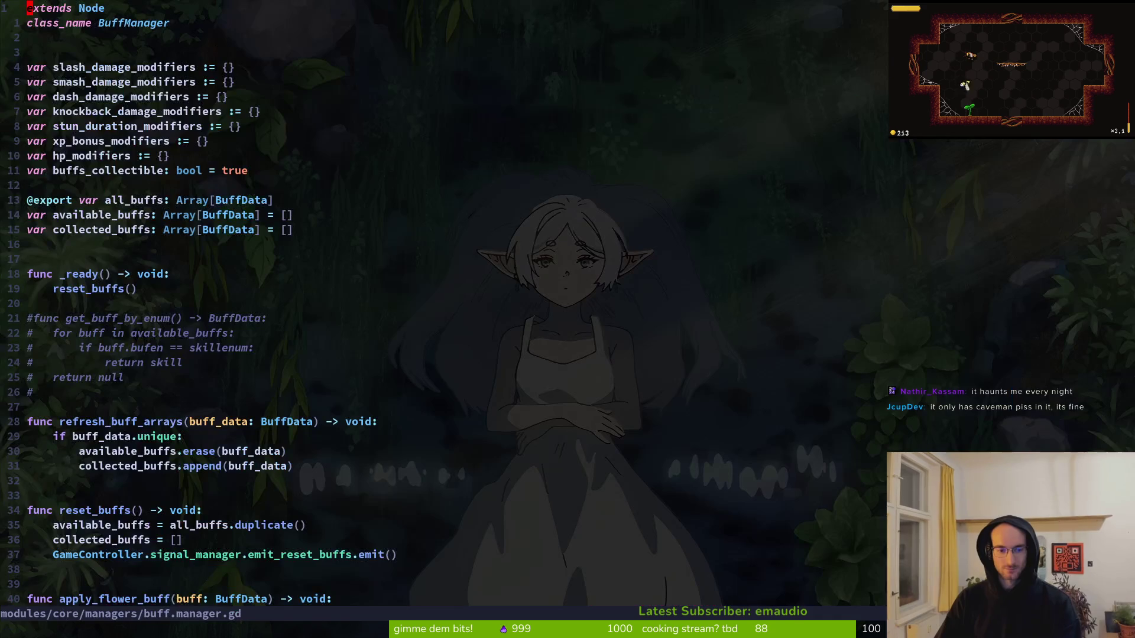
{"action": "scroll", "coordinate": [449, 304], "scroll_direction": "down", "scroll_amount": 10}
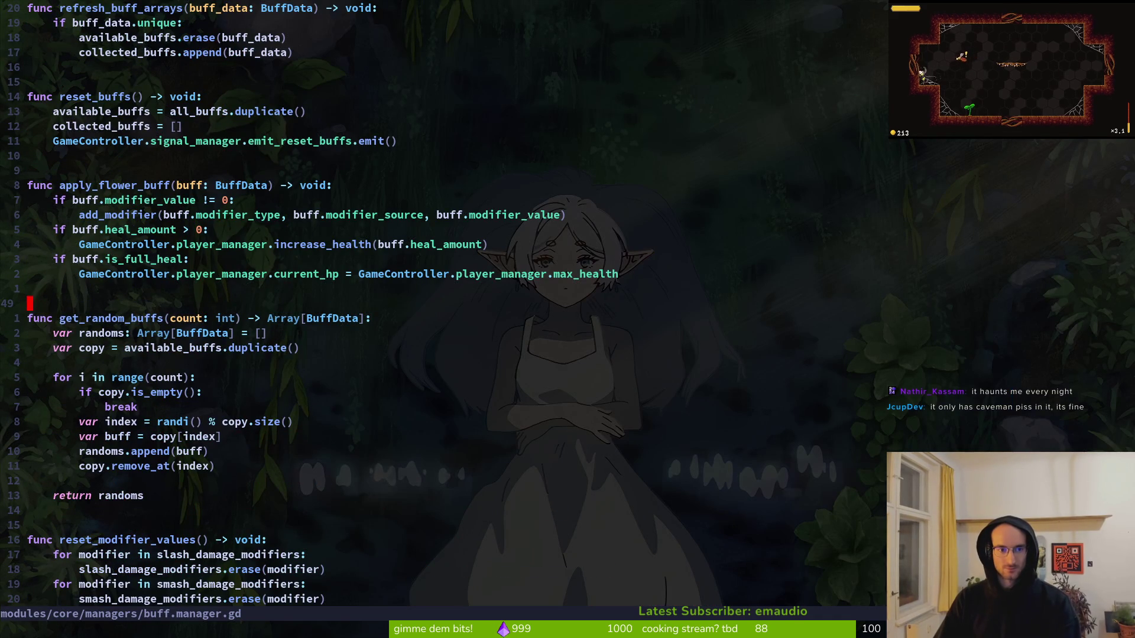
{"action": "key", "text": "ctrl+d"}
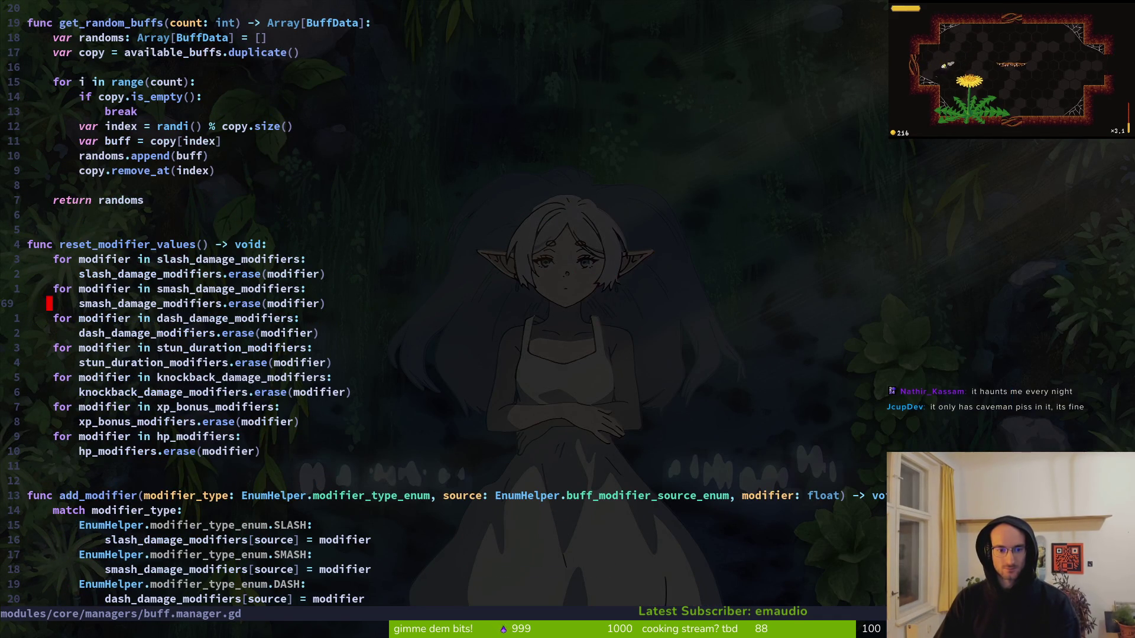
Change add_modifier's source parameter type to buff_enum and save buff.manager.gd
{"action": "key", "text": "ctrl+d"}
{"action": "key", "text": "k"}
{"action": "key", "text": "k"}
{"action": "key", "text": "k"}
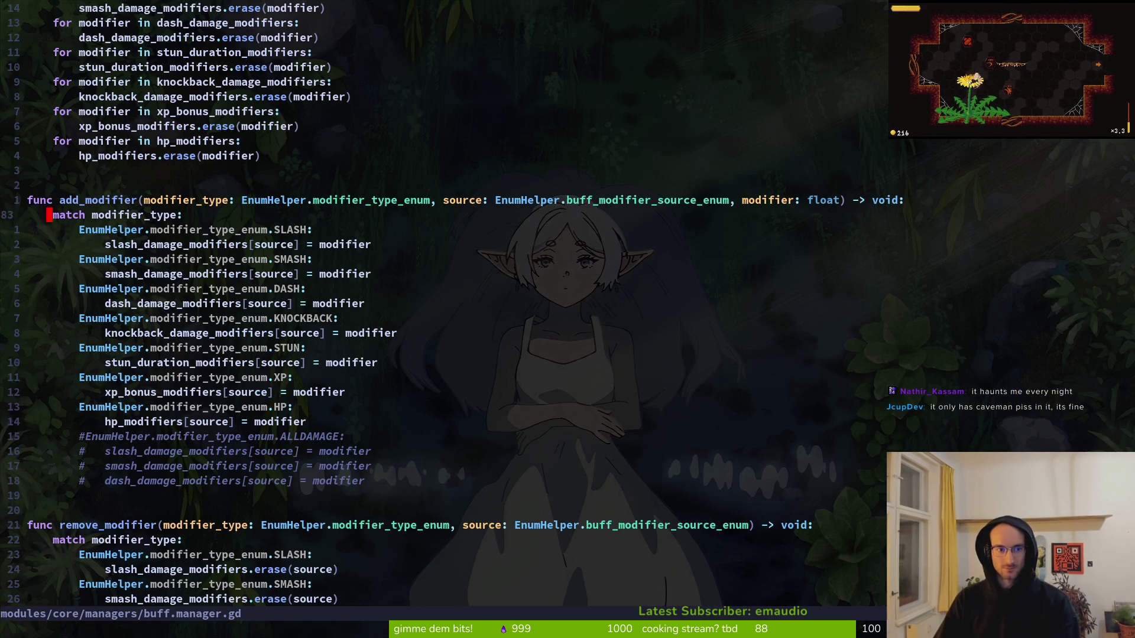
{"action": "key", "text": "k"}
{"action": "key", "text": "w"}
{"action": "key", "text": "w"}
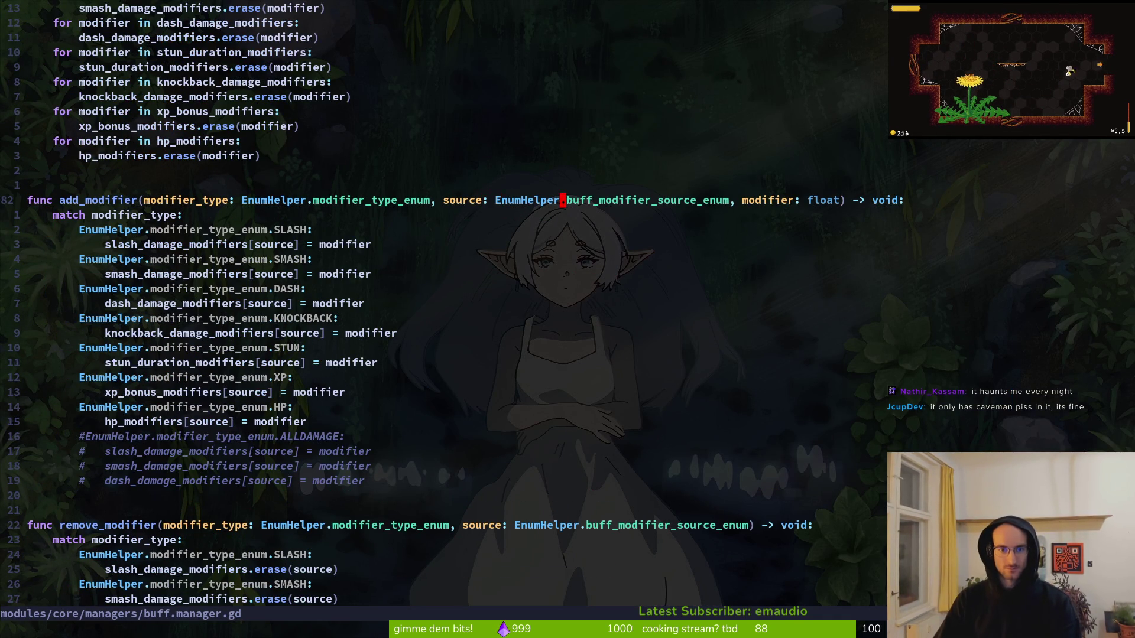
{"action": "type", "text": "cwbuff_enum"}
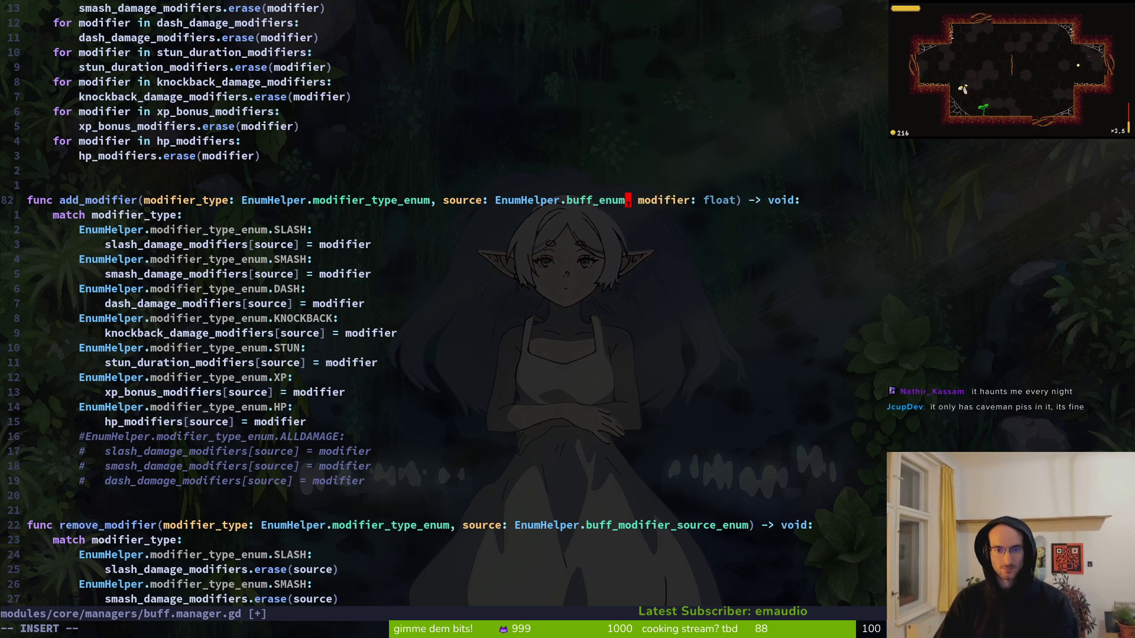
{"action": "key", "text": "Escape"}
{"action": "type", "text": ":write"}
{"action": "key", "text": "Return"}
Retype remove_modifier's source parameter as buff_enum and save the file
{"action": "key", "text": "j"}
{"action": "key", "text": "j"}
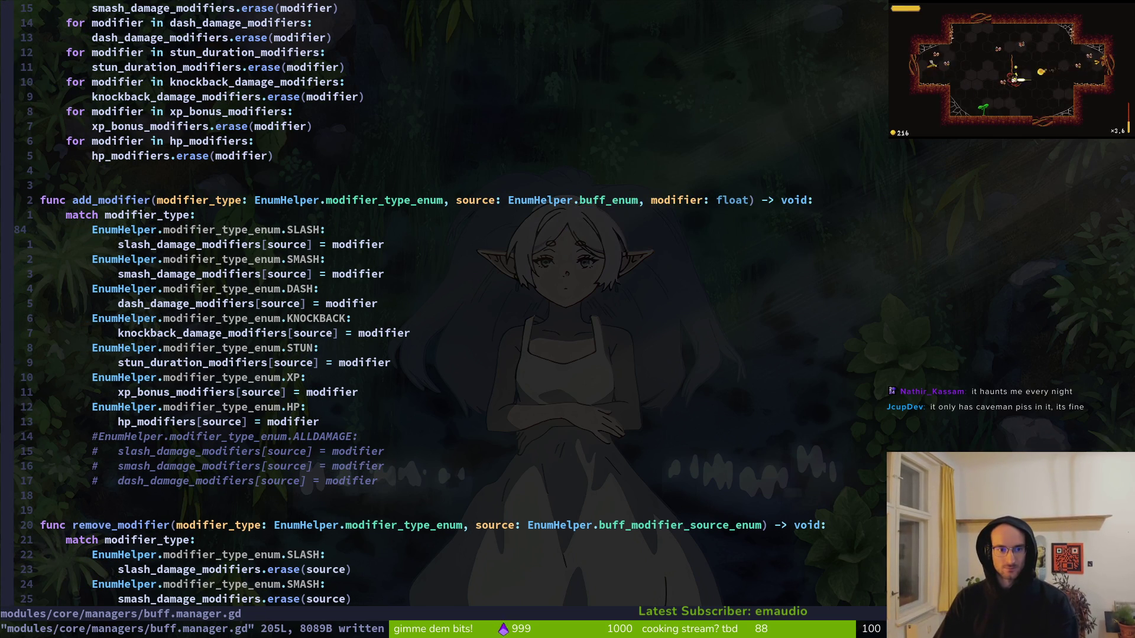
{"action": "key", "text": "j"}
{"action": "key", "text": "j"}
{"action": "key", "text": "j"}
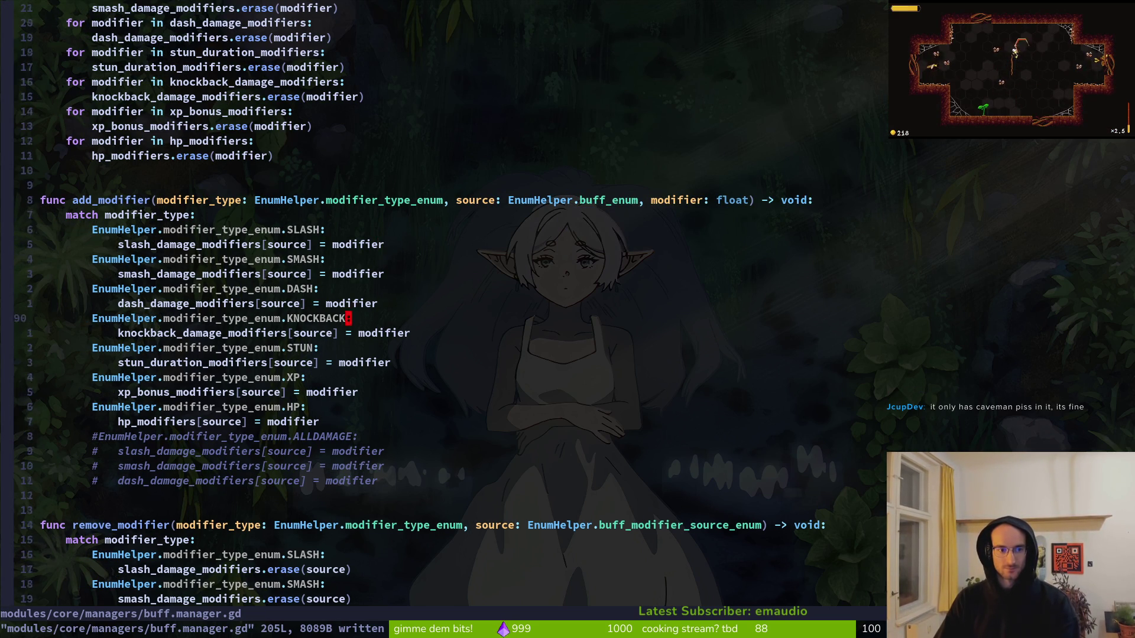
{"action": "key", "text": "j"}
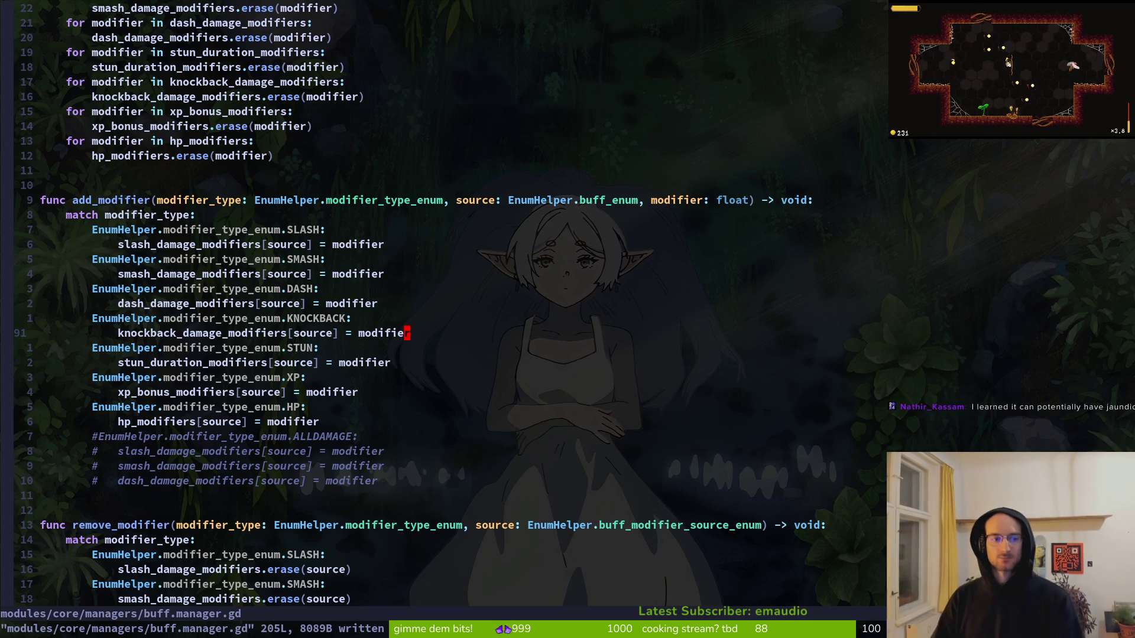
{"action": "key", "text": "j"}
{"action": "key", "text": "j"}
{"action": "key", "text": "j"}
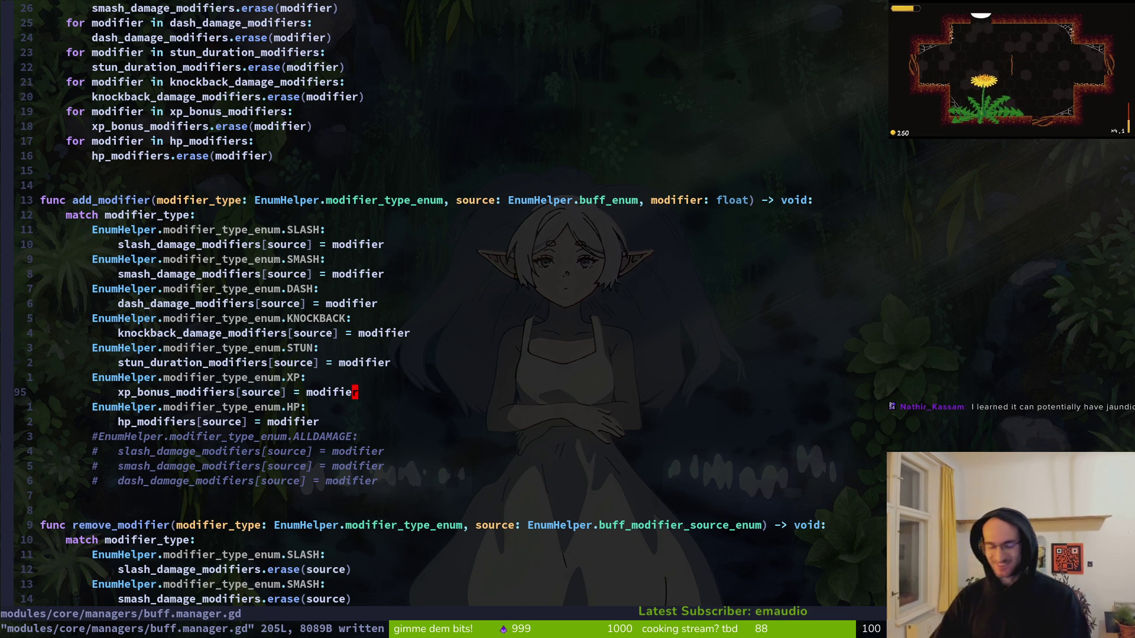
{"action": "key", "text": "j"}
{"action": "key", "text": "j"}
{"action": "key", "text": "j"}
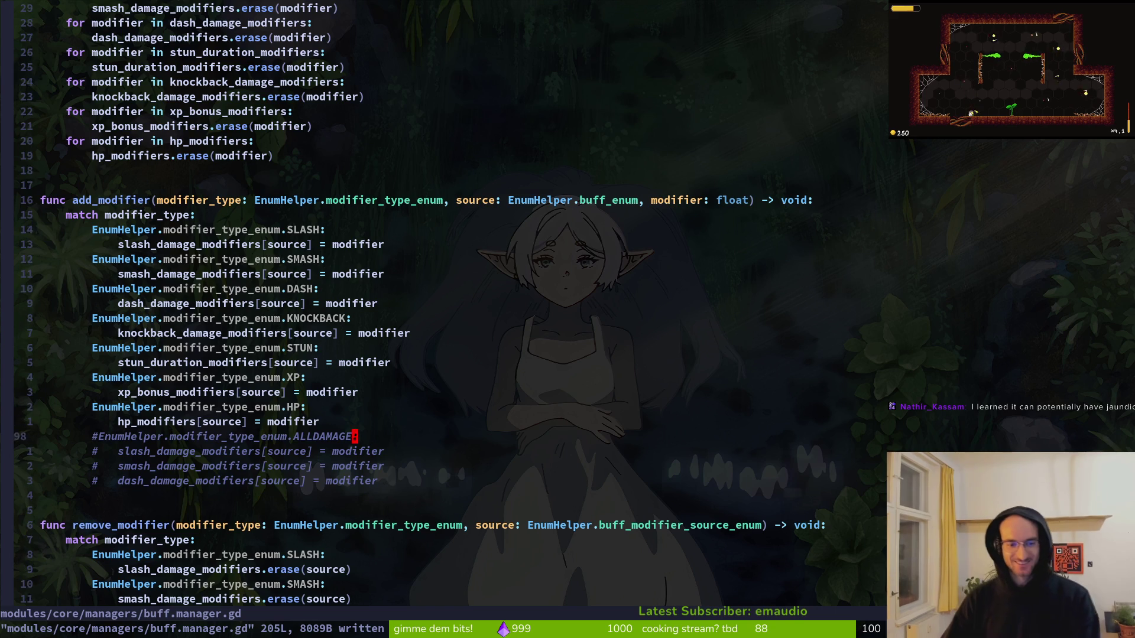
{"action": "key", "text": "j"}
{"action": "key", "text": "j"}
{"action": "key", "text": "j"}
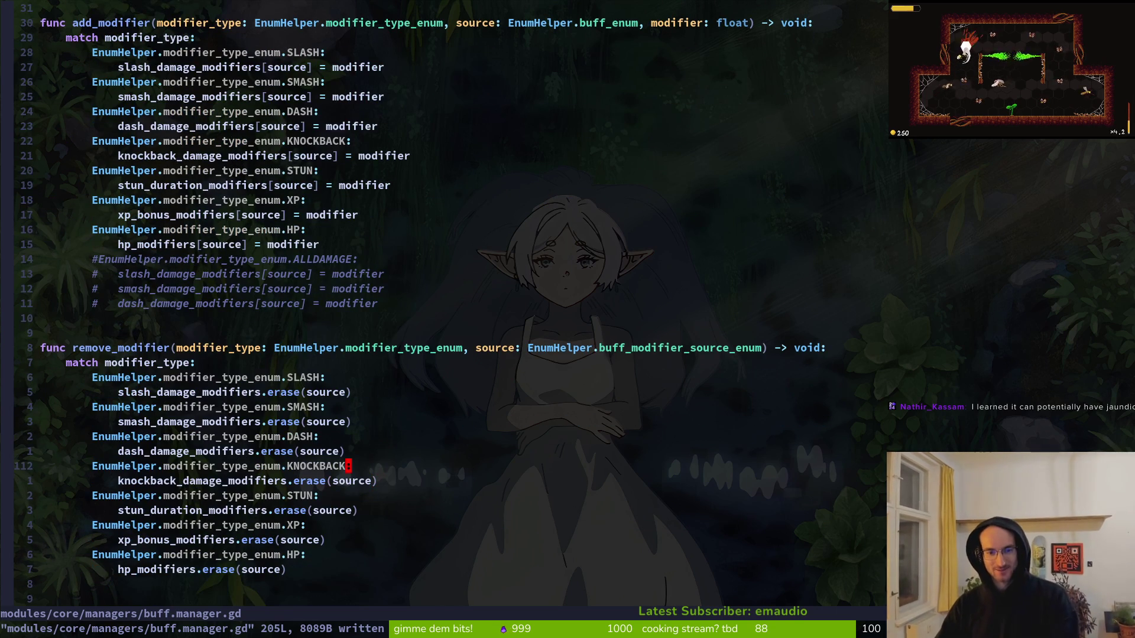
{"action": "key", "text": "k"}
{"action": "key", "text": "k"}
{"action": "key", "text": "k"}
{"action": "key", "text": "k"}
{"action": "key", "text": "k"}
{"action": "key", "text": "j"}
{"action": "key", "text": "c"}
{"action": "key", "text": "t"}
{"action": "key", "text": "parenright"}
{"action": "type", "text": "bu"}
{"action": "key", "text": "BackSpace"}
{"action": "key", "text": "BackSpace"}
{"action": "type", "text": "enum"}
{"action": "key", "text": "Escape"}
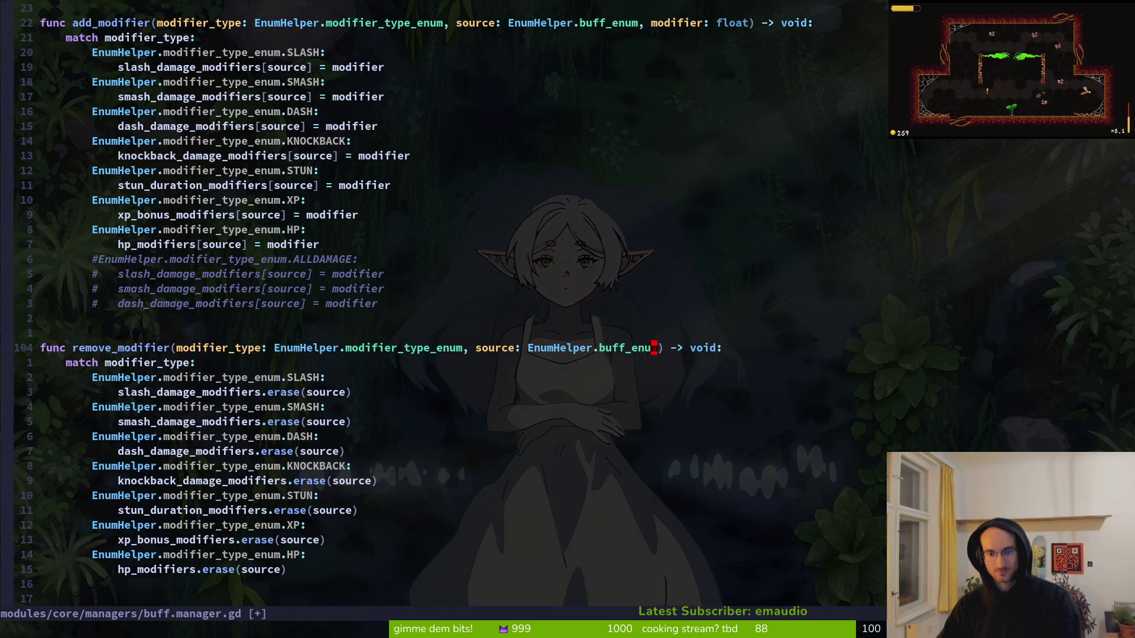
{"action": "type", "text": ":w"}
{"action": "key", "text": "Return"}
{"action": "key", "text": "ctrl+d"}
Set add_damage_to_all_attacks_modifier's source type to buff_enum and save
{"action": "scroll", "coordinate": [443, 302], "scroll_direction": "up", "scroll_amount": 17}
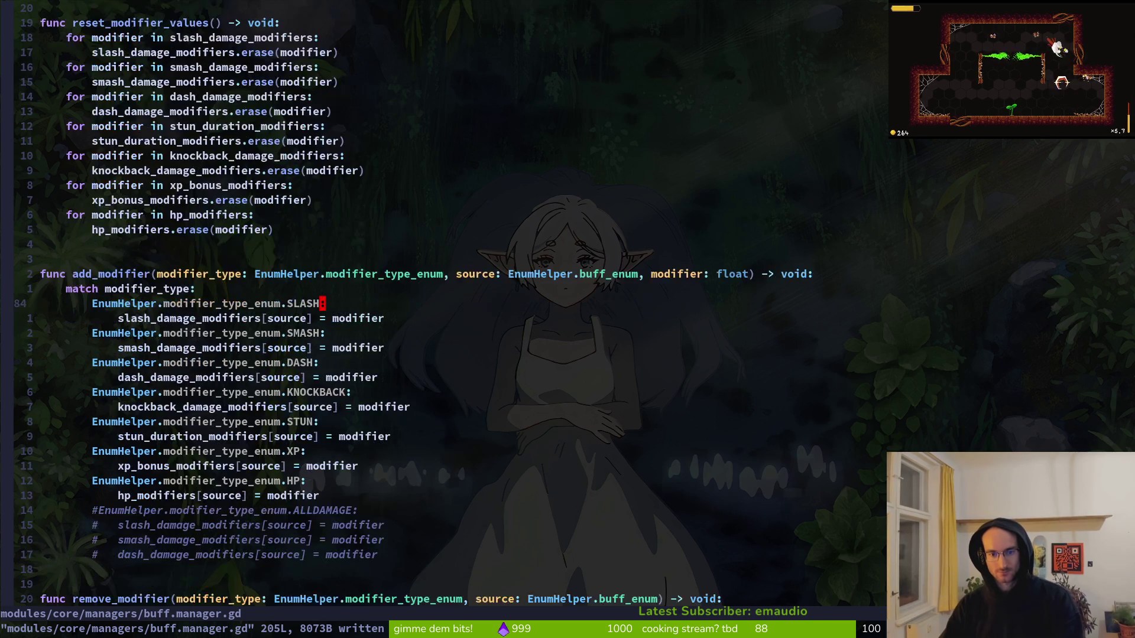
{"action": "scroll", "coordinate": [443, 302], "scroll_direction": "down", "scroll_amount": 20}
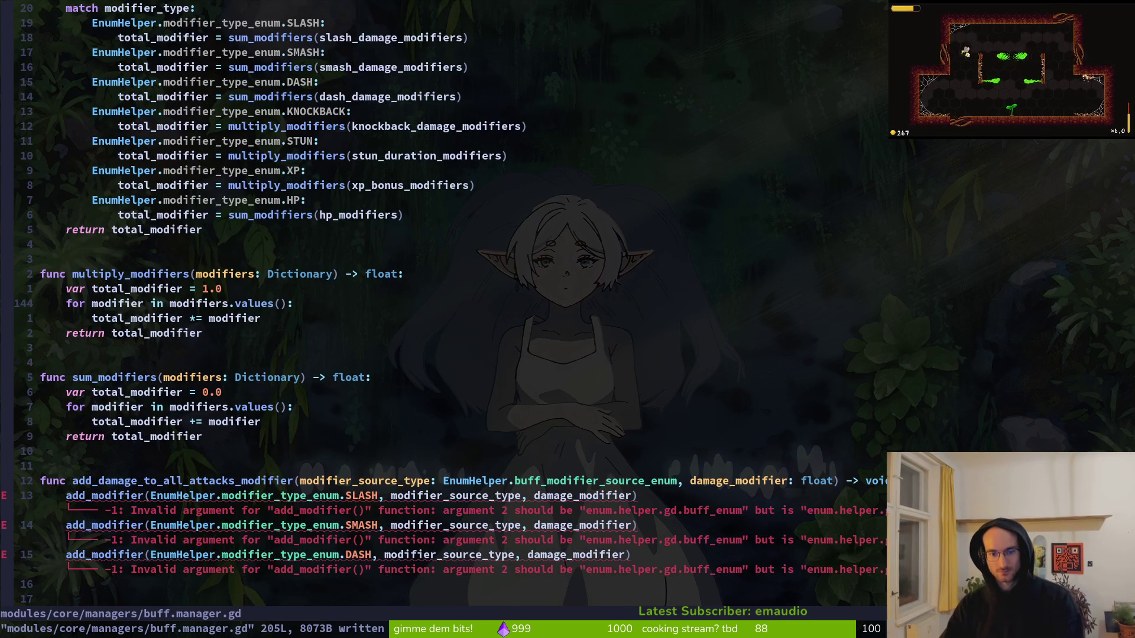
{"action": "key", "text": "j"}
{"action": "key", "text": "j"}
{"action": "key", "text": "j"}
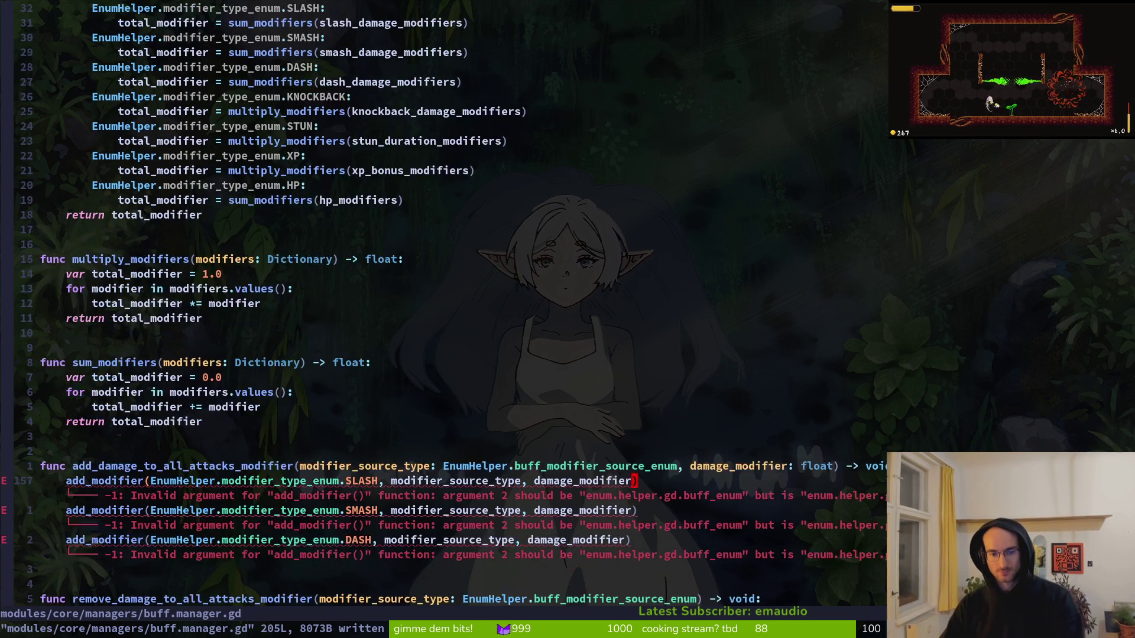
{"action": "type", "text": "ceb"}
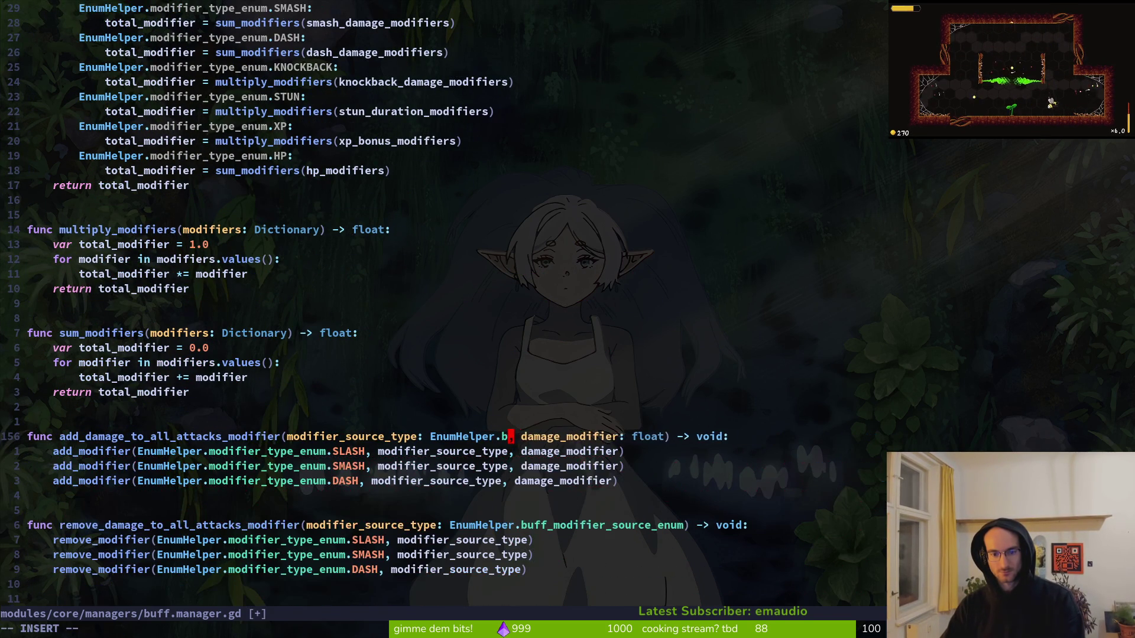
{"action": "type", "text": "uff_enum"}
{"action": "key", "text": "Escape"}
{"action": "type", "text": ":w"}
{"action": "key", "text": "Return"}
{"action": "key", "text": "j"}
{"action": "key", "text": "j"}
{"action": "key", "text": "j"}
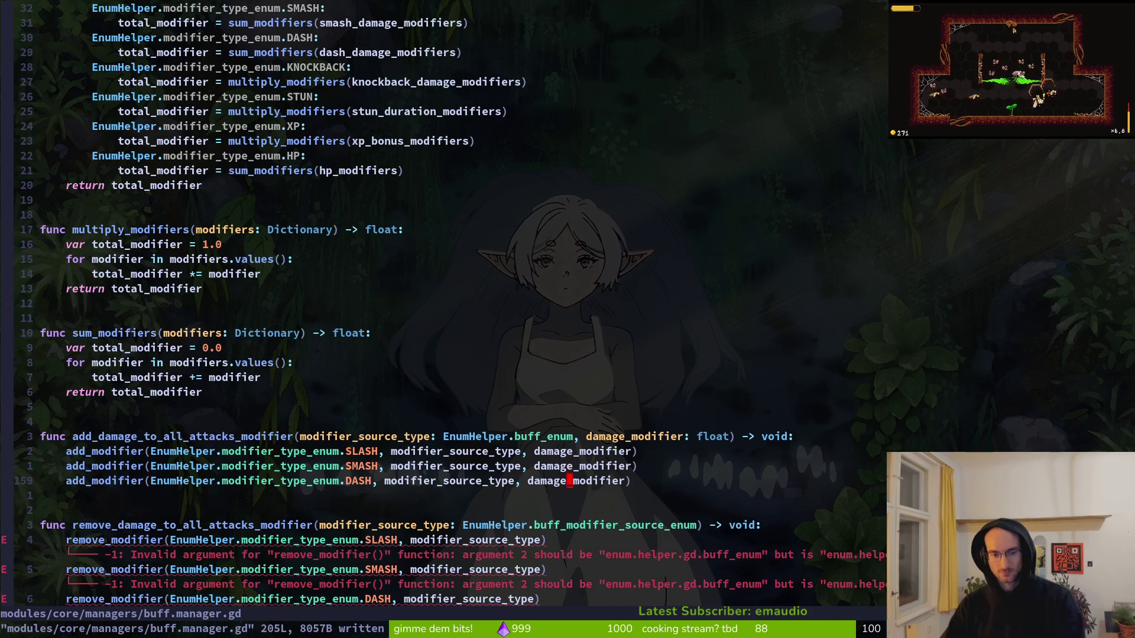
Set remove_damage_to_all_attacks_modifier's source type to buff_enum and save
{"action": "type", "text": "bceb"}
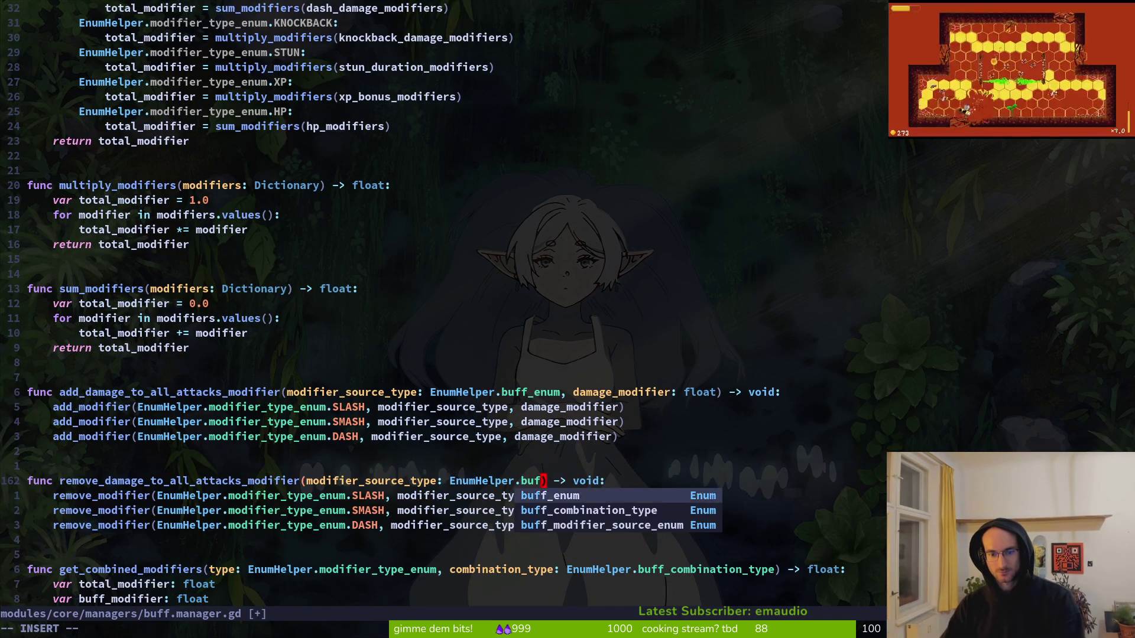
{"action": "type", "text": "uff_enum"}
{"action": "key", "text": "Escape"}
{"action": "type", "text": ":w"}
{"action": "key", "text": "Return"}
{"action": "key", "text": "j"}
{"action": "key", "text": "j"}
{"action": "key", "text": "j"}
{"action": "key", "text": "j"}
{"action": "key", "text": "j"}
{"action": "key", "text": "j"}
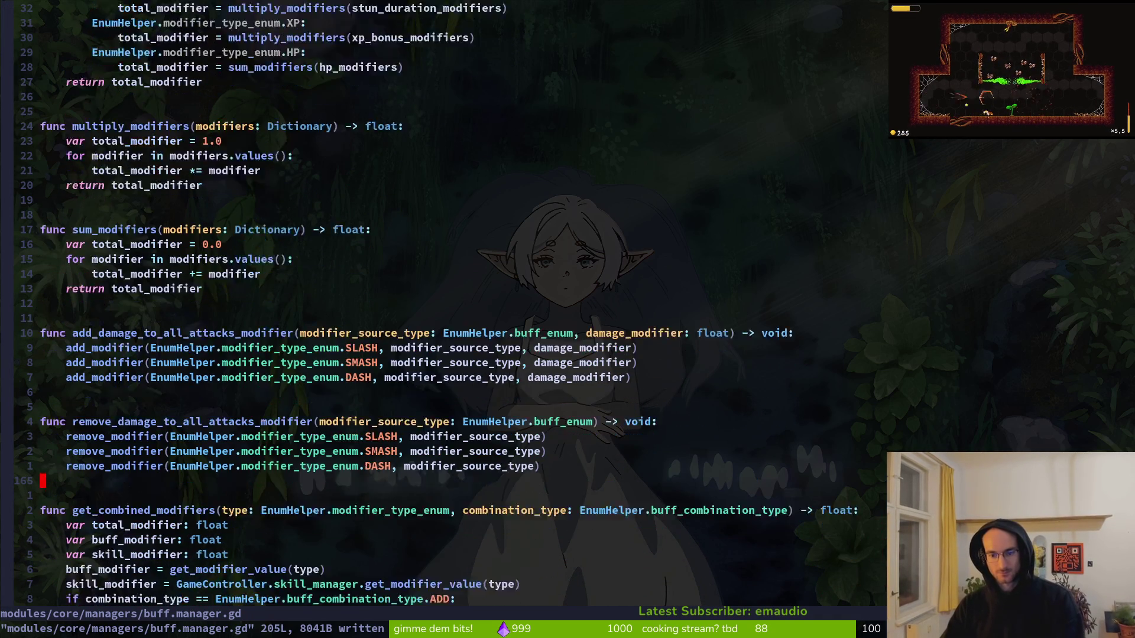
Review the rest of buff.manager.gd, then undo and redo the buff_enum change to confirm it
{"action": "key", "text": "k"}
{"action": "key", "text": "k"}
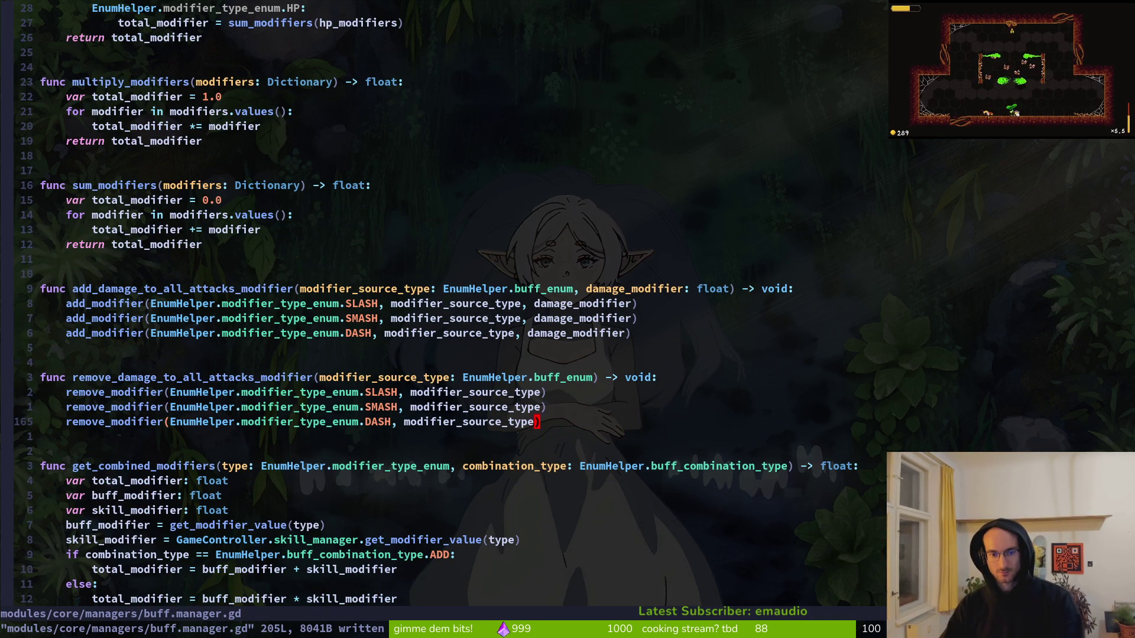
{"action": "key", "text": "k"}
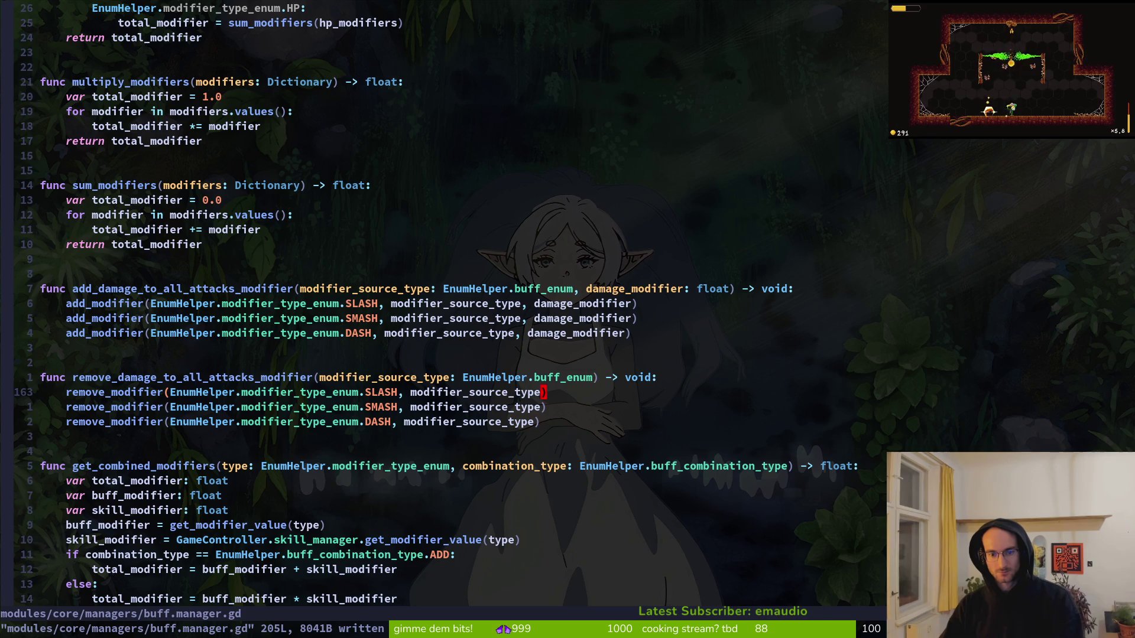
{"action": "key", "text": "k"}
{"action": "key", "text": "j"}
{"action": "key", "text": "j"}
{"action": "key", "text": "j"}
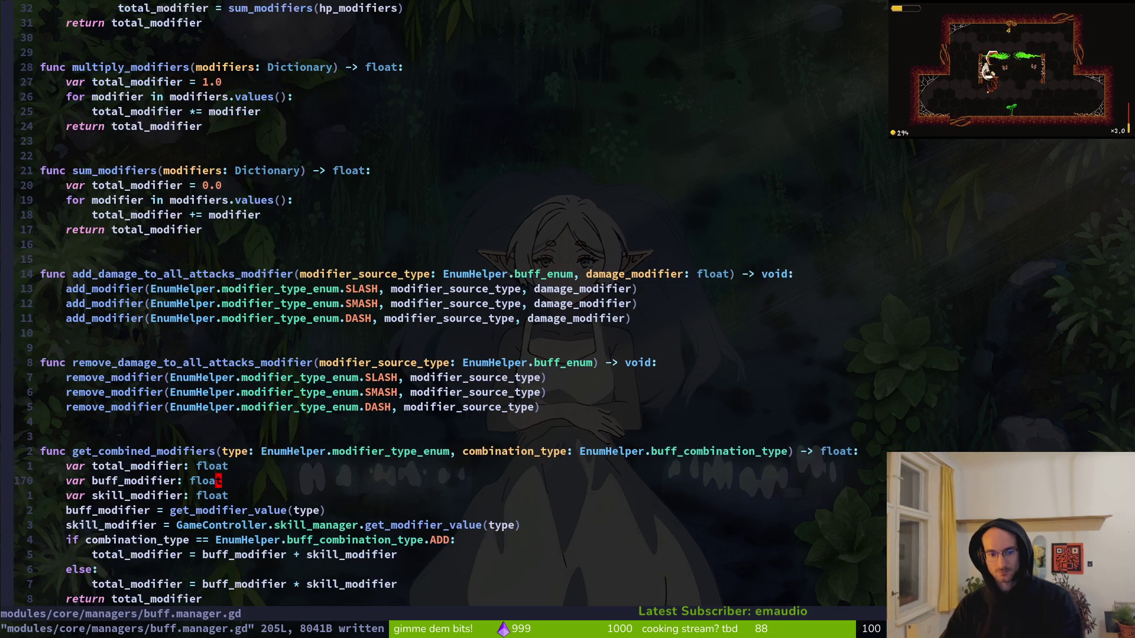
{"action": "key", "text": "j"}
{"action": "key", "text": "j"}
{"action": "key", "text": "j"}
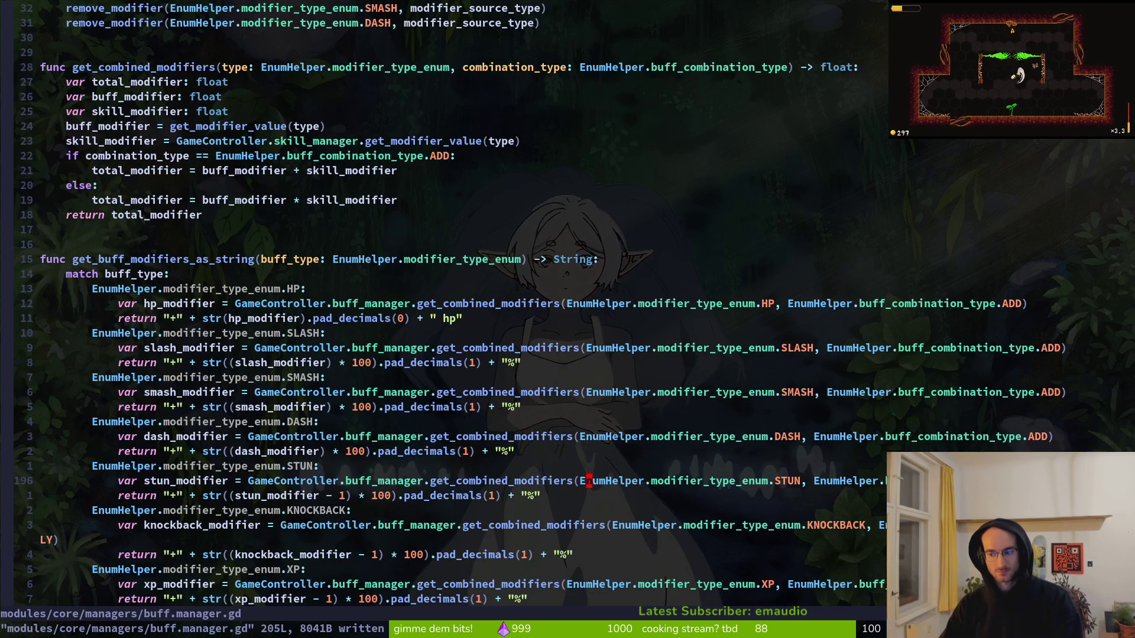
{"action": "key", "text": "j"}
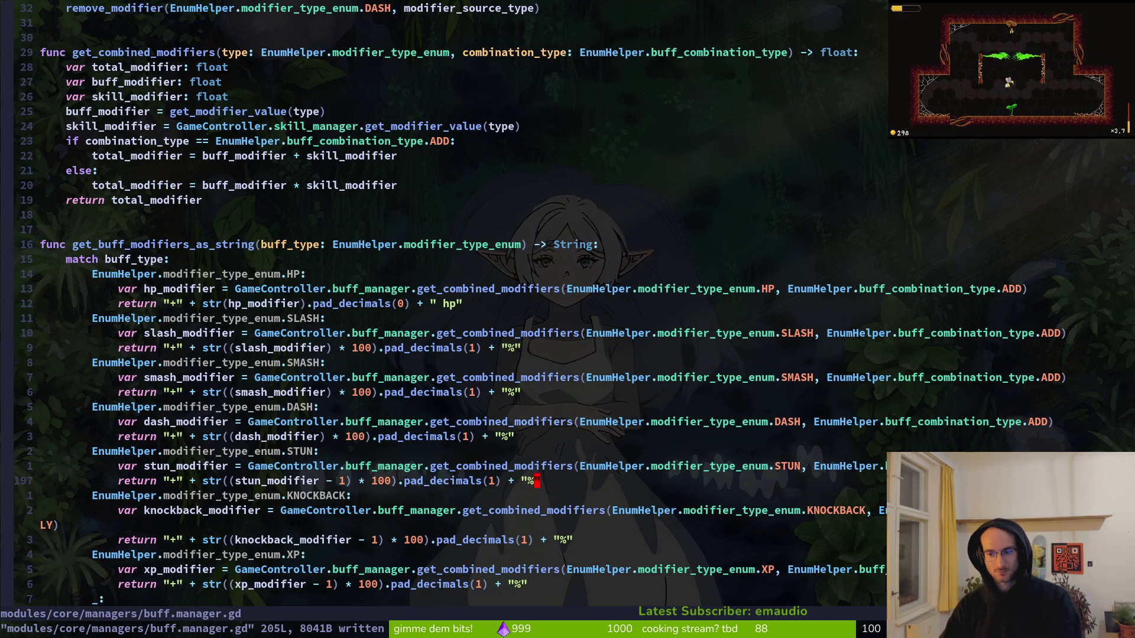
{"action": "key", "text": "j"}
{"action": "key", "text": "j"}
{"action": "key", "text": "j"}
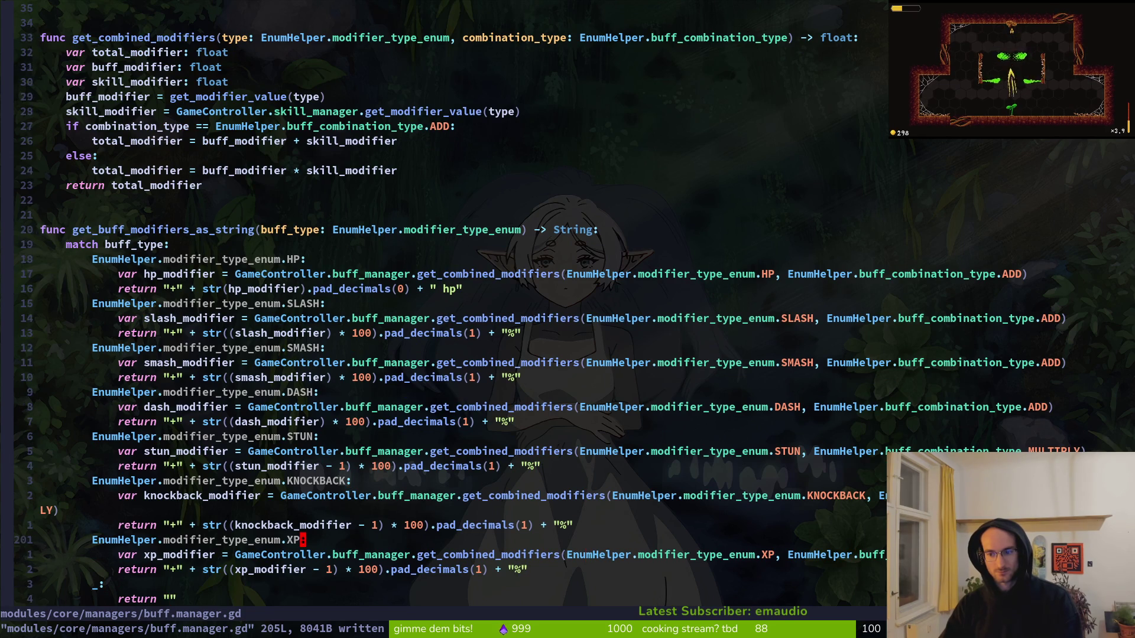
{"action": "key", "text": "j"}
{"action": "key", "text": "j"}
{"action": "key", "text": "j"}
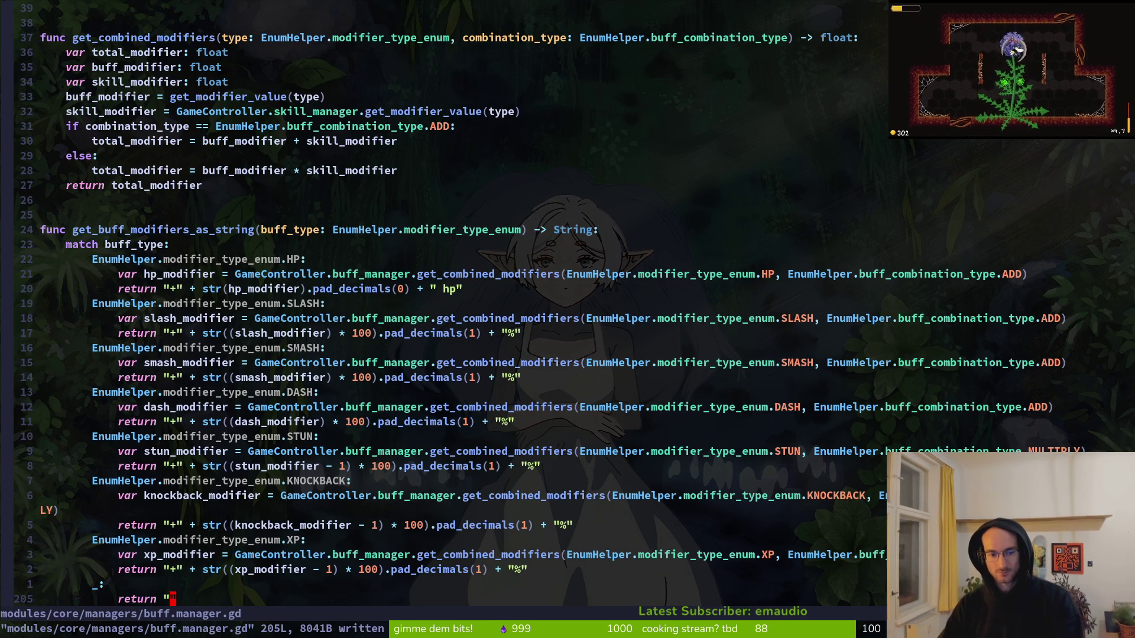
{"action": "key", "text": "ctrl+o"}
{"action": "key", "text": "ctrl+o"}
{"action": "key", "text": "ctrl+o"}
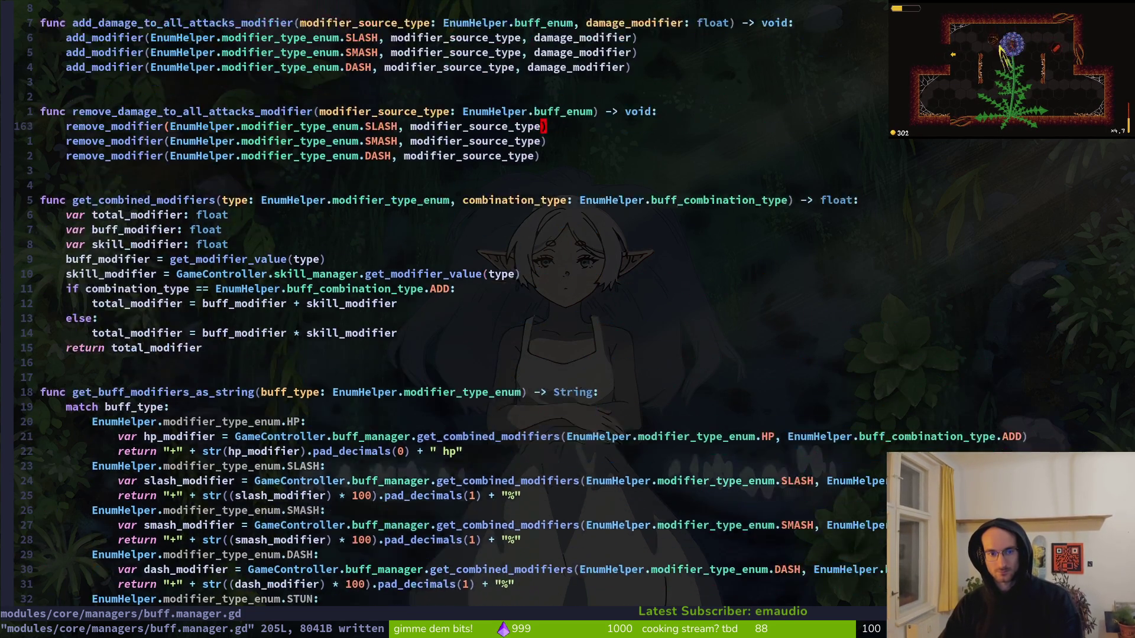
{"action": "key", "text": "u"}
{"action": "key", "text": "ctrl+r"}
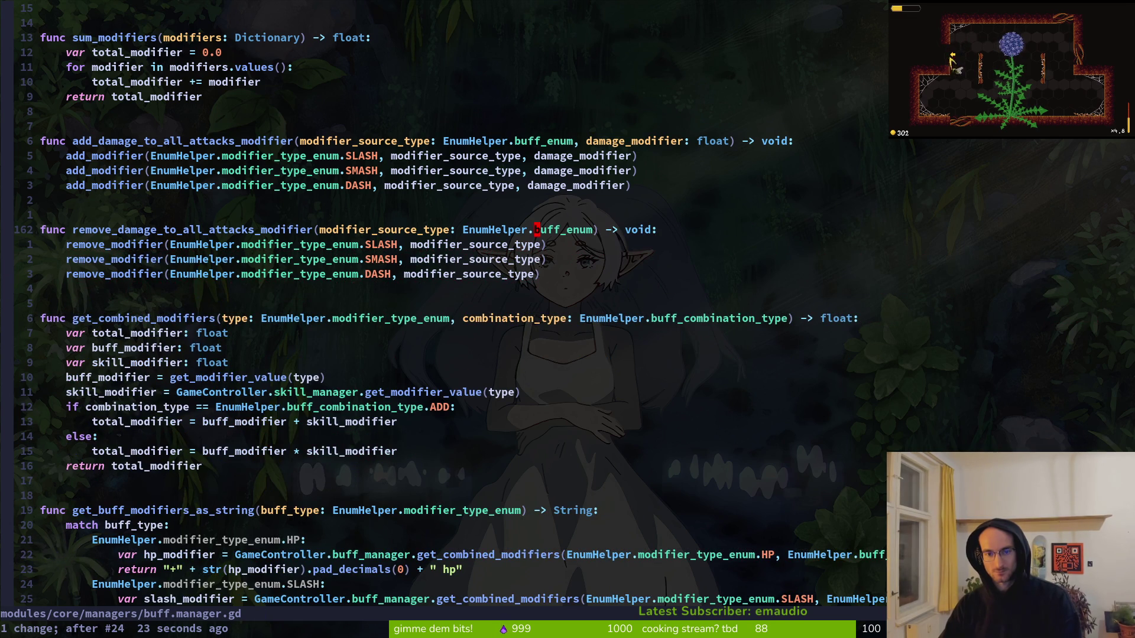
Delete the modifier_source export line from buff_data.gd and save it
{"action": "key", "text": "space"}
{"action": "key", "text": "s"}
{"action": "key", "text": "w"}
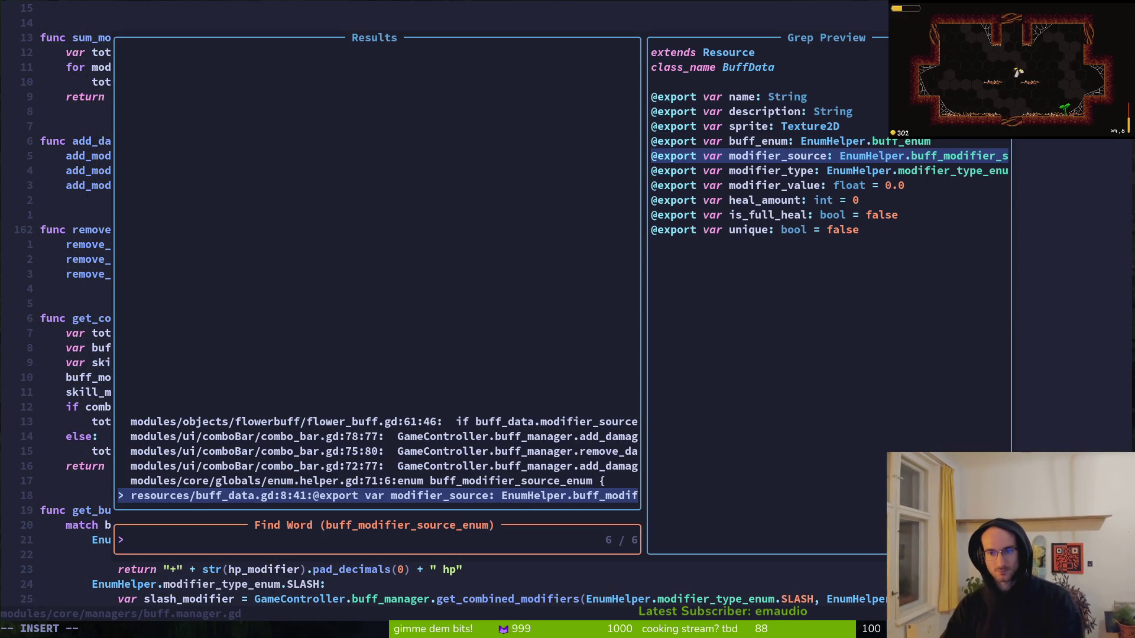
{"action": "key", "text": "Return"}
{"action": "key", "text": "d"}
{"action": "key", "text": "d"}
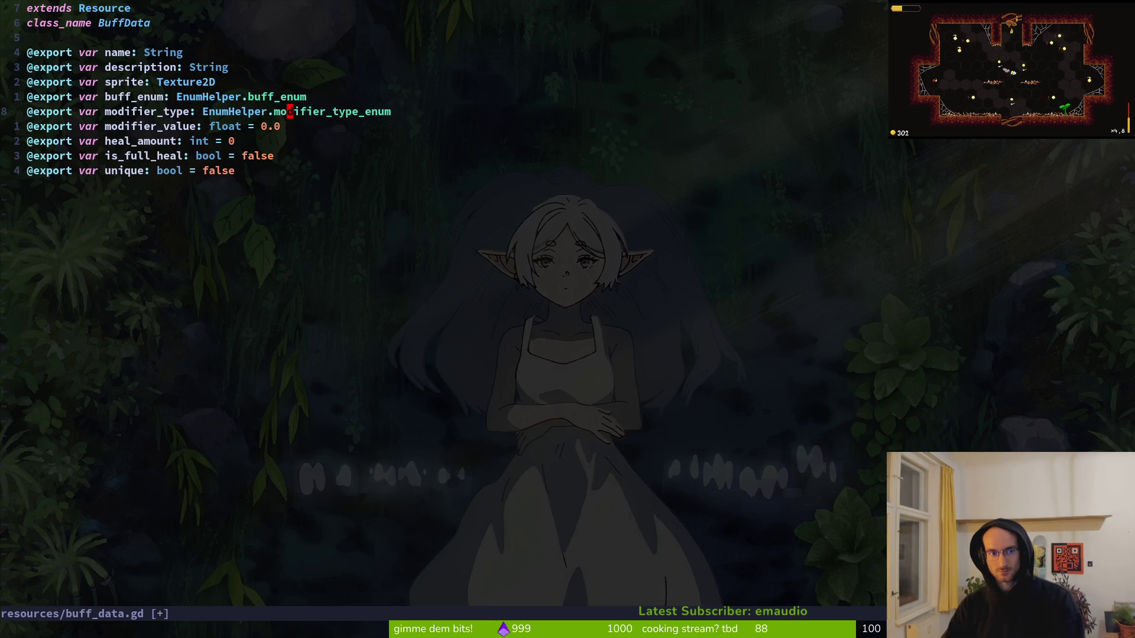
{"action": "key", "text": "ctrl+s"}
Change flower_buff.gd's MAXHP1 check to use buff_enum and save the script
{"action": "key", "text": "space"}
{"action": "key", "text": "p"}
{"action": "key", "text": "s"}
{"action": "key", "text": "super+v"}
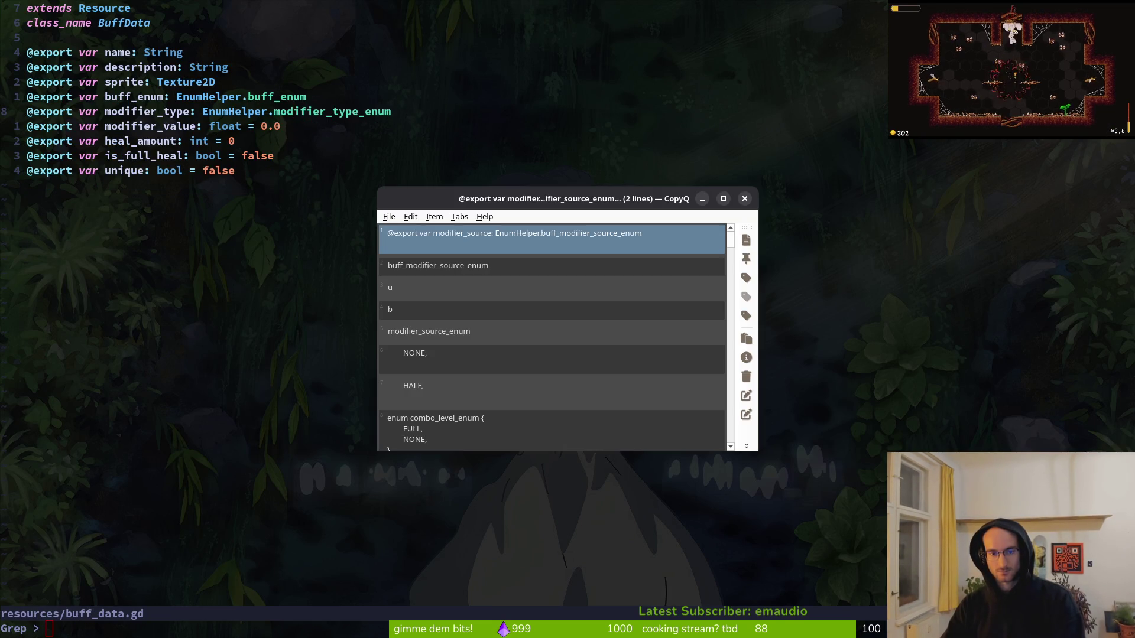
{"action": "key", "text": "Down"}
{"action": "key", "text": "Return"}
{"action": "key", "text": "Return"}
{"action": "key", "text": "Return"}
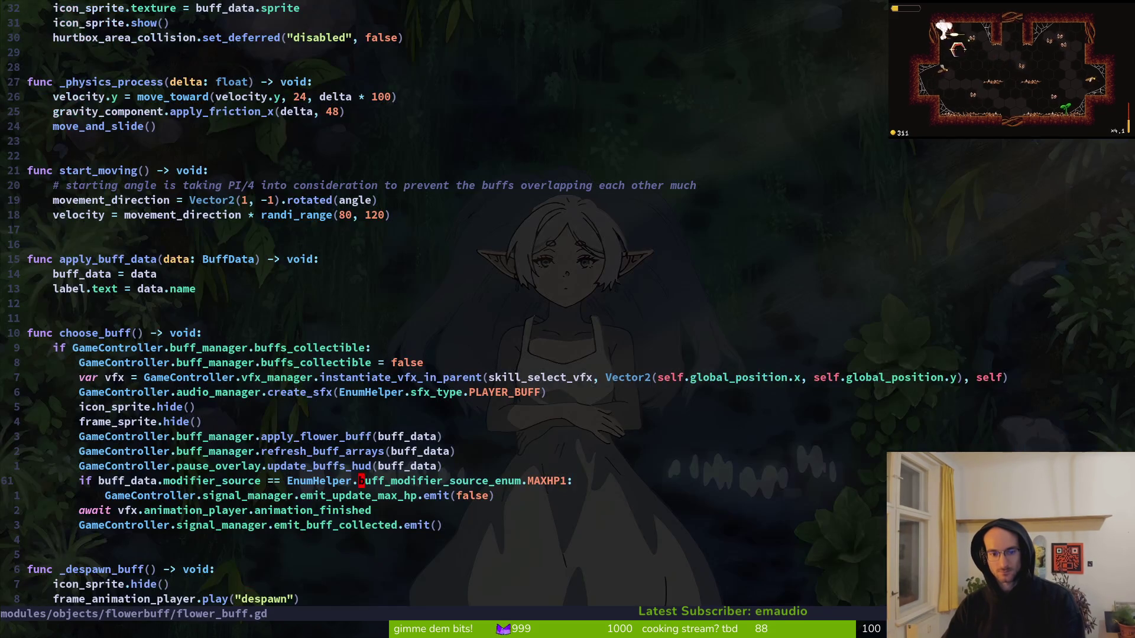
{"action": "type", "text": "ciwbu"}
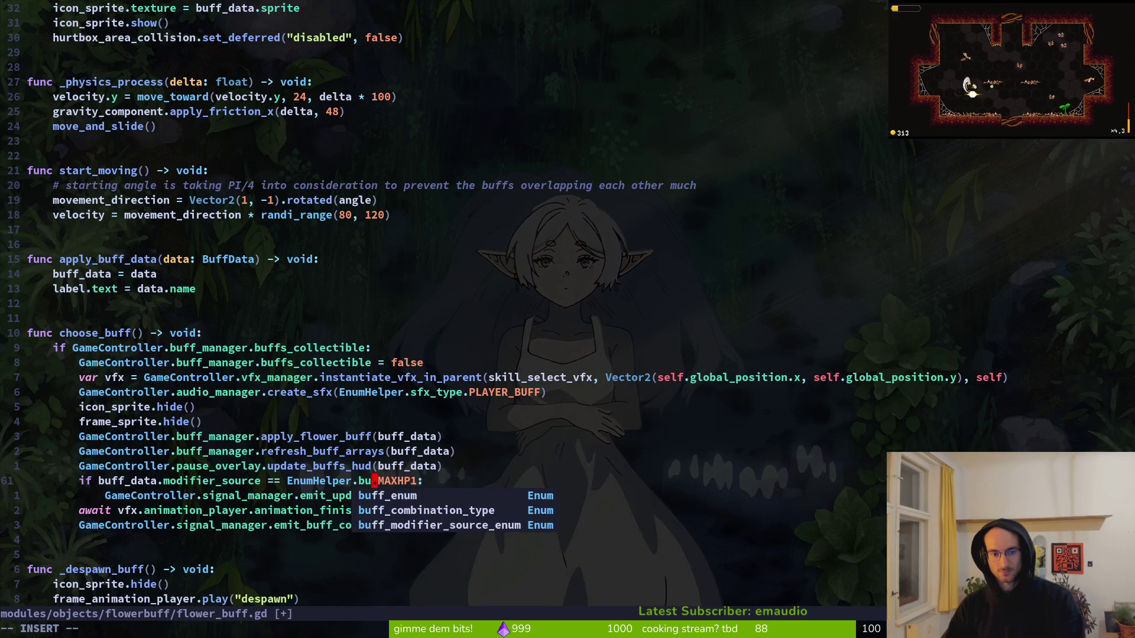
{"action": "key", "text": "Return"}
{"action": "key", "text": "Escape"}
{"action": "key", "text": "ctrl+s"}
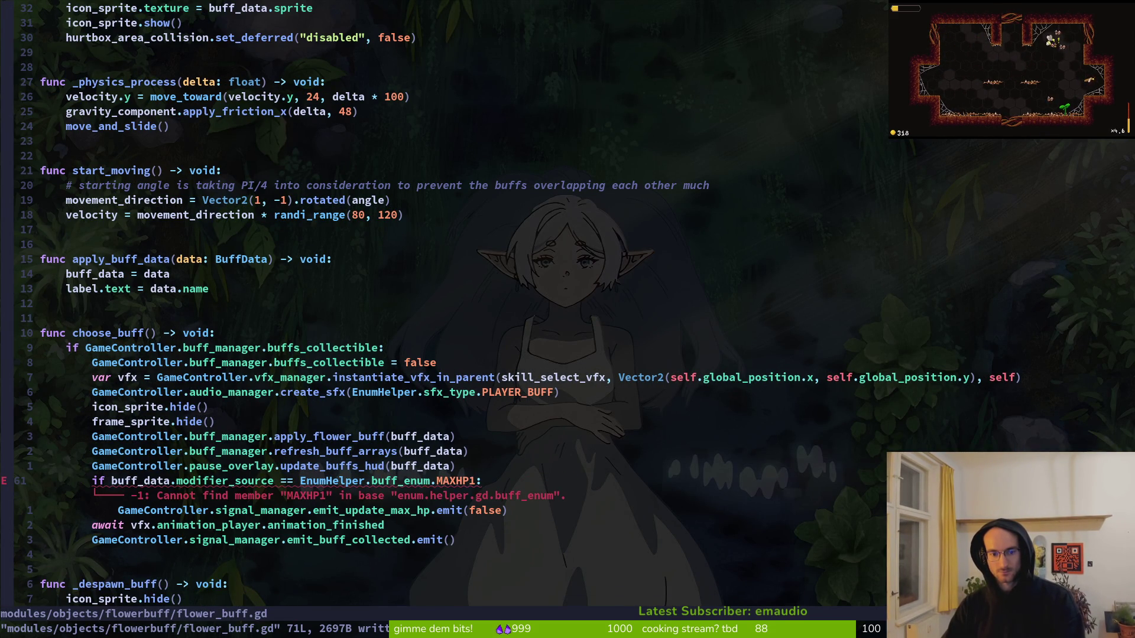
Open enum.helper.gd and delete the REFLECT and AUTOAIMREFLECT enum entries
{"action": "key", "text": "space"}
{"action": "key", "text": "f"}
{"action": "key", "text": "f"}
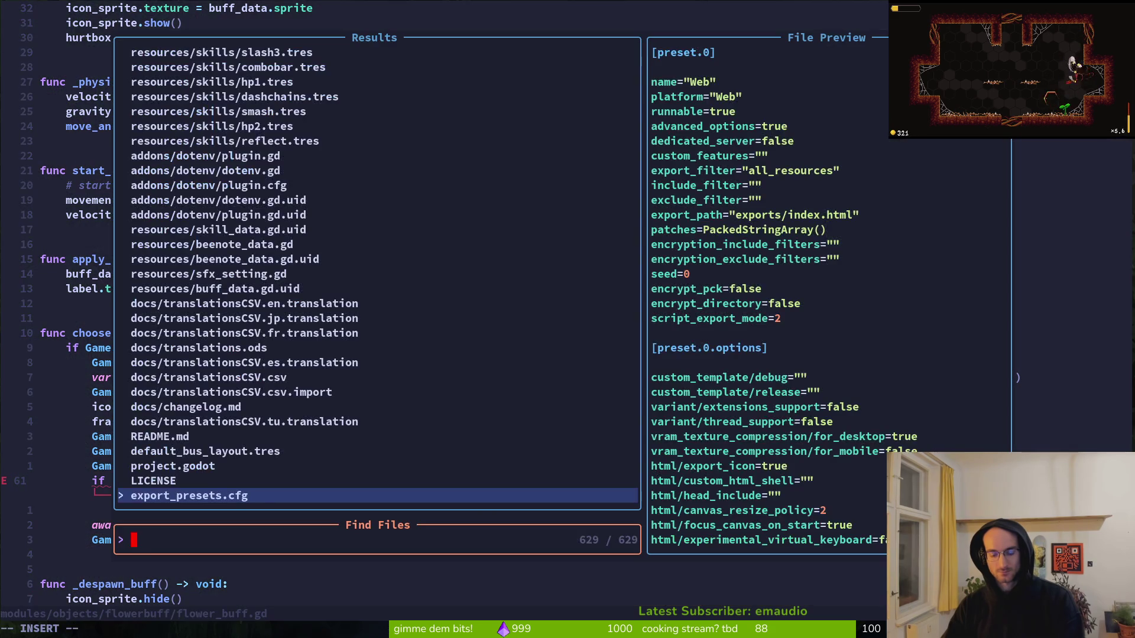
{"action": "type", "text": "bufene"}
{"action": "key", "text": "BackSpace"}
{"action": "key", "text": "BackSpace"}
{"action": "key", "text": "BackSpace"}
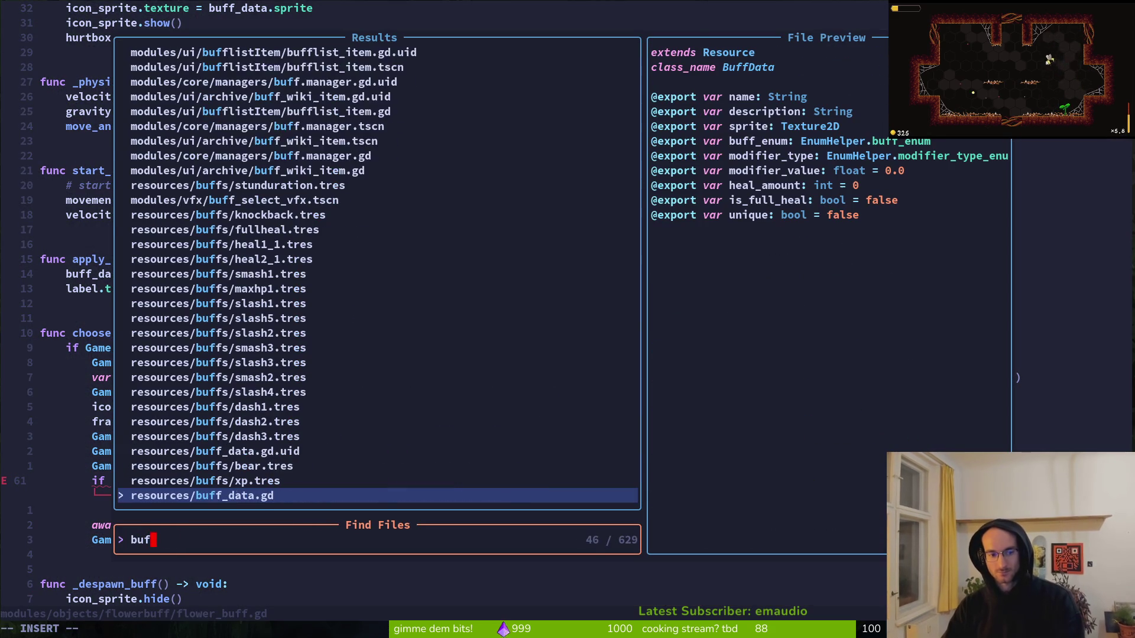
{"action": "type", "text": "enh"}
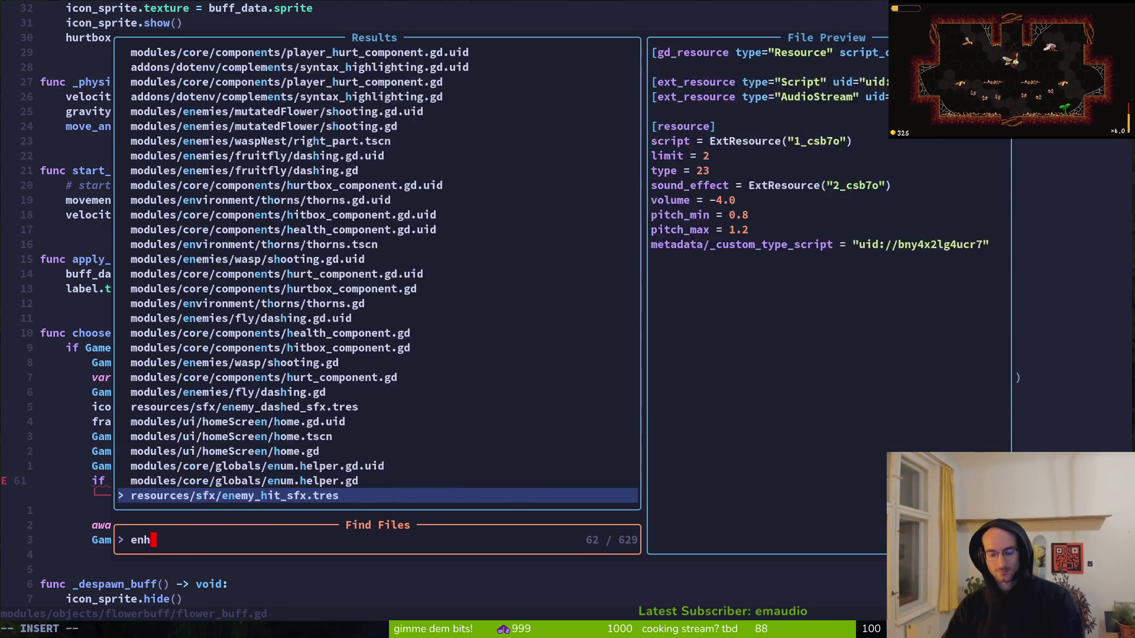
{"action": "key", "text": "Return"}
{"action": "key", "text": "j"}
{"action": "key", "text": "j"}
{"action": "key", "text": "j"}
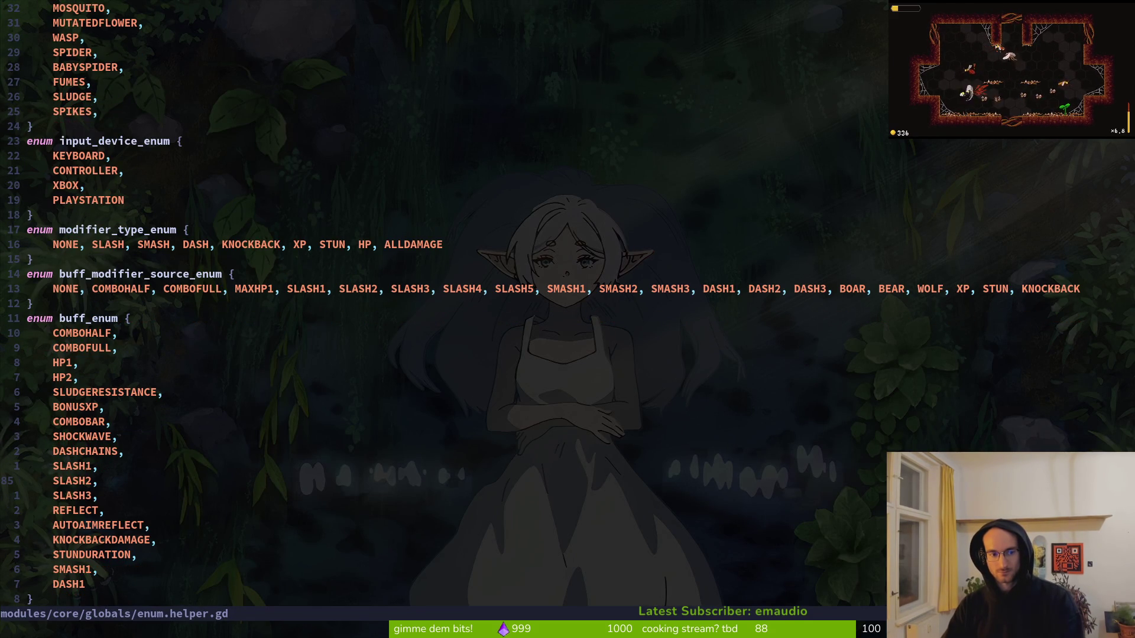
{"action": "key", "text": "k"}
{"action": "key", "text": "k"}
{"action": "key", "text": "k"}
{"action": "key", "text": "k"}
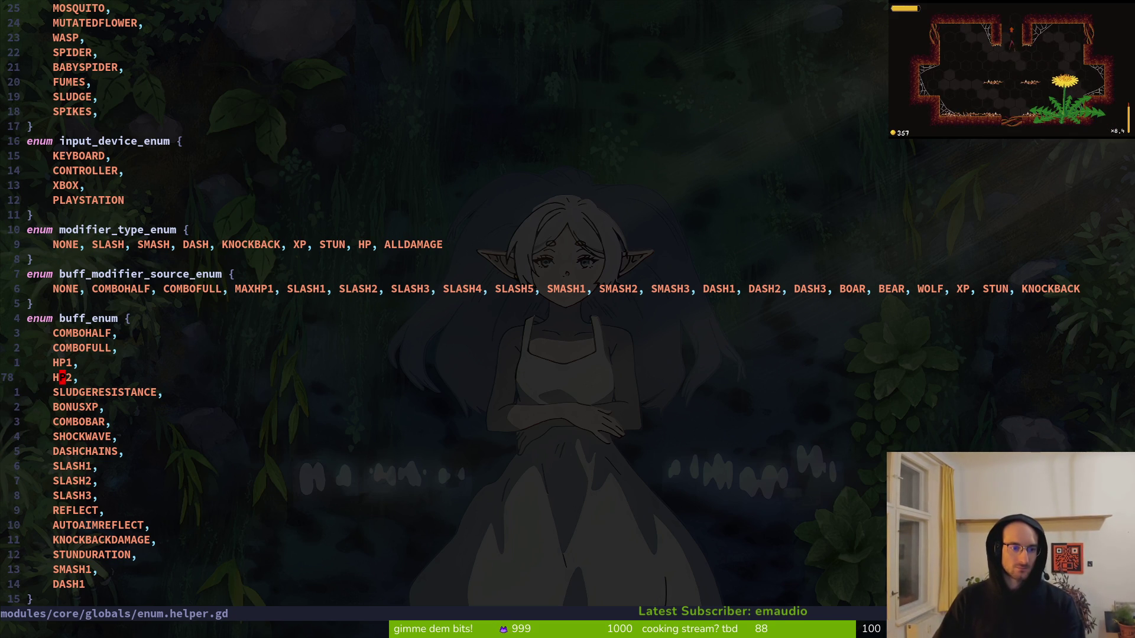
{"action": "key", "text": "j"}
{"action": "key", "text": "j"}
{"action": "key", "text": "j"}
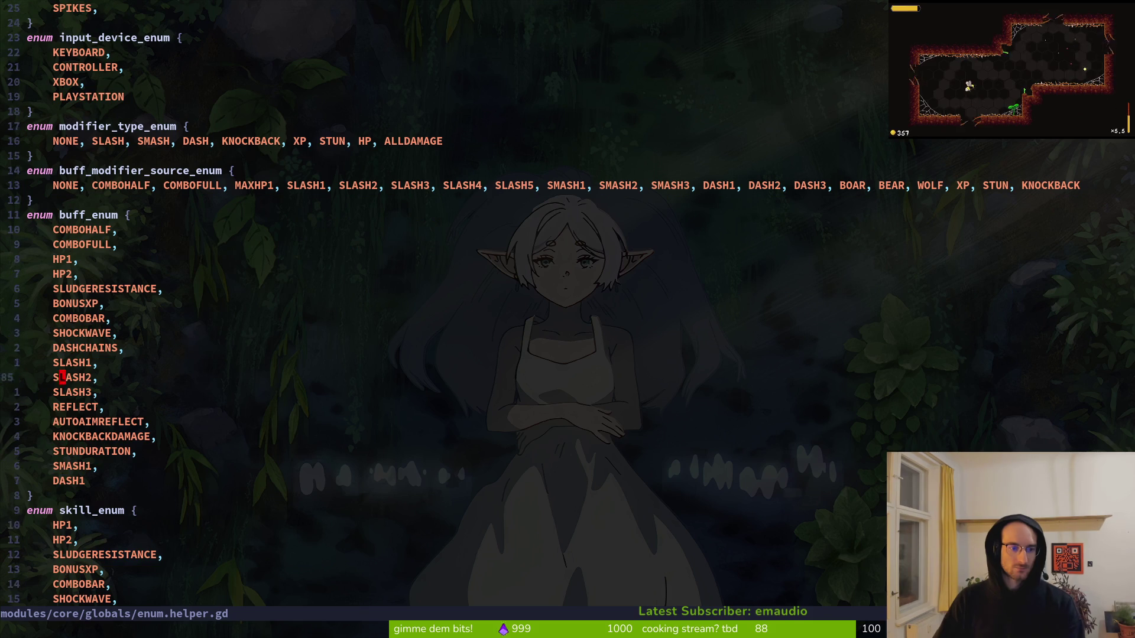
{"action": "key", "text": "j"}
{"action": "key", "text": "j"}
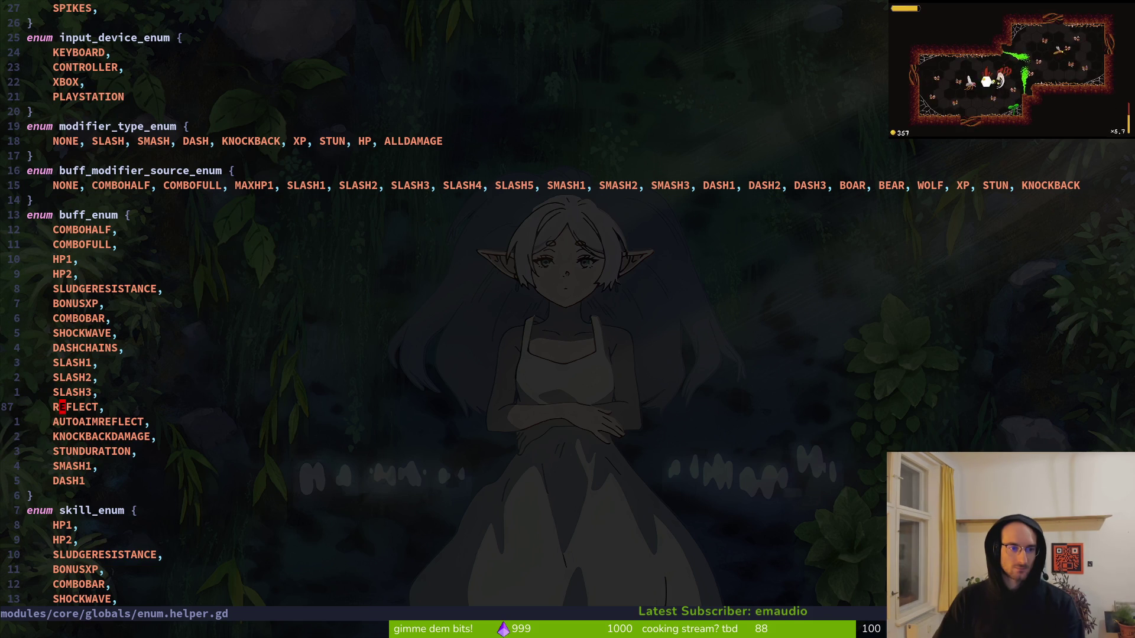
{"action": "key", "text": "d"}
{"action": "key", "text": "d"}
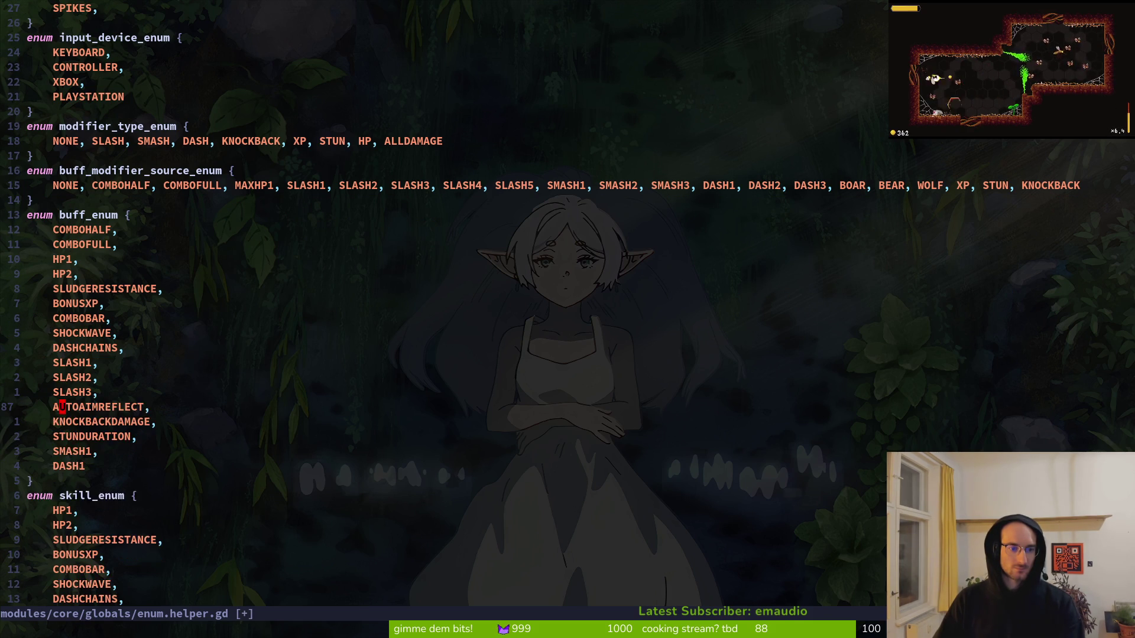
{"action": "key", "text": "d"}
{"action": "key", "text": "d"}
Rename the buff_modifier_source_enum declaration to buff_enum
{"action": "key", "text": "k"}
{"action": "key", "text": "k"}
{"action": "key", "text": "k"}
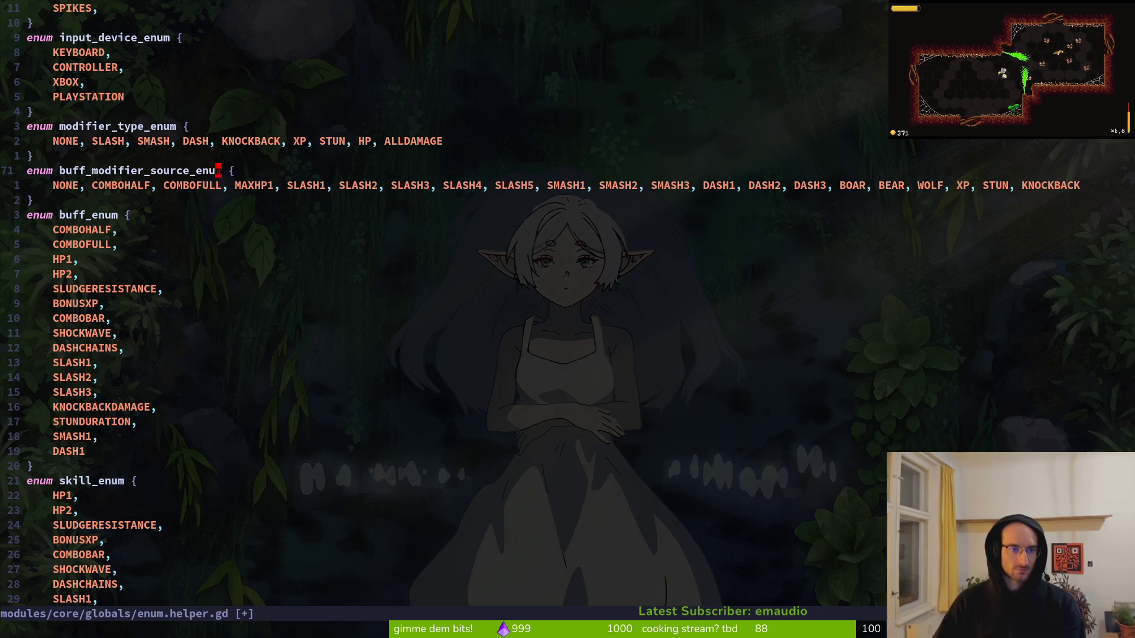
{"action": "key", "text": "v"}
{"action": "key", "text": "i"}
{"action": "key", "text": "w"}
{"action": "key", "text": "y"}
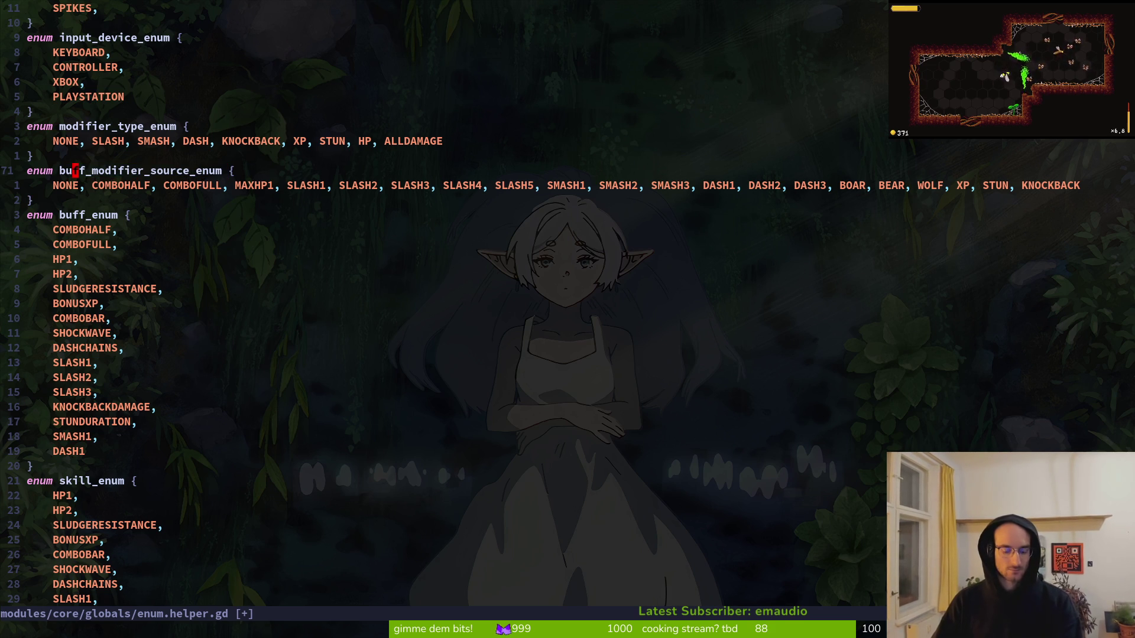
{"action": "type", "text": "ciw"}
{"action": "type", "text": "uff_eu"}
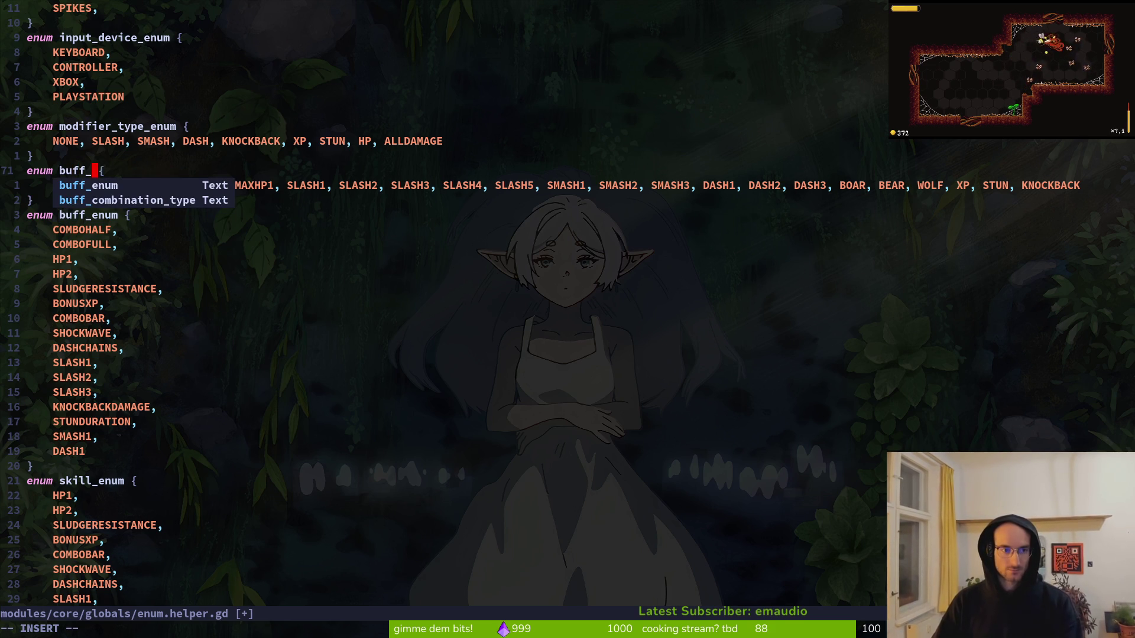
{"action": "key", "text": "Escape"}
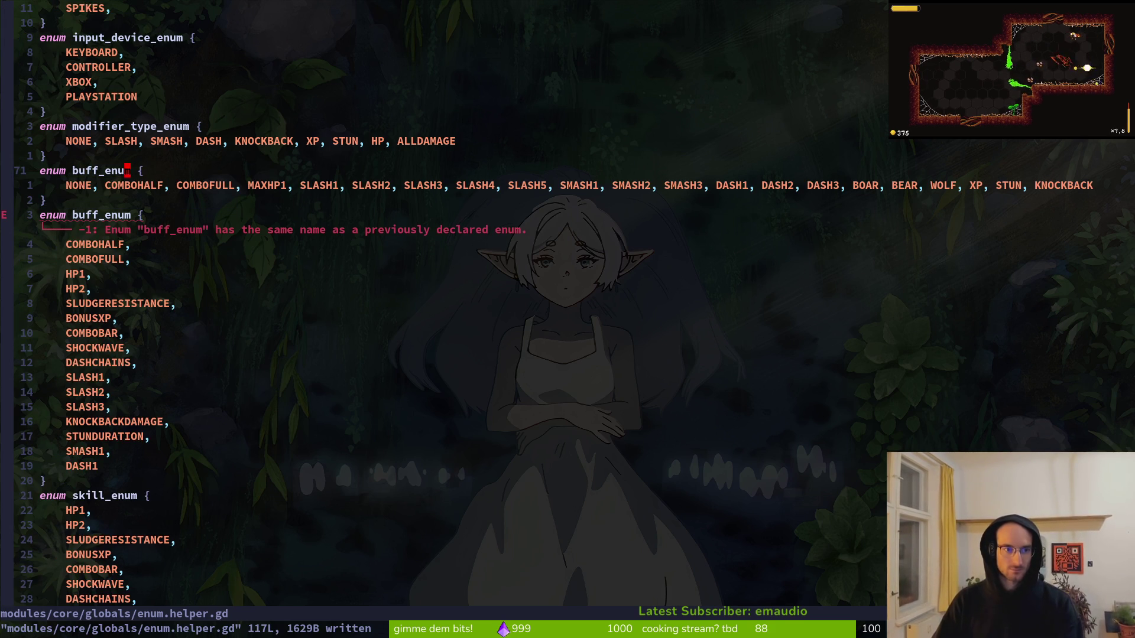
{"action": "key", "text": "j"}
{"action": "key", "text": "j"}
{"action": "key", "text": "j"}
Delete the old duplicate buff_enum block and save enum.helper.gd
{"action": "key", "text": "V"}
{"action": "key", "text": "j"}
{"action": "key", "text": "j"}
{"action": "key", "text": "j"}
{"action": "key", "text": "j"}
{"action": "key", "text": "j"}
{"action": "key", "text": "j"}
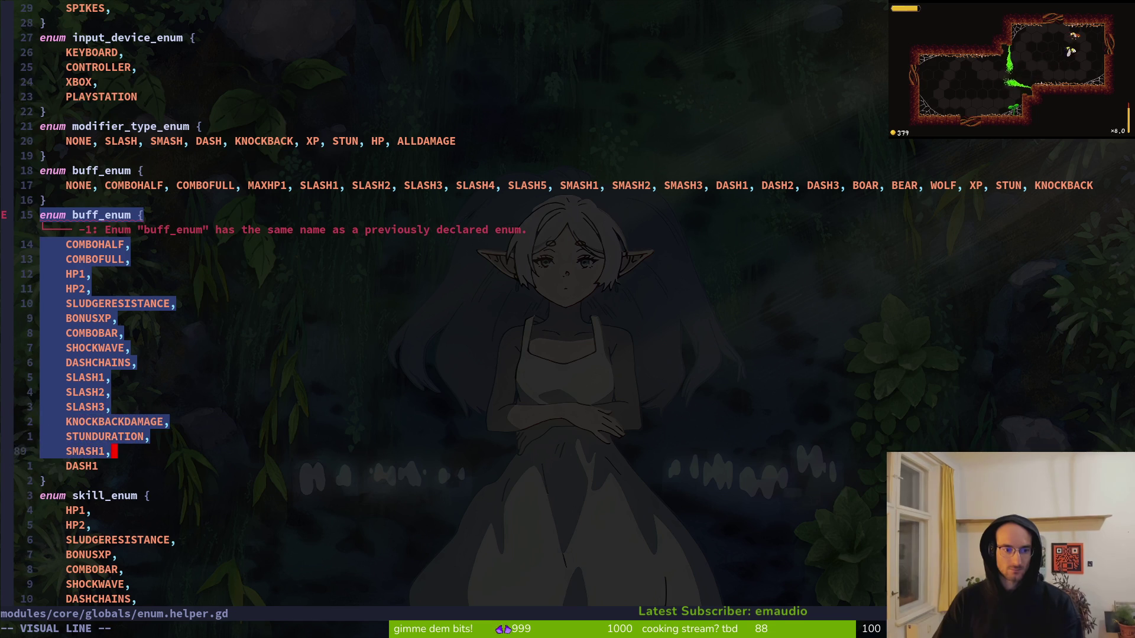
{"action": "key", "text": "j"}
{"action": "key", "text": "j"}
{"action": "type", "text": "d:w"}
{"action": "key", "text": "Return"}
{"action": "key", "text": "k"}
{"action": "left_click", "coordinate": [115, 185]}
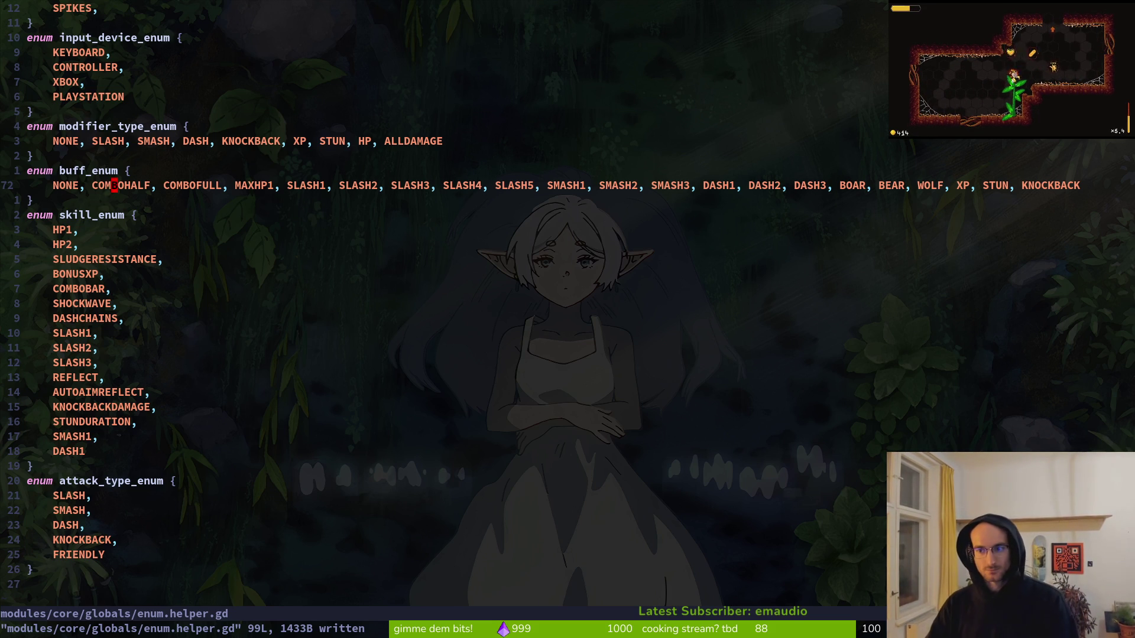
Save flower_buff.gd again, keeping the line 61 change, and search for remaining old-name uses
{"action": "key", "text": "ctrl+o"}
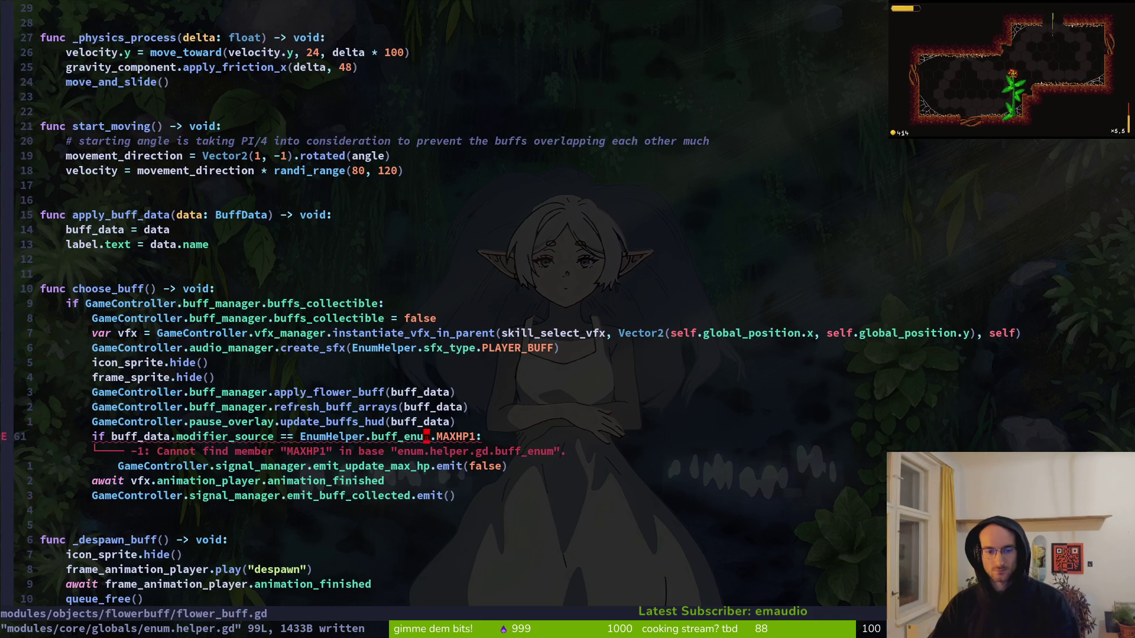
{"action": "type", "text": ":write"}
{"action": "key", "text": "Return"}
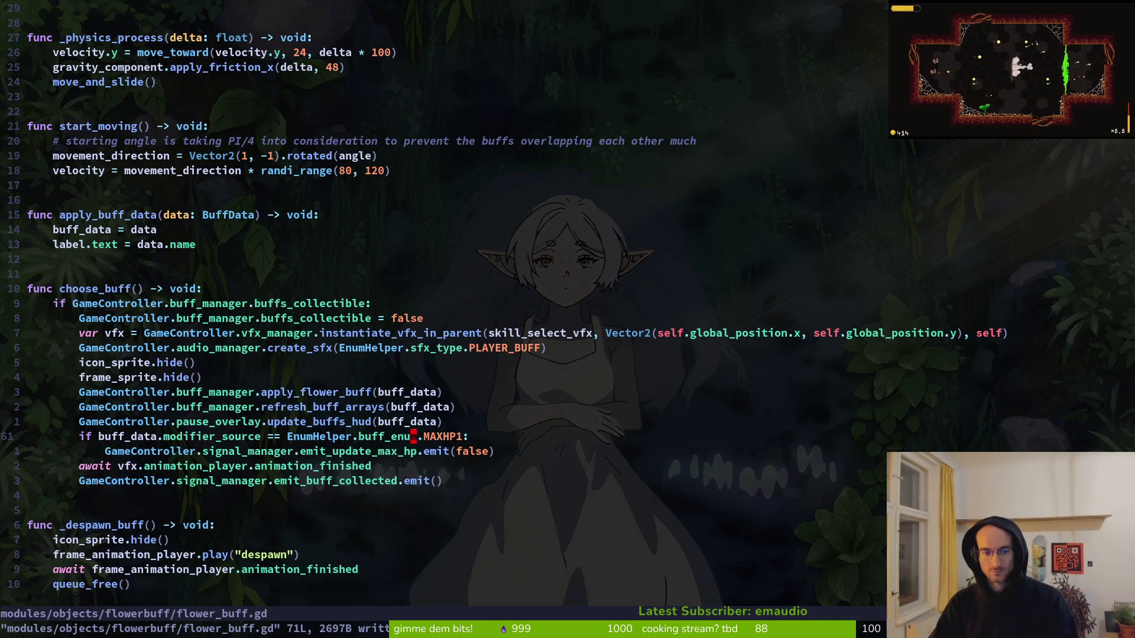
{"action": "key", "text": "u"}
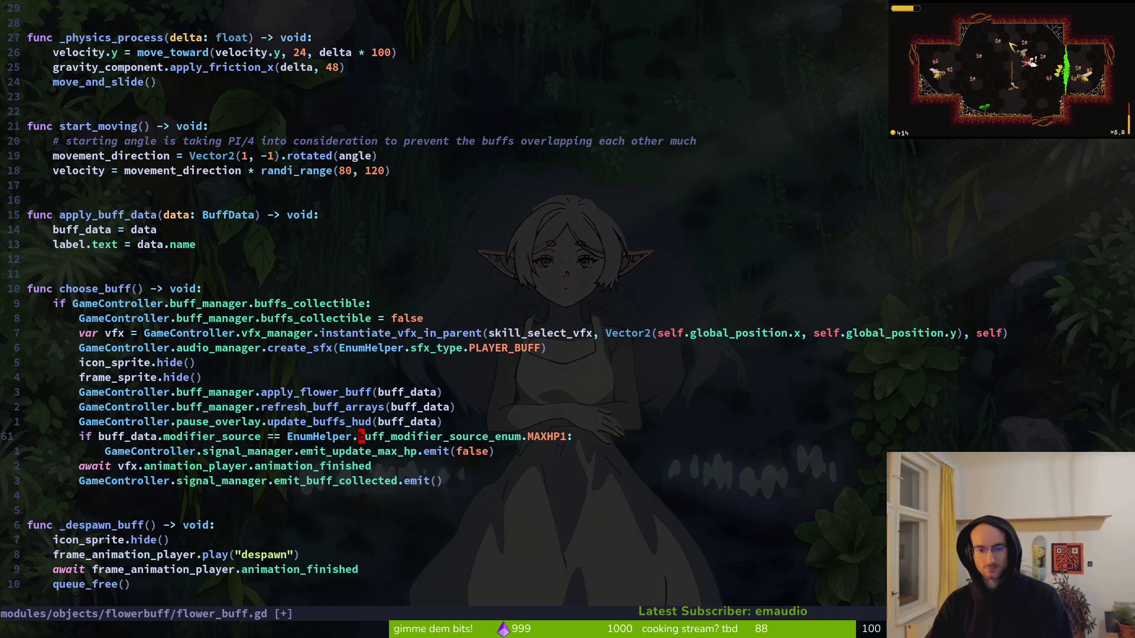
{"action": "key", "text": "ctrl+r"}
{"action": "key", "text": "space"}
Replace buff_modifier_source_enum with buff_enum on combo_bar.gd line 72 and save
{"action": "key", "text": "f"}
{"action": "key", "text": "w"}
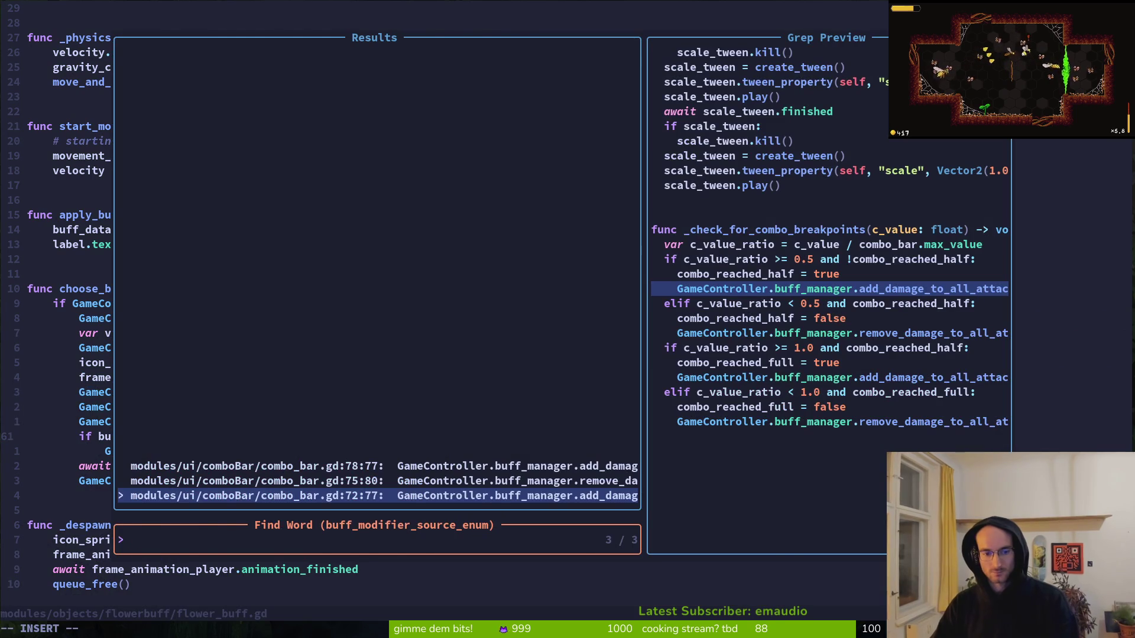
{"action": "key", "text": "Return"}
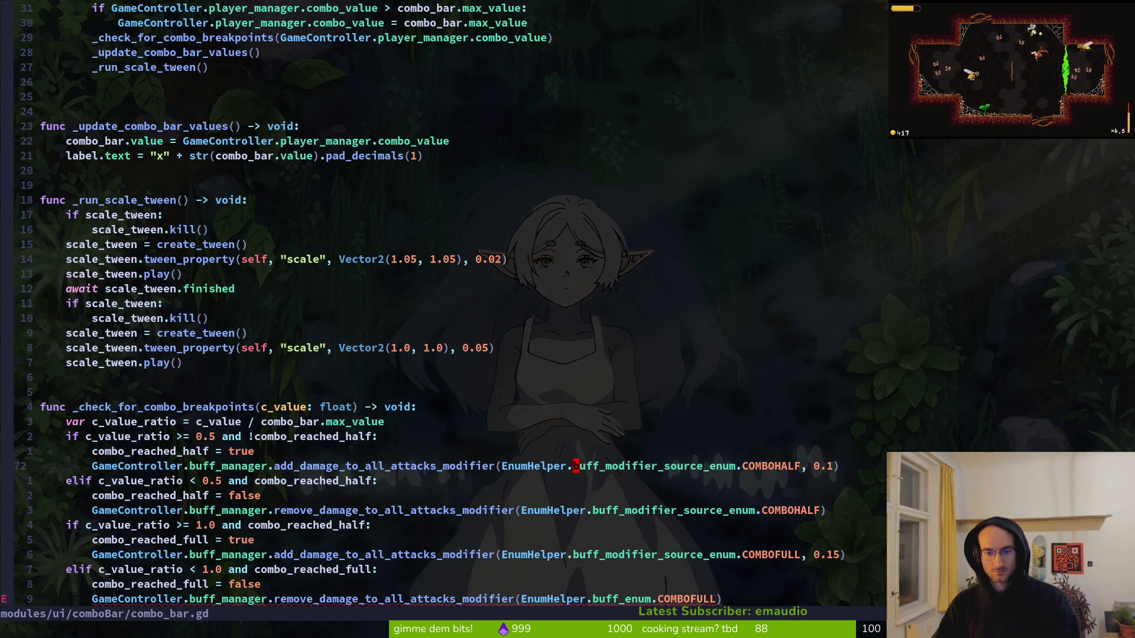
{"action": "key", "text": "c"}
{"action": "key", "text": "f"}
{"action": "key", "text": "period"}
{"action": "type", "text": "b"}
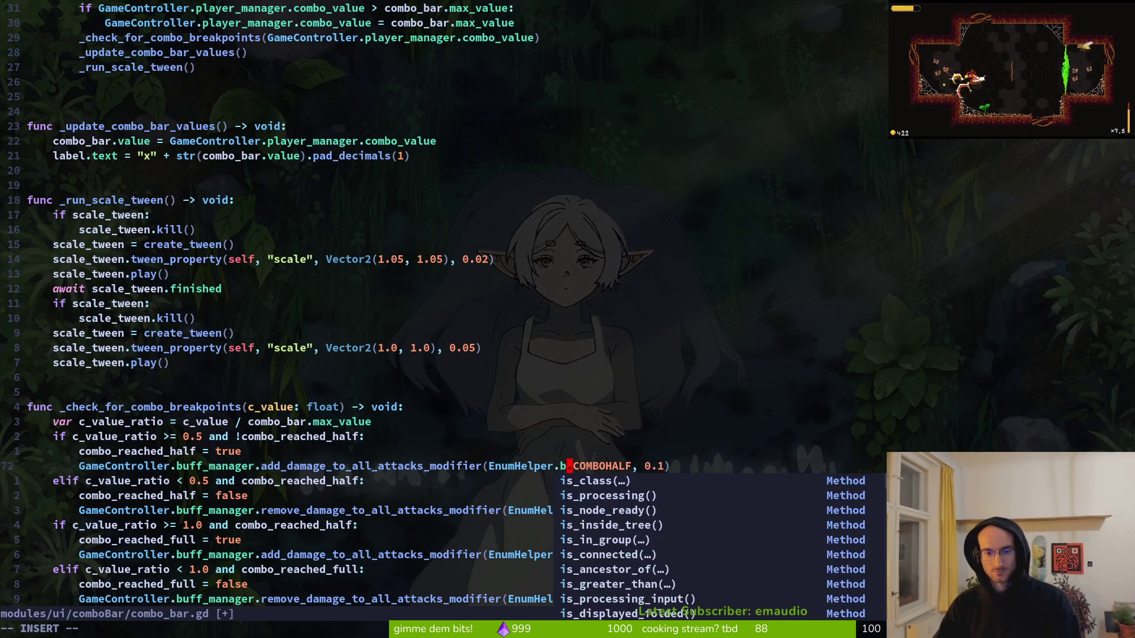
{"action": "type", "text": "uff_en"}
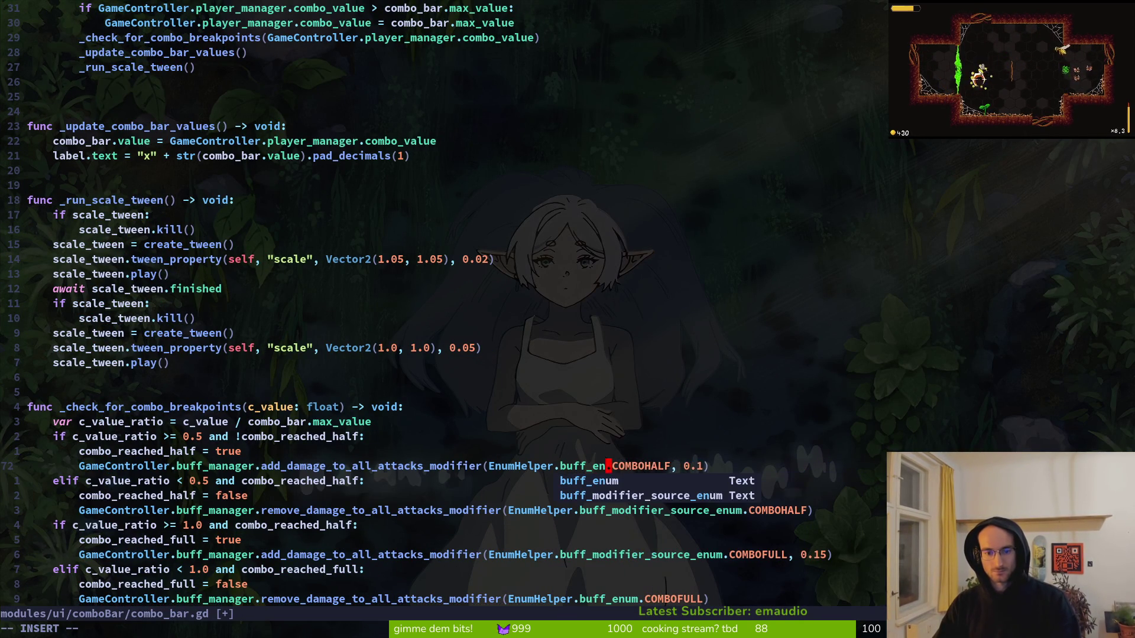
{"action": "type", "text": "um"}
{"action": "key", "text": "Escape"}
{"action": "type", "text": ":w"}
{"action": "key", "text": "Return"}
{"action": "key", "text": "j"}
{"action": "key", "text": "j"}
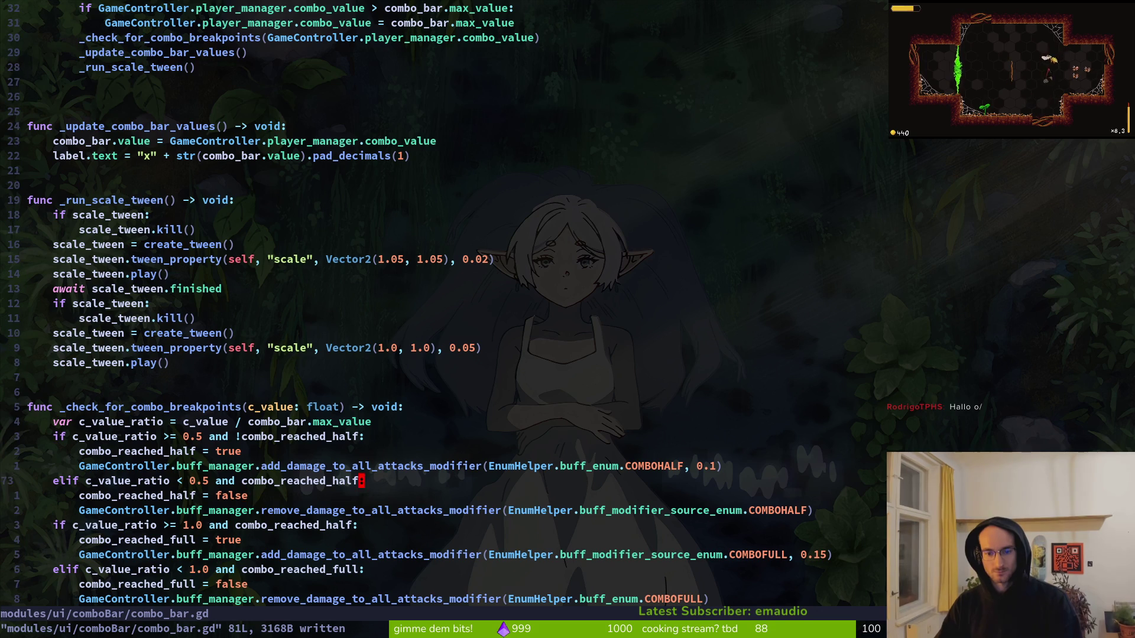
Put buff_enum in place of the old enum name on lines 75 and 78, then save combo_bar.gd
{"action": "key", "text": "b"}
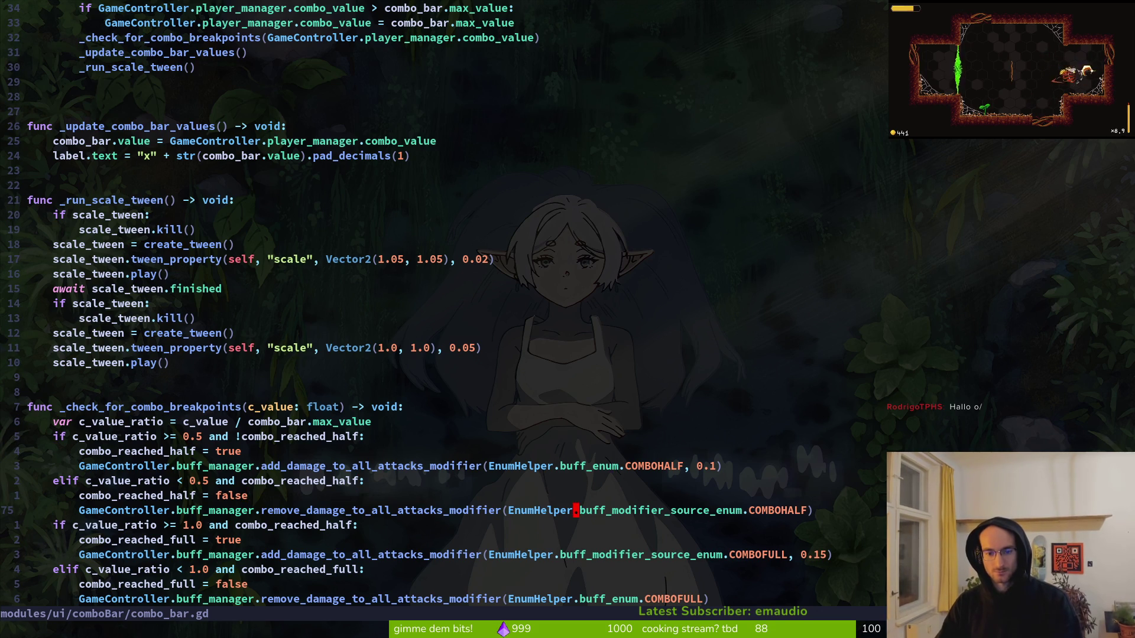
{"action": "key", "text": "w"}
{"action": "key", "text": "v"}
{"action": "key", "text": "e"}
{"action": "key", "text": "p"}
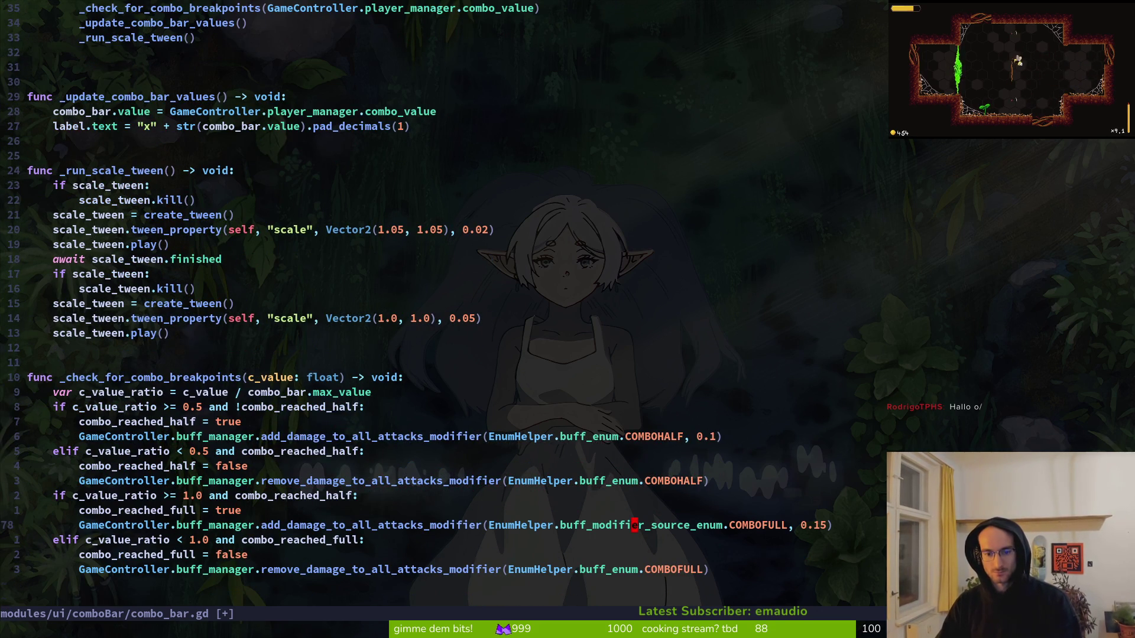
{"action": "key", "text": "b"}
{"action": "key", "text": "v"}
{"action": "key", "text": "e"}
{"action": "key", "text": "p"}
{"action": "key", "text": "j"}
{"action": "key", "text": "j"}
{"action": "type", "text": ":w"}
{"action": "key", "text": "Return"}
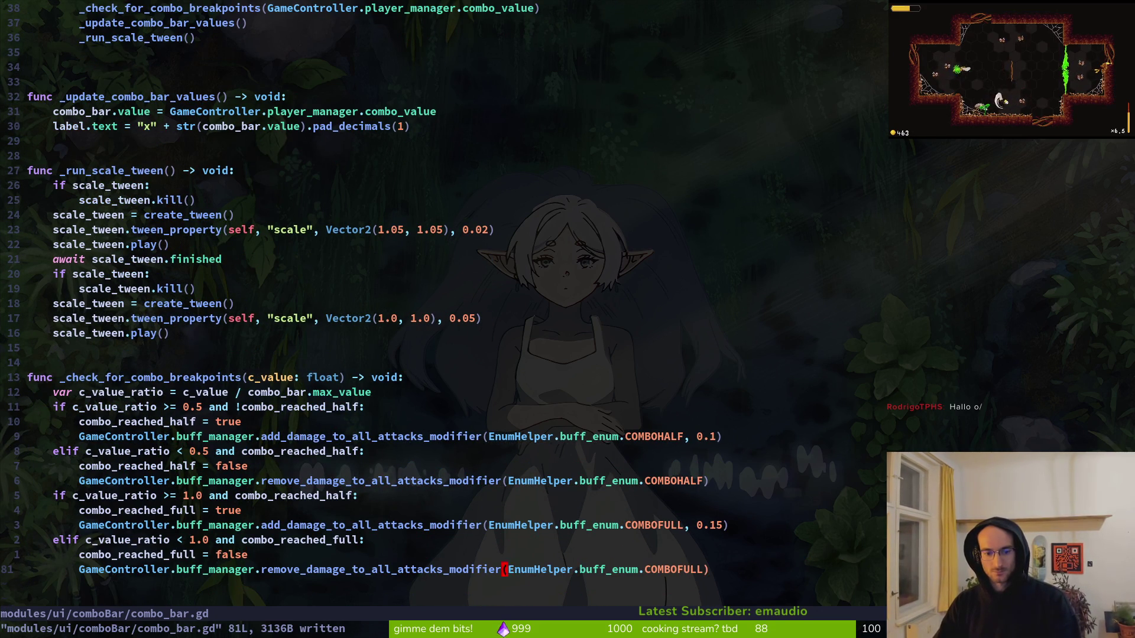
{"action": "key", "text": "space"}
Find the remove_damage_to_all_attacks_modifier definition in buff.manager.gd
{"action": "type", "text": "gf"}
{"action": "type", "text": "ws"}
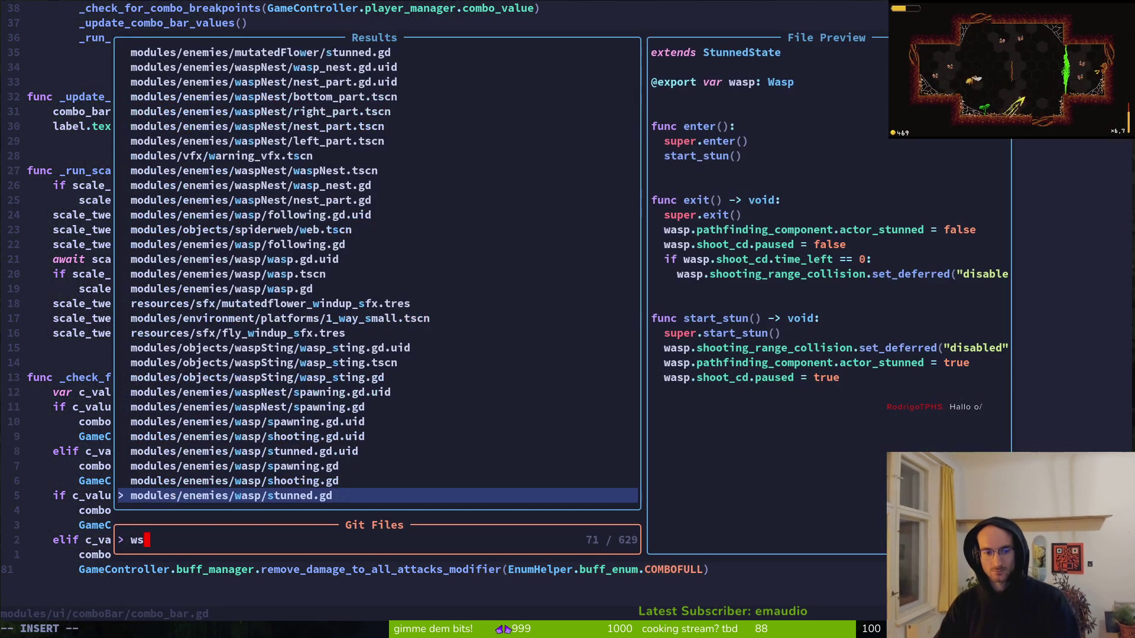
{"action": "key", "text": "BackSpace"}
{"action": "key", "text": "BackSpace"}
{"action": "key", "text": "ctrl+r"}
{"action": "key", "text": "ctrl+w"}
{"action": "key", "text": "Escape"}
{"action": "key", "text": "space"}
{"action": "key", "text": "s"}
{"action": "key", "text": "w"}
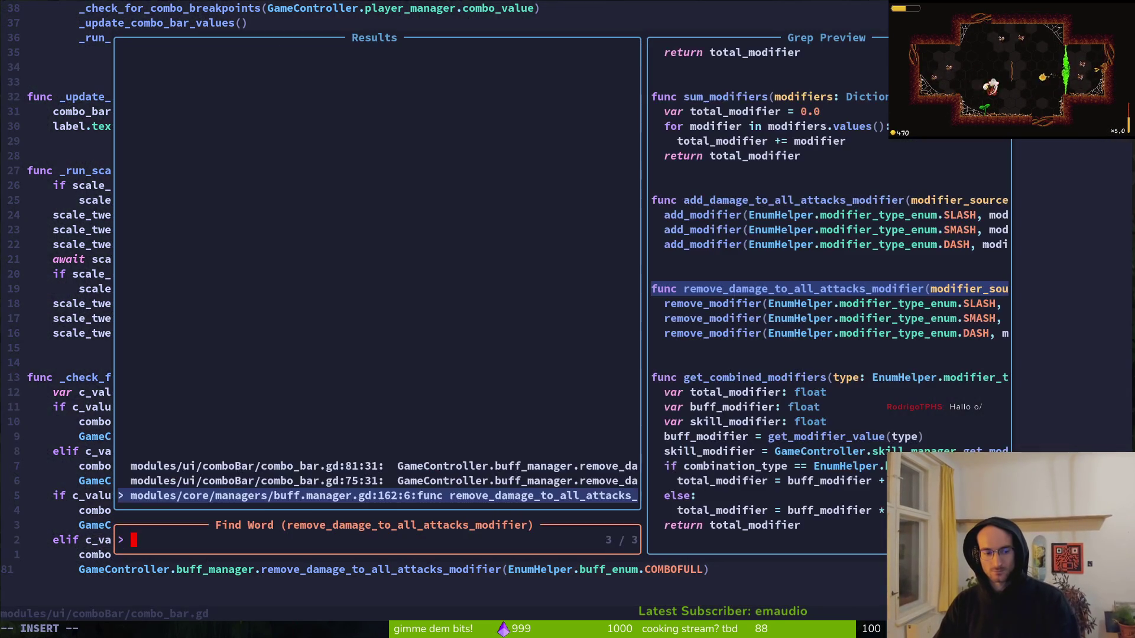
{"action": "key", "text": "Return"}
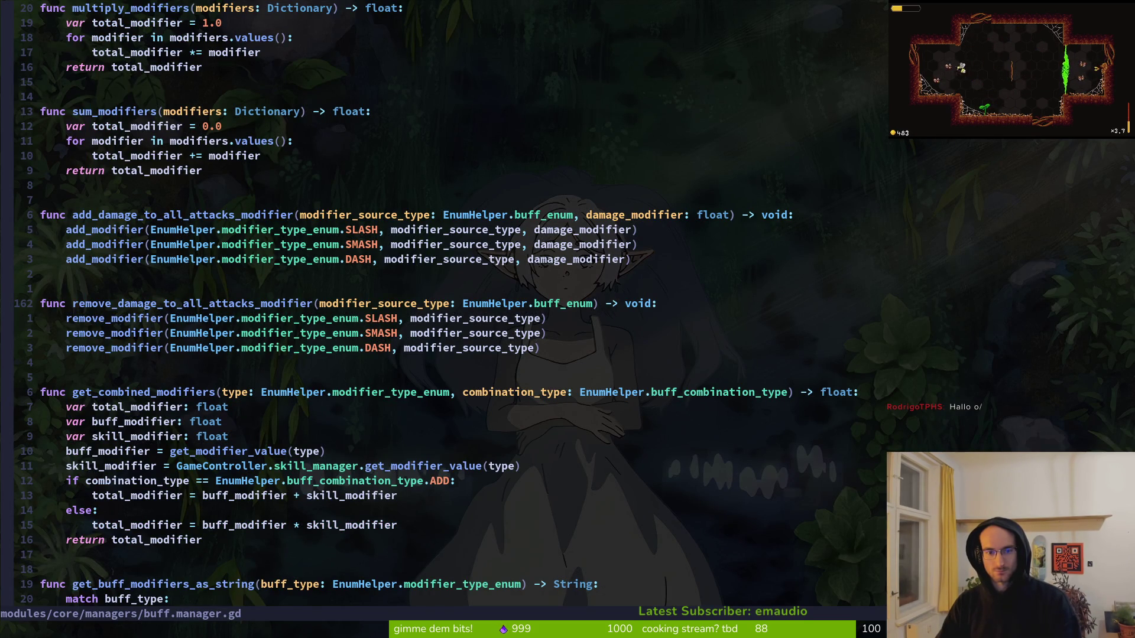
Rename the remove function's modifier_source_type parameter to buff and save
{"action": "key", "text": "c"}
{"action": "key", "text": "w"}
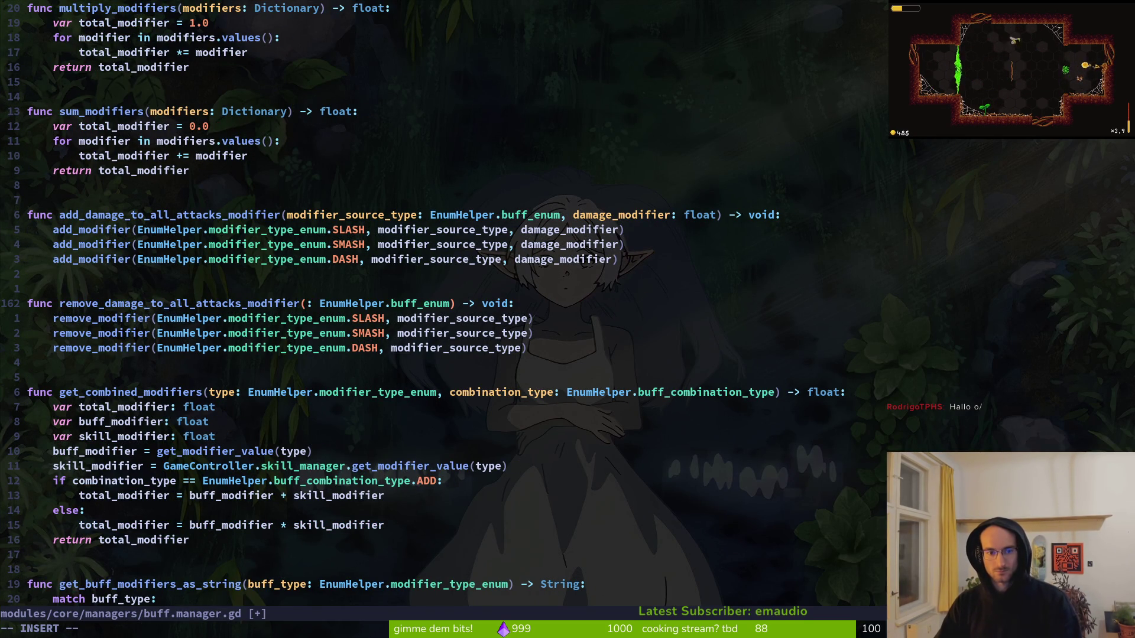
{"action": "type", "text": "buff_"}
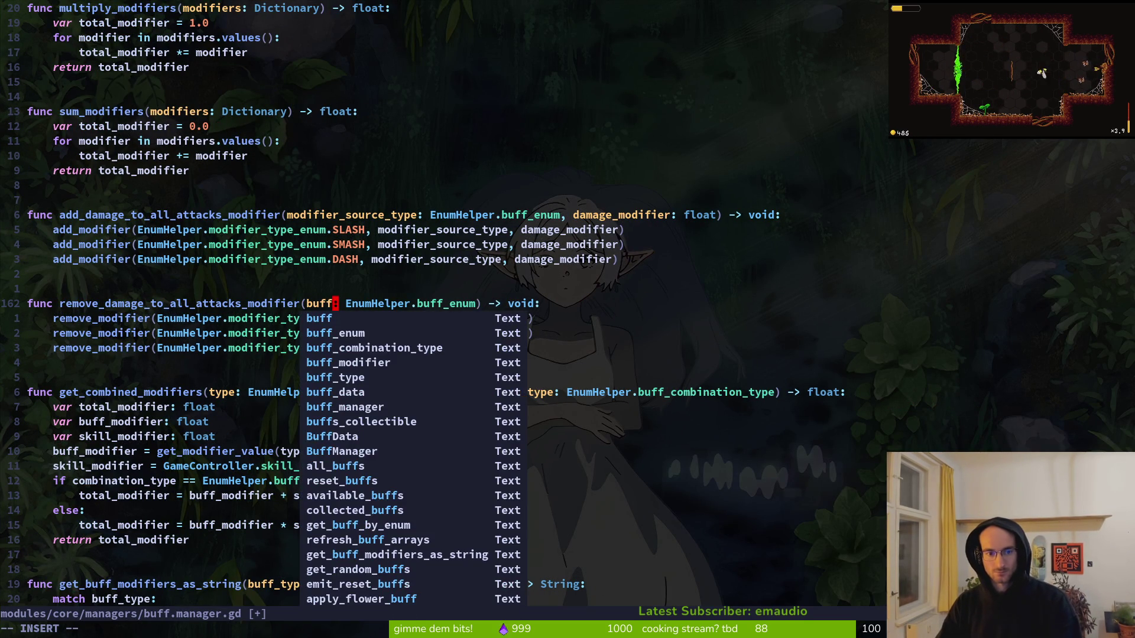
{"action": "type", "text": "enum"}
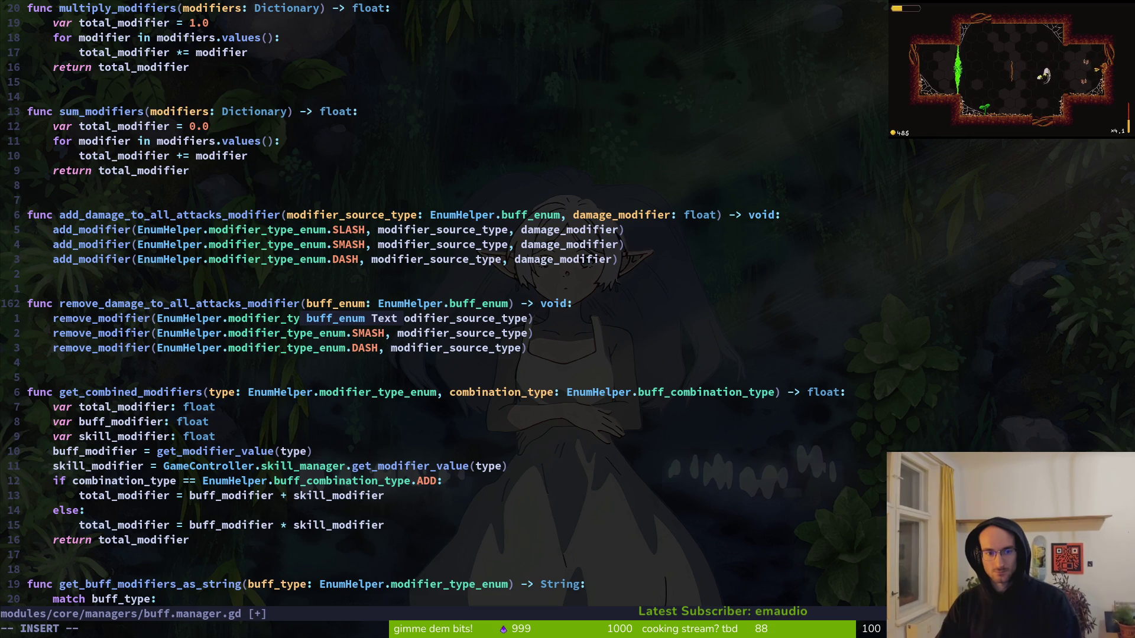
{"action": "key", "text": "Escape"}
{"action": "key", "text": "a"}
{"action": "key", "text": "BackSpace"}
{"action": "key", "text": "BackSpace"}
{"action": "key", "text": "BackSpace"}
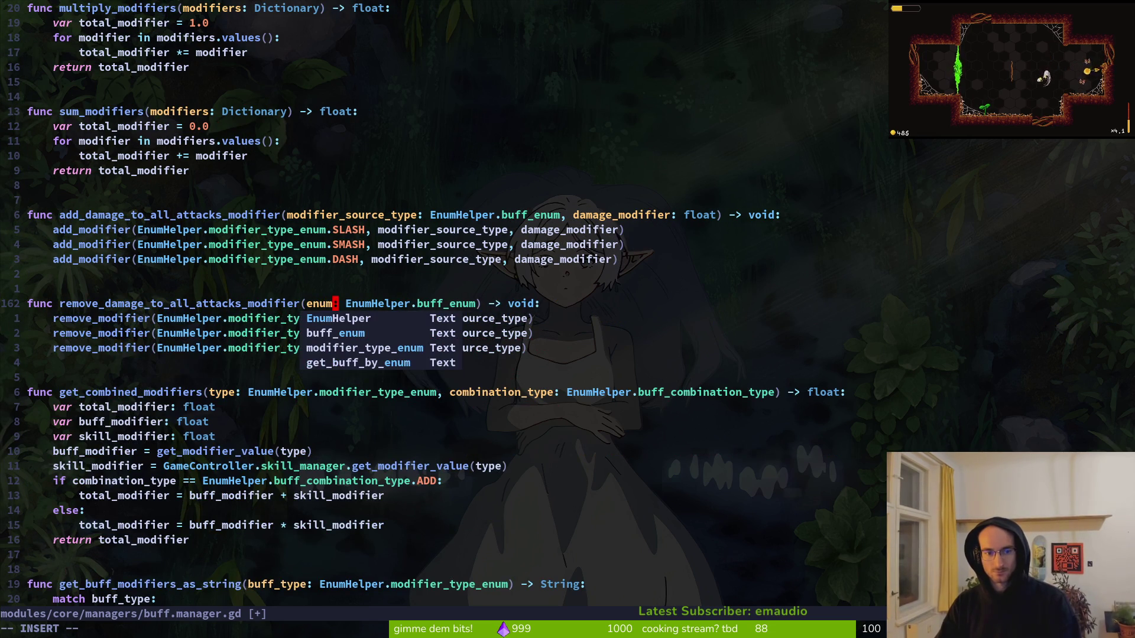
{"action": "type", "text": "f"}
{"action": "key", "text": "Escape"}
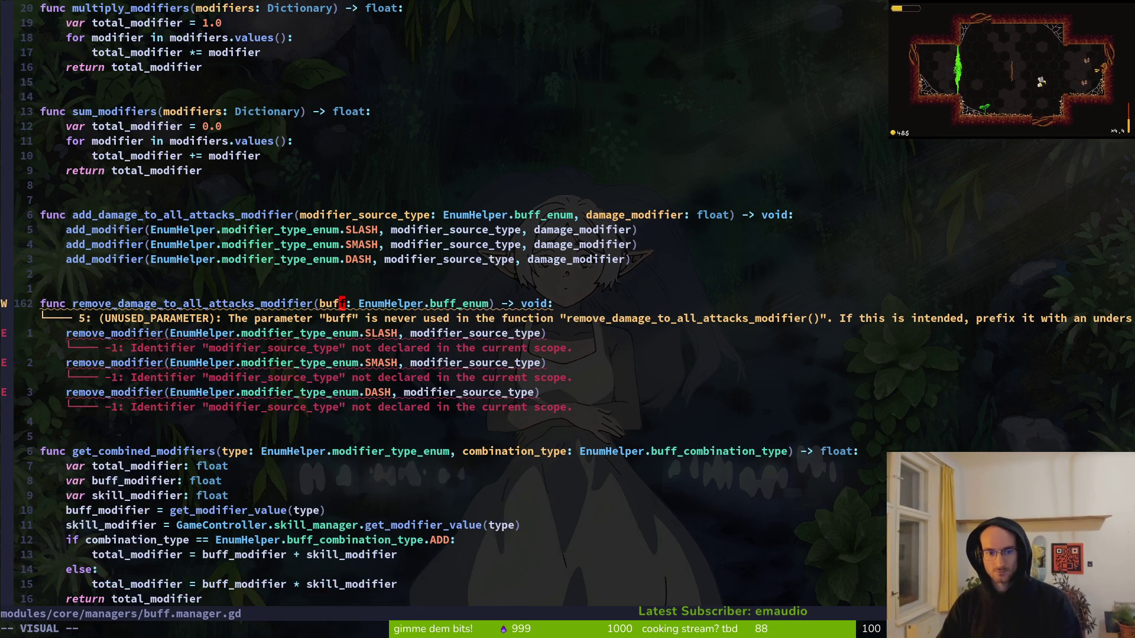
{"action": "type", "text": "b"}
{"action": "type", "text": ":w"}
{"action": "key", "text": "Return"}
Pass buff instead of modifier_source_type in the SLASH, SMASH and DASH remove_modifier calls
{"action": "key", "text": "j"}
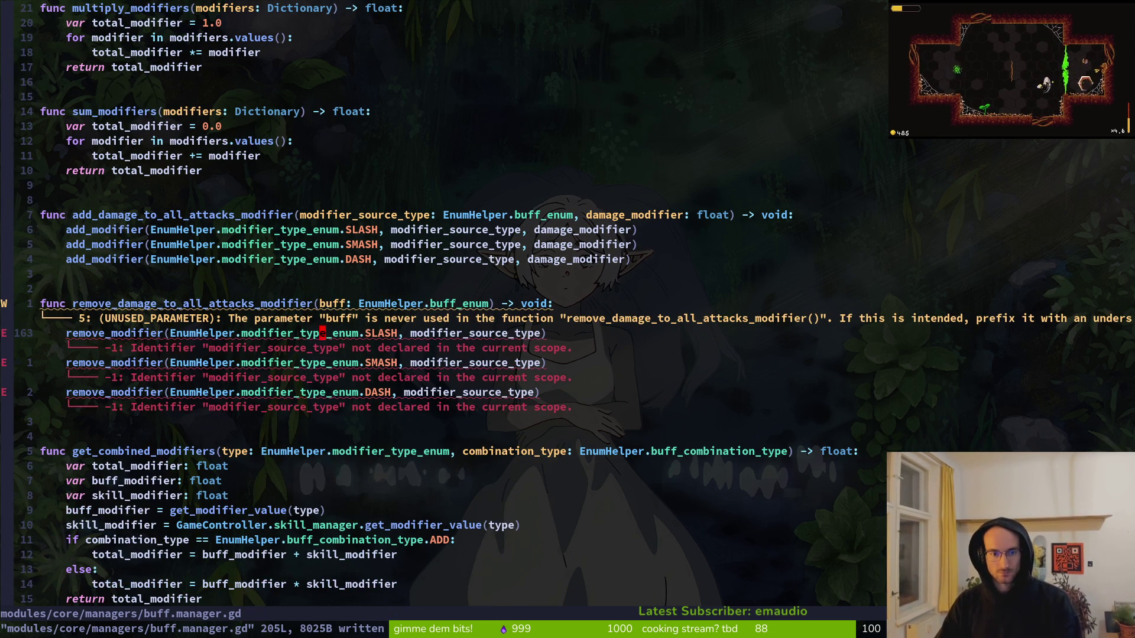
{"action": "key", "text": "w"}
{"action": "key", "text": "l"}
{"action": "key", "text": "l"}
{"action": "key", "text": "l"}
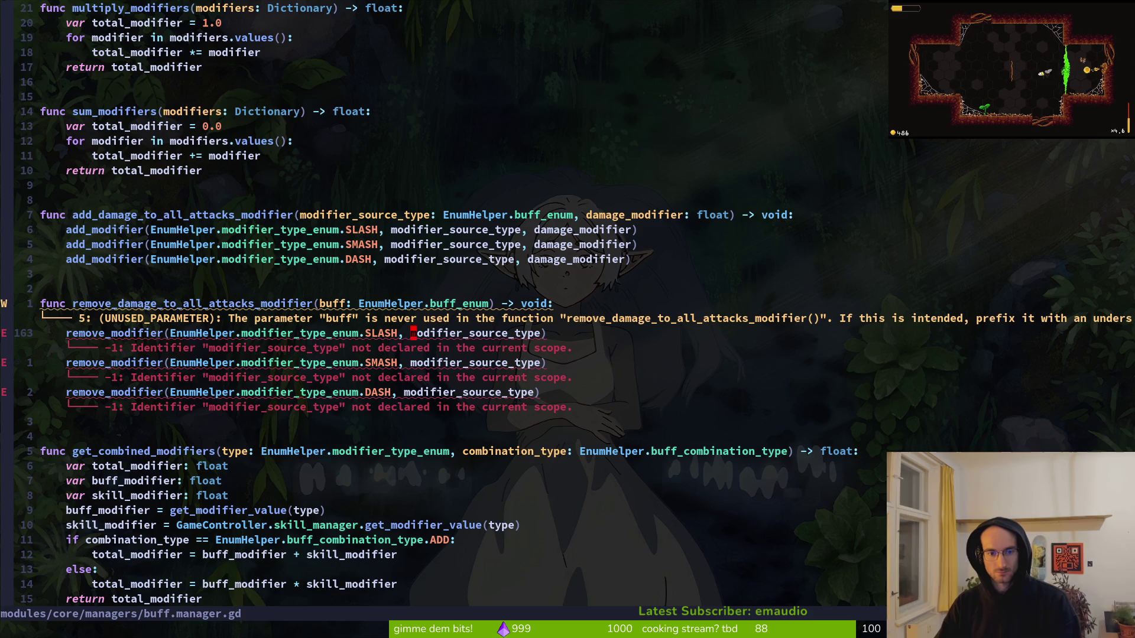
{"action": "type", "text": "ciwbuff"}
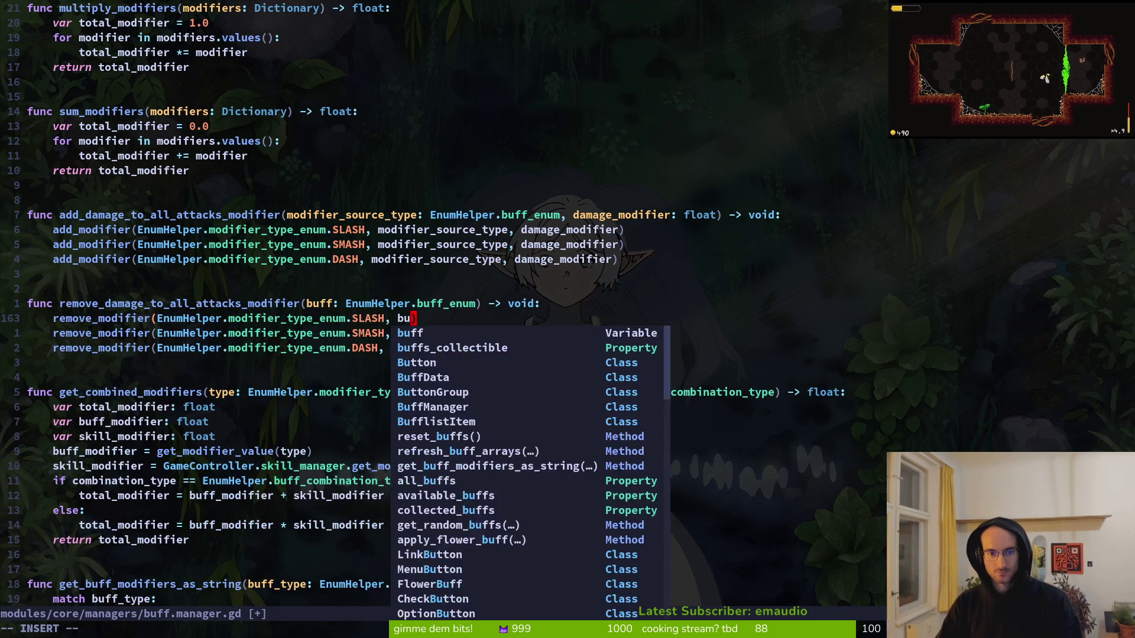
{"action": "key", "text": "Escape"}
{"action": "key", "text": "b"}
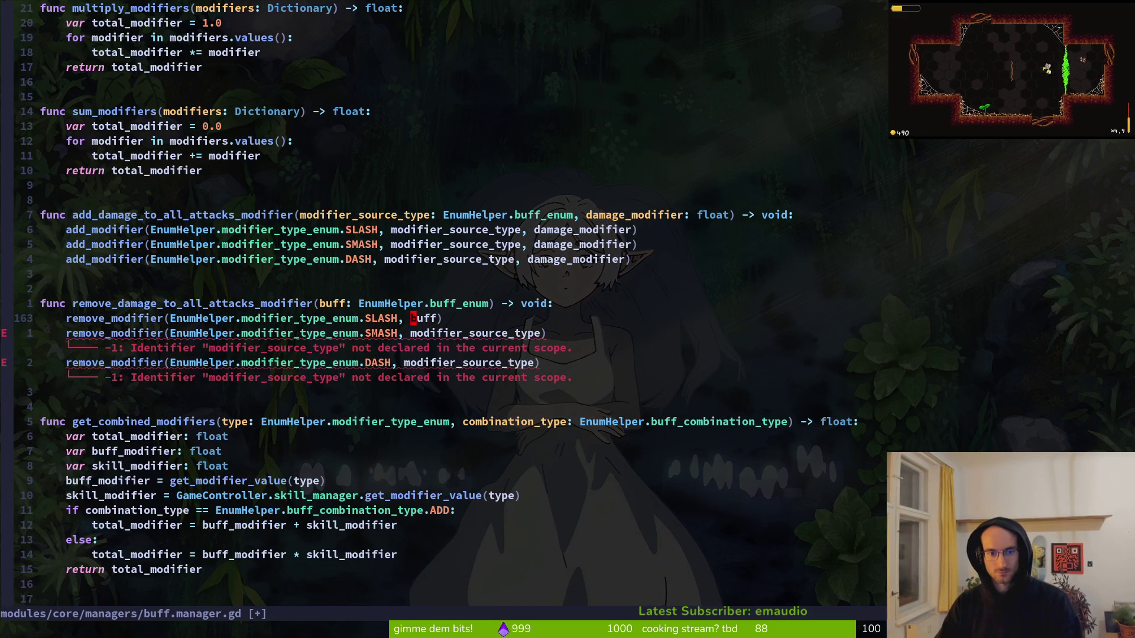
{"action": "key", "text": "period"}
{"action": "key", "text": "j"}
{"action": "key", "text": "period"}
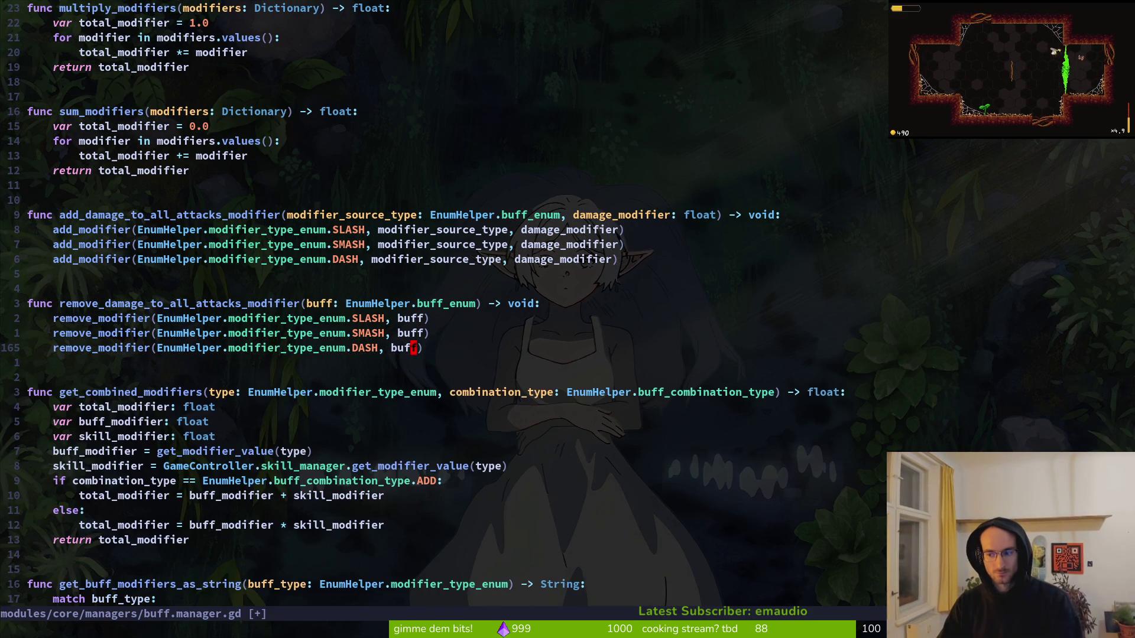
{"action": "type", "text": ":w"}
{"action": "key", "text": "Return"}
Rename add_damage_to_all_attacks_modifier's parameter to buff and save
{"action": "key", "text": "k"}
{"action": "key", "text": "k"}
{"action": "key", "text": "k"}
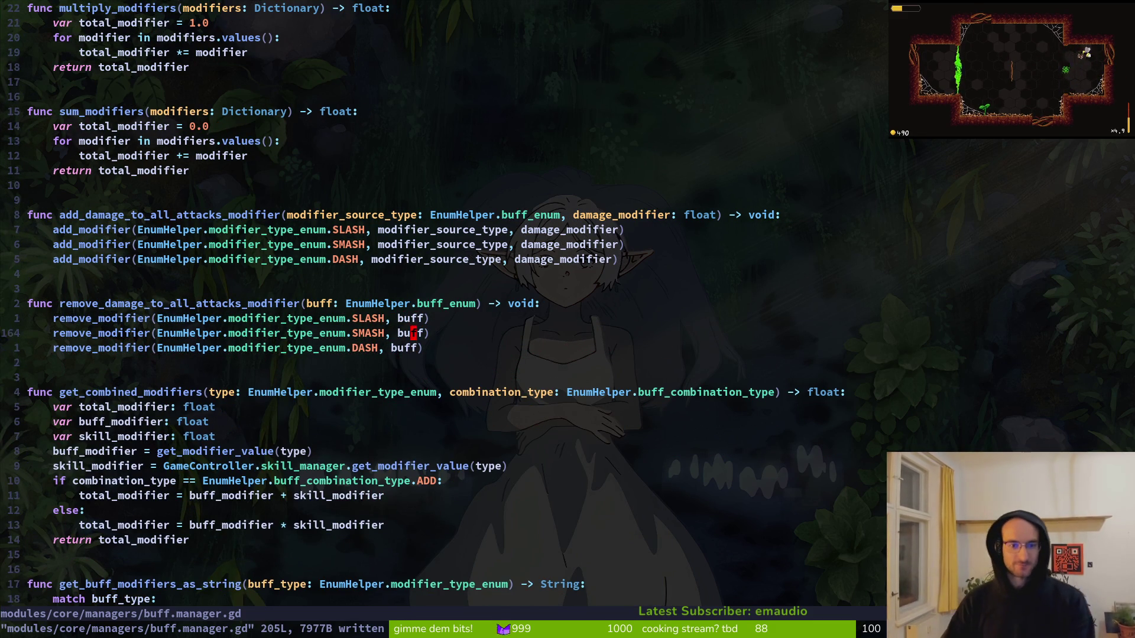
{"action": "key", "text": "k"}
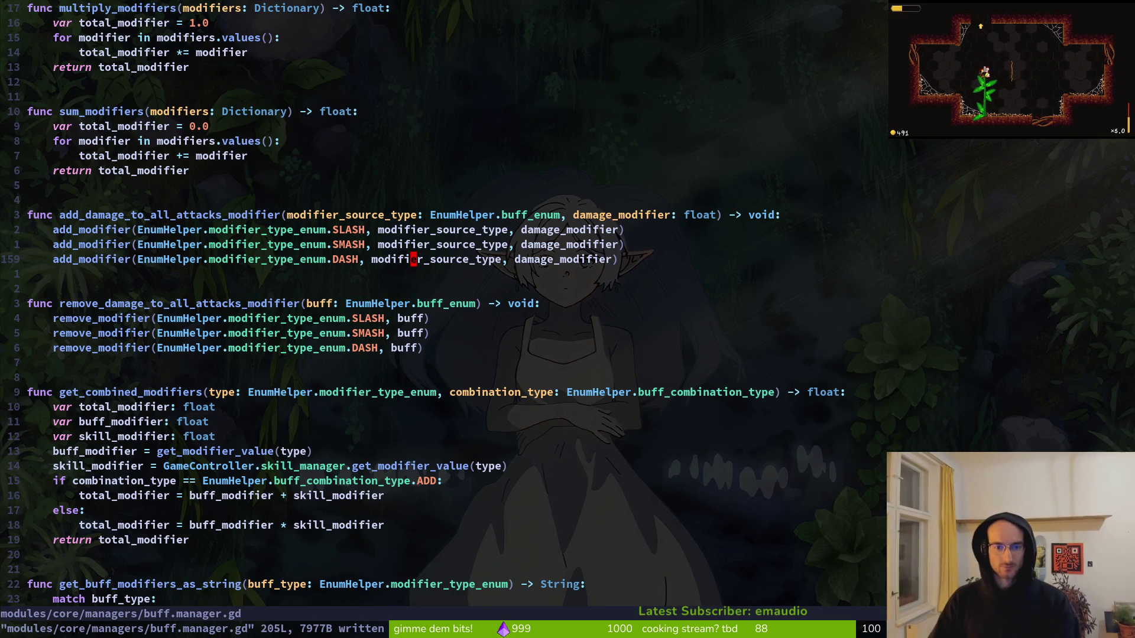
{"action": "key", "text": "k"}
{"action": "key", "text": "k"}
{"action": "key", "text": "k"}
{"action": "type", "text": "ve"}
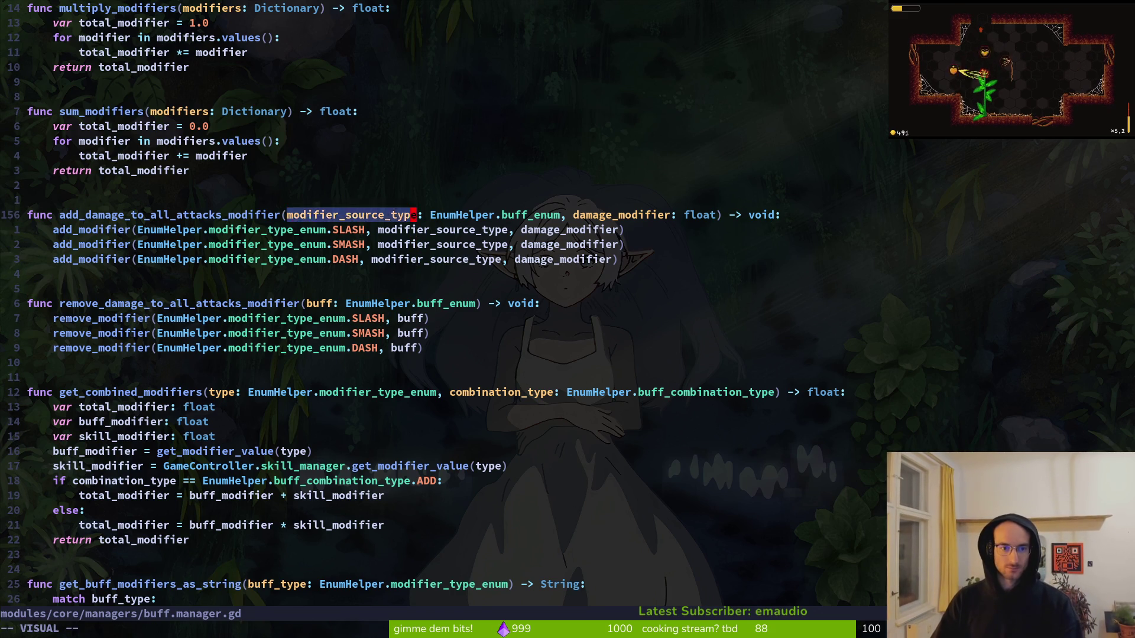
{"action": "type", "text": "cbuff"}
{"action": "key", "text": "Escape"}
{"action": "type", "text": ":w"}
{"action": "key", "text": "Return"}
Pass buff in the add function's SLASH, SMASH and DASH add_modifier calls and save
{"action": "key", "text": "j"}
{"action": "key", "text": "j"}
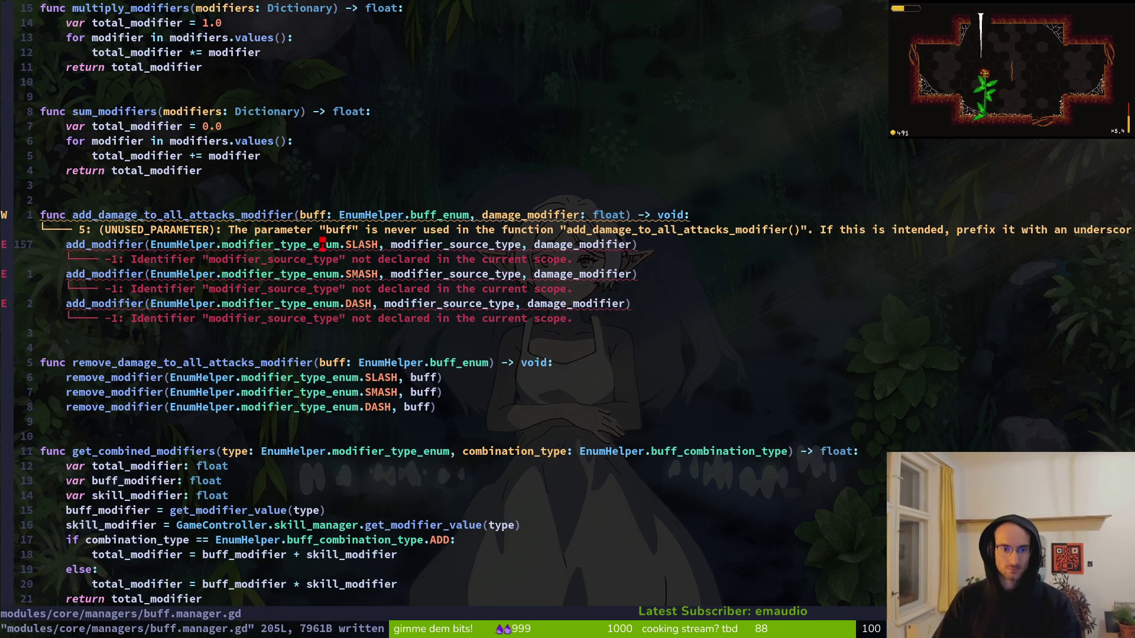
{"action": "key", "text": "w"}
{"action": "key", "text": "w"}
{"action": "key", "text": "w"}
{"action": "type", "text": "cebuff"}
{"action": "key", "text": "Escape"}
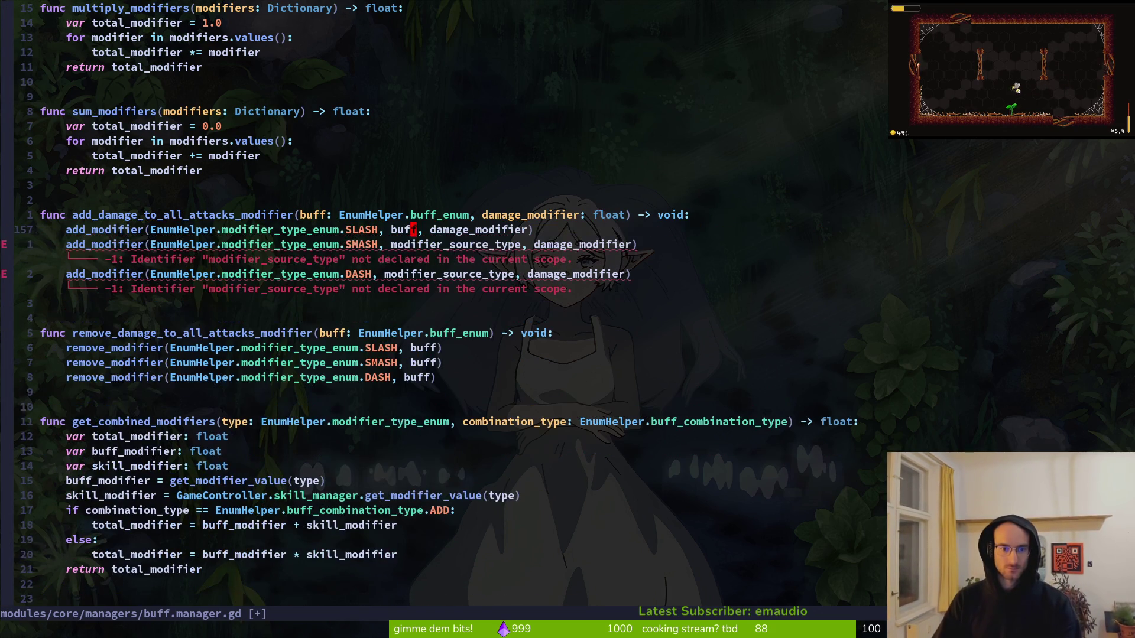
{"action": "type", "text": "ecbuff"}
{"action": "key", "text": "Escape"}
{"action": "type", "text": "jbcebuff"}
{"action": "key", "text": "Escape"}
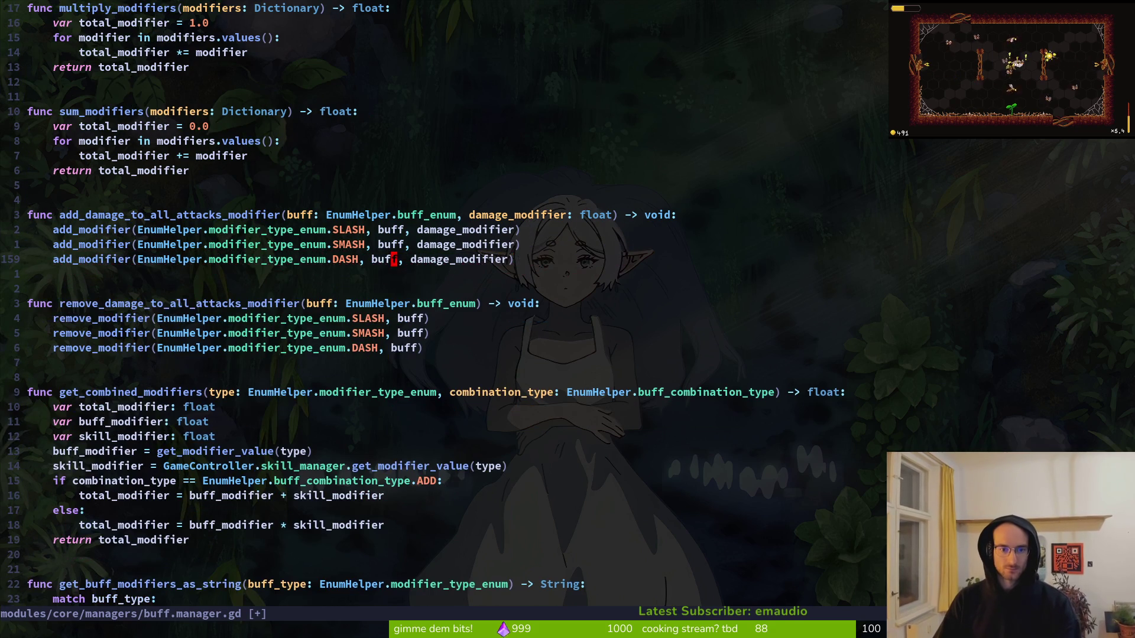
{"action": "type", "text": ":w"}
{"action": "key", "text": "Return"}
Review the file further down, then jump back through earlier edit positions
{"action": "key", "text": "braceright"}
{"action": "key", "text": "braceright"}
{"action": "key", "text": "braceright"}
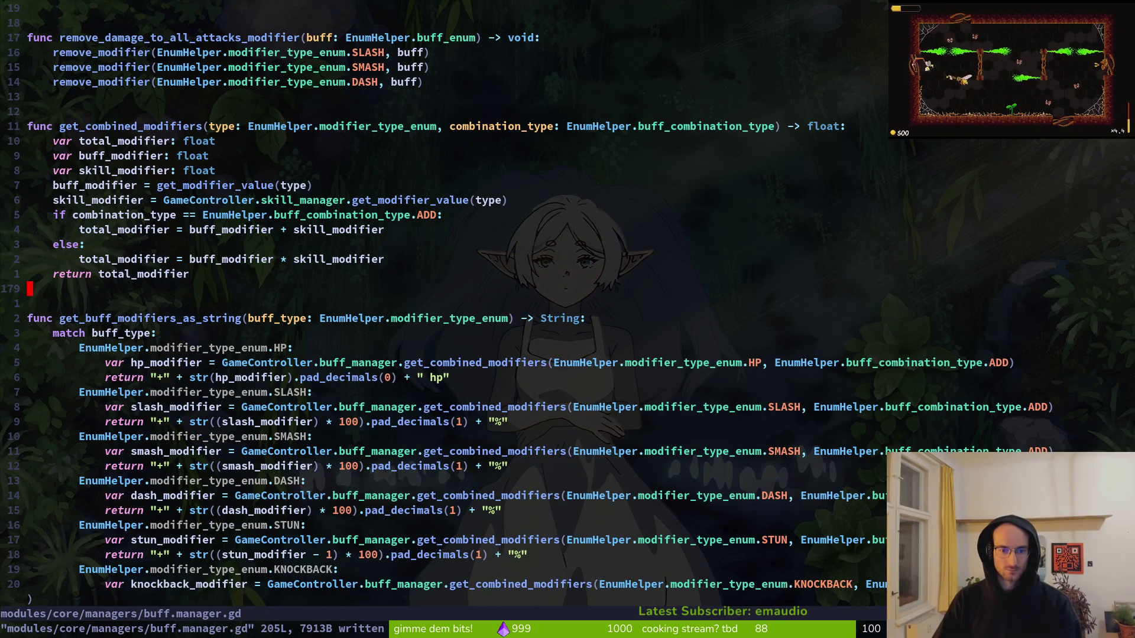
{"action": "key", "text": "ctrl+o"}
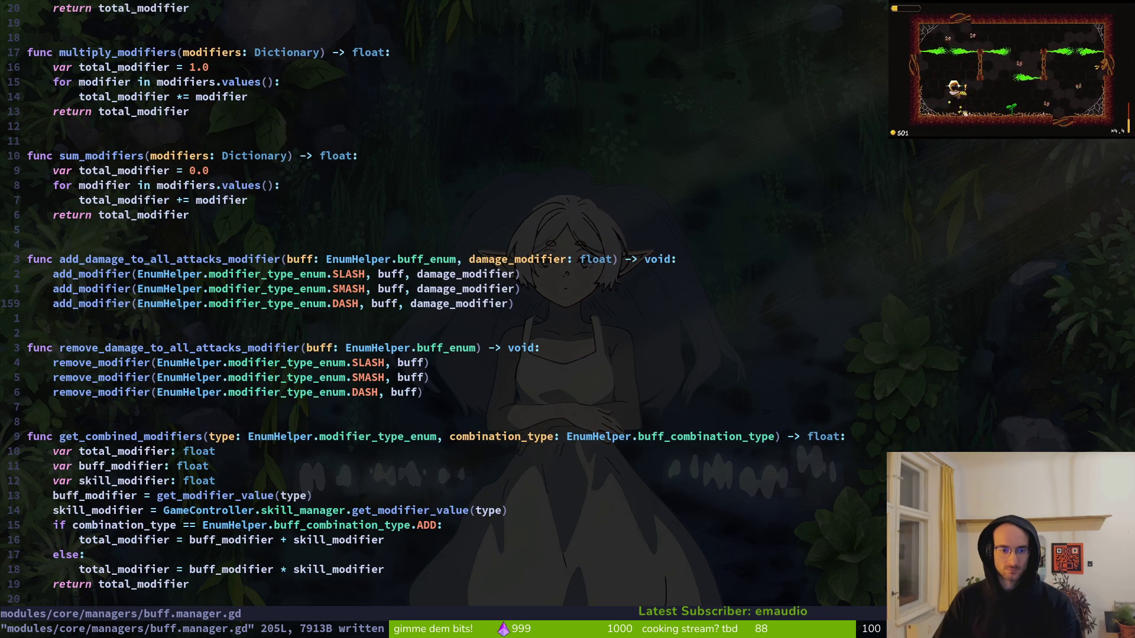
{"action": "key", "text": "ctrl+o"}
{"action": "key", "text": "ctrl+o"}
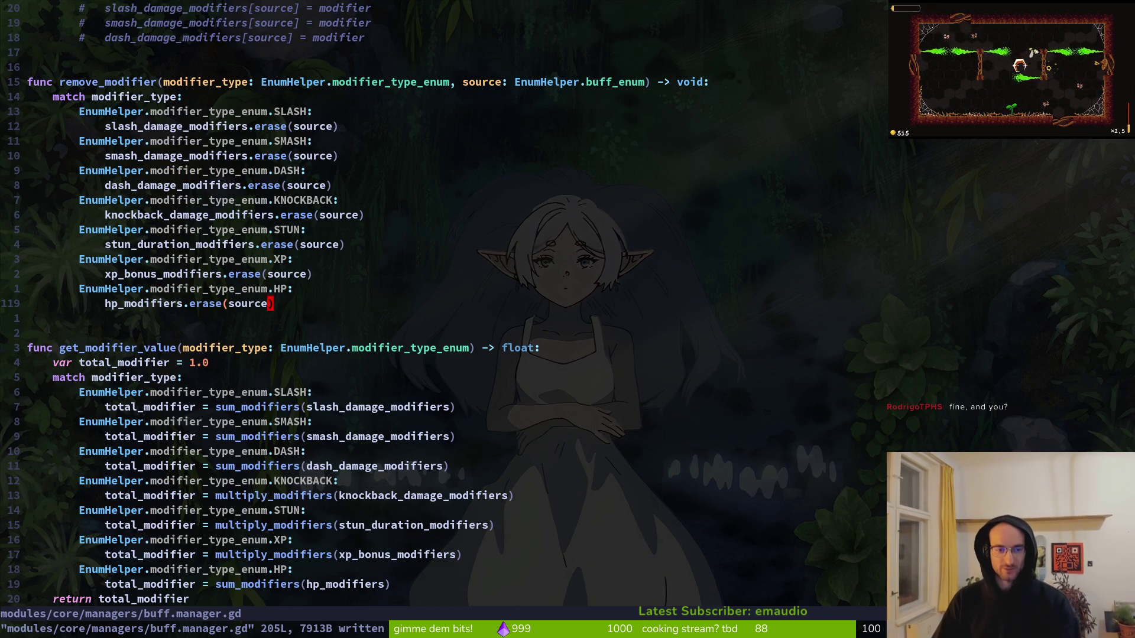
{"action": "key", "text": "ctrl+o"}
{"action": "key", "text": "ctrl+o"}
Run the project from the Godot editor, start a game, and browse the skill tree overlay
{"action": "key", "text": "alt+Tab"}
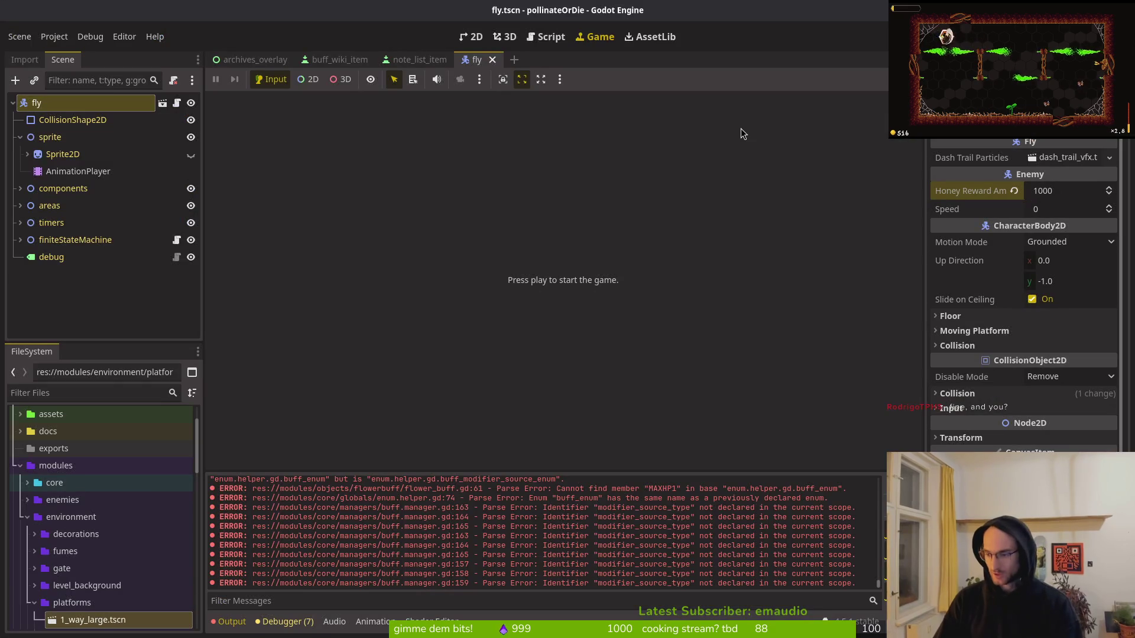
{"action": "key", "text": "F5"}
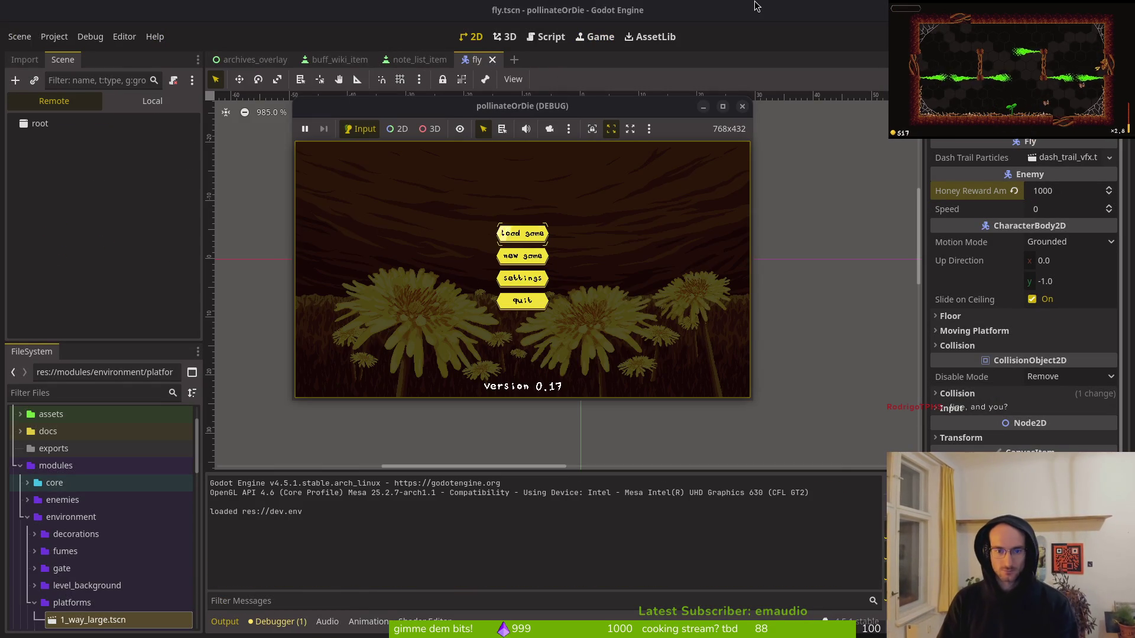
{"action": "key", "text": "Return"}
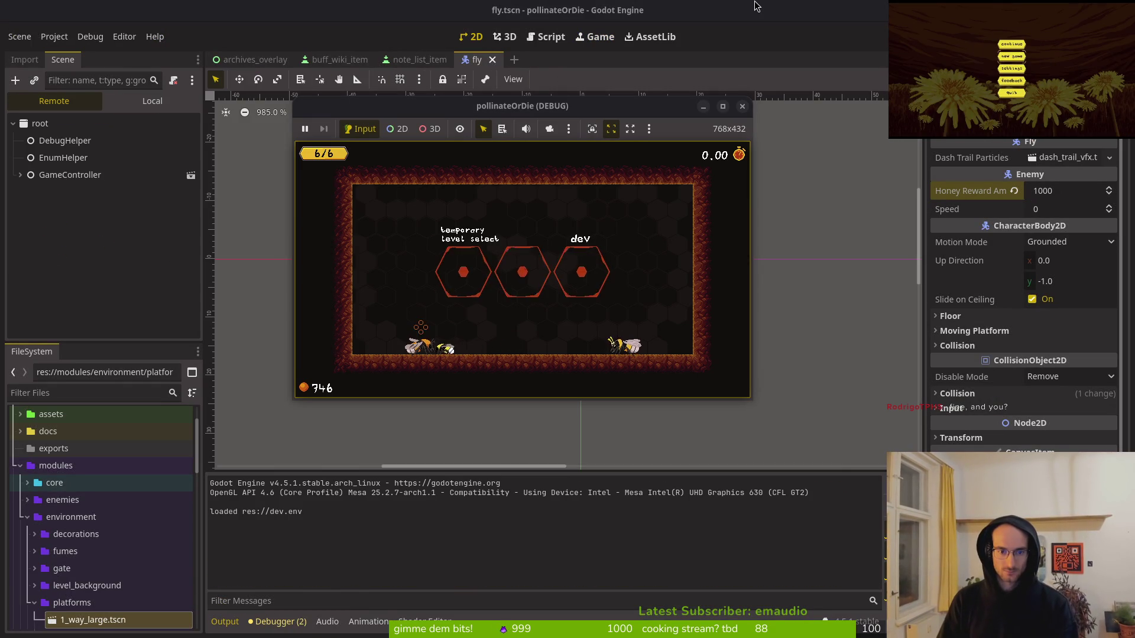
{"action": "key", "text": "Tab"}
{"action": "key", "text": "Left"}
{"action": "key", "text": "Left"}
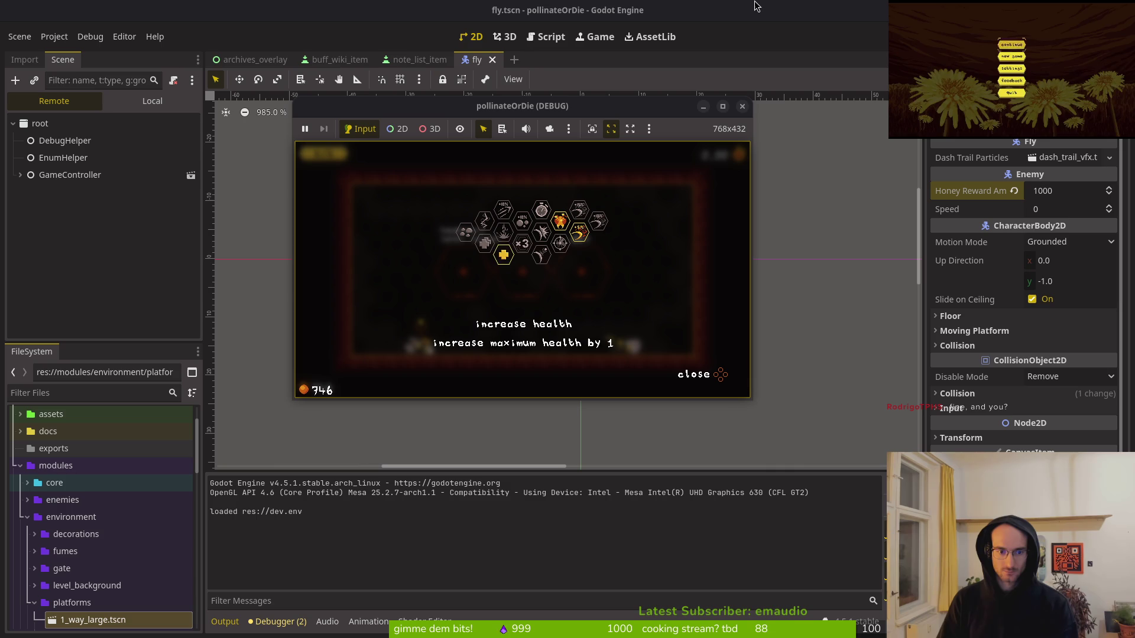
{"action": "key", "text": "Tab"}
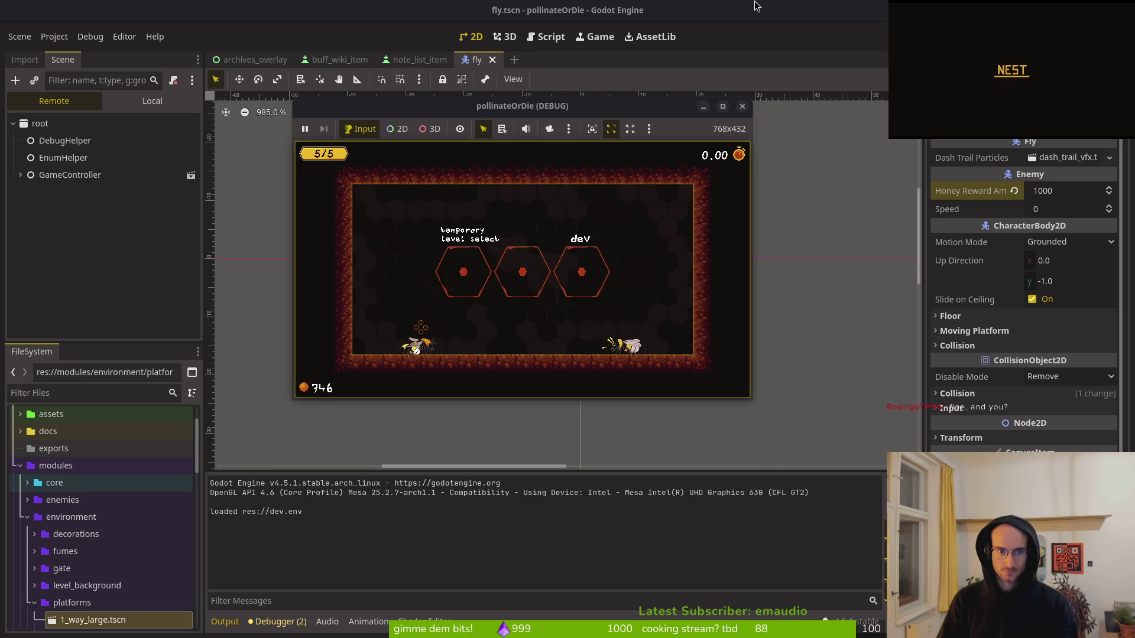
{"action": "key", "text": "Tab"}
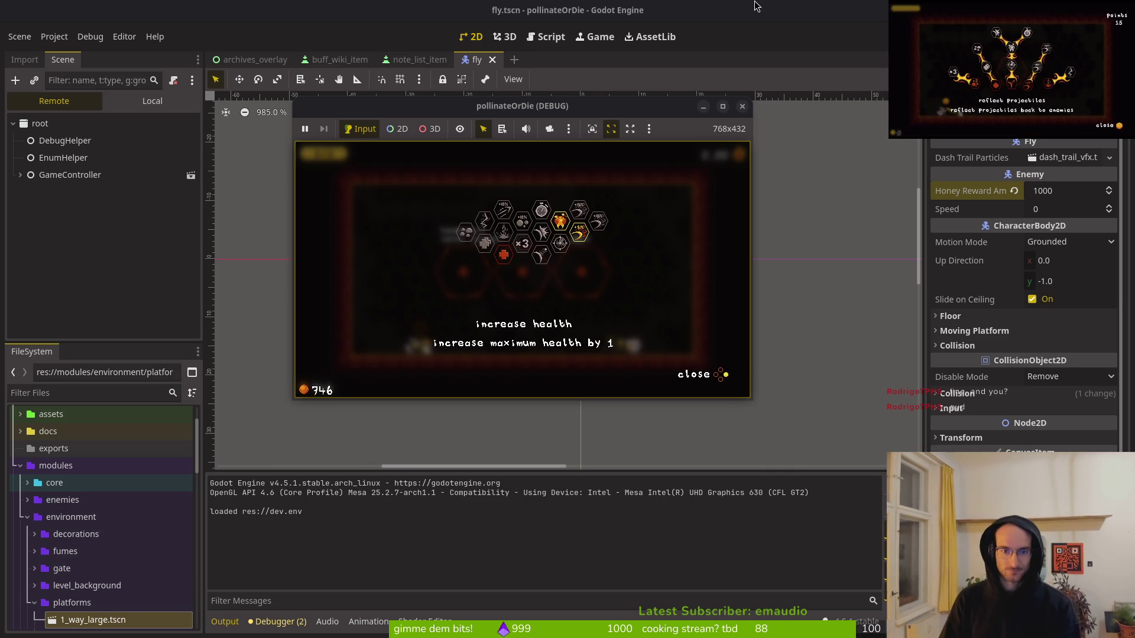
{"action": "key", "text": "Tab"}
Fly the bee into the cave, fight the enemies, and bloom a flower to reach its buff choices
{"action": "key", "text": "w"}
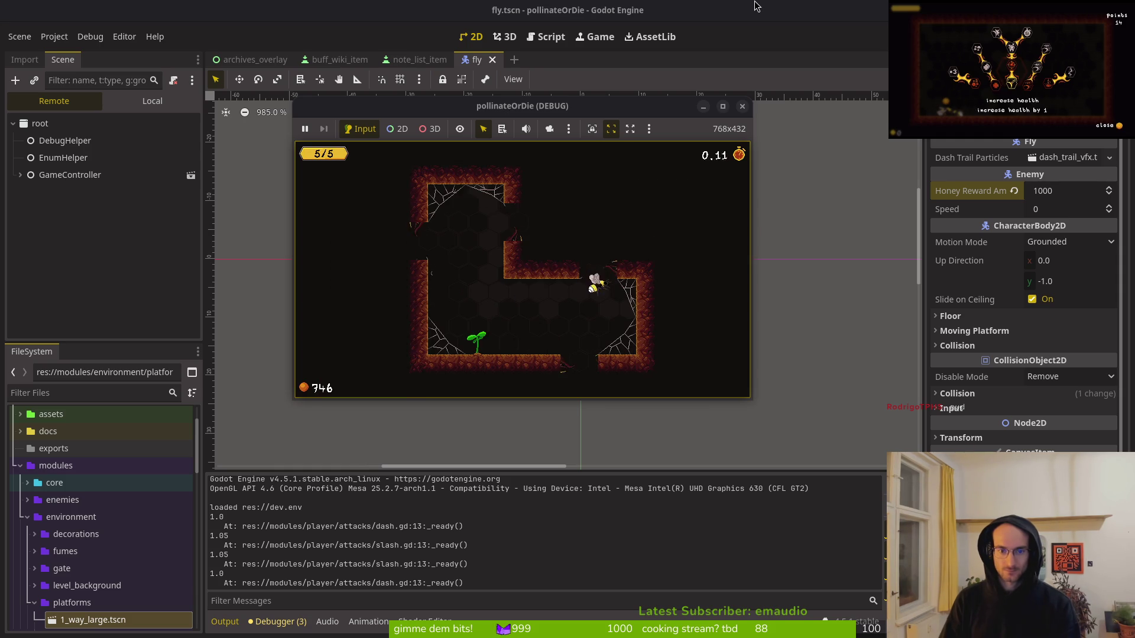
{"action": "key", "text": "a"}
{"action": "key", "text": "w"}
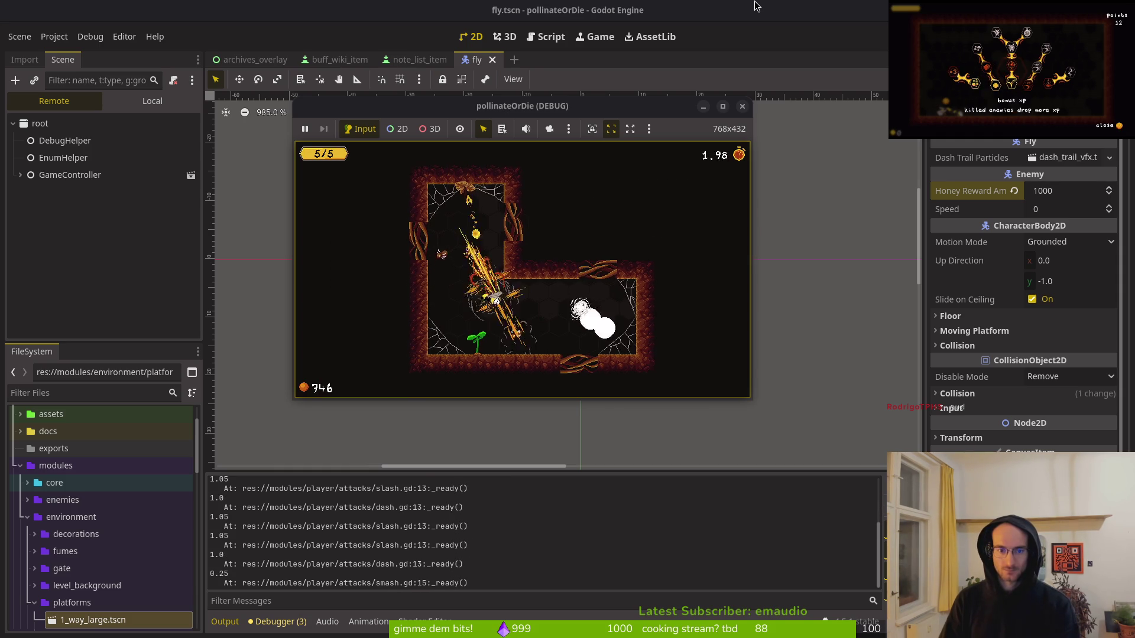
{"action": "key", "text": "s"}
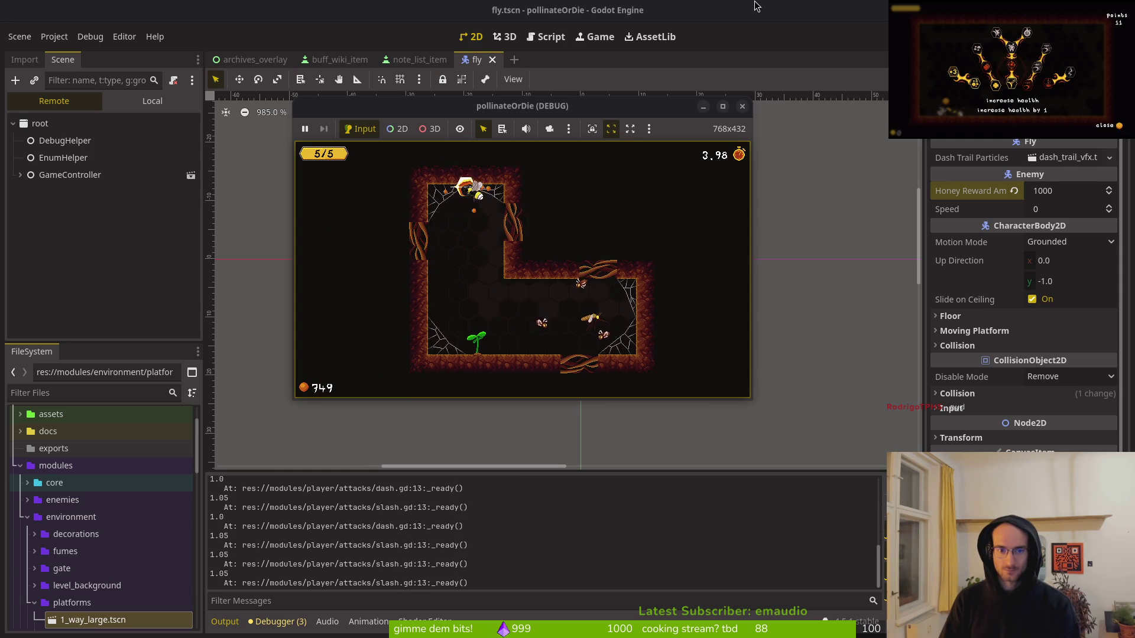
{"action": "key", "text": "d"}
{"action": "key", "text": "a"}
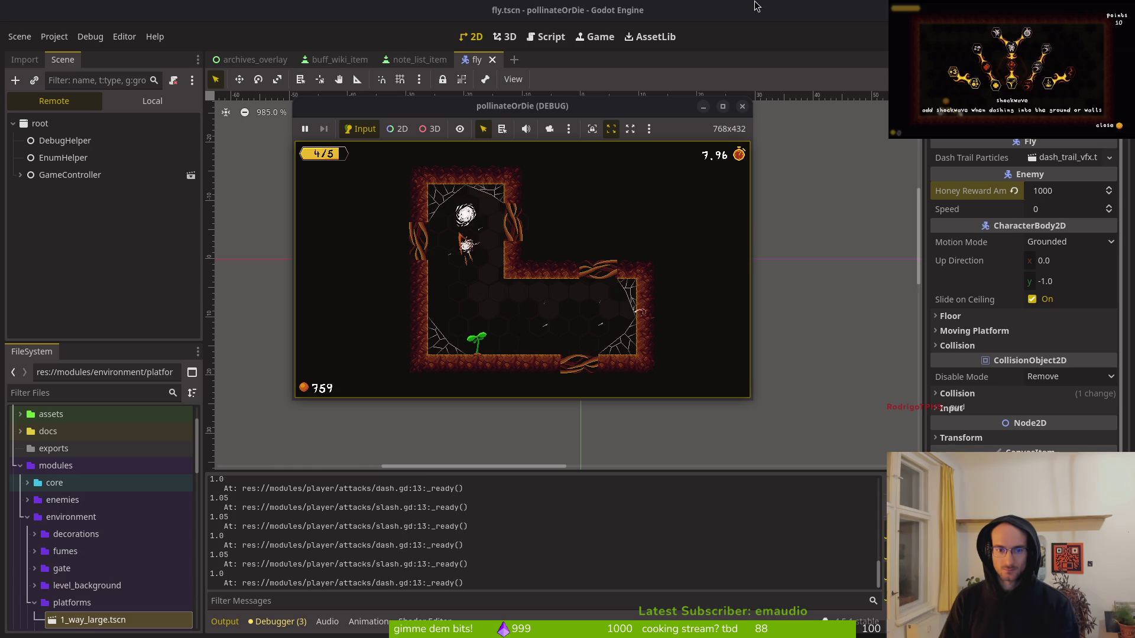
{"action": "key", "text": "d"}
{"action": "key", "text": "s"}
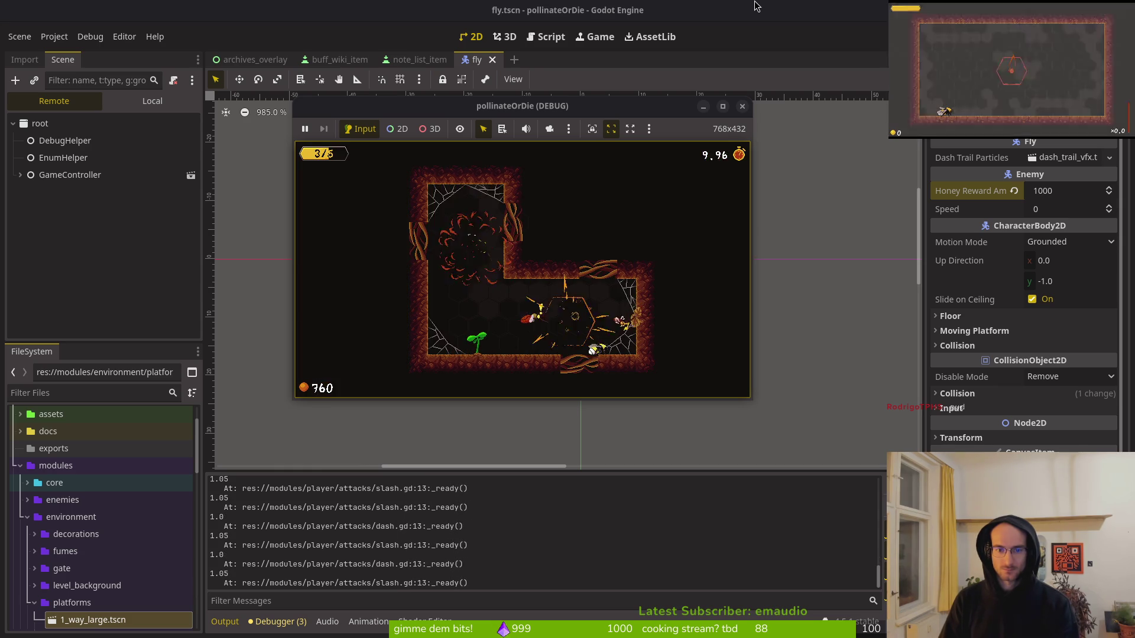
{"action": "key", "text": "d"}
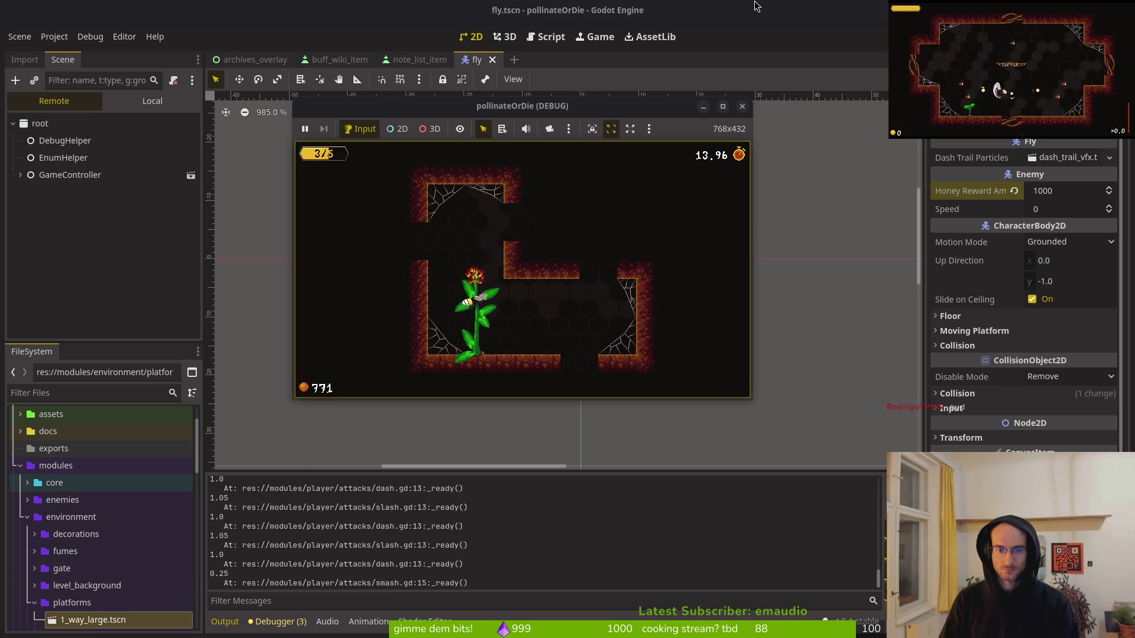
{"action": "key", "text": "a"}
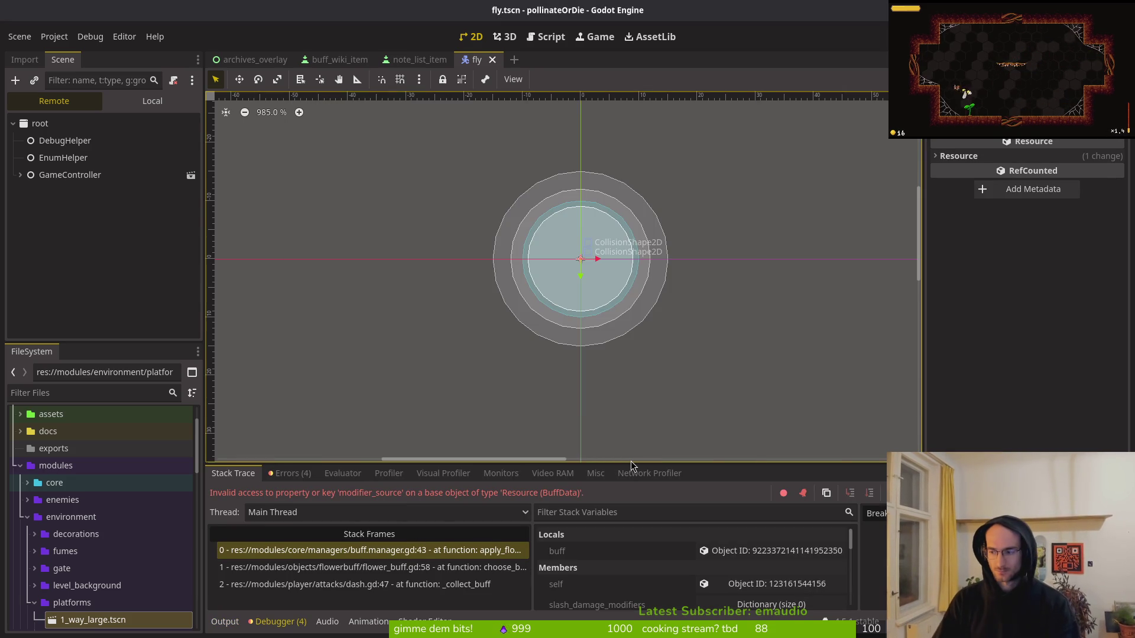
Open buff.manager.gd and review add_modifier, remove_modifier and the combo_bar.gd call site
{"action": "key", "text": "alt+Tab"}
{"action": "type", "text": "buff.manager"}
{"action": "key", "text": "Return"}
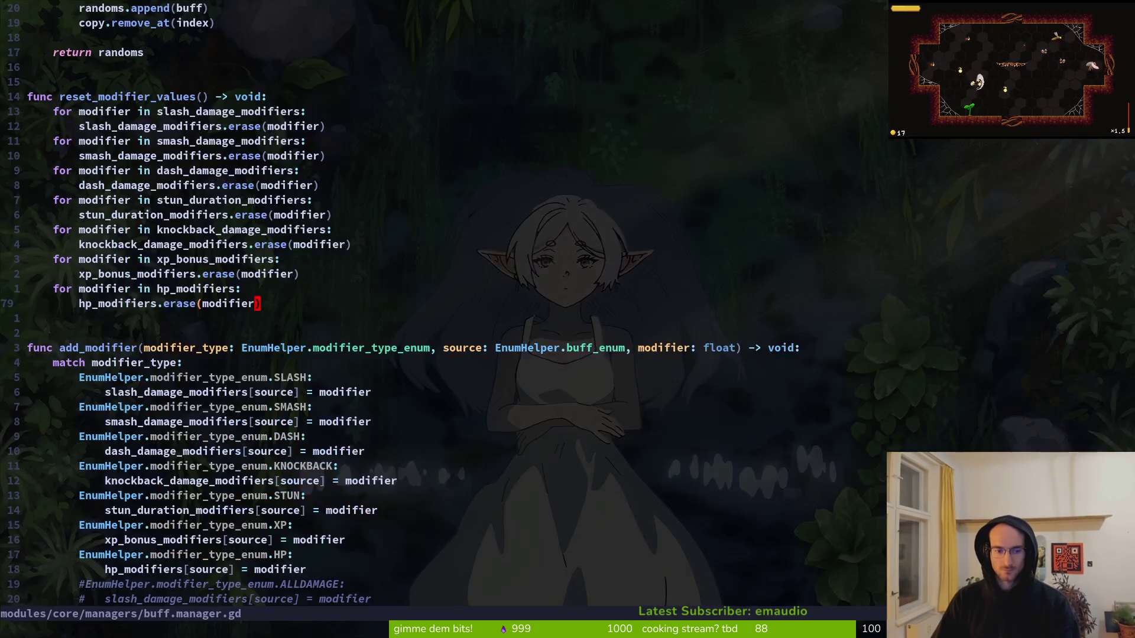
{"action": "key", "text": "ctrl+d"}
{"action": "key", "text": "ctrl+u"}
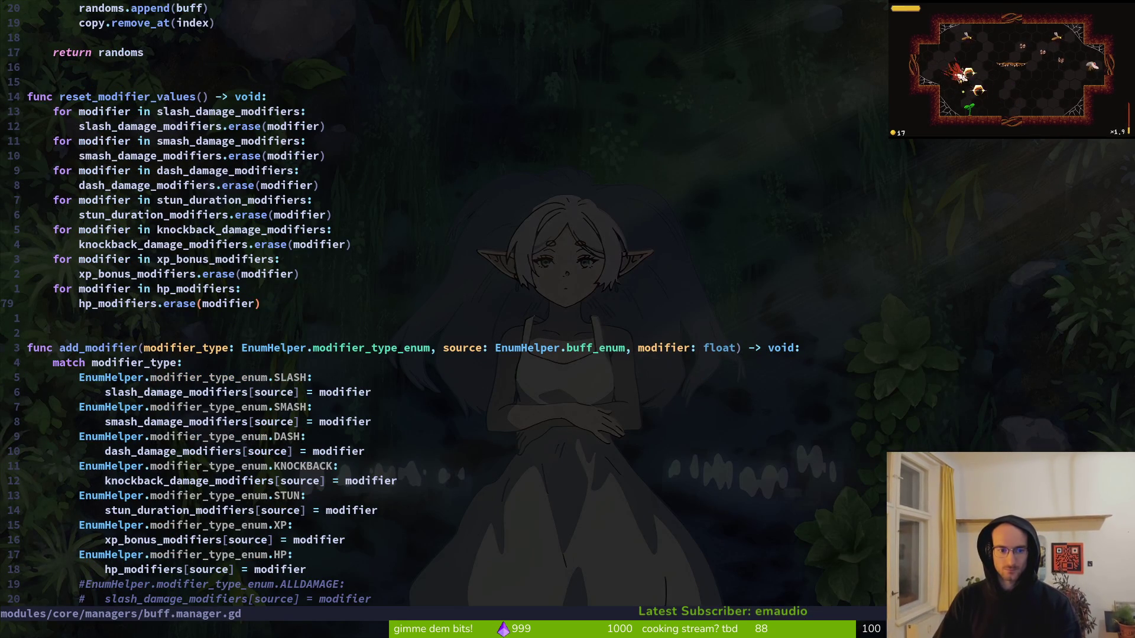
{"action": "key", "text": "ctrl+d"}
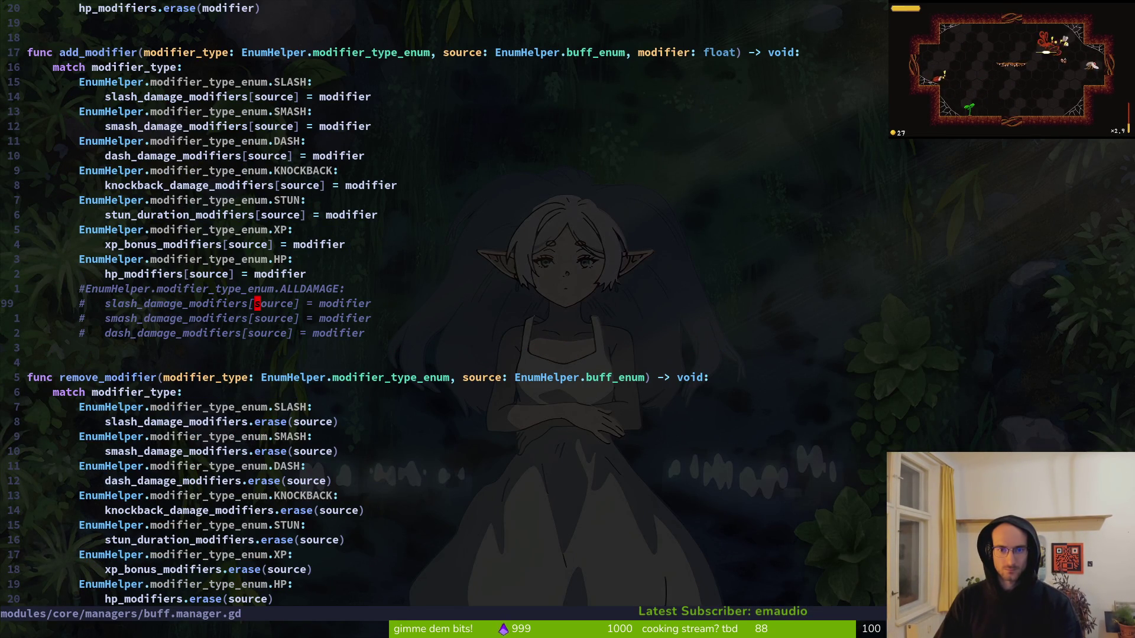
{"action": "key", "text": "j"}
{"action": "key", "text": "j"}
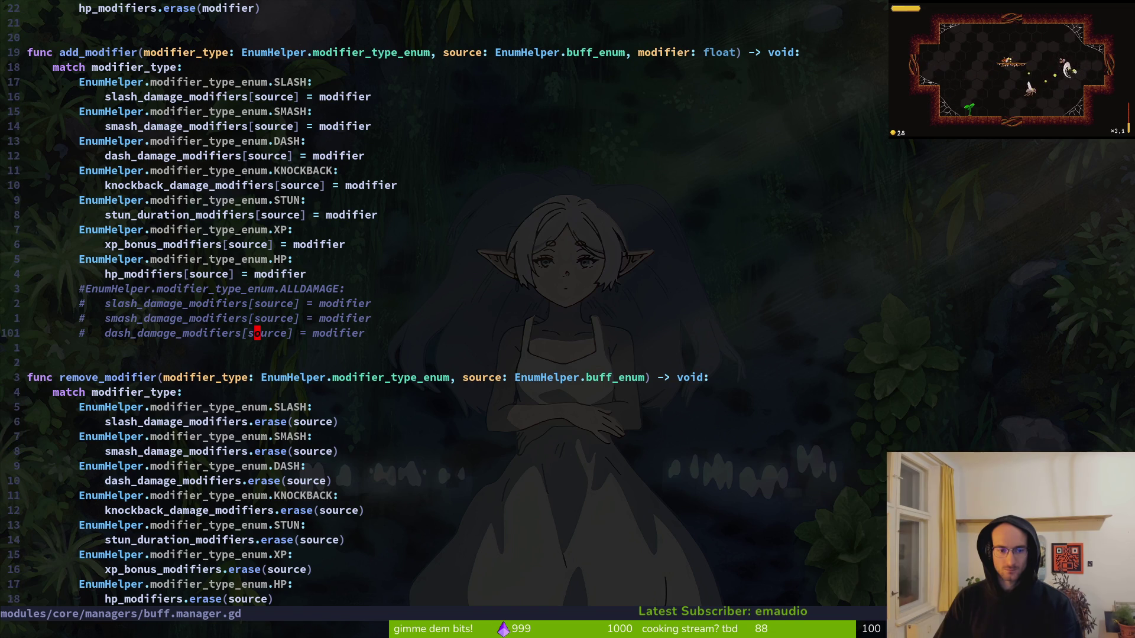
{"action": "key", "text": "j"}
{"action": "key", "text": "j"}
{"action": "key", "text": "j"}
{"action": "key", "text": "ctrl+o"}
{"action": "key", "text": "ctrl+i"}
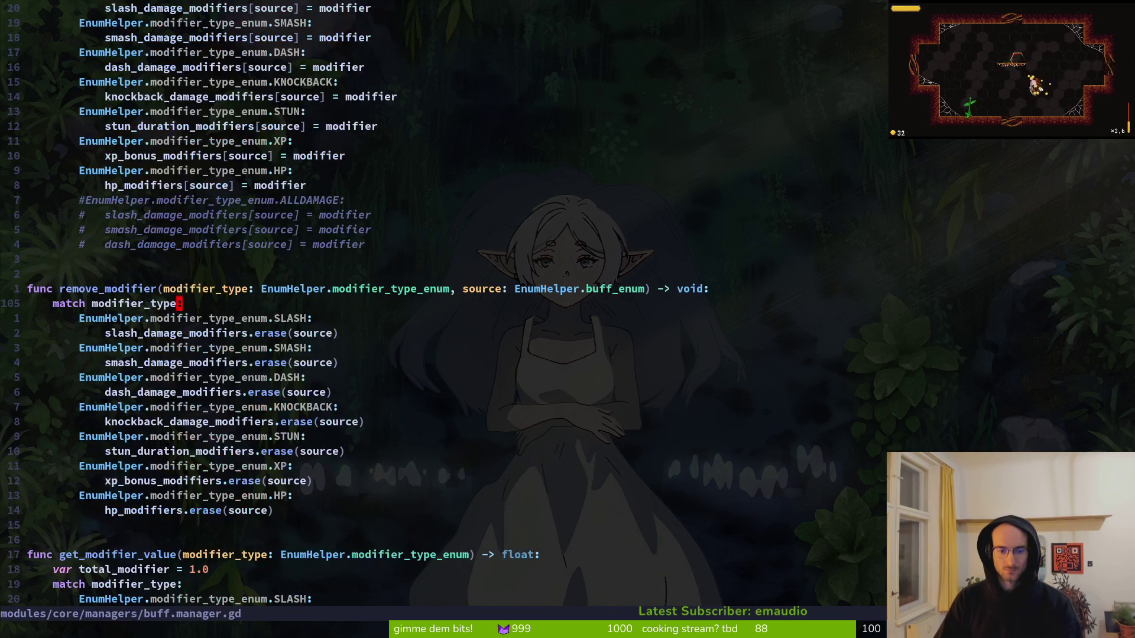
Jump to line 43, where apply_flower_buff passes buff.modifier_source to add_modifier
{"action": "key", "text": "alt+Tab"}
{"action": "key", "text": "alt+Tab"}
{"action": "type", "text": ":"}
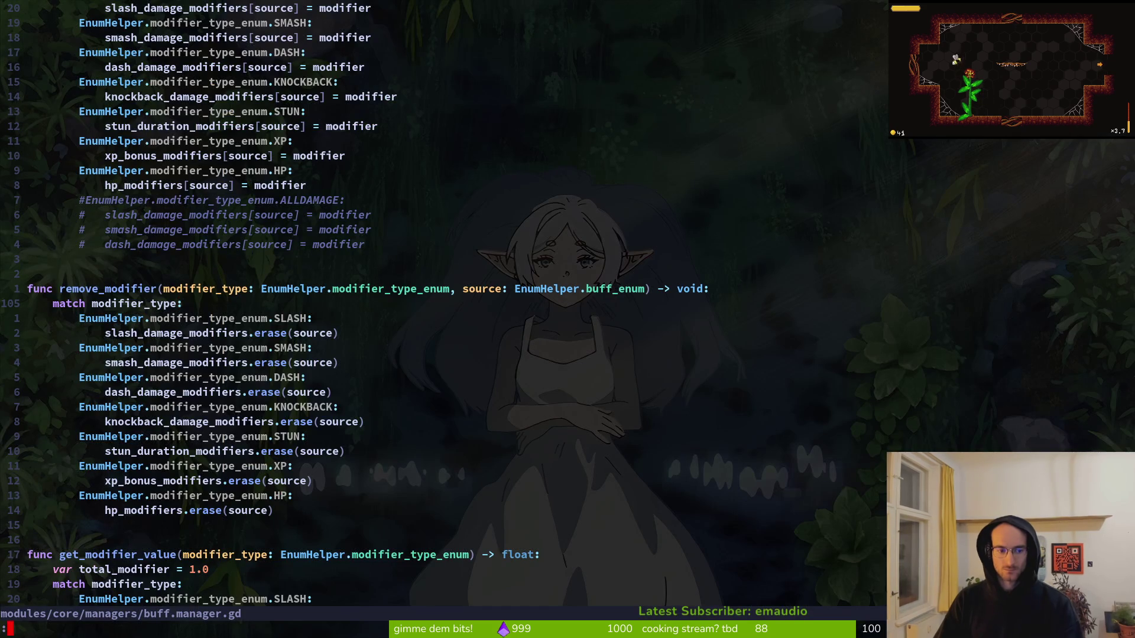
{"action": "type", "text": "43"}
{"action": "key", "text": "Return"}
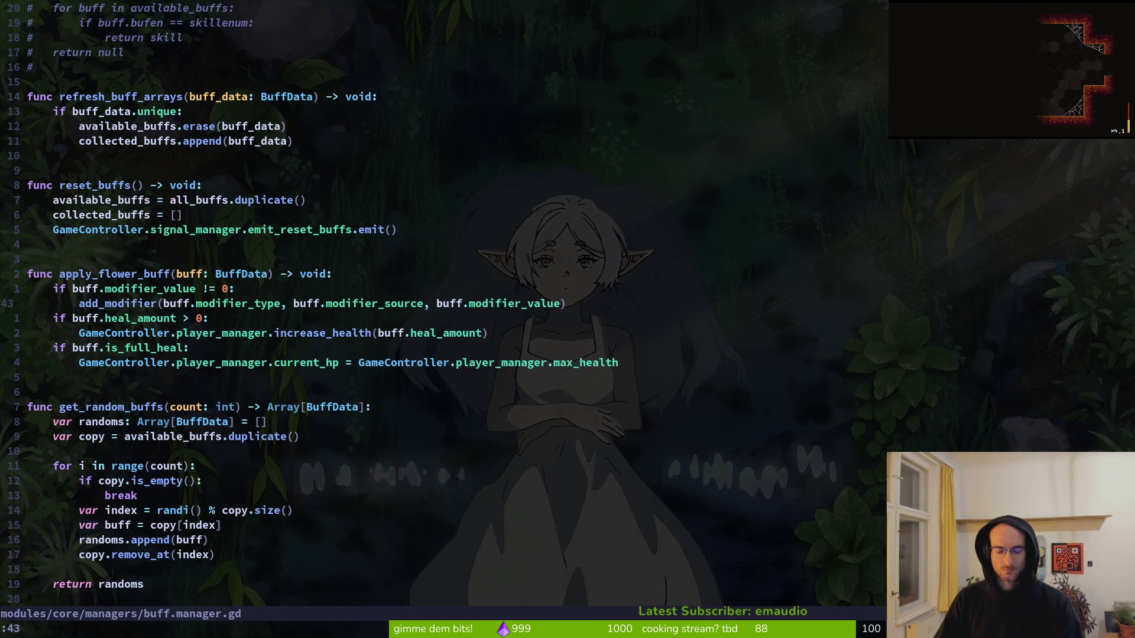
Change line 43 to buff_enum and save, then undo it and save the reverted script
{"action": "type", "text": "vecbuff_enum"}
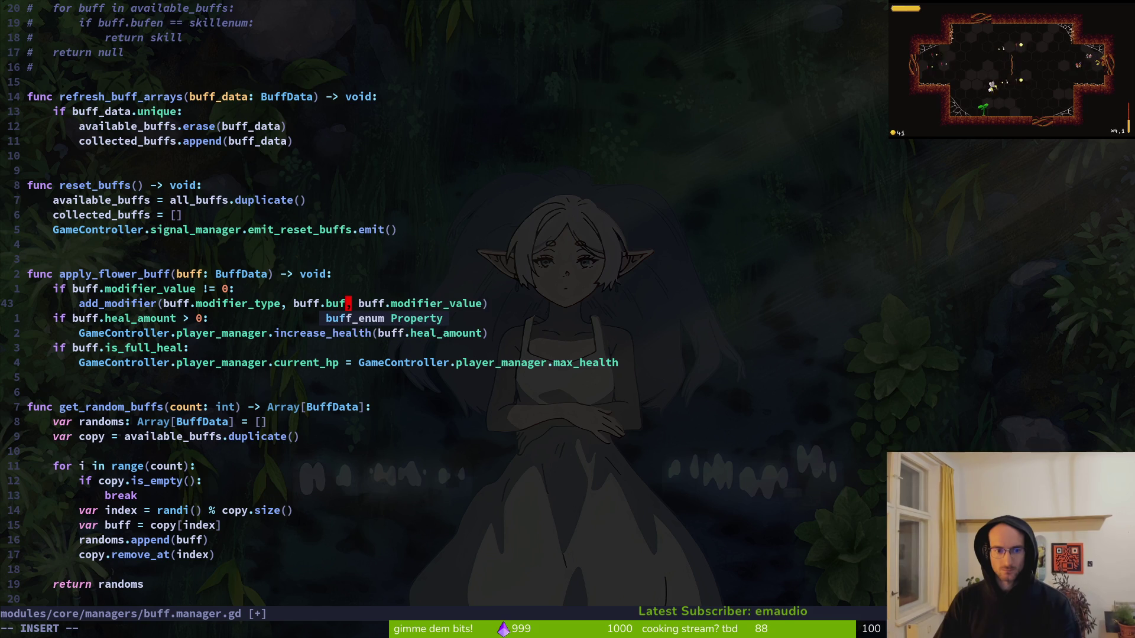
{"action": "key", "text": "Escape"}
{"action": "type", "text": ":w"}
{"action": "key", "text": "Return"}
{"action": "type", "text": "urce"}
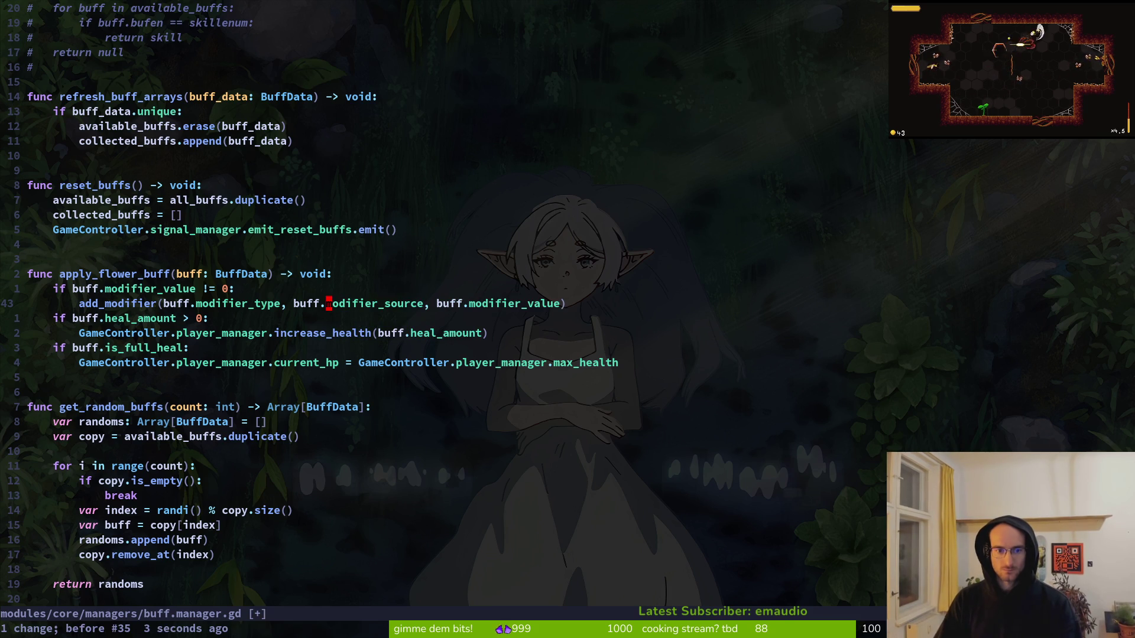
{"action": "type", "text": ":w"}
{"action": "key", "text": "Return"}
Open buff_data.gd, keep the modifier_source line removed, and save it
{"action": "key", "text": "space"}
{"action": "key", "text": "f"}
{"action": "key", "text": "f"}
{"action": "type", "text": "buff_"}
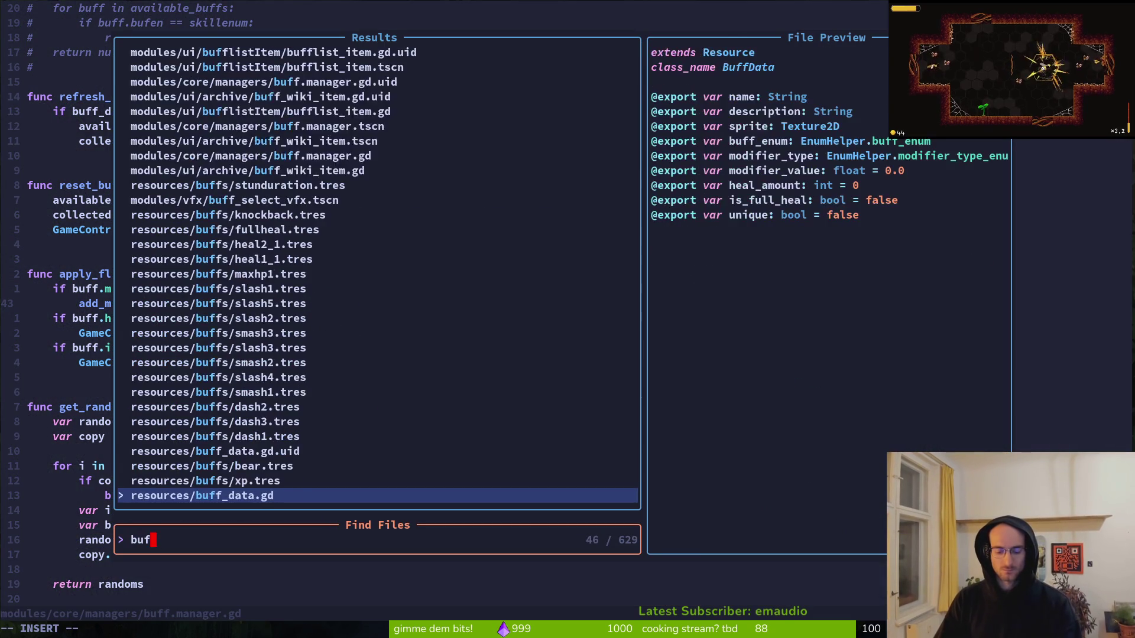
{"action": "type", "text": "data"}
{"action": "key", "text": "Return"}
{"action": "key", "text": "u"}
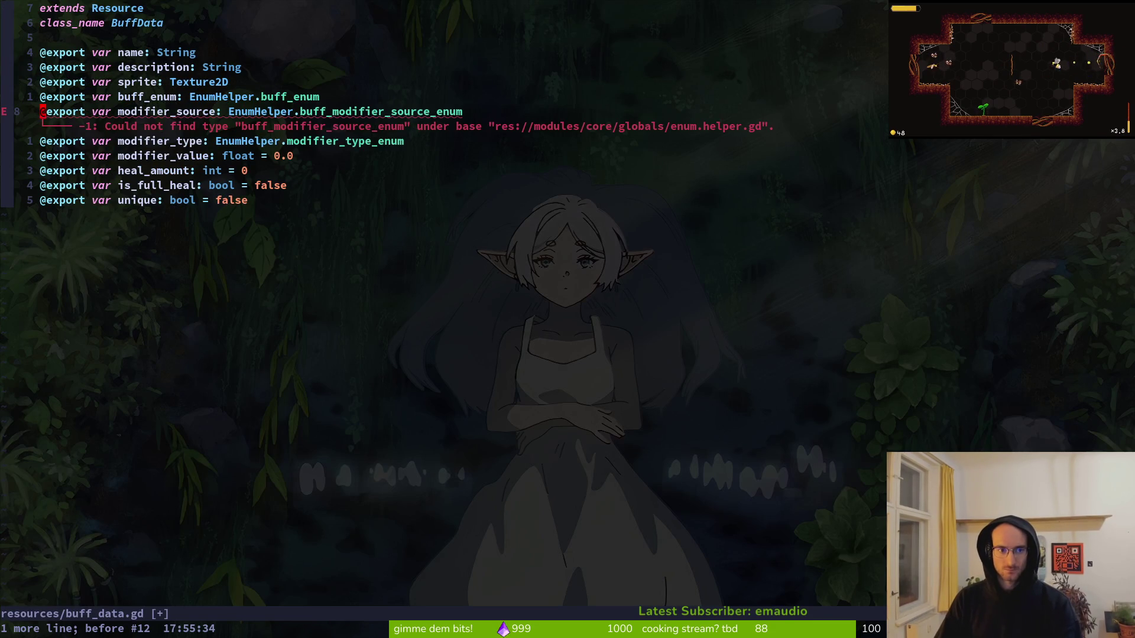
{"action": "key", "text": "ctrl+r"}
{"action": "key", "text": "ctrl+r"}
{"action": "type", "text": ":w"}
{"action": "key", "text": "Return"}
{"action": "key", "text": "ctrl+o"}
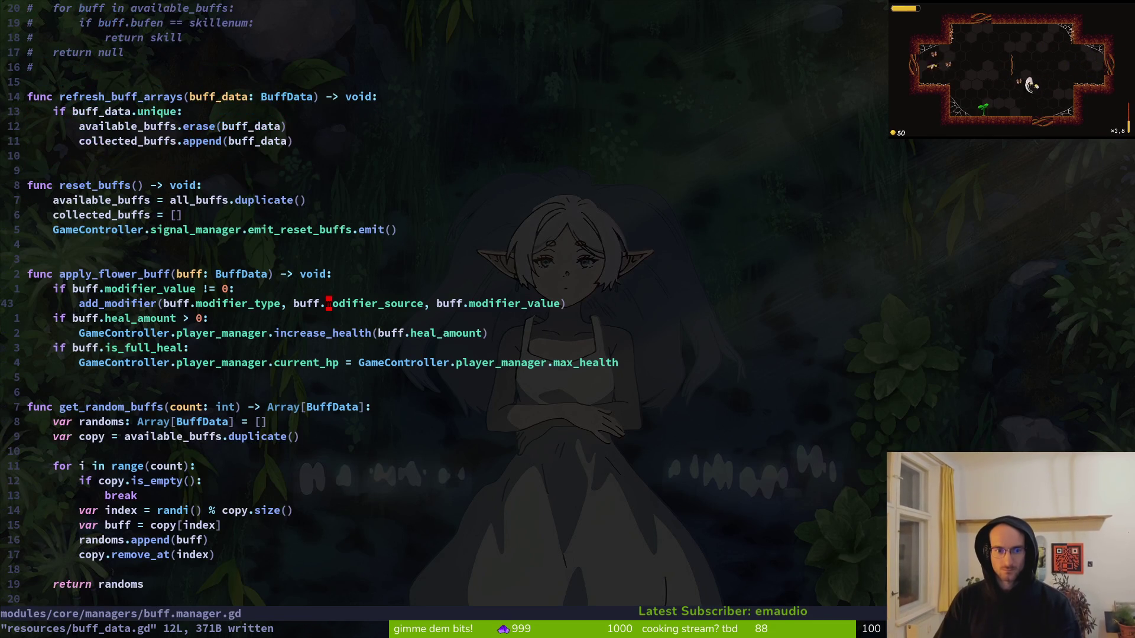
In buff.manager.gd, redo the buff_enum edit on line 43, save, then revert it to modifier_source
{"action": "key", "text": "u"}
{"action": "key", "text": "ctrl+r"}
{"action": "key", "text": "ctrl+r"}
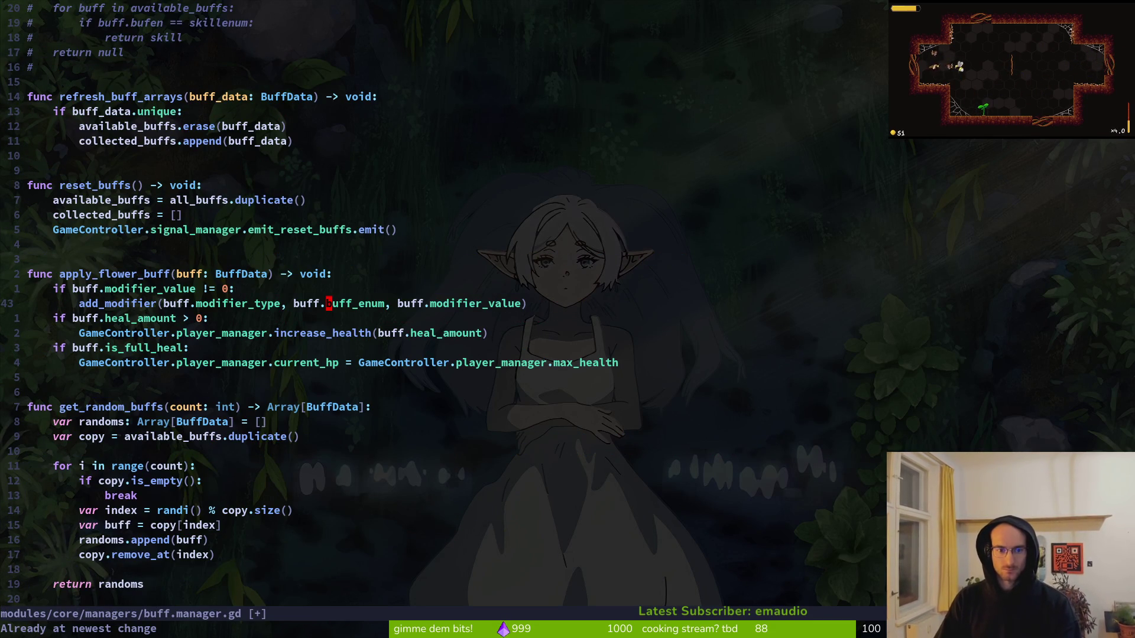
{"action": "type", "text": ":w"}
{"action": "key", "text": "Return"}
{"action": "key", "text": "u"}
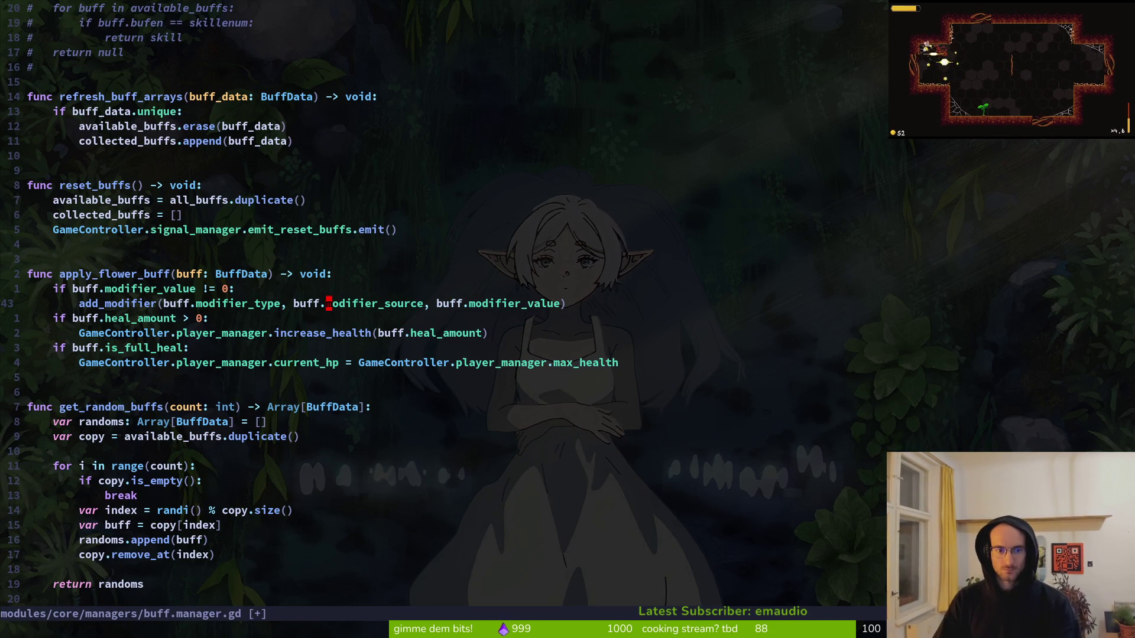
Search the whole project for files mentioning modifier_source
{"action": "key", "text": "space"}
{"action": "key", "text": "f"}
{"action": "key", "text": "w"}
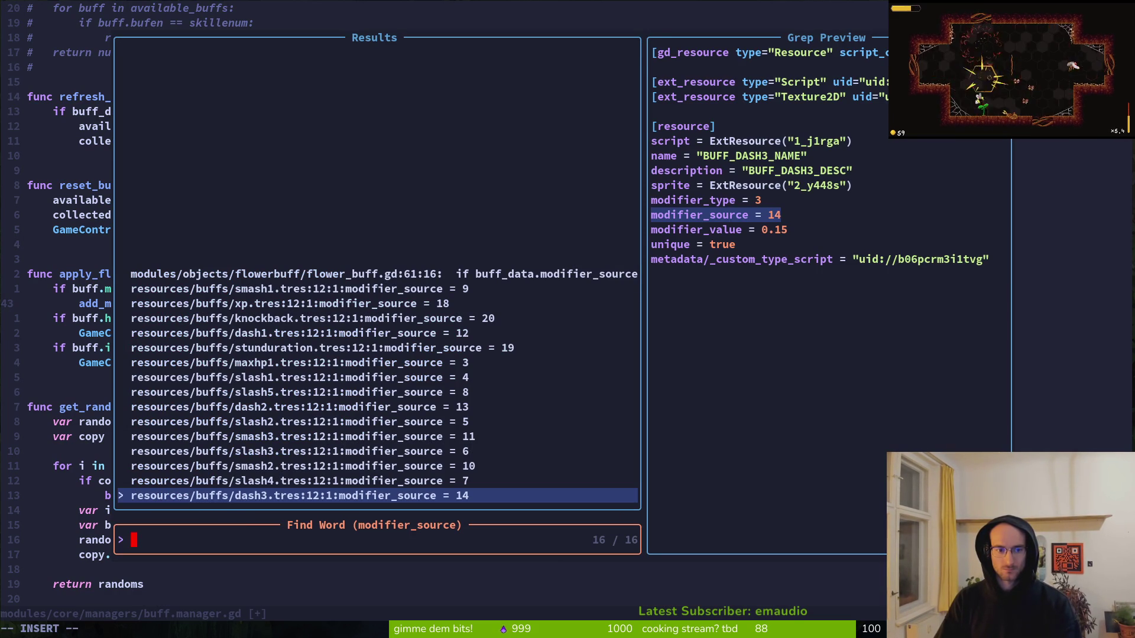
Open flower_buff.gd at line 61, change modifier_source to buff_enum, and save
{"action": "key", "text": "Down"}
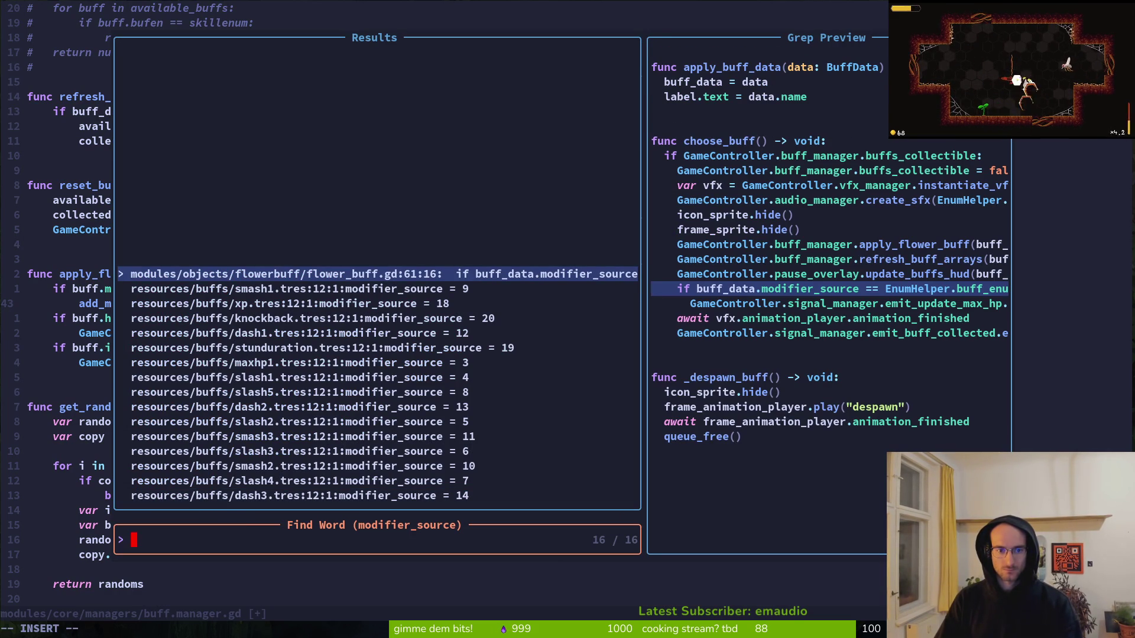
{"action": "key", "text": "Return"}
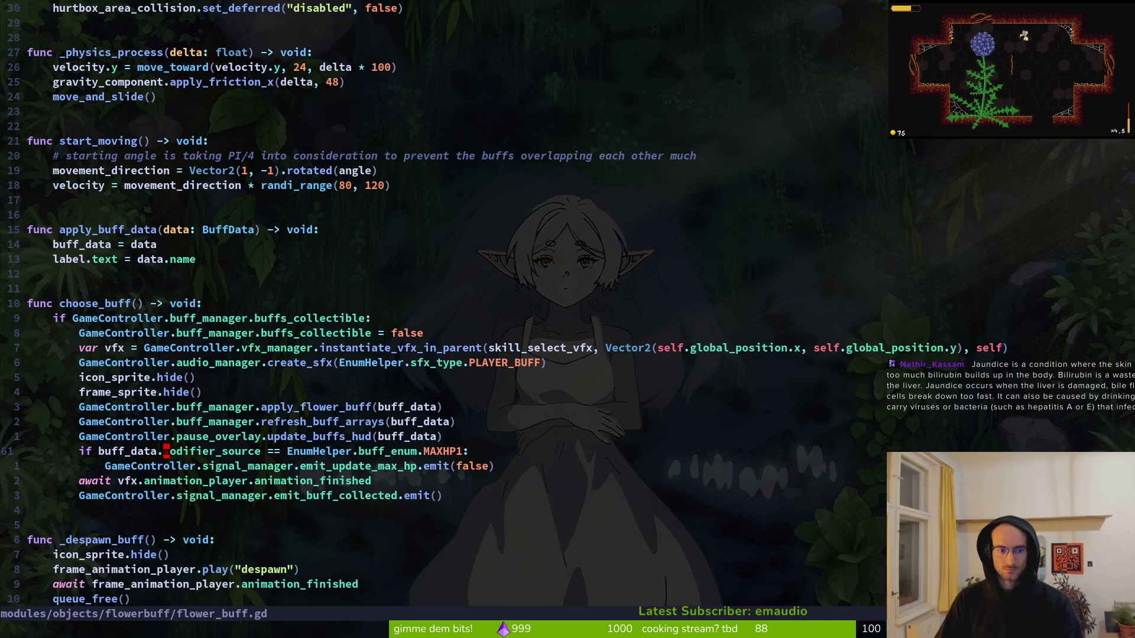
{"action": "key", "text": "v"}
{"action": "key", "text": "e"}
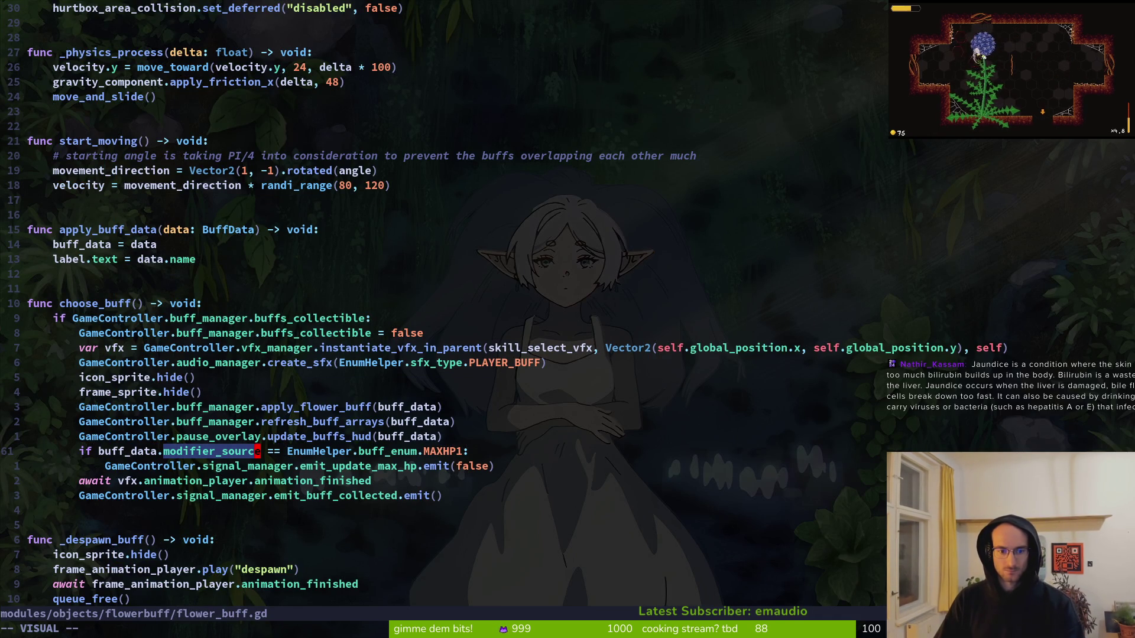
{"action": "type", "text": "c"}
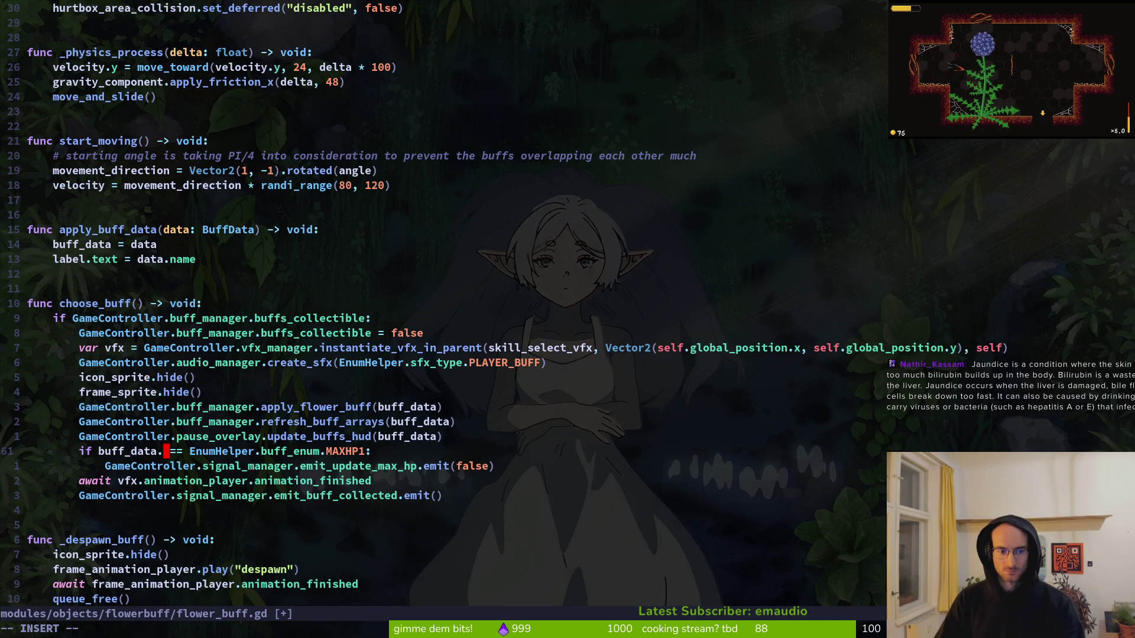
{"action": "type", "text": "buff_enum"}
{"action": "key", "text": "Escape"}
{"action": "type", "text": ":w"}
{"action": "key", "text": "Return"}
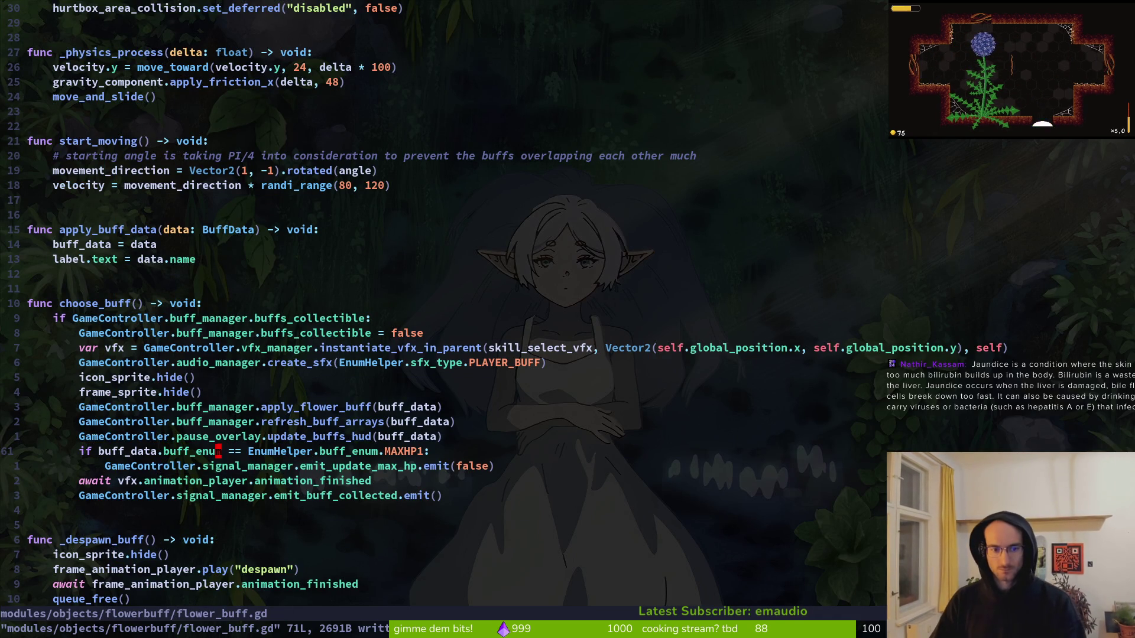
Grep modifier_source again, preview the knockback.tres and maxhp1.tres matches, then save and quit with :wq
{"action": "key", "text": "space"}
{"action": "type", "text": "fgmodifier_source"}
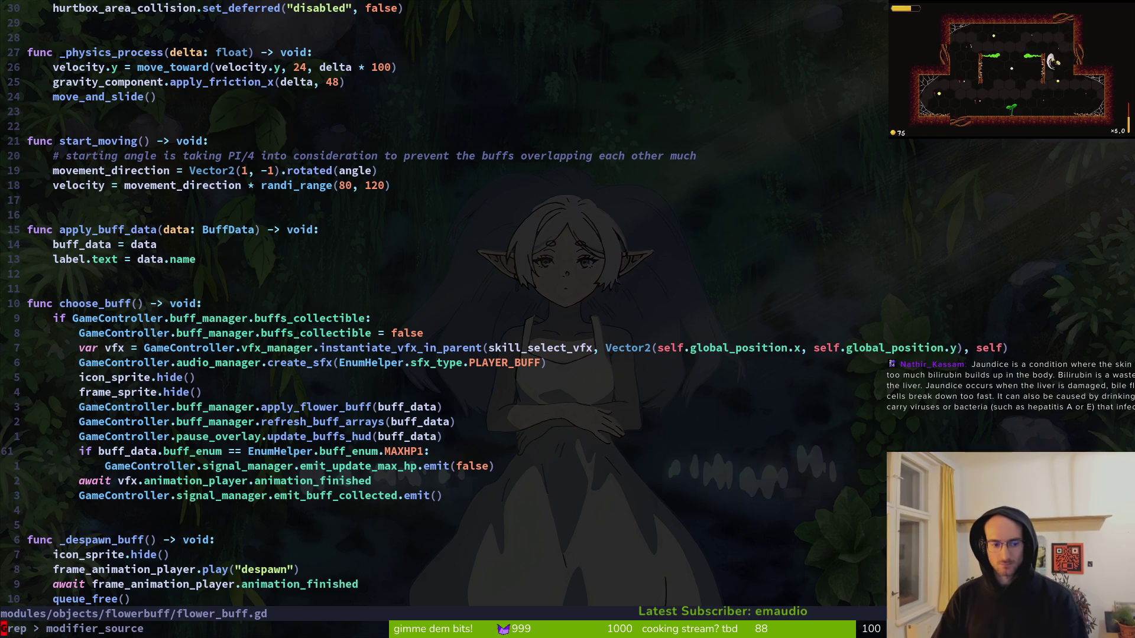
{"action": "key", "text": "Return"}
{"action": "key", "text": "Down"}
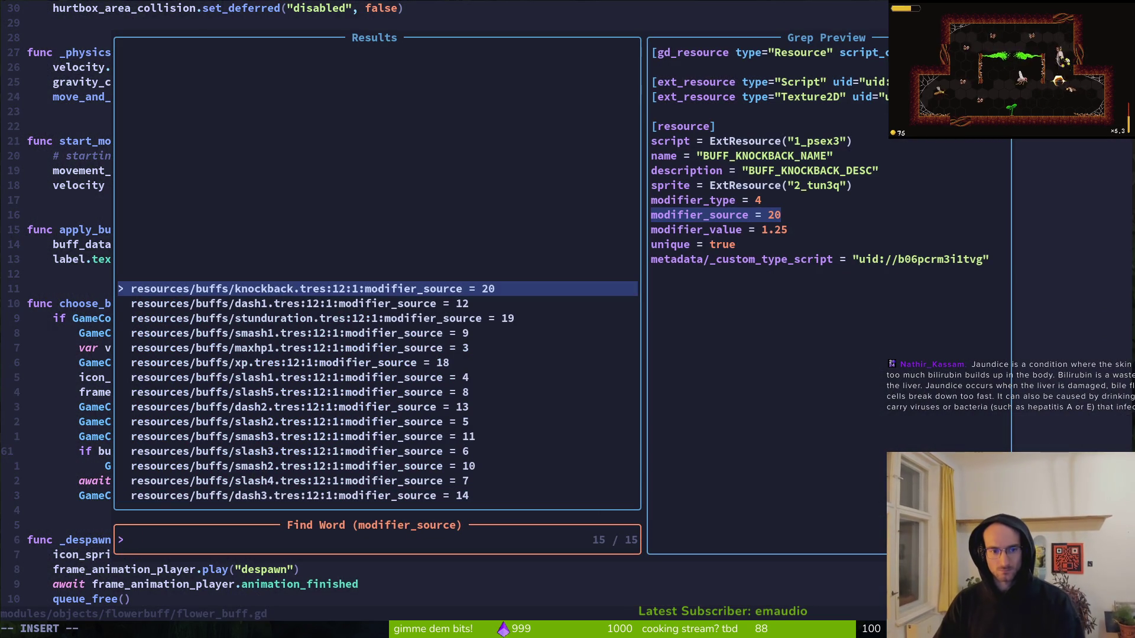
{"action": "key", "text": "Down"}
{"action": "key", "text": "Down"}
{"action": "key", "text": "Down"}
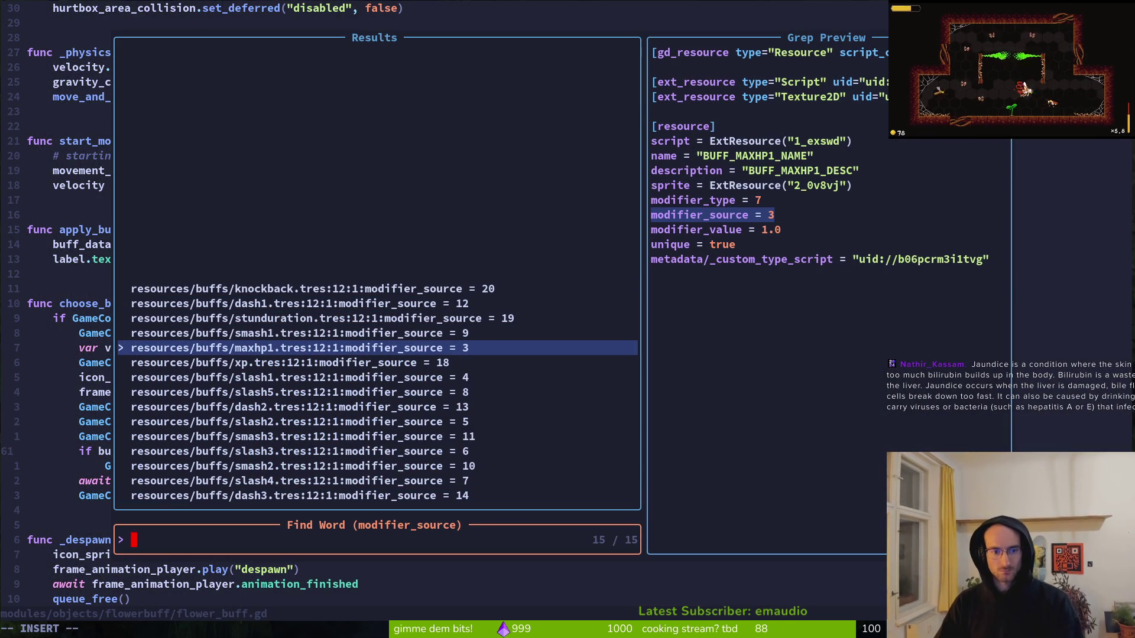
{"action": "key", "text": "Down"}
{"action": "key", "text": "Down"}
{"action": "key", "text": "Down"}
{"action": "key", "text": "Escape"}
{"action": "key", "text": "Escape"}
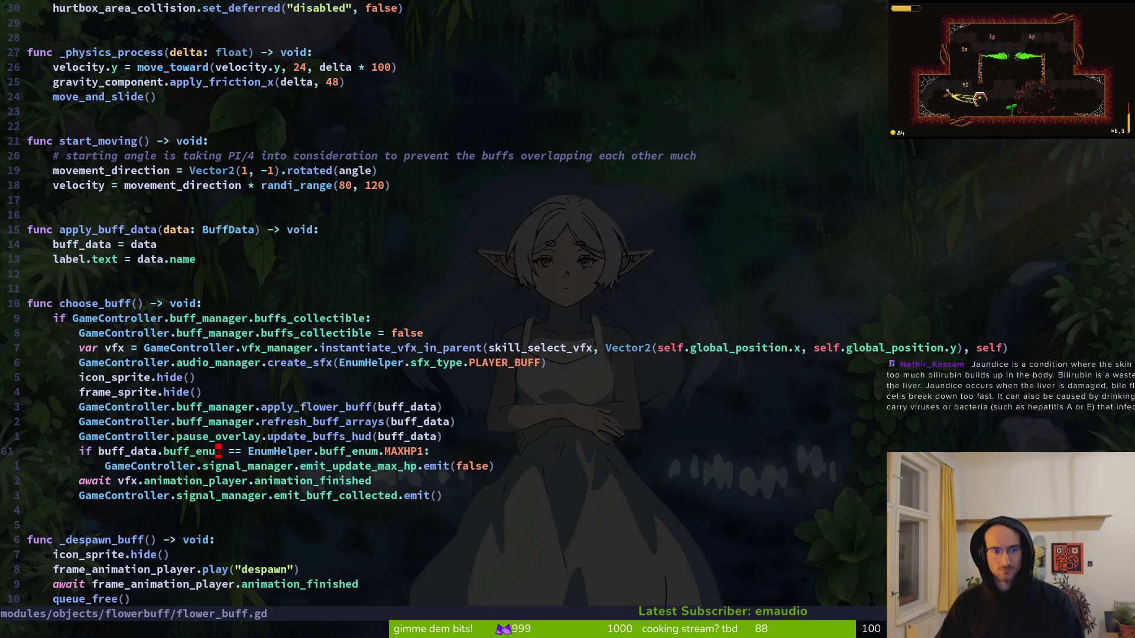
{"action": "type", "text": ":wq"}
{"action": "key", "text": "Return"}
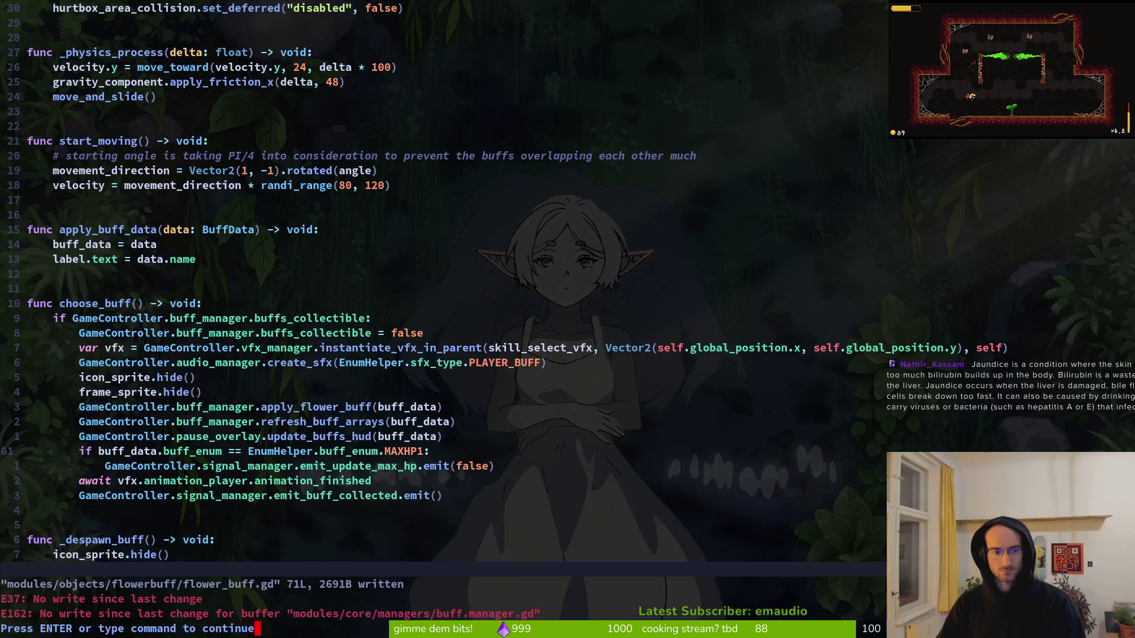
{"action": "key", "text": "alt+Tab"}
Show the local scene tree and quick-open the buff.manager.tscn scene
{"action": "key", "text": "shift+alt+o"}
{"action": "type", "text": "buff.man"}
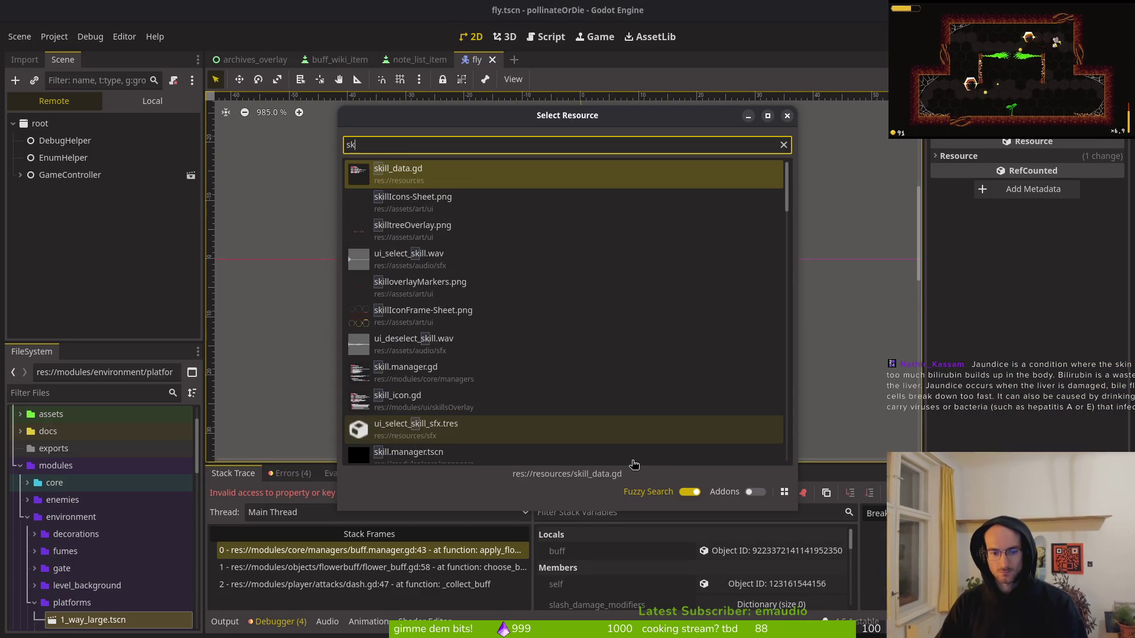
{"action": "key", "text": "Escape"}
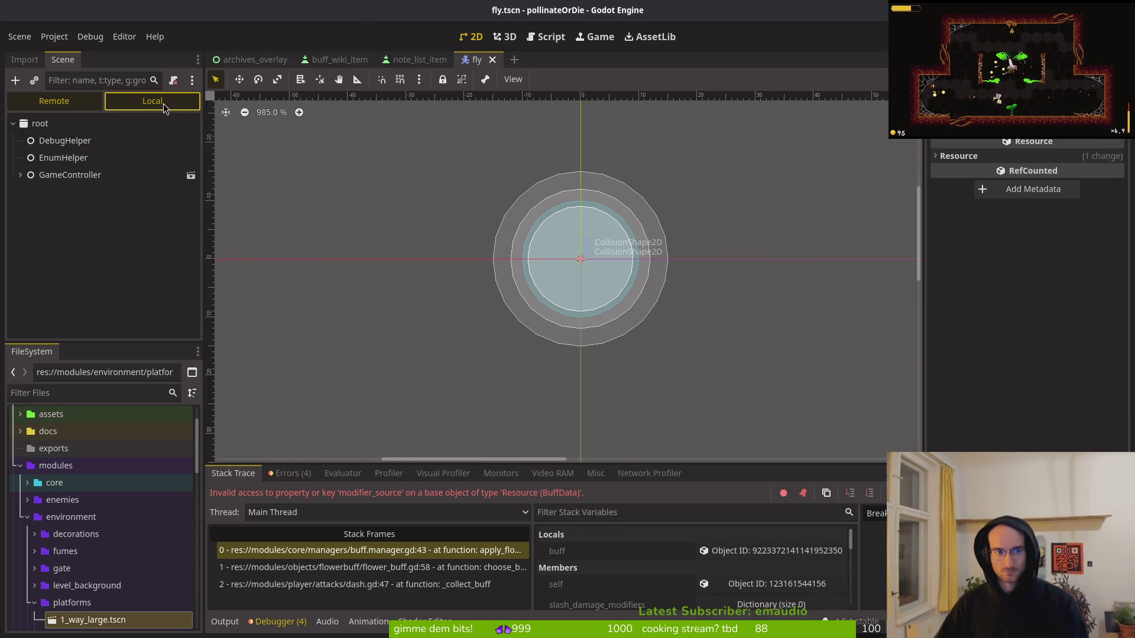
{"action": "left_click", "coordinate": [152, 101]}
{"action": "key", "text": "shift+alt+o"}
{"action": "type", "text": "bufmana"}
{"action": "key", "text": "Down"}
{"action": "key", "text": "Return"}
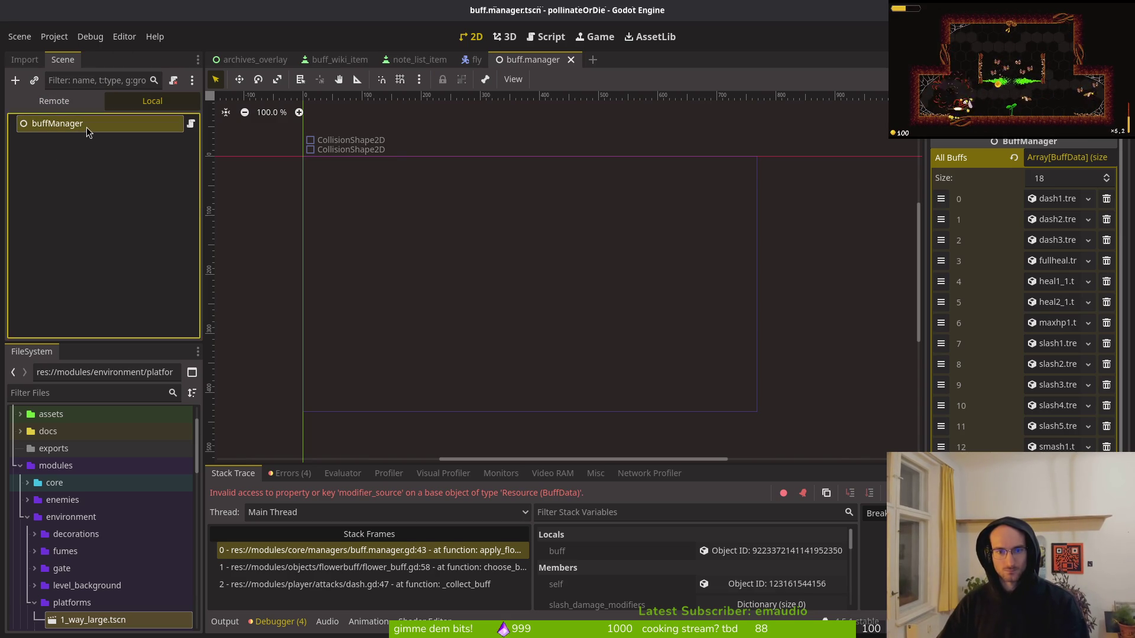
Expand dash1 in the All Buffs array and confirm its Buff Enum stays None
{"action": "left_click", "coordinate": [1062, 201]}
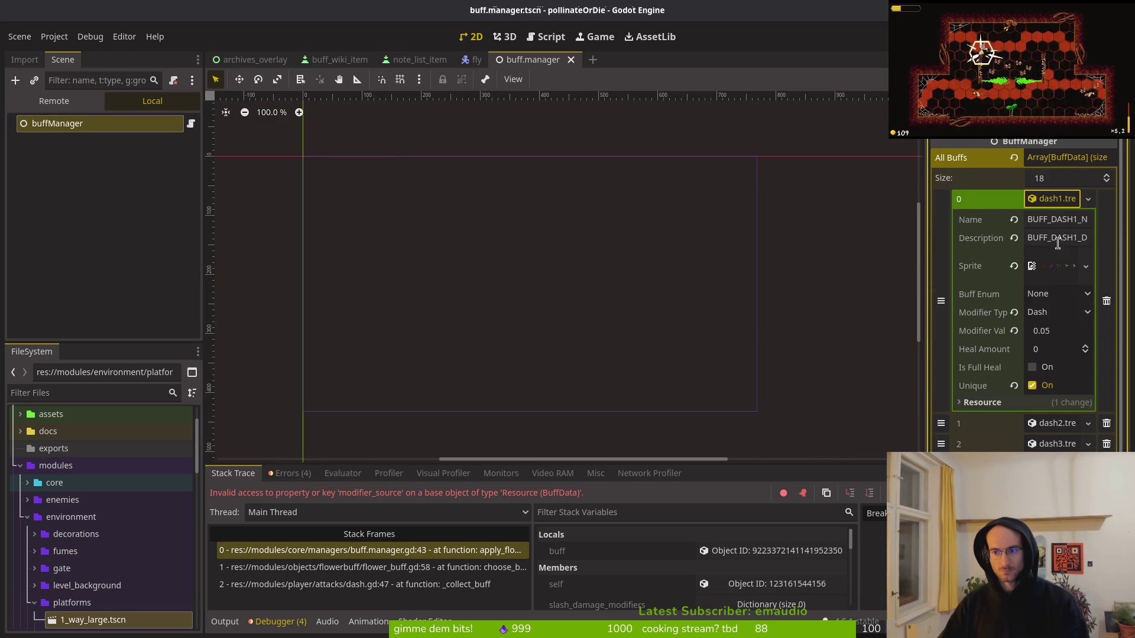
{"action": "left_click", "coordinate": [1037, 298]}
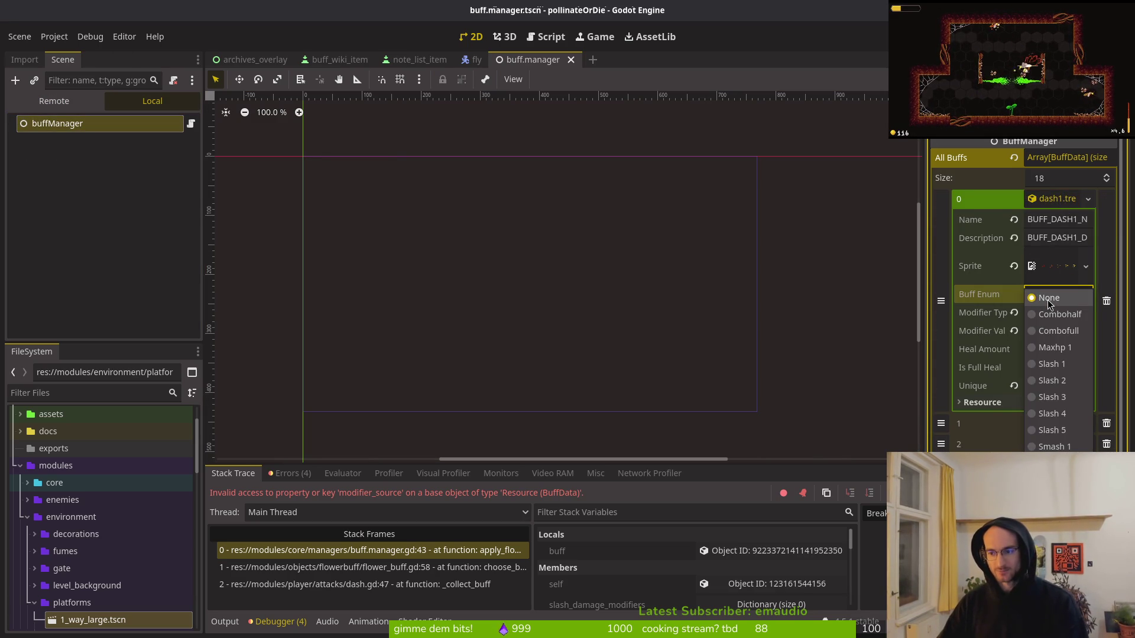
{"action": "left_click", "coordinate": [1050, 300]}
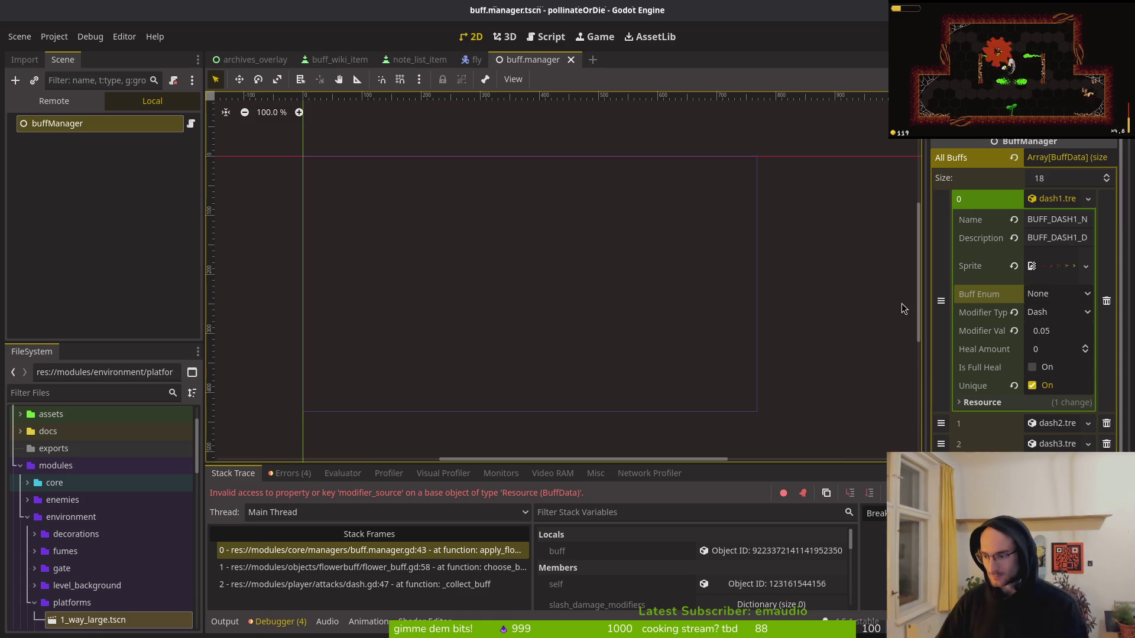
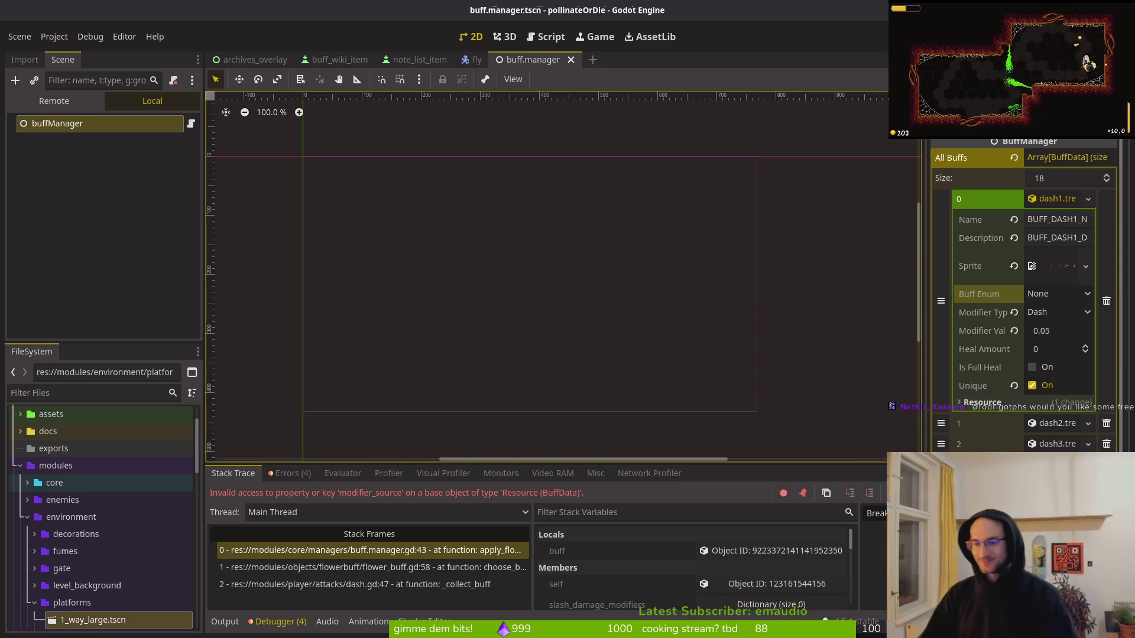
Set dash1's Buff Enum to Dash 1 and dash2's to Dash 2, then save
{"action": "left_click", "coordinate": [1075, 294]}
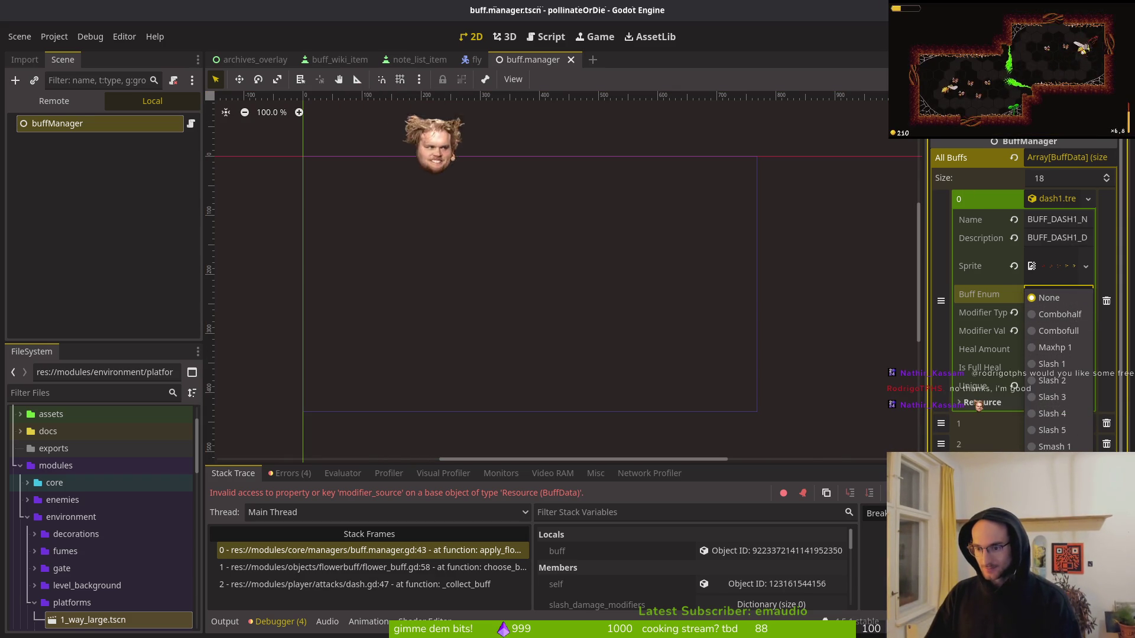
{"action": "left_click", "coordinate": [1058, 496]}
{"action": "left_click", "coordinate": [1041, 199]}
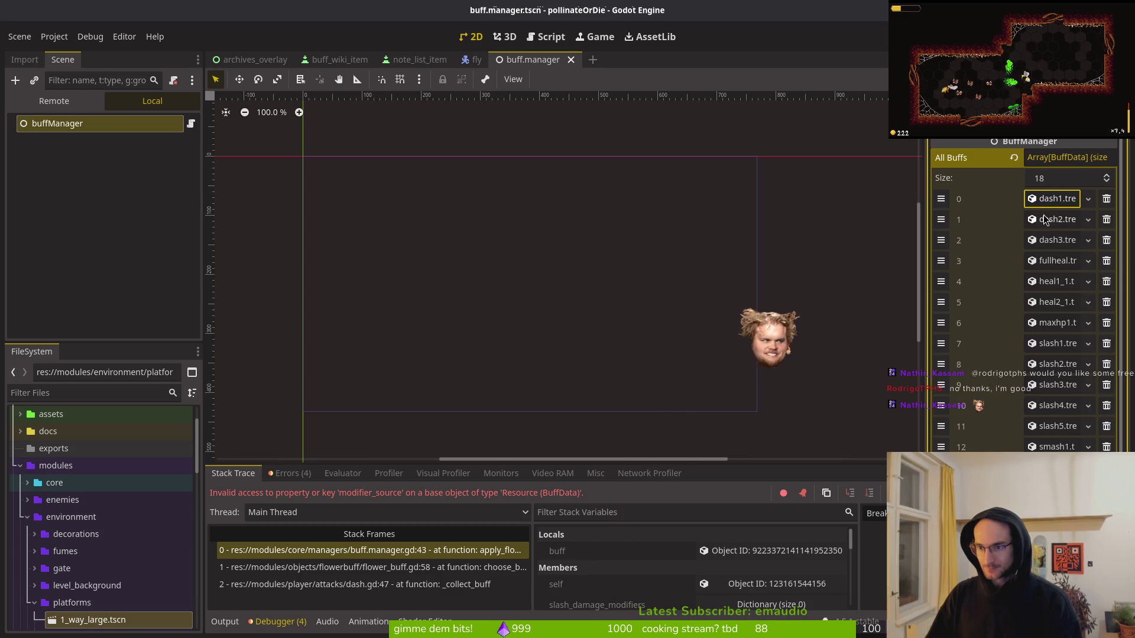
{"action": "left_click", "coordinate": [1055, 219]}
{"action": "left_click", "coordinate": [1051, 319]}
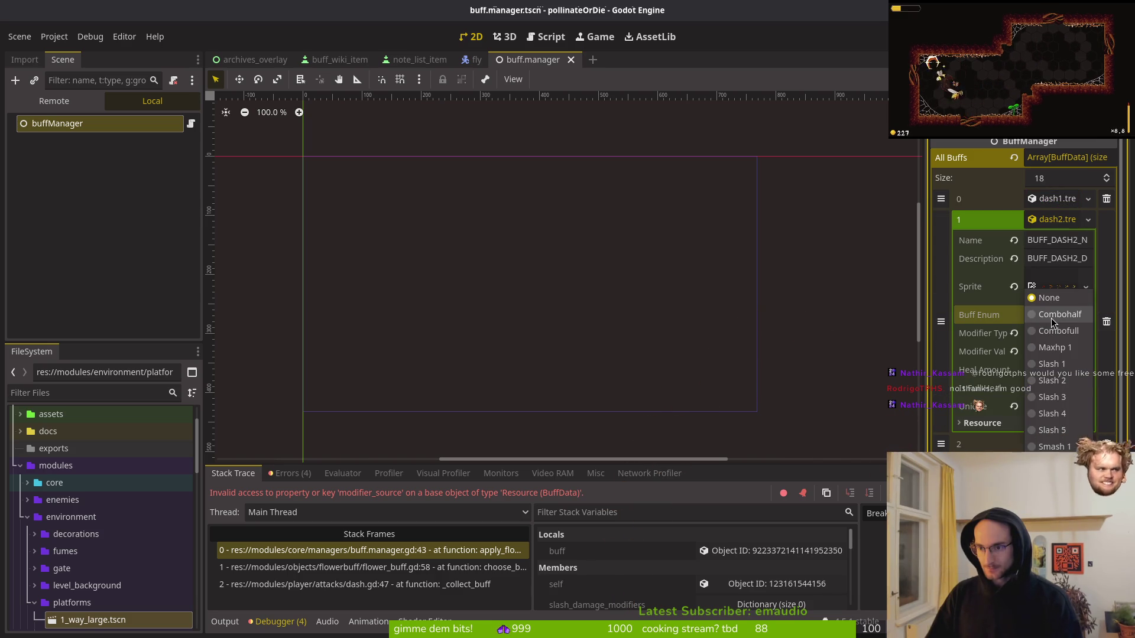
{"action": "left_click", "coordinate": [1058, 513]}
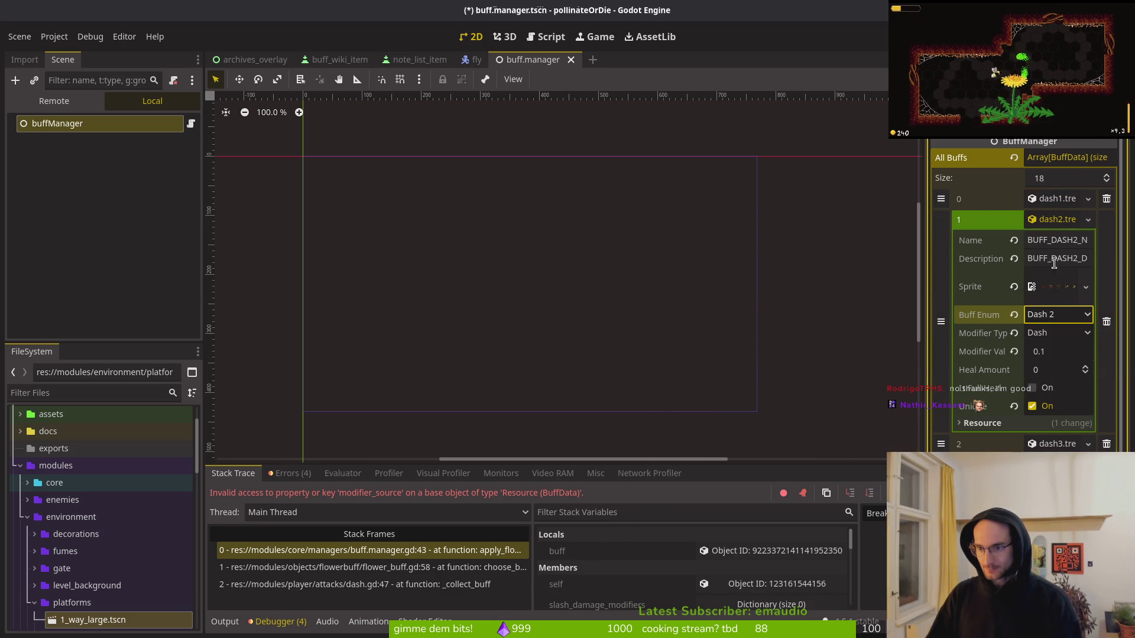
{"action": "key", "text": "ctrl+s"}
Set dash3's Buff Enum to Dash 3 and save the buff manager scene
{"action": "left_click", "coordinate": [1058, 240]}
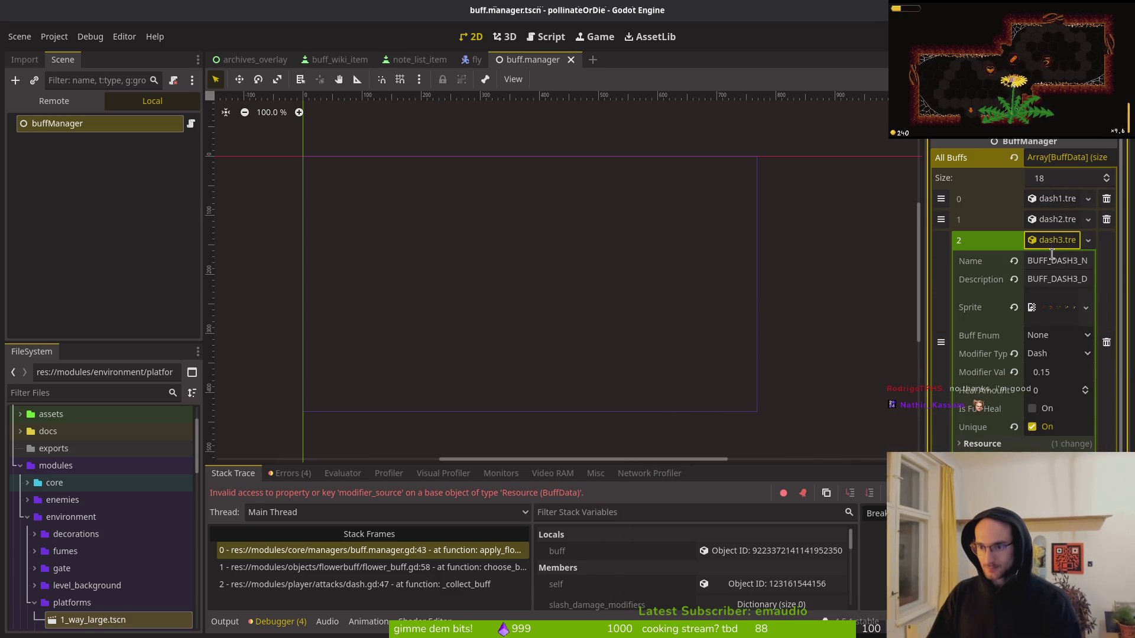
{"action": "left_click", "coordinate": [1048, 340]}
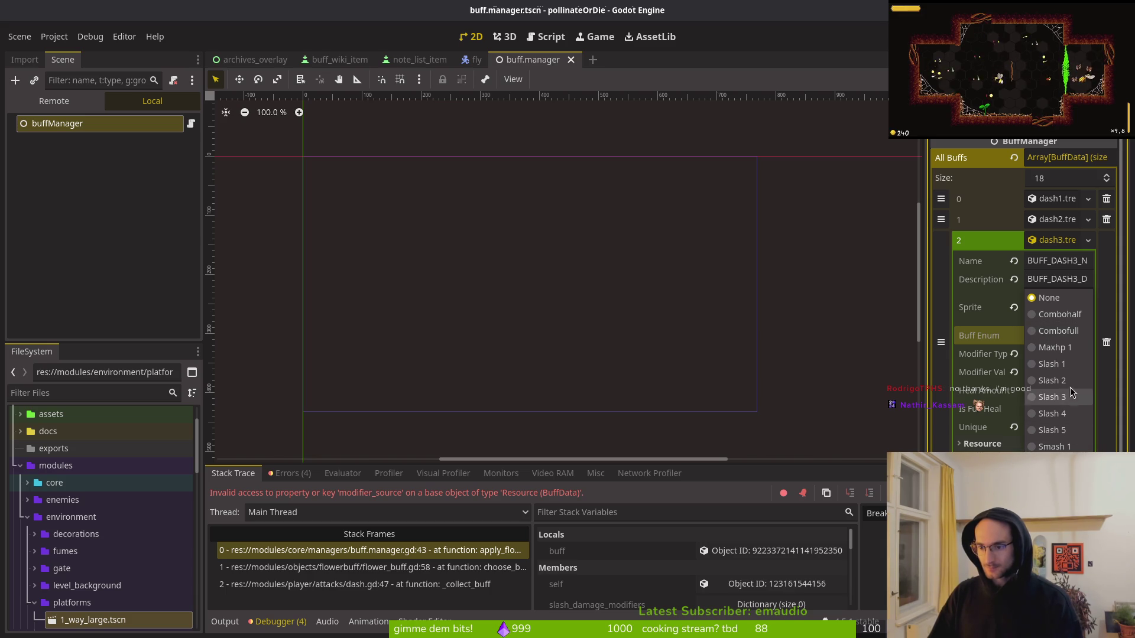
{"action": "left_click", "coordinate": [1058, 496]}
{"action": "left_click", "coordinate": [1061, 336]}
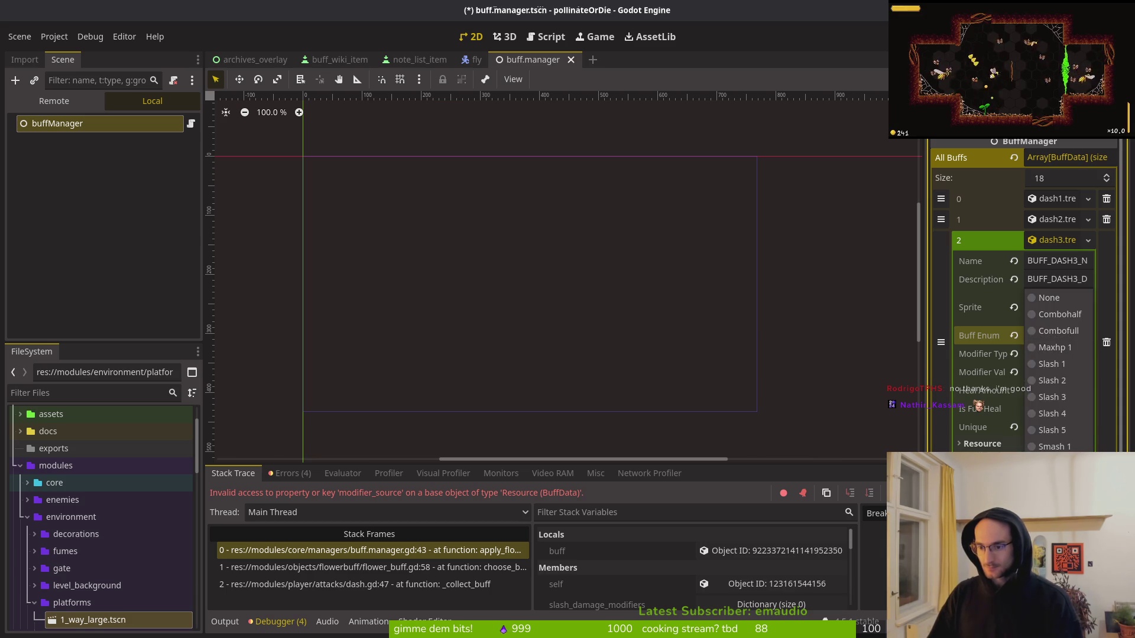
{"action": "left_click", "coordinate": [1058, 514]}
{"action": "key", "text": "ctrl+s"}
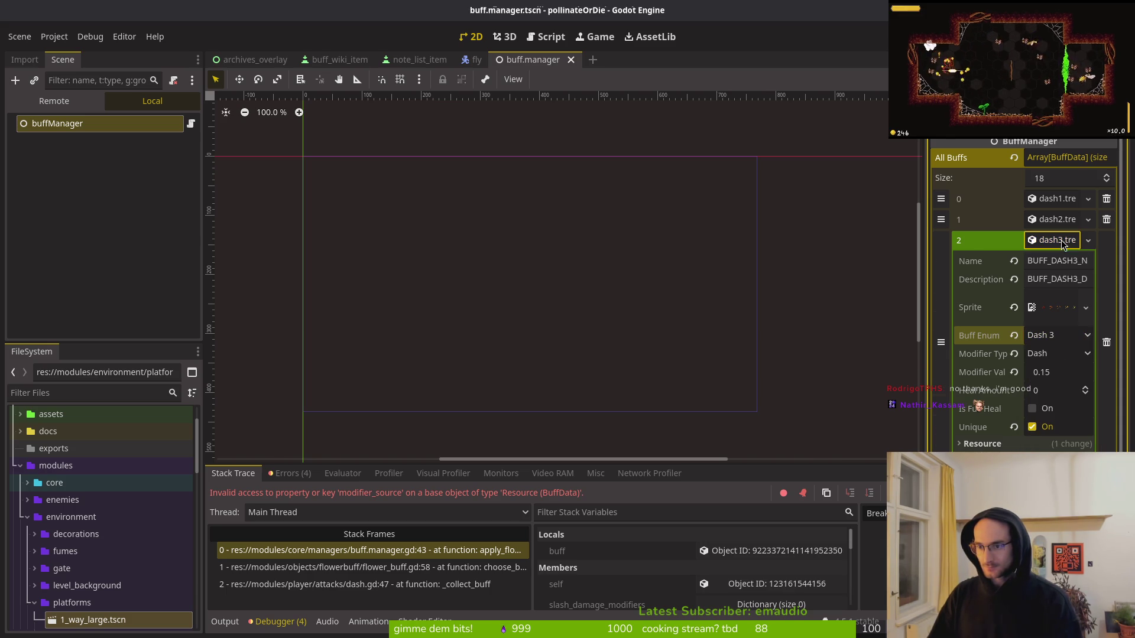
Give the fullheal entry the Maxhp 1 Buff Enum, then return to the script editor
{"action": "left_click", "coordinate": [1062, 240]}
{"action": "left_click", "coordinate": [1061, 261]}
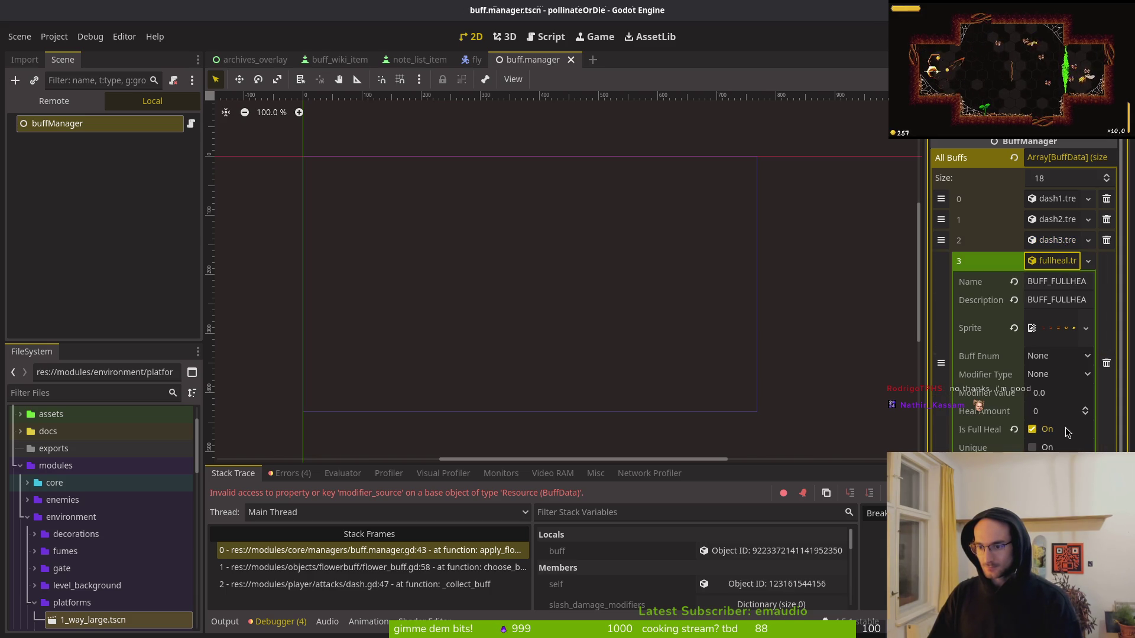
{"action": "left_click", "coordinate": [1055, 357]}
{"action": "left_click", "coordinate": [1055, 357]}
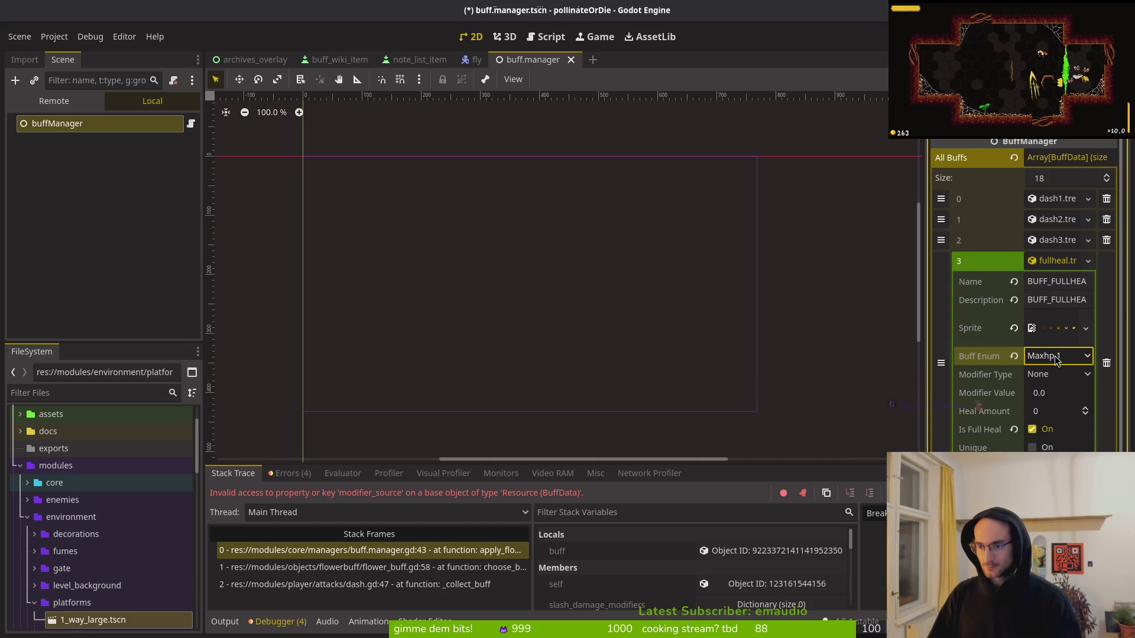
{"action": "left_click", "coordinate": [1056, 358]}
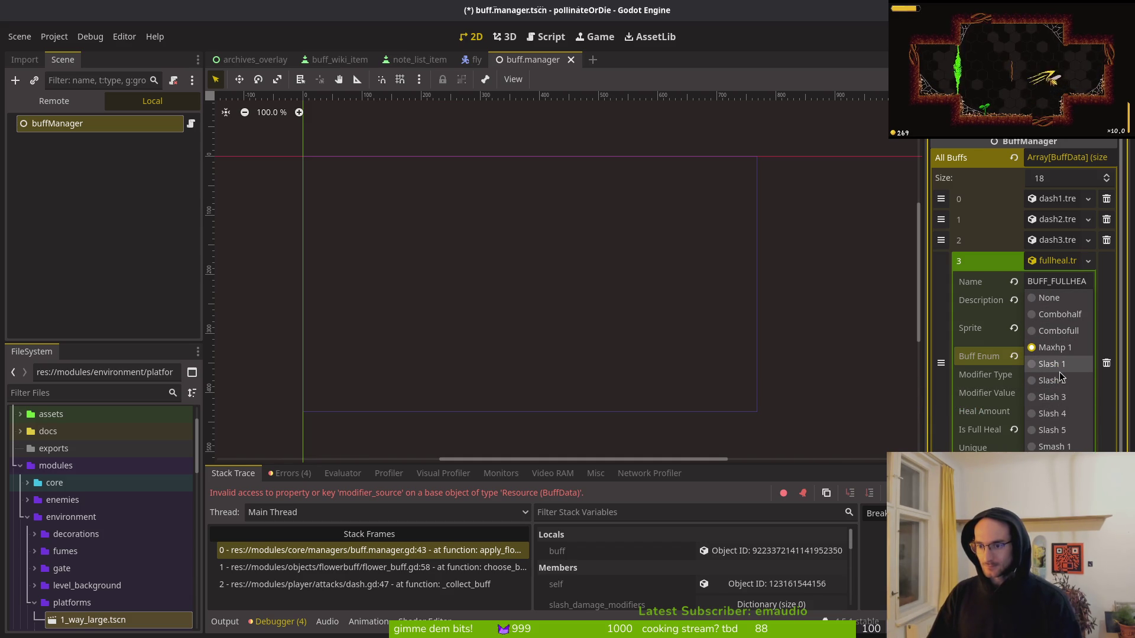
{"action": "left_click", "coordinate": [1061, 348]}
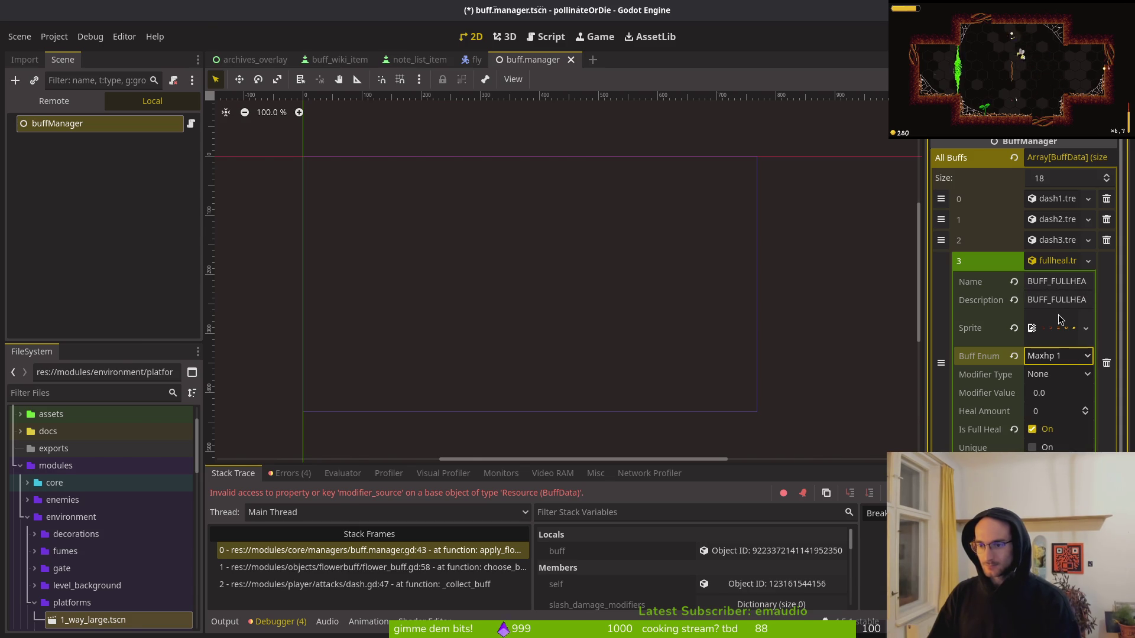
{"action": "key", "text": "alt+Tab"}
{"action": "key", "text": "ctrl+6"}
Open enum.helper.gd and step back through its undo history to compare older buff enums
{"action": "key", "text": "ctrl+6"}
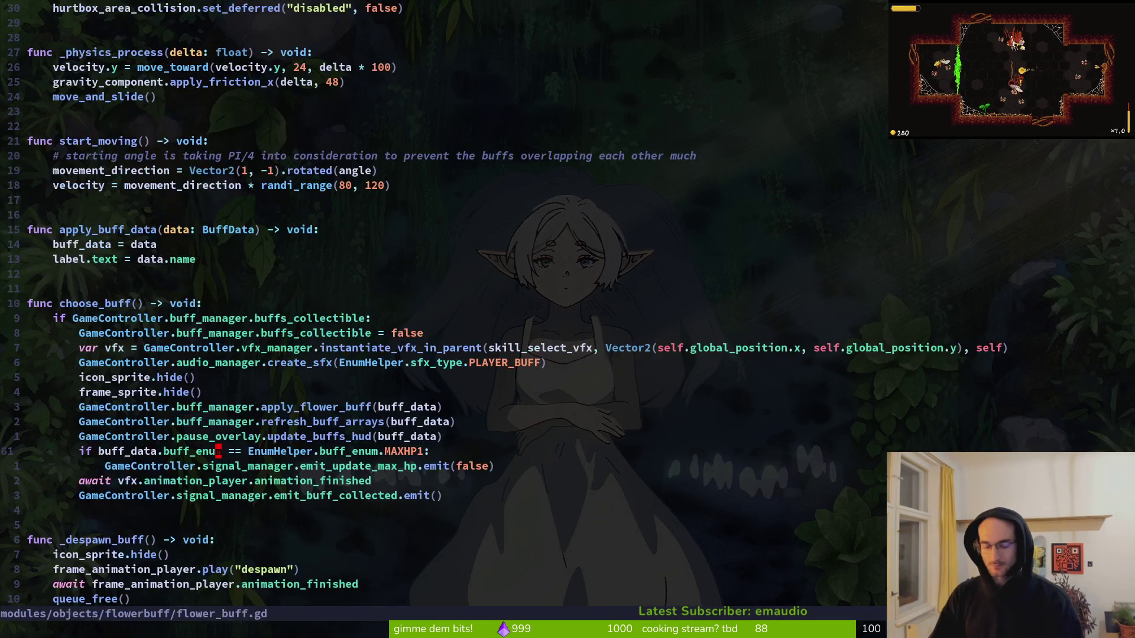
{"action": "key", "text": "ctrl+6"}
{"action": "key", "text": "space"}
{"action": "key", "text": "f"}
{"action": "key", "text": "f"}
{"action": "type", "text": "enu"}
{"action": "key", "text": "Return"}
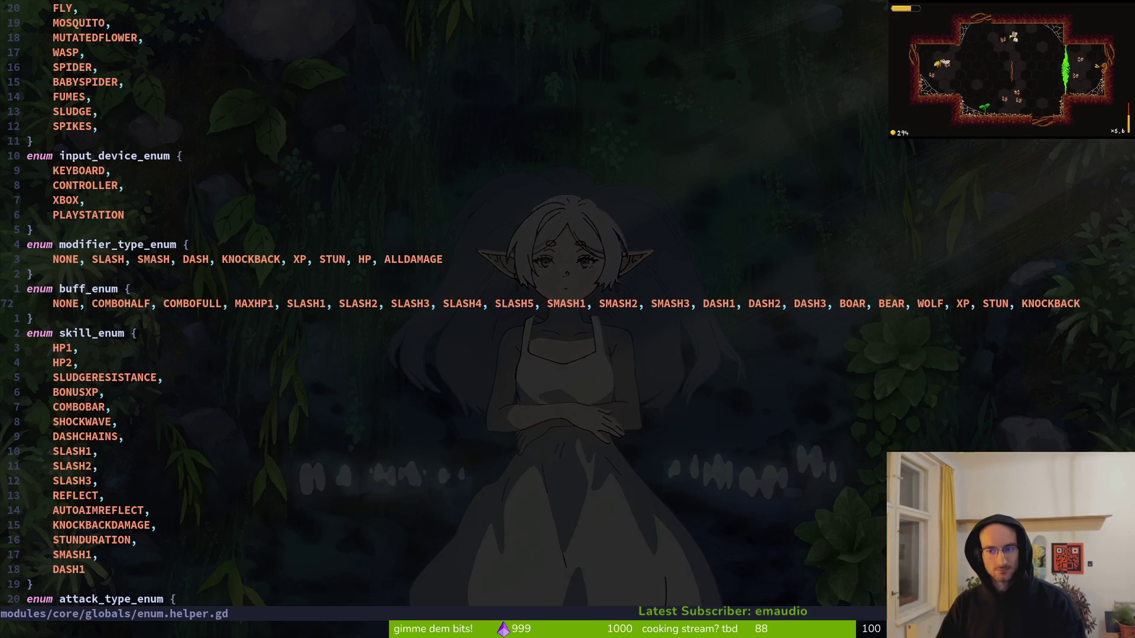
{"action": "key", "text": "u"}
{"action": "key", "text": "u"}
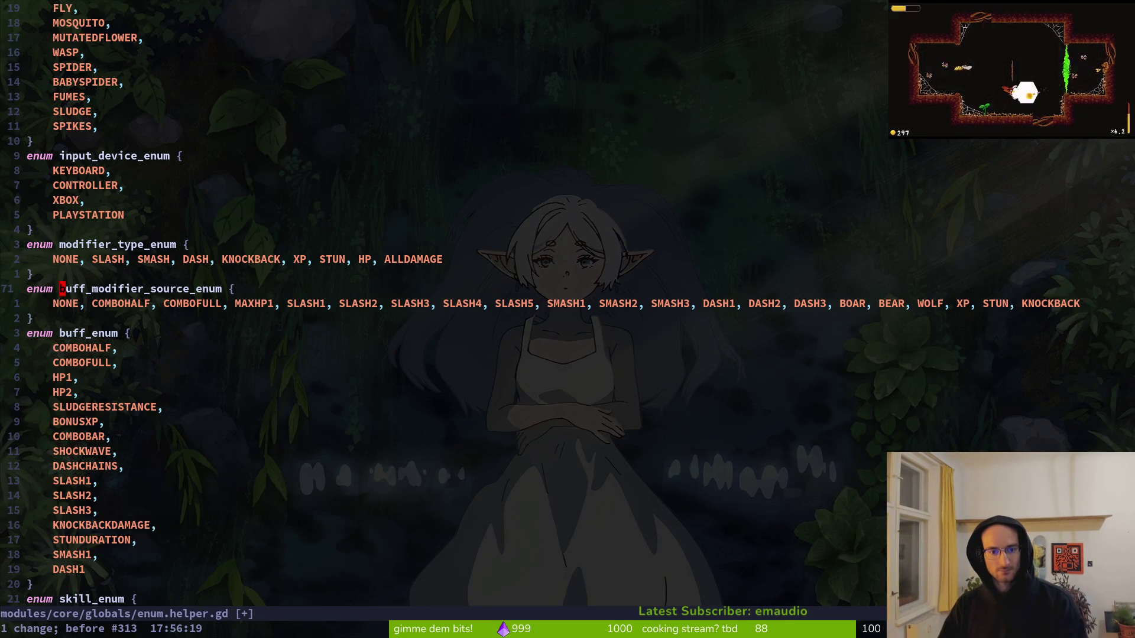
{"action": "key", "text": "u"}
{"action": "key", "text": "u"}
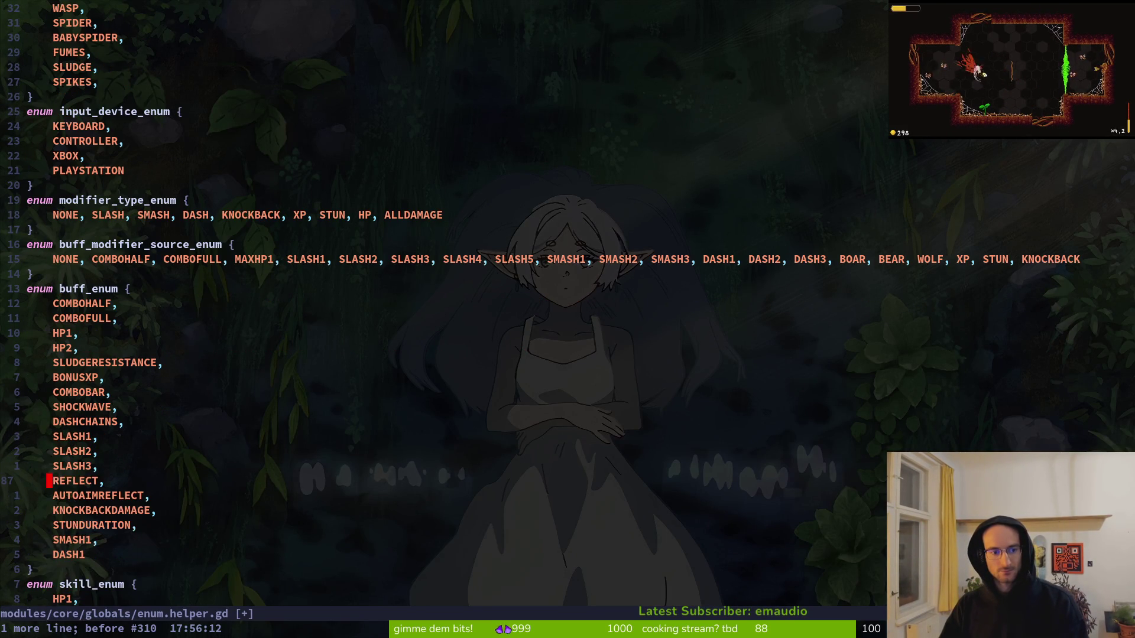
{"action": "key", "text": "u"}
{"action": "key", "text": "u"}
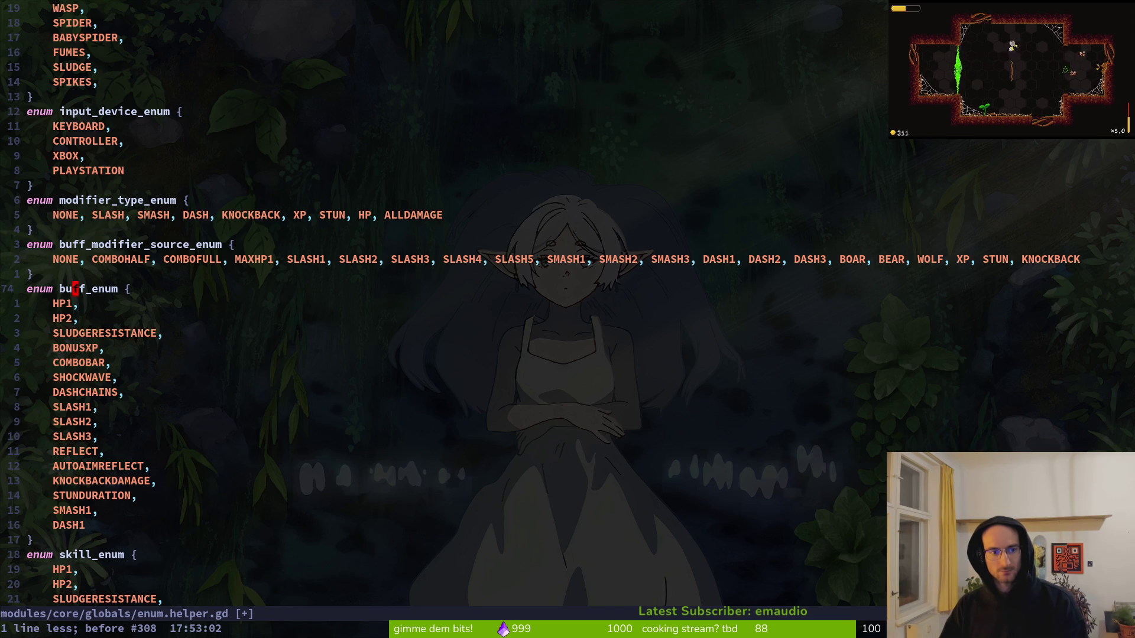
{"action": "key", "text": "ctrl+r"}
{"action": "key", "text": "ctrl+r"}
{"action": "key", "text": "ctrl+r"}
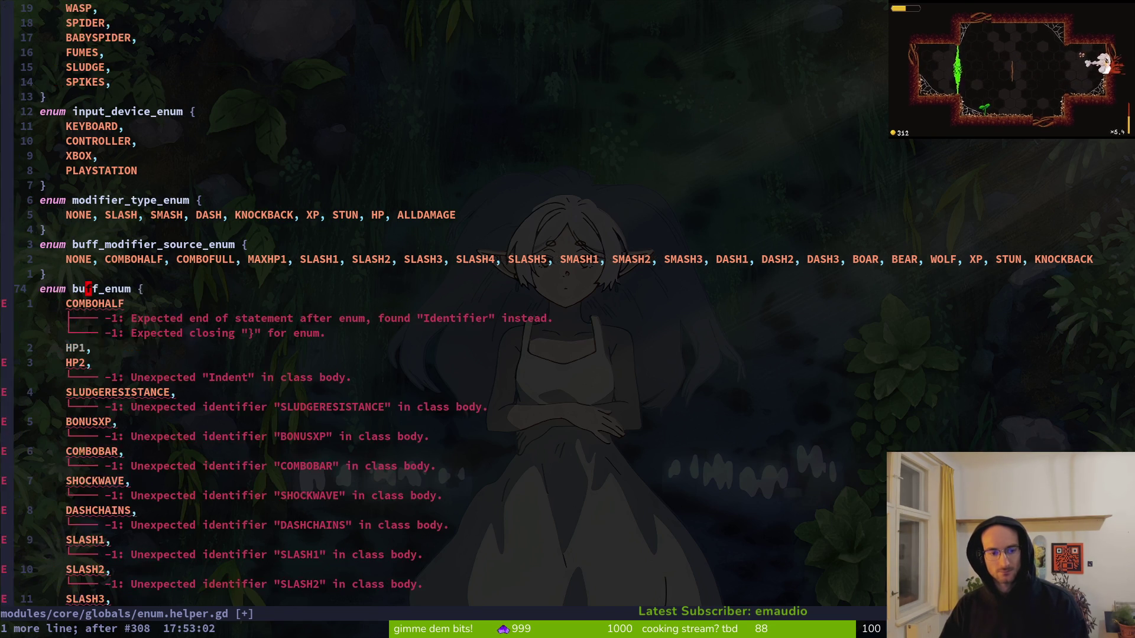
Search the project for FULL_ to find where it is used
{"action": "key", "text": "space"}
{"action": "key", "text": "p"}
{"action": "key", "text": "s"}
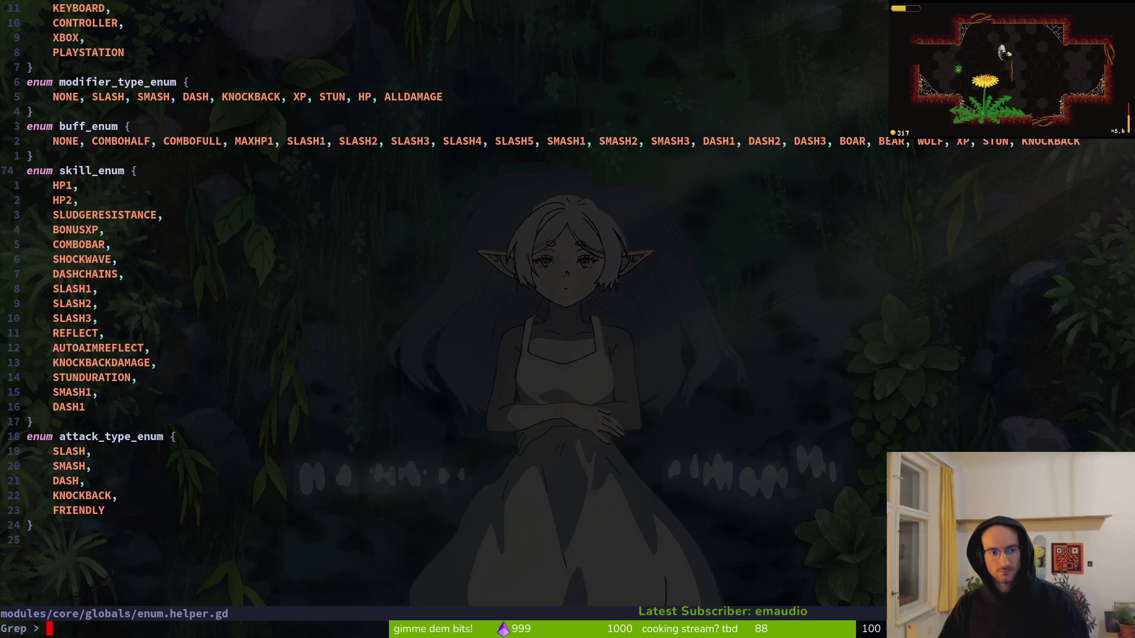
{"action": "key", "text": "BackSpace"}
{"action": "key", "text": "BackSpace"}
{"action": "type", "text": "ULL_"}
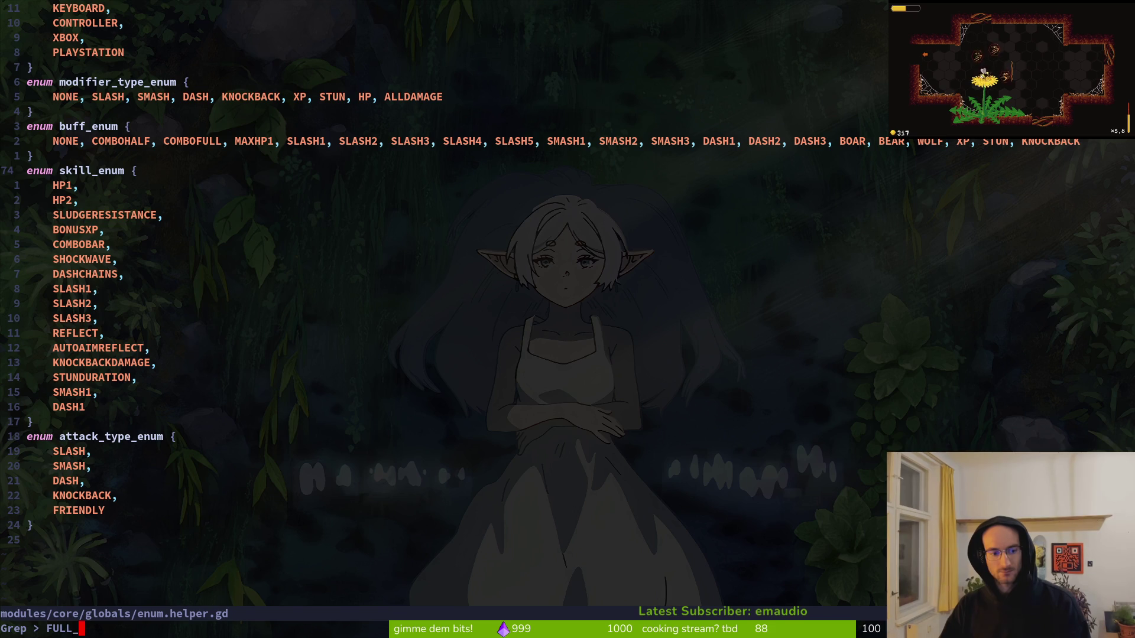
{"action": "key", "text": "Return"}
{"action": "key", "text": "Escape"}
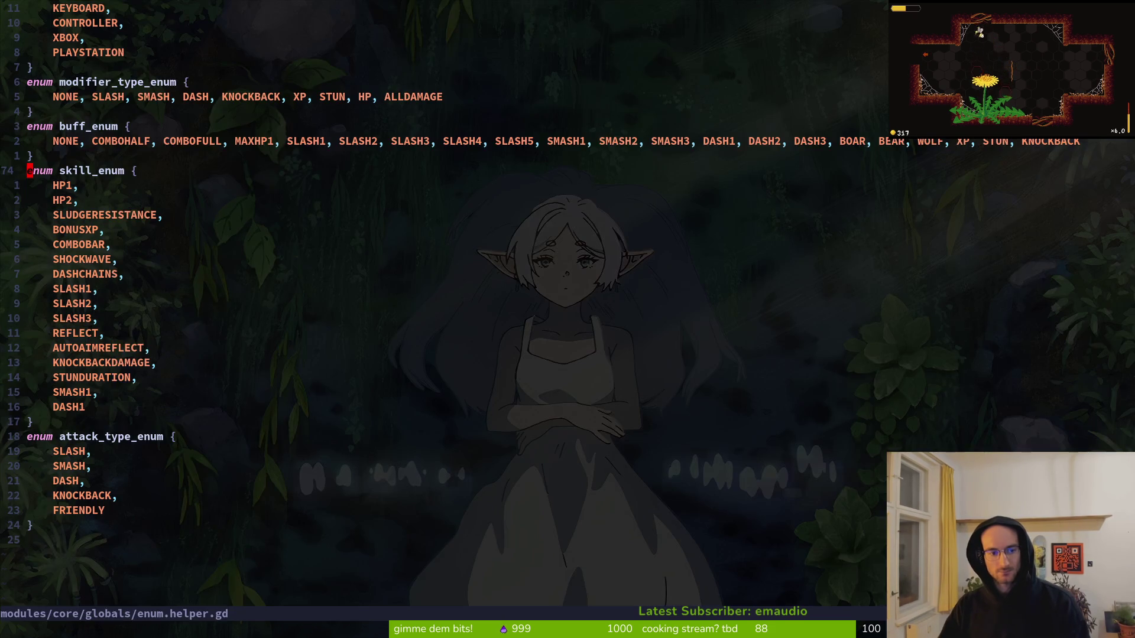
Open buff.manager.gd at the is_full_heal check and go back to Godot
{"action": "key", "text": "alt+Tab"}
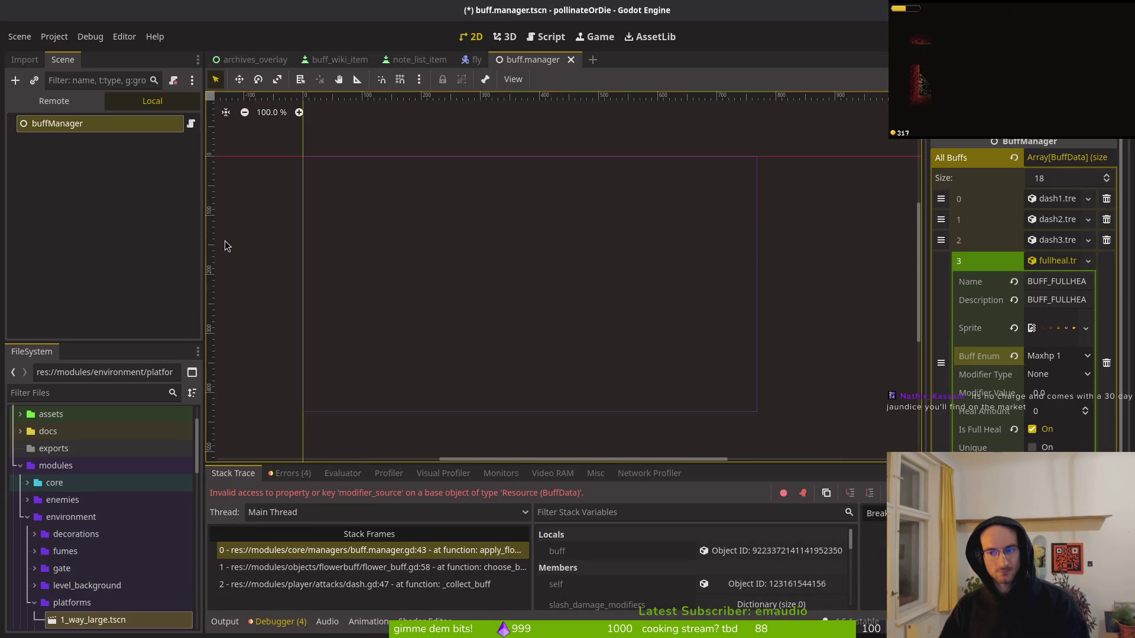
{"action": "key", "text": "alt+Tab"}
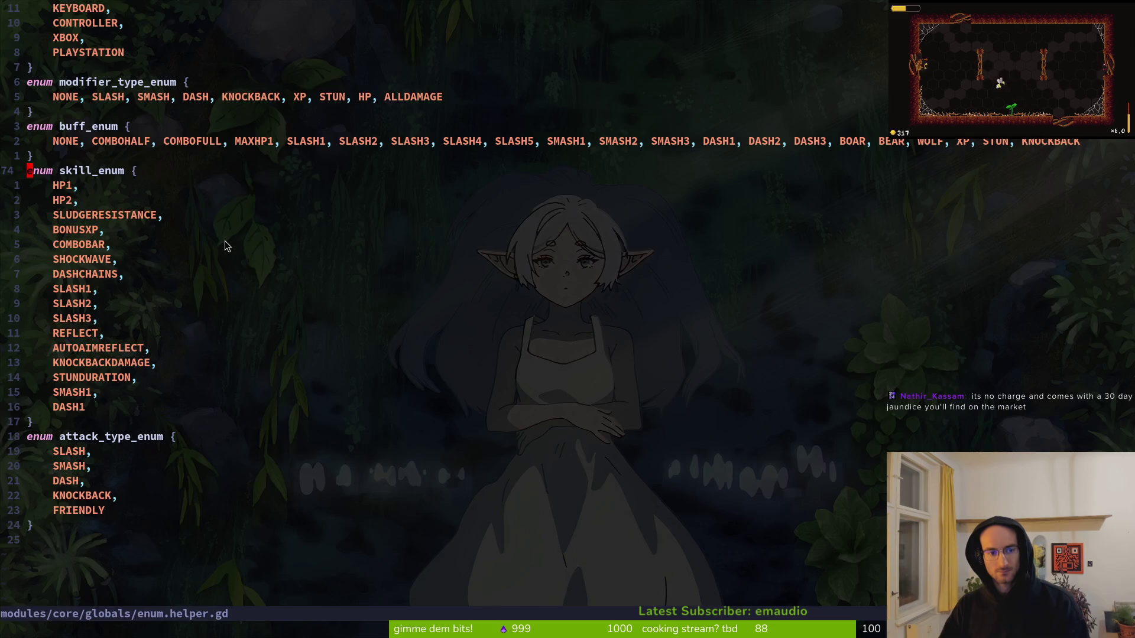
{"action": "key", "text": "space"}
{"action": "key", "text": "f"}
{"action": "key", "text": "f"}
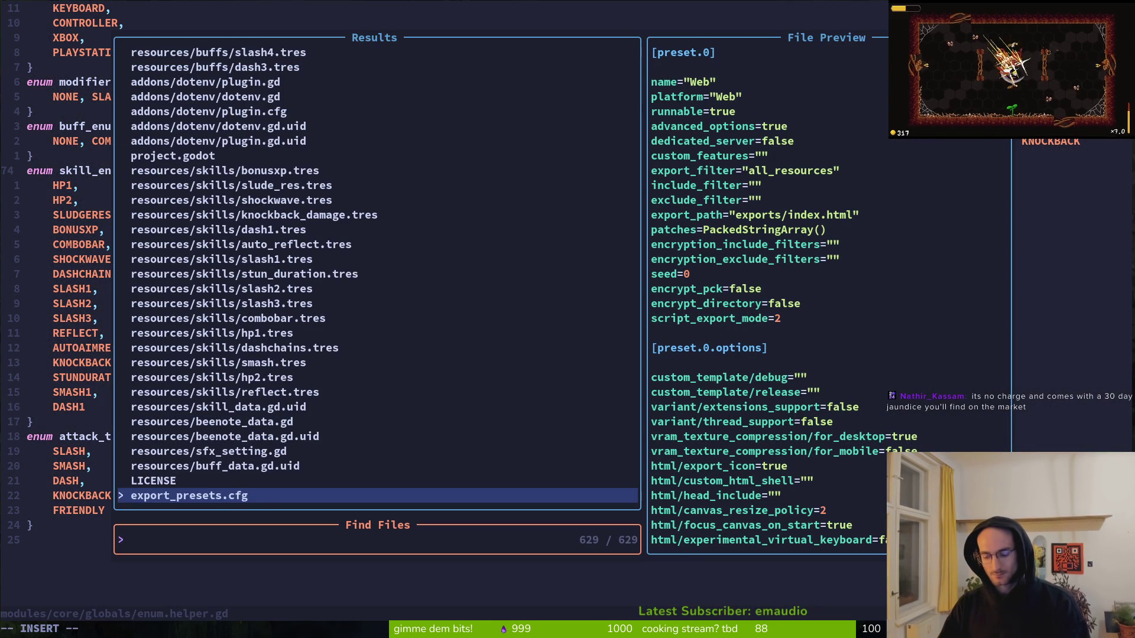
{"action": "type", "text": "buffman"}
{"action": "key", "text": "Return"}
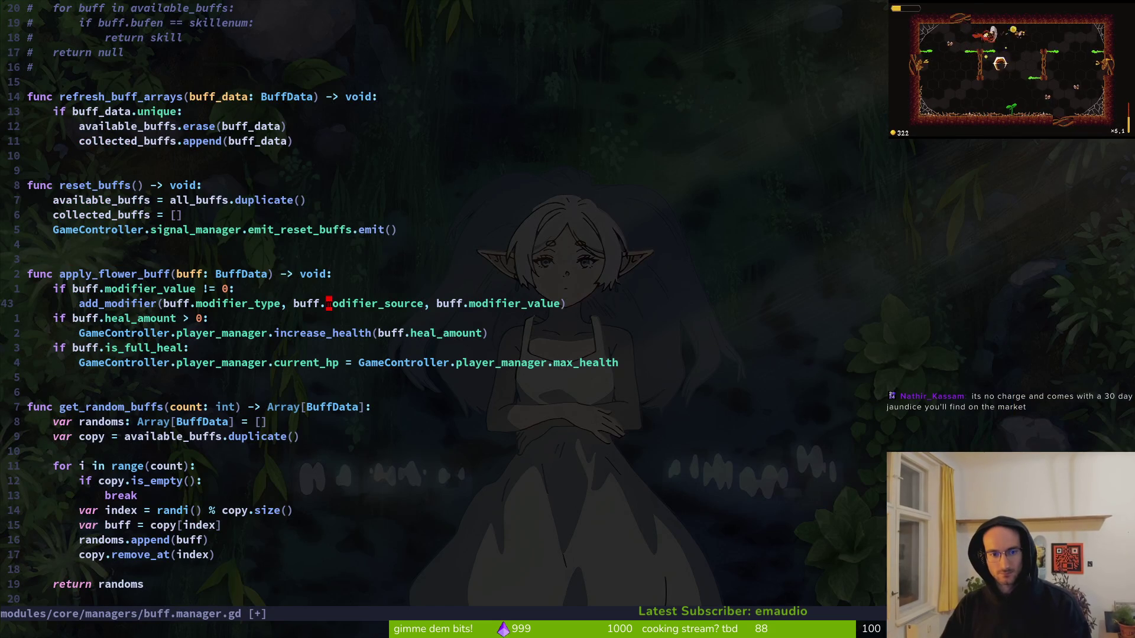
{"action": "key", "text": "j"}
{"action": "key", "text": "j"}
{"action": "key", "text": "j"}
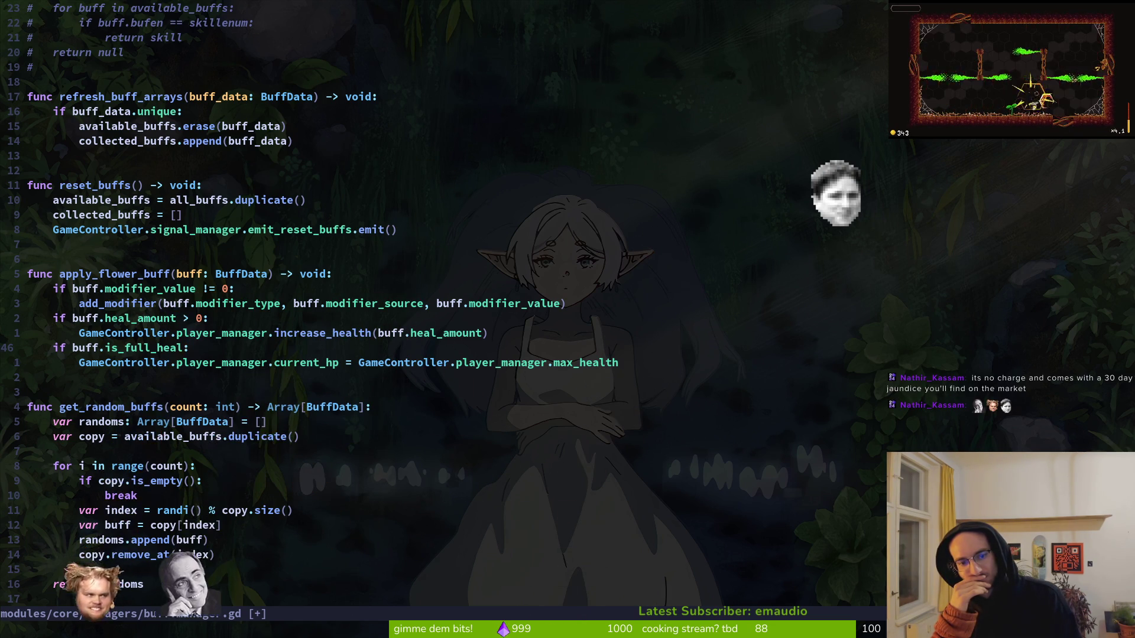
{"action": "key", "text": "alt+Tab"}
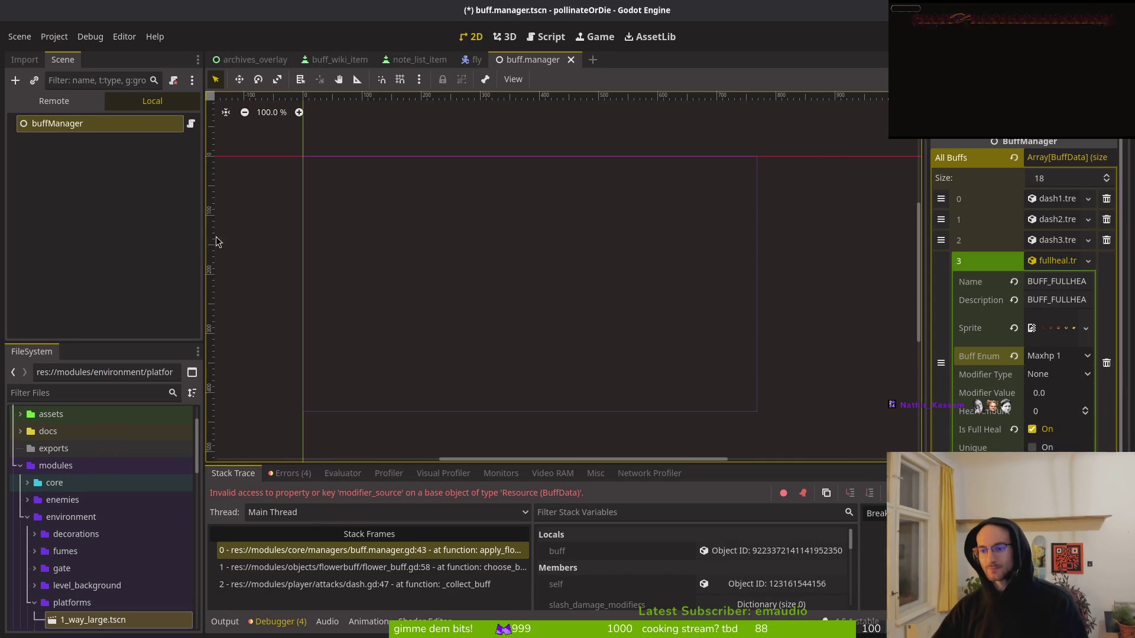
Try Combofull for fullheal's Buff Enum, then reset it to None
{"action": "left_click", "coordinate": [1082, 357]}
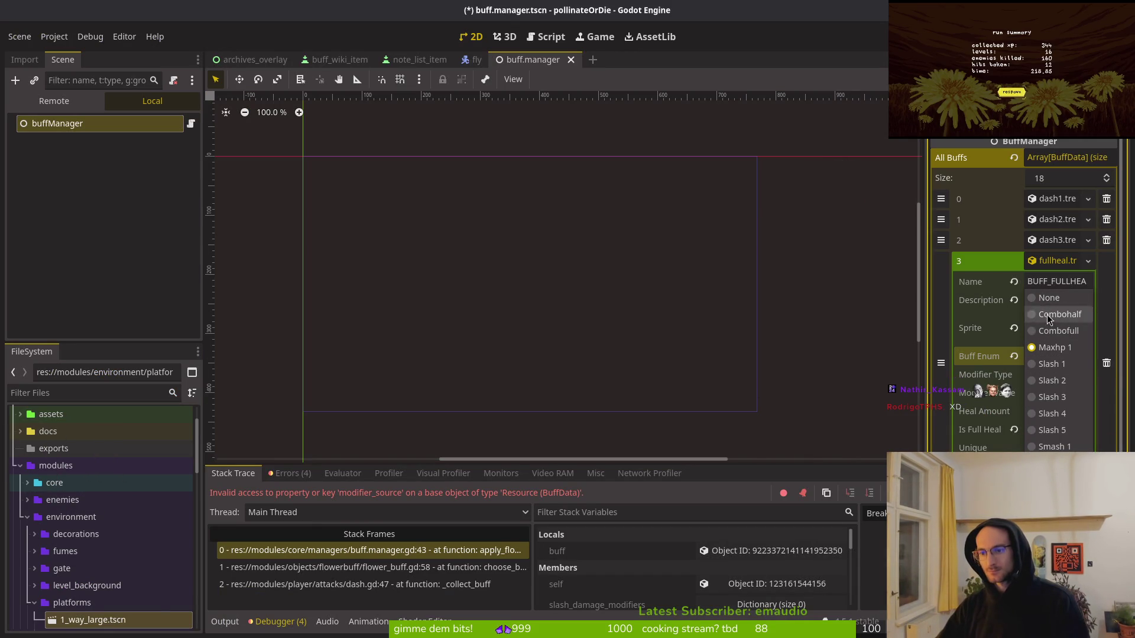
{"action": "left_click", "coordinate": [1059, 331]}
{"action": "key", "text": "alt+Tab"}
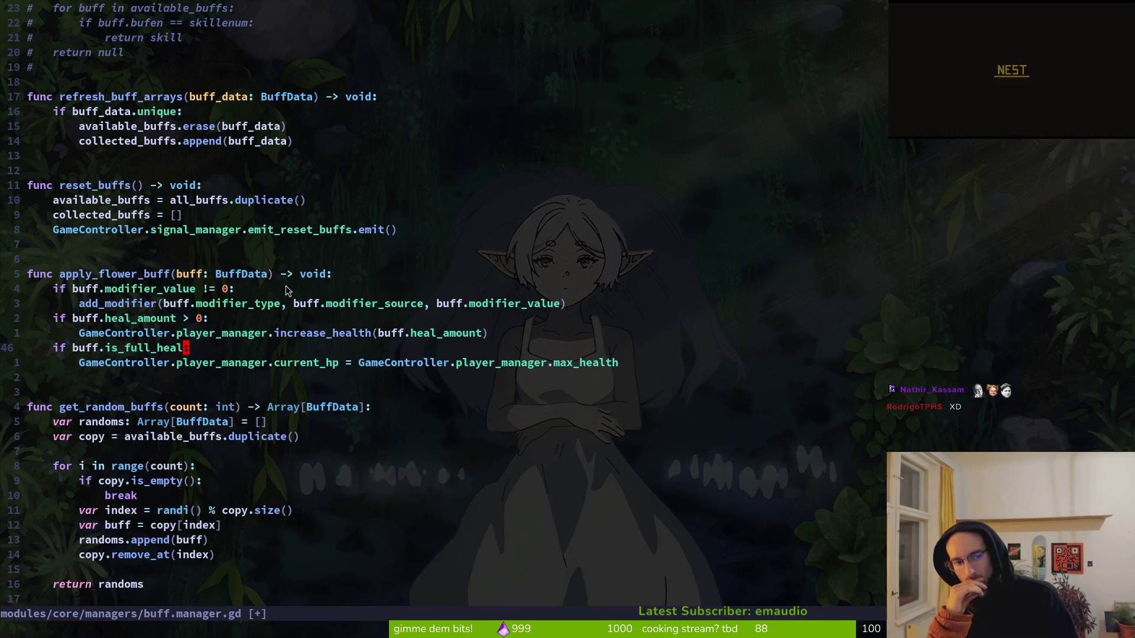
{"action": "key", "text": "alt+Tab"}
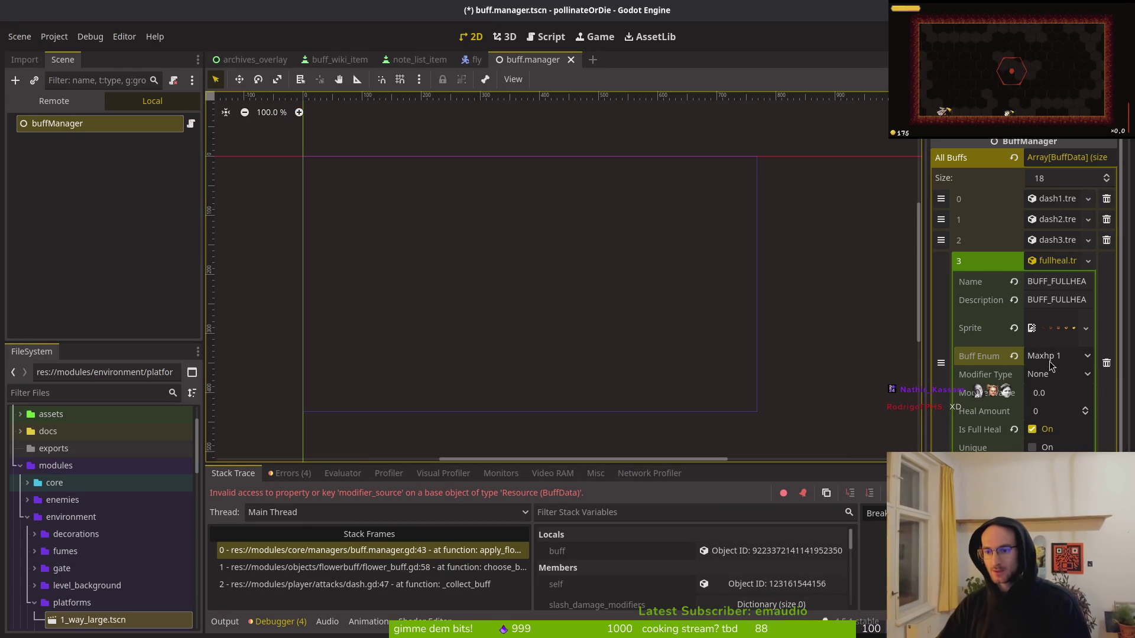
{"action": "left_click", "coordinate": [1050, 357]}
{"action": "left_click", "coordinate": [1045, 297]}
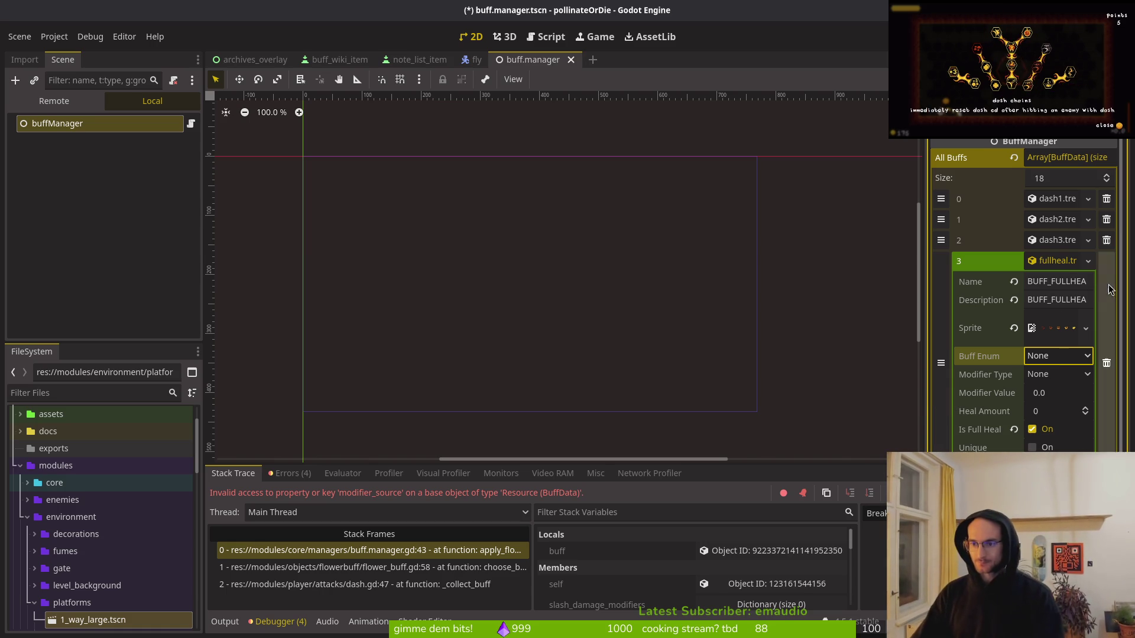
Check the heal1_1 and heal2_1 entries and set maxhp1's Buff Enum to Maxhp 1
{"action": "left_click", "coordinate": [1062, 263]}
{"action": "left_click", "coordinate": [1056, 282]}
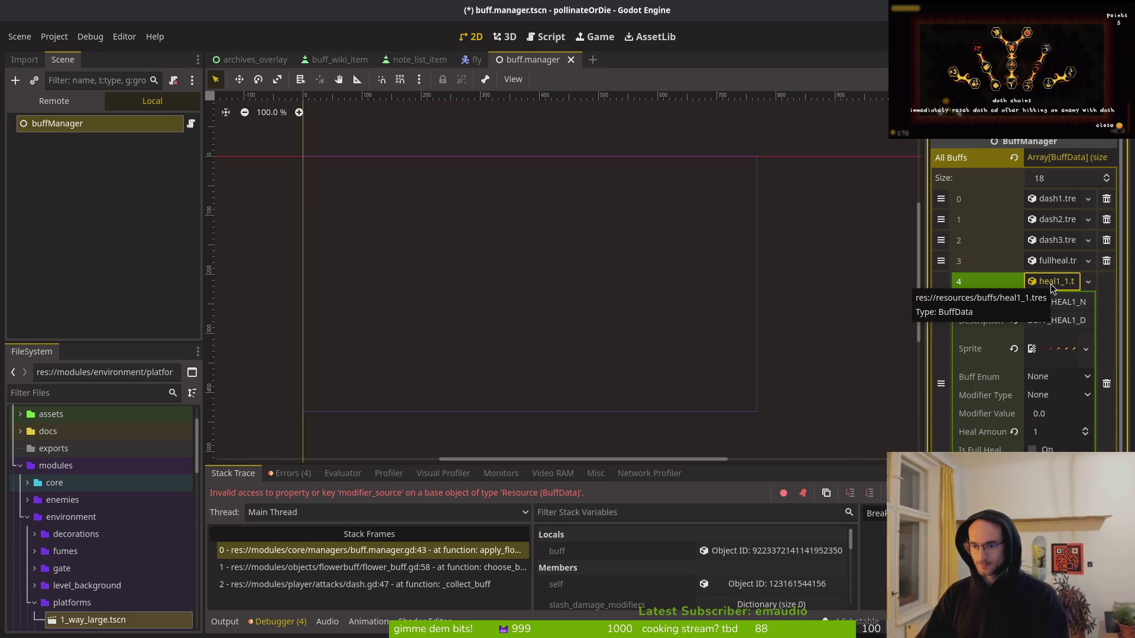
{"action": "left_click", "coordinate": [1052, 283]}
{"action": "left_click", "coordinate": [1051, 303]}
{"action": "left_click", "coordinate": [1051, 303]}
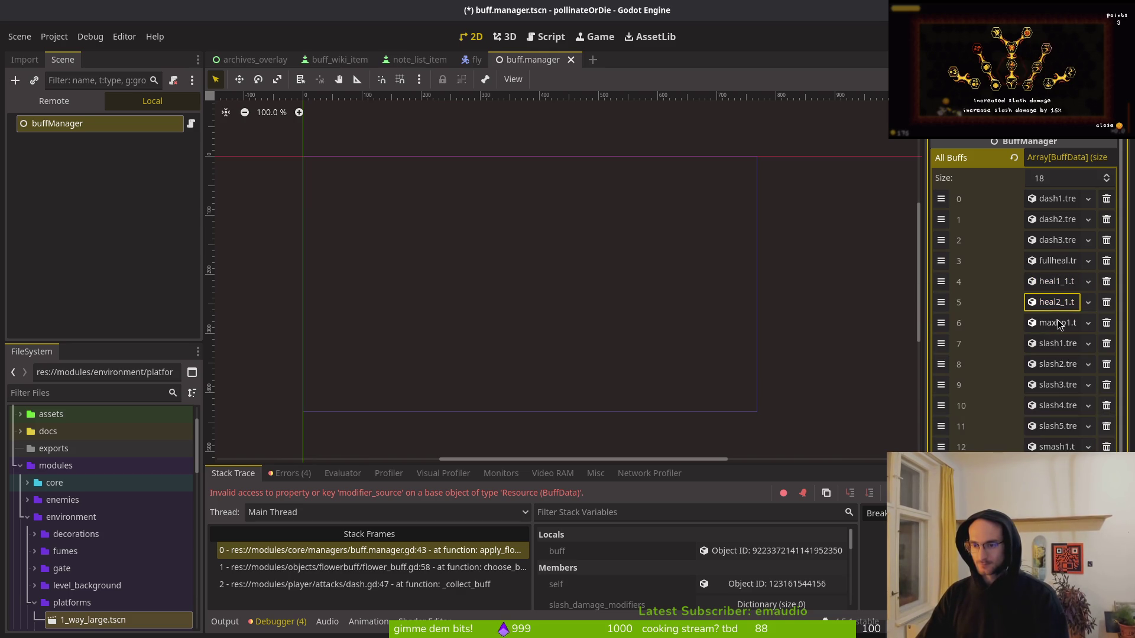
{"action": "left_click", "coordinate": [1057, 327]}
{"action": "left_click", "coordinate": [1056, 418]}
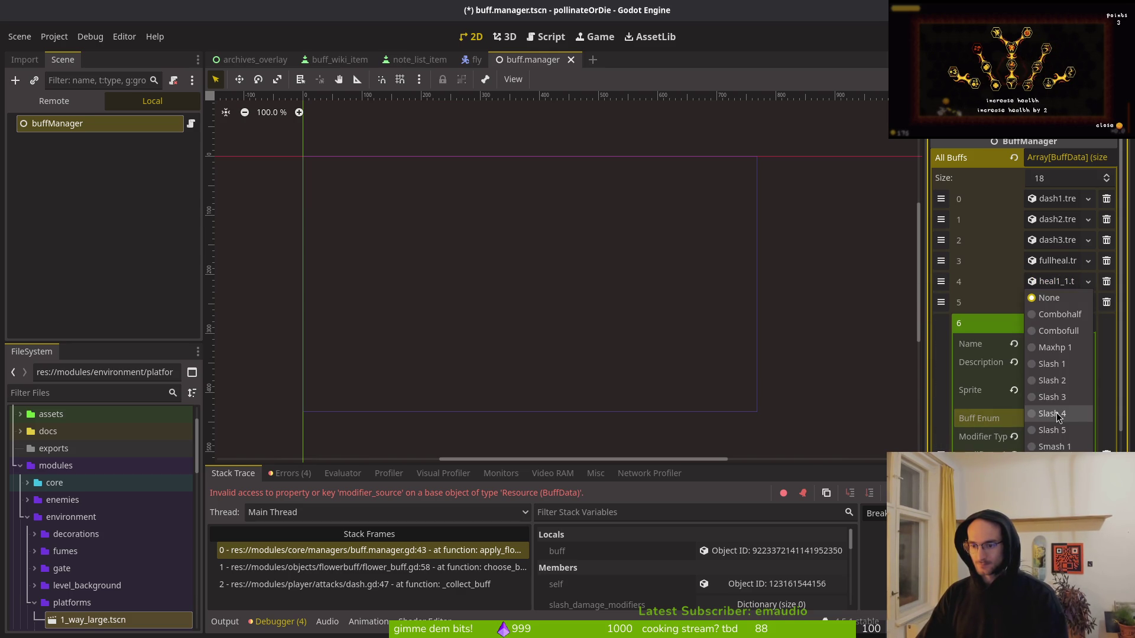
{"action": "left_click", "coordinate": [1055, 348]}
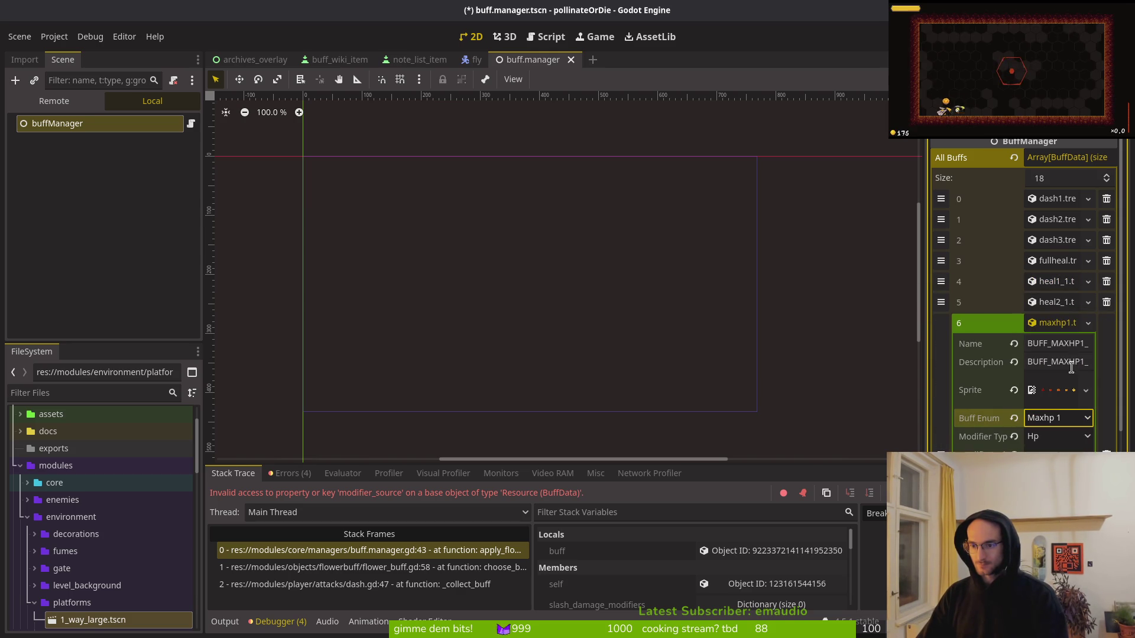
{"action": "left_click", "coordinate": [1056, 327]}
Set slash1's Buff Enum to Slash 1 and assign values for slash2 and slash3
{"action": "left_click", "coordinate": [1045, 343]}
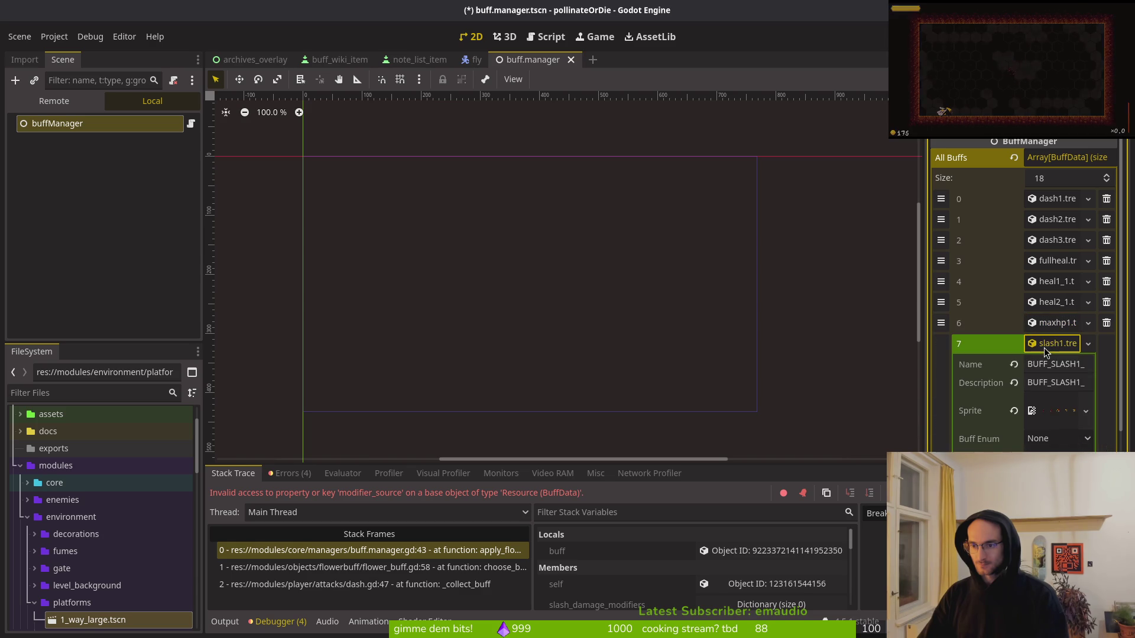
{"action": "left_click", "coordinate": [1057, 439]}
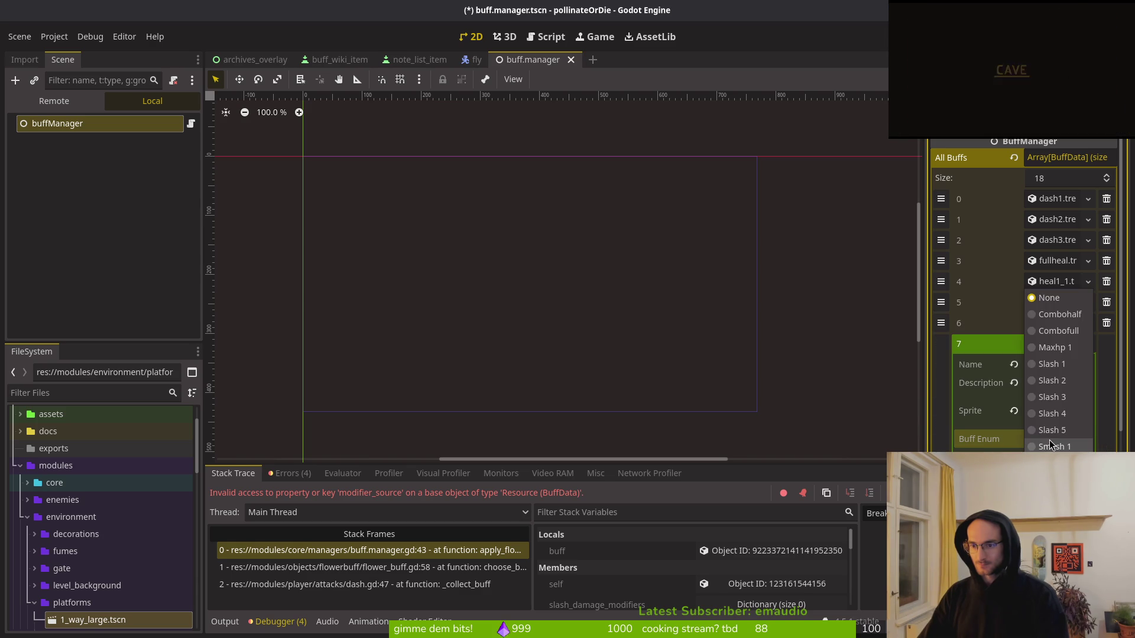
{"action": "left_click", "coordinate": [1051, 357]}
{"action": "left_click", "coordinate": [1057, 439]}
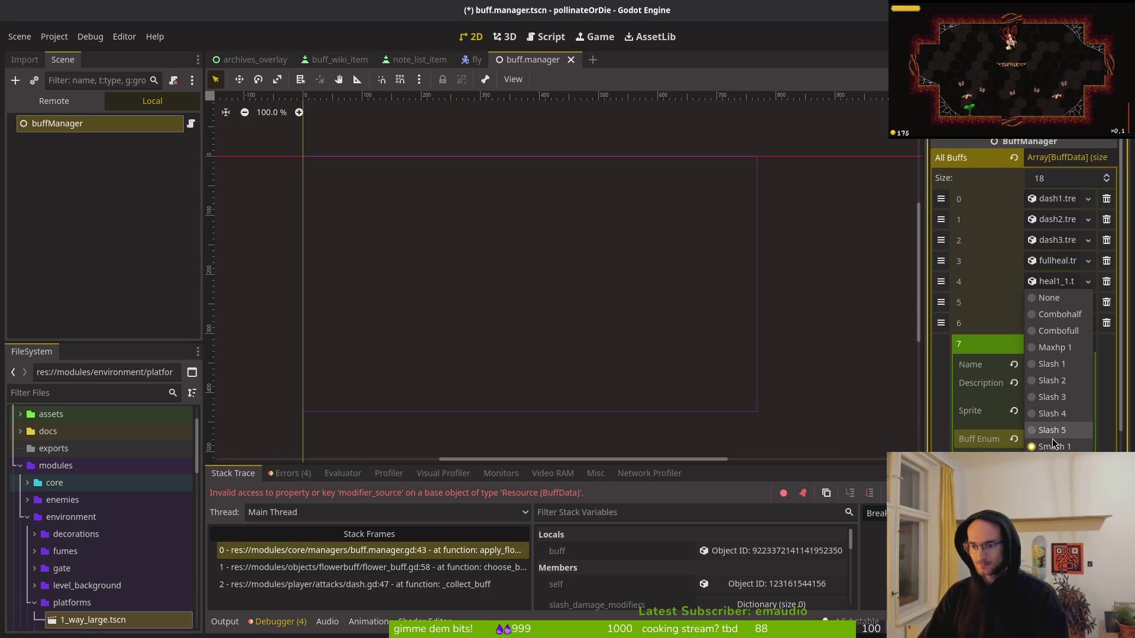
{"action": "left_click", "coordinate": [1052, 364]}
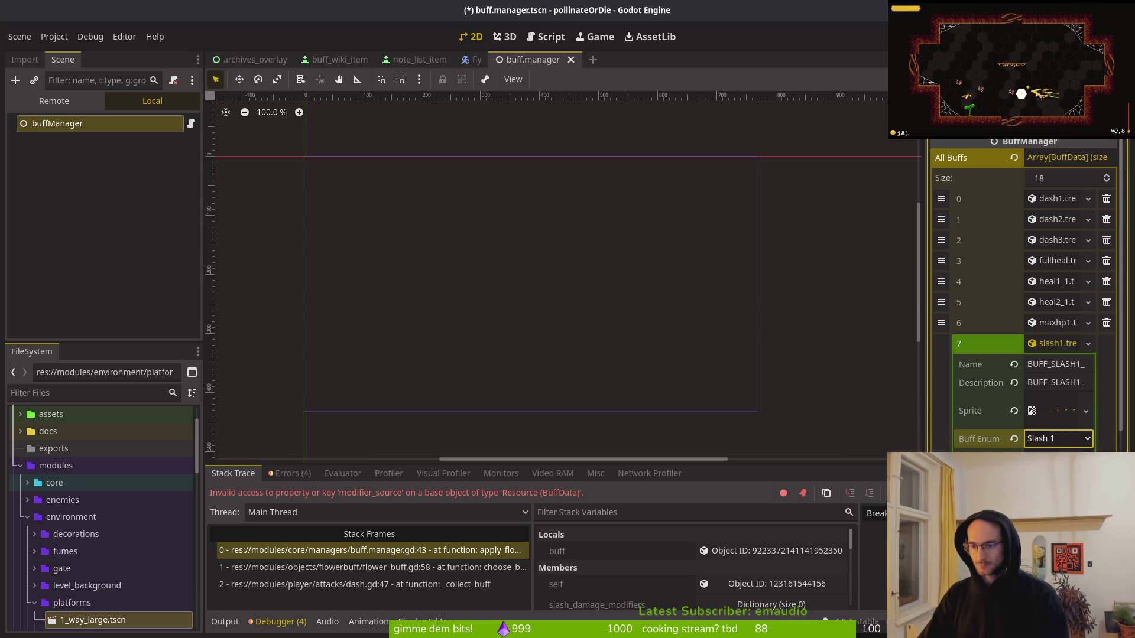
{"action": "left_click", "coordinate": [1055, 343]}
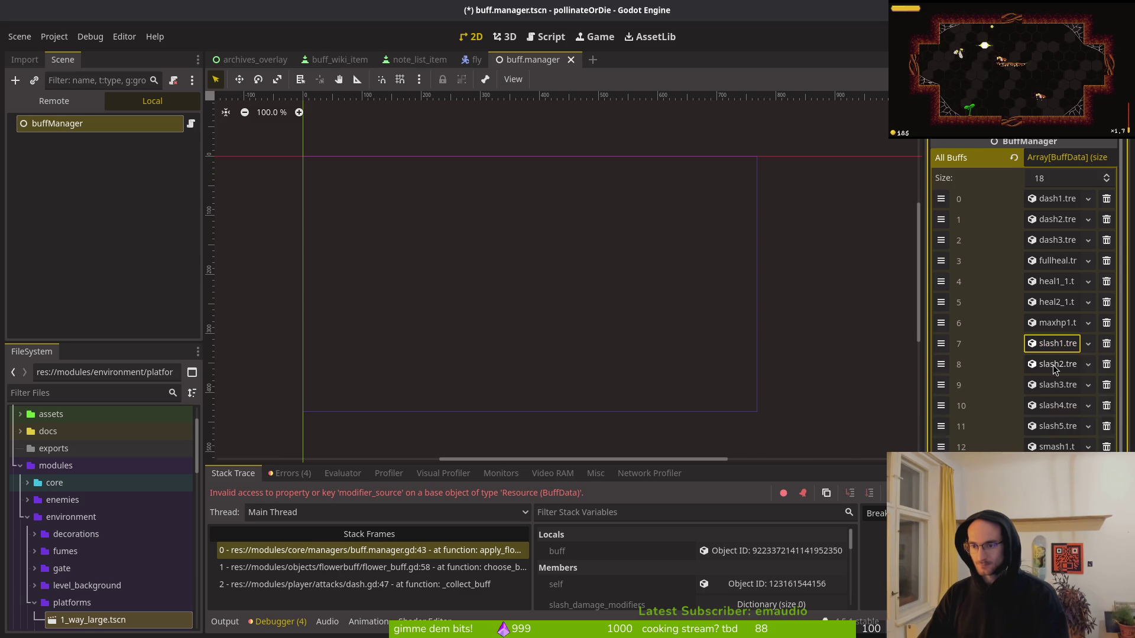
{"action": "left_click", "coordinate": [1054, 365]}
{"action": "left_click", "coordinate": [1057, 365]}
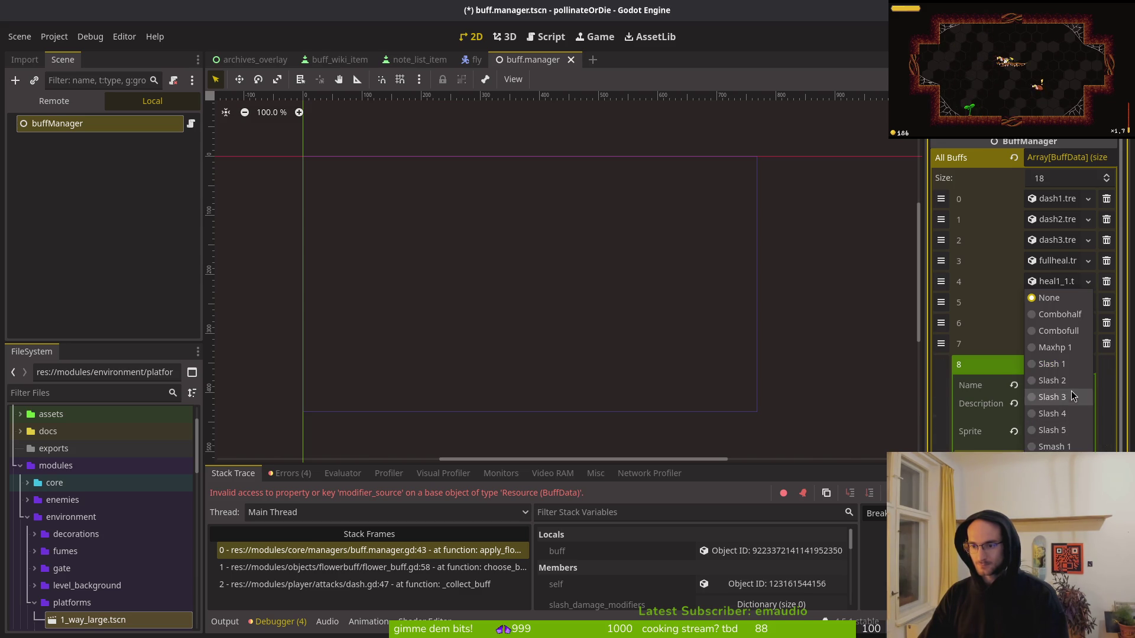
{"action": "left_click", "coordinate": [1058, 364]}
{"action": "left_click", "coordinate": [1058, 364]}
{"action": "left_click", "coordinate": [1058, 385]}
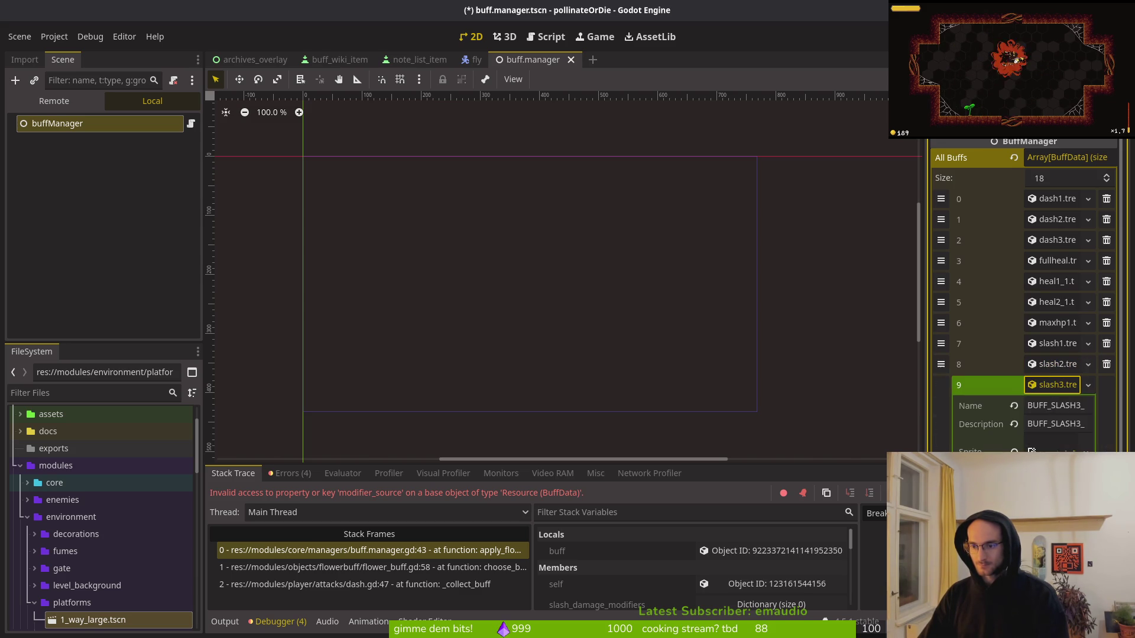
{"action": "left_click", "coordinate": [1062, 470]}
{"action": "left_click", "coordinate": [1052, 392]}
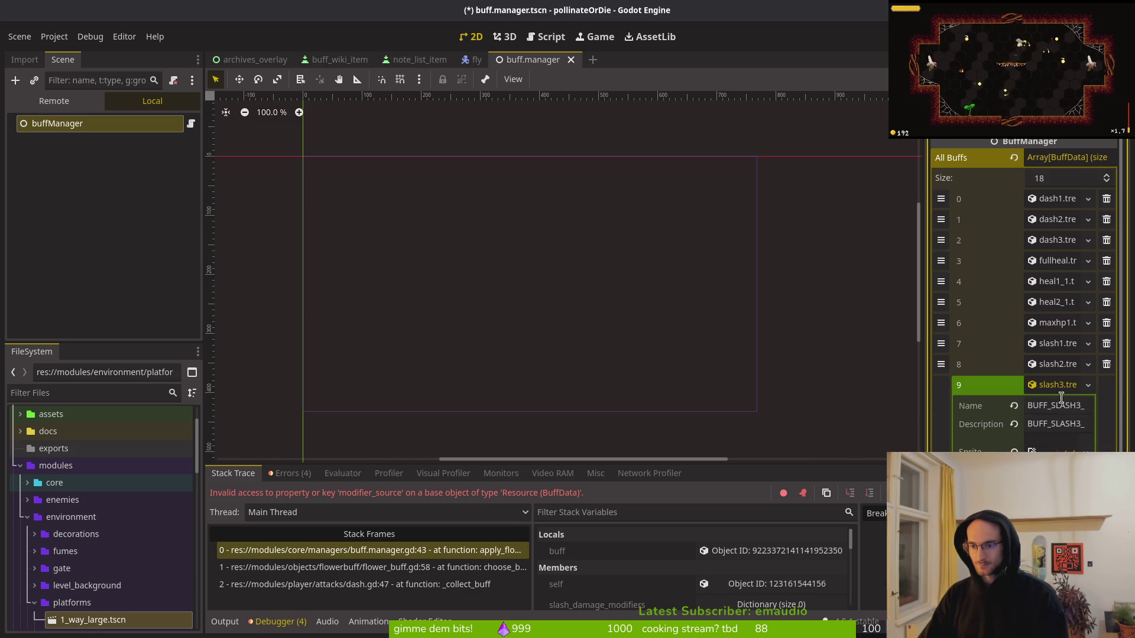
{"action": "left_click", "coordinate": [1053, 386]}
Assign slash4's Buff Enum, check slash5, and save the scene
{"action": "left_click", "coordinate": [1055, 407]}
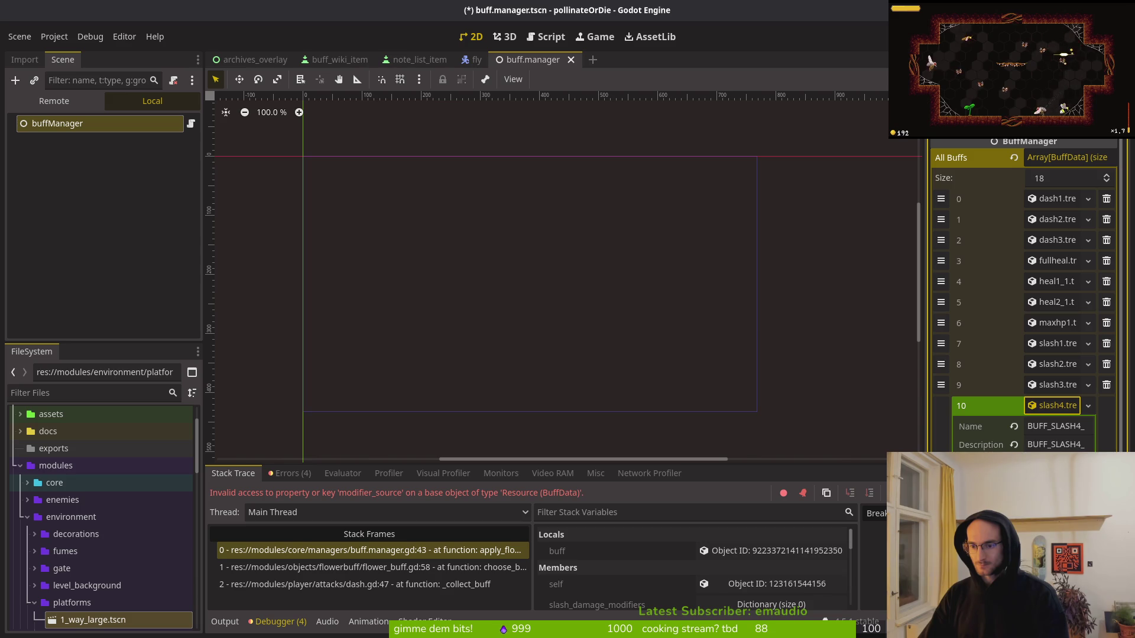
{"action": "left_click", "coordinate": [1059, 468]}
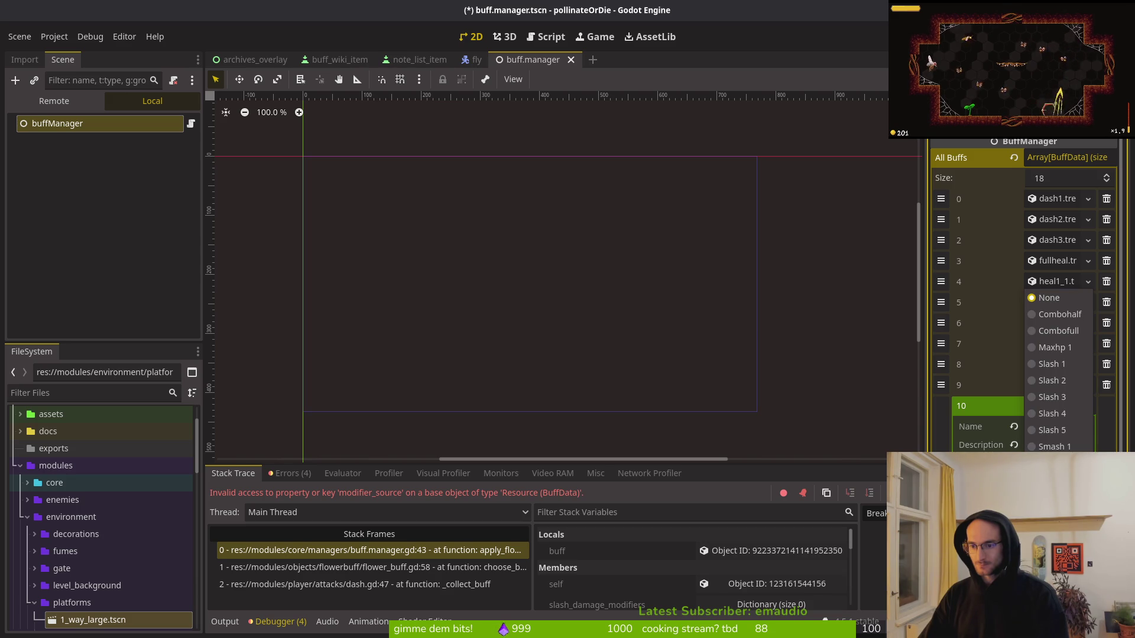
{"action": "left_click", "coordinate": [1059, 413]}
{"action": "left_click", "coordinate": [1058, 406]}
{"action": "left_click", "coordinate": [1053, 427]}
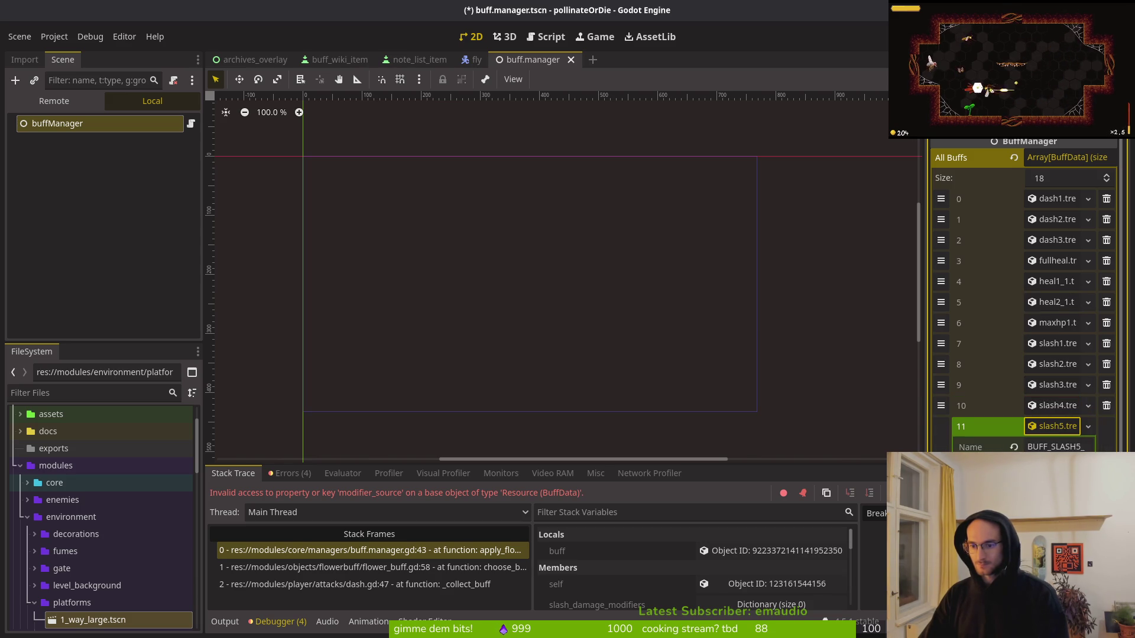
{"action": "left_click", "coordinate": [1035, 425]}
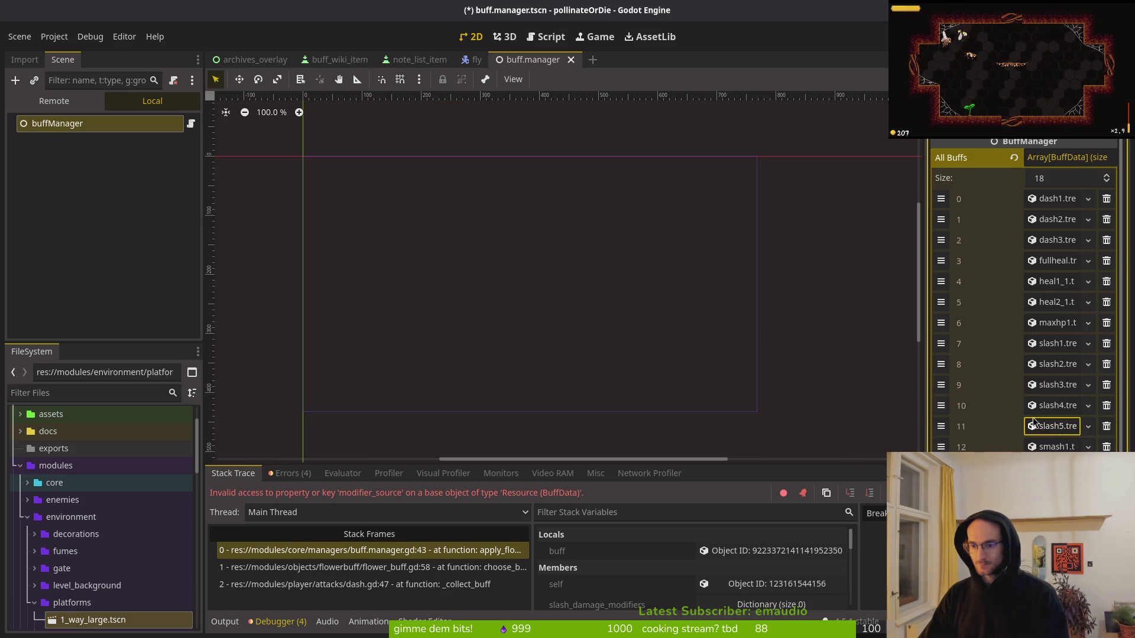
{"action": "key", "text": "ctrl+s"}
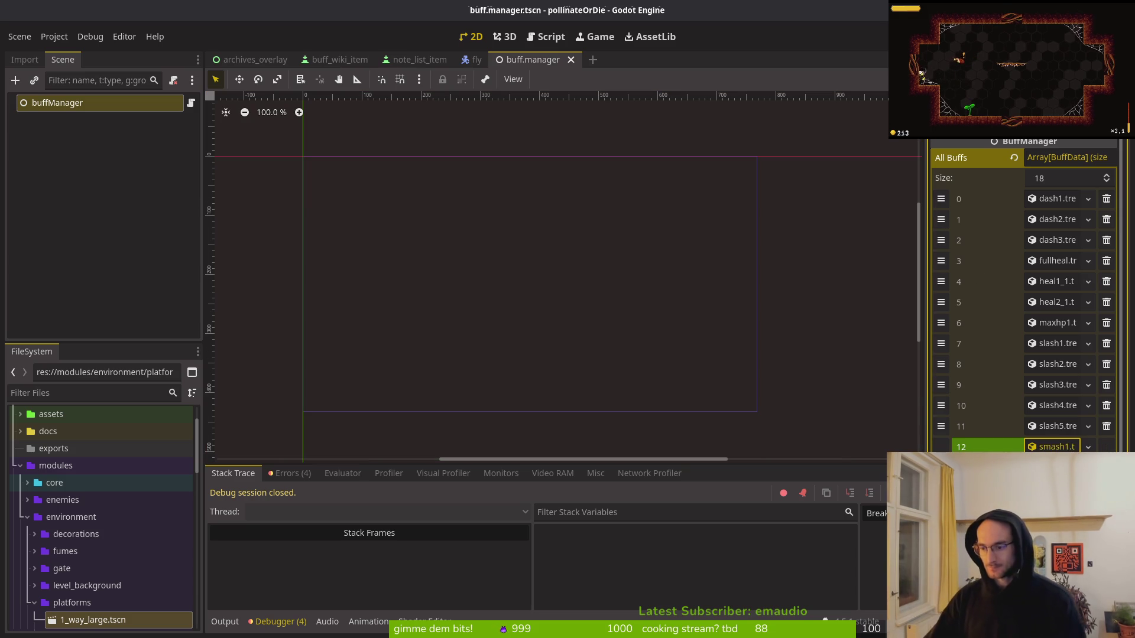
Assign Buff Enum values to smash1, smash2 and smash3, then save the scene
{"action": "left_click", "coordinate": [532, 284]}
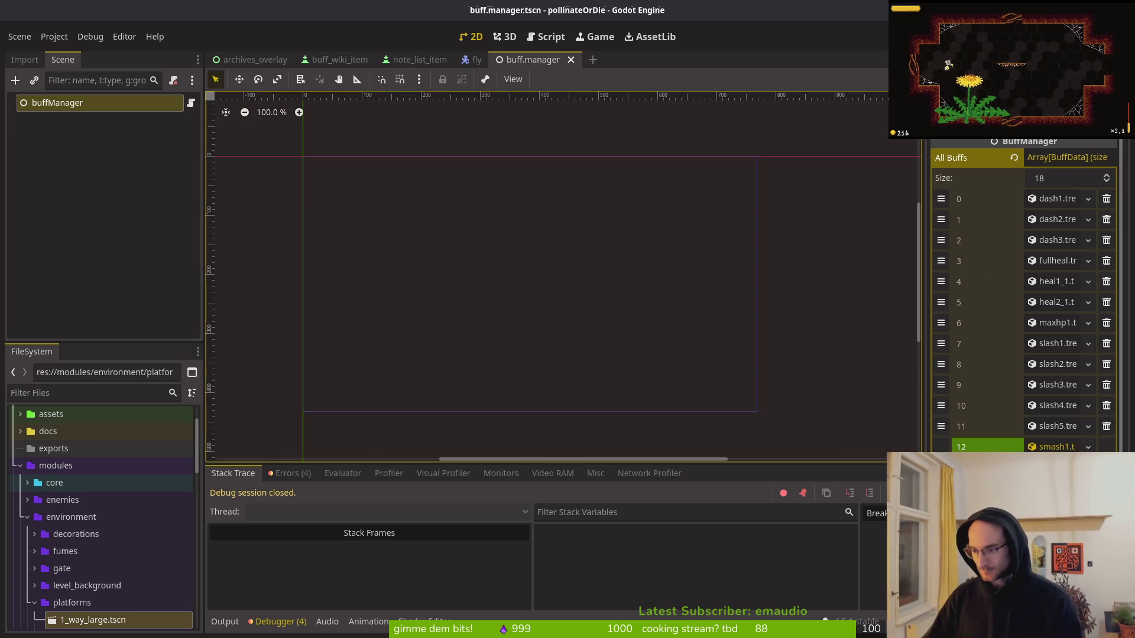
{"action": "left_click", "coordinate": [961, 447]}
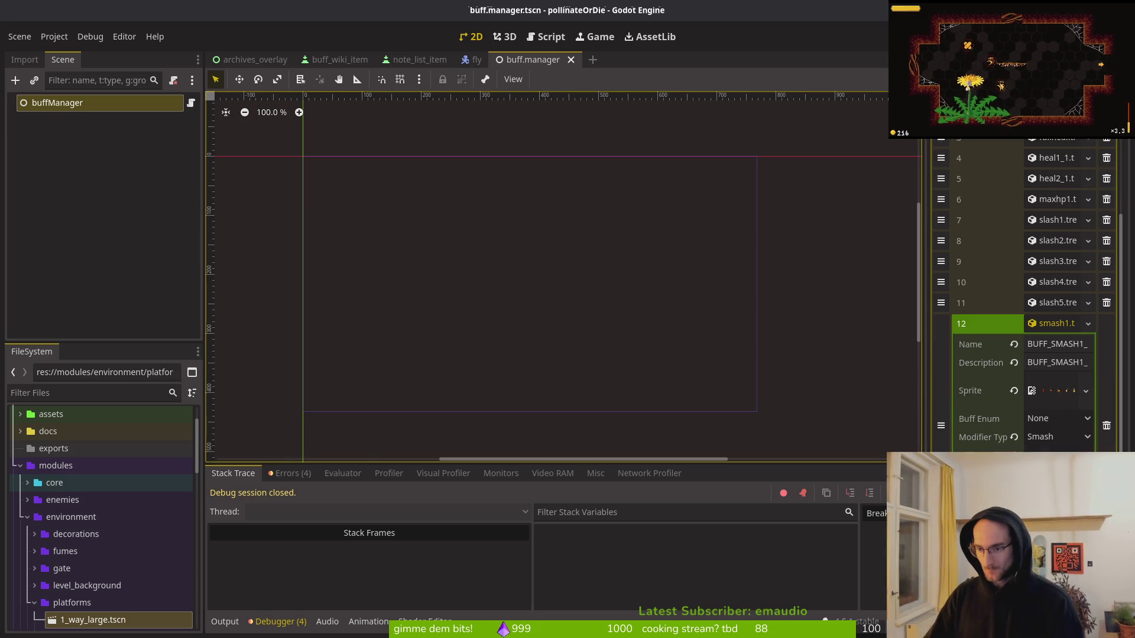
{"action": "left_click", "coordinate": [1056, 418]}
{"action": "left_click", "coordinate": [1076, 413]}
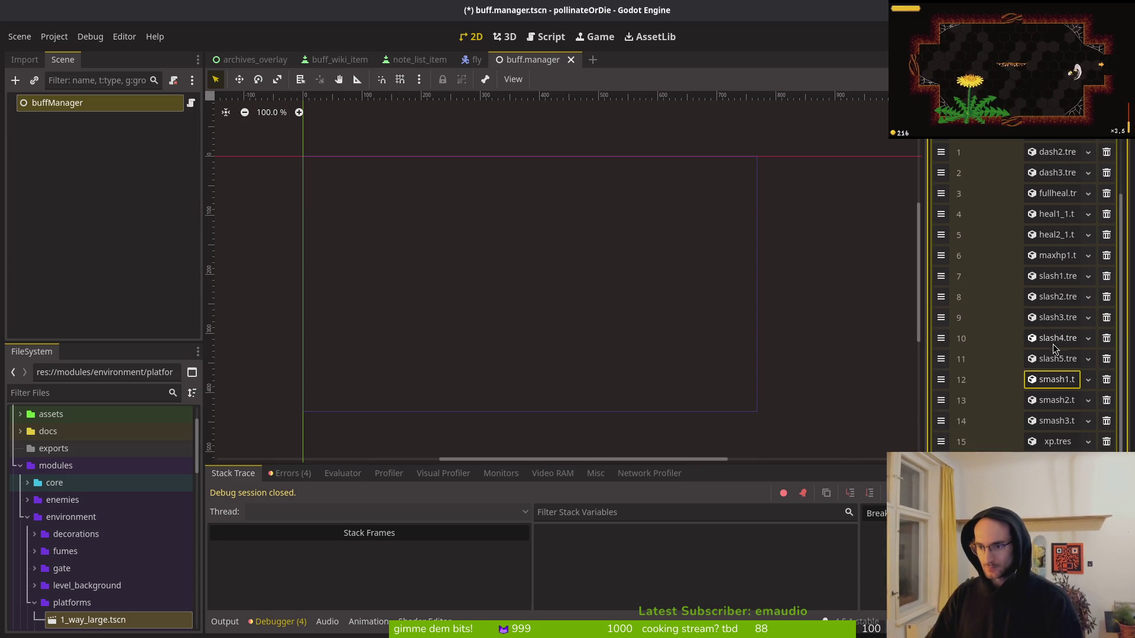
{"action": "left_click", "coordinate": [1057, 400]}
{"action": "left_click", "coordinate": [1057, 421]}
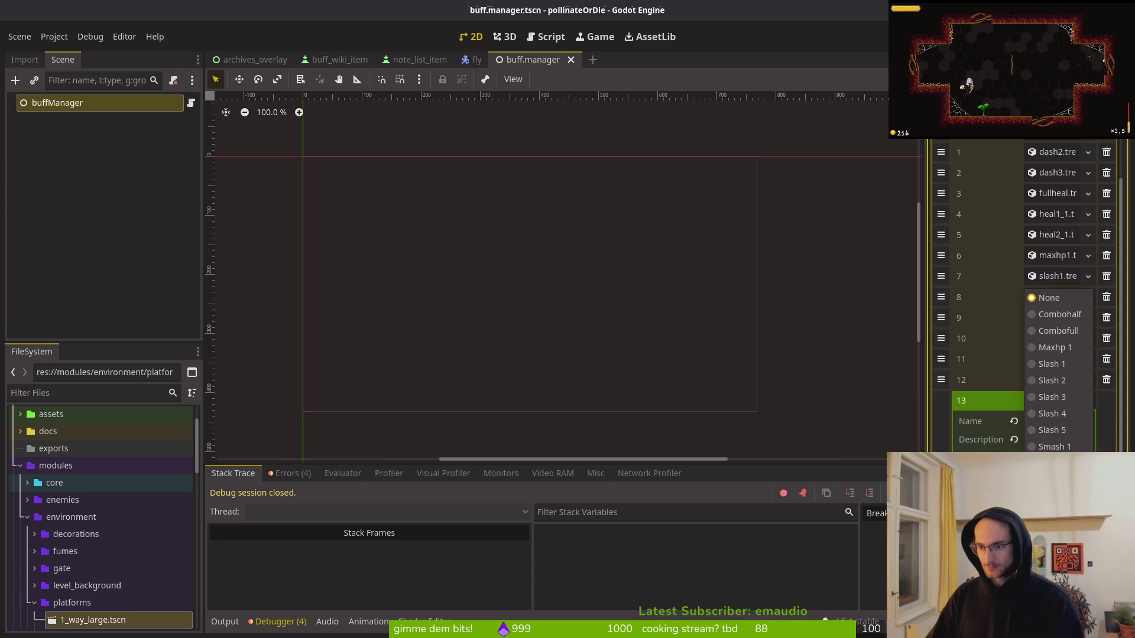
{"action": "left_click", "coordinate": [1048, 404]}
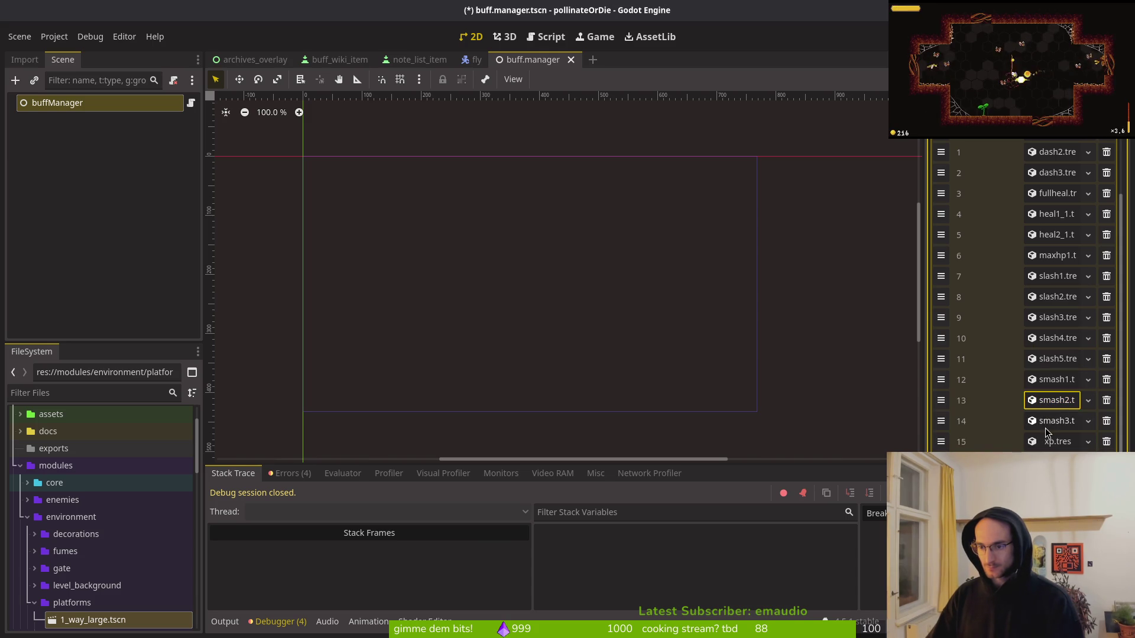
{"action": "left_click", "coordinate": [1047, 421]}
{"action": "left_click", "coordinate": [1055, 421]}
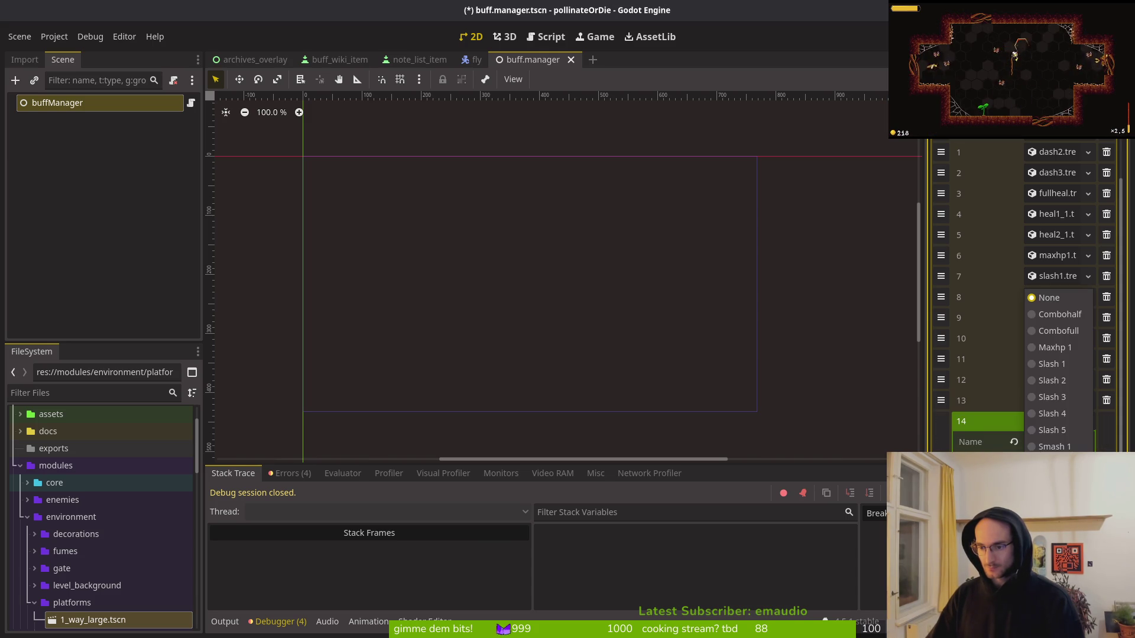
{"action": "left_click", "coordinate": [1051, 425]}
{"action": "left_click", "coordinate": [1051, 424]}
{"action": "key", "text": "ctrl+s"}
Set the xp buff's enum to Xp and the knockback buff's to Knockback
{"action": "left_click", "coordinate": [1049, 442]}
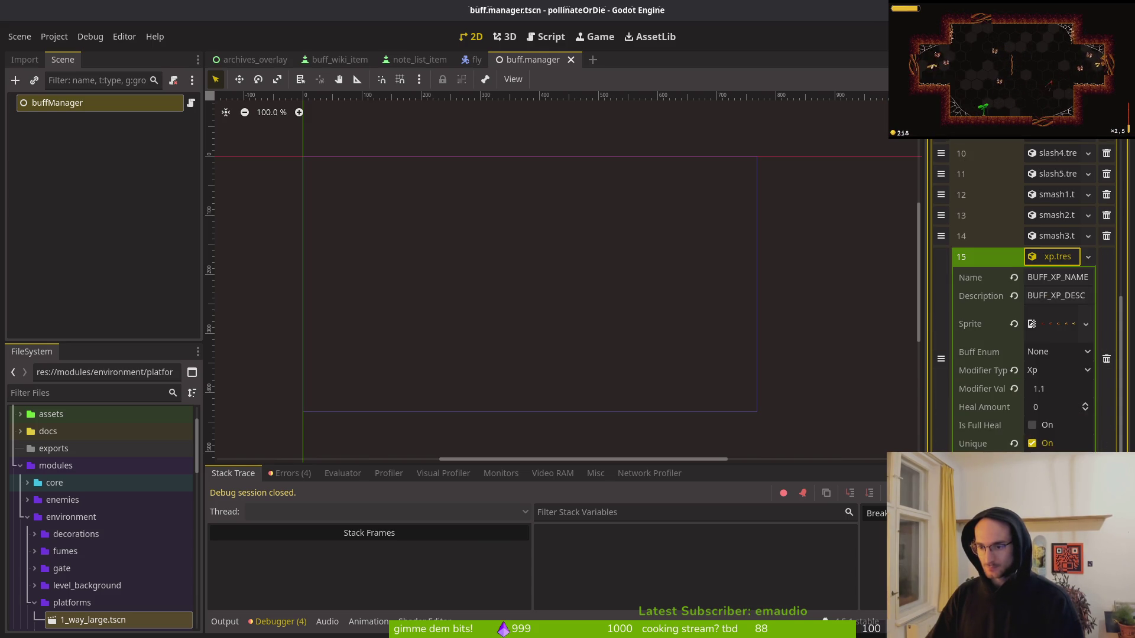
{"action": "left_click", "coordinate": [1048, 352]}
{"action": "left_click", "coordinate": [1051, 496]}
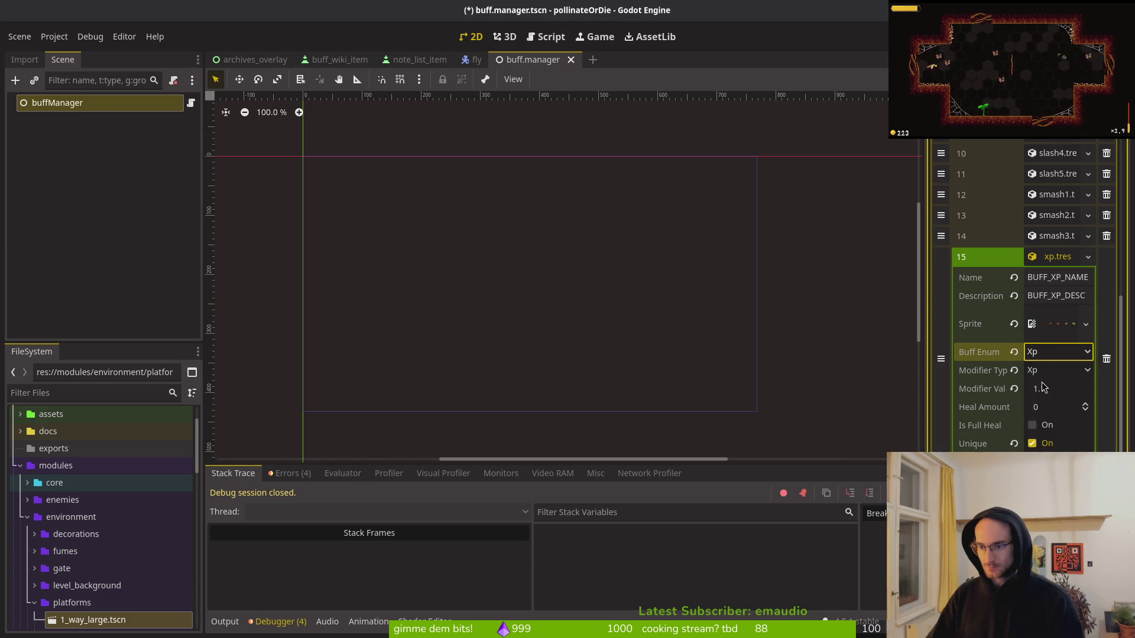
{"action": "left_click", "coordinate": [1046, 350]}
{"action": "left_click", "coordinate": [1045, 258]}
{"action": "left_click", "coordinate": [1045, 257]}
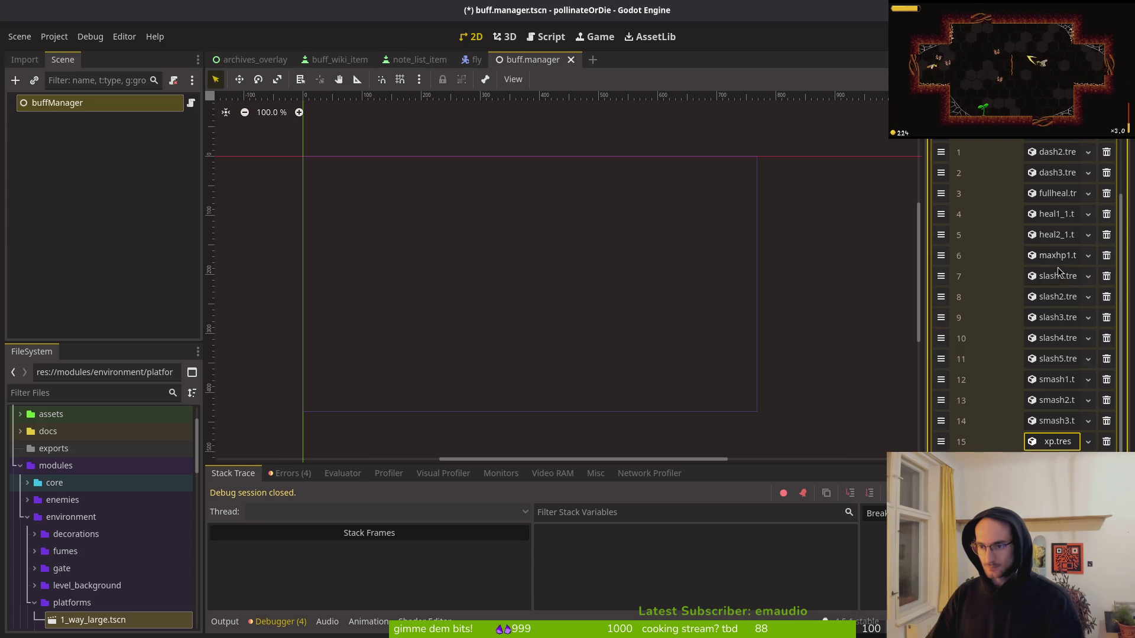
{"action": "left_click", "coordinate": [1058, 461]}
{"action": "scroll", "coordinate": [1046, 307], "scroll_direction": "down", "scroll_amount": 3}
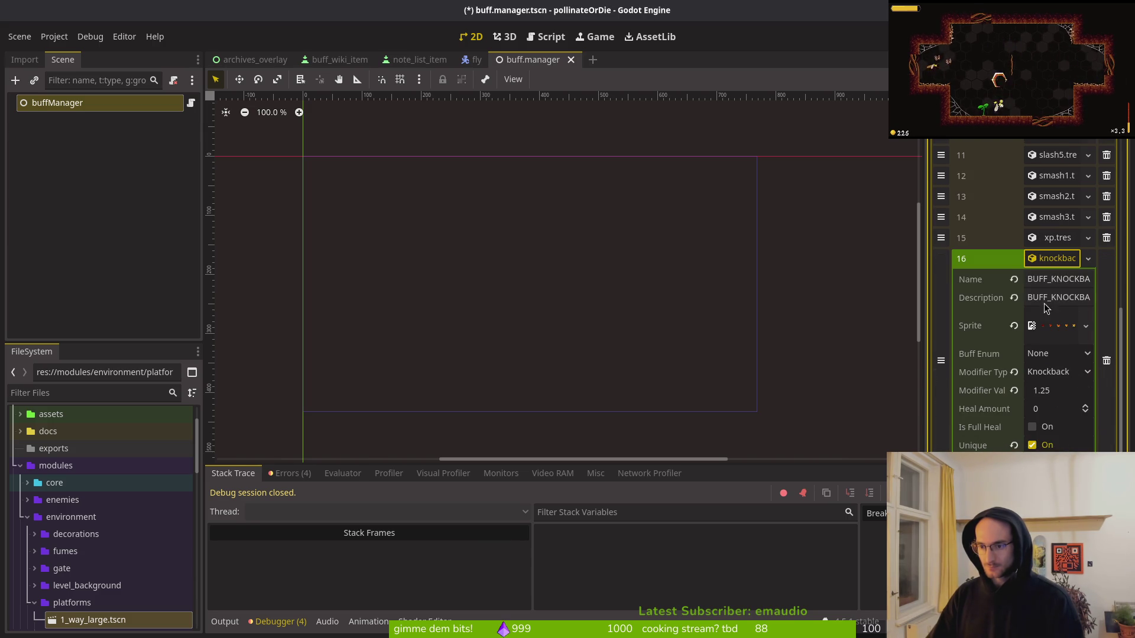
{"action": "left_click", "coordinate": [1062, 354]}
{"action": "left_click", "coordinate": [1050, 497]}
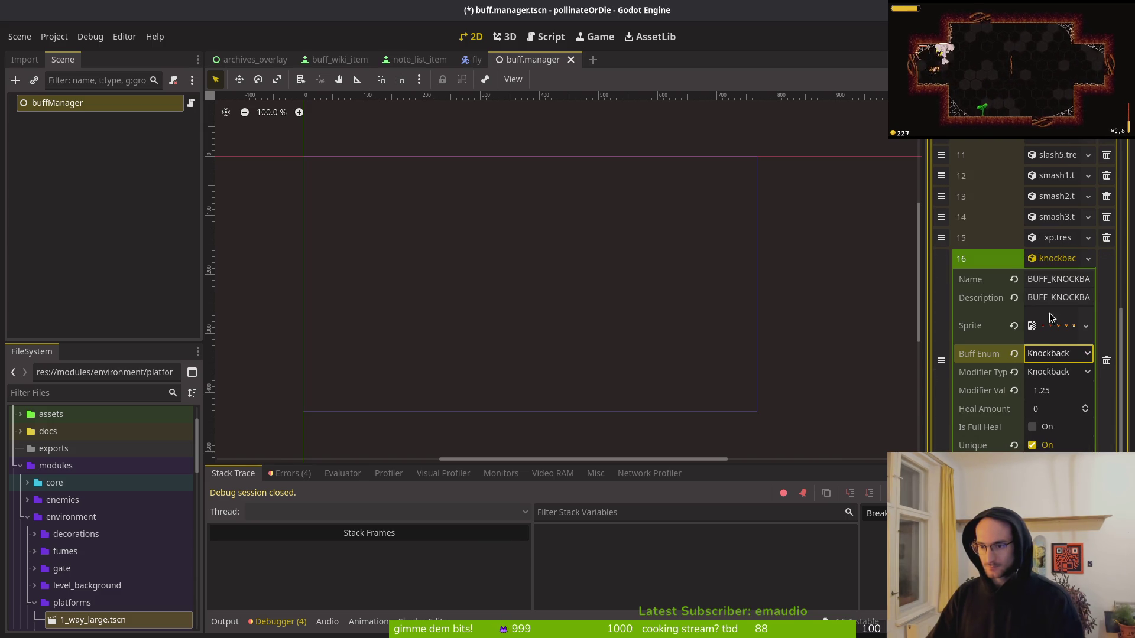
{"action": "left_click", "coordinate": [1051, 258]}
Pick the Buff Enum value for the stun buff at entry 17 and collapse it
{"action": "left_click", "coordinate": [1052, 360]}
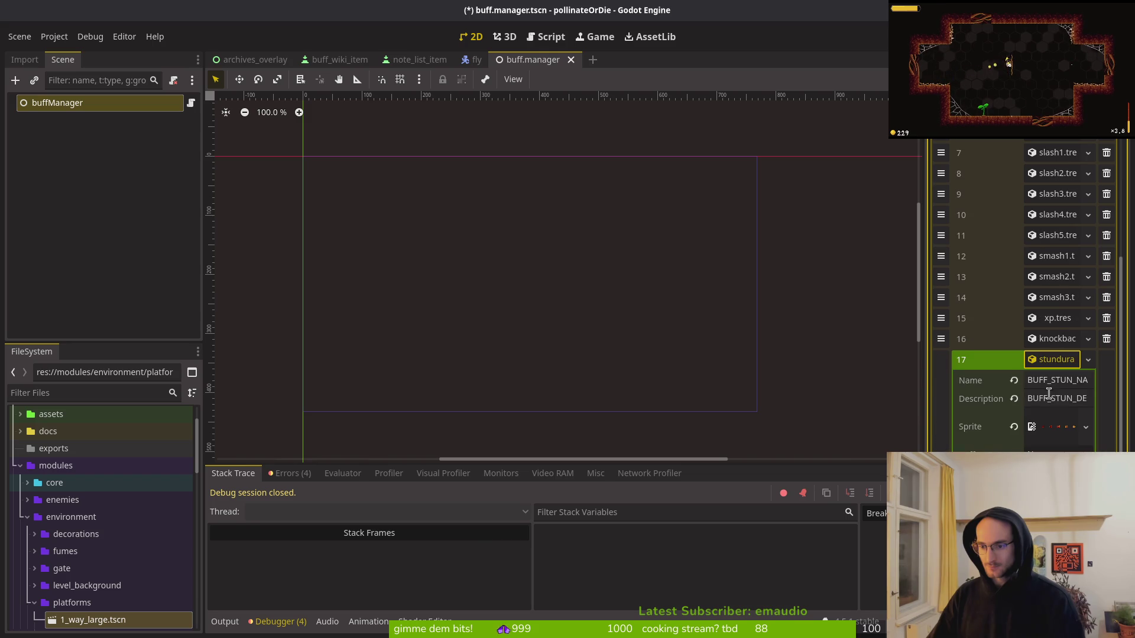
{"action": "left_click", "coordinate": [1055, 452]}
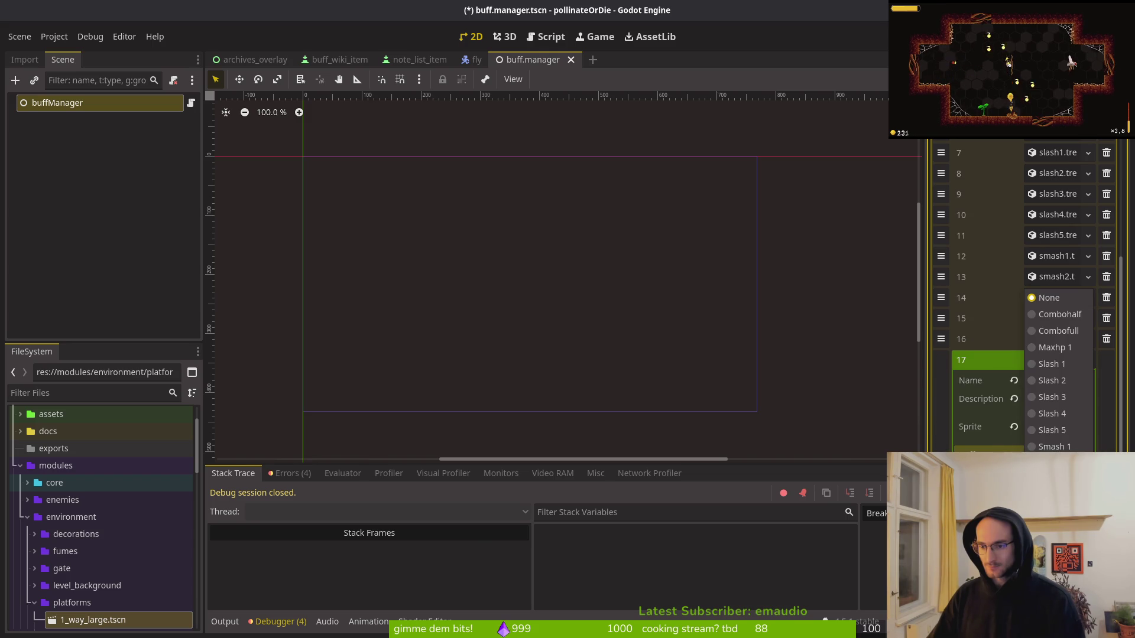
{"action": "key", "text": "Escape"}
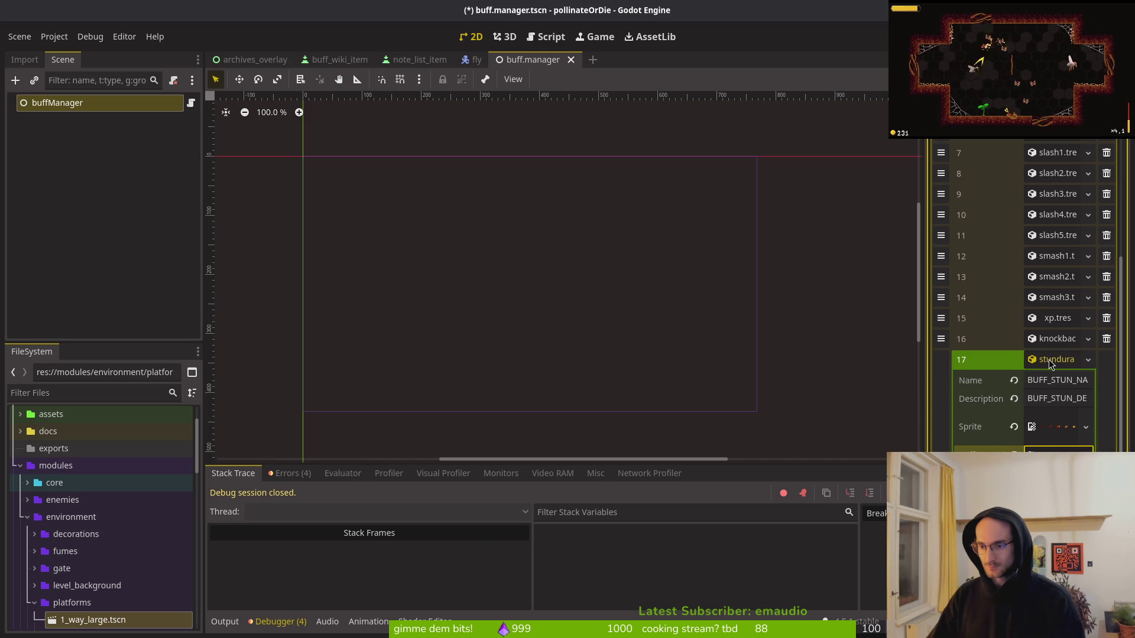
{"action": "left_click", "coordinate": [1051, 362]}
Save the scene and review the debugger's Errors and Stack Trace views
{"action": "key", "text": "ctrl+s"}
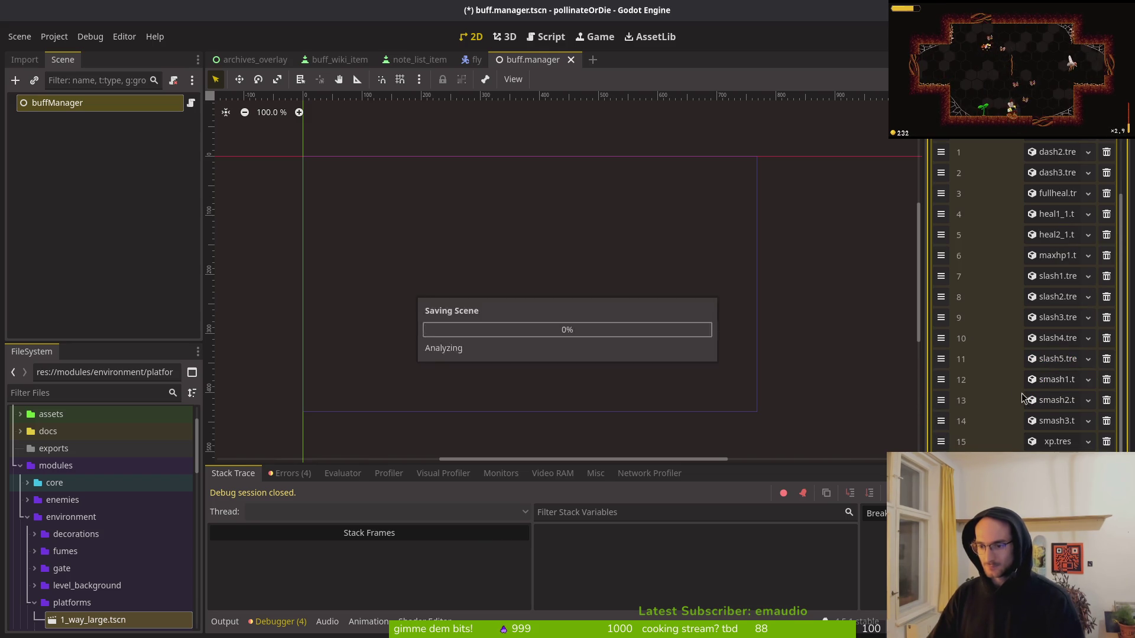
{"action": "scroll", "coordinate": [1044, 377], "scroll_direction": "up", "scroll_amount": 2}
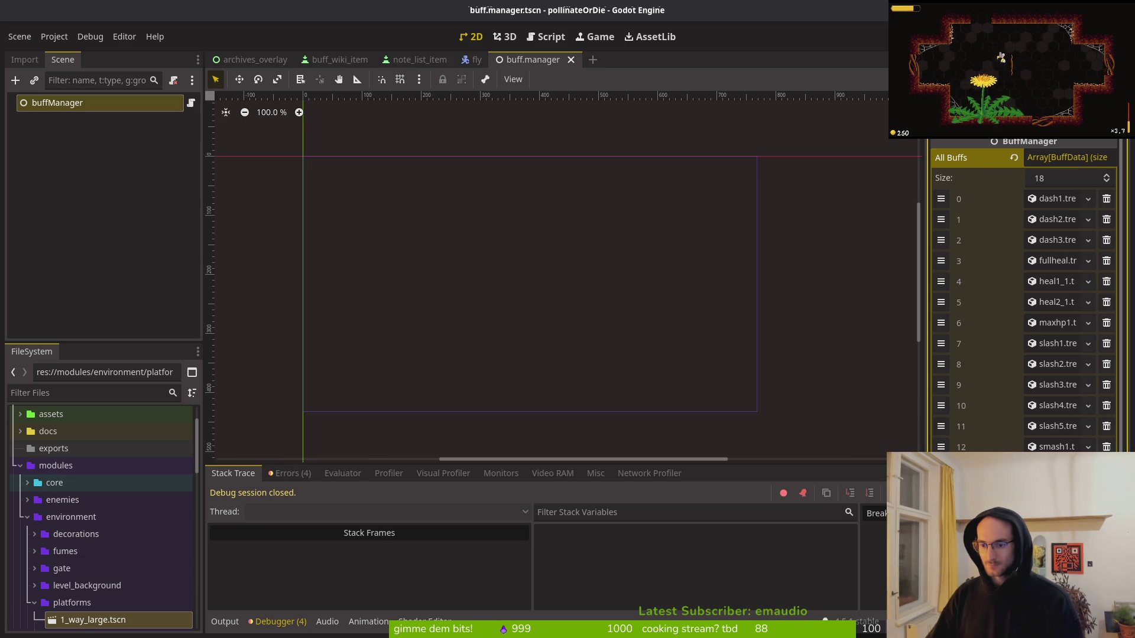
{"action": "left_click", "coordinate": [838, 568]}
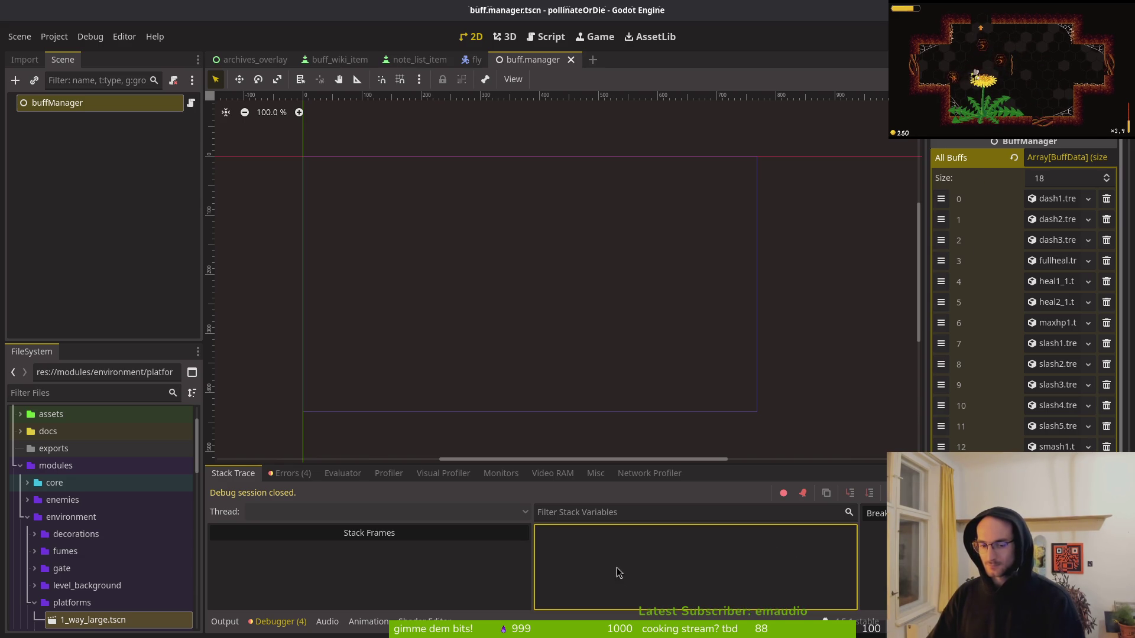
{"action": "left_click", "coordinate": [282, 473]}
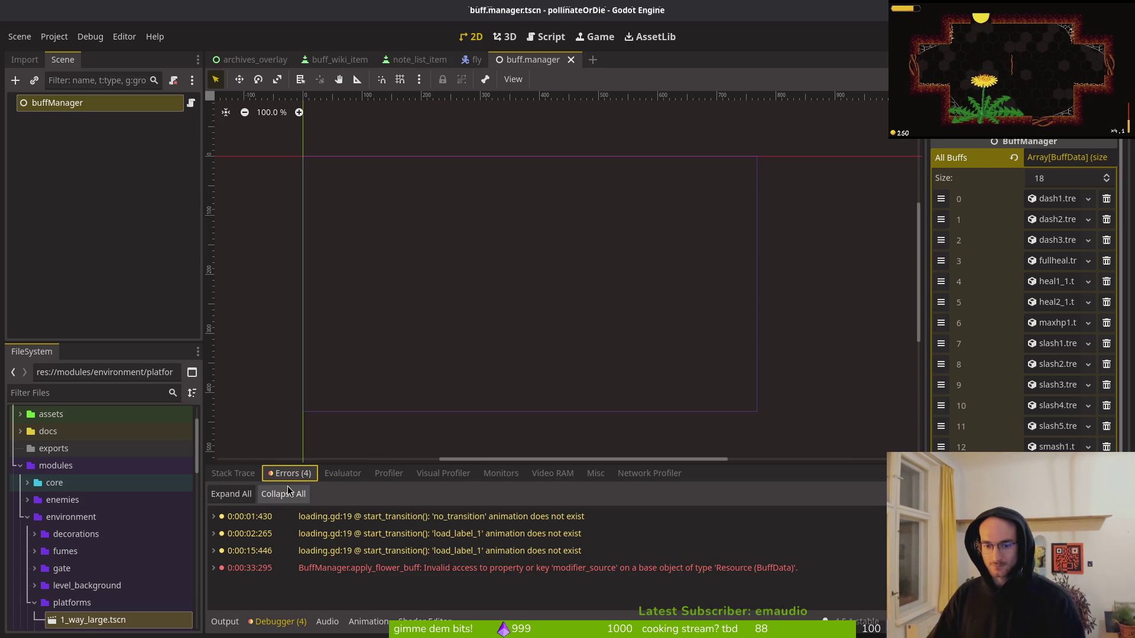
{"action": "left_click", "coordinate": [239, 477]}
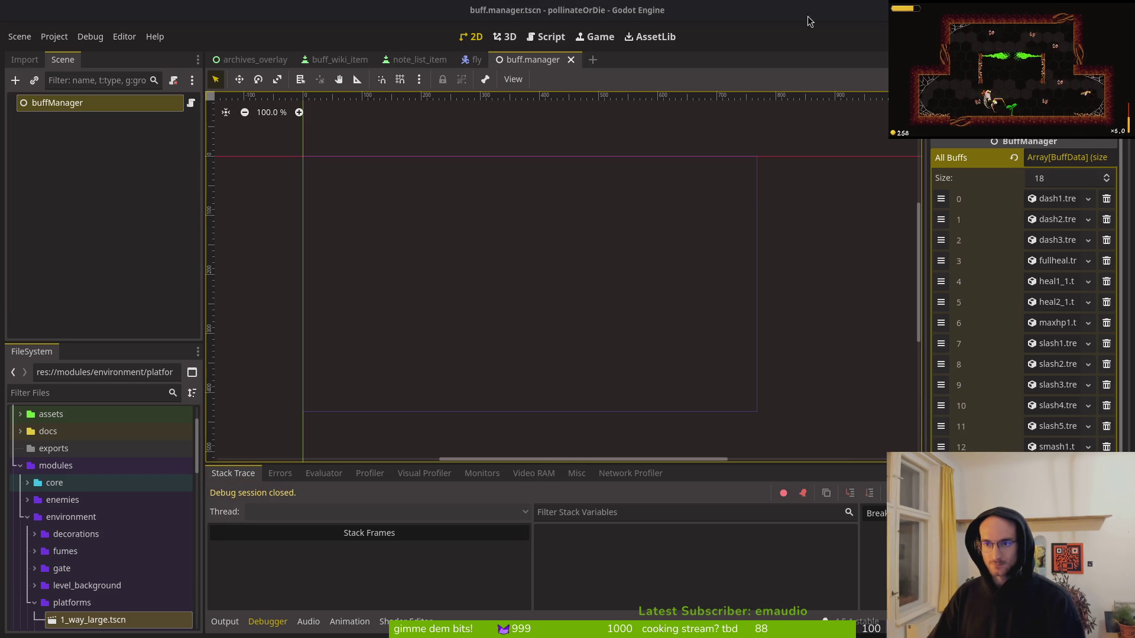
Collapse the All Buffs array and save the scene to launch the game
{"action": "left_click", "coordinate": [1064, 157]}
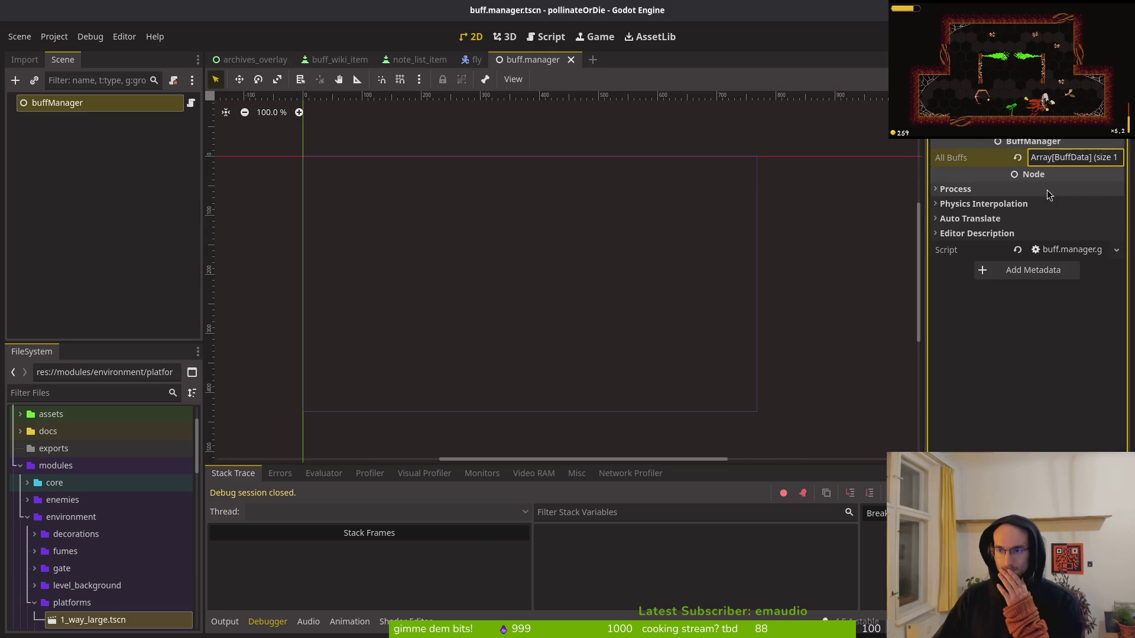
{"action": "left_click", "coordinate": [1086, 156]}
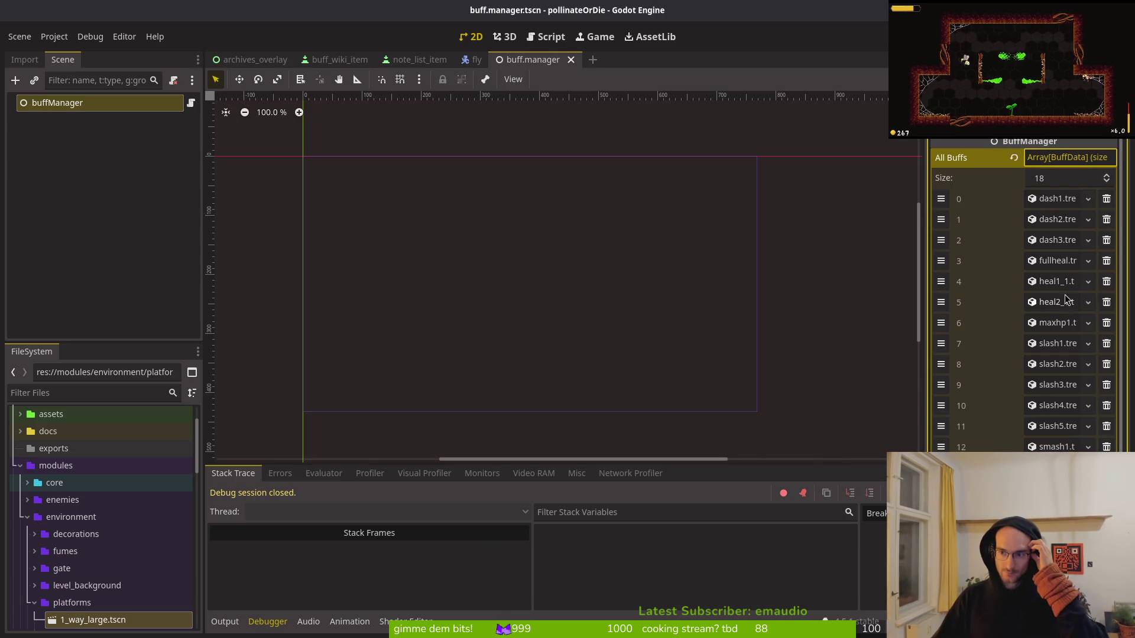
{"action": "left_click", "coordinate": [1064, 162]}
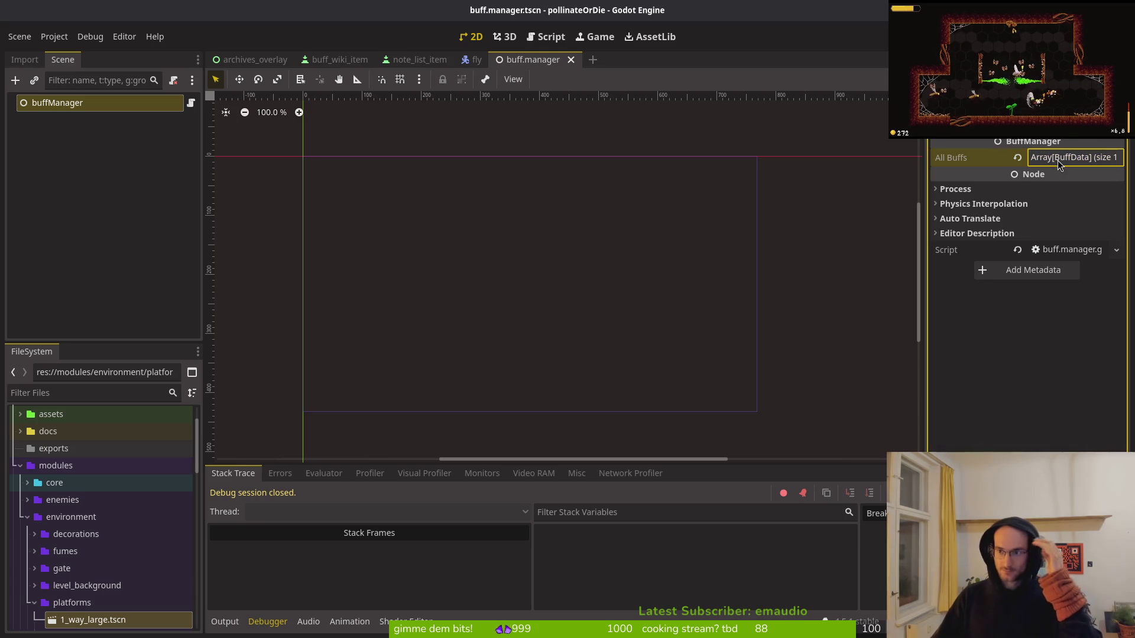
{"action": "key", "text": "ctrl+s"}
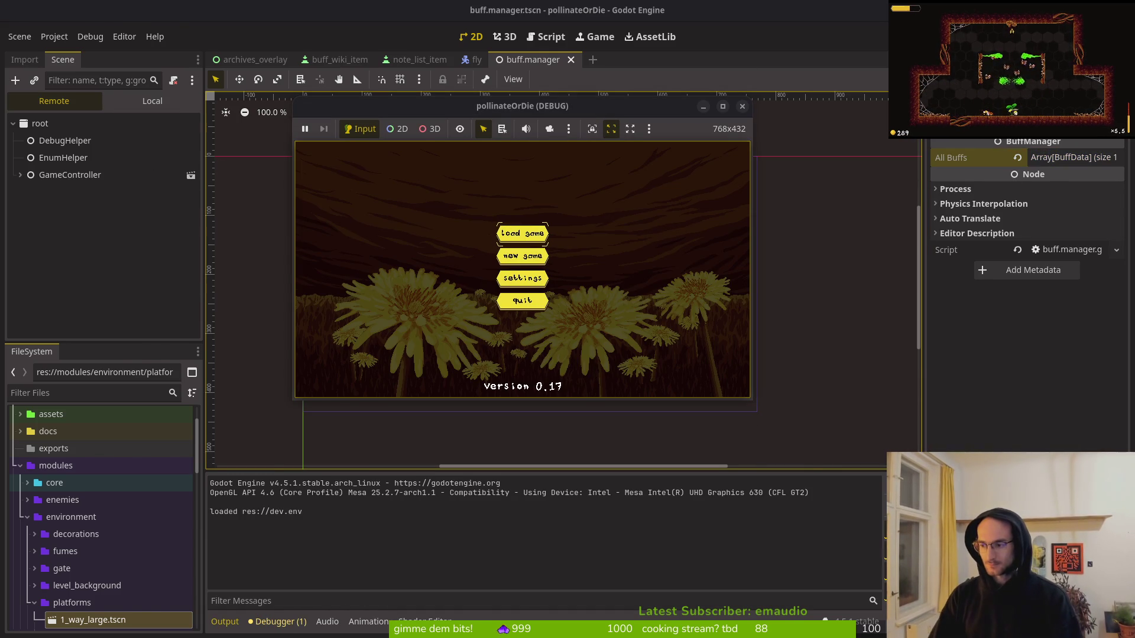
Search the project for modifier_source and save buff.manager.gd
{"action": "key", "text": "super+1"}
{"action": "key", "text": "super+v"}
{"action": "type", "text": "mod"}
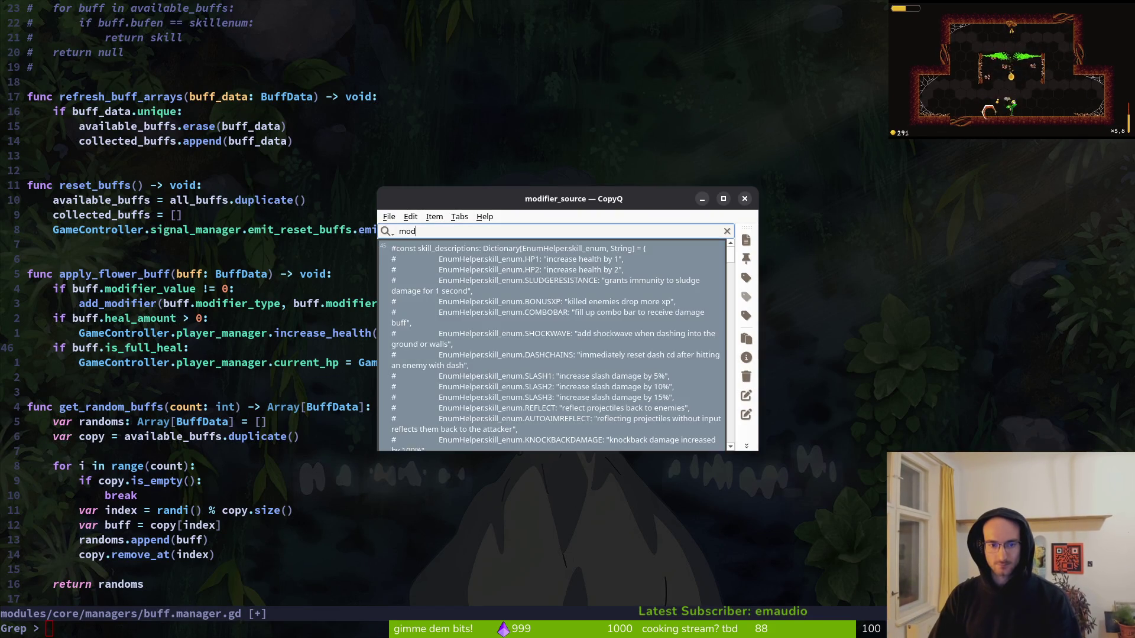
{"action": "key", "text": "Down"}
{"action": "key", "text": "Up"}
{"action": "key", "text": "Return"}
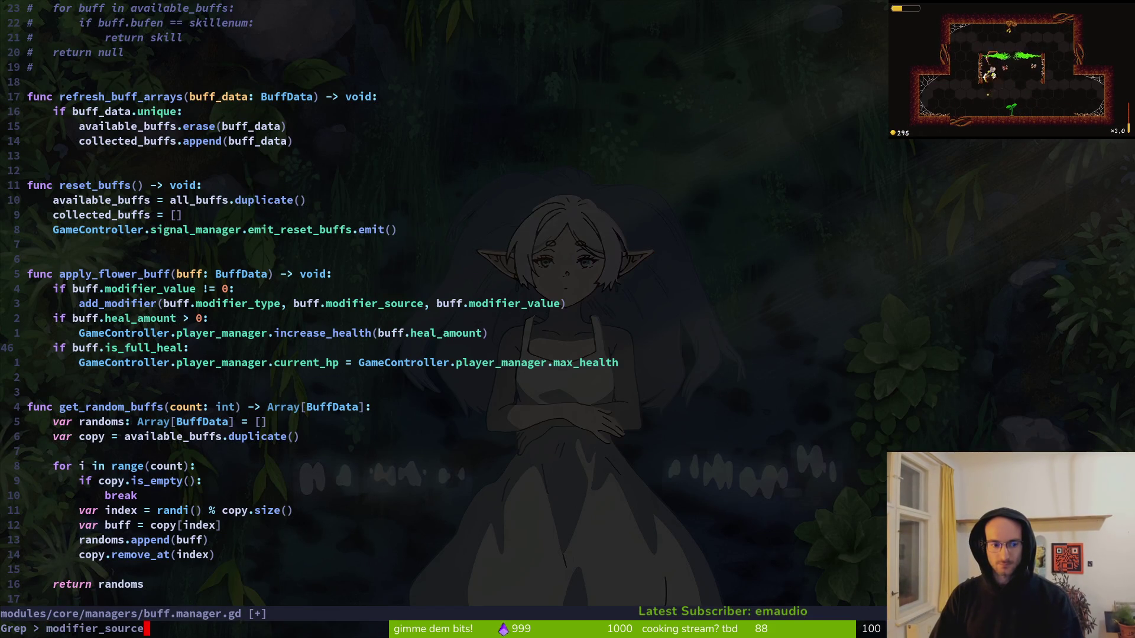
{"action": "key", "text": "Return"}
{"action": "key", "text": "Escape"}
{"action": "key", "text": "ctrl+s"}
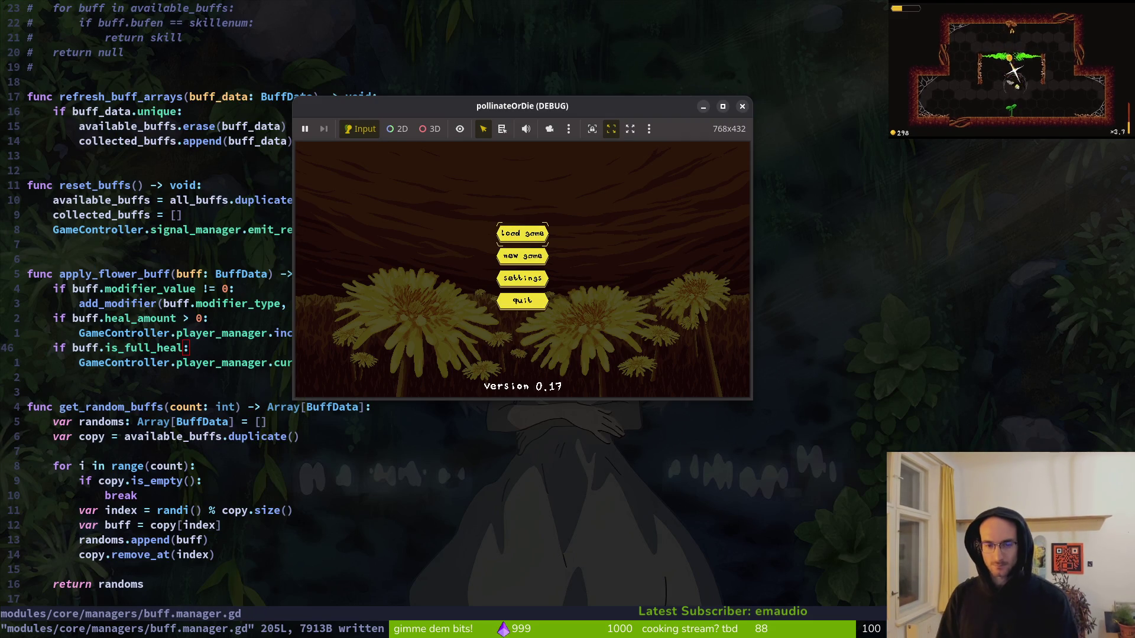
Load the saved game, enter the boss portal, and kill the moth at the rock hive
{"action": "key", "text": "Return"}
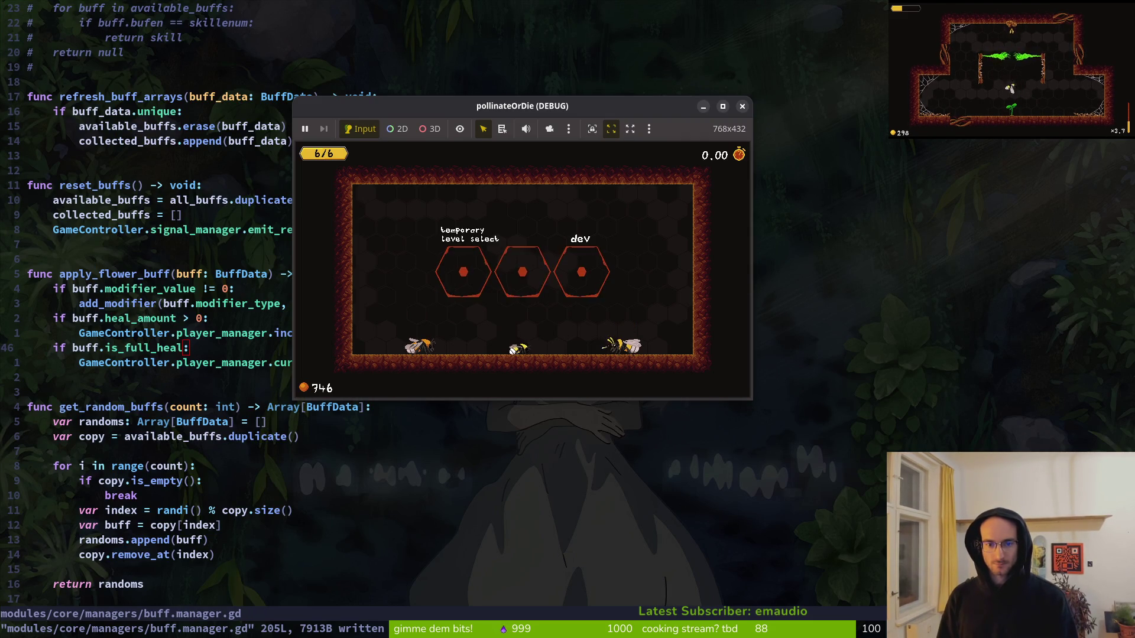
{"action": "key", "text": "Up"}
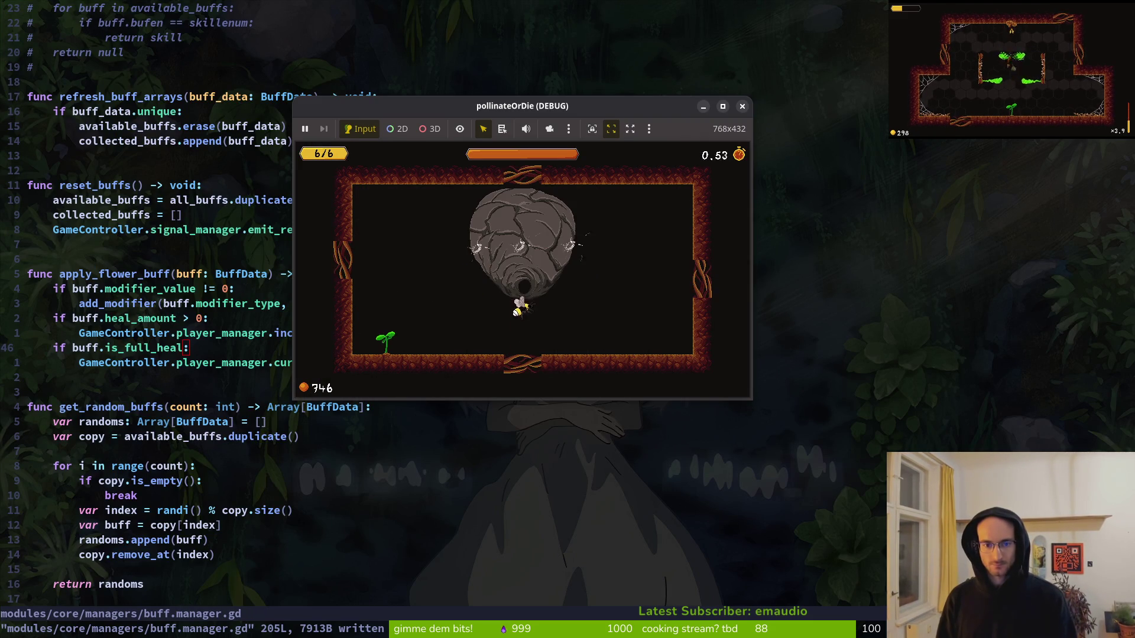
{"action": "key", "text": "Left"}
{"action": "key", "text": "Up"}
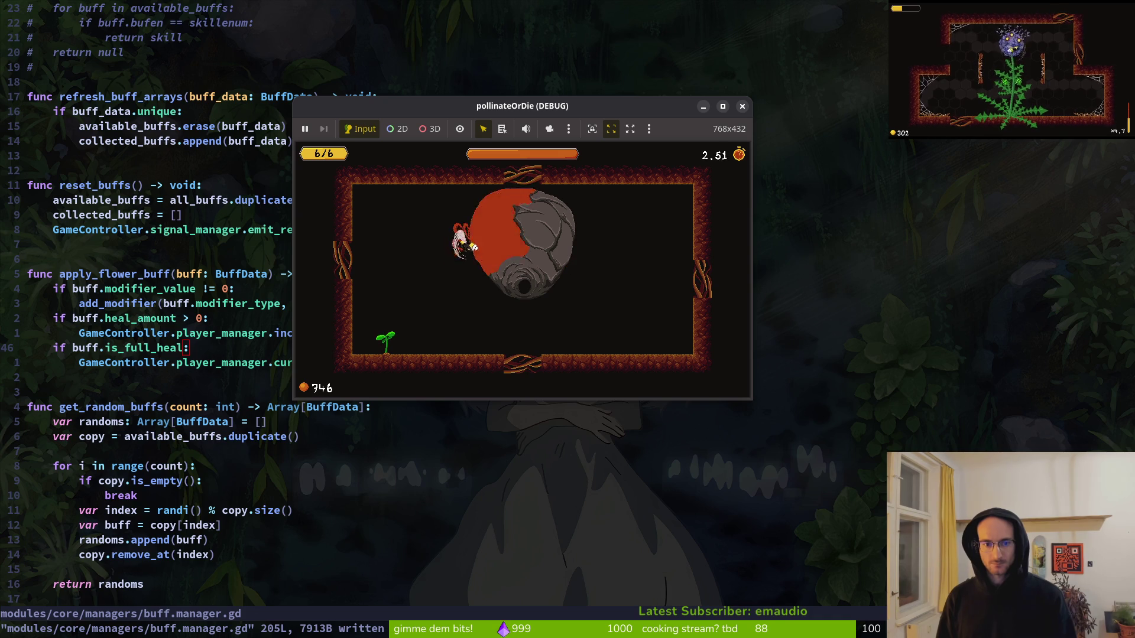
{"action": "key", "text": "Right"}
{"action": "key", "text": "Up"}
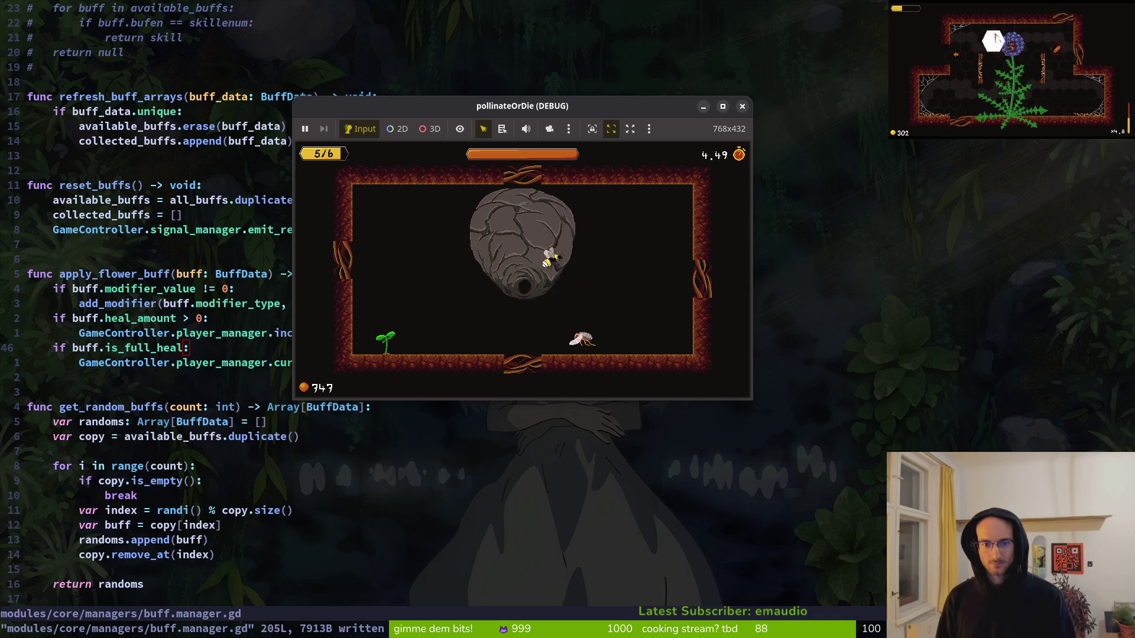
{"action": "key", "text": "Down"}
{"action": "key", "text": "Left"}
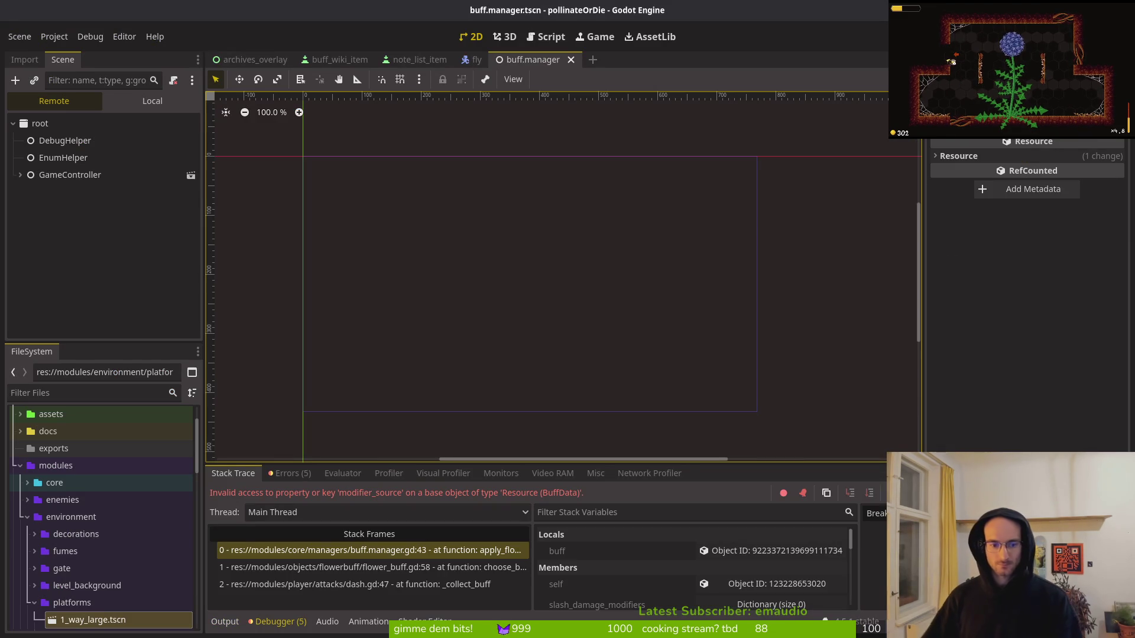
Glance at the paused game and the Godot editor, then return to Neovim
{"action": "key", "text": "alt+Tab"}
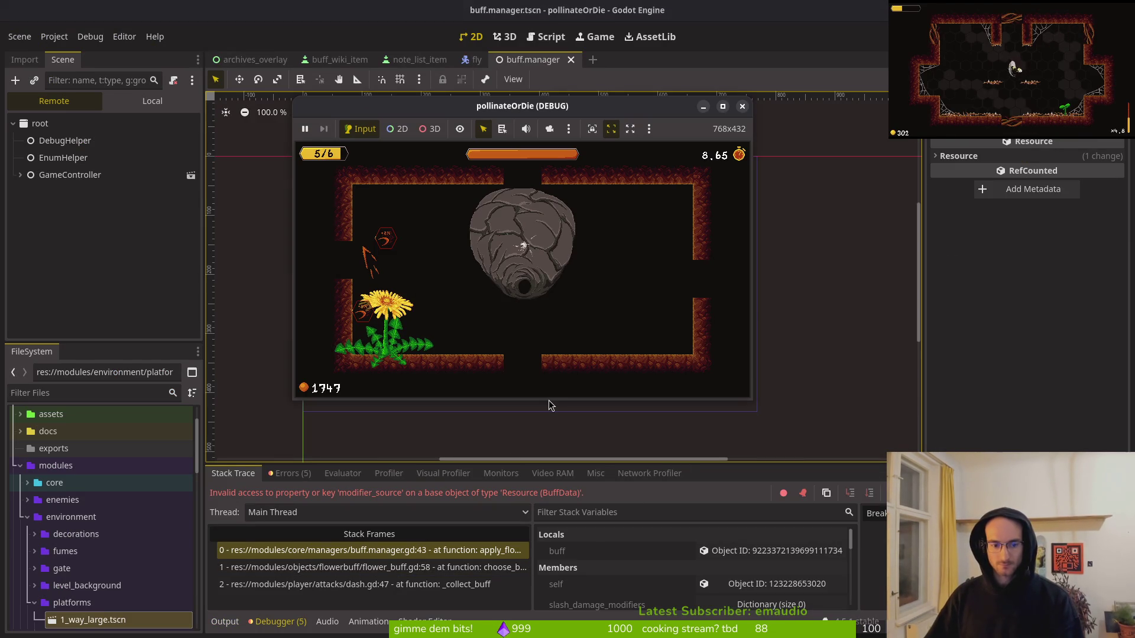
{"action": "key", "text": "alt+Tab"}
{"action": "key", "text": "space"}
{"action": "key", "text": "f"}
{"action": "key", "text": "f"}
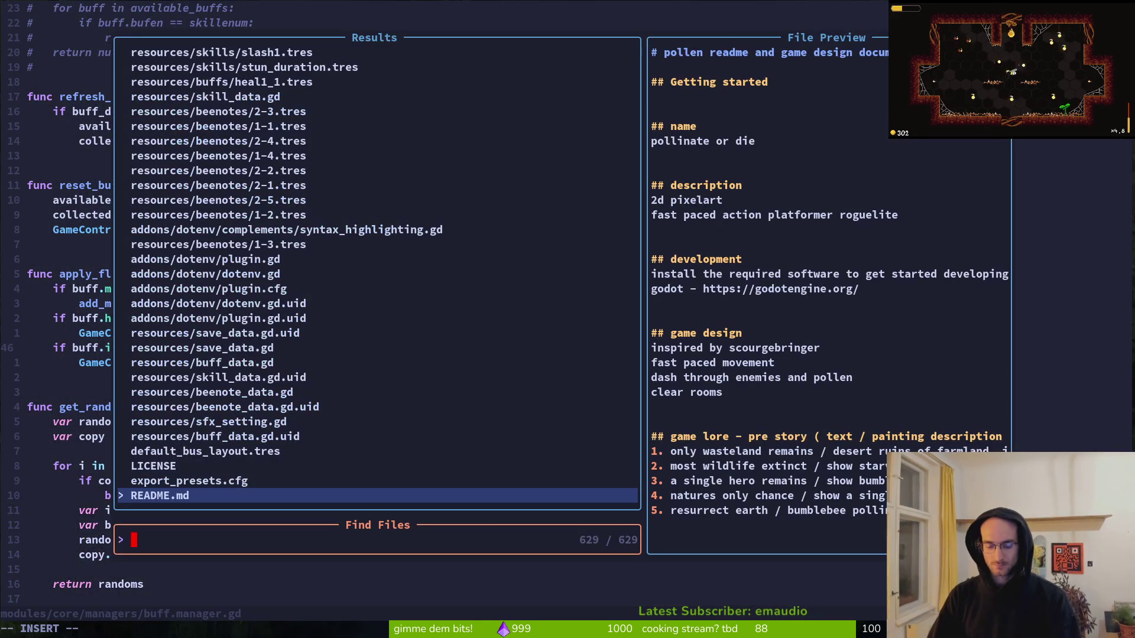
{"action": "key", "text": "Escape"}
{"action": "key", "text": "alt+Tab"}
{"action": "key", "text": "Tab"}
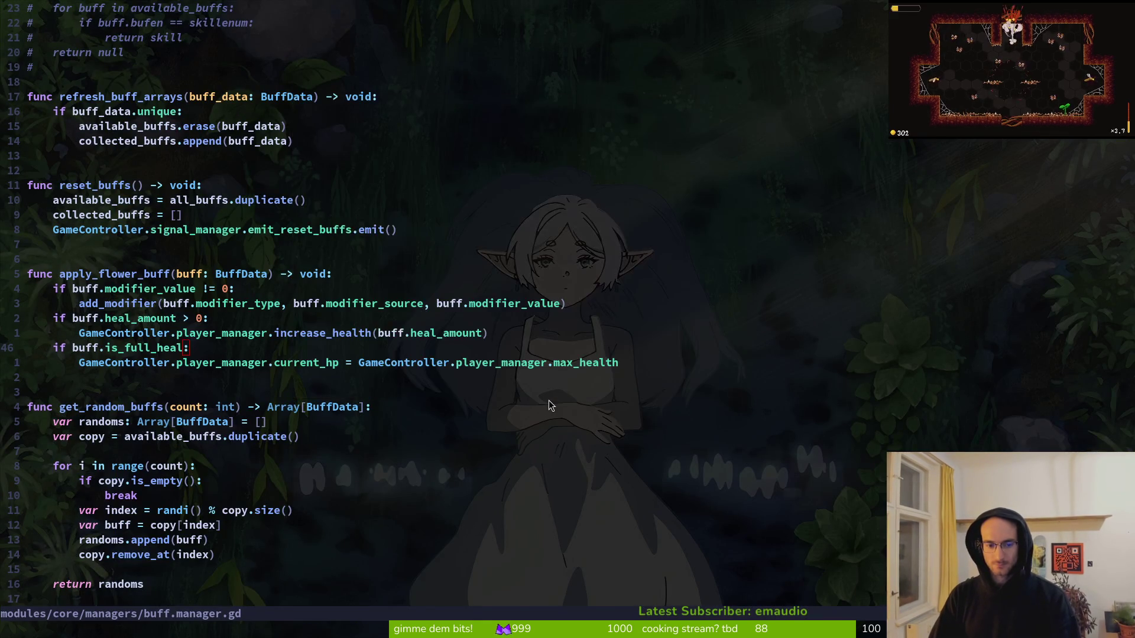
{"action": "key", "text": "alt+Tab"}
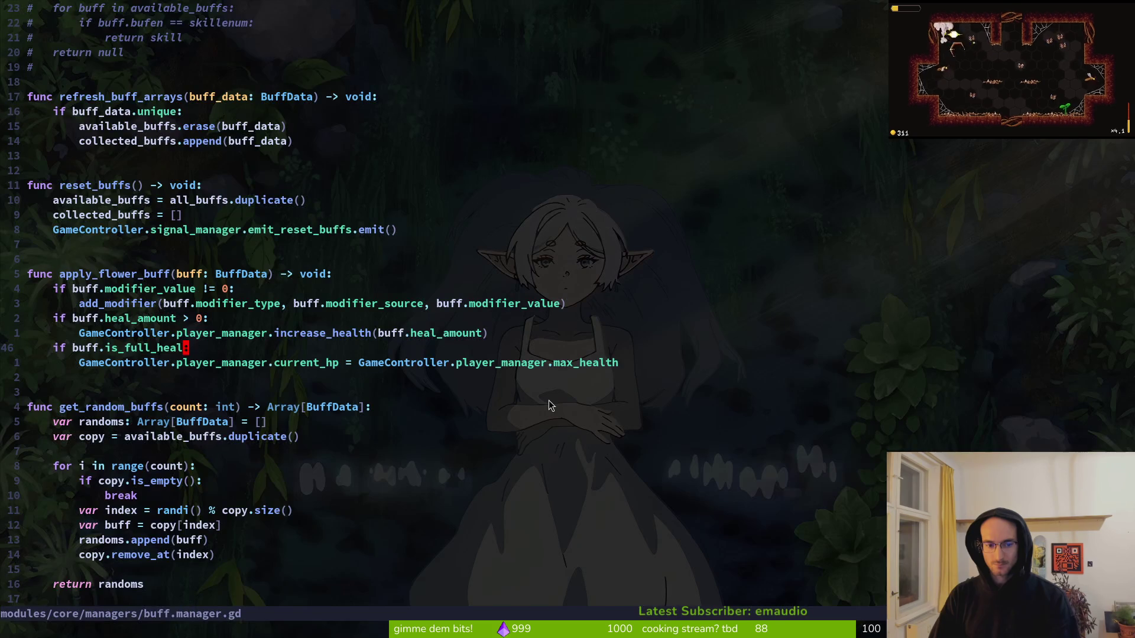
Find modifier_source on line 43, replace it with buff_enum, and save buff.manager.gd
{"action": "key", "text": "space"}
{"action": "type", "text": "psm"}
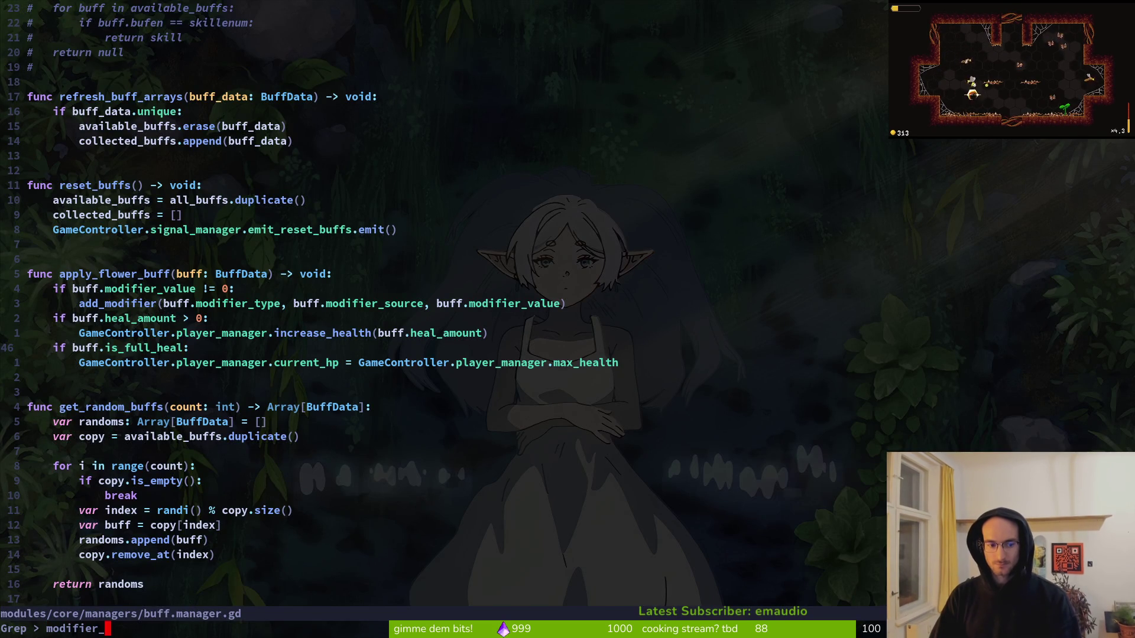
{"action": "type", "text": "e"}
{"action": "key", "text": "Return"}
{"action": "key", "text": "Return"}
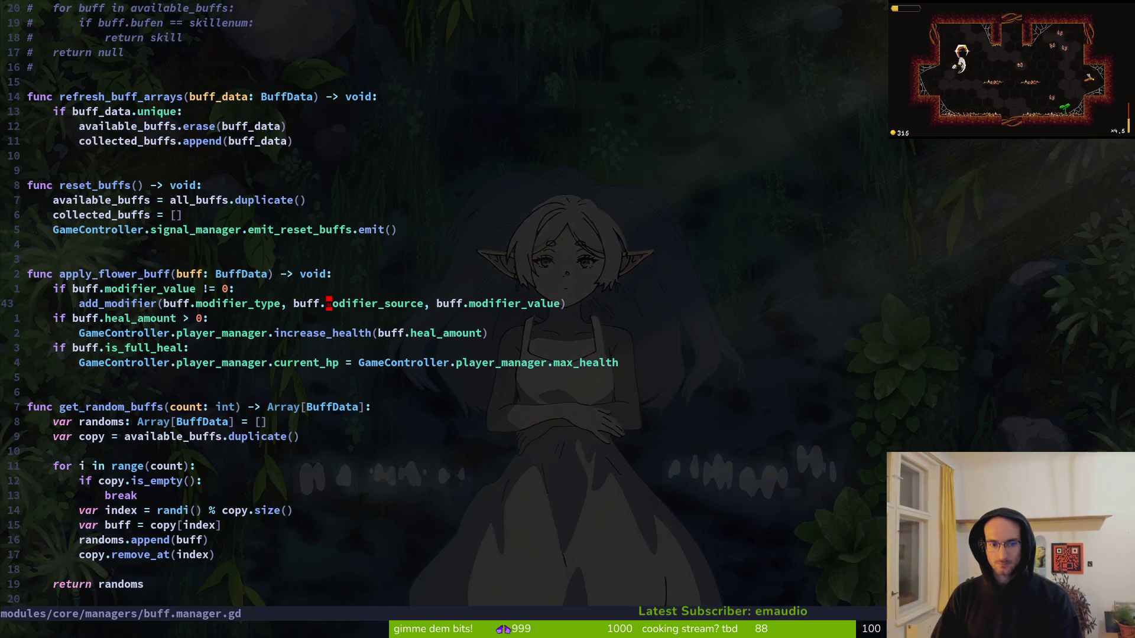
{"action": "type", "text": "ciwbuff_enum"}
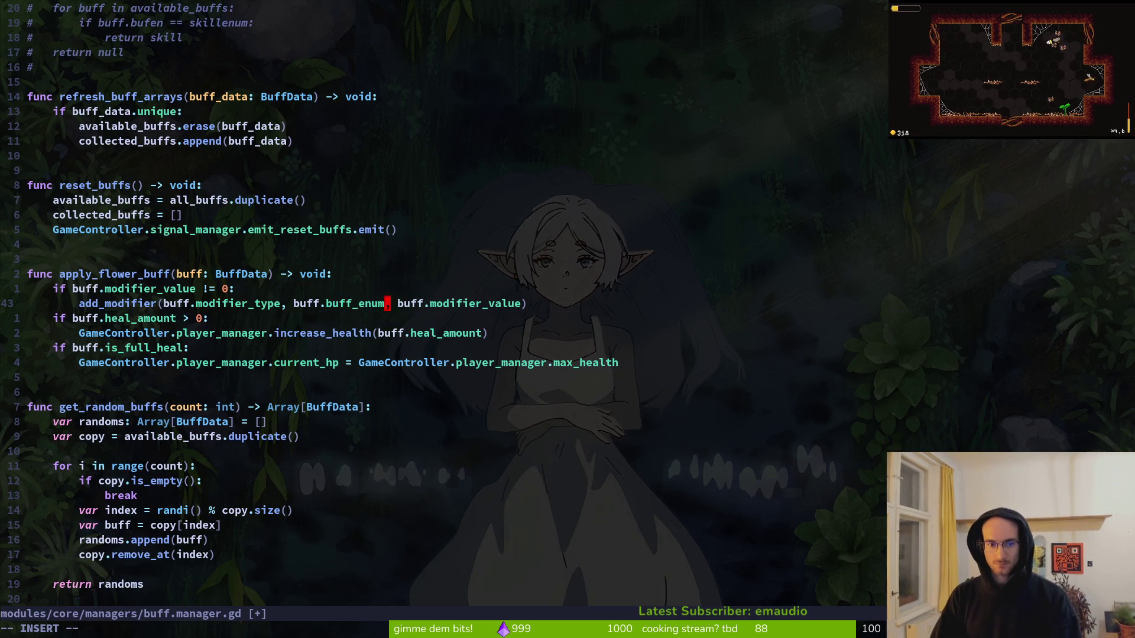
{"action": "key", "text": "Escape"}
{"action": "type", "text": ":write"}
{"action": "key", "text": "Return"}
Rerun the game with F5 and play through to the spider web level without crashing
{"action": "key", "text": "alt+Tab"}
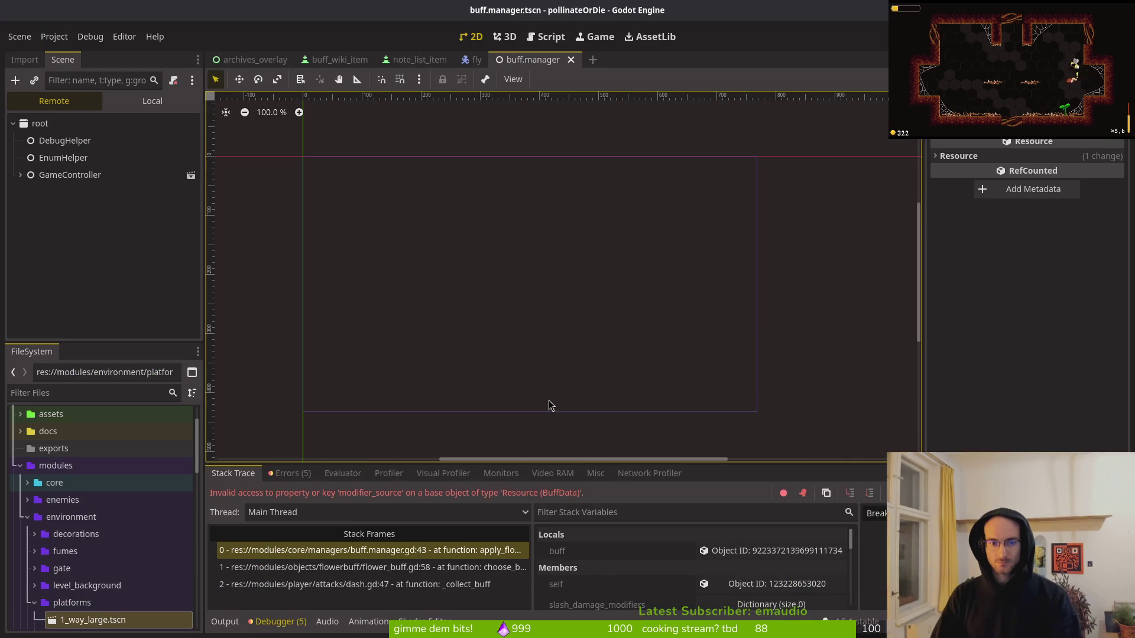
{"action": "key", "text": "F5"}
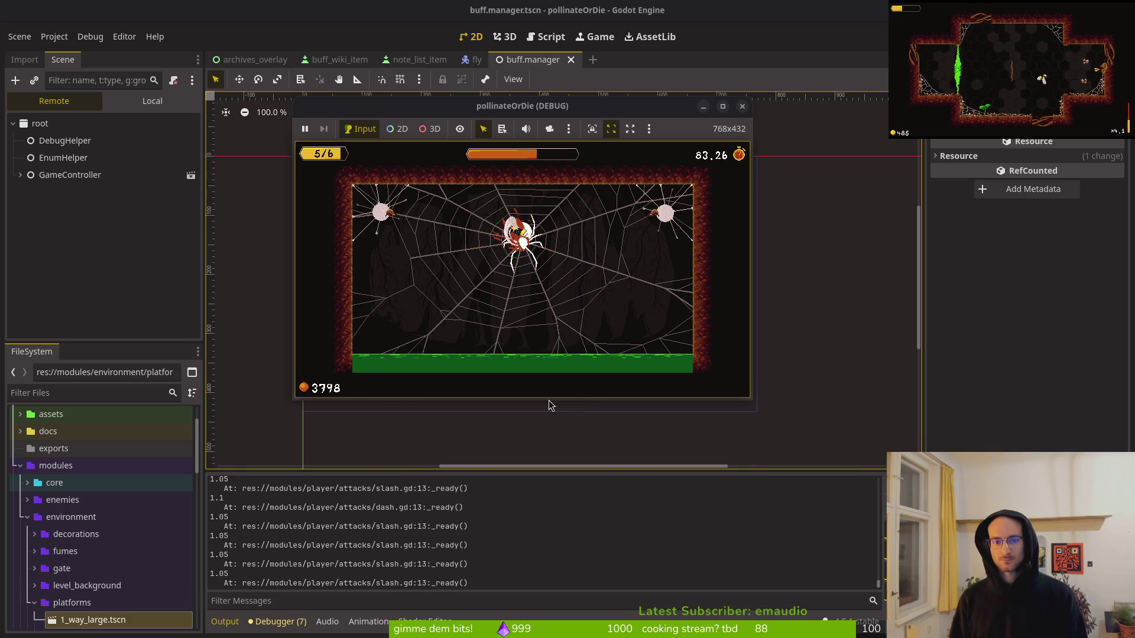
{"action": "key", "text": "shift"}
Pause, quit to the main menu with OK, and close the game to stop debugging
{"action": "key", "text": "Escape"}
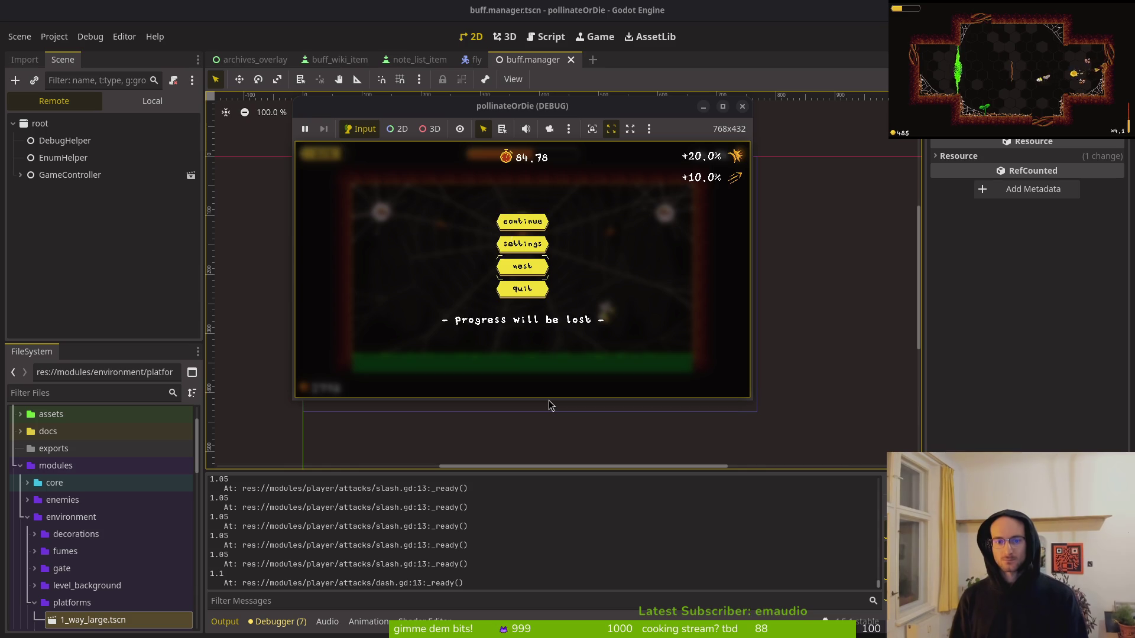
{"action": "key", "text": "Down"}
{"action": "key", "text": "Return"}
{"action": "key", "text": "Left"}
{"action": "key", "text": "Return"}
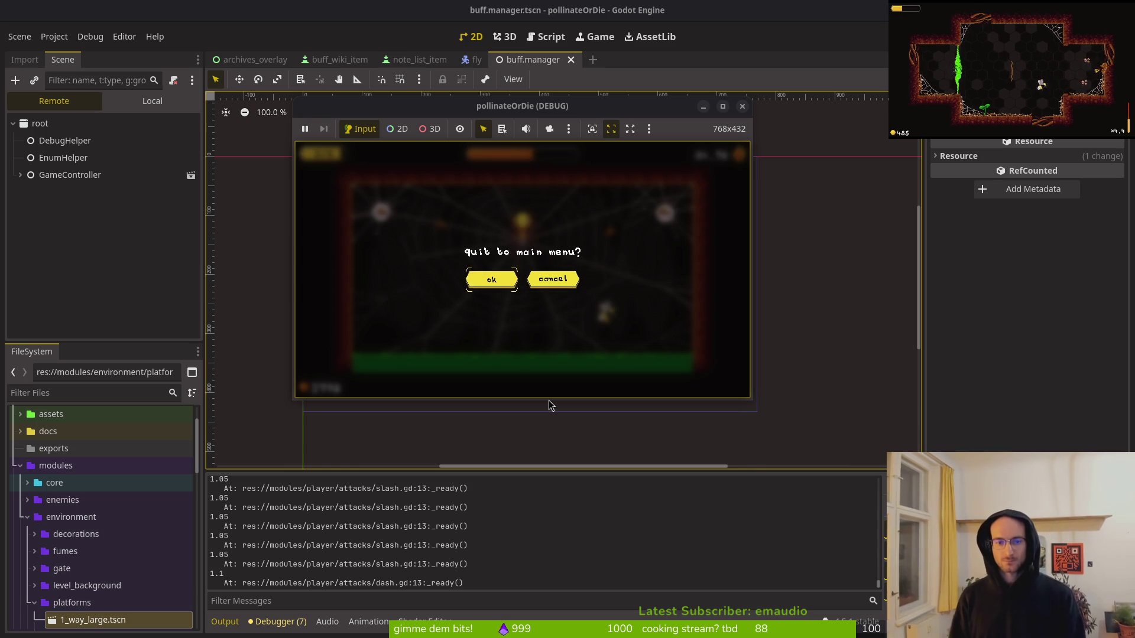
{"action": "key", "text": "Return"}
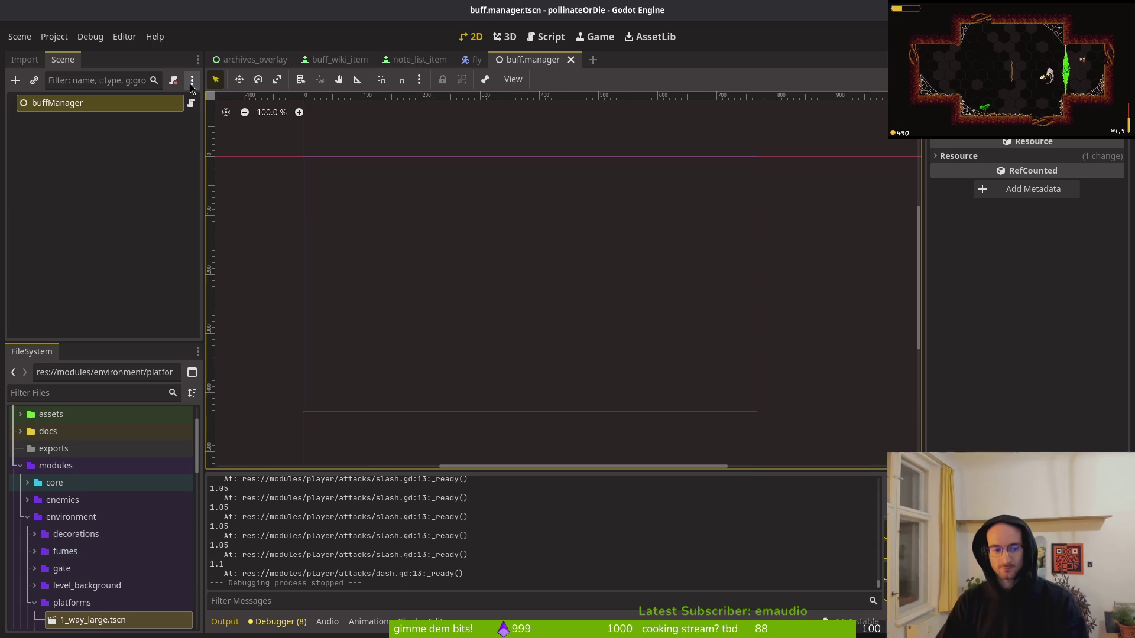
{"action": "key", "text": "alt+Tab"}
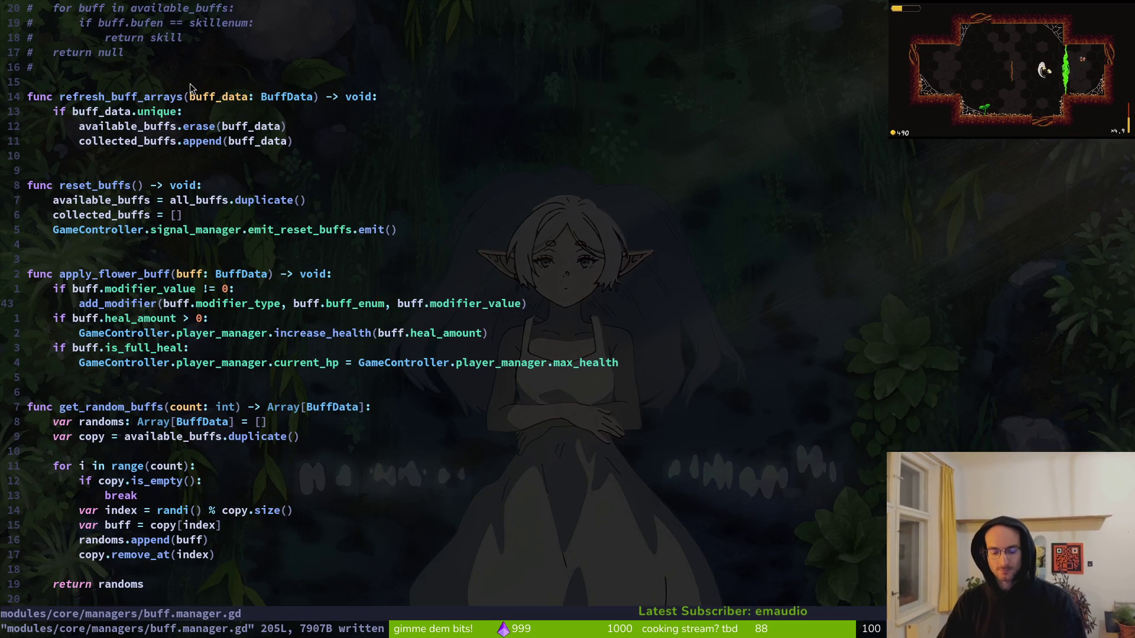
Drop the fly file search, quit Neovim with :qa, and launch tig
{"action": "key", "text": "space"}
{"action": "key", "text": "f"}
{"action": "key", "text": "f"}
{"action": "type", "text": "flyts"}
{"action": "key", "text": "Escape"}
{"action": "key", "text": "Escape"}
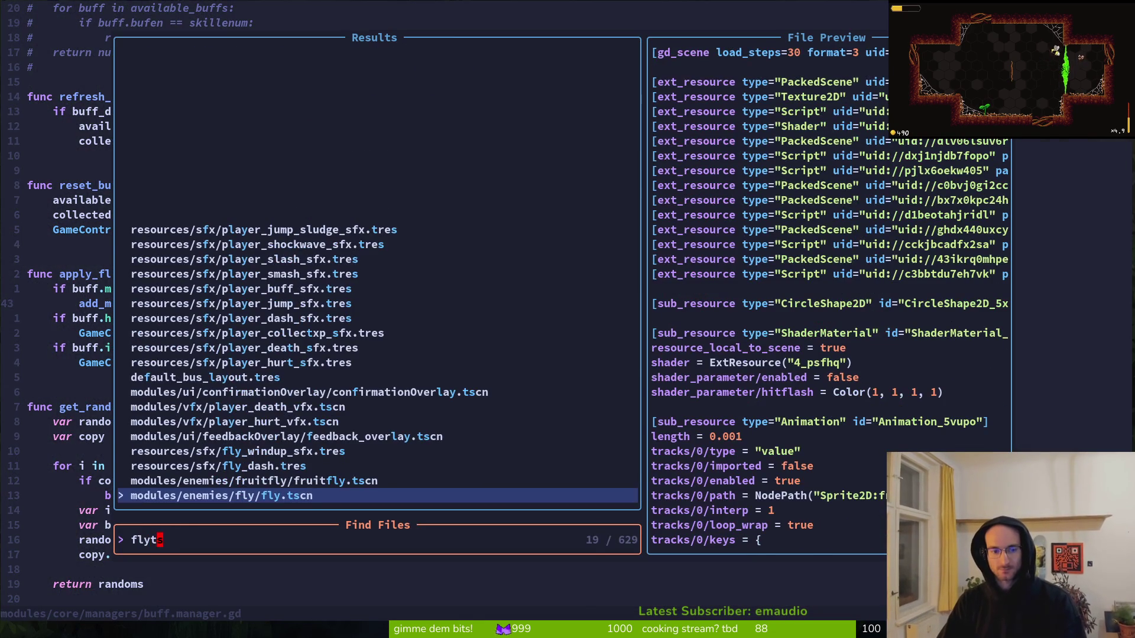
{"action": "type", "text": ":qa"}
{"action": "key", "text": "Return"}
{"action": "type", "text": "tig"}
{"action": "key", "text": "Return"}
In tig's status view, discard fly.tscn's honey_reward_amount change from 6 to 1000
{"action": "key", "text": "s"}
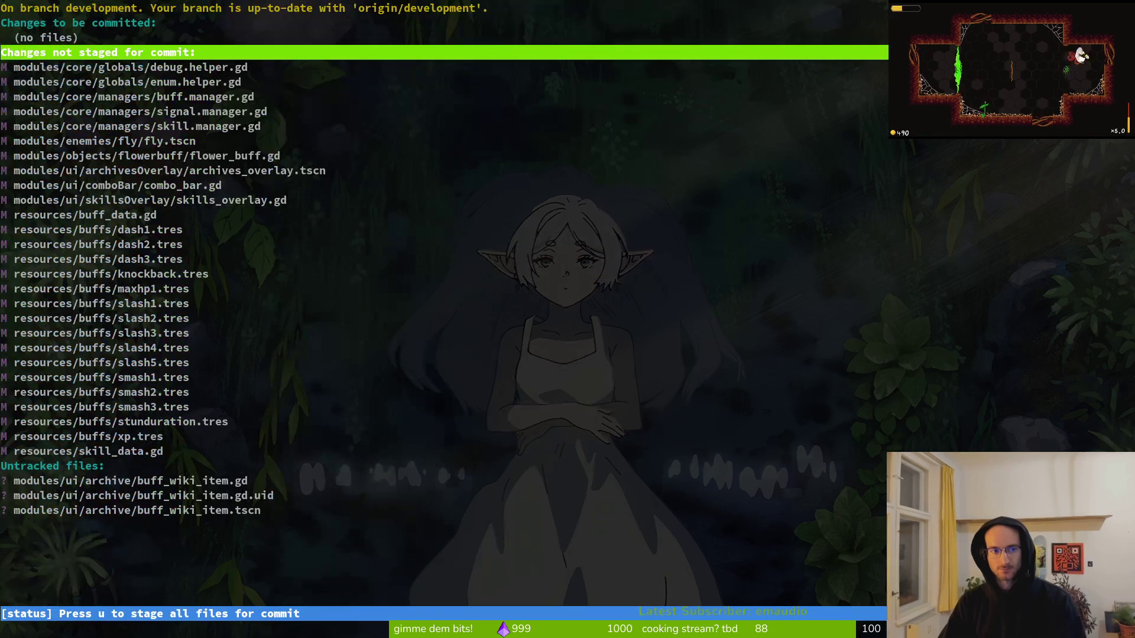
{"action": "key", "text": "j"}
{"action": "key", "text": "j"}
{"action": "key", "text": "j"}
{"action": "key", "text": "j"}
{"action": "key", "text": "j"}
{"action": "key", "text": "k"}
{"action": "key", "text": "k"}
{"action": "key", "text": "k"}
{"action": "key", "text": "Return"}
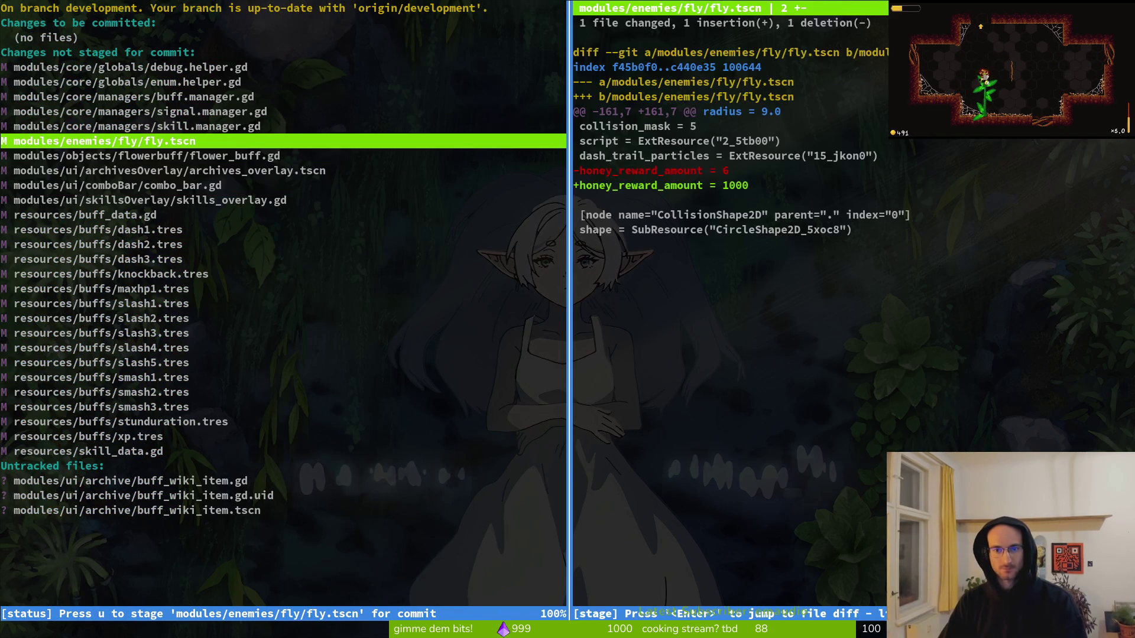
{"action": "key", "text": "exclam"}
{"action": "key", "text": "y"}
{"action": "key", "text": "Q"}
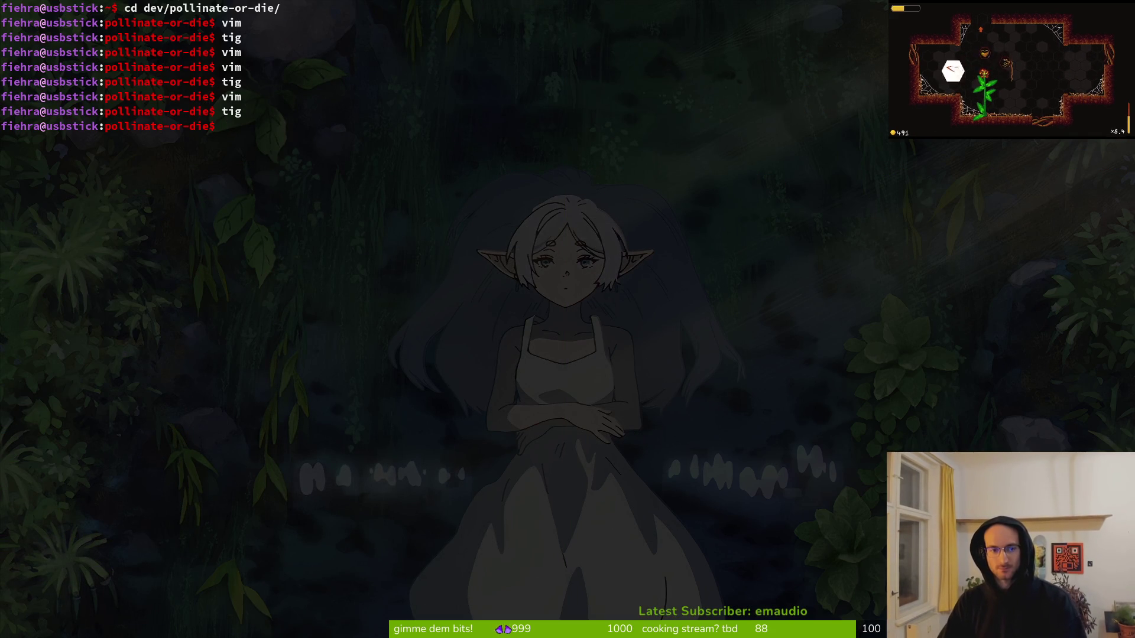
In Godot, reload fly.tscn from disk, close the buff.manager and fly tabs, and open buff_wiki_item
{"action": "key", "text": "alt+Tab"}
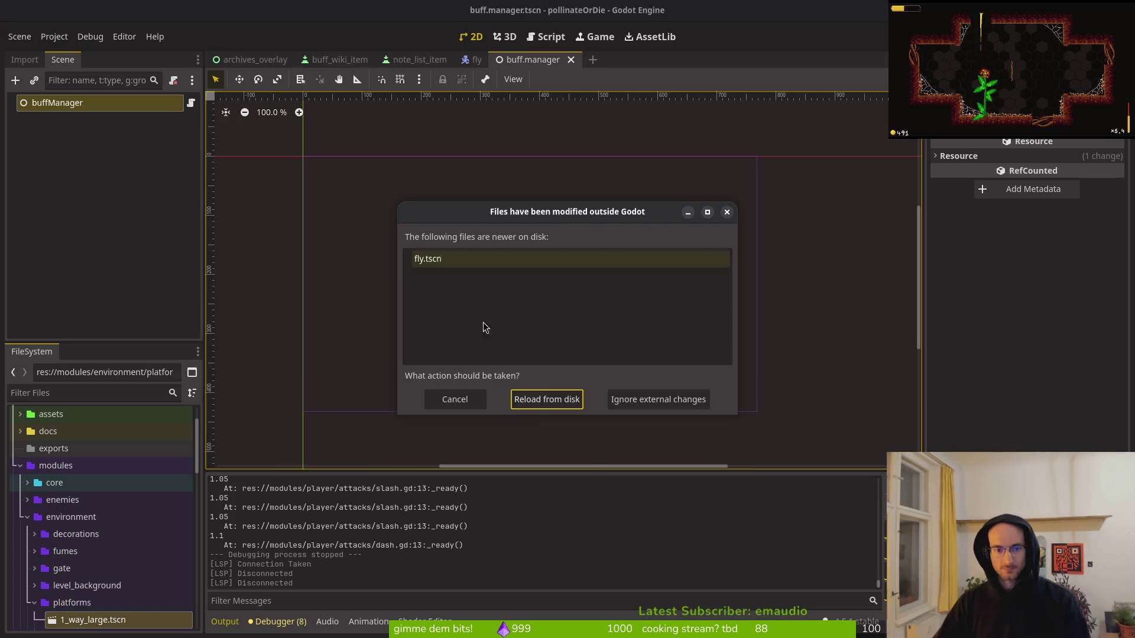
{"action": "left_click", "coordinate": [544, 398]}
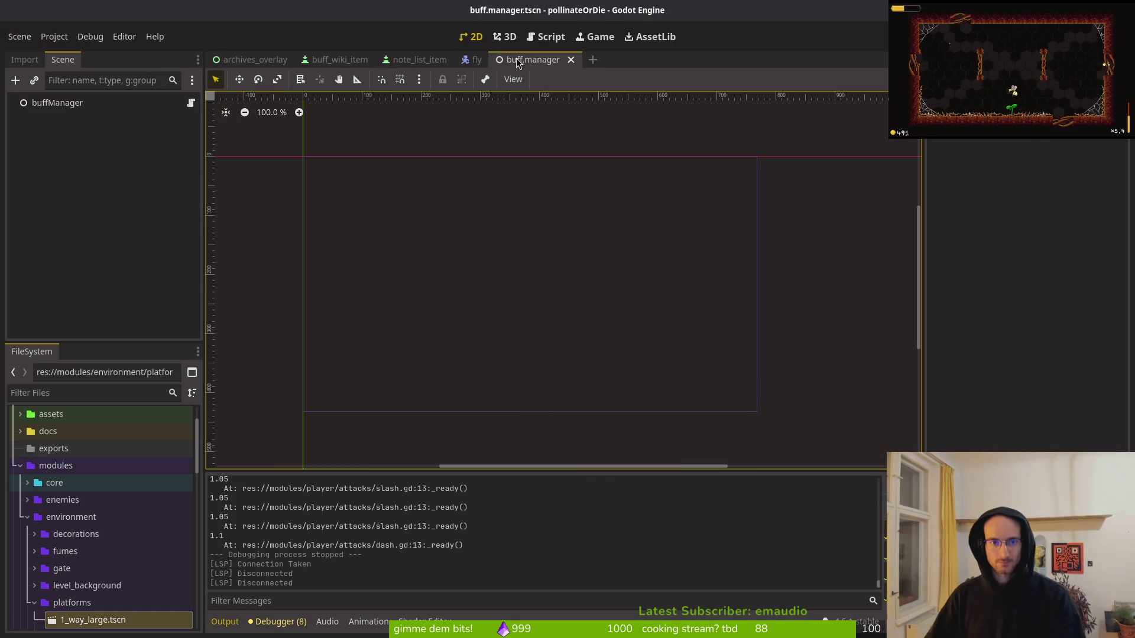
{"action": "middle_click", "coordinate": [516, 59]}
{"action": "middle_click", "coordinate": [473, 59]}
{"action": "left_click", "coordinate": [334, 59]}
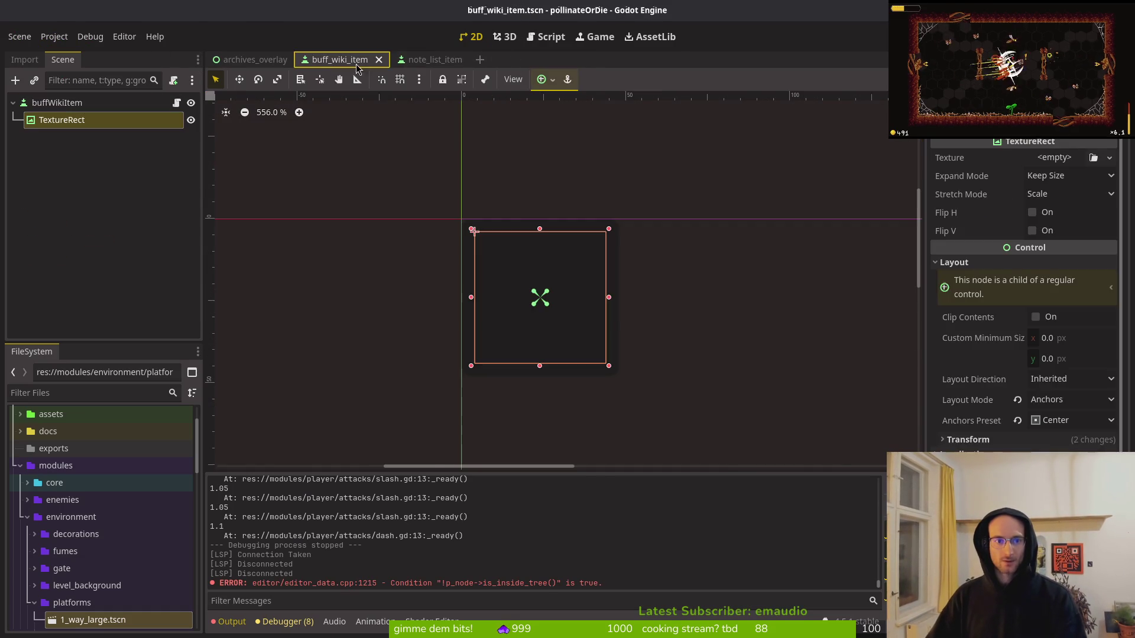
{"action": "left_click", "coordinate": [417, 60]}
Start Neovim and open buff_data.gd to inspect its buff_enum field
{"action": "key", "text": "alt+Tab"}
{"action": "type", "text": "vim"}
{"action": "key", "text": "Return"}
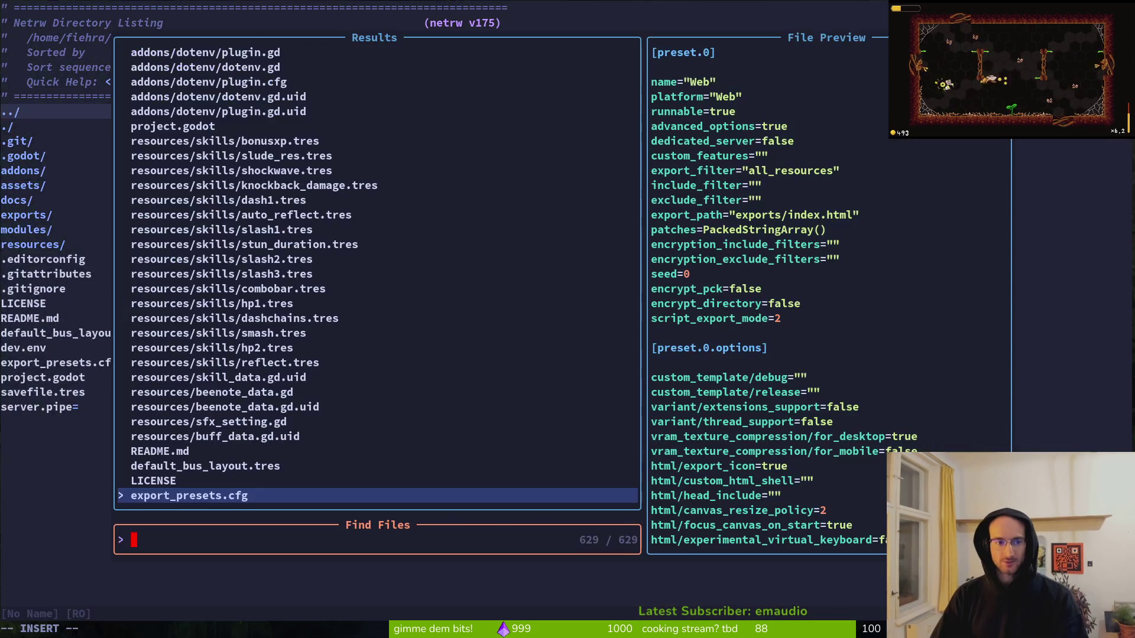
{"action": "type", "text": "buffda"}
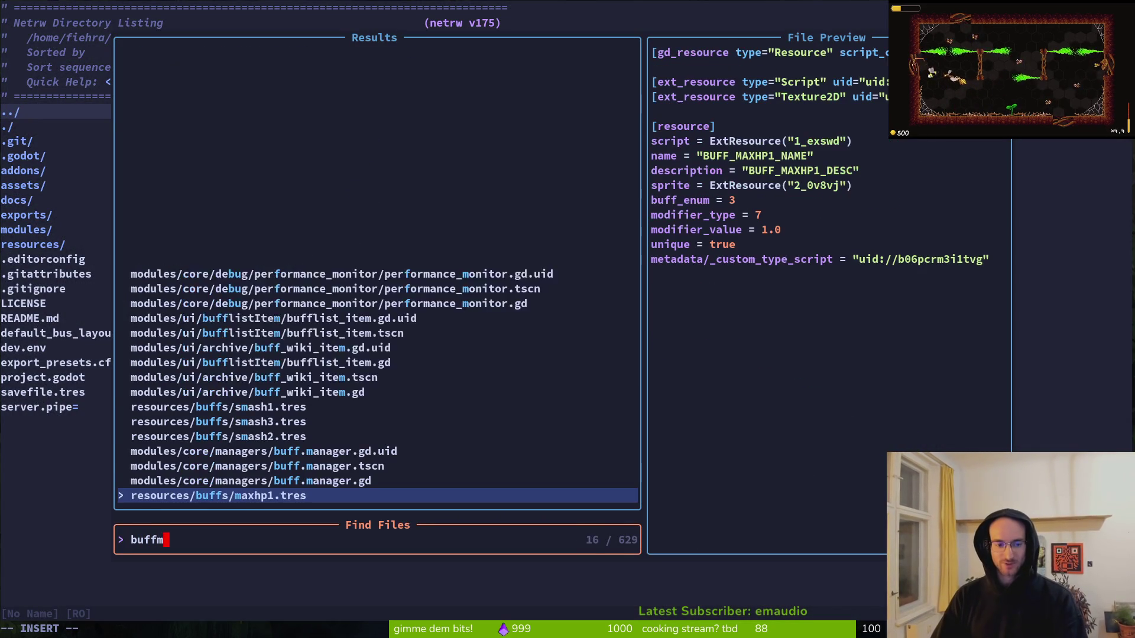
{"action": "type", "text": "ta"}
{"action": "key", "text": "Return"}
{"action": "key", "text": "j"}
{"action": "key", "text": "j"}
{"action": "key", "text": "j"}
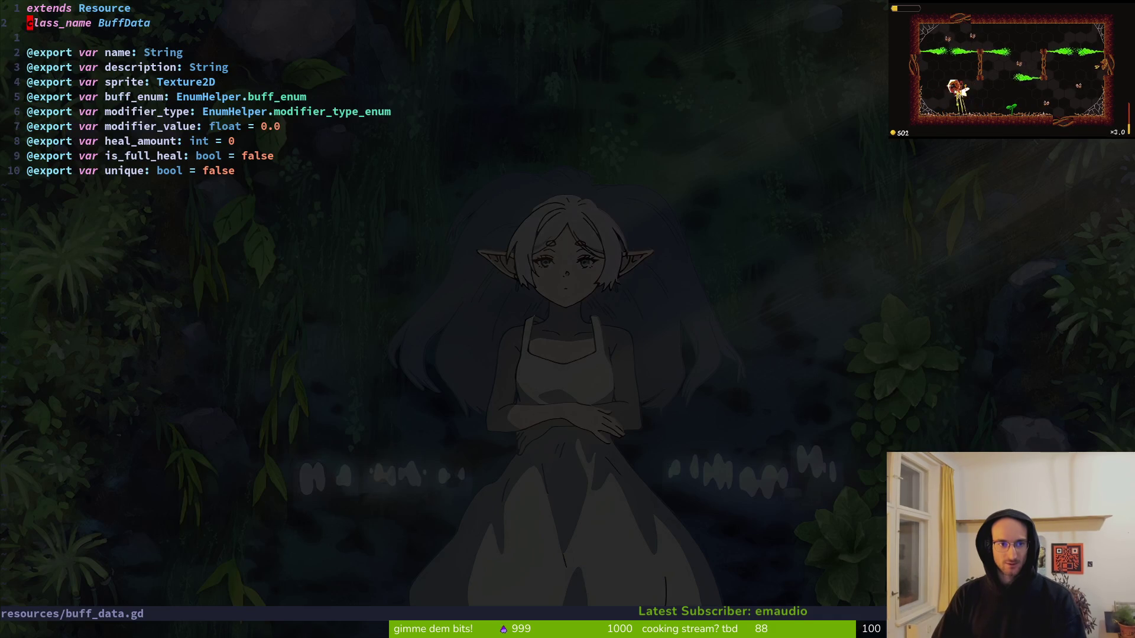
{"action": "key", "text": "k"}
{"action": "key", "text": "w"}
{"action": "key", "text": "w"}
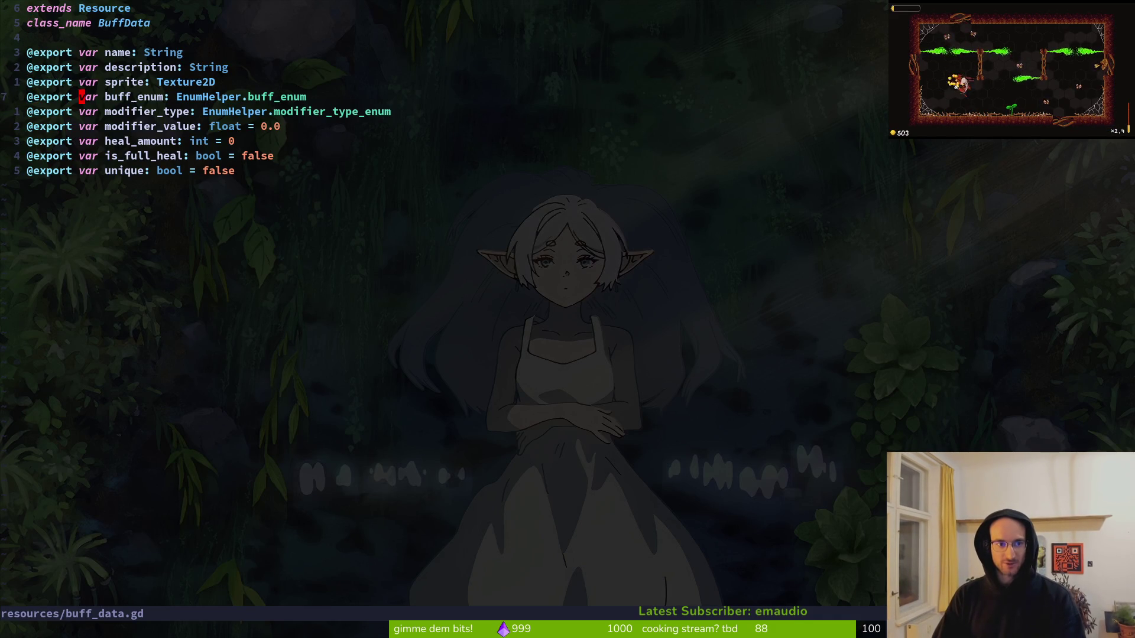
Skip the bufflist_item search and open buff_wiki_item.gd instead
{"action": "key", "text": "space"}
{"action": "key", "text": "f"}
{"action": "key", "text": "f"}
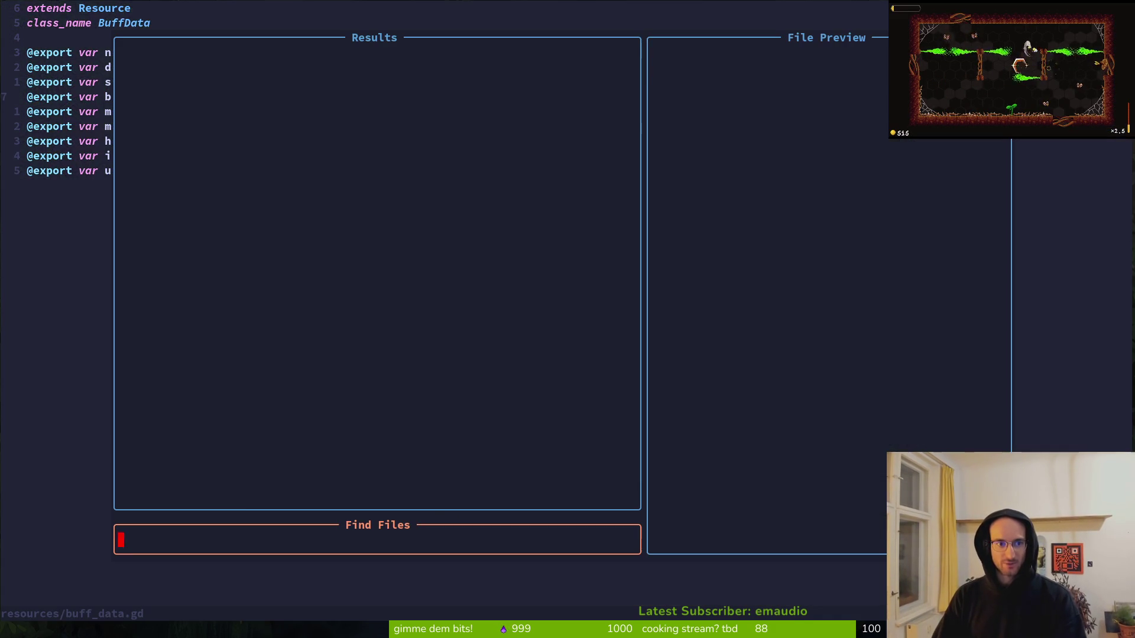
{"action": "type", "text": "buflist"}
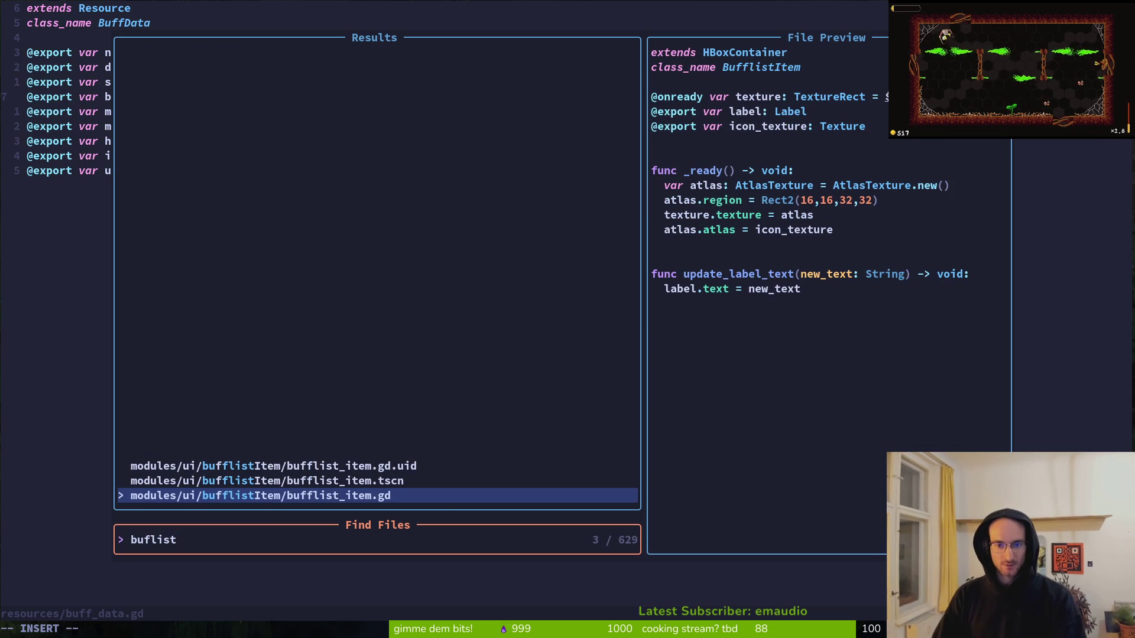
{"action": "key", "text": "Escape"}
{"action": "key", "text": "space"}
{"action": "key", "text": "f"}
{"action": "key", "text": "f"}
{"action": "type", "text": "buff_"}
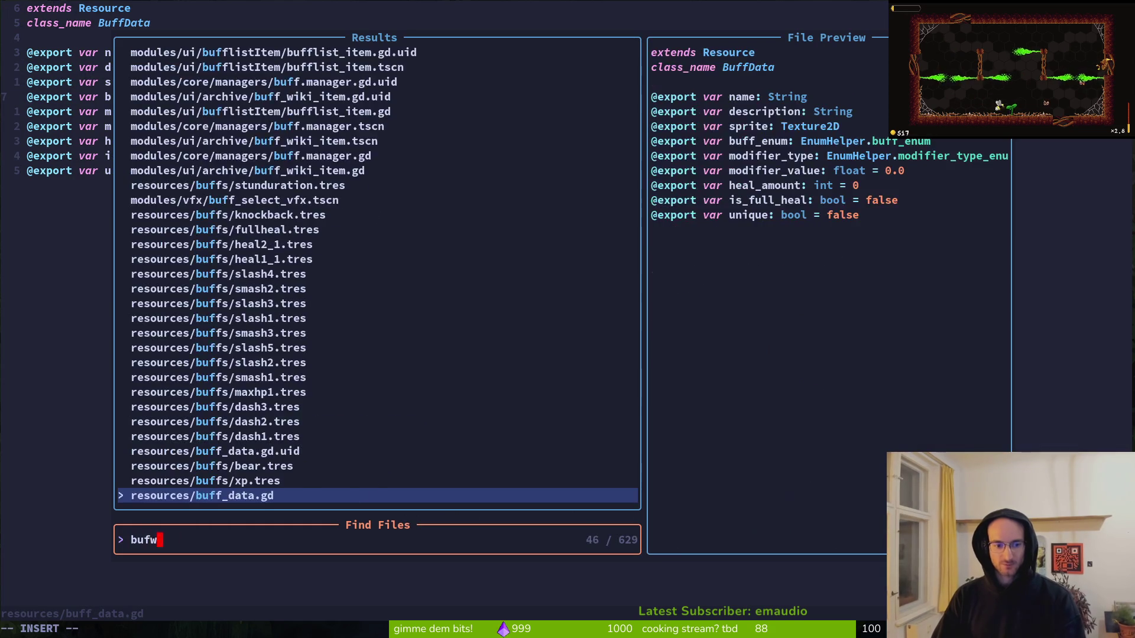
{"action": "type", "text": "wiki"}
{"action": "key", "text": "Return"}
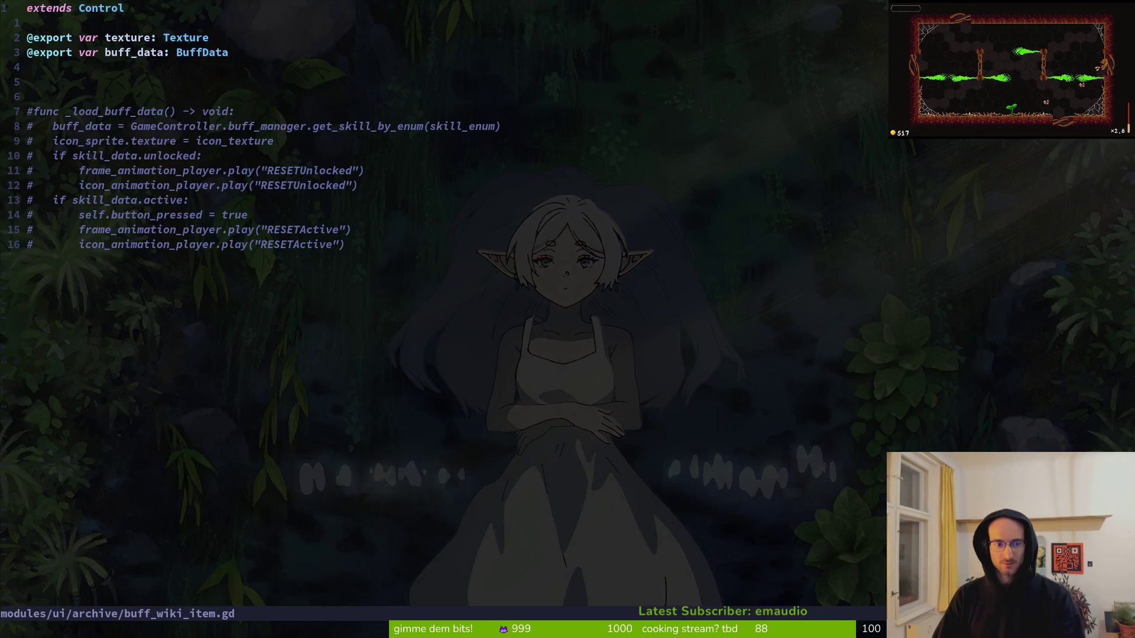
Leave the file finder and switch over to buff.manager.gd
{"action": "key", "text": "space"}
{"action": "key", "text": "f"}
{"action": "key", "text": "f"}
{"action": "type", "text": "buflistti"}
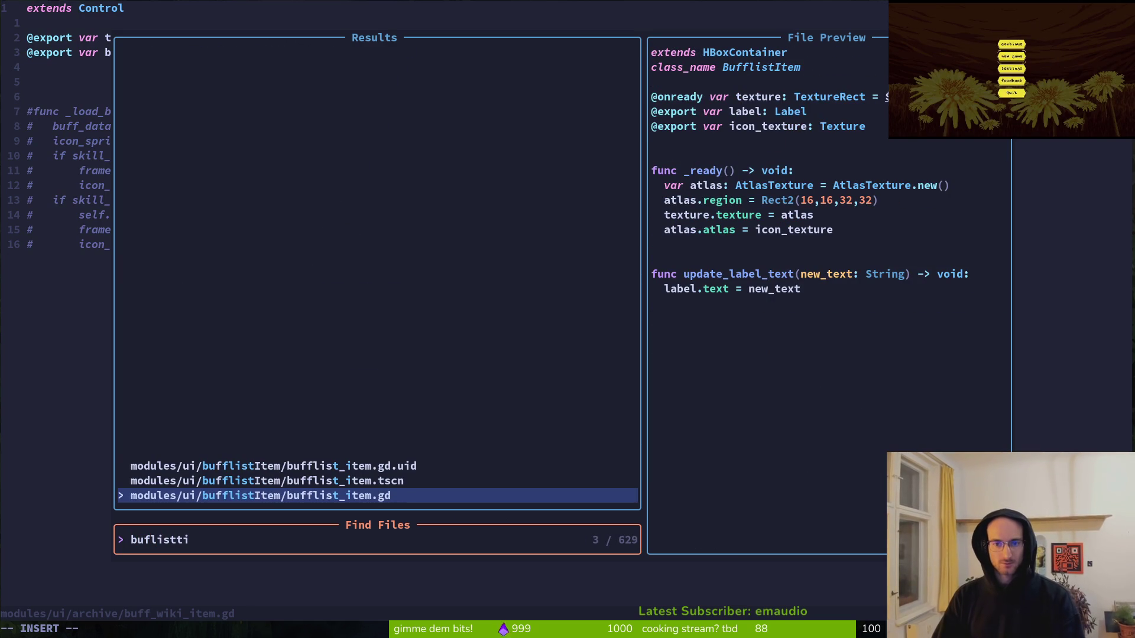
{"action": "key", "text": "Escape"}
{"action": "key", "text": "Escape"}
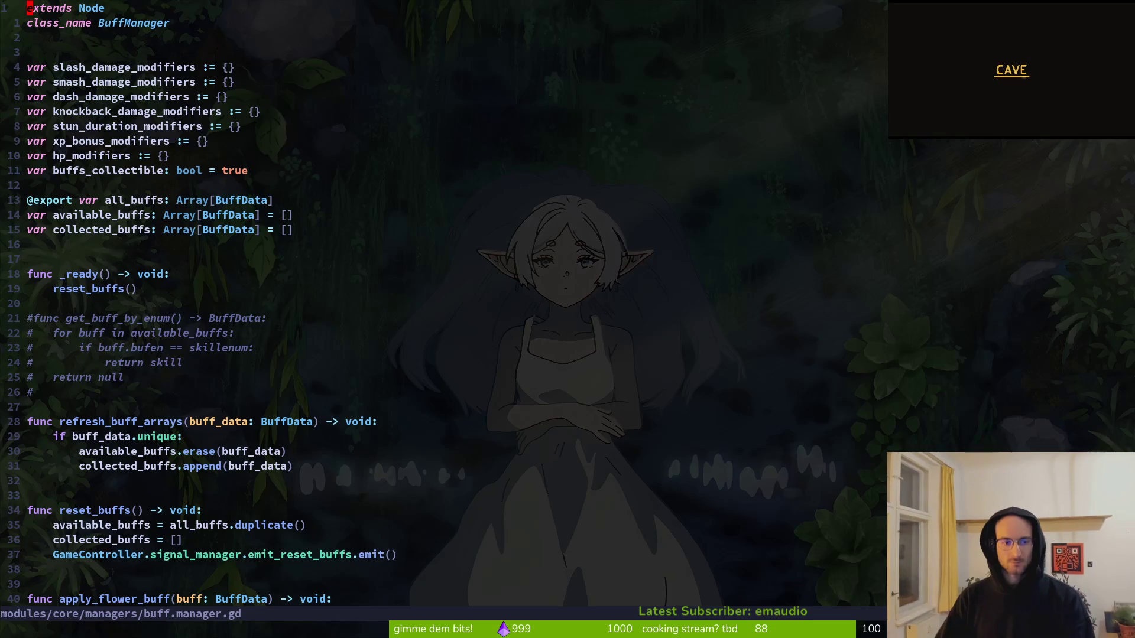
Uncomment the get_buff_by_enum function on line 21 by deleting its # column, and save
{"action": "key", "text": "2"}
{"action": "key", "text": "1"}
{"action": "key", "text": "j"}
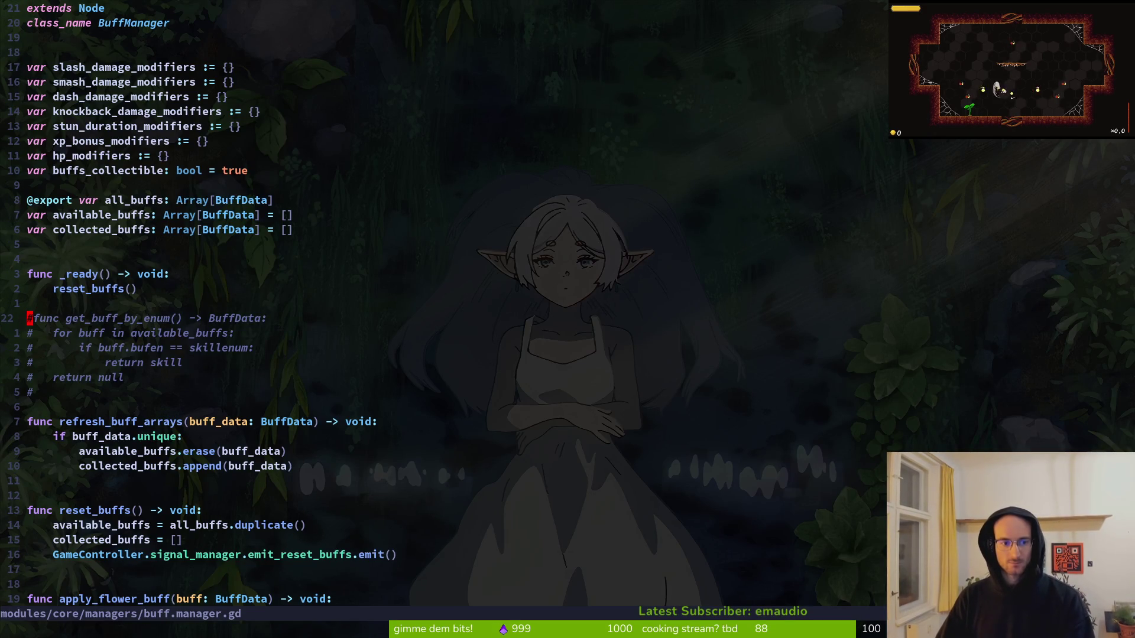
{"action": "key", "text": "ctrl+v"}
{"action": "key", "text": "j"}
{"action": "key", "text": "j"}
{"action": "key", "text": "j"}
{"action": "type", "text": "d:w"}
{"action": "key", "text": "Return"}
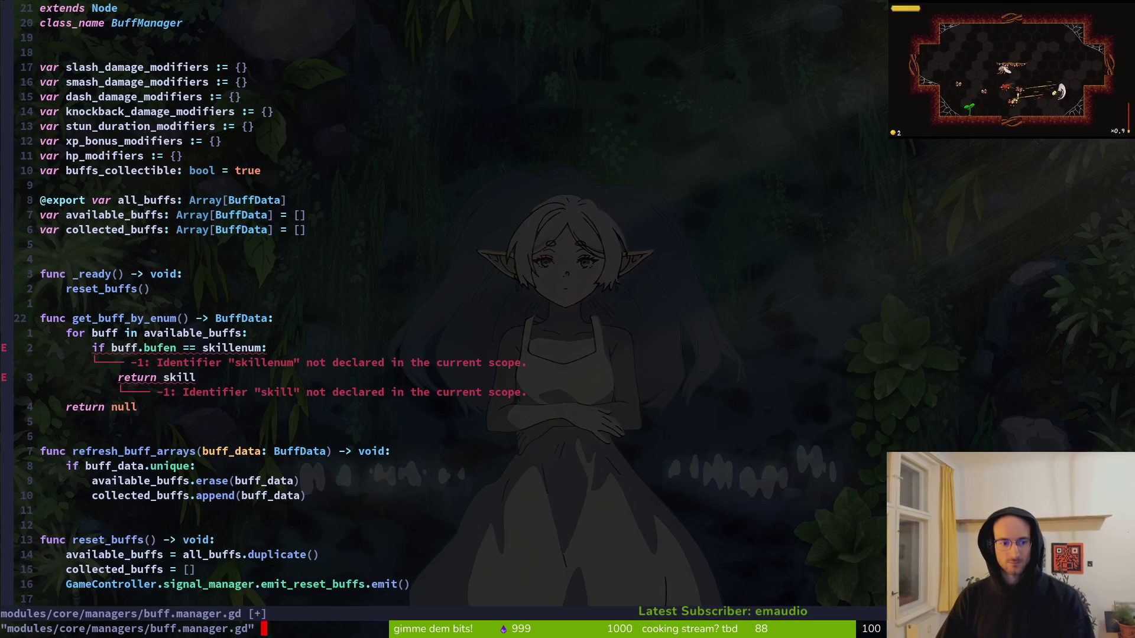
Change bufen to buff_enum, save, and start rewriting the skillenum comparison
{"action": "type", "text": "cw"}
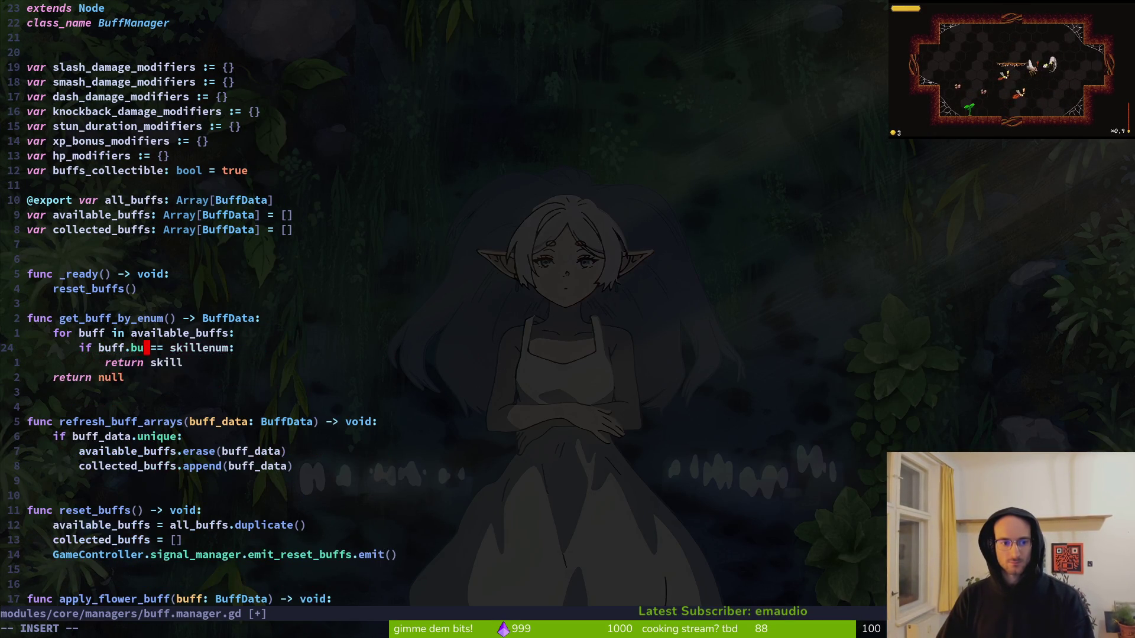
{"action": "type", "text": "buff_enum"}
{"action": "key", "text": "Escape"}
{"action": "type", "text": ":w"}
{"action": "key", "text": "Return"}
{"action": "key", "text": "w"}
{"action": "key", "text": "w"}
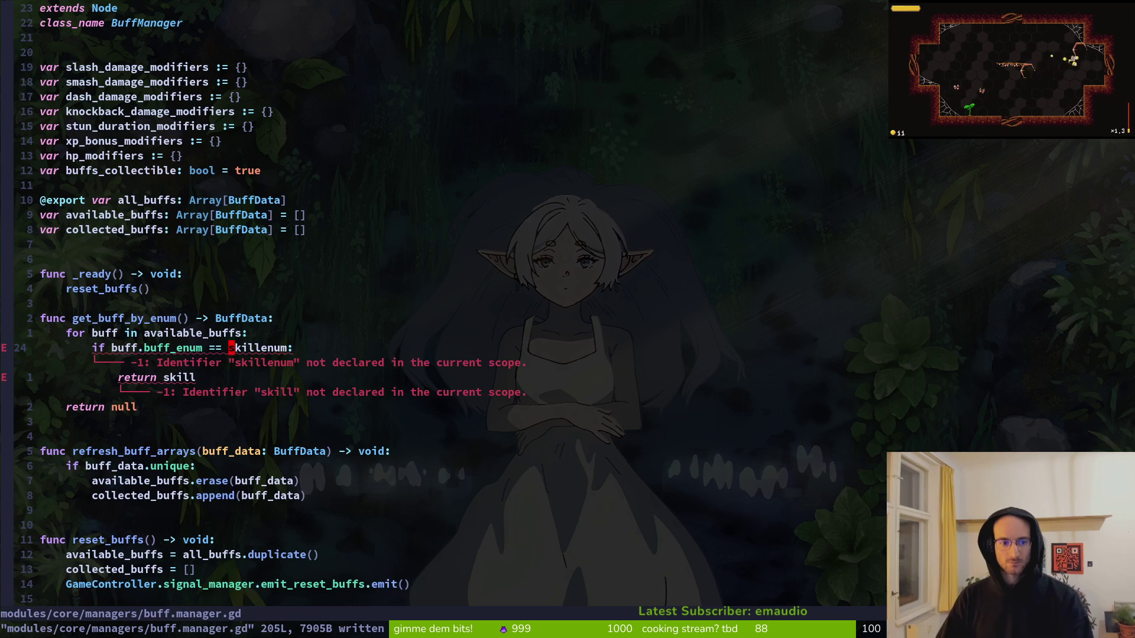
{"action": "key", "text": "c"}
{"action": "key", "text": "w"}
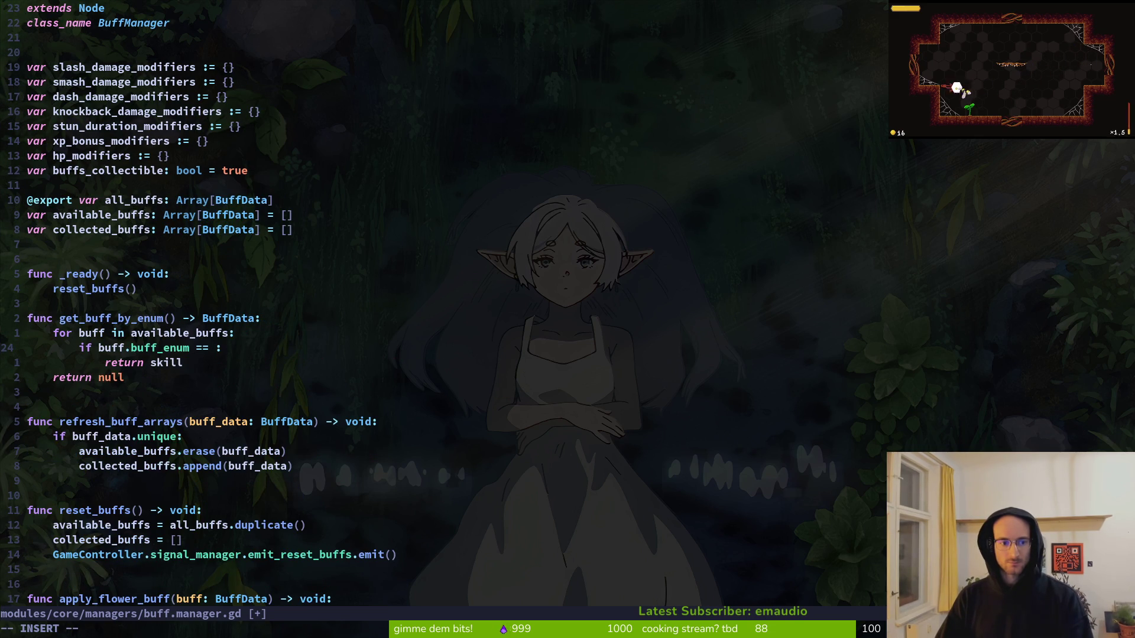
{"action": "key", "text": "Escape"}
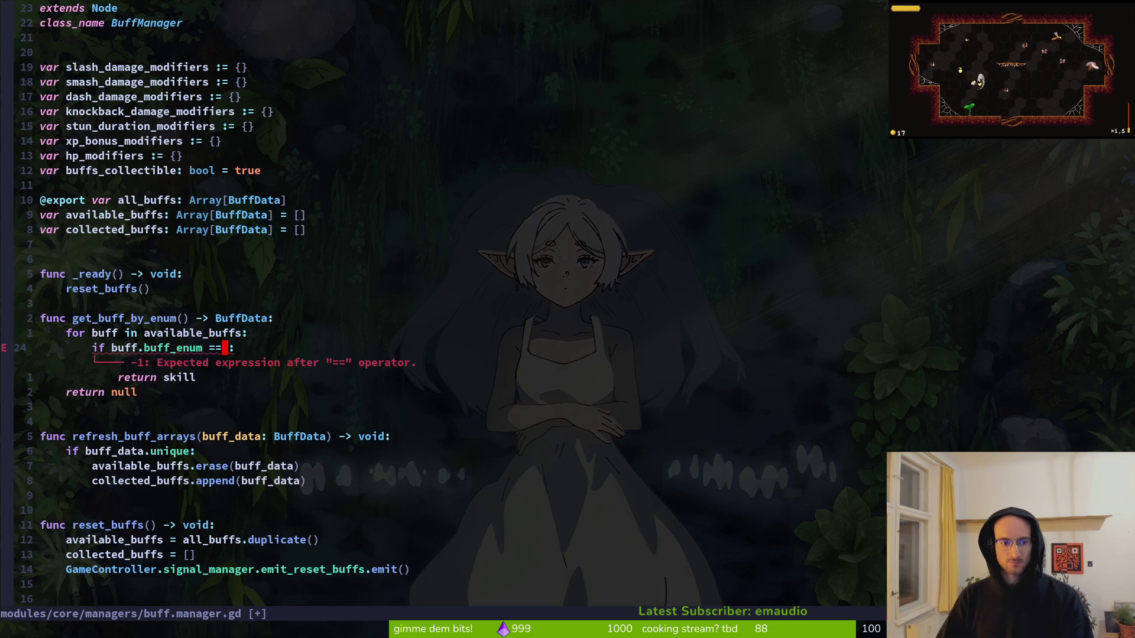
Copy get_skill_by_enum's signature line from skill.manager.gd and return to buff.manager.gd
{"action": "key", "text": "space"}
{"action": "key", "text": "f"}
{"action": "key", "text": "f"}
{"action": "type", "text": "skill.manager"}
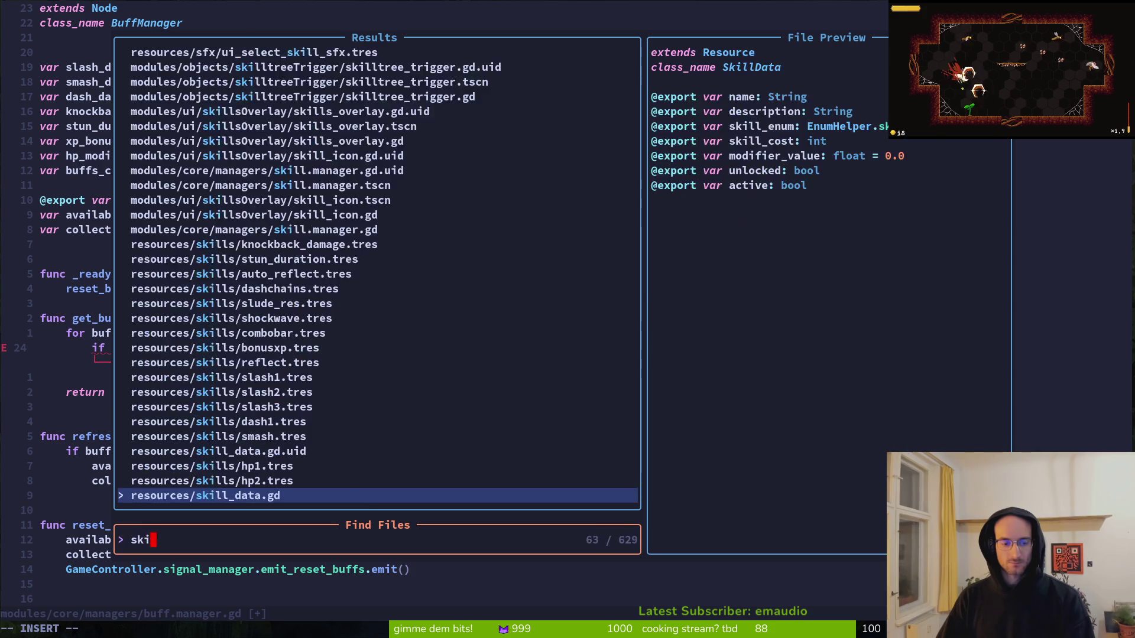
{"action": "key", "text": "Return"}
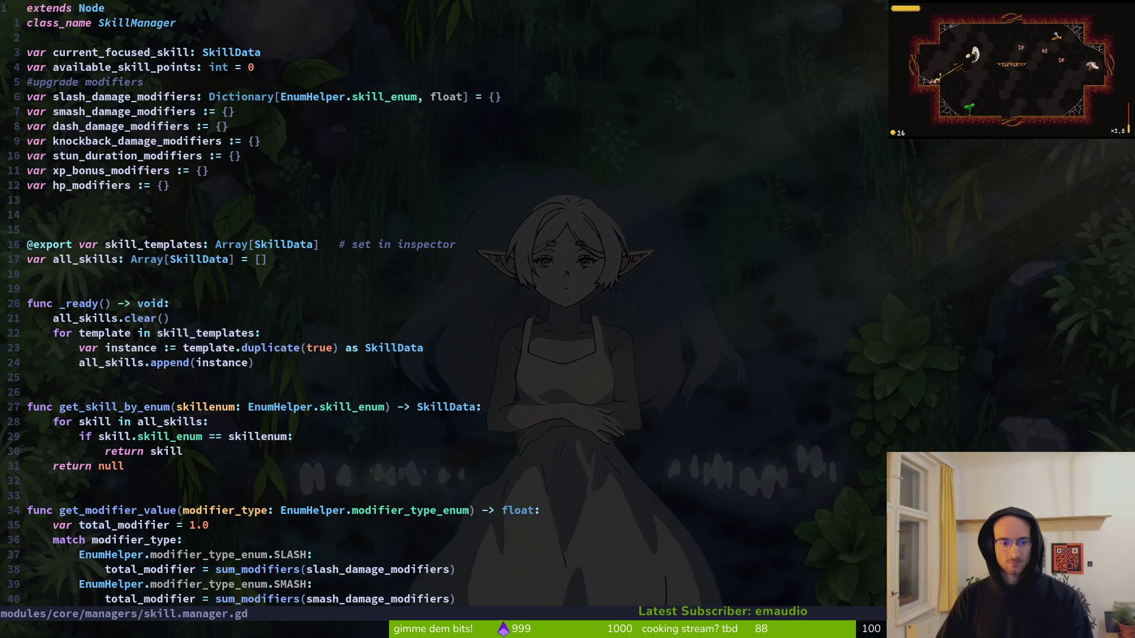
{"action": "key", "text": "j"}
{"action": "key", "text": "j"}
{"action": "key", "text": "j"}
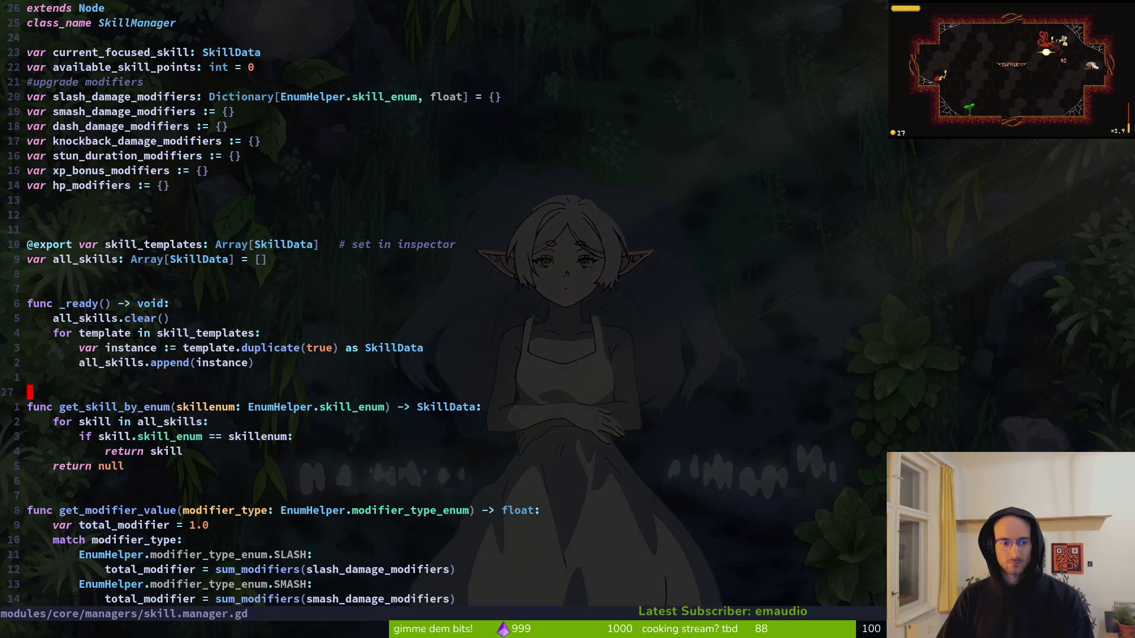
{"action": "key", "text": "k"}
{"action": "key", "text": "shift+v"}
{"action": "key", "text": "y"}
{"action": "key", "text": "ctrl+6"}
Paste the copied signature, rename it get_buff_by_enum, and remove the old signature line
{"action": "key", "text": "k"}
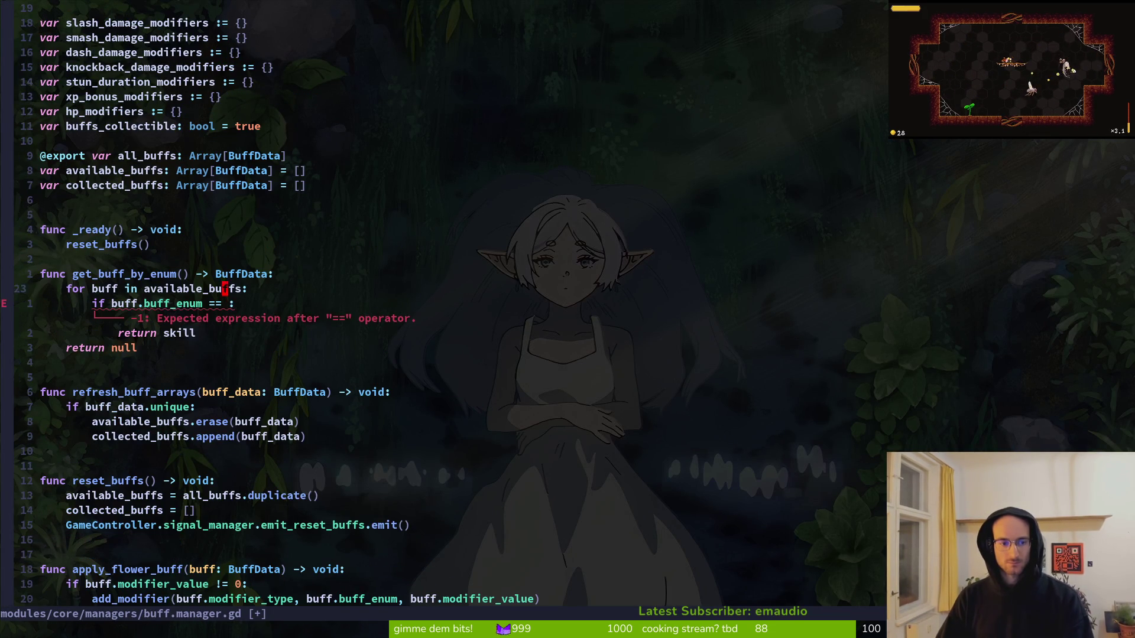
{"action": "key", "text": "p"}
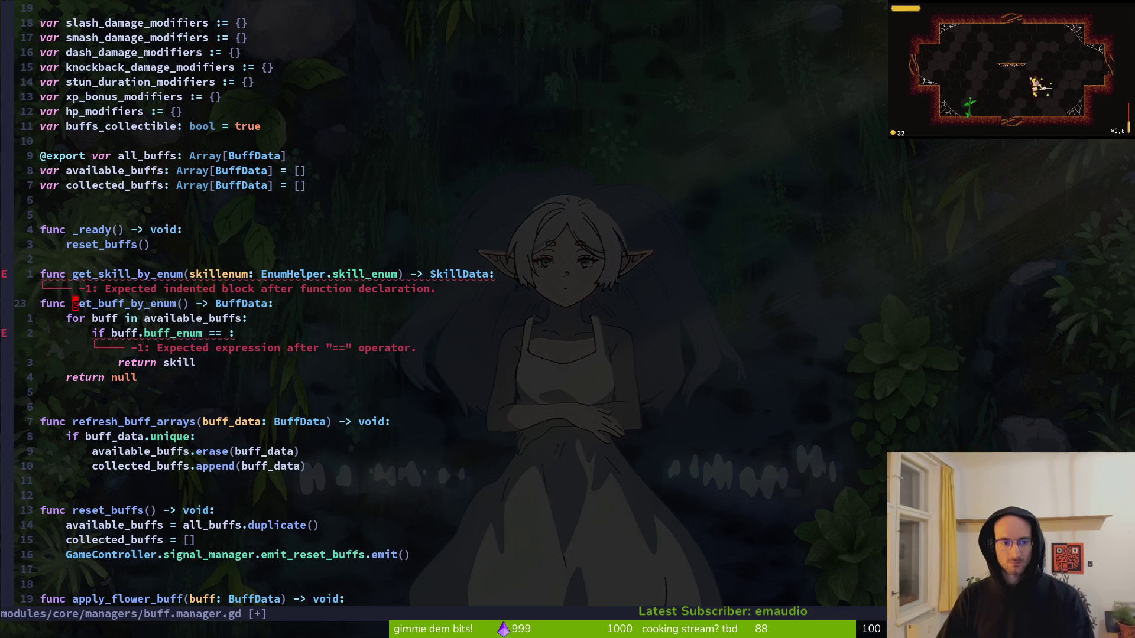
{"action": "type", "text": "wvecget_buff_by_enum"}
{"action": "key", "text": "Escape"}
{"action": "key", "text": "d"}
{"action": "key", "text": "d"}
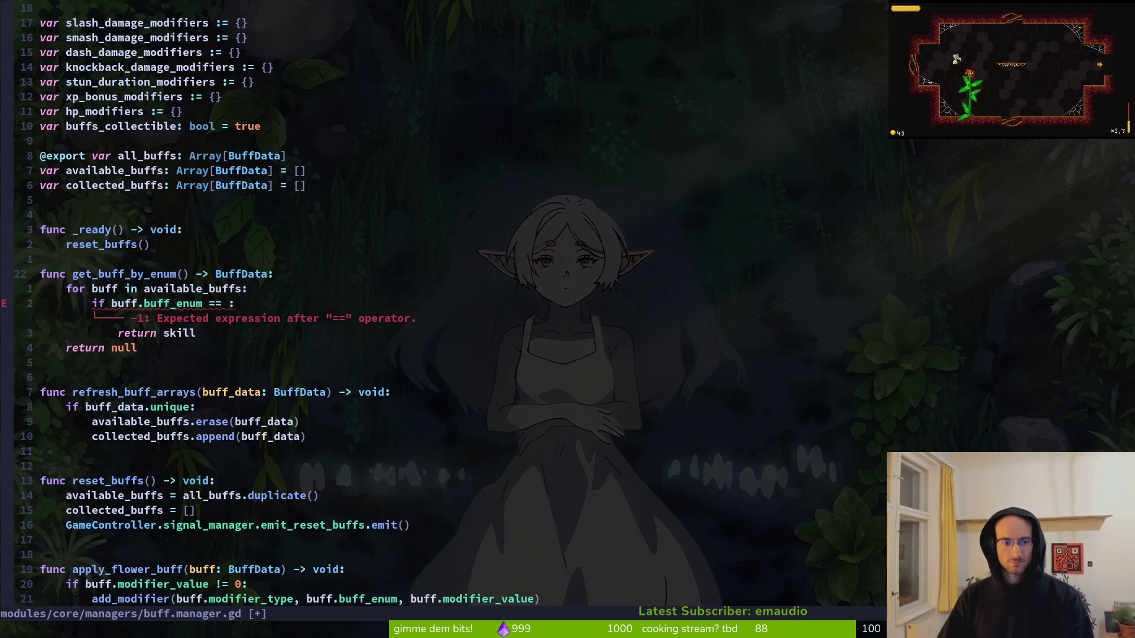
{"action": "key", "text": "u"}
{"action": "key", "text": "j"}
{"action": "key", "text": "d"}
{"action": "key", "text": "d"}
Make the parameter type EnumHelper.buff_enum and the return type BuffData, then save
{"action": "type", "text": "kw"}
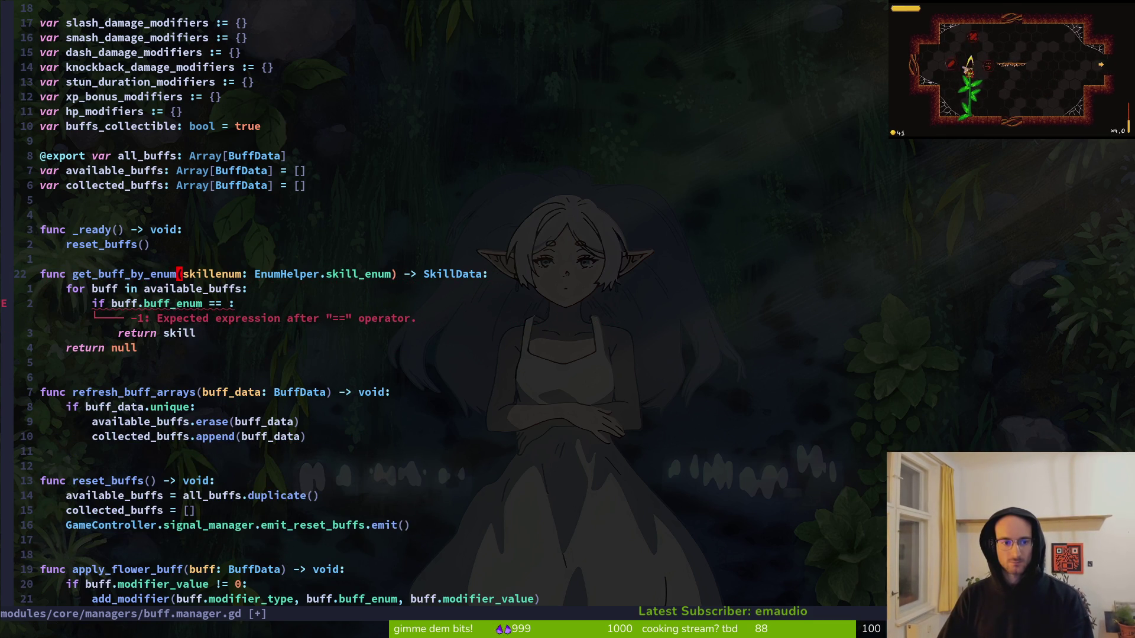
{"action": "type", "text": "wcwbuff"}
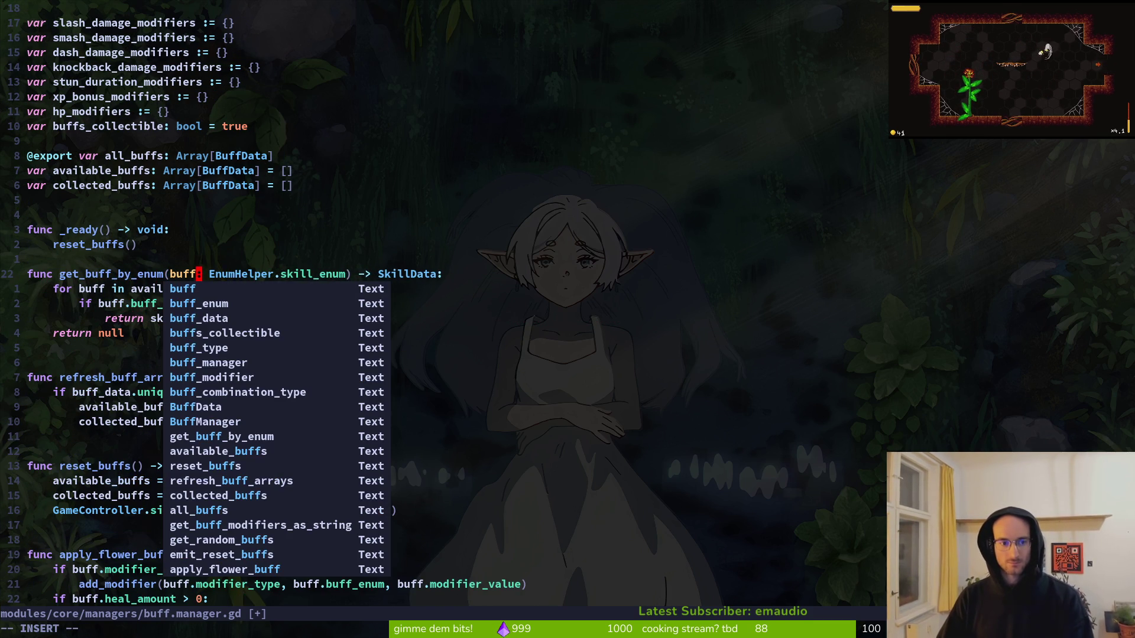
{"action": "key", "text": "Escape"}
{"action": "key", "text": "w"}
{"action": "key", "text": "w"}
{"action": "key", "text": "w"}
{"action": "type", "text": "cwbuff"}
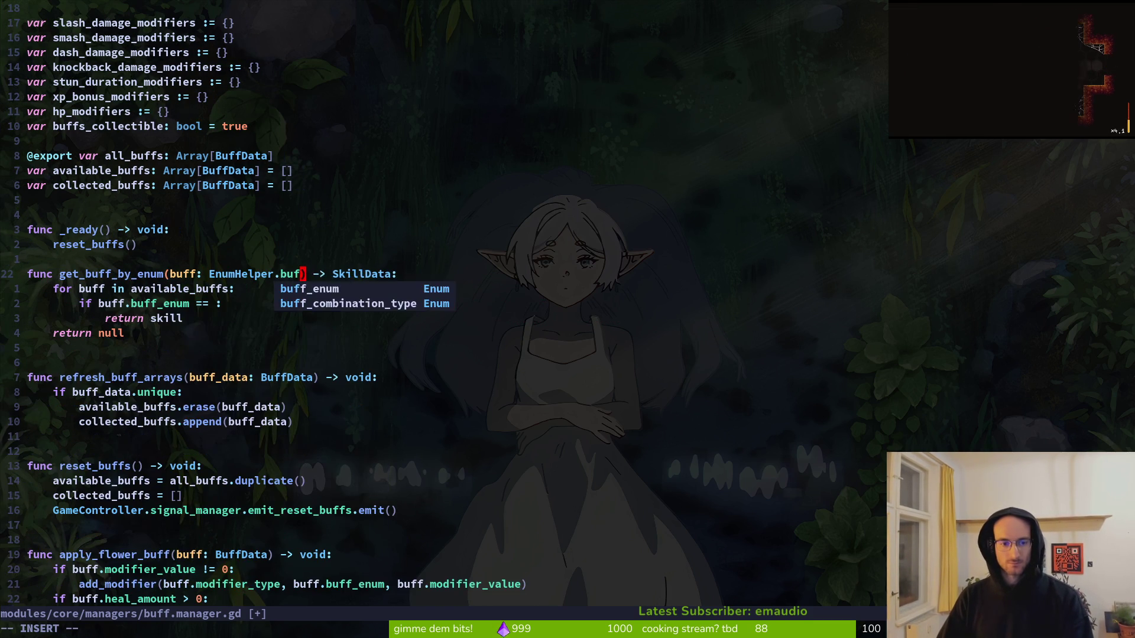
{"action": "key", "text": "Tab"}
{"action": "key", "text": "Escape"}
{"action": "key", "text": "w"}
{"action": "key", "text": "w"}
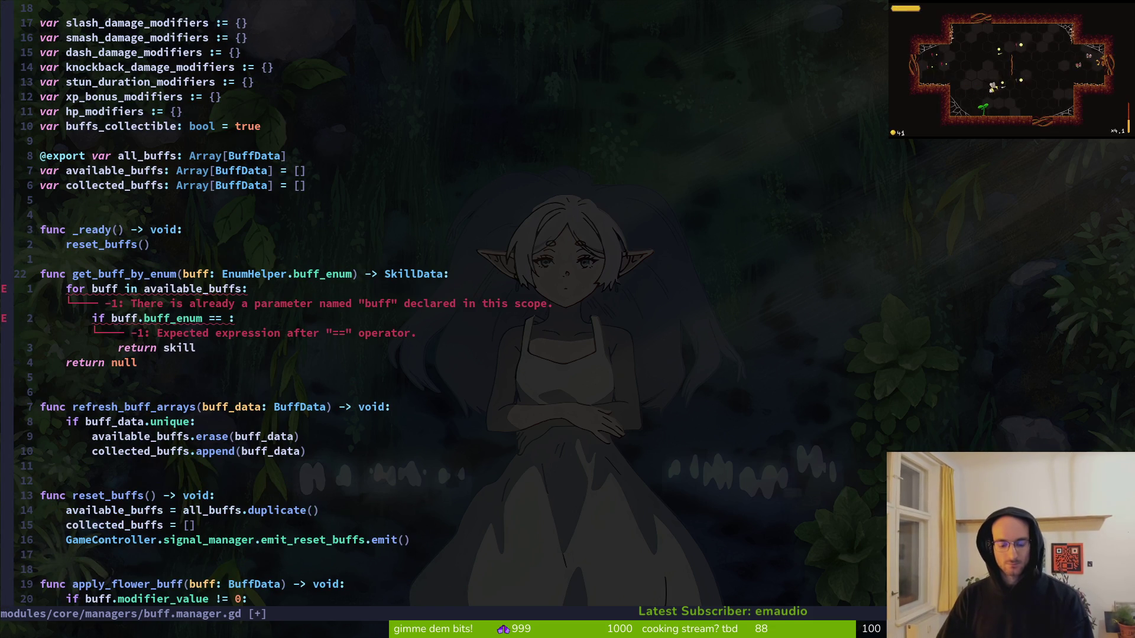
{"action": "type", "text": "wvecbuf"}
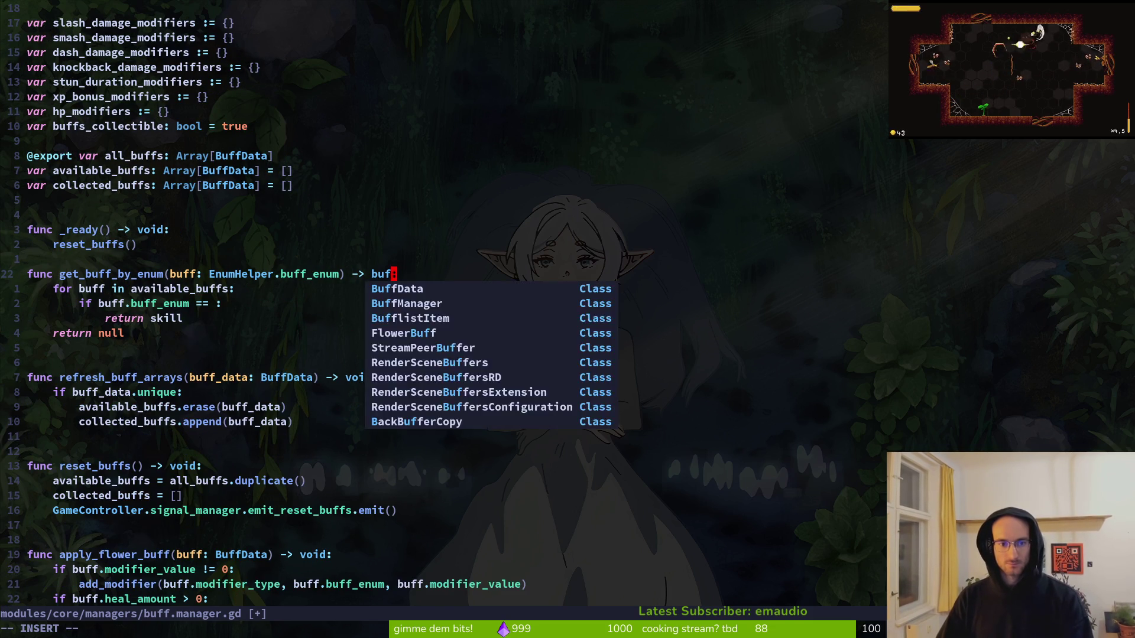
{"action": "key", "text": "Tab"}
{"action": "key", "text": "Escape"}
{"action": "key", "text": "j"}
{"action": "key", "text": "ctrl+s"}
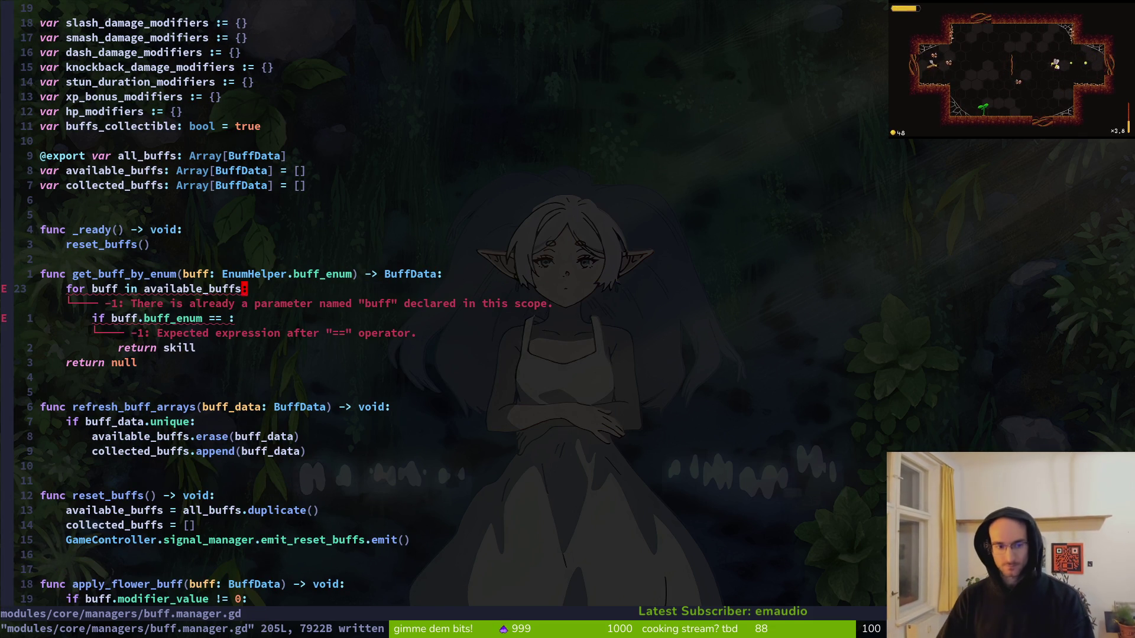
Prefix the loop comparison with buff so it reads buff.buff_enum, saving along the way
{"action": "type", "text": "jibuff"}
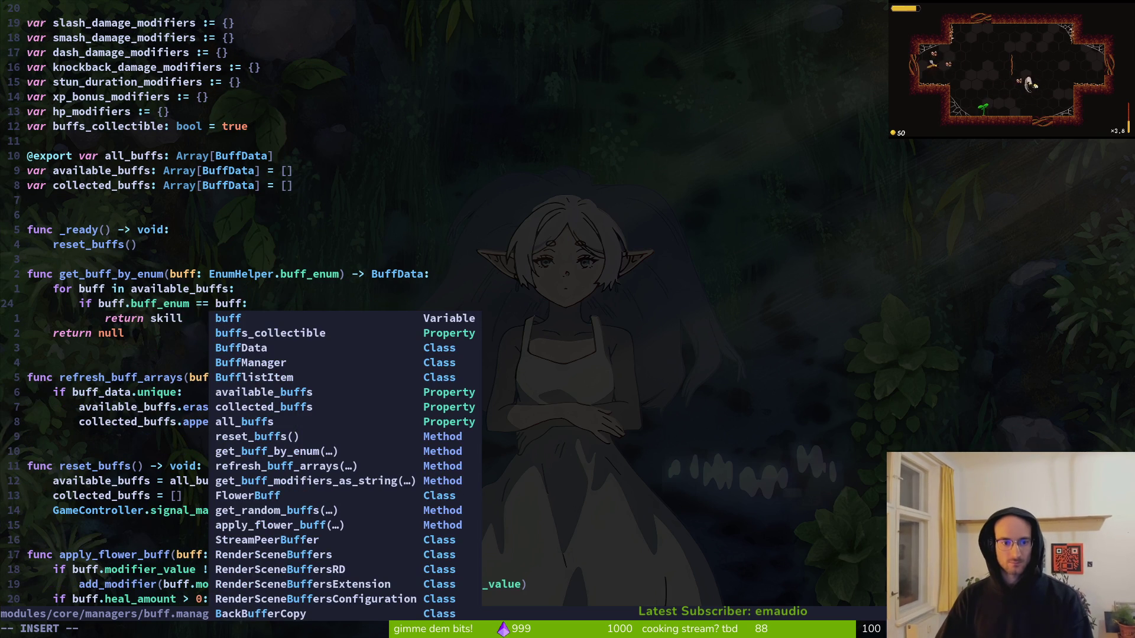
{"action": "key", "text": "Escape"}
{"action": "key", "text": "ctrl+s"}
{"action": "key", "text": "k"}
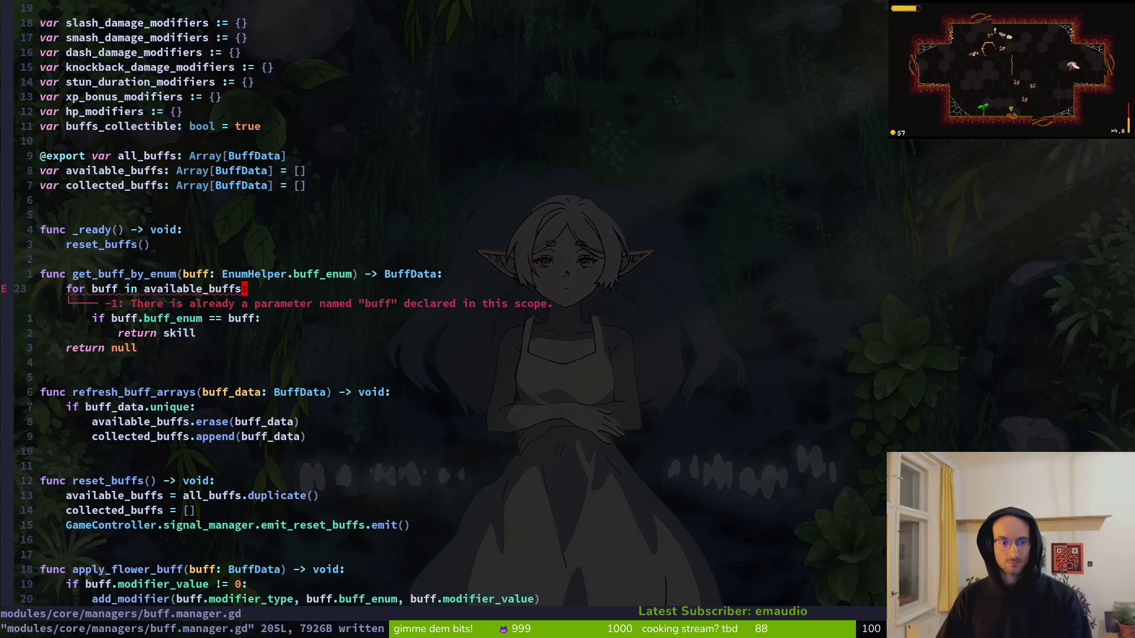
{"action": "key", "text": "ctrl+s"}
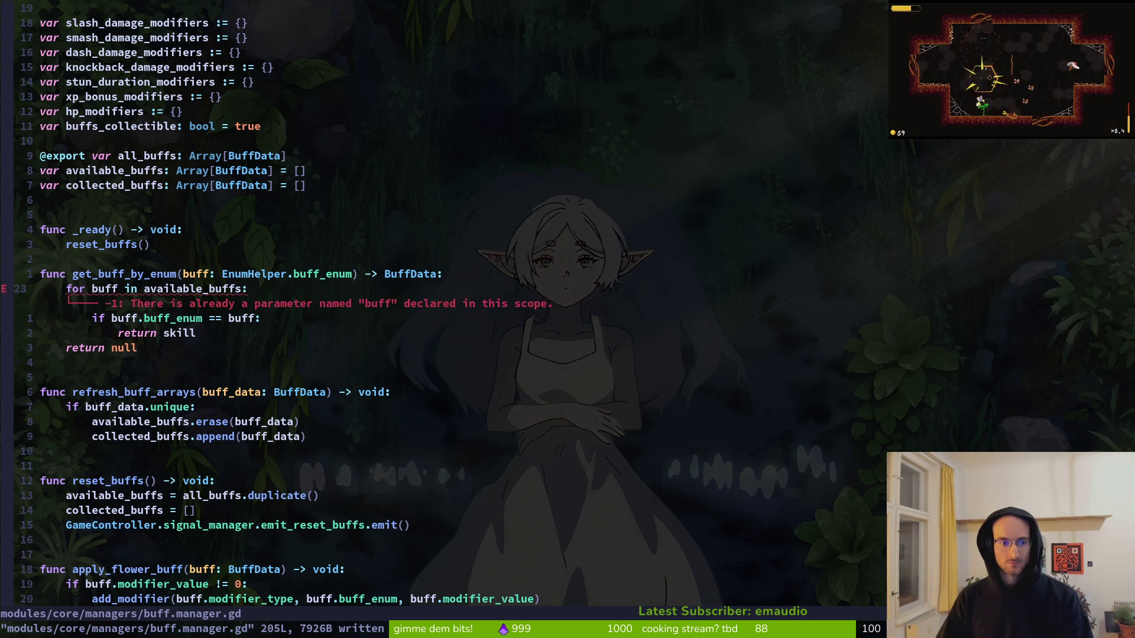
{"action": "key", "text": "j"}
{"action": "key", "text": "k"}
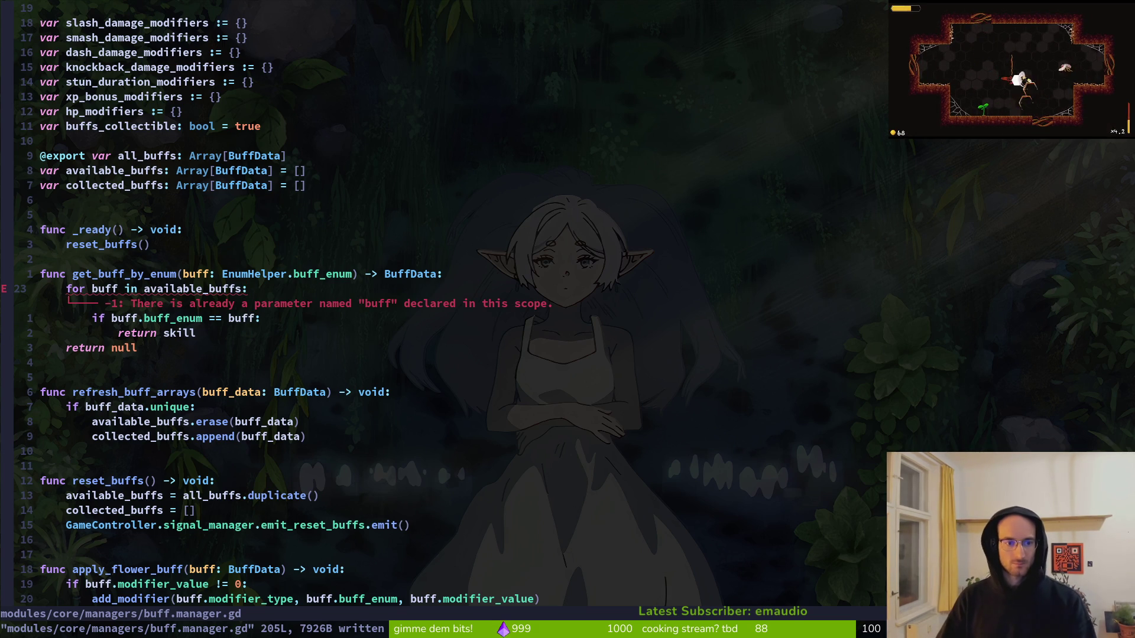
{"action": "key", "text": "k"}
Rename the parameter to buff_enum and append _enum to the compared name
{"action": "type", "text": "bi"}
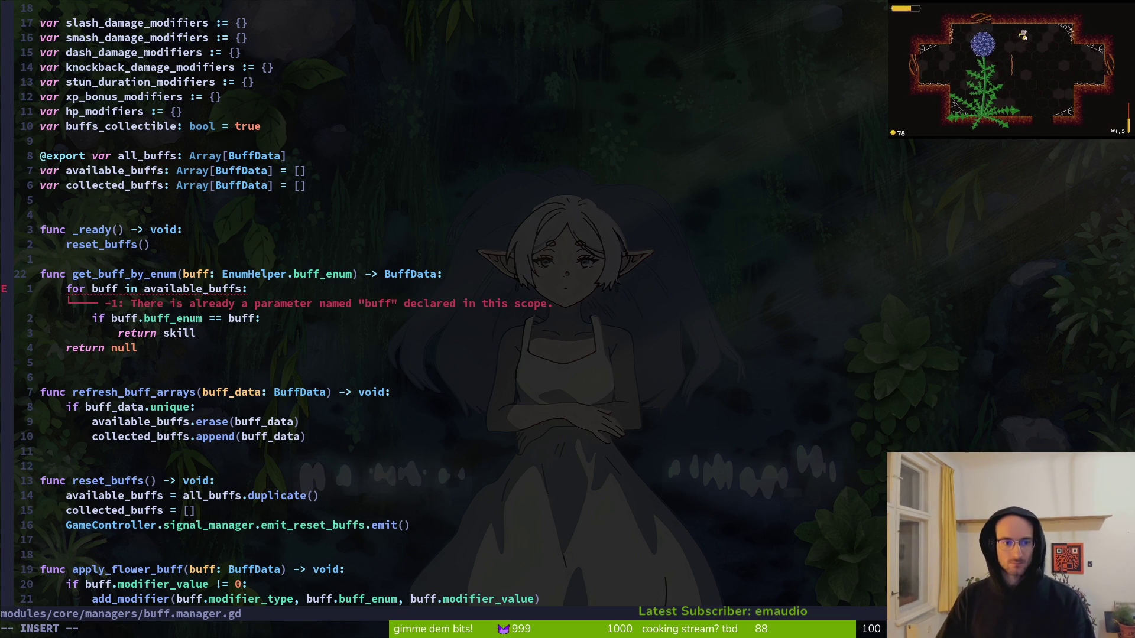
{"action": "type", "text": "_"}
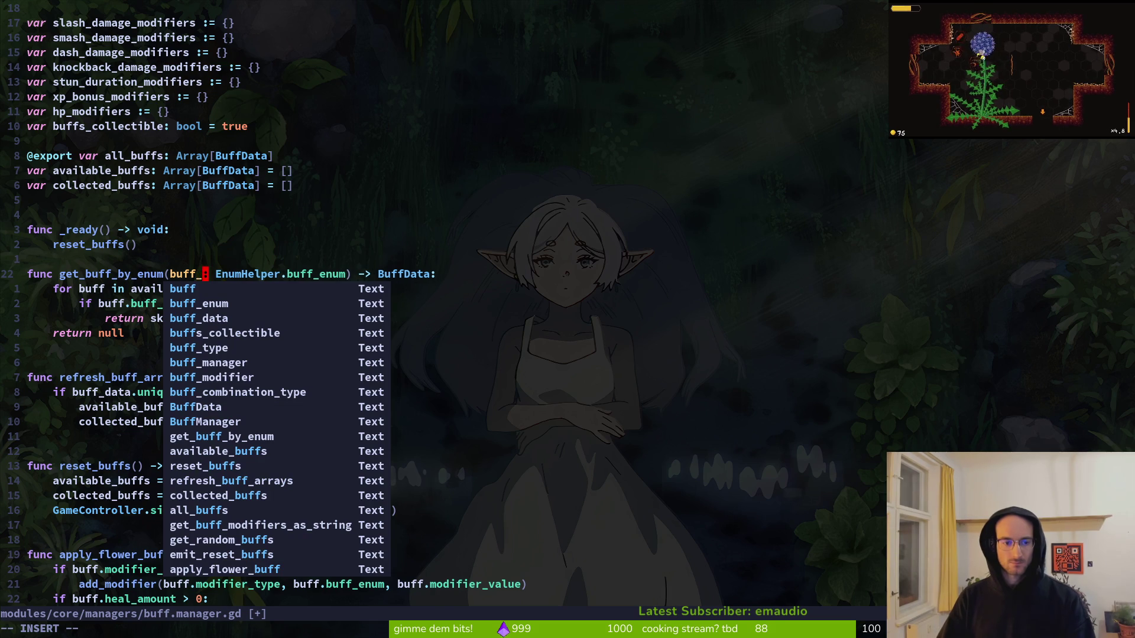
{"action": "type", "text": "enum"}
{"action": "key", "text": "Escape"}
{"action": "type", "text": ":w b"}
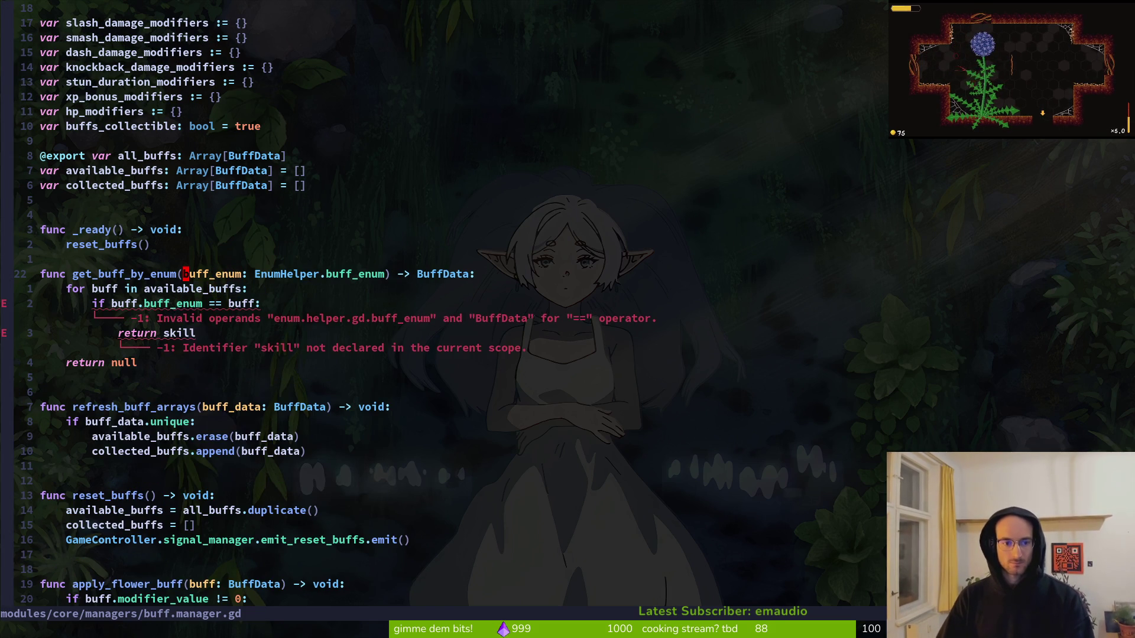
{"action": "key", "text": "j"}
{"action": "key", "text": "j"}
{"action": "key", "text": "w"}
{"action": "key", "text": "w"}
{"action": "type", "text": "ea_enum"}
{"action": "key", "text": "Escape"}
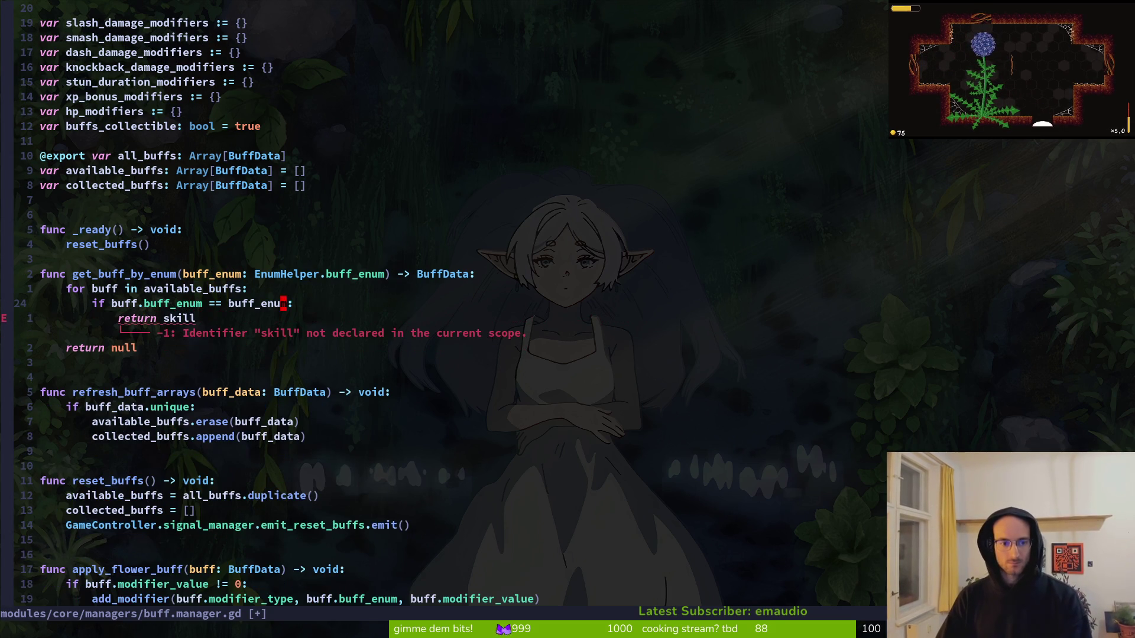
Replace skill with buff in the return line, save, and glance back at skill.manager.gd
{"action": "key", "text": "j"}
{"action": "type", "text": "viw"}
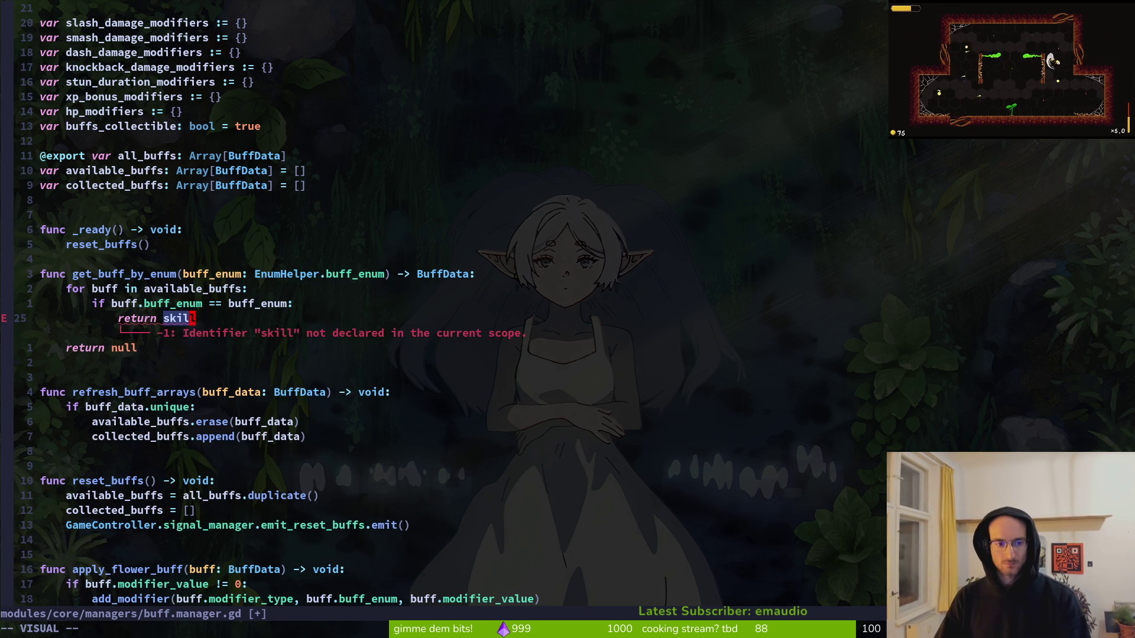
{"action": "type", "text": "cbuff"}
{"action": "key", "text": "Escape"}
{"action": "type", "text": ":w j"}
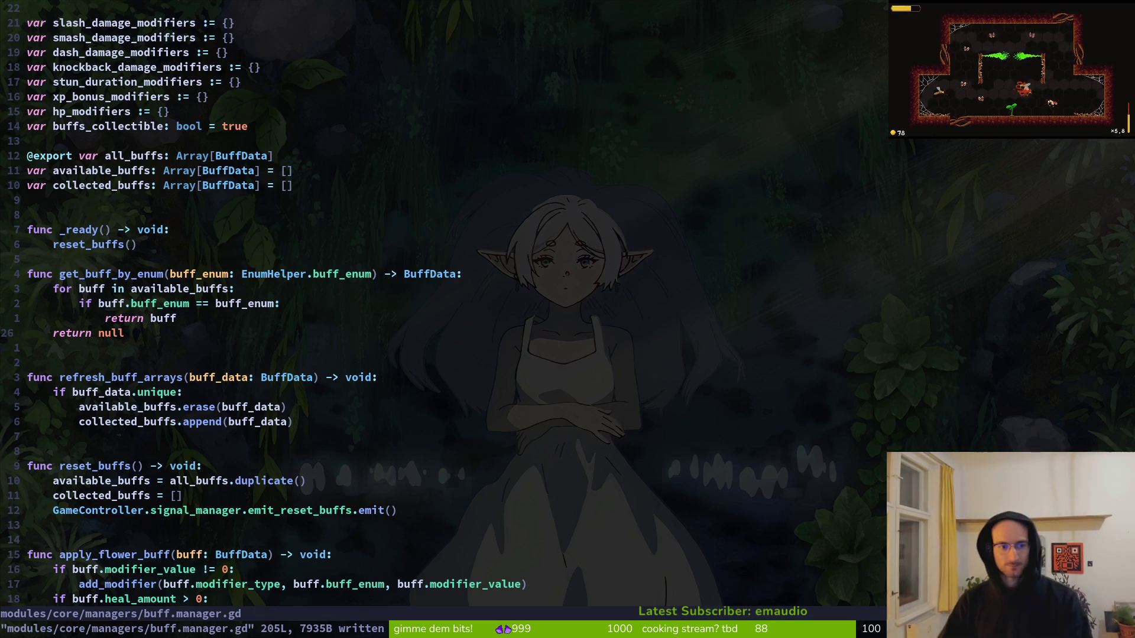
{"action": "type", "text": "k"}
{"action": "key", "text": "k"}
{"action": "key", "text": "k"}
{"action": "key", "text": "k"}
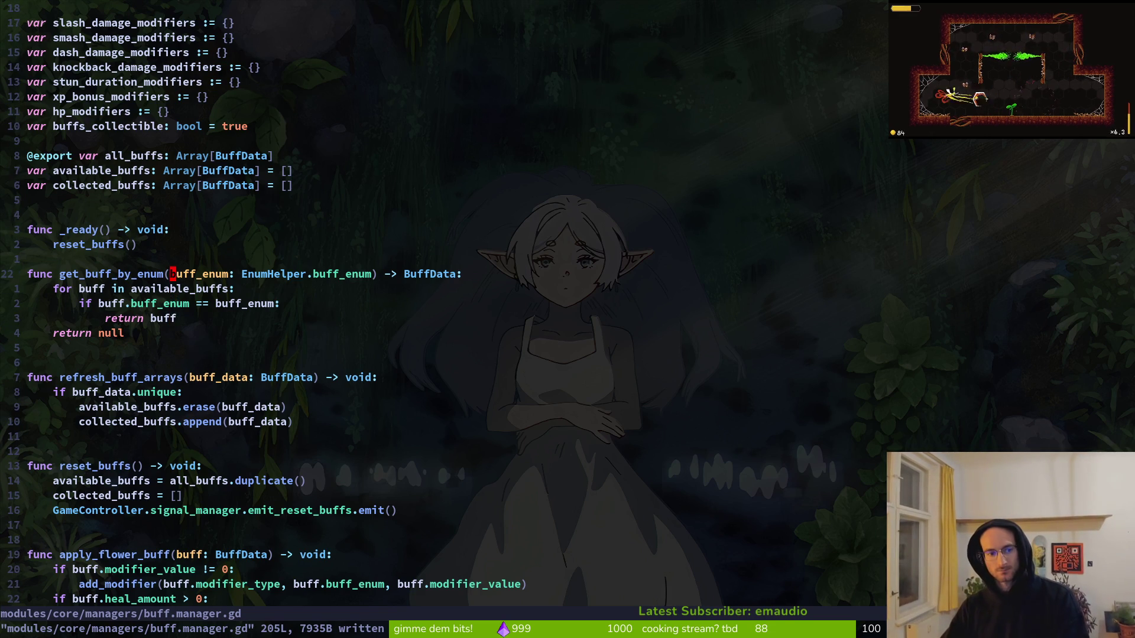
{"action": "key", "text": "ctrl+6"}
{"action": "key", "text": "ctrl+6"}
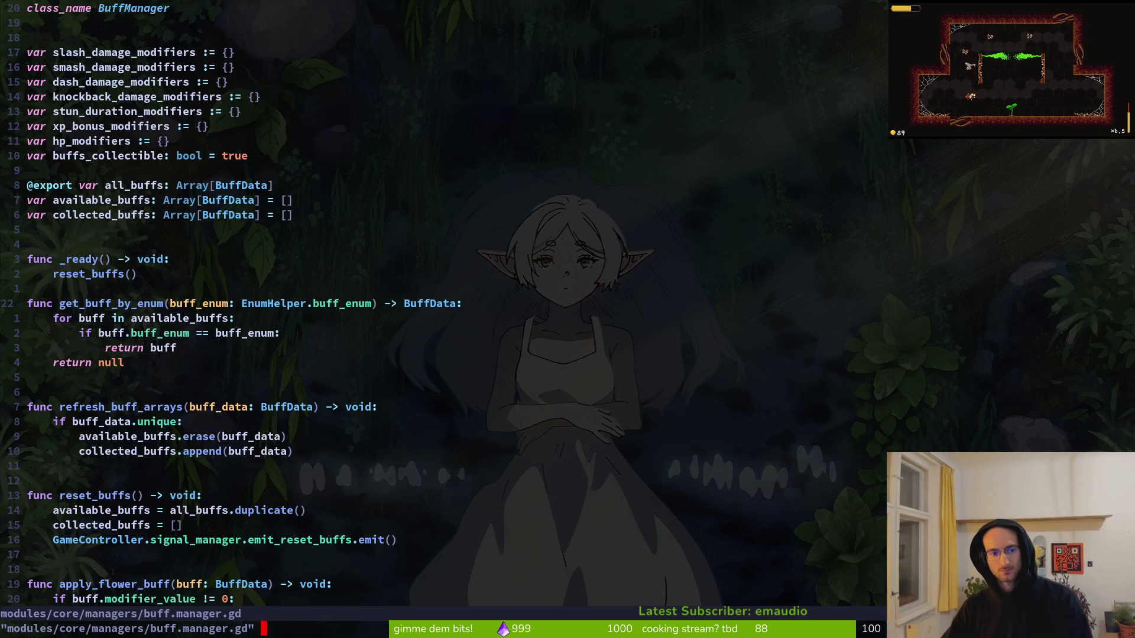
{"action": "key", "text": "space"}
Open buff_wiki_item.gd and make _load_buff_data call get_buff_by_enum() with no argument yet
{"action": "key", "text": "f"}
{"action": "key", "text": "f"}
{"action": "type", "text": "wik"}
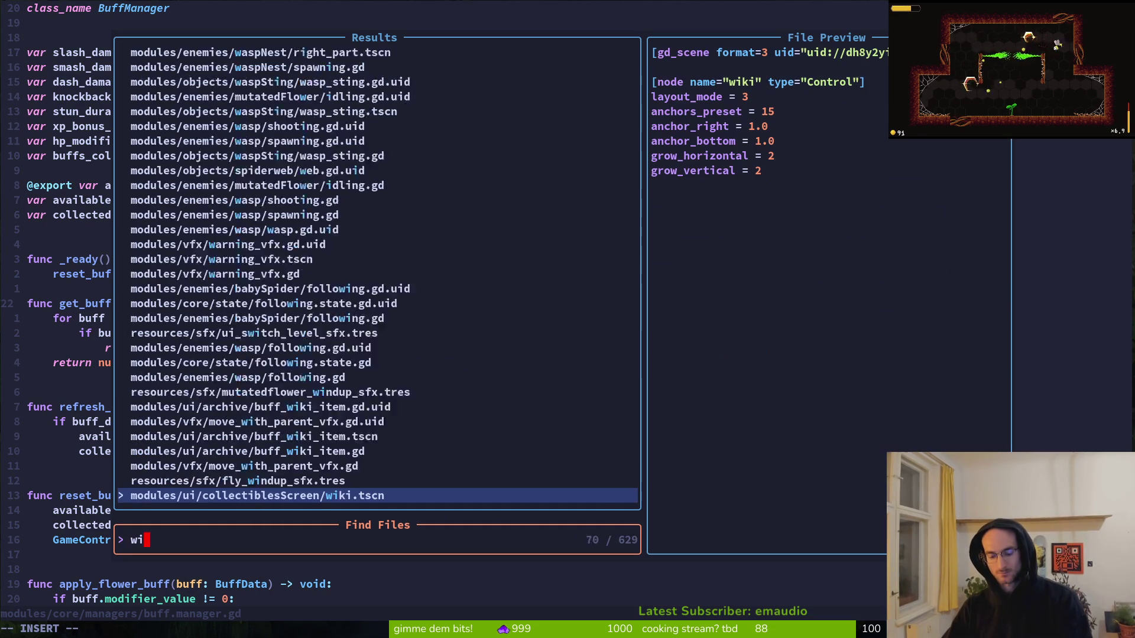
{"action": "key", "text": "Return"}
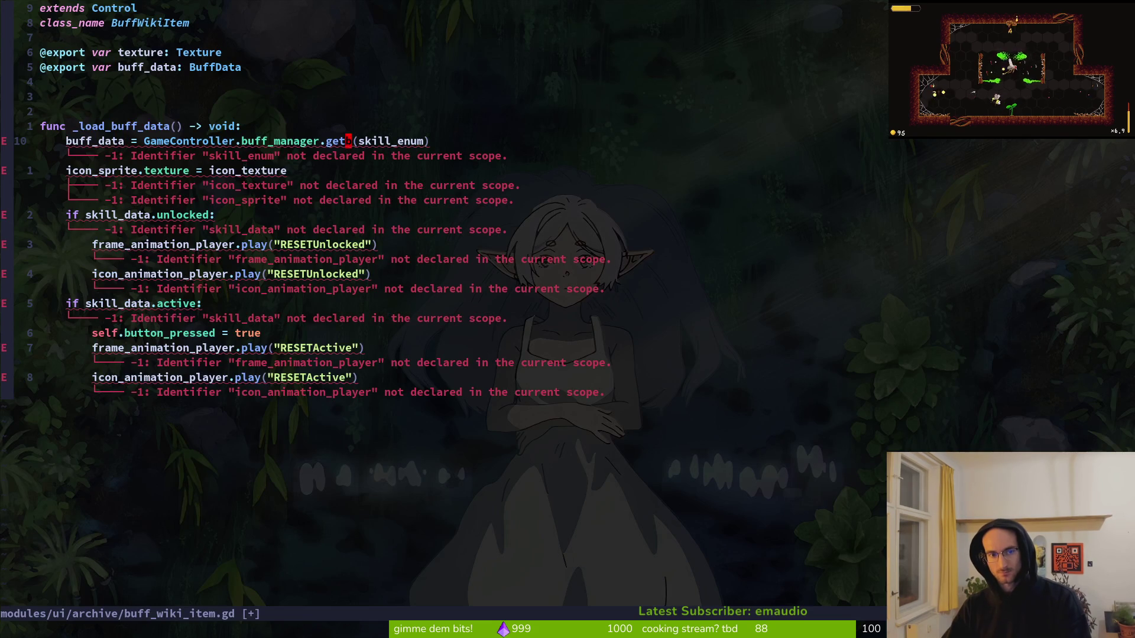
{"action": "type", "text": "ill_"}
{"action": "key", "text": "Tab"}
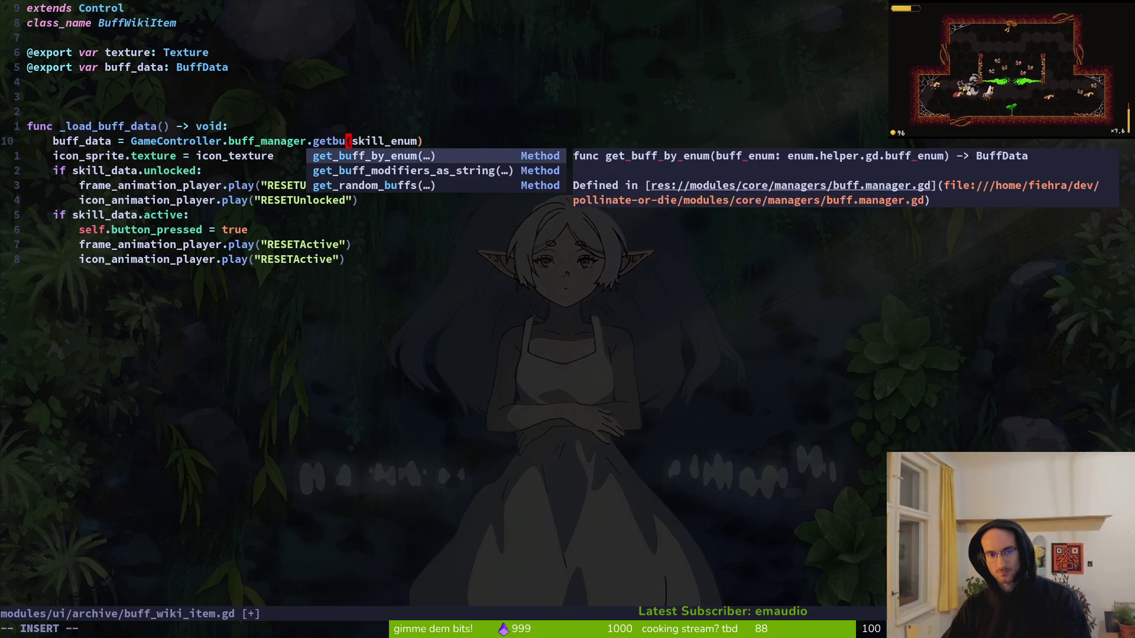
{"action": "key", "text": "Return"}
{"action": "key", "text": "Escape"}
{"action": "type", "text": ":w"}
{"action": "key", "text": "Return"}
{"action": "type", "text": "cw"}
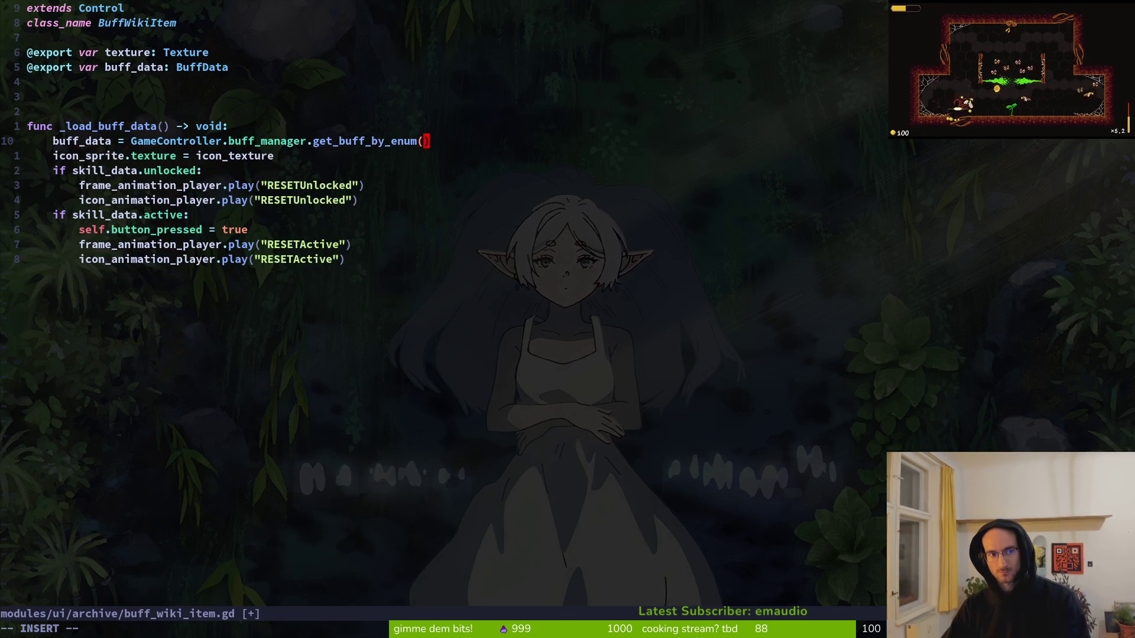
{"action": "type", "text": "buf"}
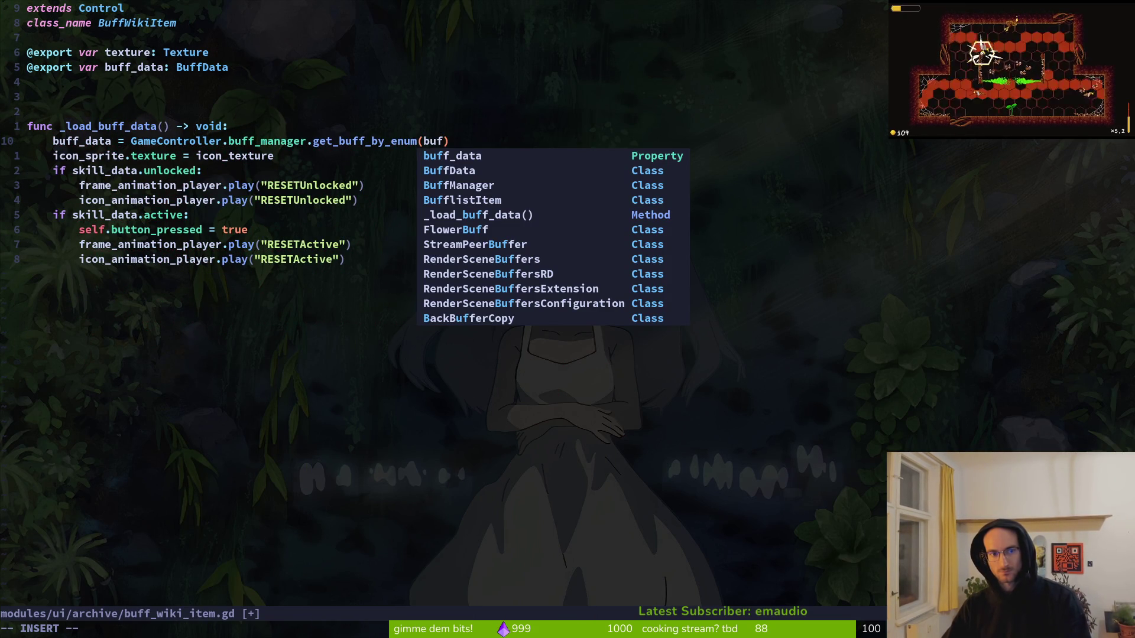
{"action": "key", "text": "BackSpace"}
{"action": "key", "text": "BackSpace"}
{"action": "key", "text": "BackSpace"}
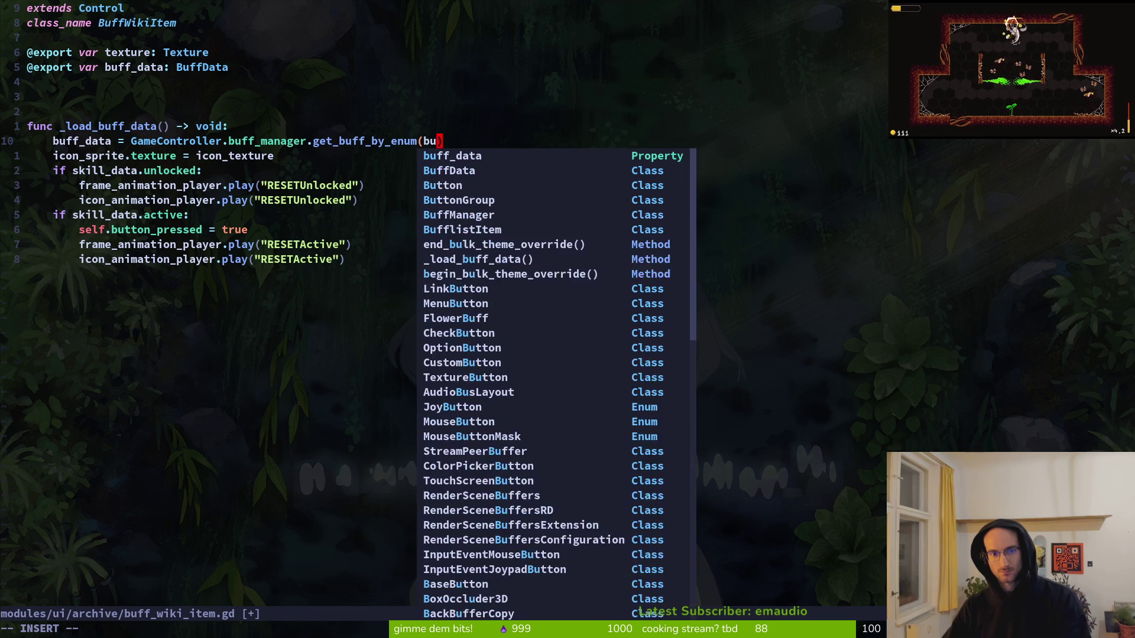
{"action": "key", "text": "Escape"}
Duplicate the buff_data declaration line in buff_wiki_item.gd
{"action": "key", "text": "k"}
{"action": "key", "text": "k"}
{"action": "key", "text": "k"}
{"action": "key", "text": "k"}
{"action": "key", "text": "k"}
{"action": "key", "text": "y"}
{"action": "key", "text": "y"}
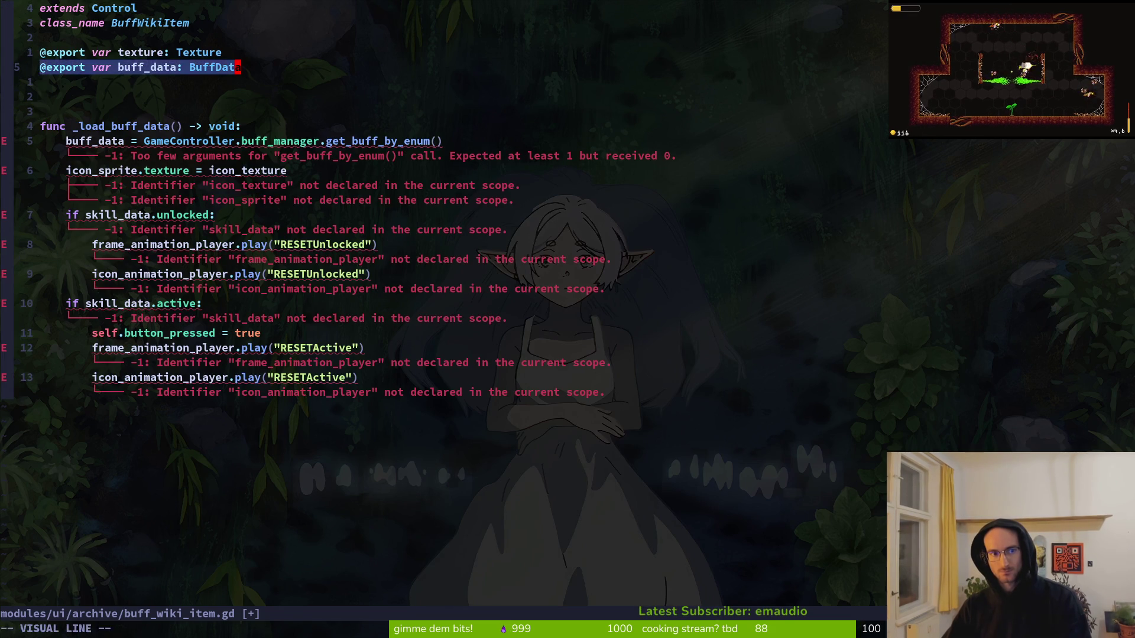
{"action": "key", "text": "p"}
{"action": "key", "text": "l"}
{"action": "key", "text": "k"}
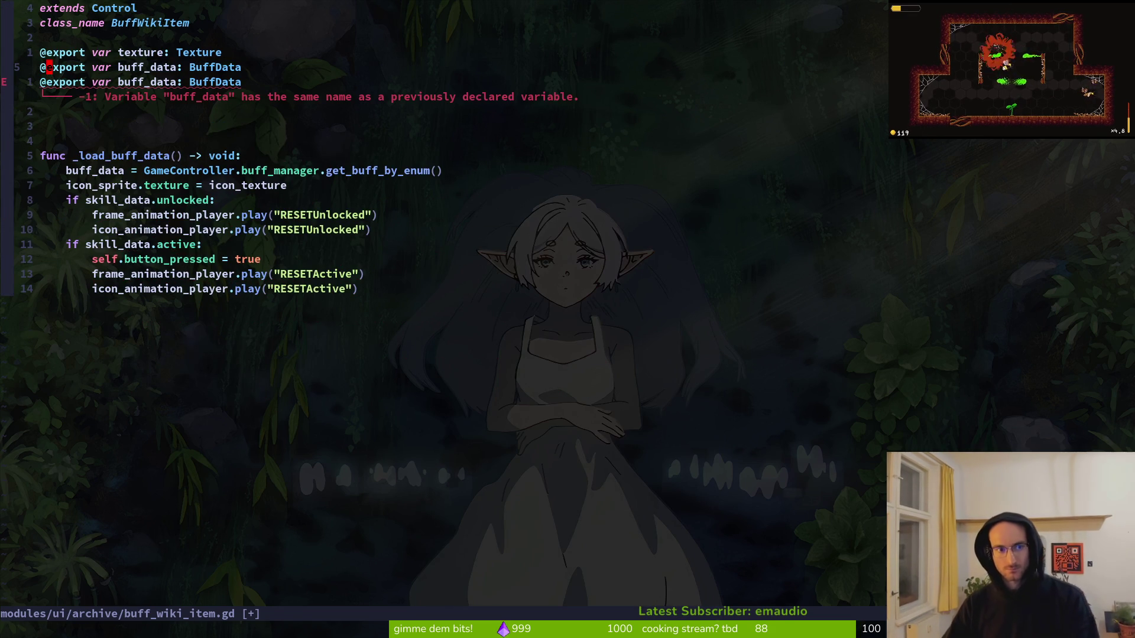
Open skill_icon.gd in a vertical split beside buff_wiki_item.gd
{"action": "key", "text": "space"}
{"action": "key", "text": "f"}
{"action": "key", "text": "f"}
{"action": "type", "text": "skiicon"}
{"action": "key", "text": "ctrl+v"}
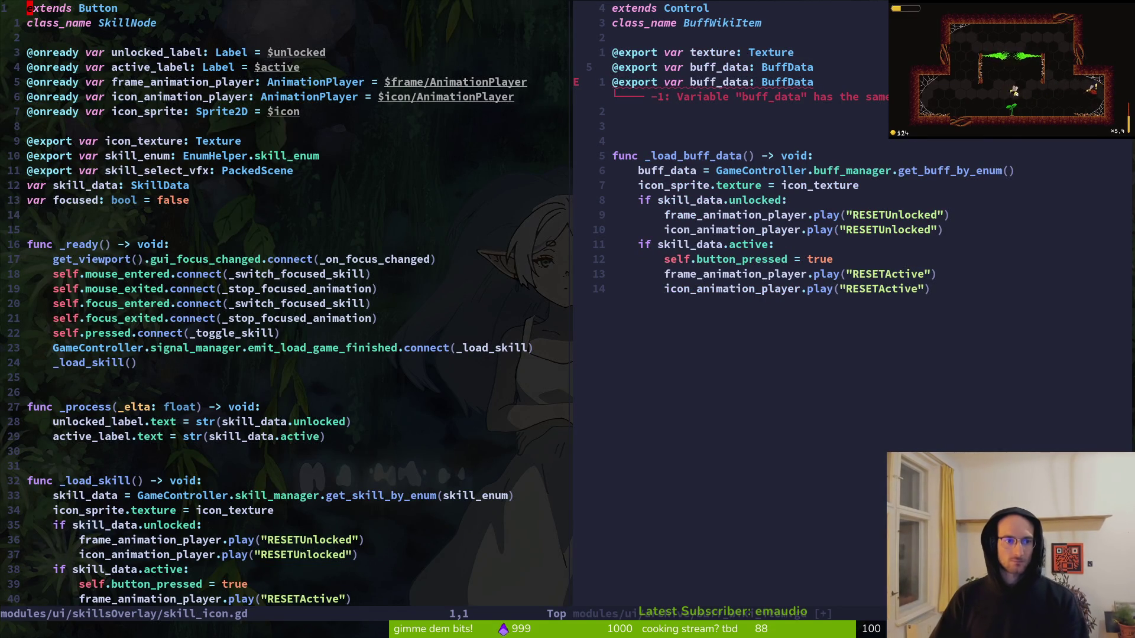
{"action": "key", "text": "space"}
{"action": "key", "text": "f"}
{"action": "key", "text": "f"}
{"action": "key", "text": "Escape"}
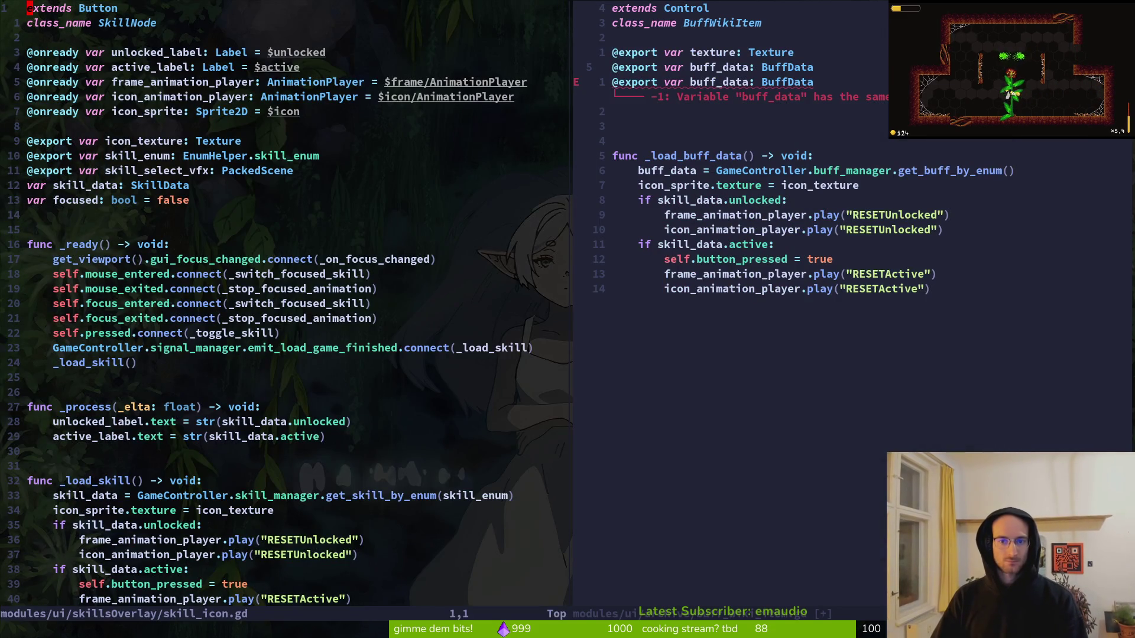
{"action": "key", "text": "ctrl+l"}
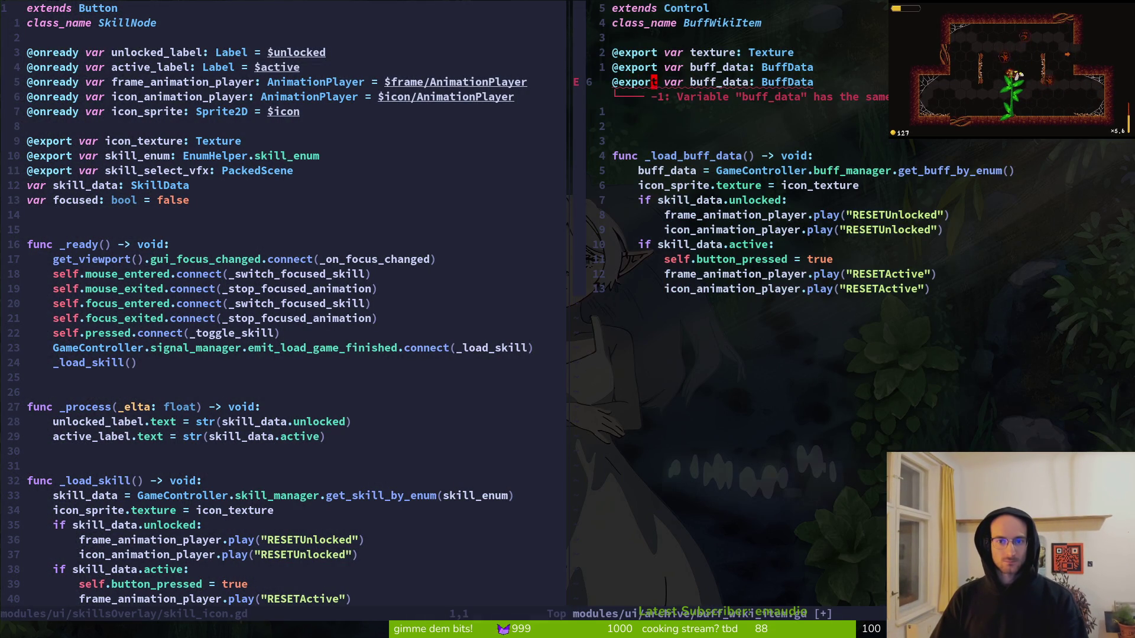
{"action": "key", "text": "a"}
{"action": "key", "text": "BackSpace"}
{"action": "key", "text": "BackSpace"}
{"action": "key", "text": "BackSpace"}
{"action": "key", "text": "Delete"}
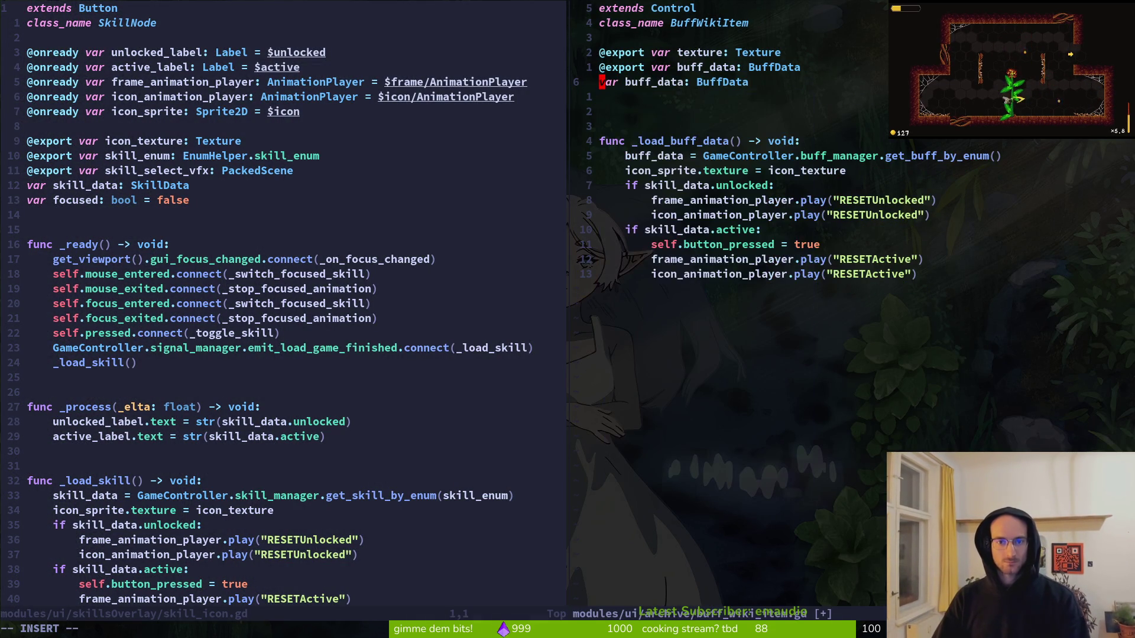
{"action": "key", "text": "Escape"}
{"action": "key", "text": "ctrl+h"}
{"action": "key", "text": "space"}
{"action": "key", "text": "f"}
{"action": "key", "text": "f"}
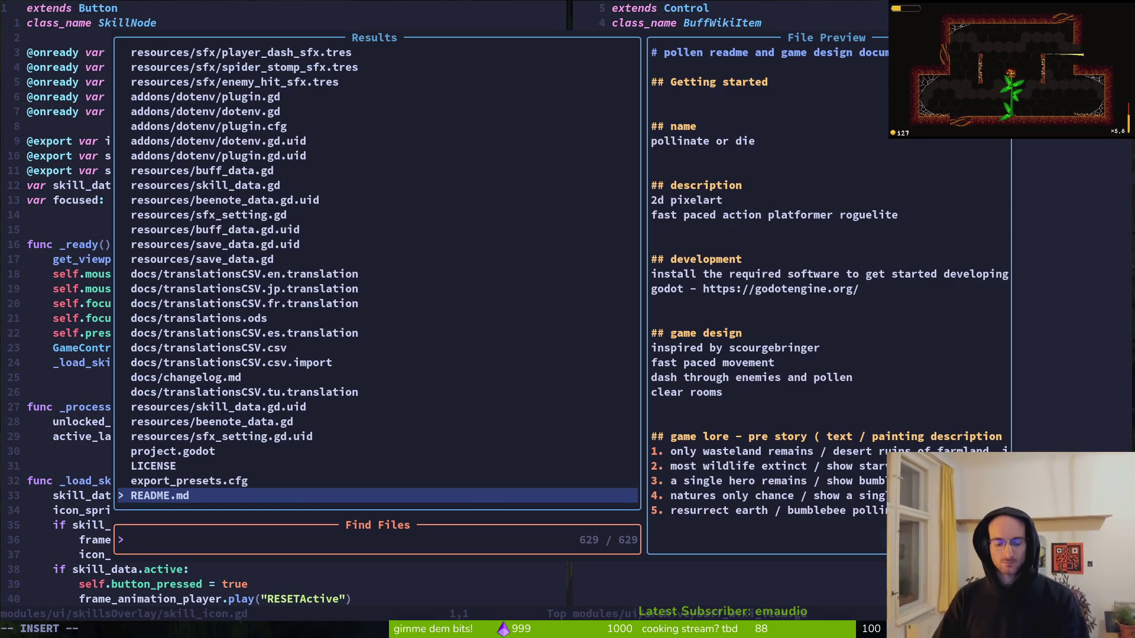
{"action": "type", "text": "flowerbur"}
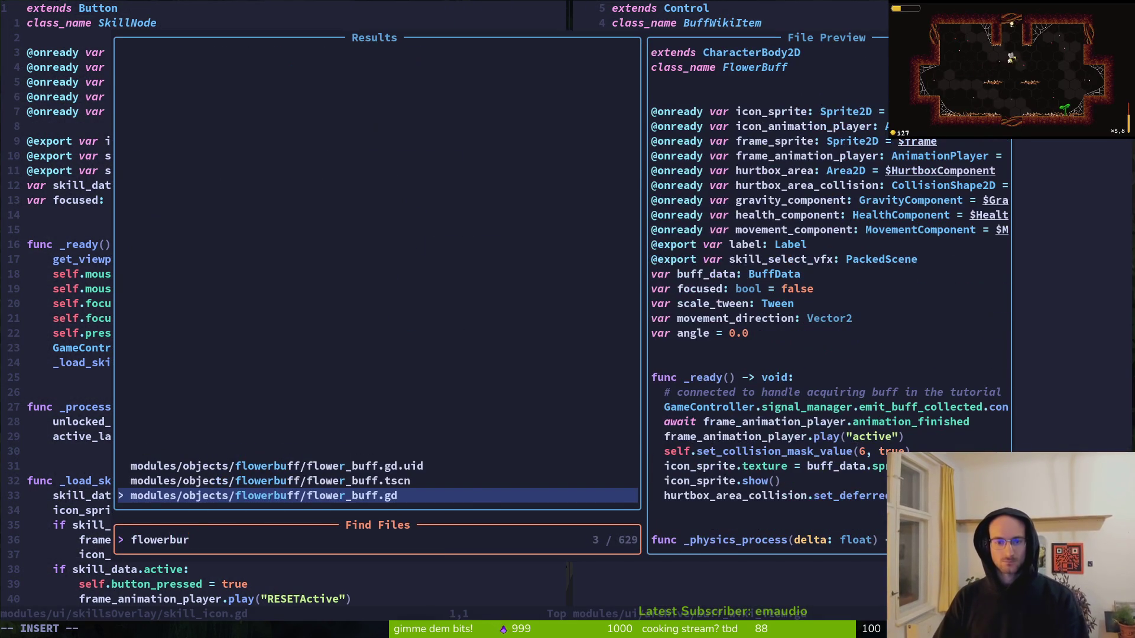
{"action": "key", "text": "Return"}
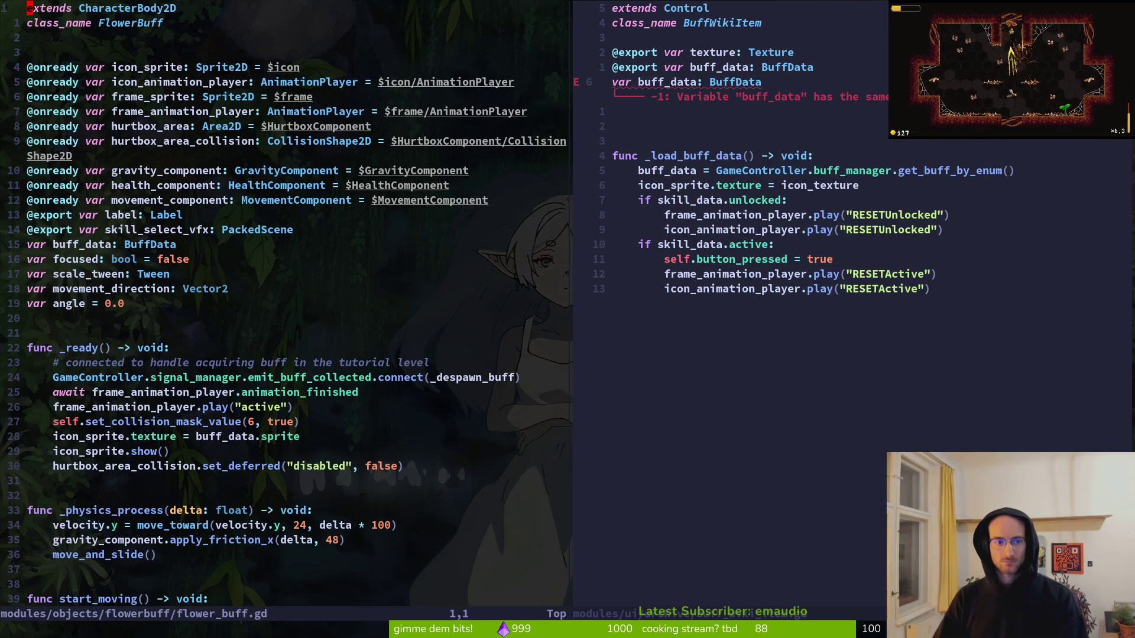
{"action": "key", "text": "j"}
{"action": "key", "text": "j"}
{"action": "key", "text": "j"}
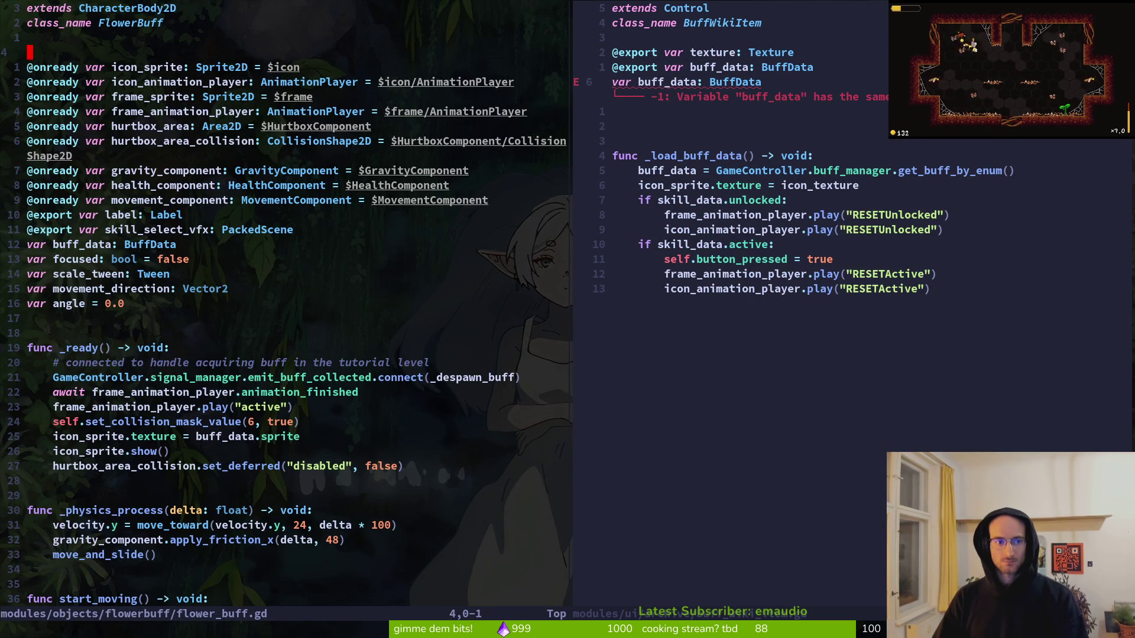
{"action": "key", "text": "shift+v"}
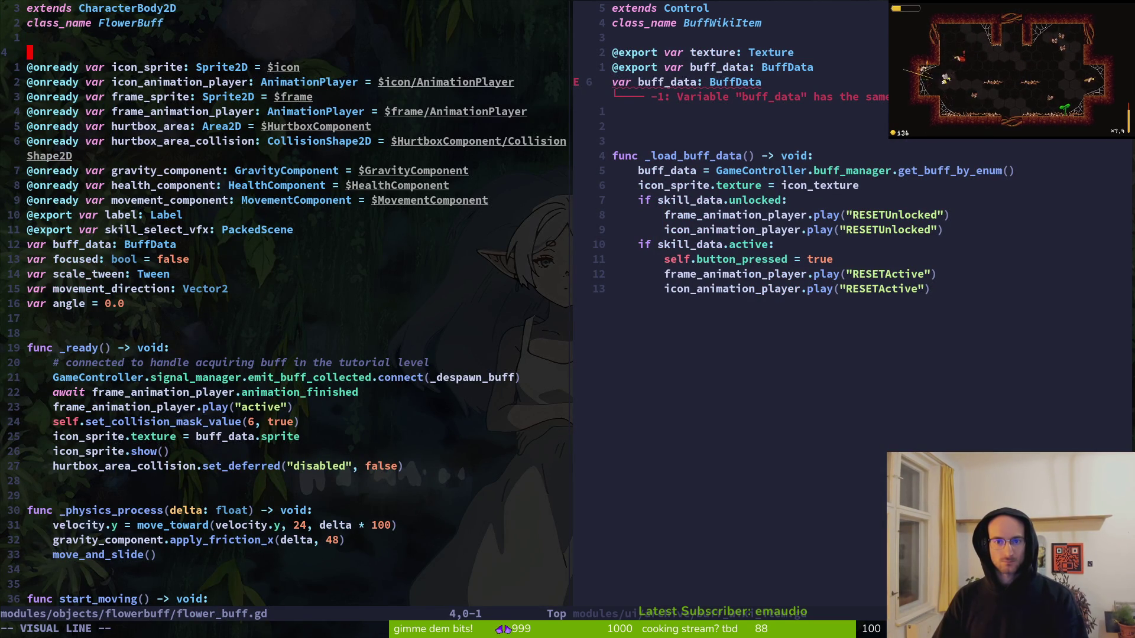
{"action": "key", "text": "Escape"}
{"action": "key", "text": "ctrl+w"}
{"action": "key", "text": "l"}
{"action": "key", "text": "ctrl+w"}
{"action": "key", "text": "h"}
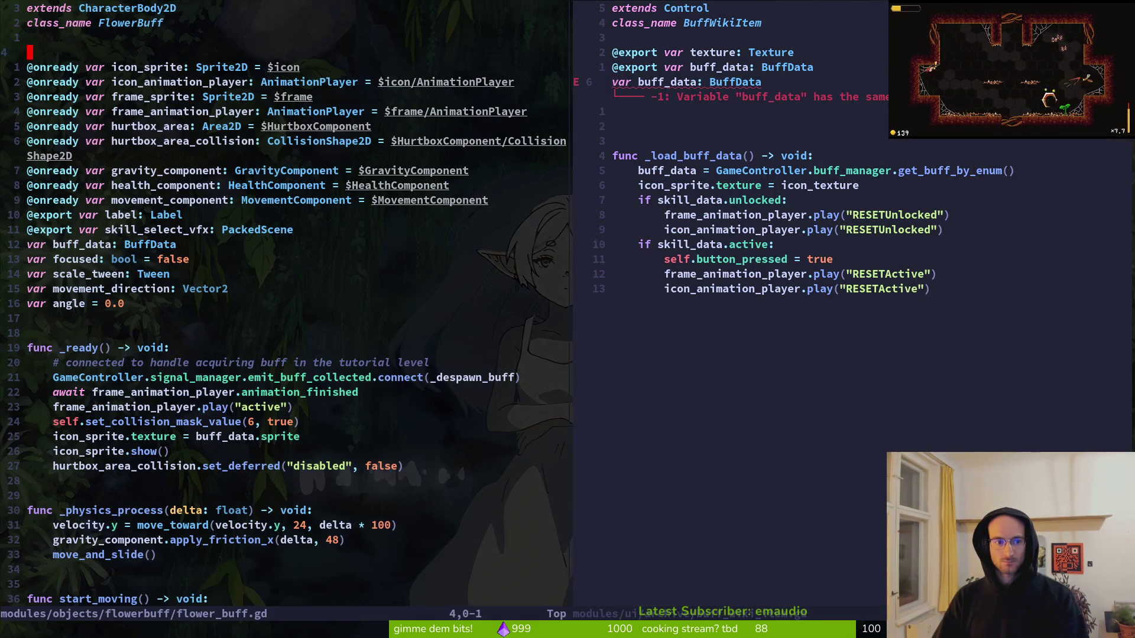
{"action": "key", "text": "1"}
{"action": "key", "text": "2"}
{"action": "key", "text": "j"}
{"action": "key", "text": "k"}
{"action": "key", "text": "k"}
{"action": "key", "text": "k"}
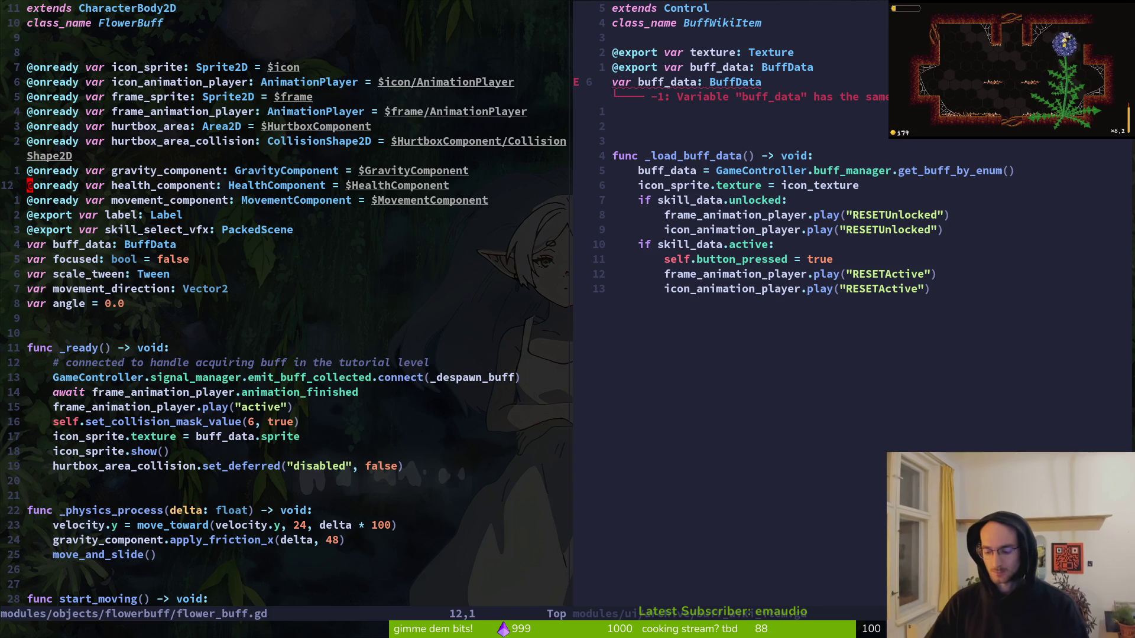
Find skill_icon.gd with the 'skiicon' search and load it in the left pane
{"action": "key", "text": "ctrl+w"}
{"action": "key", "text": "l"}
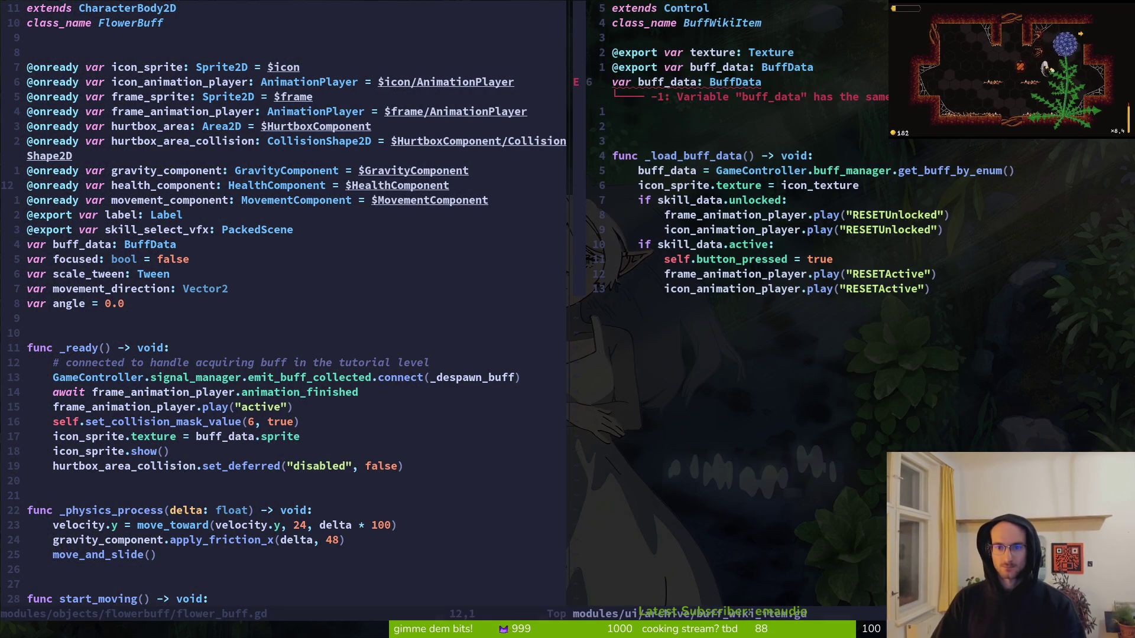
{"action": "key", "text": "space"}
{"action": "key", "text": "f"}
{"action": "key", "text": "f"}
{"action": "type", "text": "skiicon"}
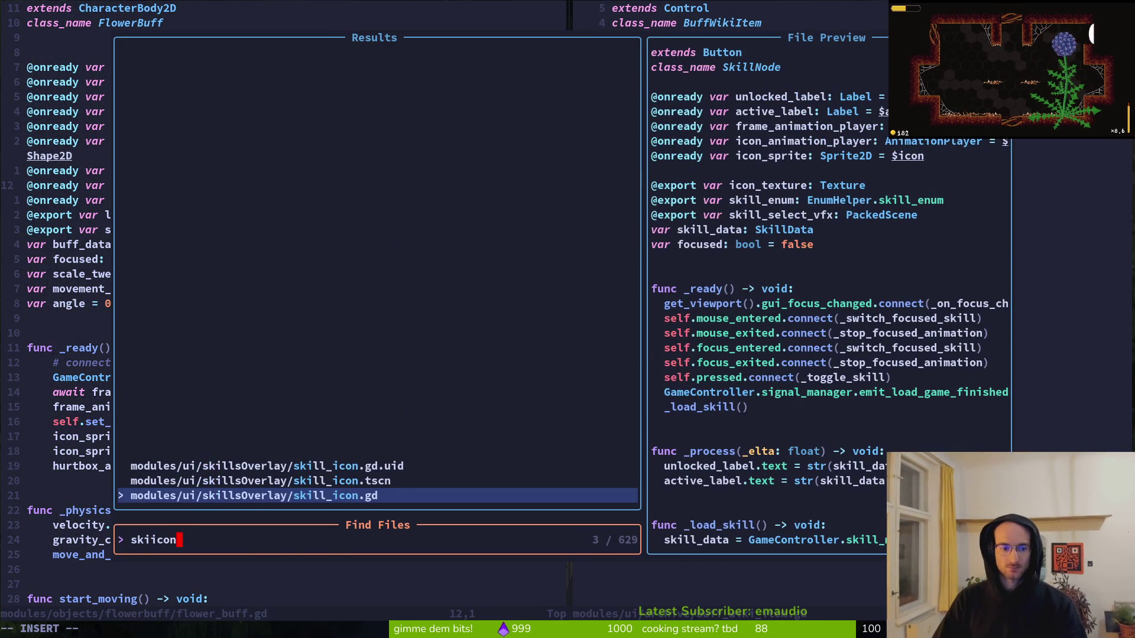
{"action": "key", "text": "Return"}
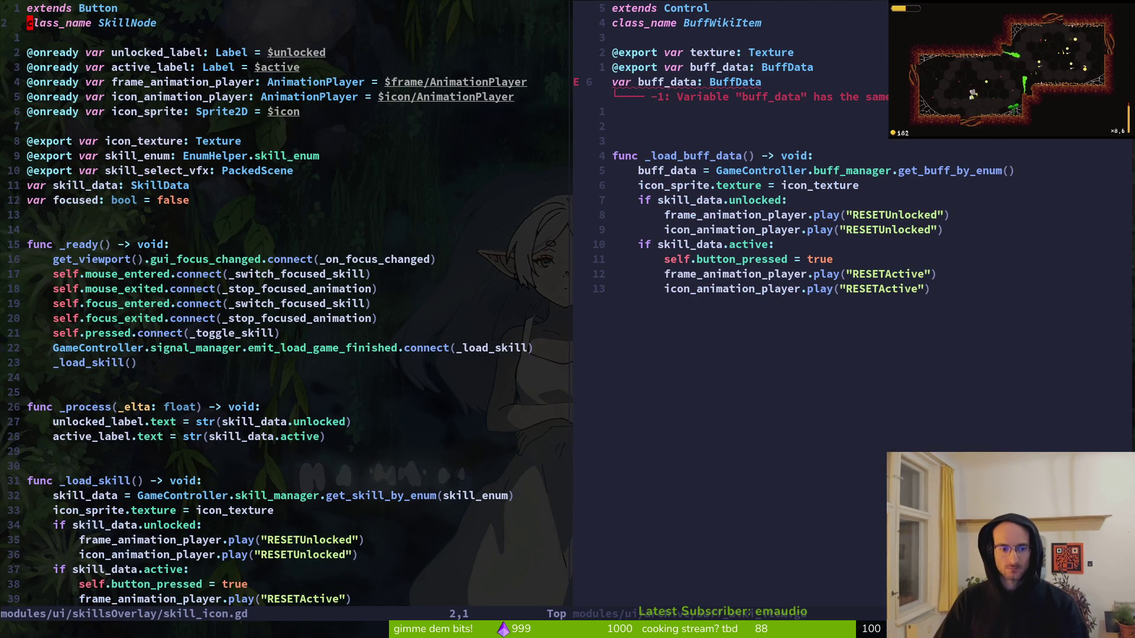
Browse skill_icon.gd down to line 27, then back up to the skill_data declaration
{"action": "key", "text": "j"}
{"action": "key", "text": "j"}
{"action": "key", "text": "j"}
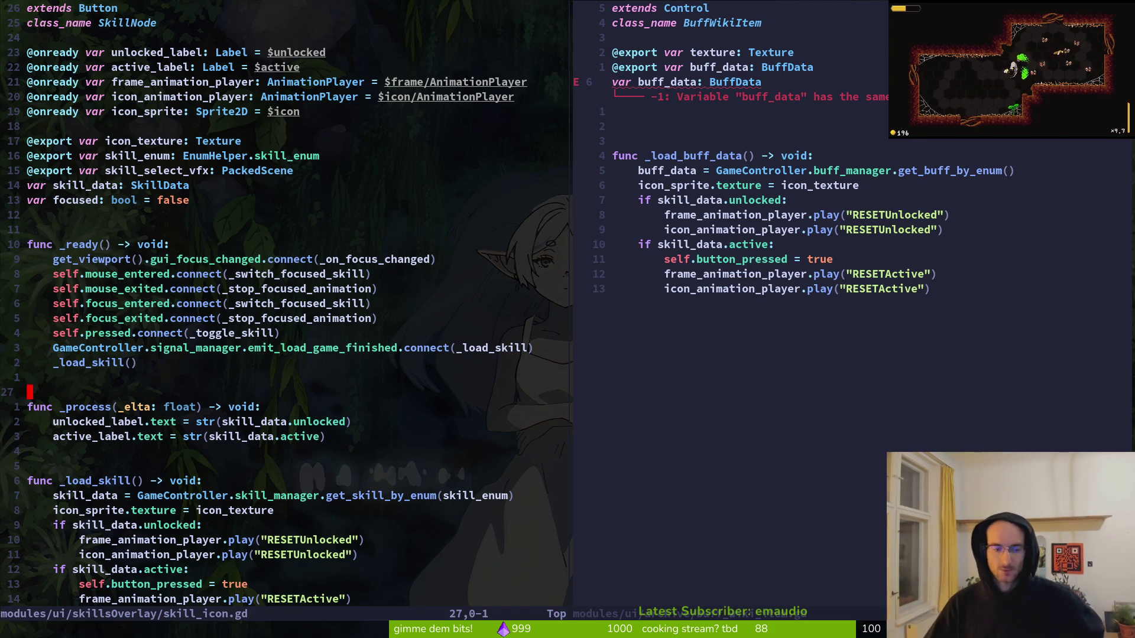
{"action": "key", "text": "k"}
{"action": "key", "text": "1"}
{"action": "key", "text": "1"}
{"action": "key", "text": "k"}
{"action": "key", "text": "k"}
{"action": "key", "text": "k"}
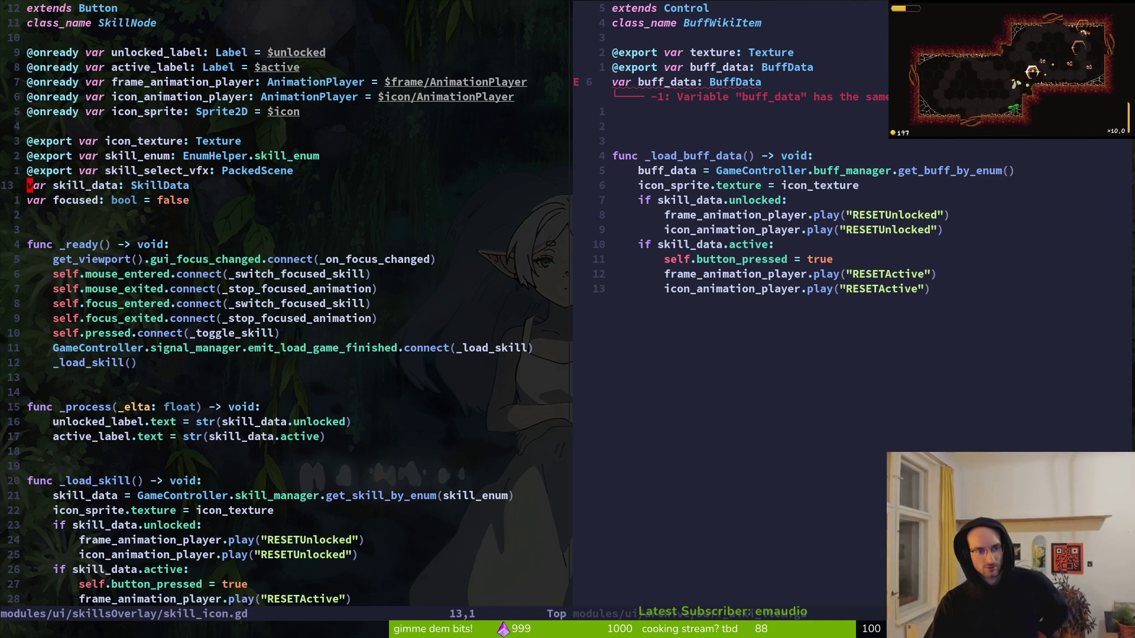
{"action": "key", "text": "k"}
{"action": "key", "text": "k"}
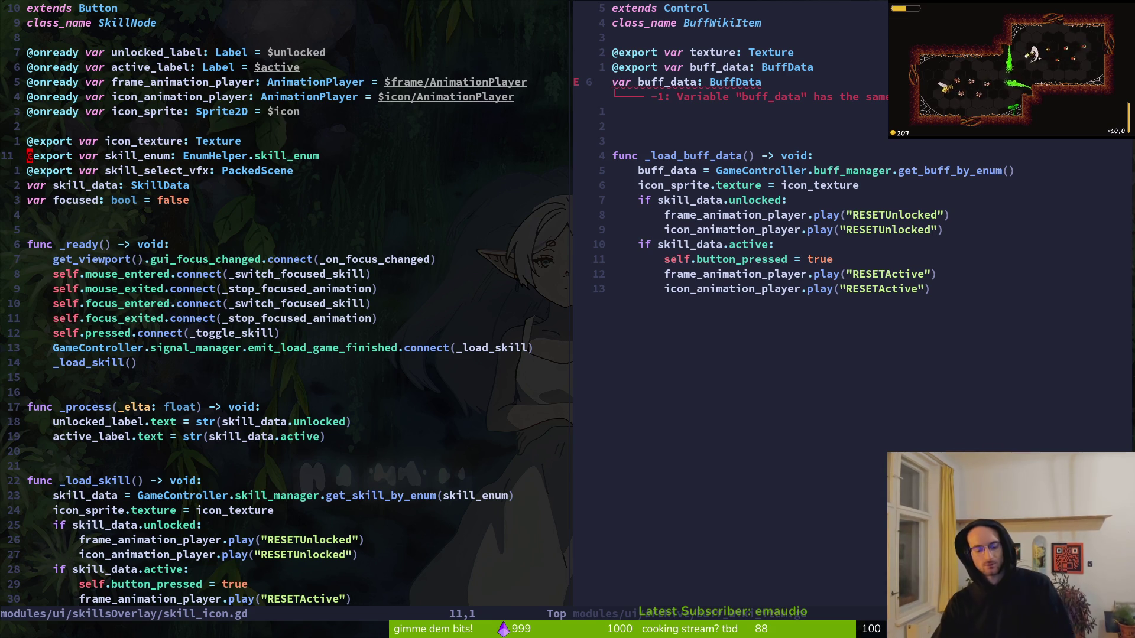
Copy the buff_data declaration line from flower_buff.gd and return to skill_icon.gd
{"action": "key", "text": "ctrl+o"}
{"action": "key", "text": "j"}
{"action": "key", "text": "j"}
{"action": "key", "text": "j"}
{"action": "key", "text": "shift+v"}
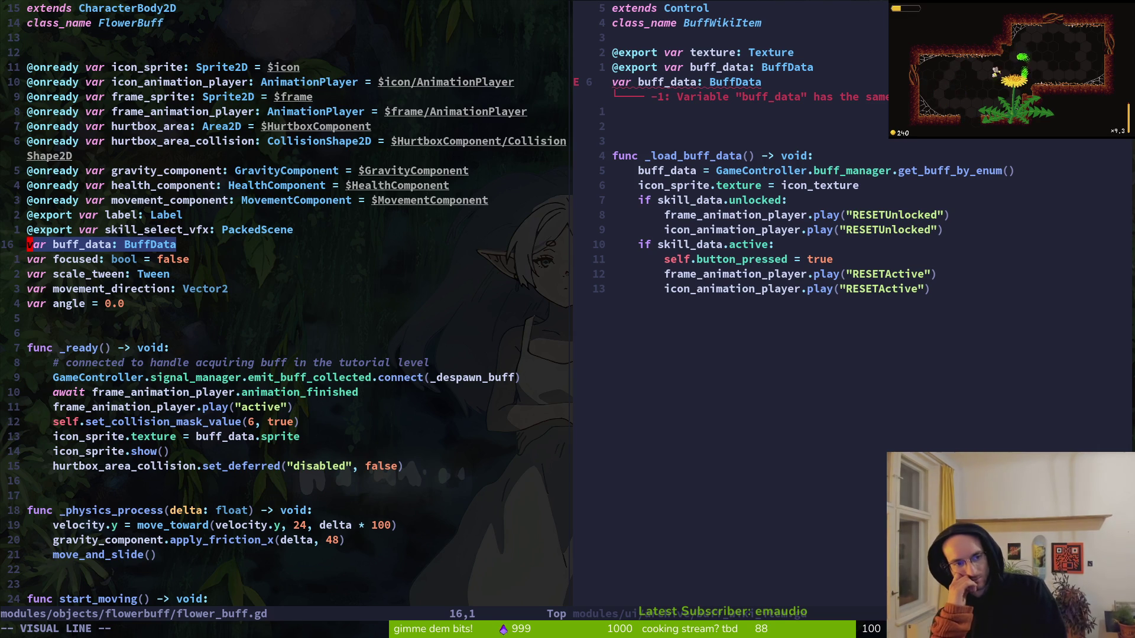
{"action": "key", "text": "y"}
{"action": "key", "text": "ctrl+i"}
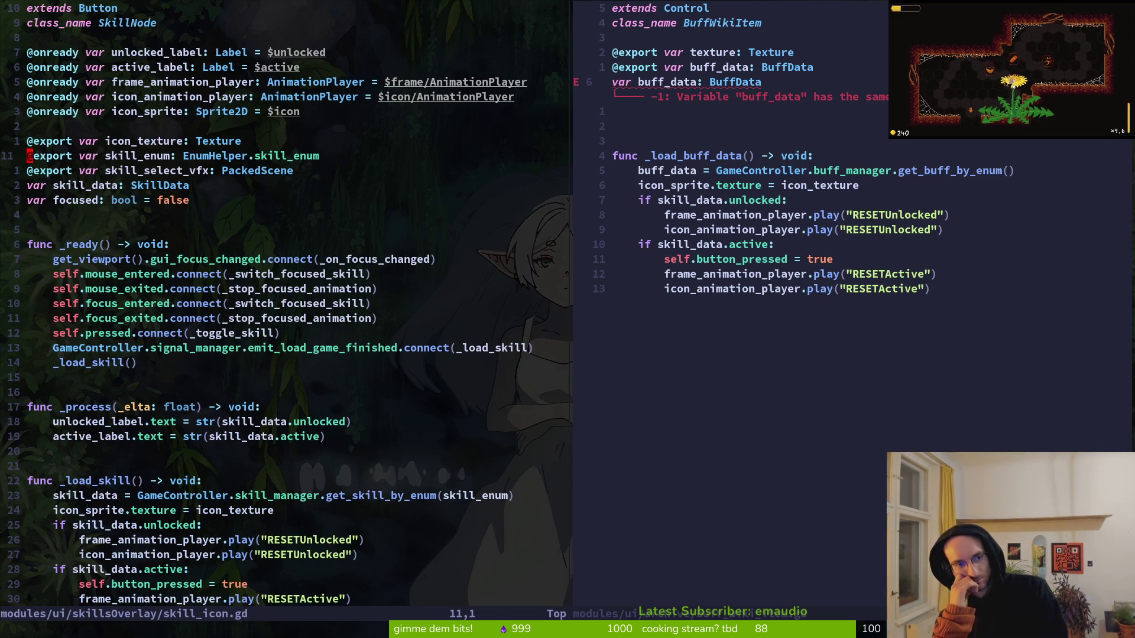
{"action": "key", "text": "ctrl+o"}
{"action": "key", "text": "ctrl+i"}
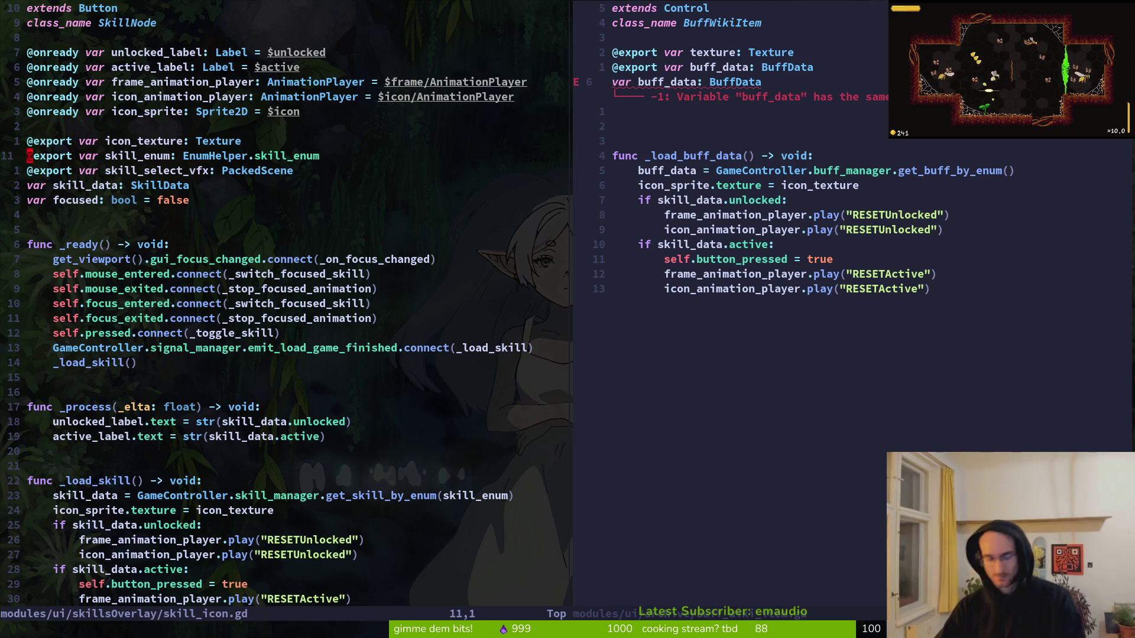
Undo and redo the latest skill_icon.gd change, then go to the skill_enum export line
{"action": "key", "text": "u"}
{"action": "key", "text": "u"}
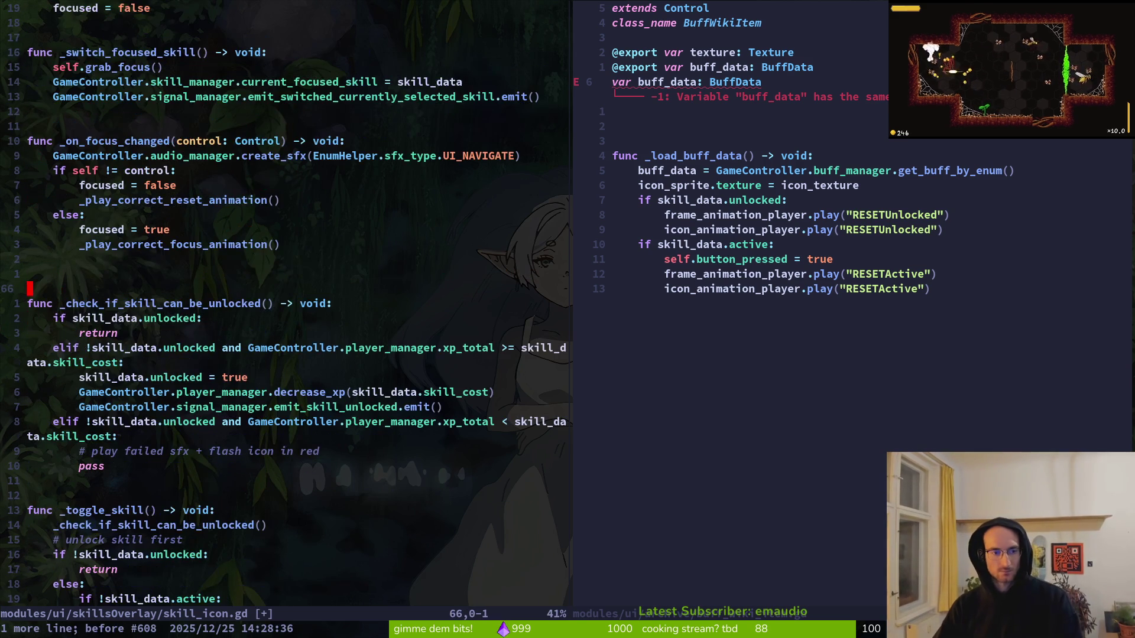
{"action": "key", "text": "ctrl+r"}
{"action": "key", "text": "ctrl+r"}
{"action": "key", "text": "ctrl+r"}
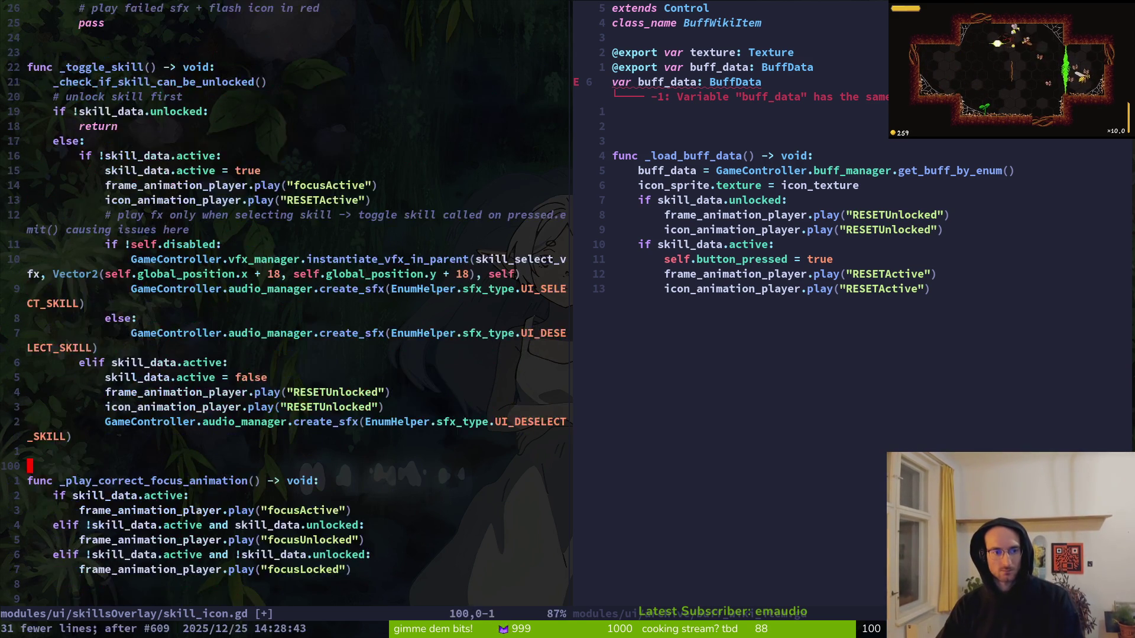
{"action": "key", "text": "g"}
{"action": "key", "text": "g"}
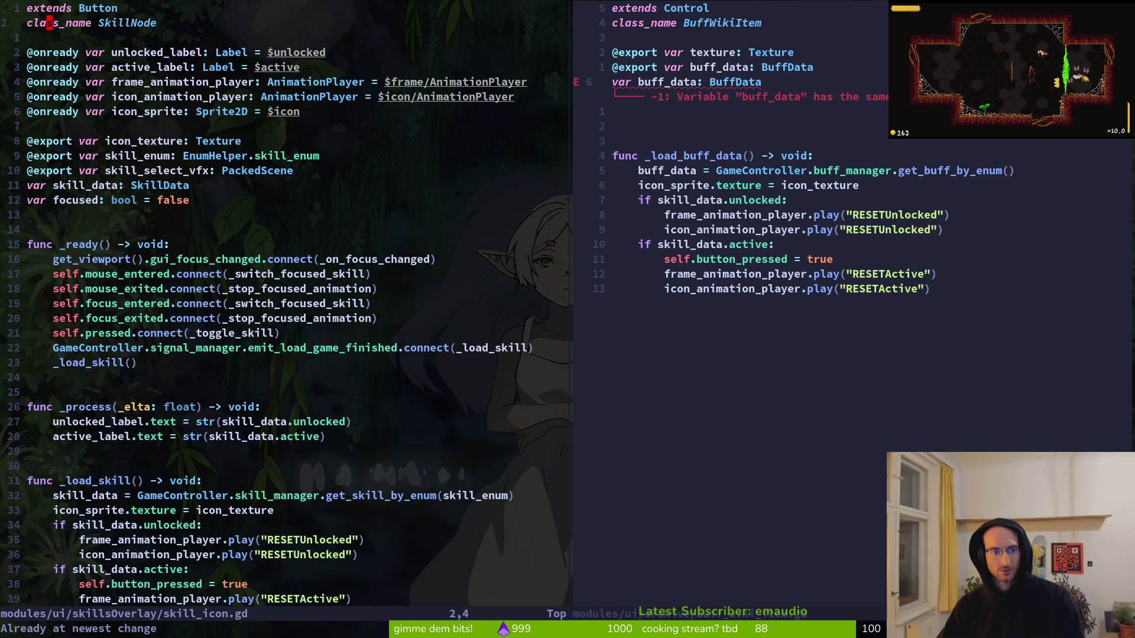
{"action": "key", "text": "j"}
{"action": "key", "text": "j"}
{"action": "key", "text": "j"}
{"action": "key", "text": "k"}
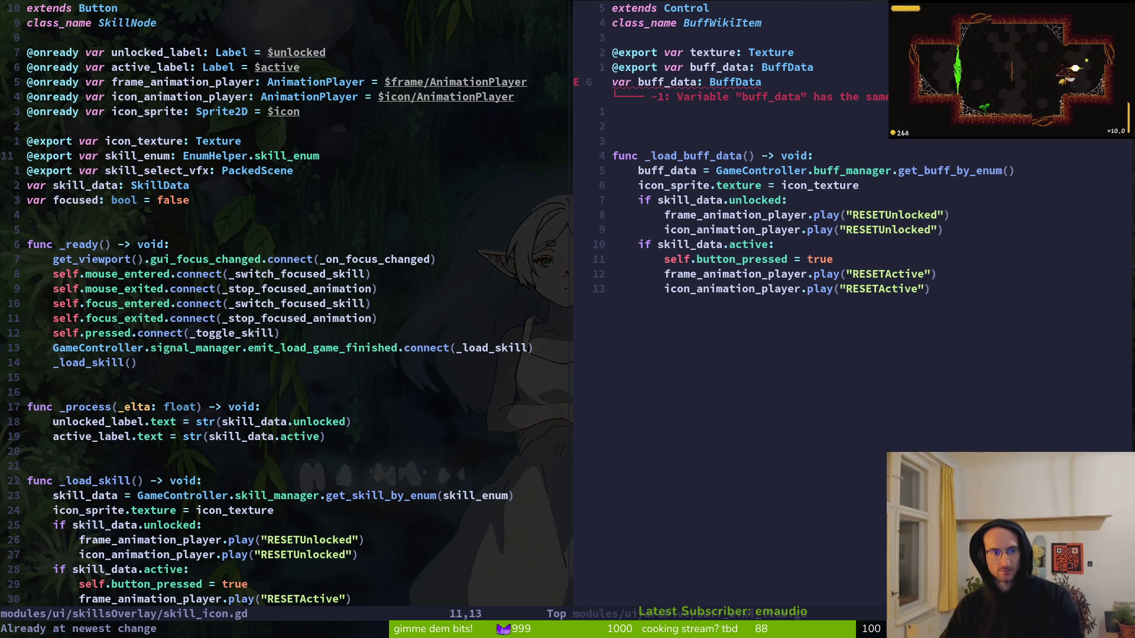
{"action": "key", "text": "j"}
{"action": "key", "text": "j"}
{"action": "type", "text": "I@"}
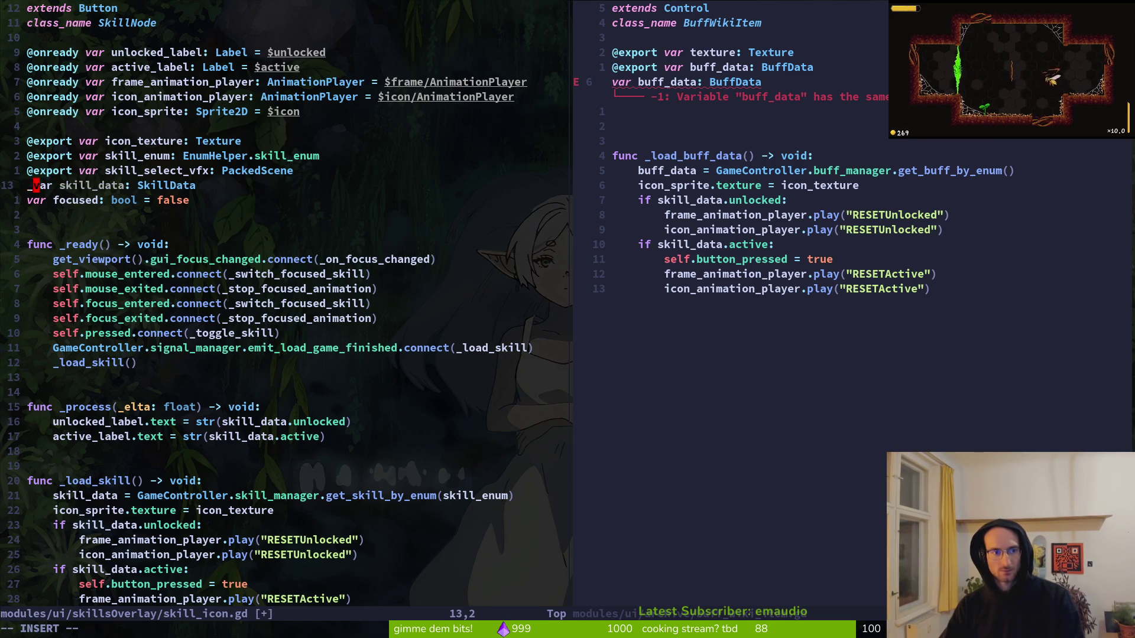
{"action": "type", "text": "expor"}
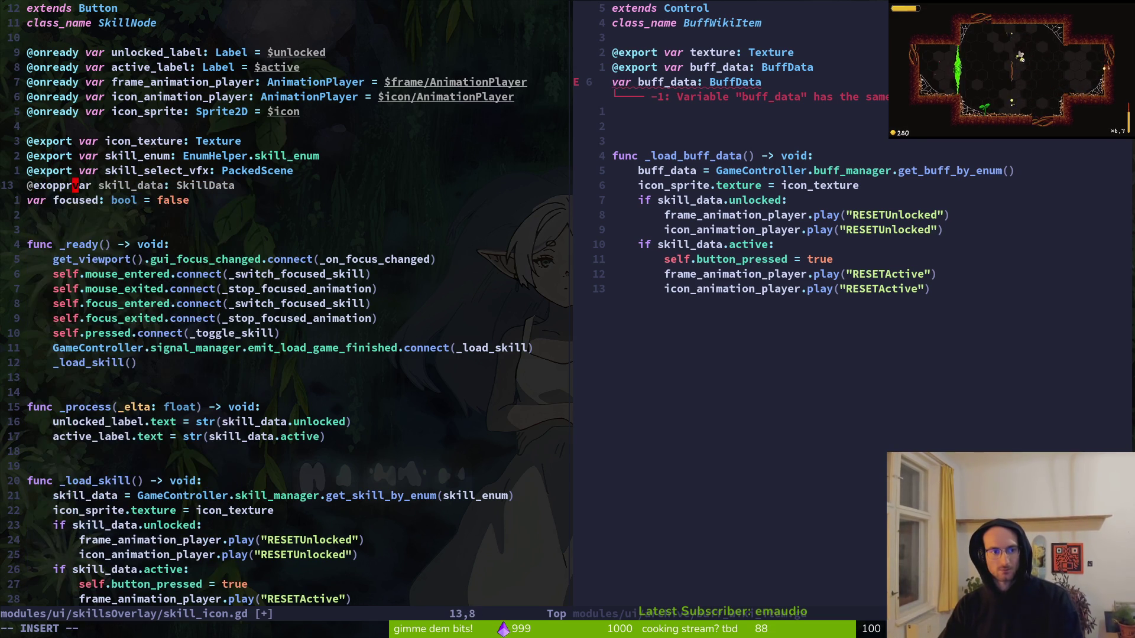
{"action": "type", "text": "t"}
{"action": "key", "text": "Escape"}
{"action": "type", "text": ":w"}
{"action": "key", "text": "Return"}
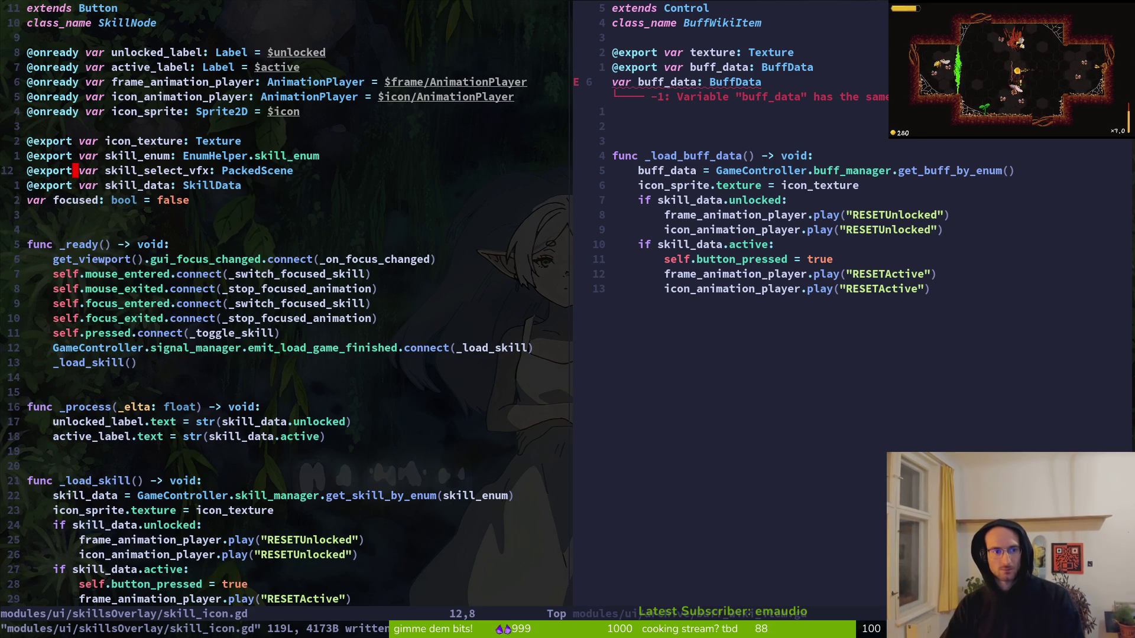
{"action": "key", "text": "k"}
{"action": "key", "text": "k"}
Delete the skill_enum export and the skill_data lookup in _load_skill, saving after each
{"action": "key", "text": "d"}
{"action": "key", "text": "d"}
{"action": "type", "text": ":w"}
{"action": "key", "text": "Return"}
{"action": "key", "text": "j"}
{"action": "key", "text": "j"}
{"action": "key", "text": "j"}
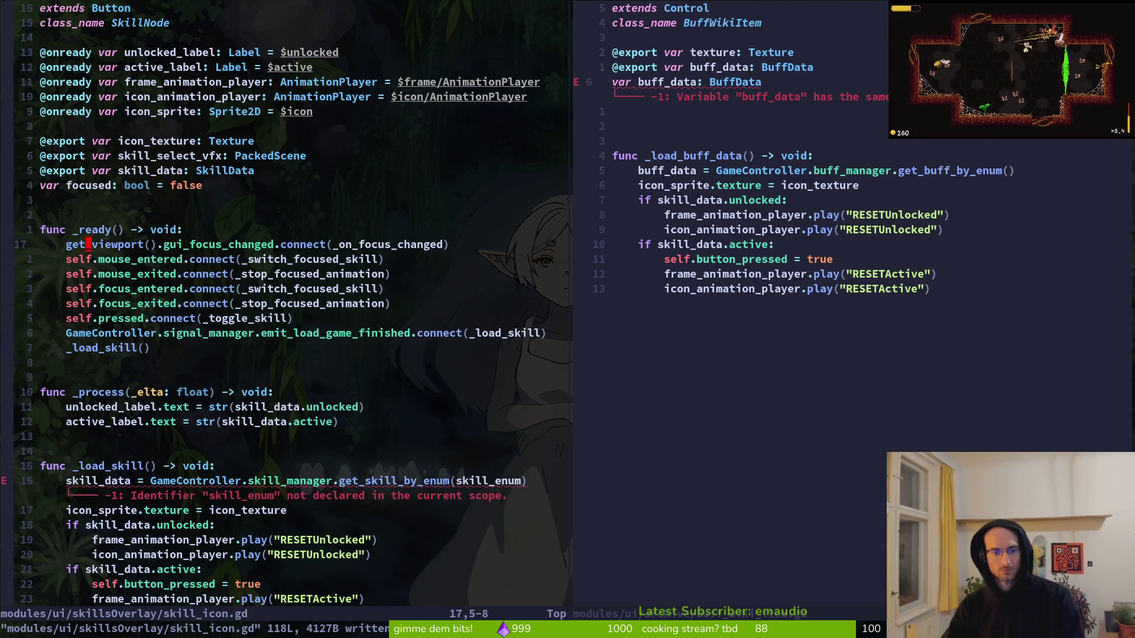
{"action": "key", "text": "d"}
{"action": "key", "text": "d"}
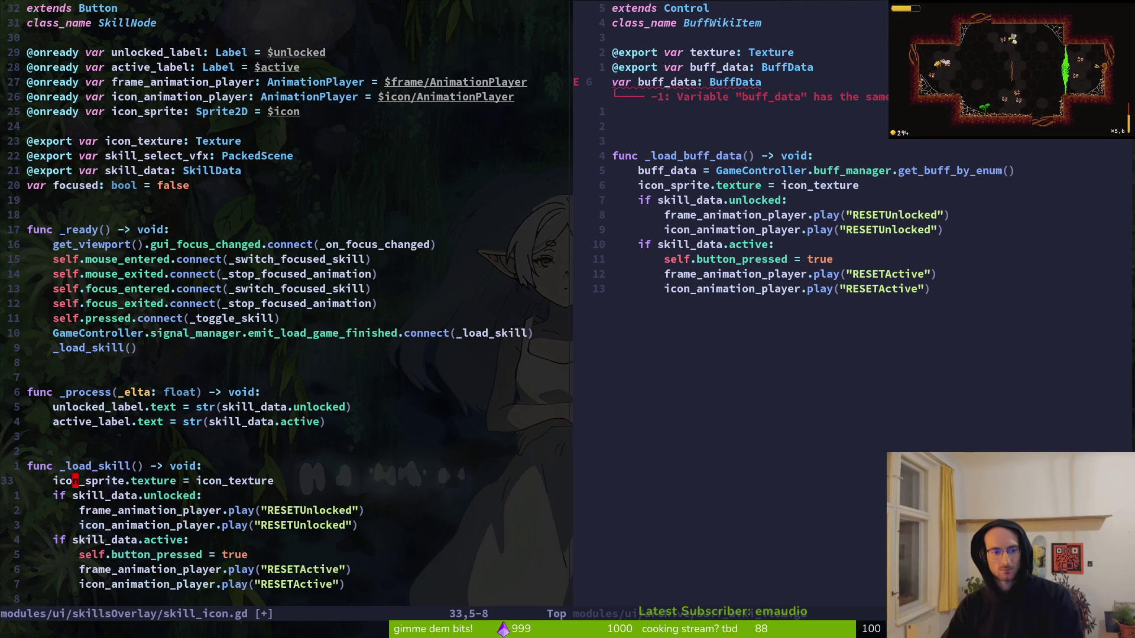
{"action": "type", "text": ":w"}
{"action": "key", "text": "Return"}
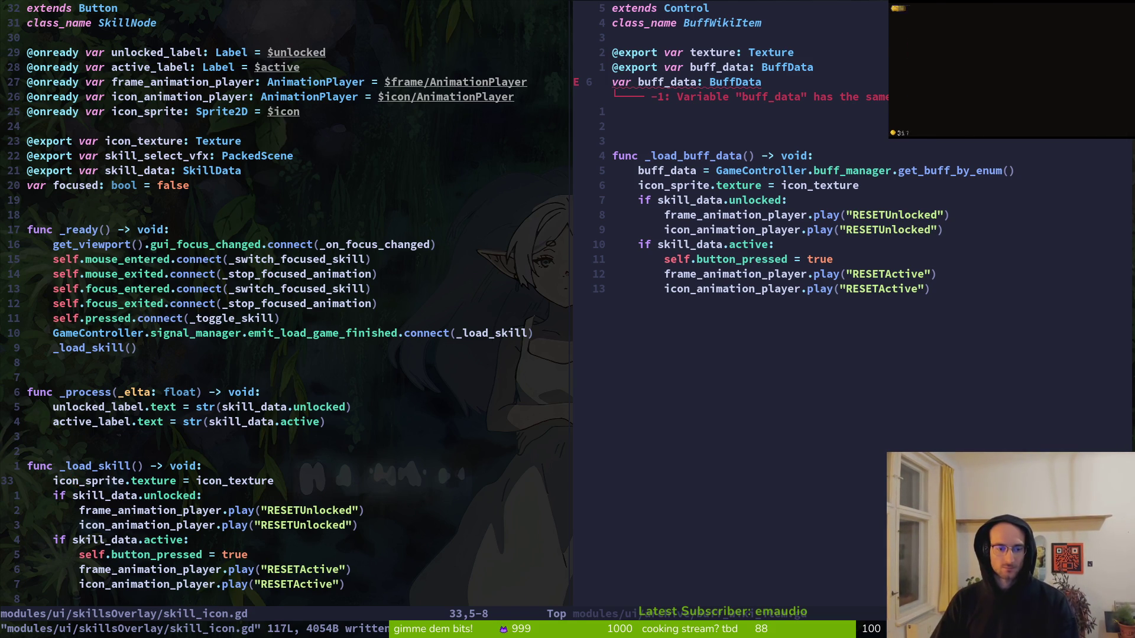
{"action": "key", "text": "ctrl+d"}
{"action": "key", "text": "ctrl+d"}
{"action": "key", "text": "ctrl+d"}
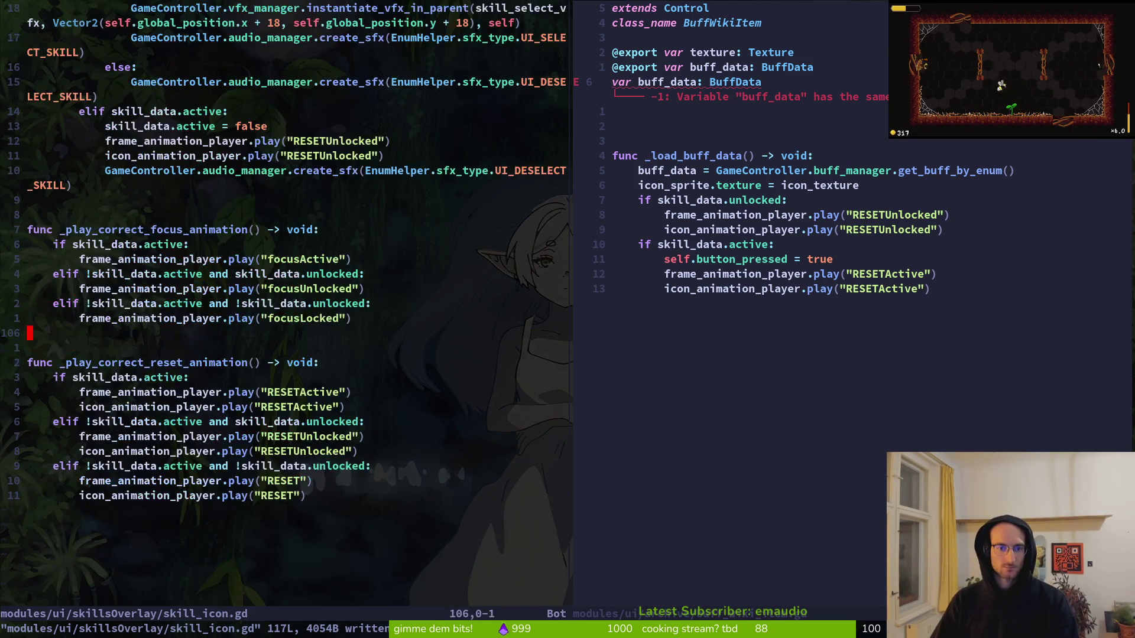
{"action": "key", "text": "ctrl+u"}
{"action": "key", "text": "ctrl+u"}
{"action": "key", "text": "ctrl+u"}
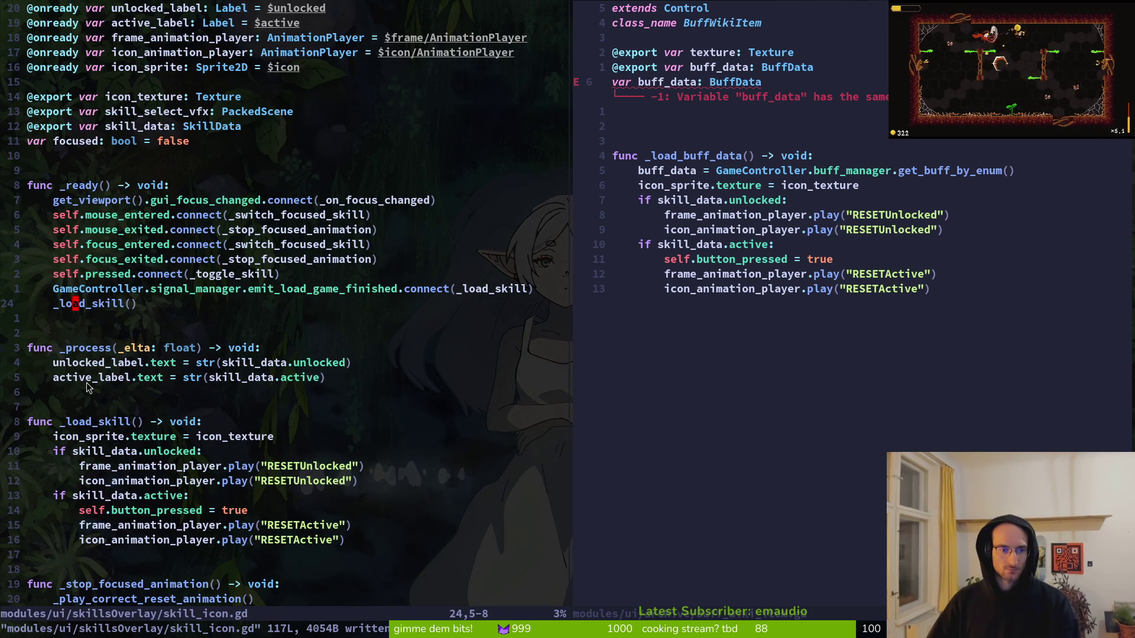
In Godot, quick-open the skills_overlay.tscn scene
{"action": "key", "text": "alt+Tab"}
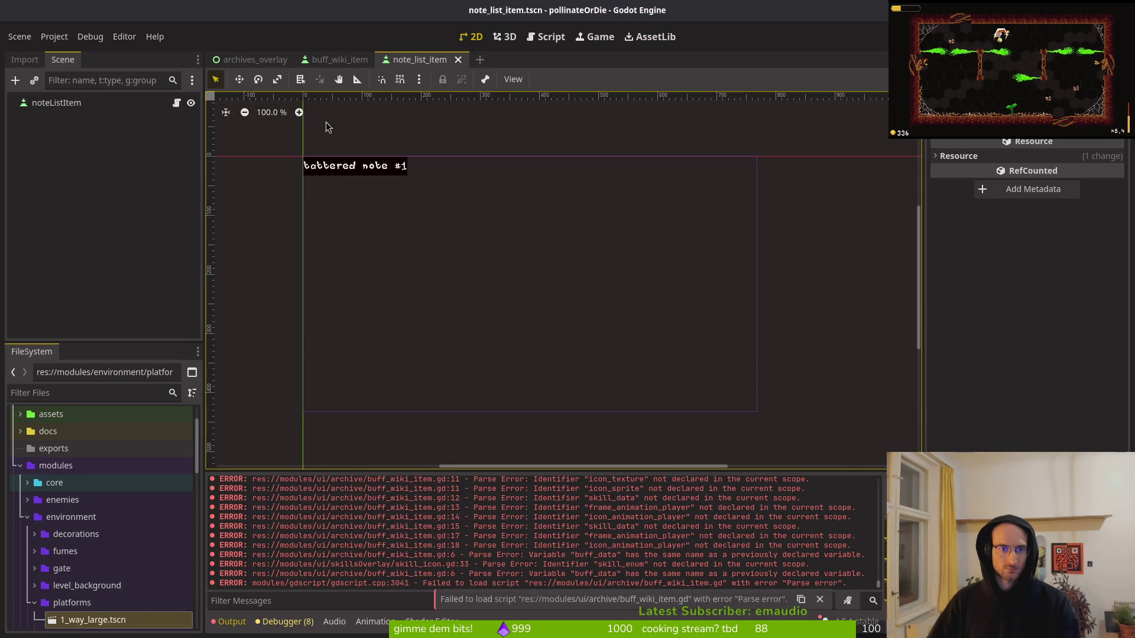
{"action": "key", "text": "ctrl+shift+o"}
{"action": "type", "text": "skills"}
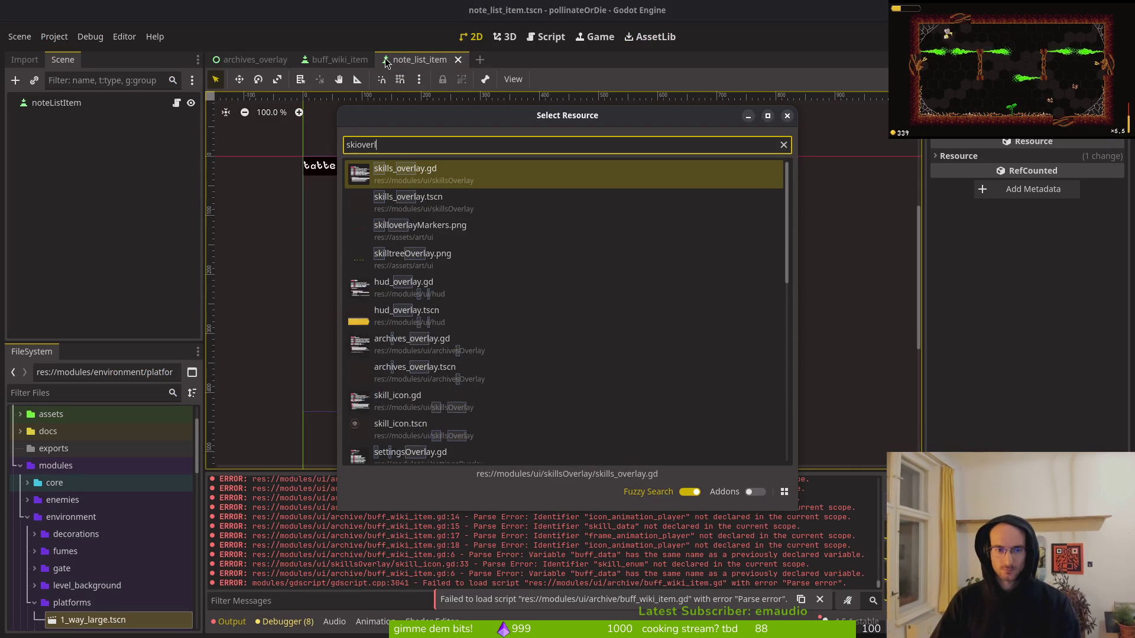
{"action": "key", "text": "Return"}
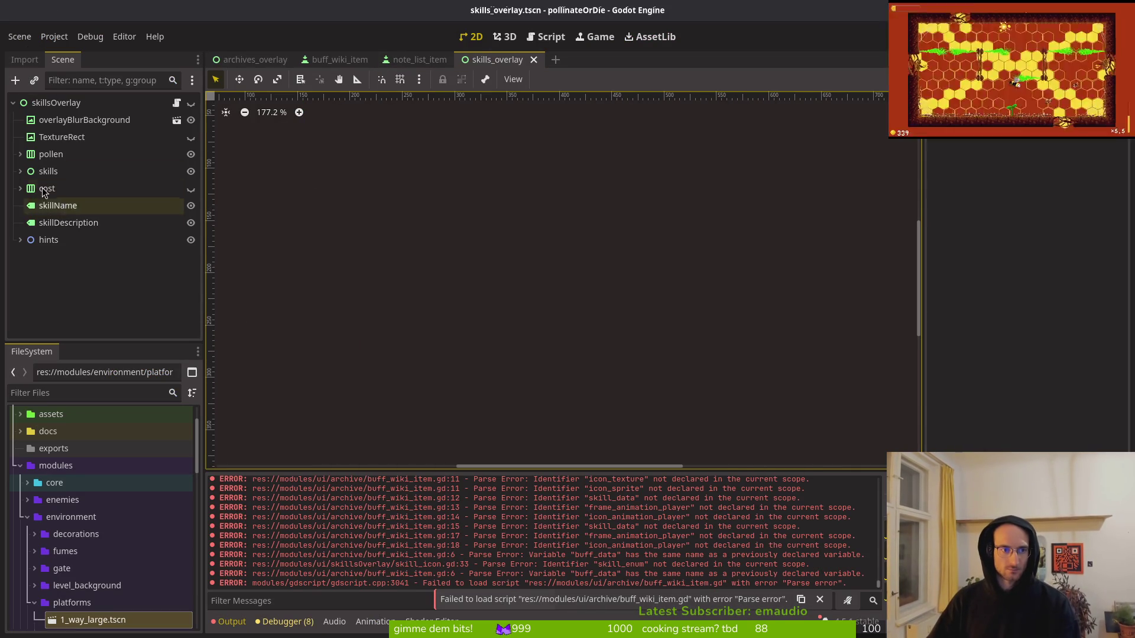
Check that the combobar node's Skill Data is empty, then go back to Neovim
{"action": "left_click", "coordinate": [20, 171]}
{"action": "left_click", "coordinate": [66, 188]}
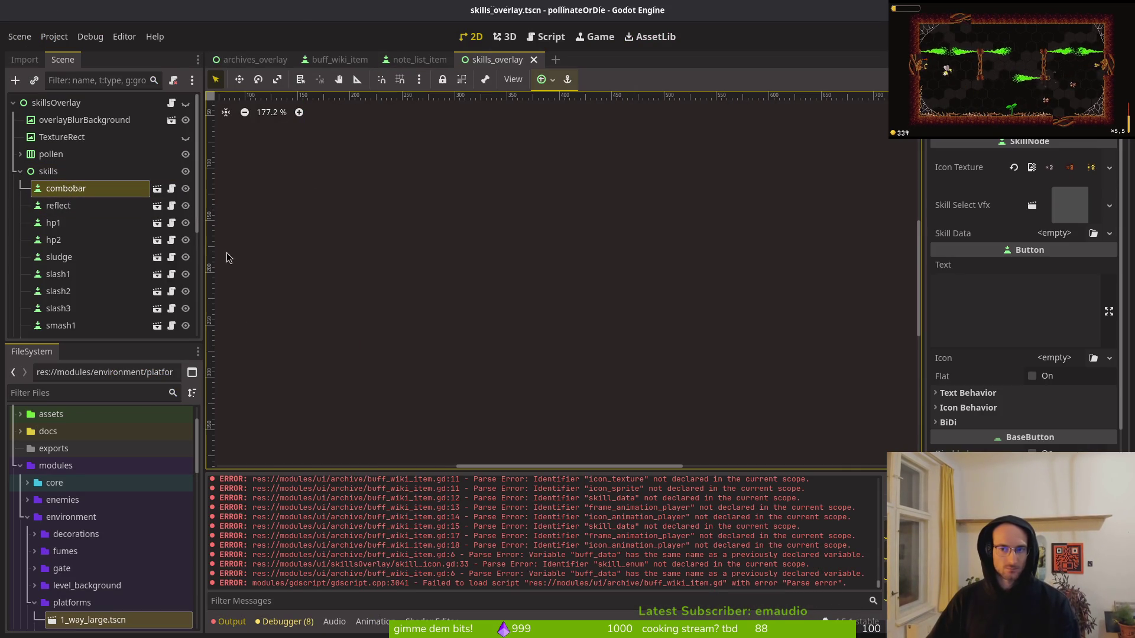
{"action": "left_click", "coordinate": [1054, 233]}
{"action": "left_click", "coordinate": [778, 345]}
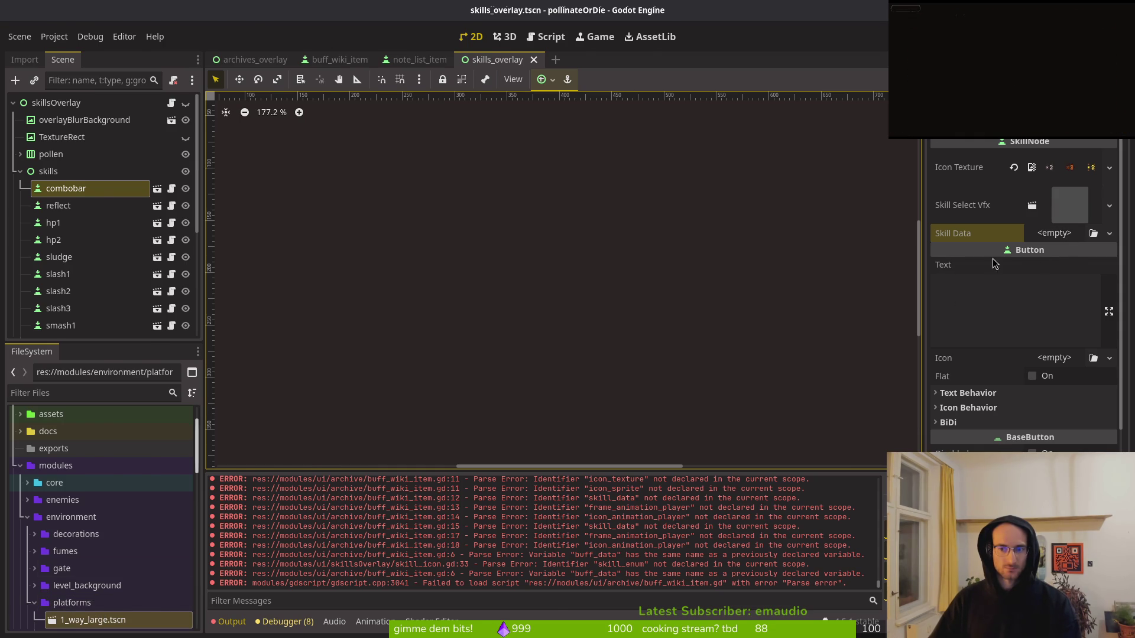
{"action": "key", "text": "alt+Tab"}
{"action": "left_click", "coordinate": [108, 116]}
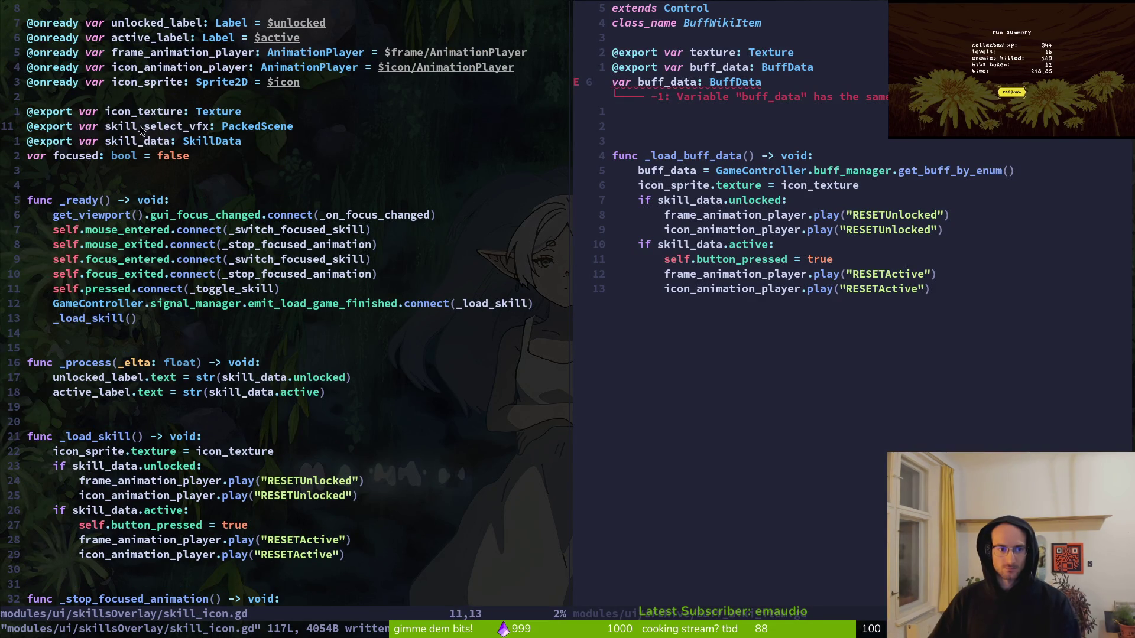
Undo the three skill_icon.gd edits, then redo the _play_correct animation function changes
{"action": "key", "text": "u"}
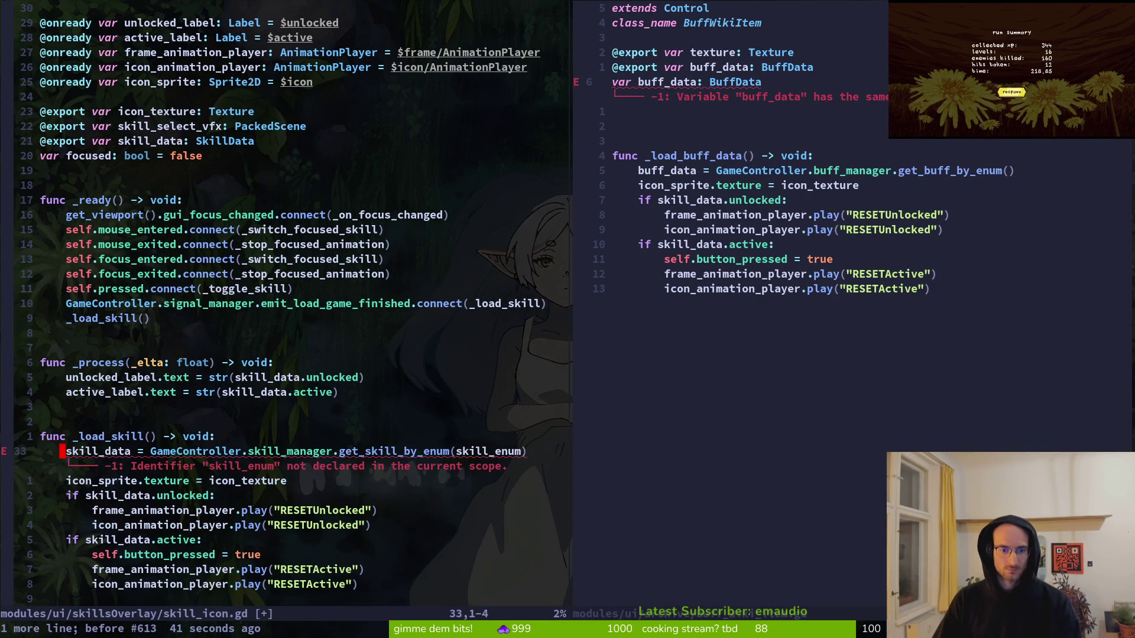
{"action": "key", "text": "u"}
{"action": "key", "text": "u"}
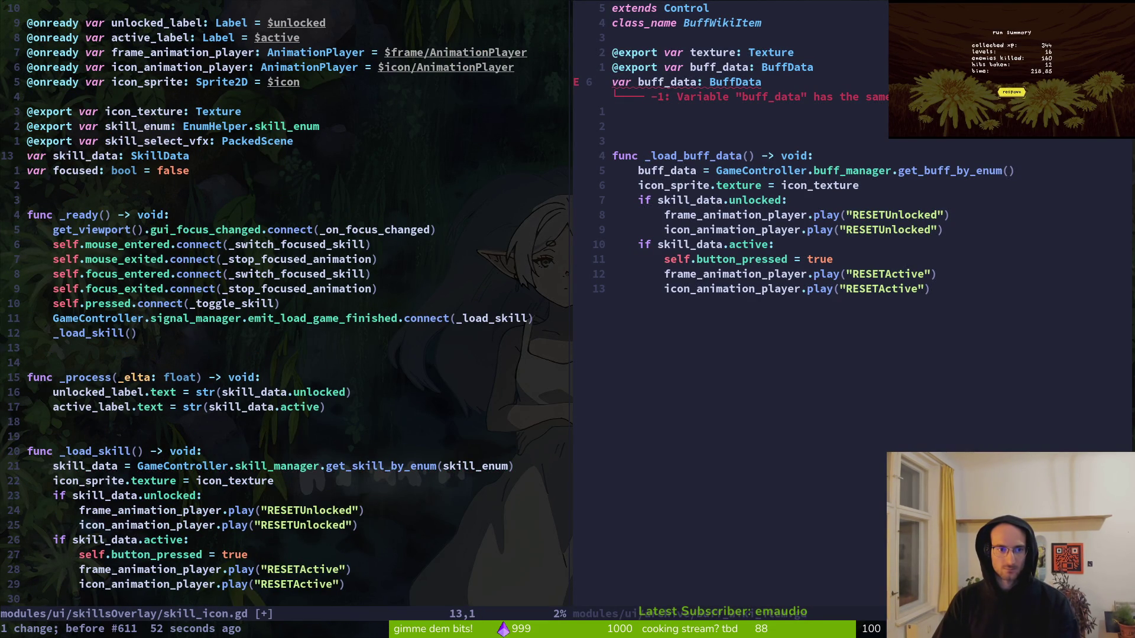
{"action": "key", "text": "u"}
{"action": "key", "text": "u"}
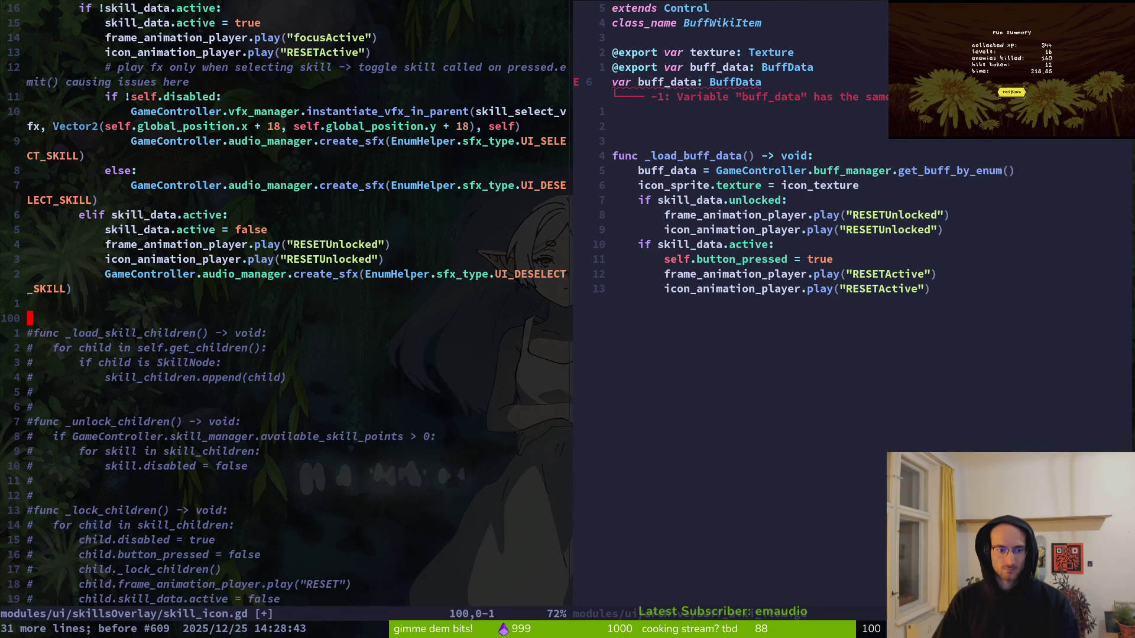
{"action": "key", "text": "ctrl+r"}
{"action": "key", "text": "ctrl+r"}
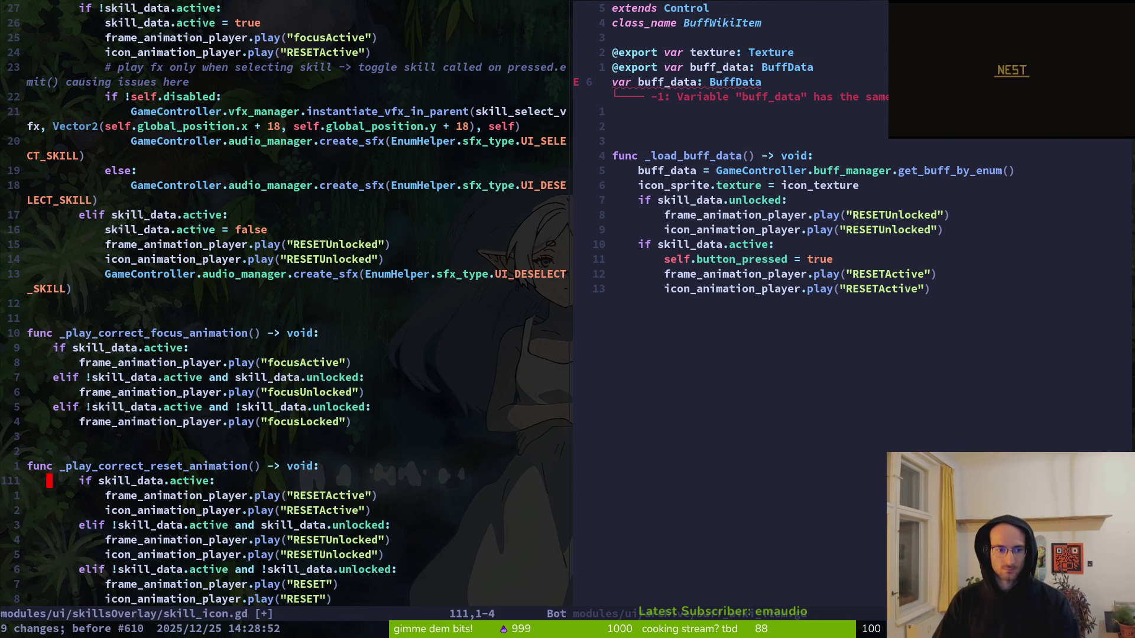
{"action": "key", "text": "ctrl+r"}
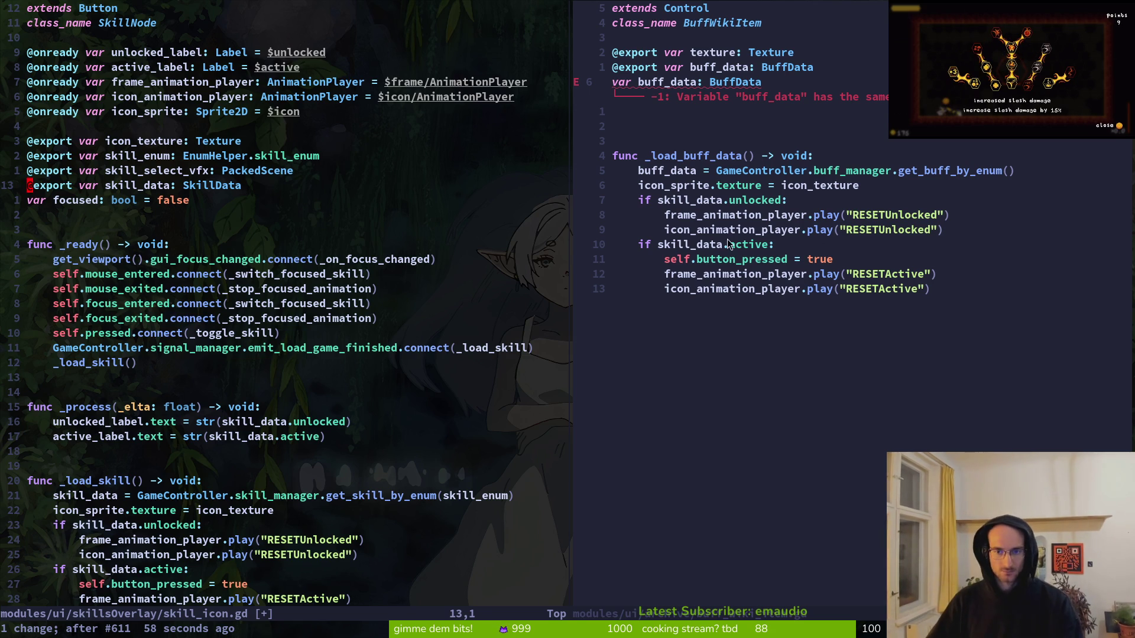
Glance at buff_wiki_item.gd's icon_sprite line, then return to skill_icon.gd
{"action": "key", "text": "ctrl+w"}
{"action": "key", "text": "l"}
{"action": "key", "text": "j"}
{"action": "key", "text": "j"}
{"action": "key", "text": "j"}
{"action": "key", "text": "ctrl+w"}
{"action": "key", "text": "h"}
{"action": "key", "text": "ctrl+p"}
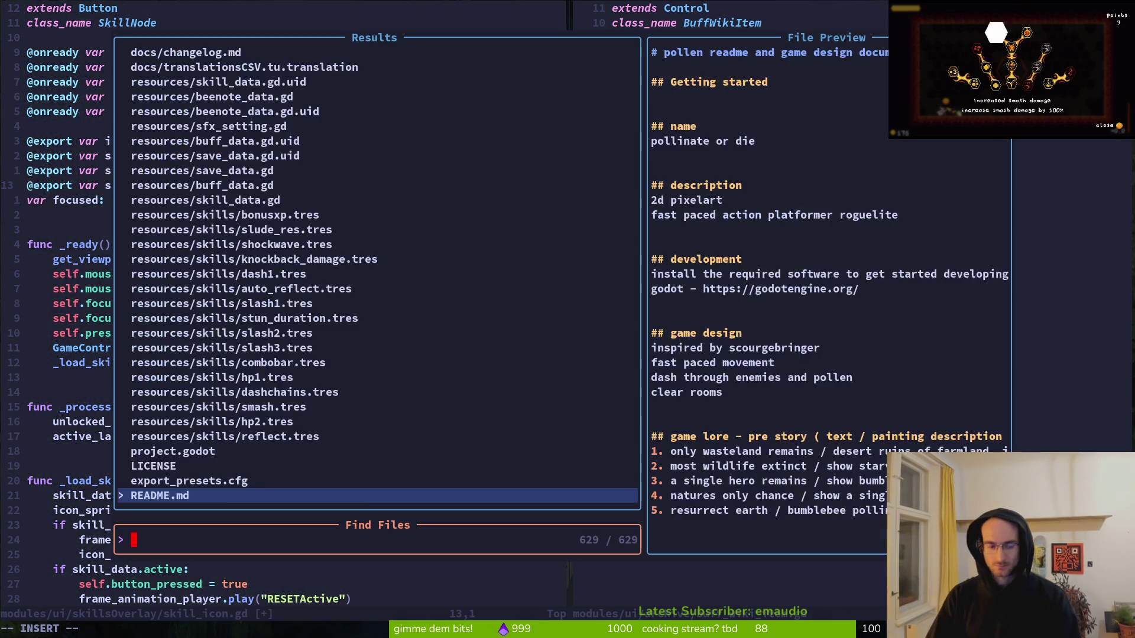
{"action": "type", "text": "skilm"}
{"action": "key", "text": "Return"}
{"action": "key", "text": "shift+v"}
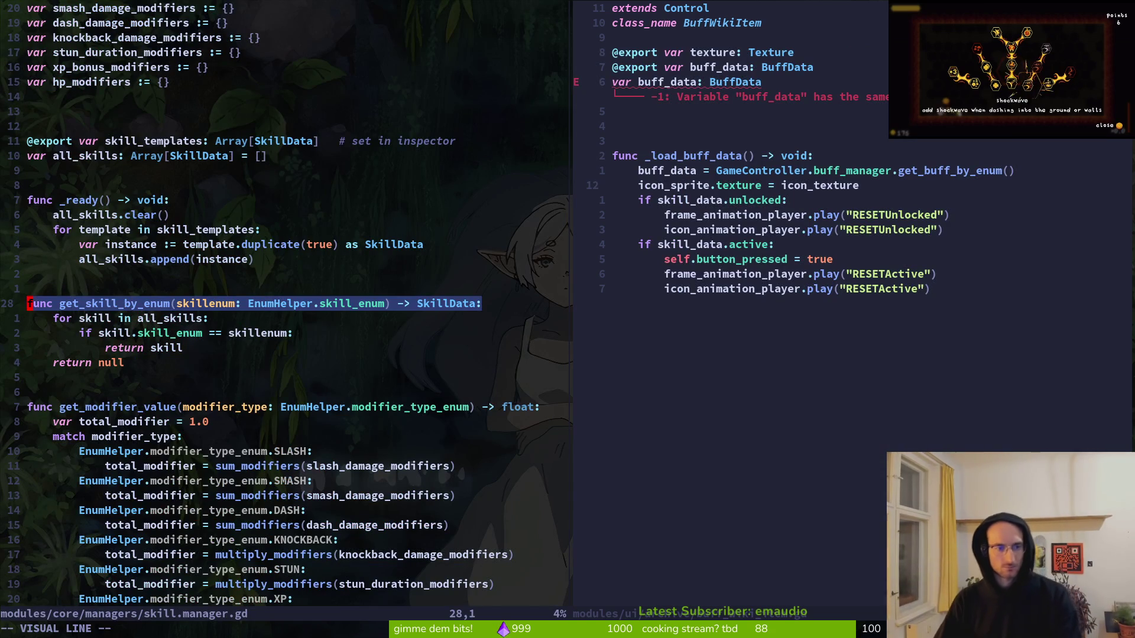
{"action": "key", "text": "Escape"}
{"action": "key", "text": "shift+v"}
{"action": "key", "text": "j"}
{"action": "key", "text": "j"}
{"action": "key", "text": "j"}
{"action": "key", "text": "j"}
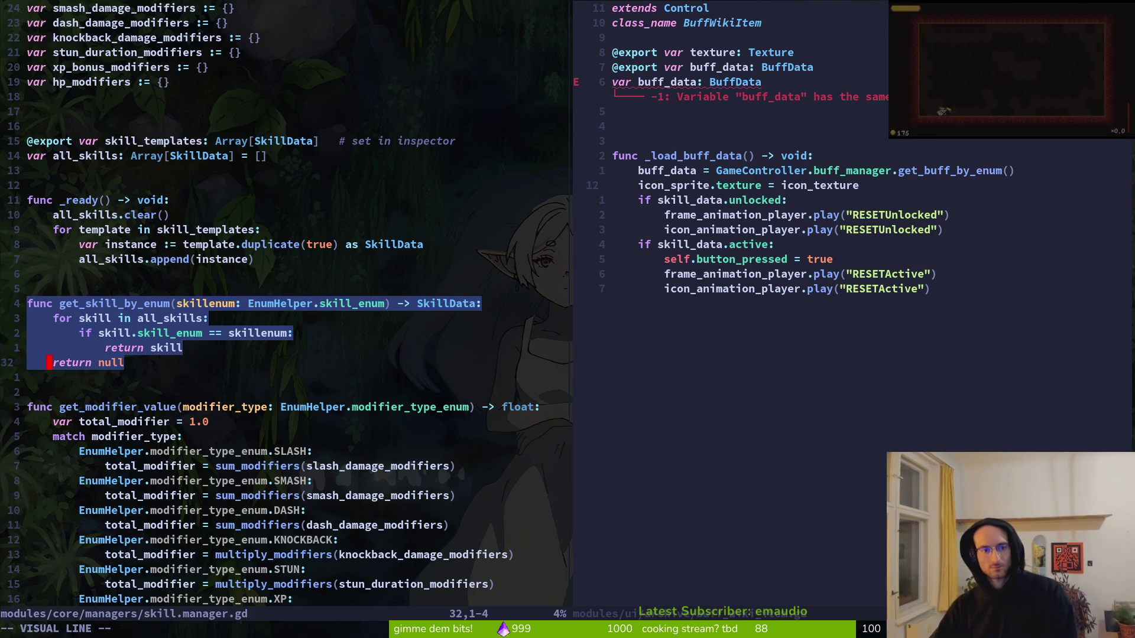
{"action": "key", "text": "Escape"}
{"action": "key", "text": "k"}
{"action": "key", "text": "k"}
{"action": "key", "text": "k"}
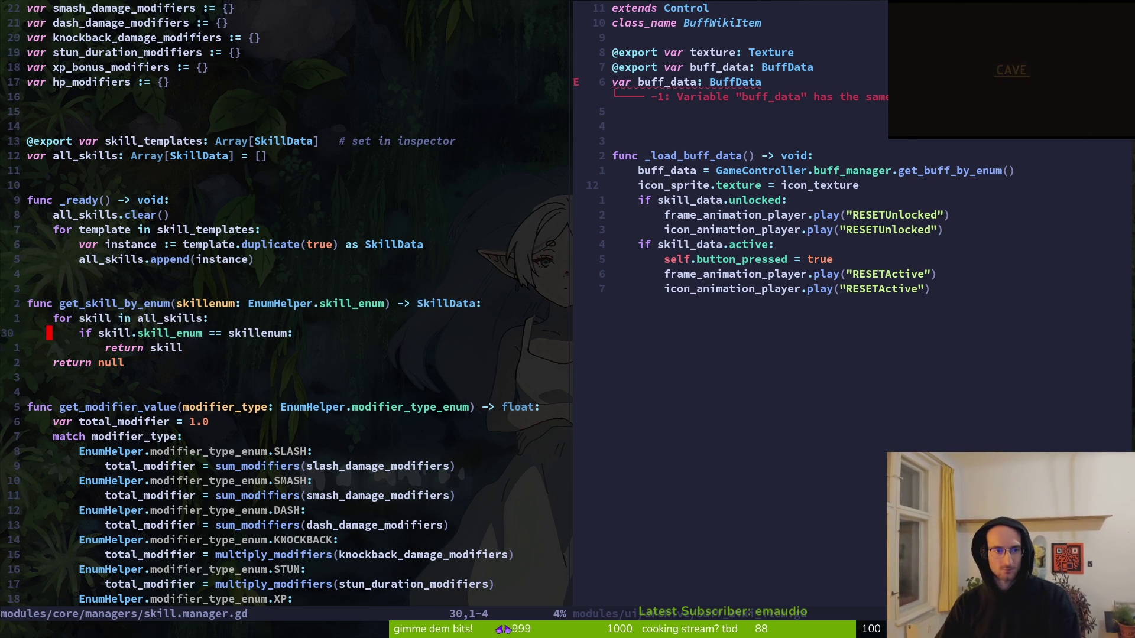
{"action": "key", "text": "k"}
{"action": "key", "text": "k"}
{"action": "key", "text": "V"}
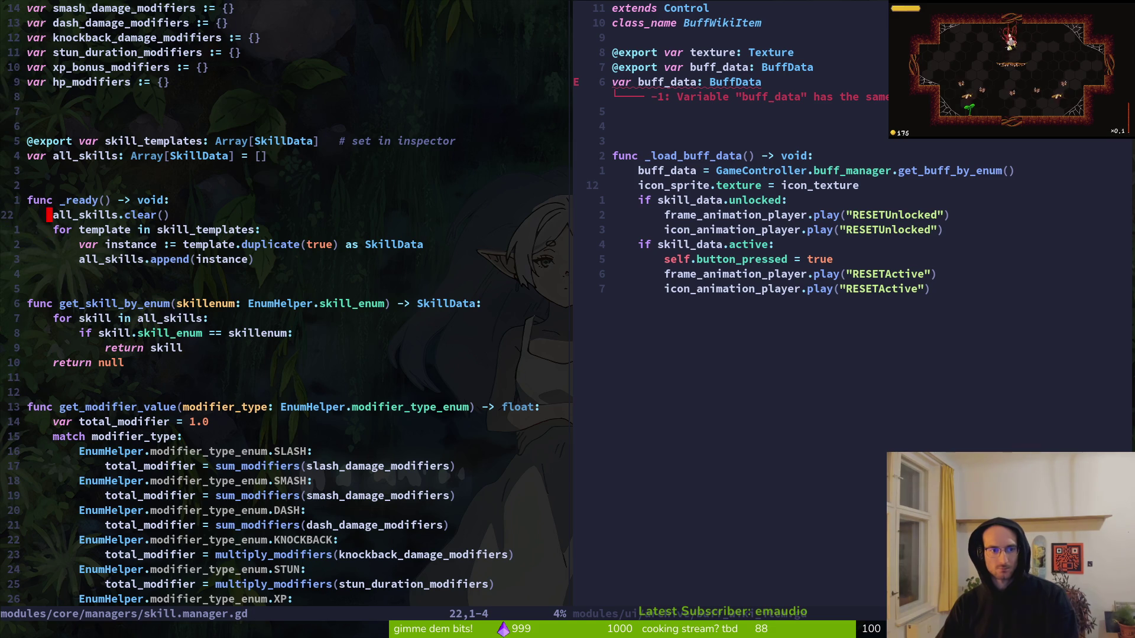
{"action": "key", "text": "j"}
{"action": "key", "text": "j"}
{"action": "key", "text": "j"}
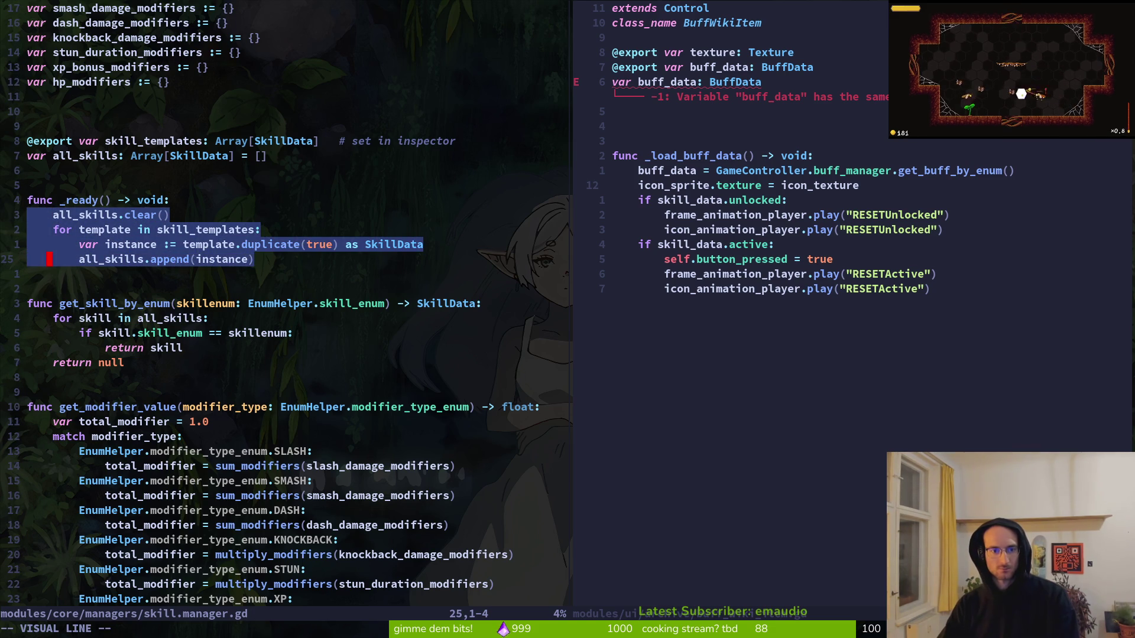
{"action": "key", "text": "Escape"}
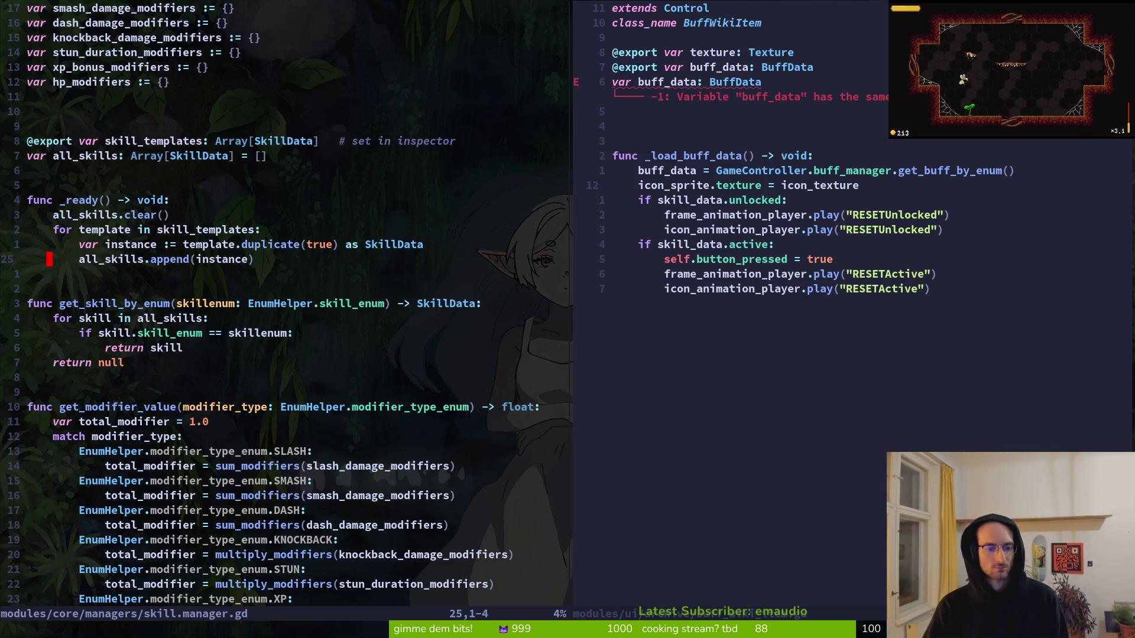
Save skill_icon.gd, then delete the duplicate var buff_data line in buff_wiki_item.gd and save
{"action": "key", "text": "ctrl+o"}
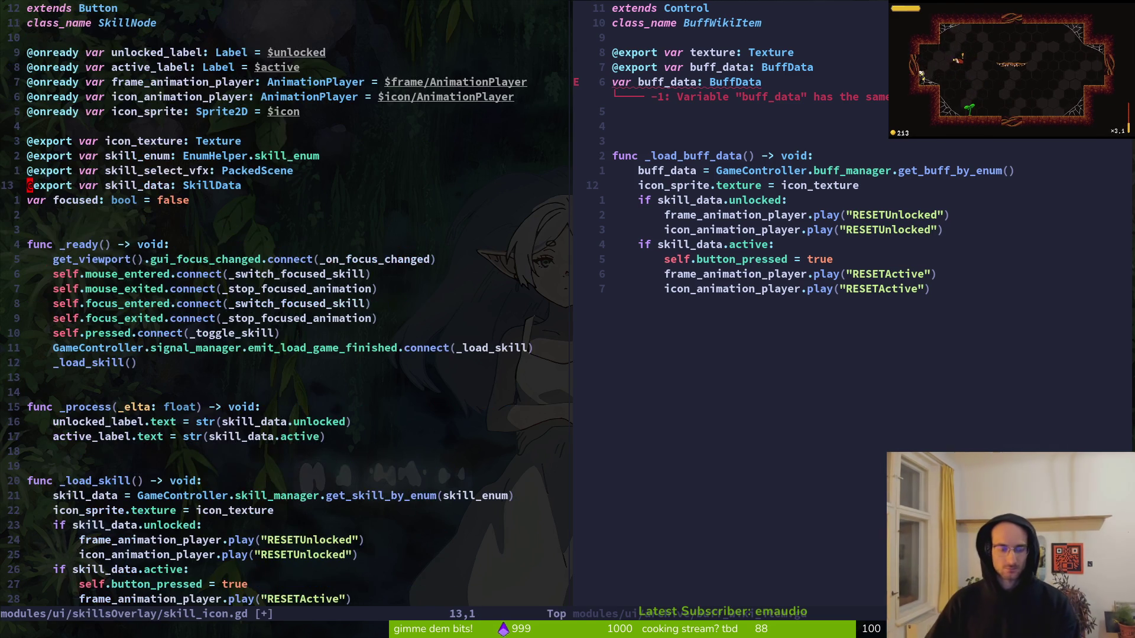
{"action": "type", "text": ":w"}
{"action": "key", "text": "Return"}
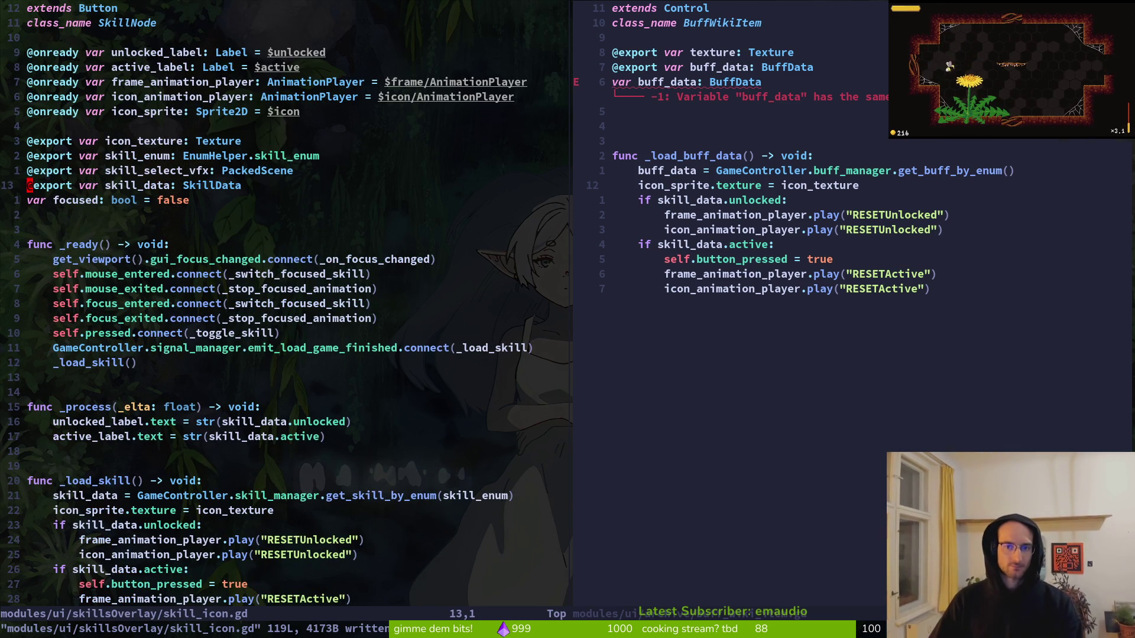
{"action": "key", "text": "ctrl+w"}
{"action": "key", "text": "l"}
{"action": "key", "text": "k"}
{"action": "key", "text": "k"}
{"action": "key", "text": "k"}
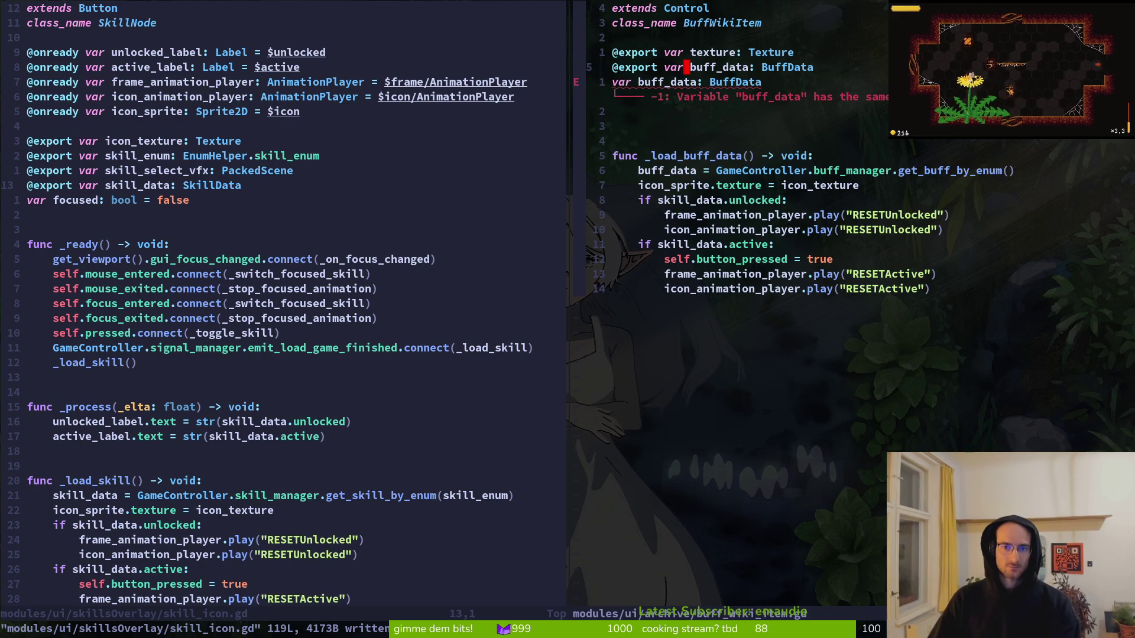
{"action": "key", "text": "j"}
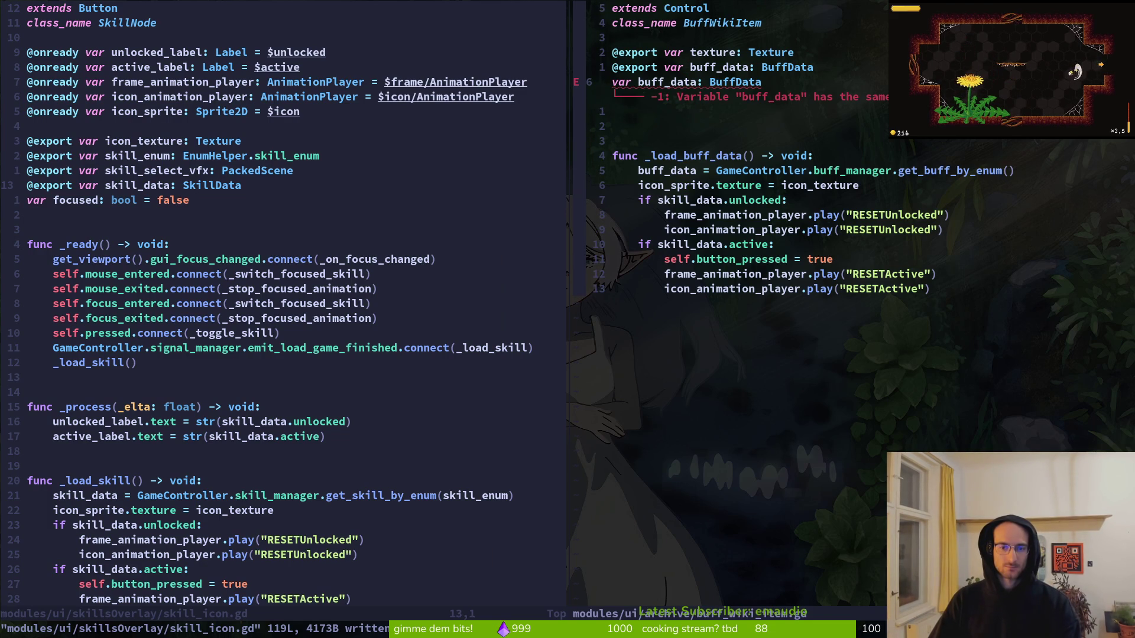
{"action": "key", "text": "d"}
{"action": "key", "text": "d"}
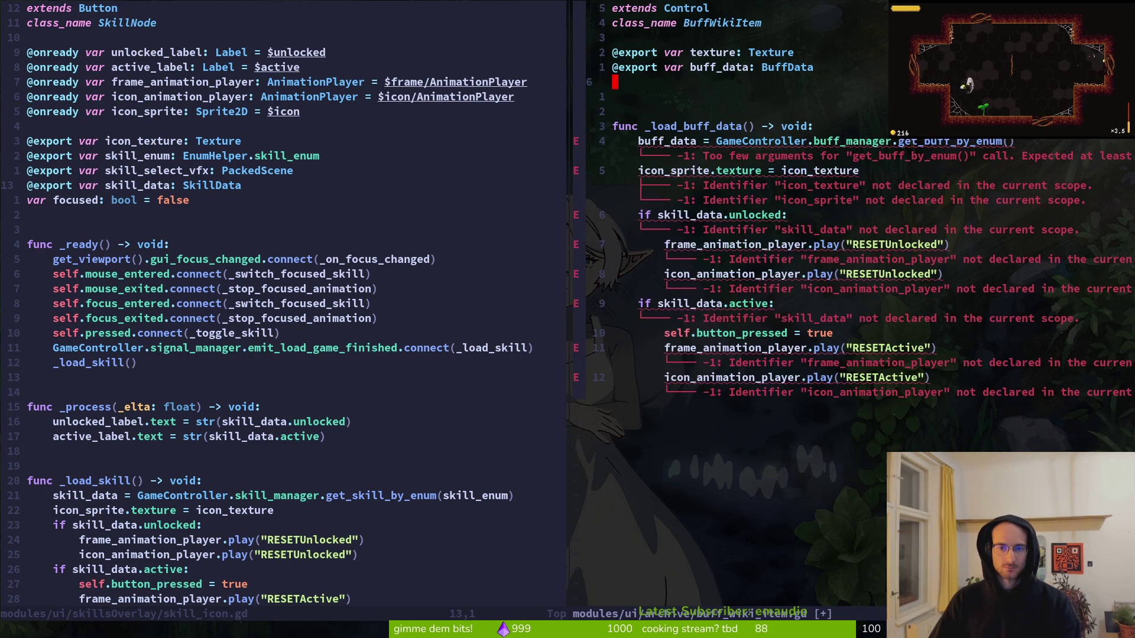
{"action": "type", "text": ":w"}
{"action": "key", "text": "Return"}
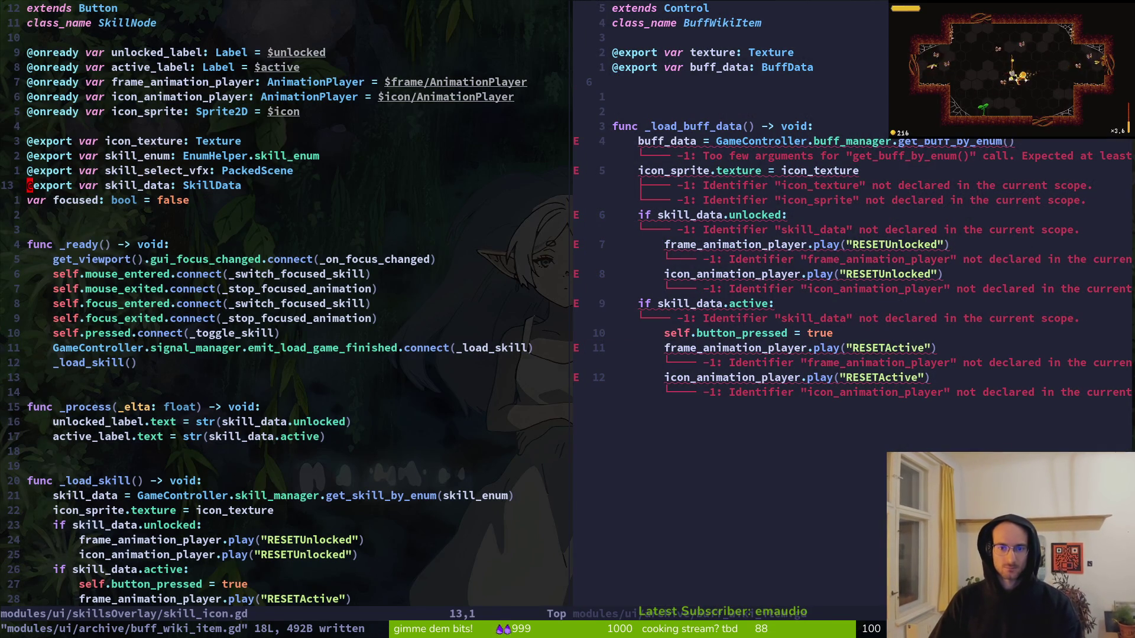
Delete the buff_data assignment line in buff_wiki_item.gd and save
{"action": "key", "text": "ctrl+h"}
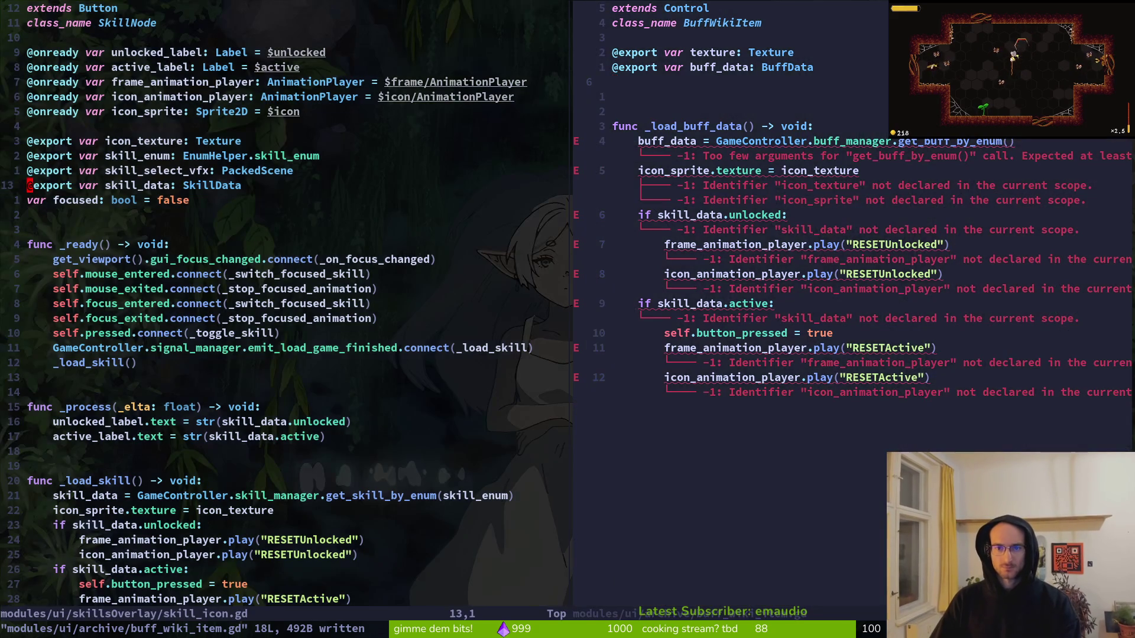
{"action": "key", "text": "space"}
{"action": "key", "text": "f"}
{"action": "key", "text": "f"}
{"action": "type", "text": "buff"}
{"action": "key", "text": "Escape"}
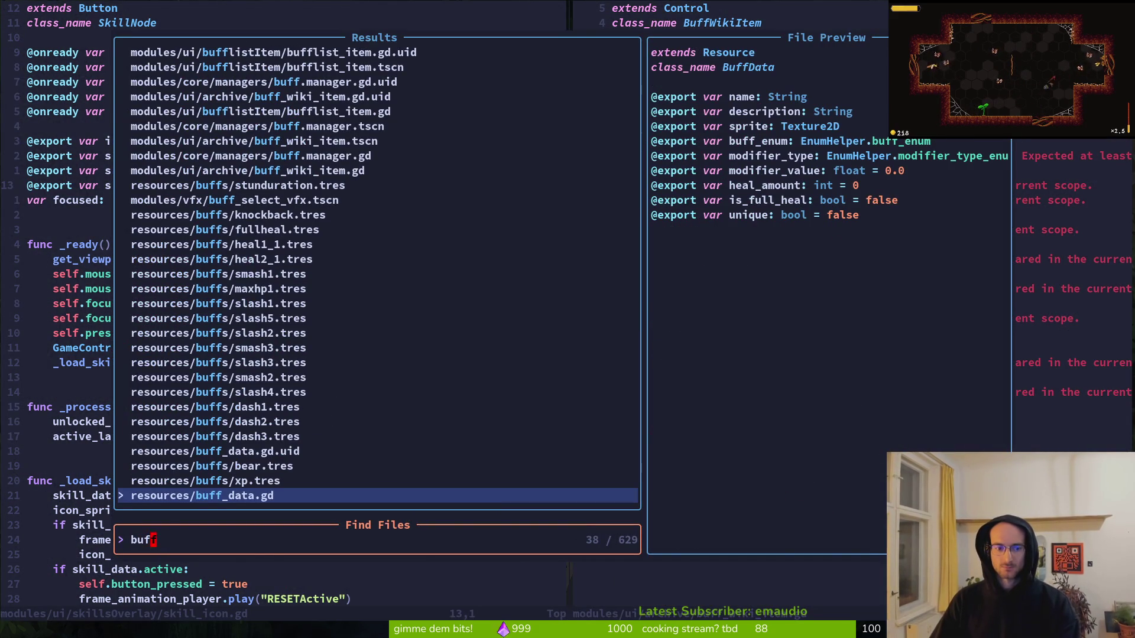
{"action": "key", "text": "Escape"}
{"action": "key", "text": "ctrl+l"}
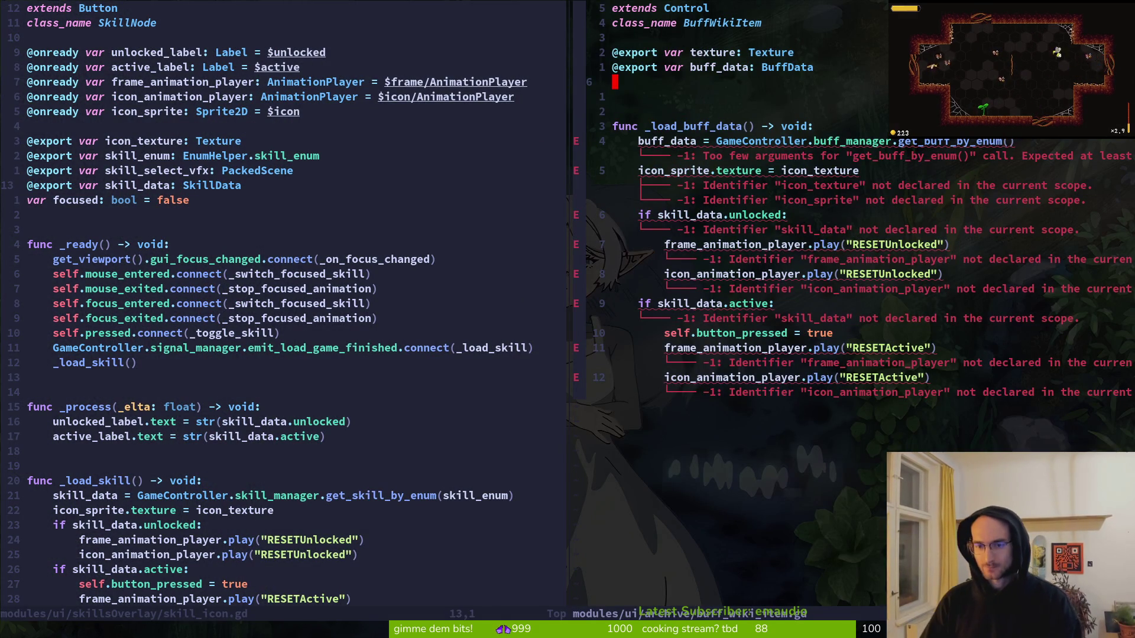
{"action": "key", "text": "j"}
{"action": "key", "text": "j"}
{"action": "key", "text": "j"}
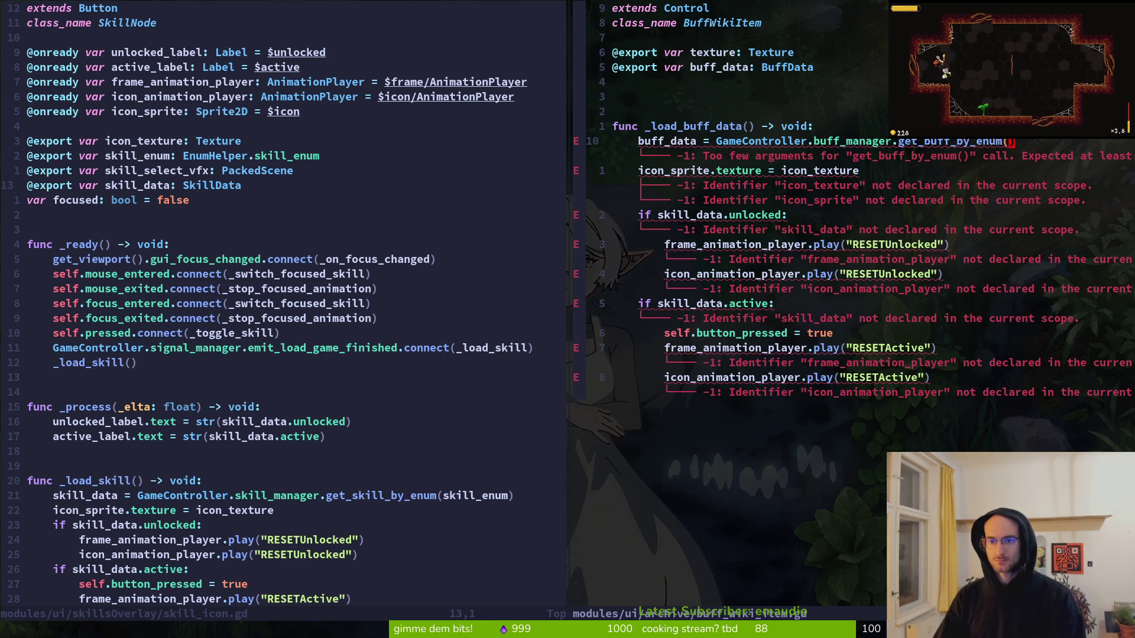
{"action": "key", "text": "d"}
{"action": "key", "text": "d"}
{"action": "type", "text": ":w"}
{"action": "key", "text": "Return"}
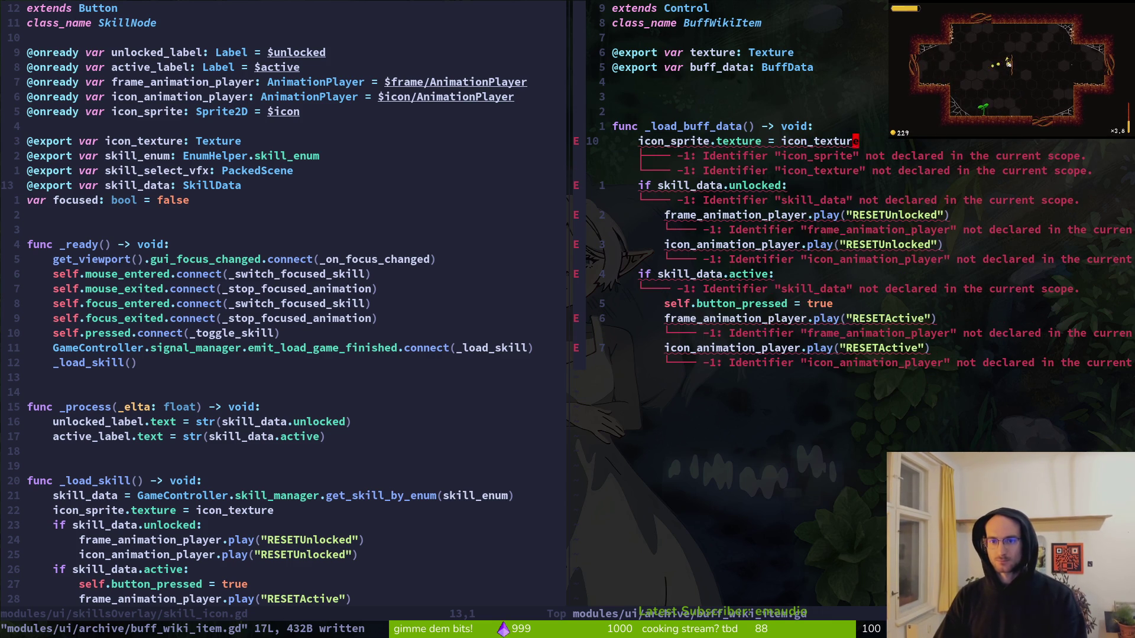
Delete the whole _load_buff_data function and begin an empty func _ready()
{"action": "key", "text": "k"}
{"action": "key", "text": "shift+v"}
{"action": "key", "text": "j"}
{"action": "key", "text": "j"}
{"action": "key", "text": "j"}
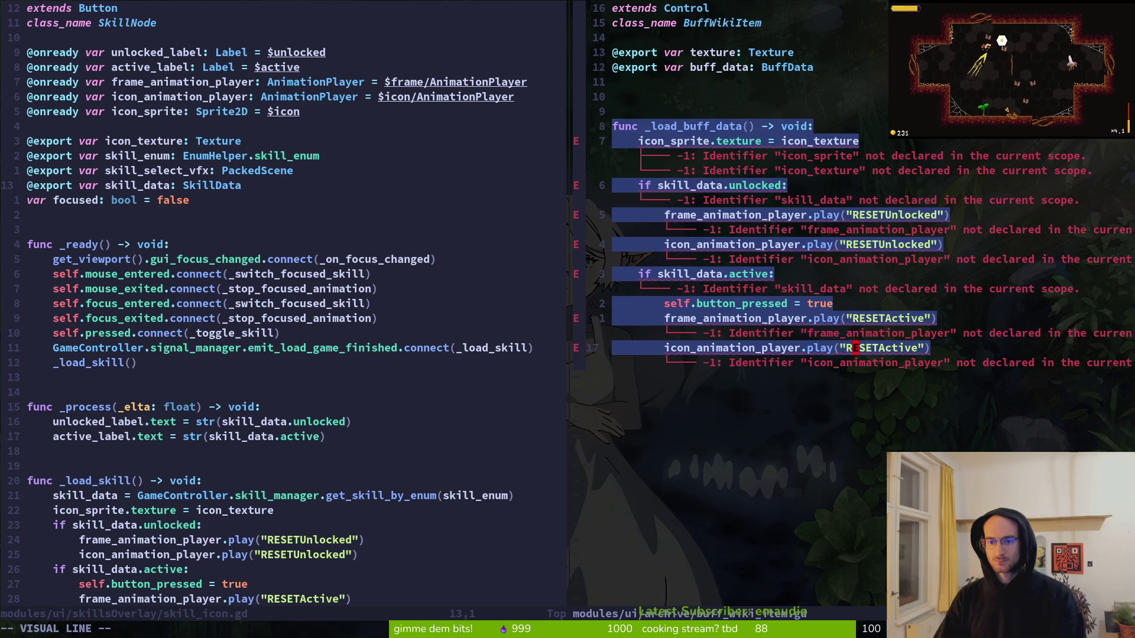
{"action": "type", "text": "d:w"}
{"action": "key", "text": "Return"}
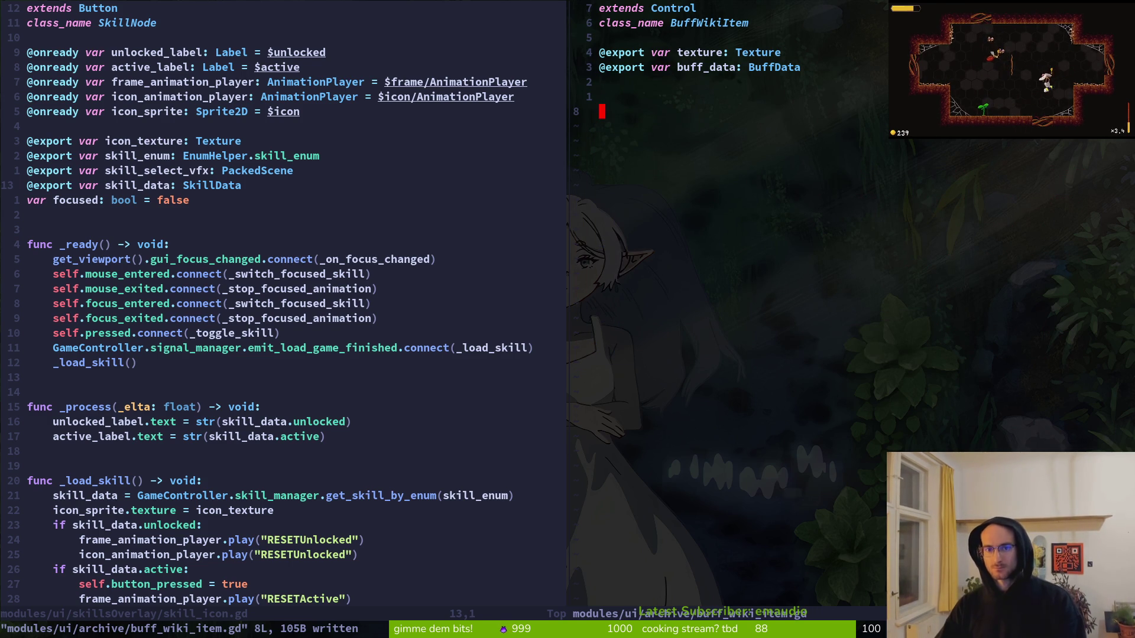
{"action": "type", "text": "ifunc _"}
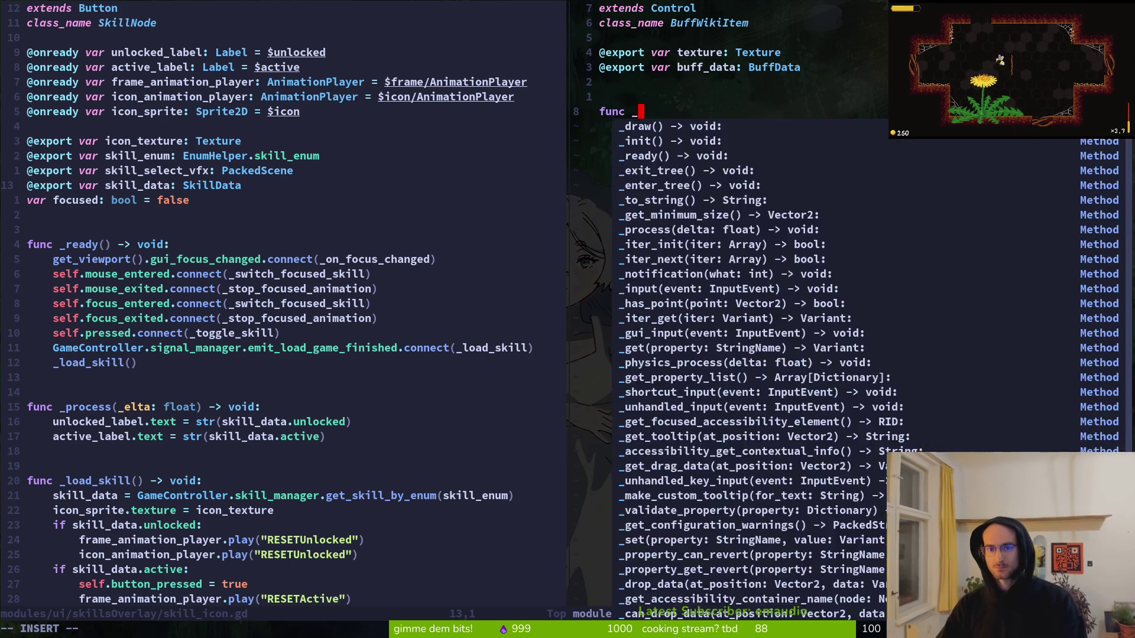
{"action": "type", "text": "rea"}
{"action": "key", "text": "Return"}
{"action": "key", "text": "Return"}
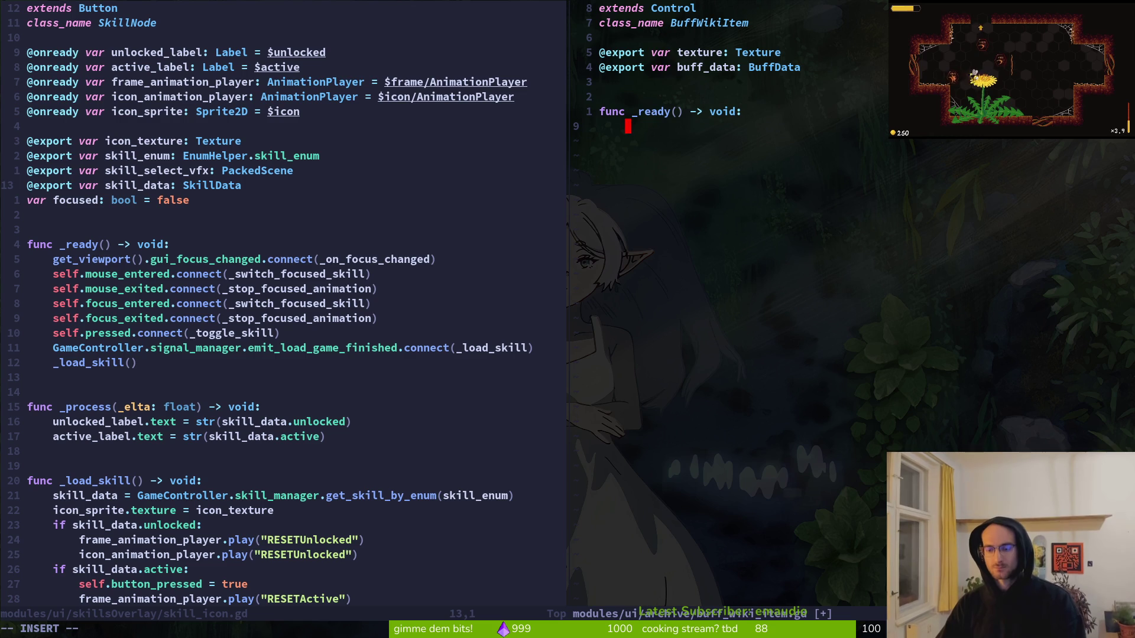
Reload the scripts in Godot, collapse the skills node, save the scene, and return to Neovim
{"action": "key", "text": "Escape"}
{"action": "key", "text": "alt+Tab"}
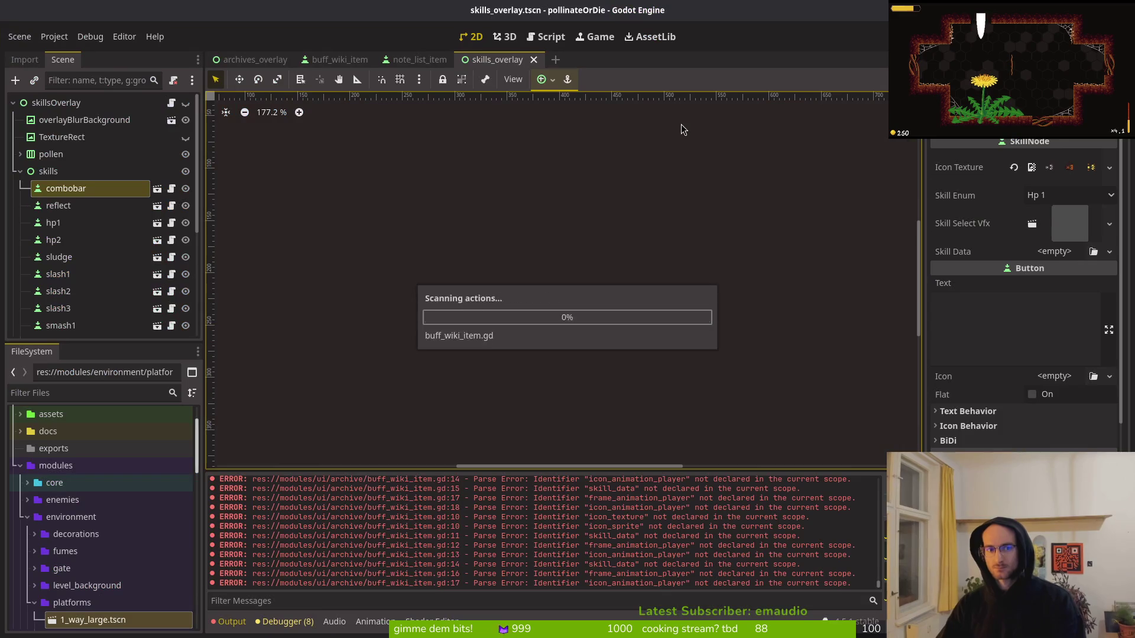
{"action": "left_click", "coordinate": [20, 171]}
{"action": "key", "text": "ctrl+s"}
{"action": "key", "text": "alt+Tab"}
Copy the focus handler function from note_list_item.gd
{"action": "key", "text": "ctrl+p"}
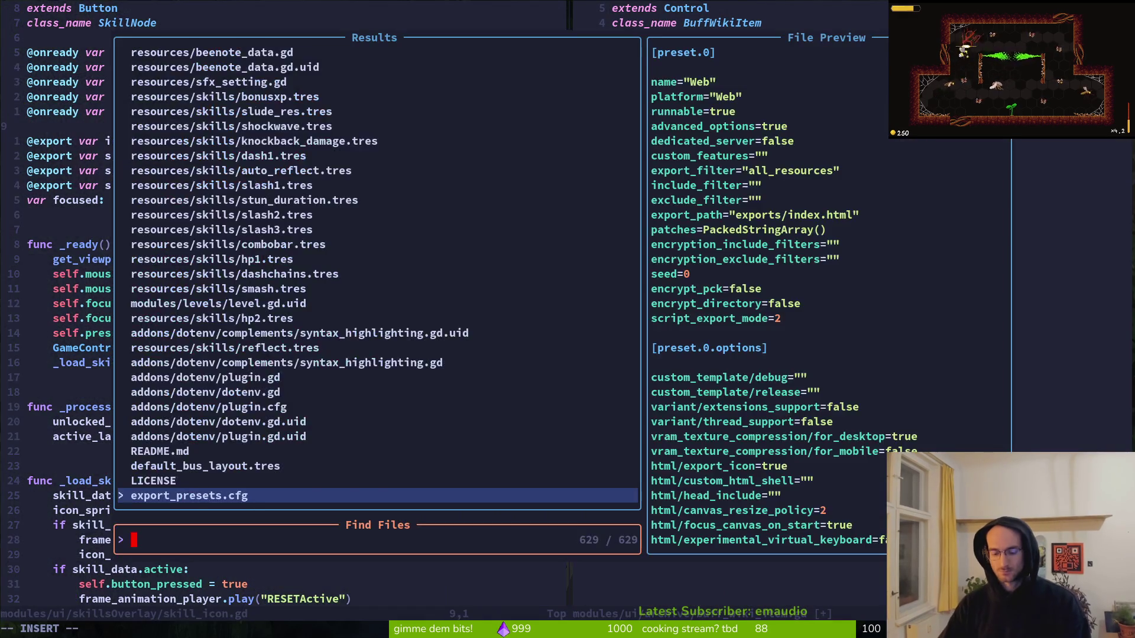
{"action": "type", "text": "noteli"}
{"action": "key", "text": "Return"}
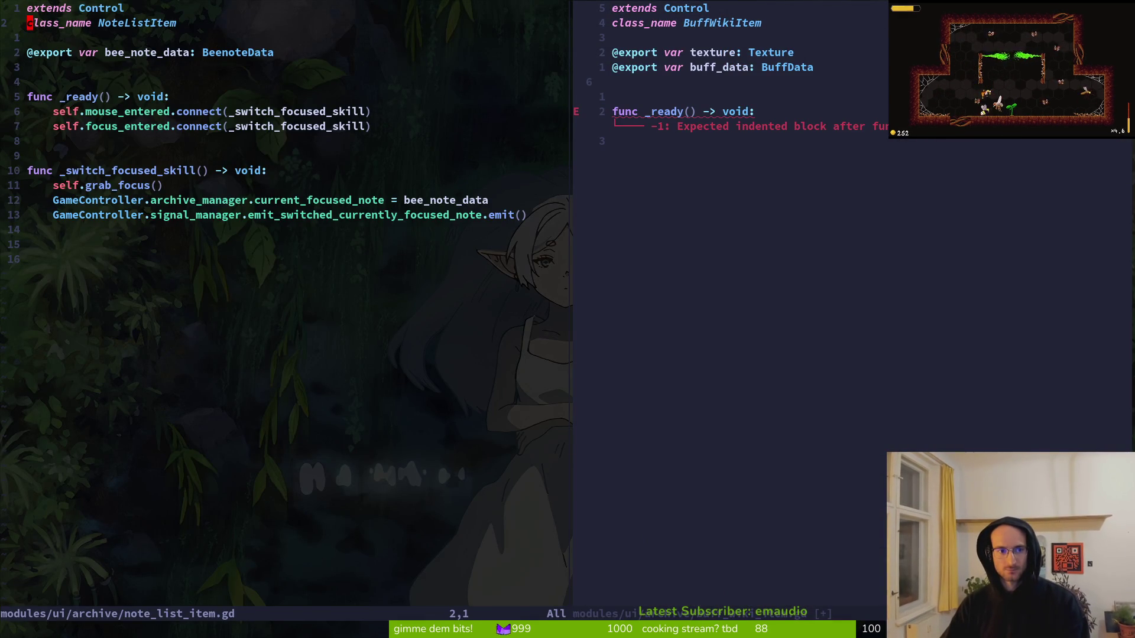
{"action": "key", "text": "j"}
{"action": "key", "text": "j"}
{"action": "key", "text": "j"}
{"action": "key", "text": "k"}
{"action": "key", "text": "k"}
{"action": "key", "text": "k"}
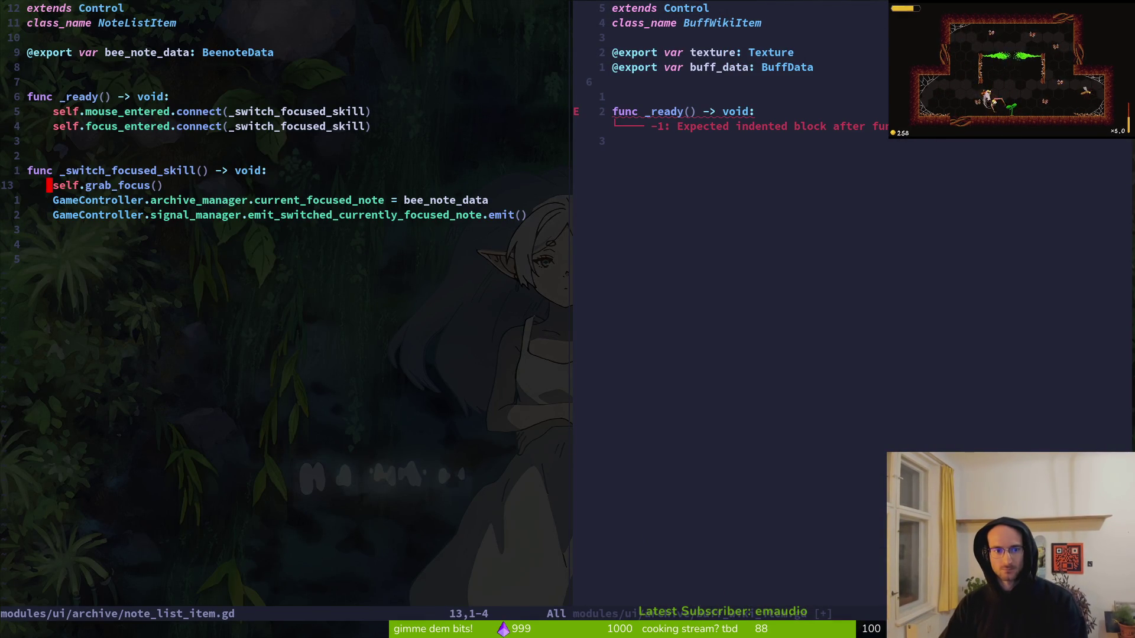
{"action": "key", "text": "k"}
{"action": "key", "text": "V"}
{"action": "key", "text": "j"}
{"action": "key", "text": "j"}
{"action": "key", "text": "j"}
{"action": "key", "text": "y"}
{"action": "key", "text": "ctrl+w"}
Paste the handler into buff_wiki_item.gd, tidy the leftover lines, and save
{"action": "key", "text": "l"}
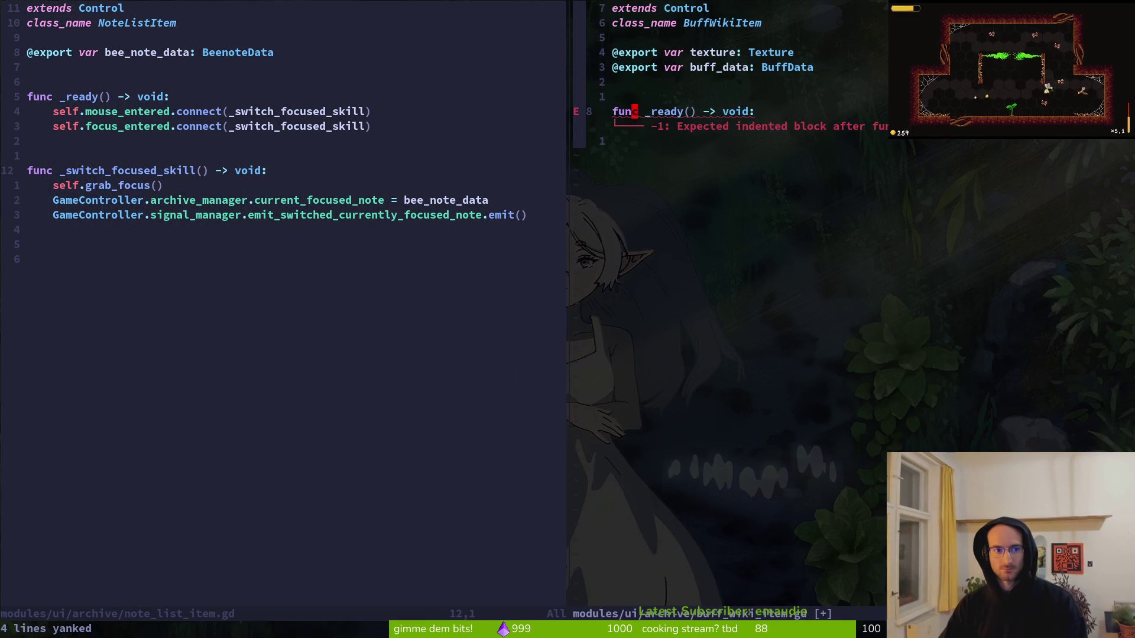
{"action": "key", "text": "p"}
{"action": "key", "text": "k"}
{"action": "key", "text": "d"}
{"action": "key", "text": "d"}
{"action": "type", "text": ":w"}
{"action": "key", "text": "Return"}
{"action": "key", "text": "ctrl+w"}
{"action": "key", "text": "h"}
Copy note_list_item.gd's _ready function with its two connect lines
{"action": "key", "text": "k"}
{"action": "key", "text": "k"}
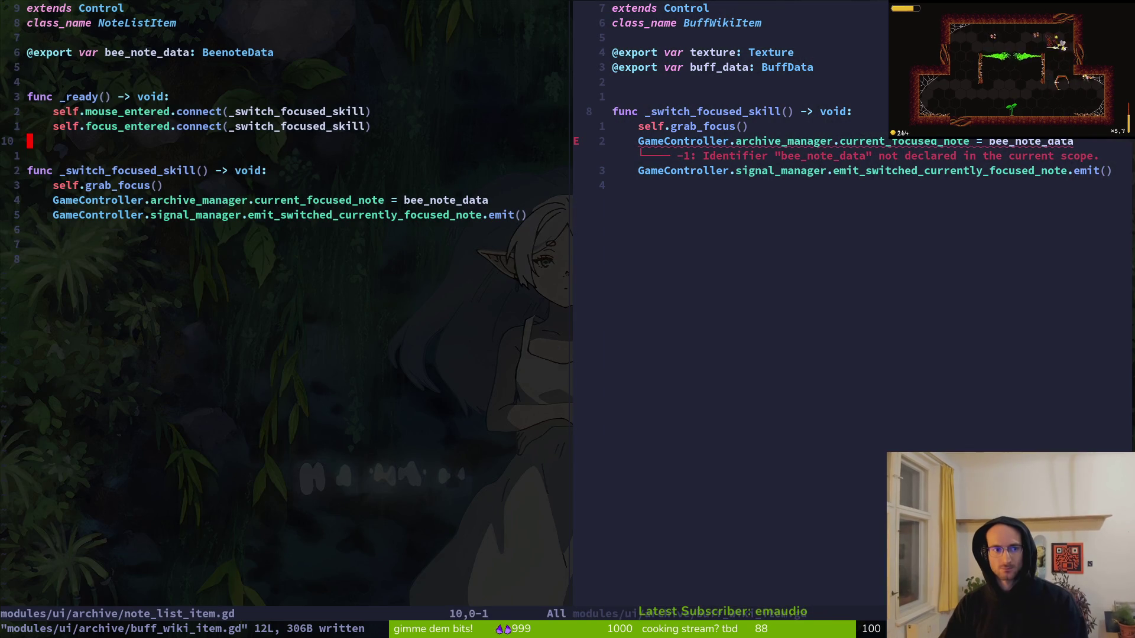
{"action": "key", "text": "k"}
{"action": "key", "text": "k"}
{"action": "key", "text": "k"}
{"action": "key", "text": "d"}
{"action": "key", "text": "d"}
{"action": "key", "text": "p"}
{"action": "key", "text": "V"}
{"action": "key", "text": "j"}
{"action": "key", "text": "Escape"}
{"action": "key", "text": "u"}
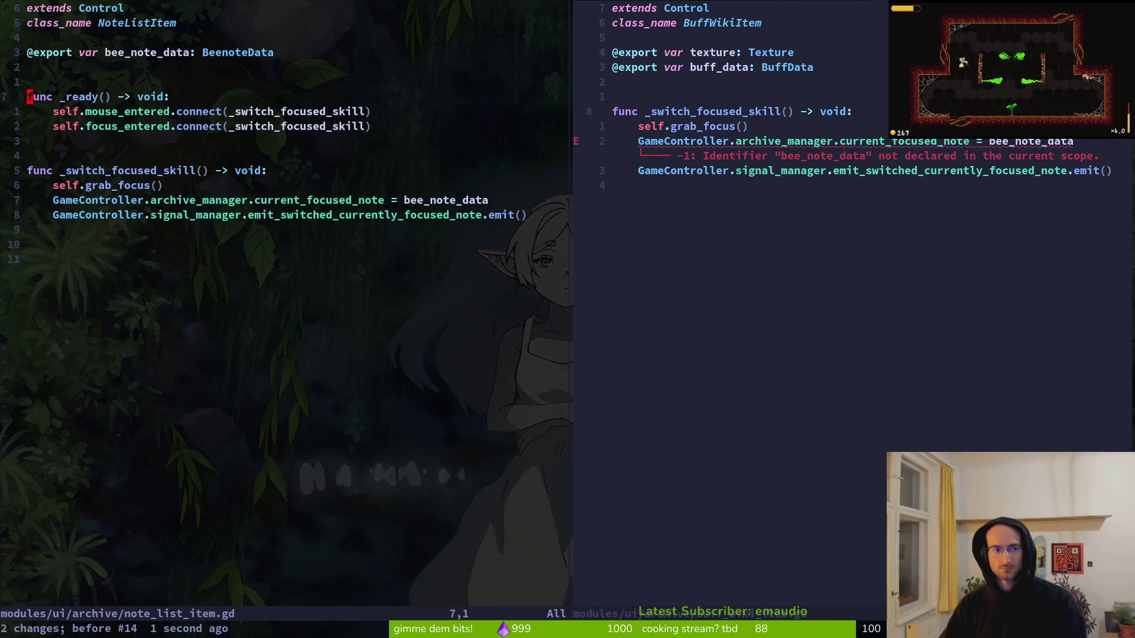
{"action": "key", "text": "V"}
{"action": "key", "text": "j"}
{"action": "key", "text": "j"}
{"action": "key", "text": "j"}
{"action": "key", "text": "y"}
Paste _ready above the focus handler in buff_wiki_item.gd and save
{"action": "key", "text": "ctrl+w"}
{"action": "key", "text": "l"}
{"action": "key", "text": "p"}
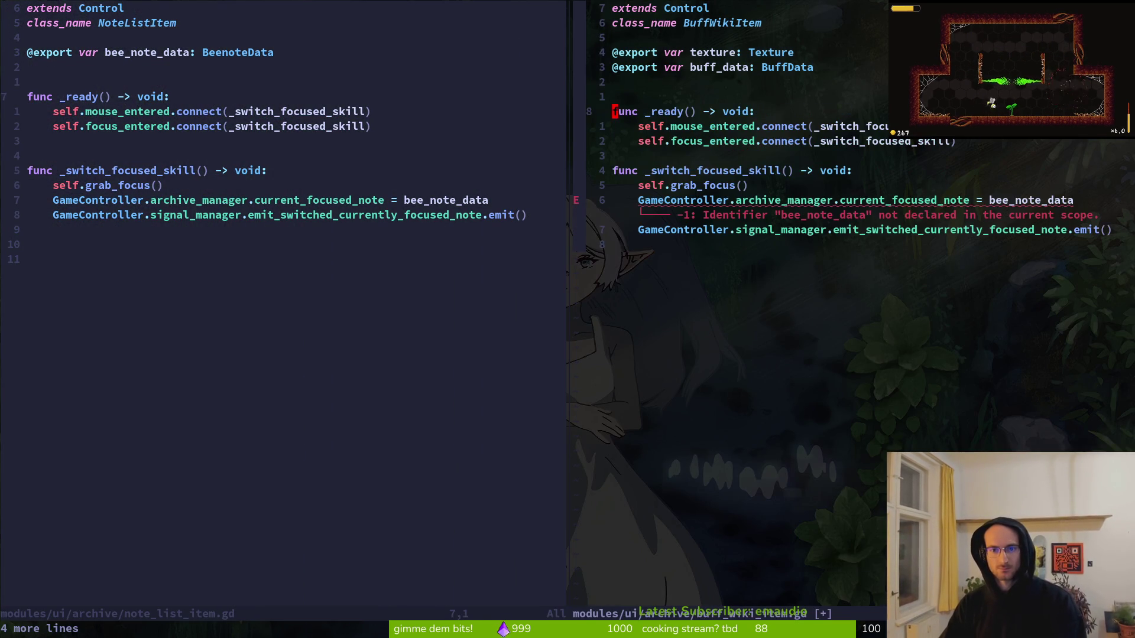
{"action": "key", "text": "j"}
{"action": "key", "text": "j"}
{"action": "key", "text": "o"}
{"action": "key", "text": "Escape"}
{"action": "type", "text": ":w"}
{"action": "key", "text": "Return"}
{"action": "key", "text": "k"}
Point both the mouse_entered and focus connect calls at _switch_focused_buff and save
{"action": "key", "text": "w"}
{"action": "key", "text": "k"}
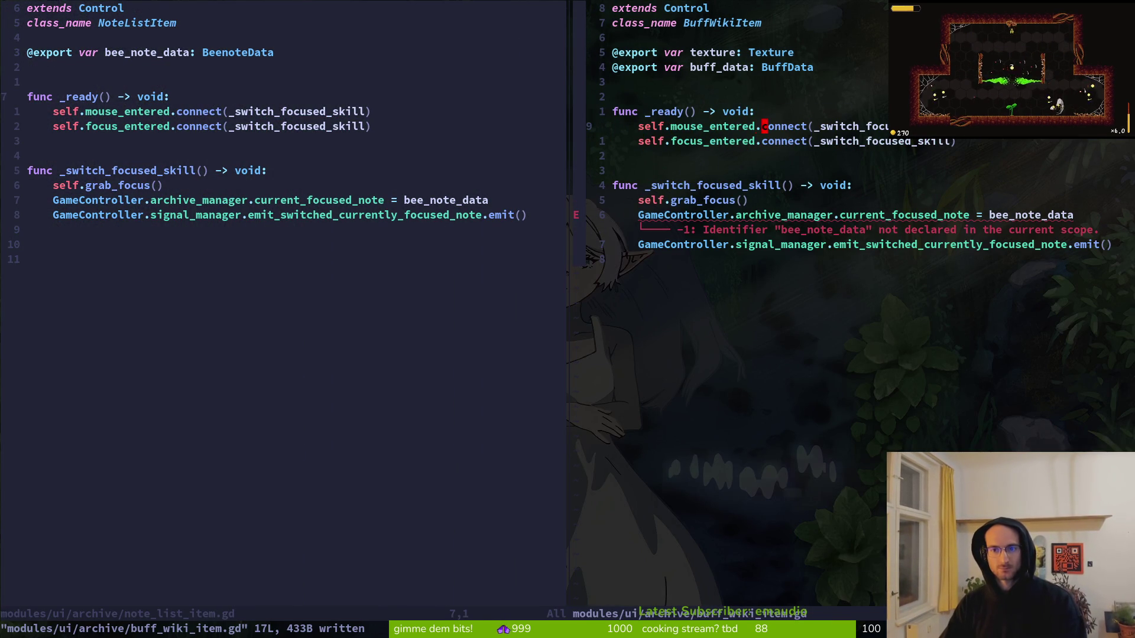
{"action": "type", "text": "cw_switc"}
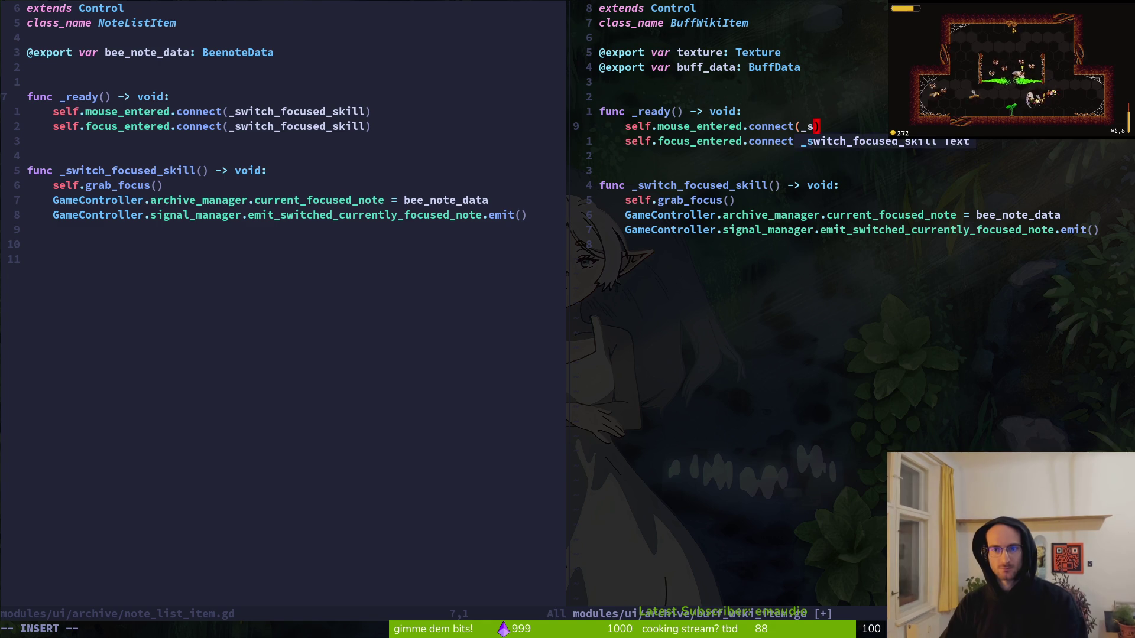
{"action": "type", "text": "_focused_skill"}
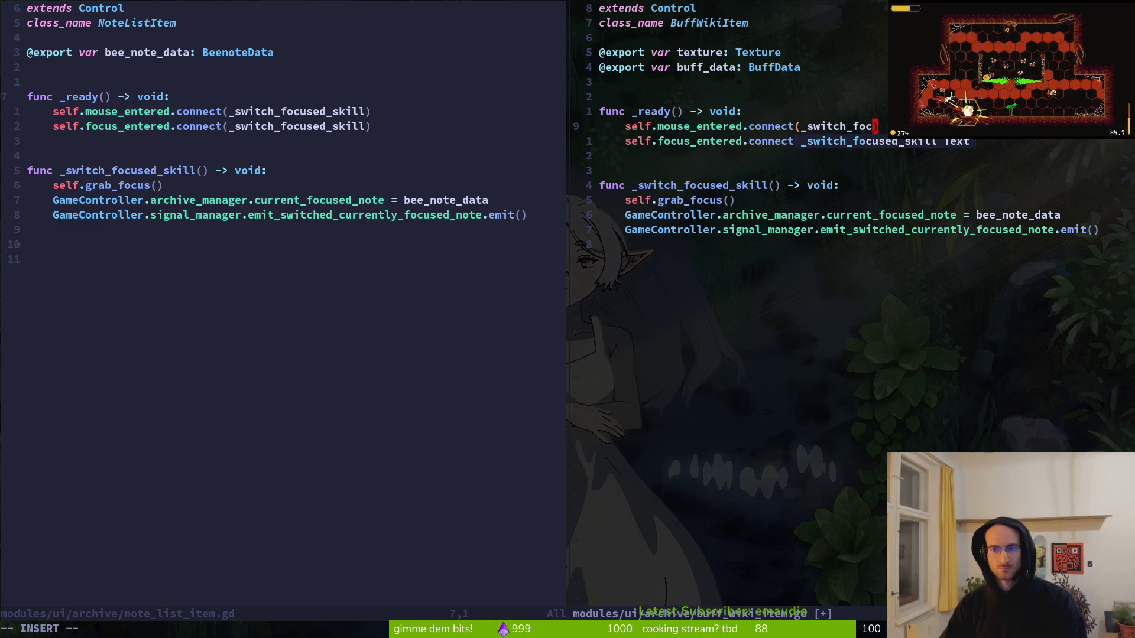
{"action": "key", "text": "Escape"}
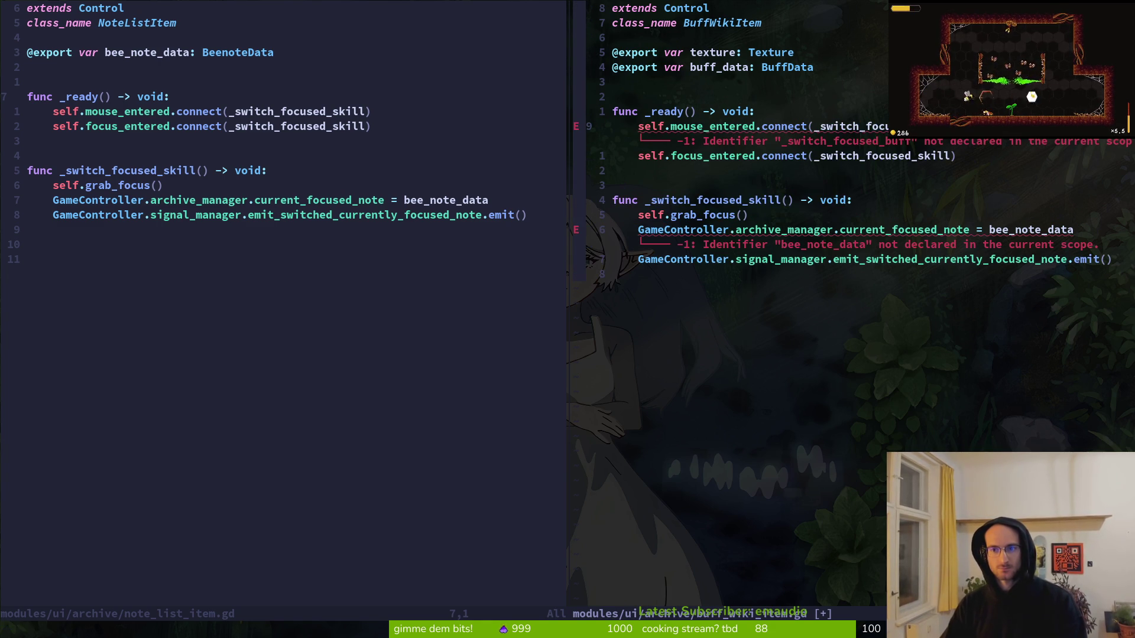
{"action": "type", "text": "jdi(\".P:w"}
{"action": "key", "text": "Return"}
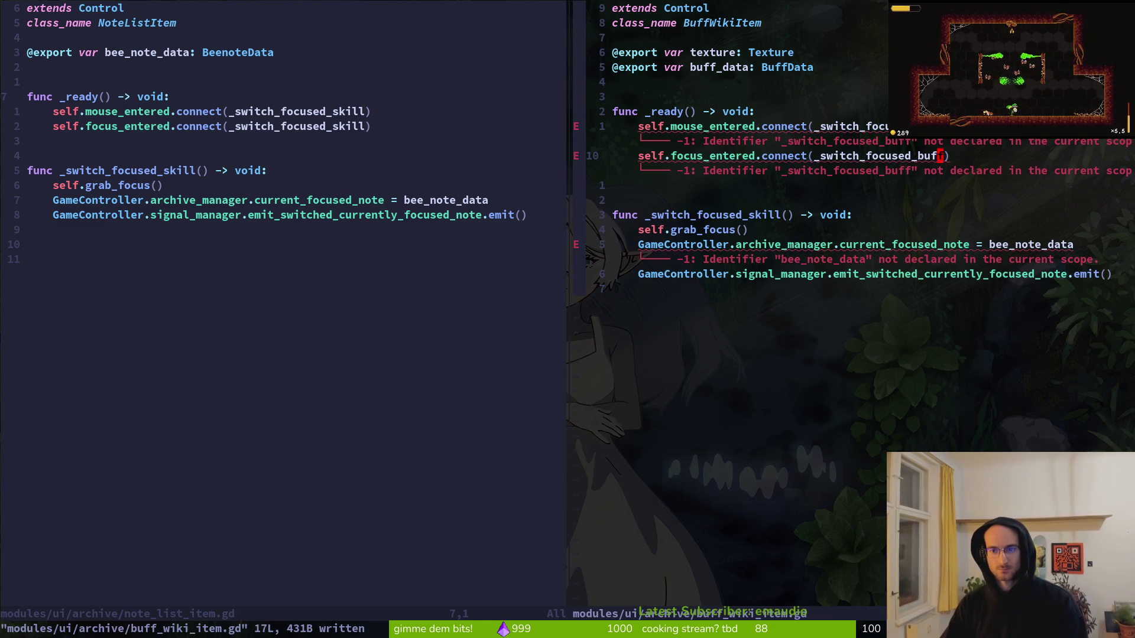
Rename the handler function to _switch_focused_buff and save
{"action": "key", "text": "j"}
{"action": "key", "text": "j"}
{"action": "key", "text": "j"}
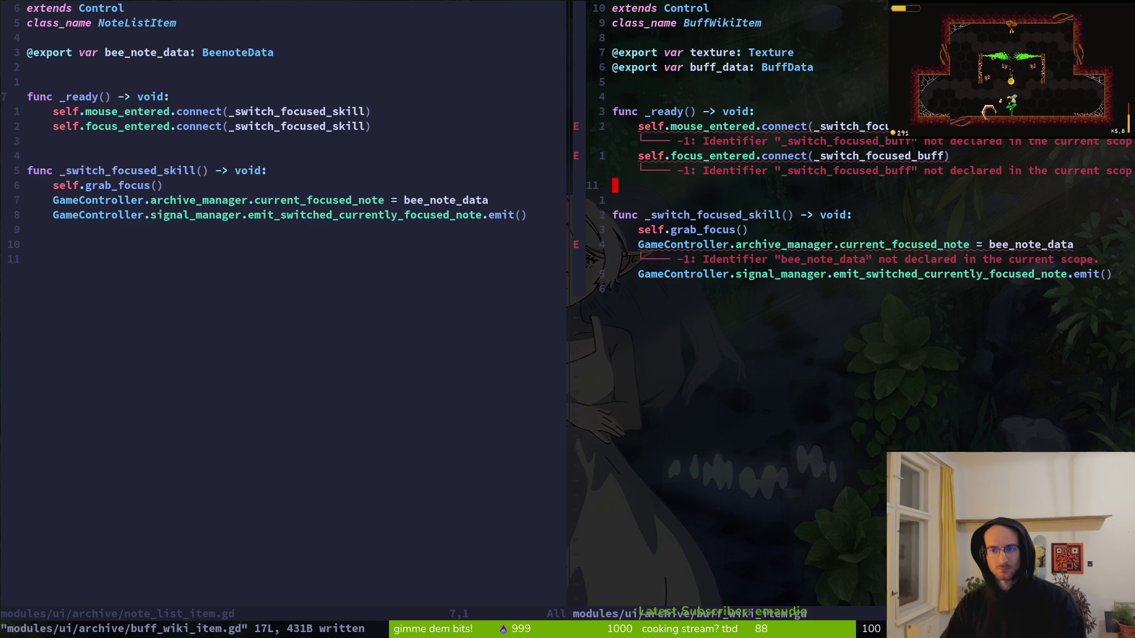
{"action": "key", "text": "j"}
{"action": "key", "text": "j"}
{"action": "key", "text": "k"}
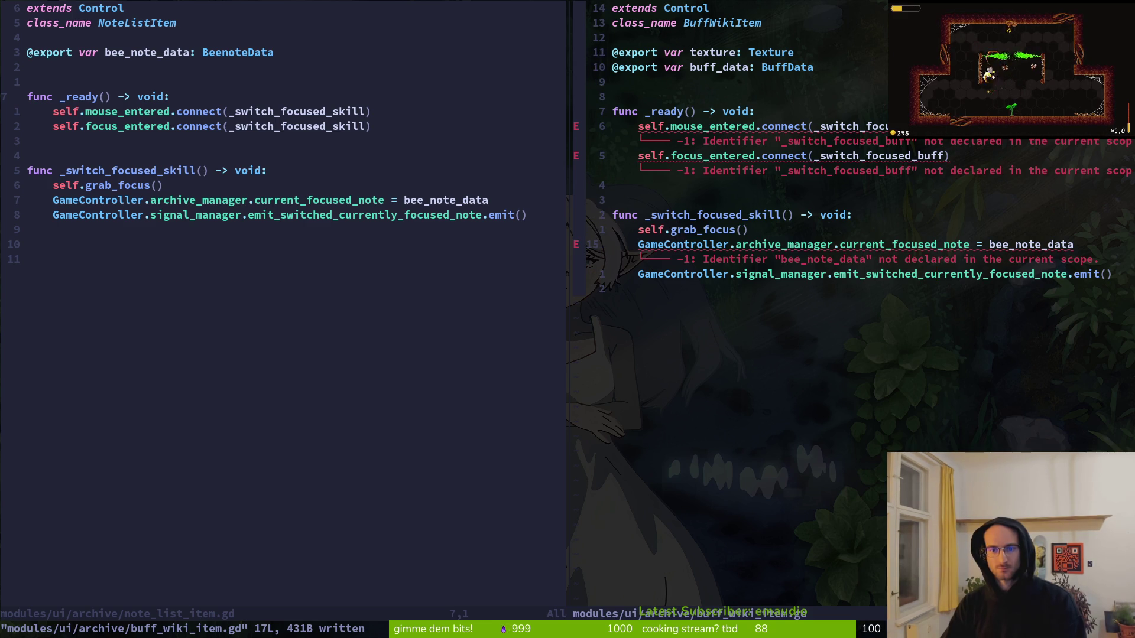
{"action": "key", "text": "k"}
{"action": "key", "text": "k"}
{"action": "key", "text": "b"}
{"action": "key", "text": "b"}
{"action": "key", "text": "b"}
{"action": "type", "text": "2f_lct(buff"}
{"action": "key", "text": "Escape"}
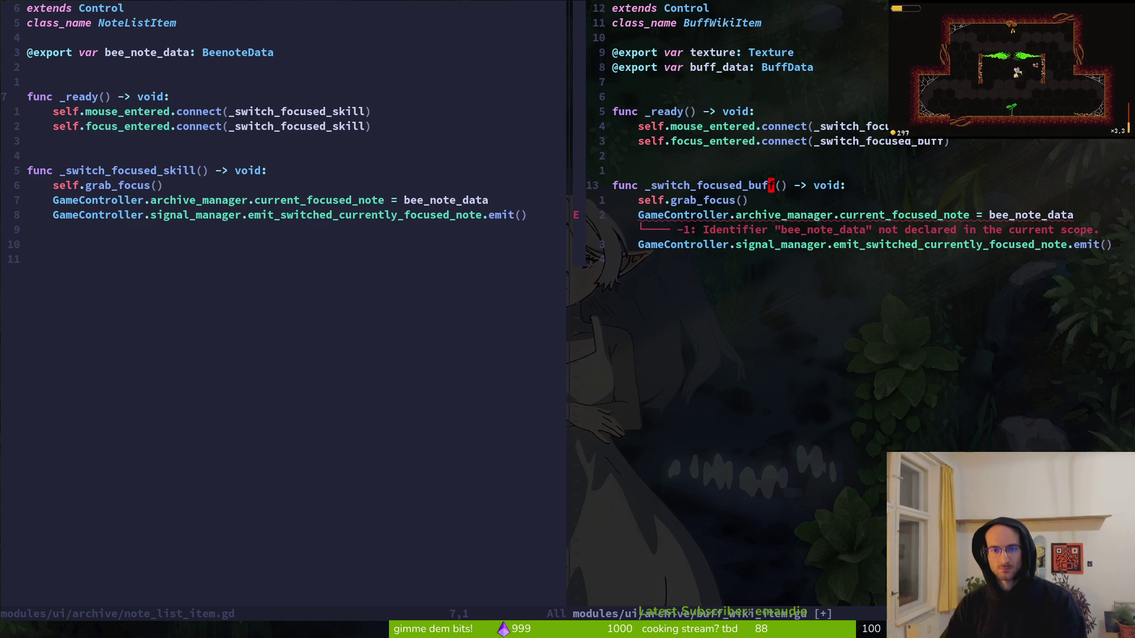
{"action": "type", "text": ":w"}
{"action": "key", "text": "Return"}
{"action": "key", "text": "j"}
{"action": "key", "text": "j"}
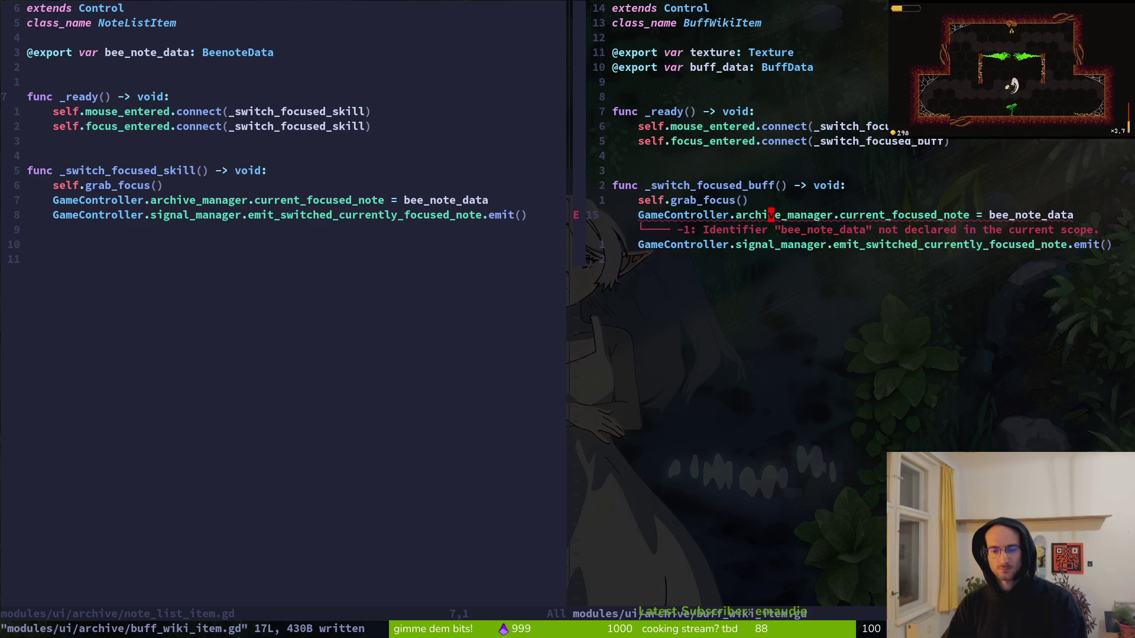
Change the assignment to archive_manager.current_focused_buff = buff_data and save
{"action": "key", "text": "w"}
{"action": "key", "text": "w"}
{"action": "type", "text": "cwcu"}
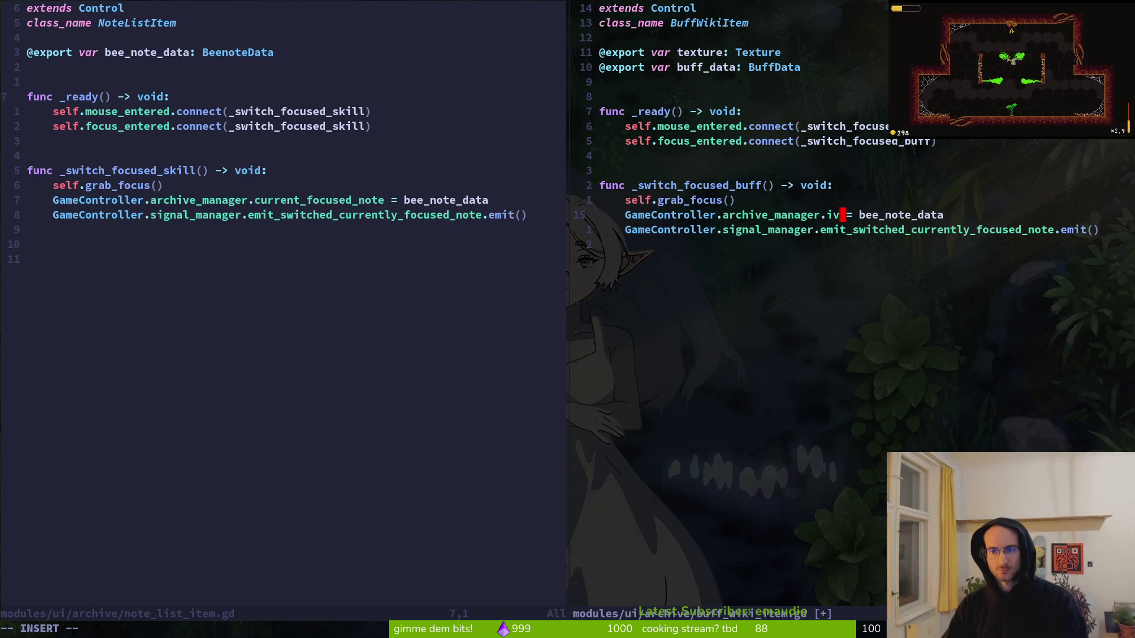
{"action": "type", "text": "rrent_"}
{"action": "type", "text": "focused_buff"}
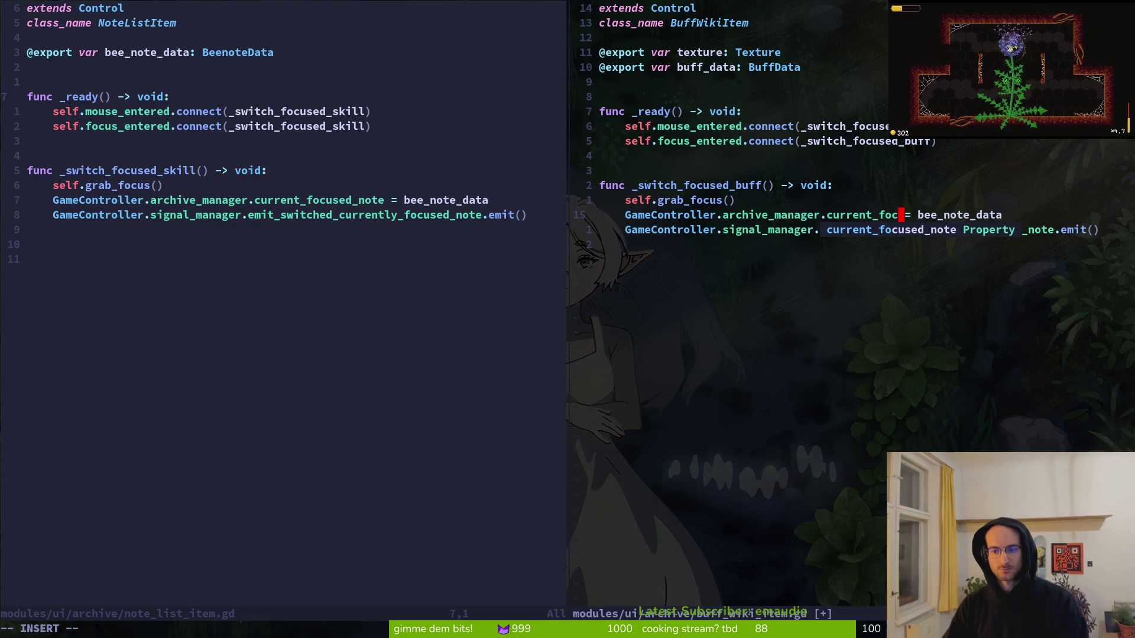
{"action": "key", "text": "Escape"}
{"action": "type", "text": ":w"}
{"action": "key", "text": "Return"}
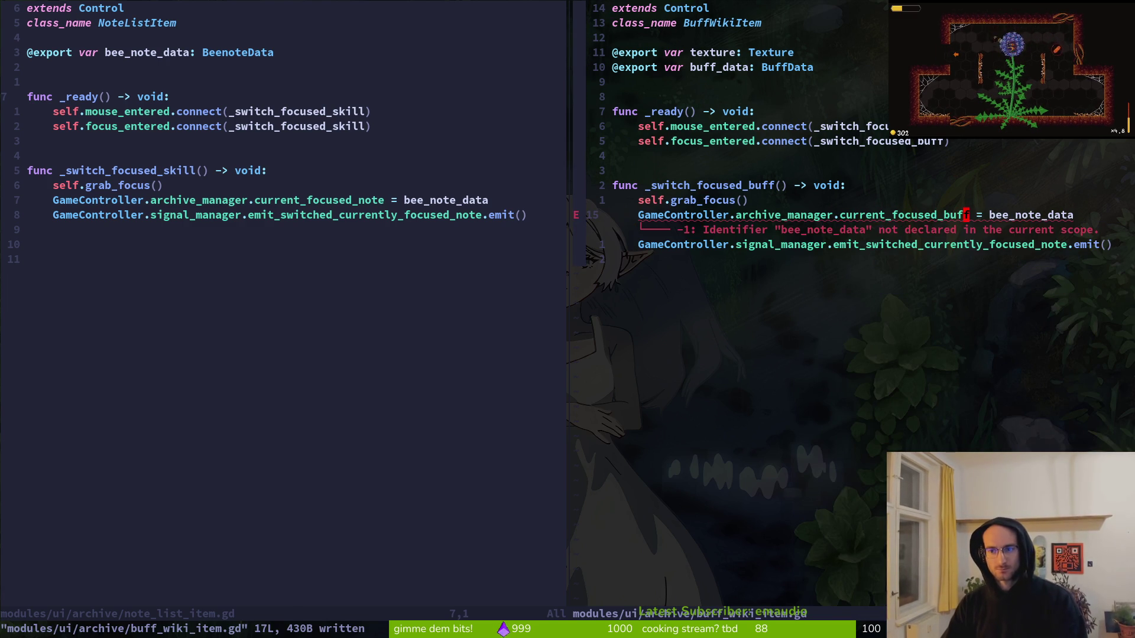
{"action": "key", "text": "w"}
{"action": "key", "text": "w"}
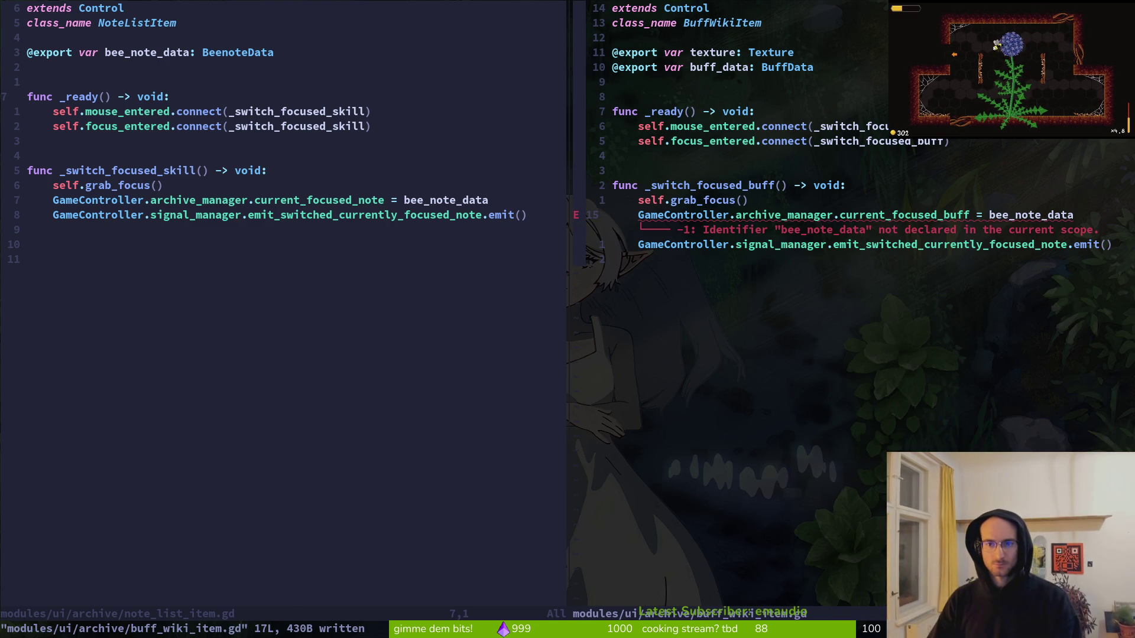
{"action": "type", "text": "ciw"}
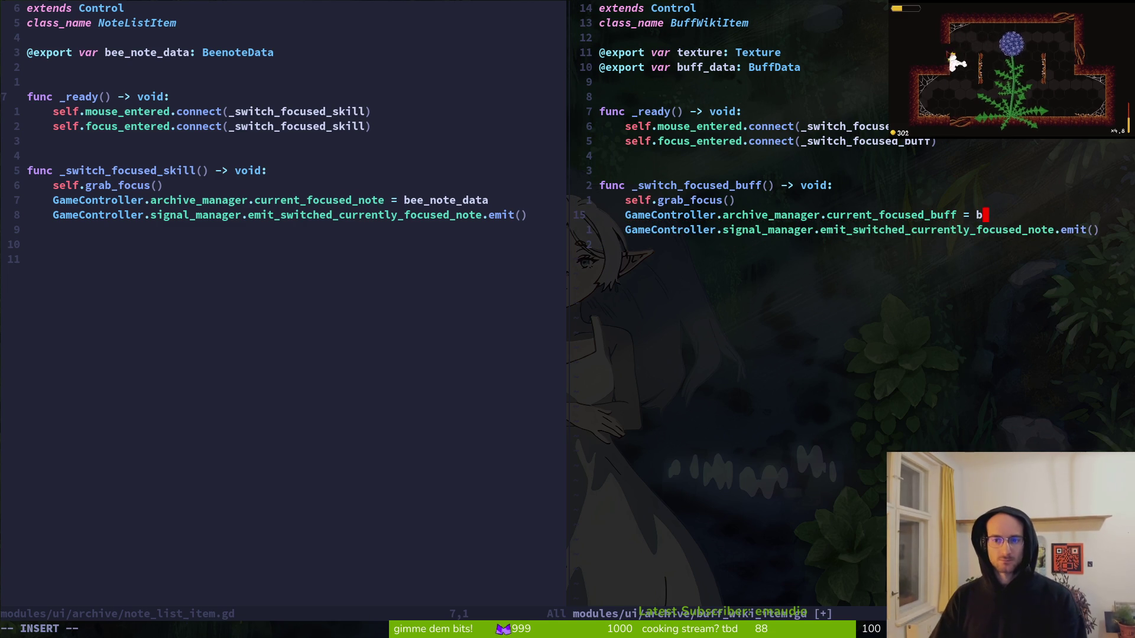
{"action": "type", "text": "buf"}
{"action": "key", "text": "Tab"}
{"action": "key", "text": "Return"}
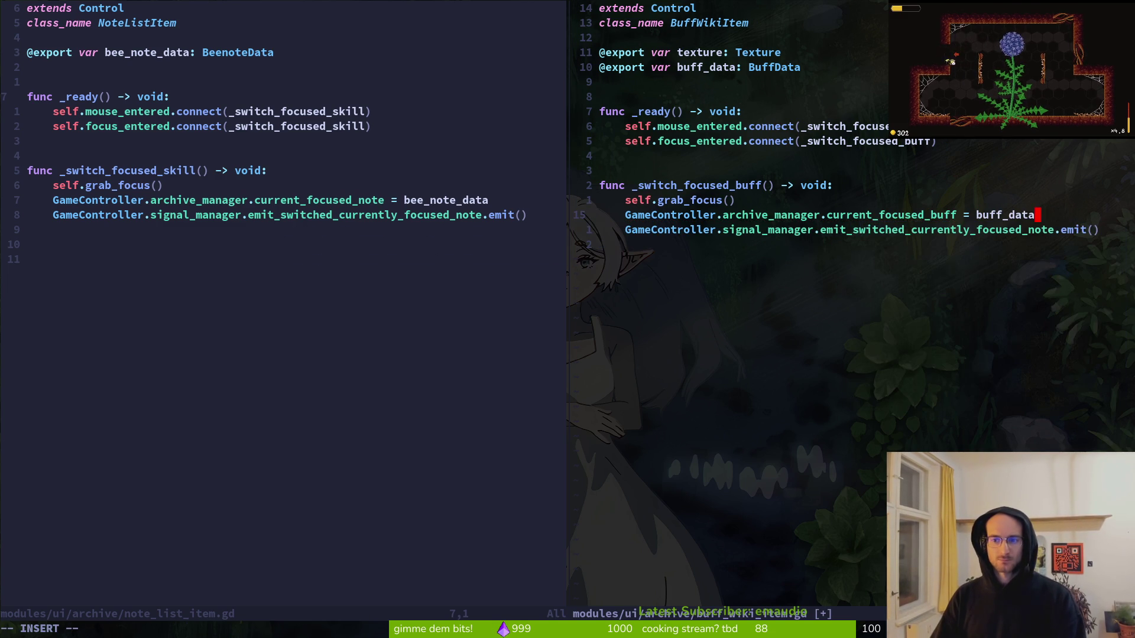
{"action": "key", "text": "Escape"}
{"action": "type", "text": ":w"}
{"action": "key", "text": "Return"}
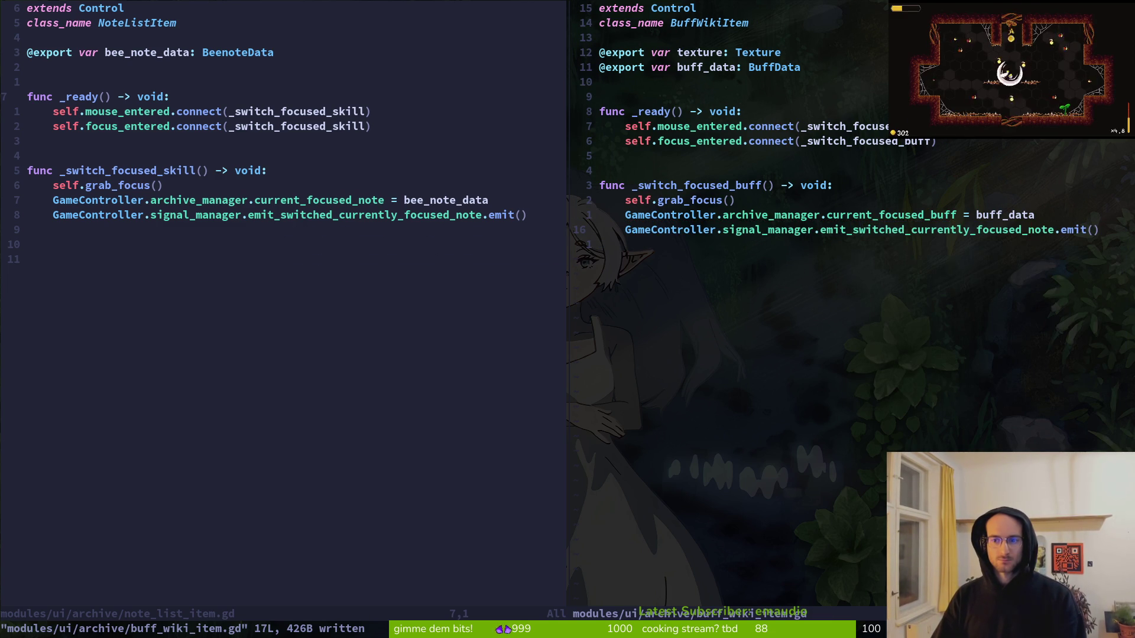
Make the handler emit the focused-buff signal instead of the focused-note one, and save
{"action": "type", "text": "jciwemit_swit"}
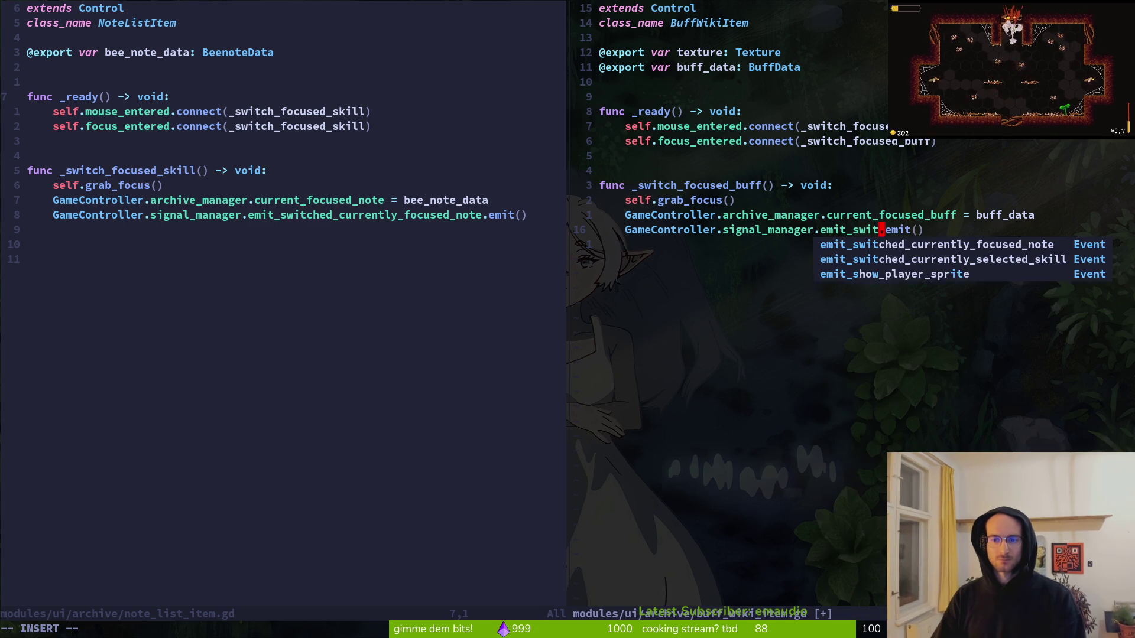
{"action": "type", "text": "ched"}
{"action": "key", "text": "Tab"}
{"action": "key", "text": "Return"}
{"action": "key", "text": "BackSpace"}
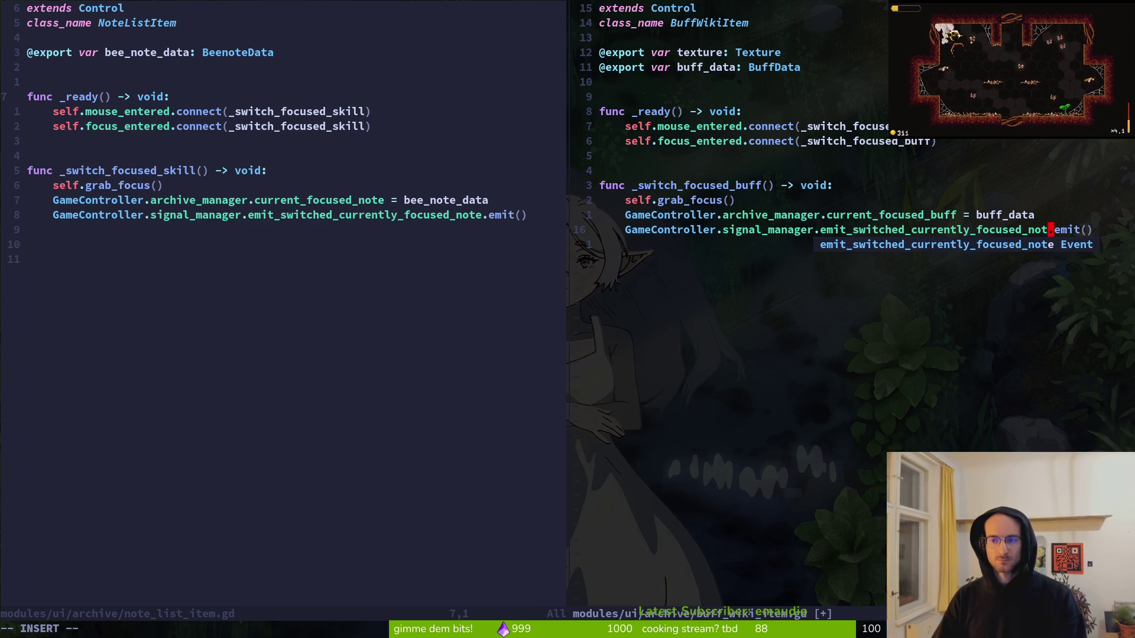
{"action": "key", "text": "BackSpace"}
{"action": "key", "text": "BackSpace"}
{"action": "key", "text": "BackSpace"}
{"action": "type", "text": "bu"}
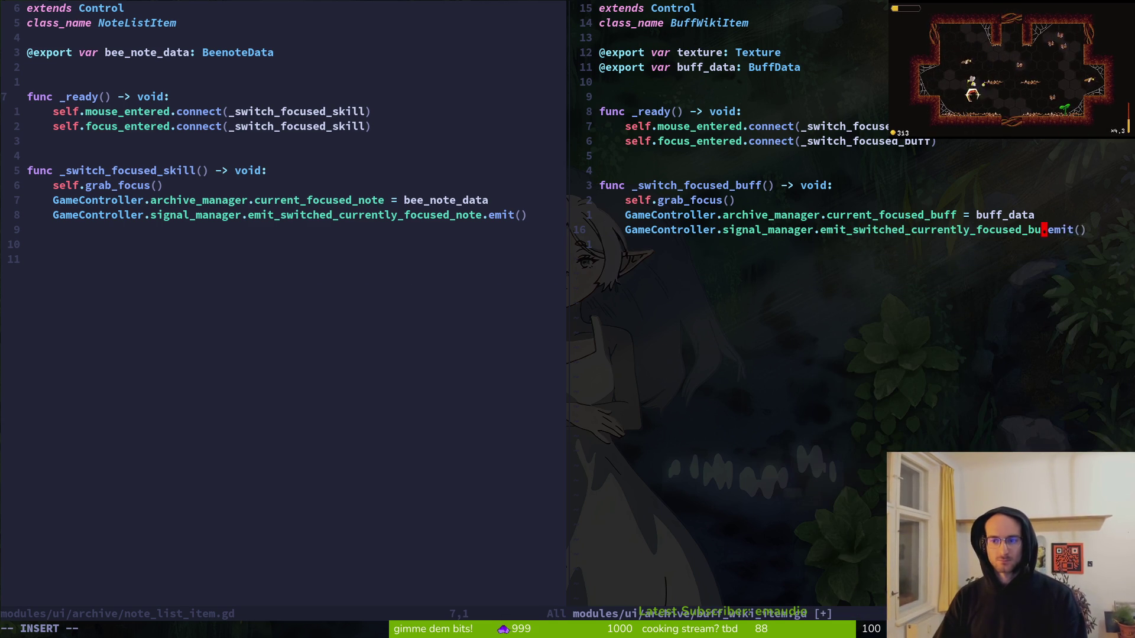
{"action": "type", "text": "ff"}
{"action": "key", "text": "Escape"}
{"action": "type", "text": ":w"}
{"action": "key", "text": "Return"}
{"action": "key", "text": "space"}
Open signal.manager.gd from the project file finder
{"action": "key", "text": "f"}
{"action": "key", "text": "f"}
{"action": "type", "text": "skil"}
{"action": "key", "text": "BackSpace"}
{"action": "type", "text": "gnama"}
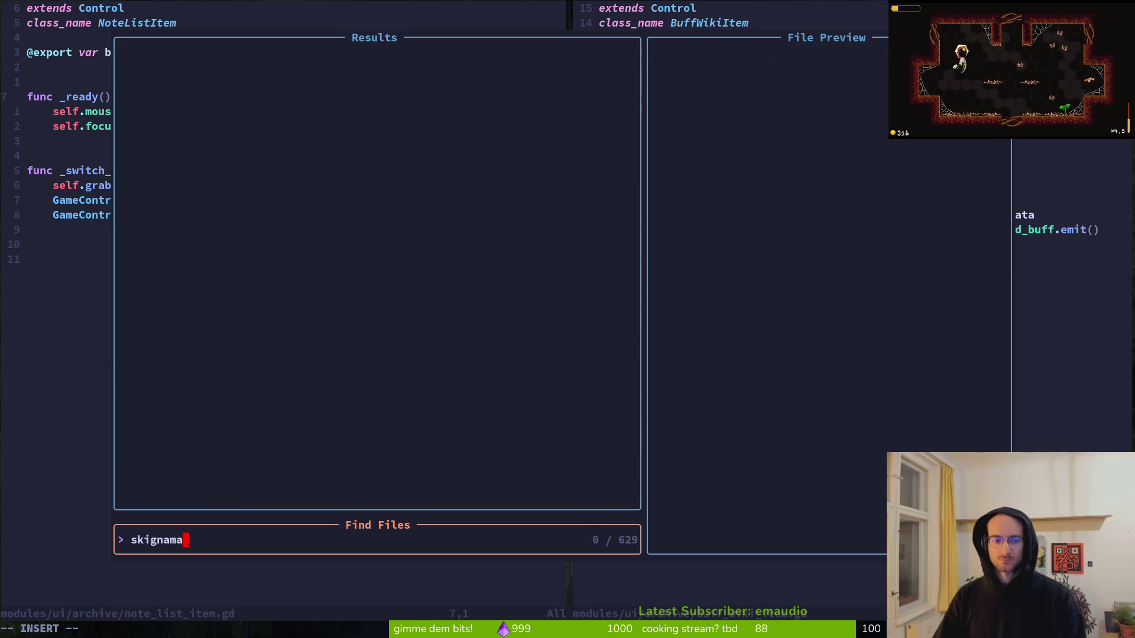
{"action": "key", "text": "BackSpace"}
{"action": "key", "text": "BackSpace"}
{"action": "key", "text": "BackSpace"}
{"action": "type", "text": "ignma"}
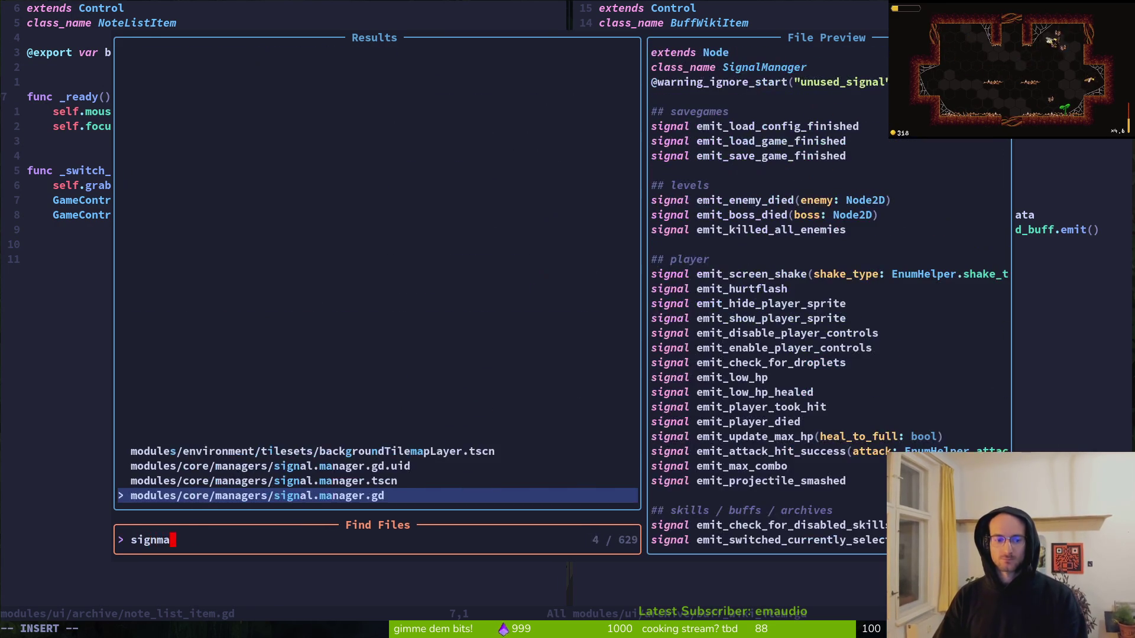
{"action": "key", "text": "Return"}
Copy the emit line from BuffWikiItem, paste it among the signals, then undo the wrong paste
{"action": "key", "text": "ctrl+w"}
{"action": "key", "text": "l"}
{"action": "key", "text": "V"}
{"action": "key", "text": "y"}
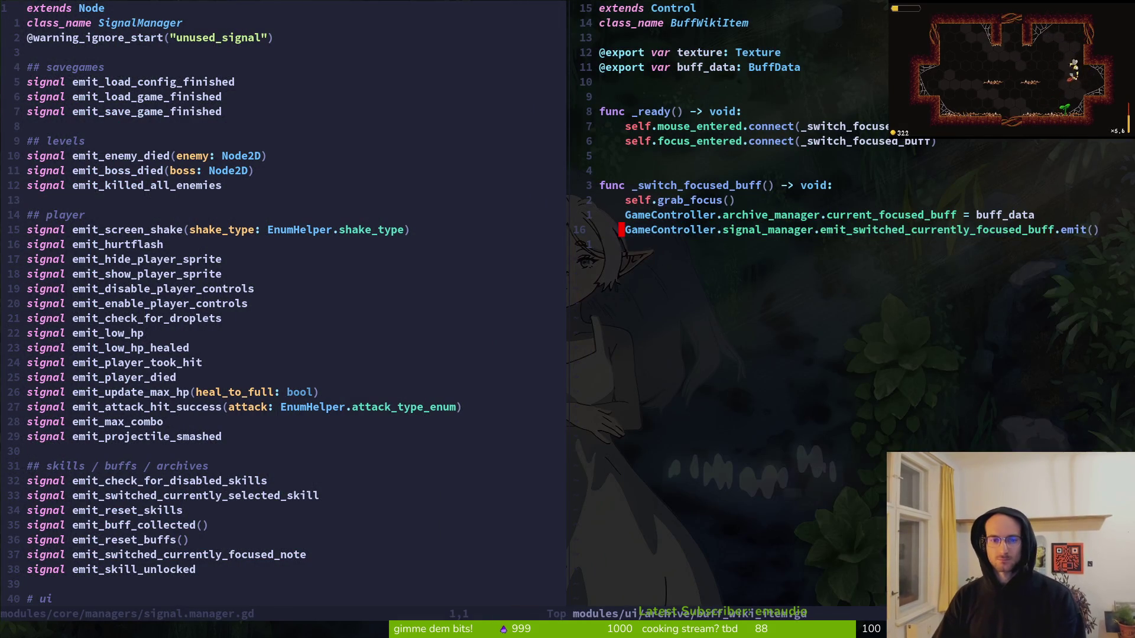
{"action": "key", "text": "ctrl+w"}
{"action": "key", "text": "h"}
{"action": "key", "text": "ctrl+d"}
{"action": "key", "text": "ctrl+d"}
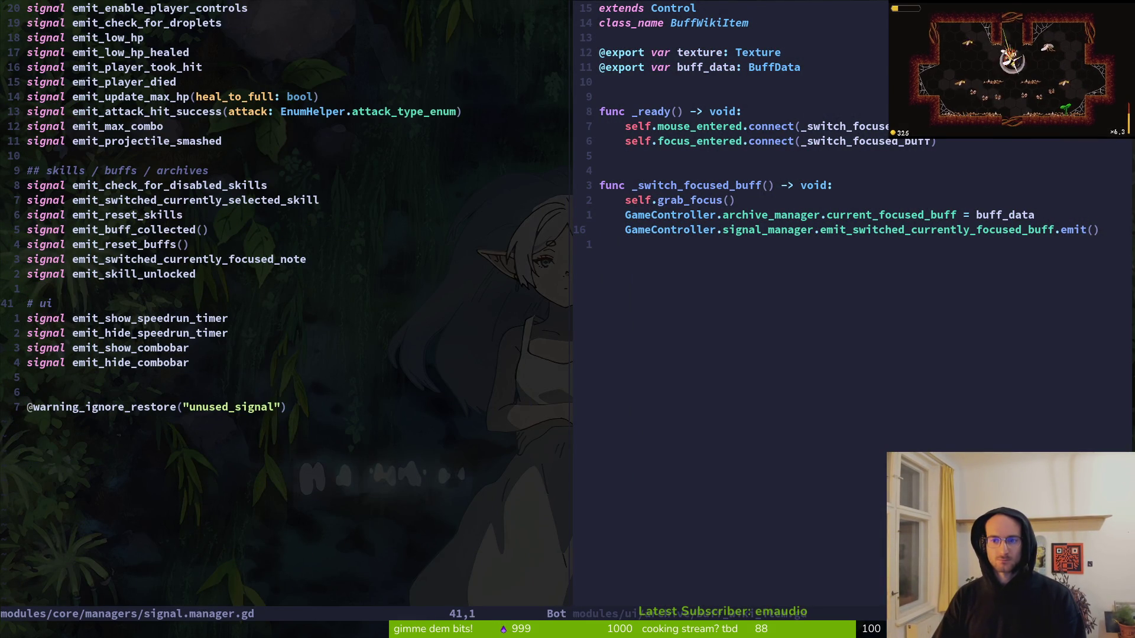
{"action": "key", "text": "k"}
{"action": "key", "text": "k"}
{"action": "key", "text": "k"}
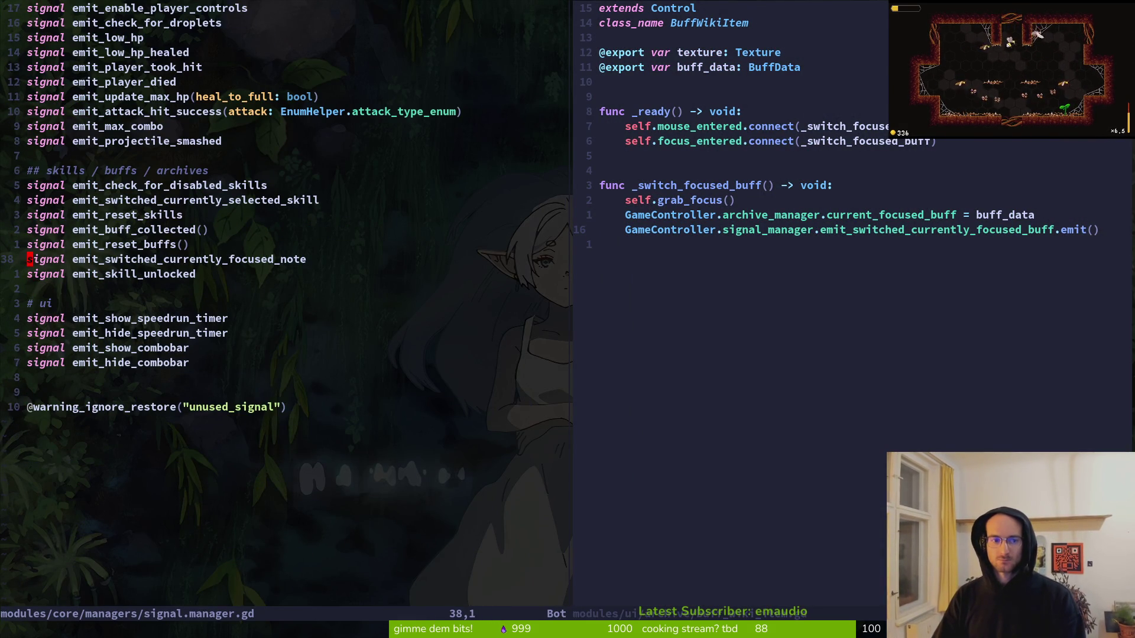
{"action": "key", "text": "j"}
{"action": "key", "text": "p"}
{"action": "key", "text": "u"}
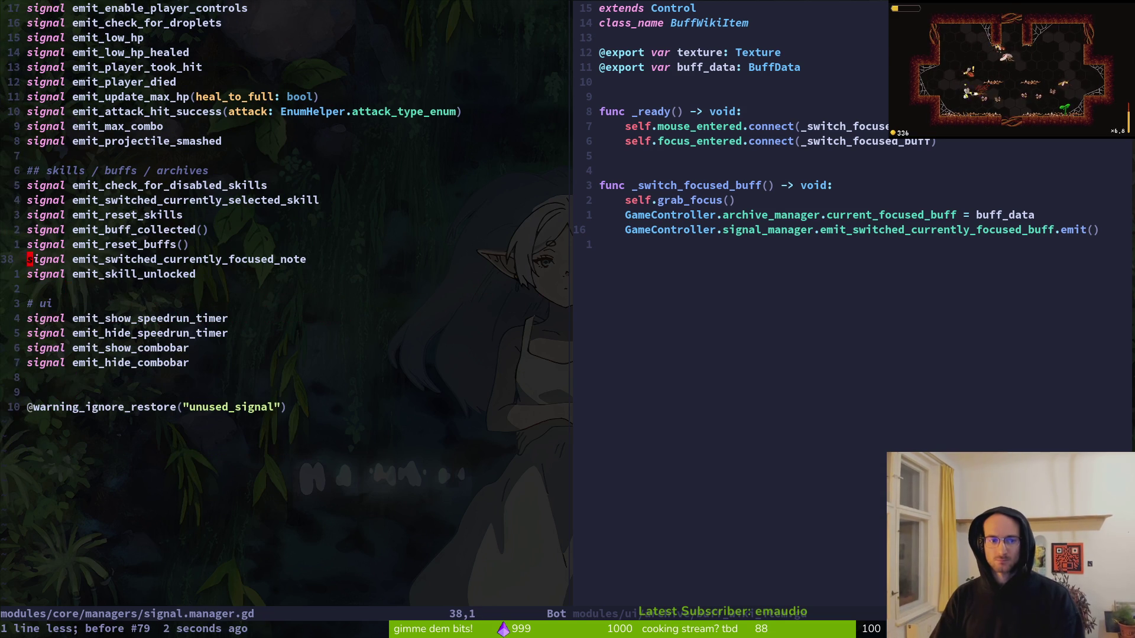
Add 'signal emit_switched_currently_focused_buff' below emit_reset_buffs and save
{"action": "key", "text": "k"}
{"action": "key", "text": "k"}
{"action": "key", "text": "k"}
{"action": "key", "text": "ctrl+w"}
{"action": "key", "text": "l"}
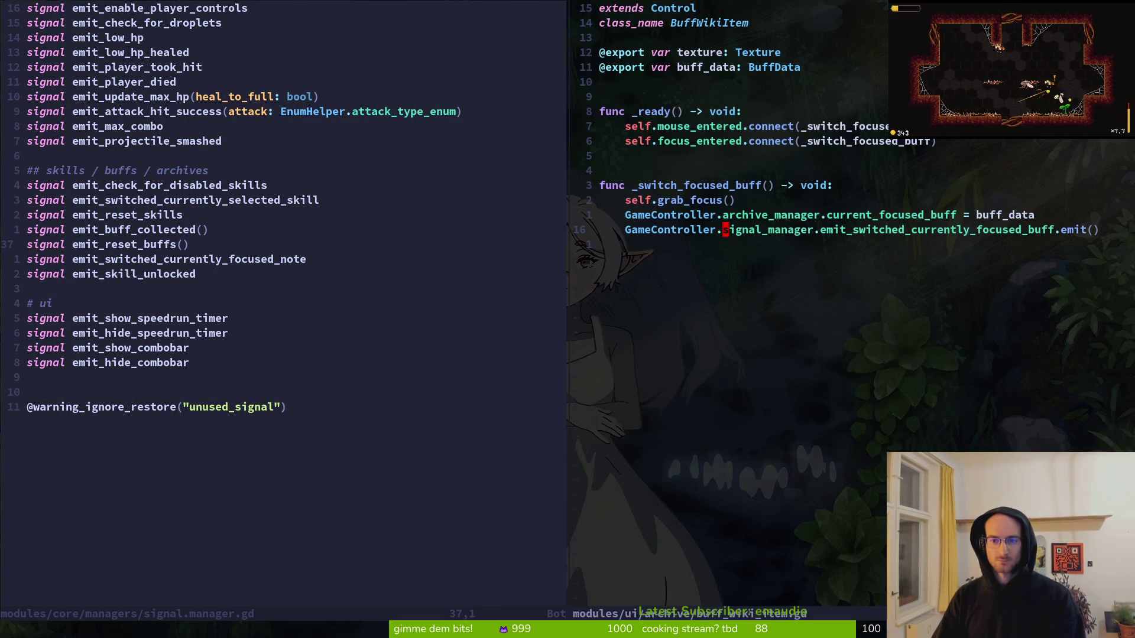
{"action": "key", "text": "ctrl+w"}
{"action": "key", "text": "h"}
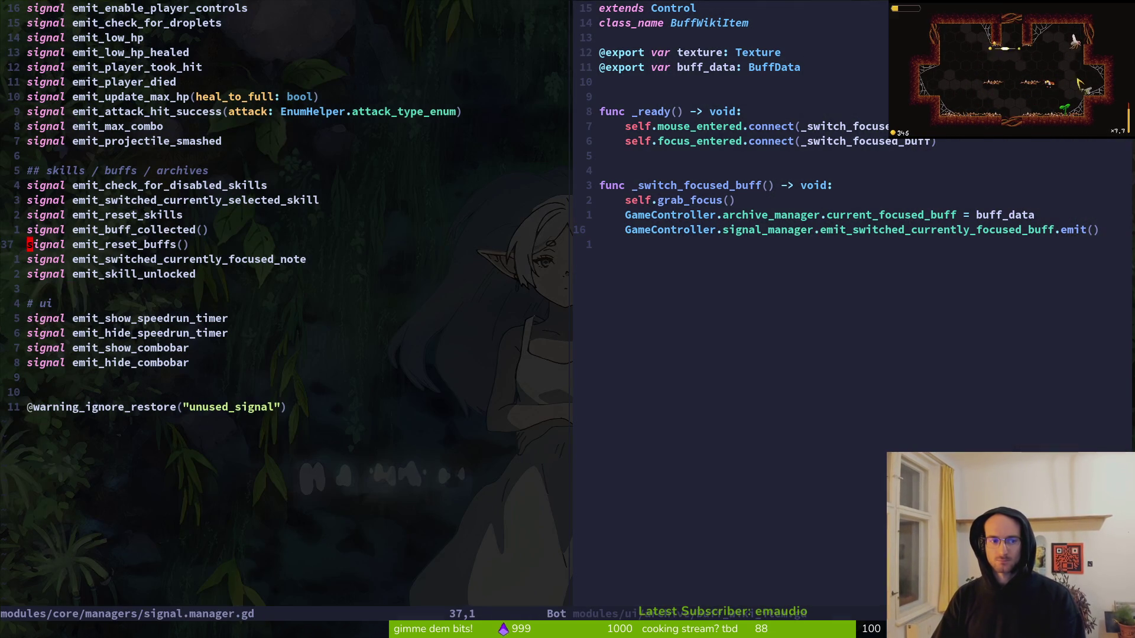
{"action": "key", "text": "j"}
{"action": "key", "text": "j"}
{"action": "type", "text": "osigna;"}
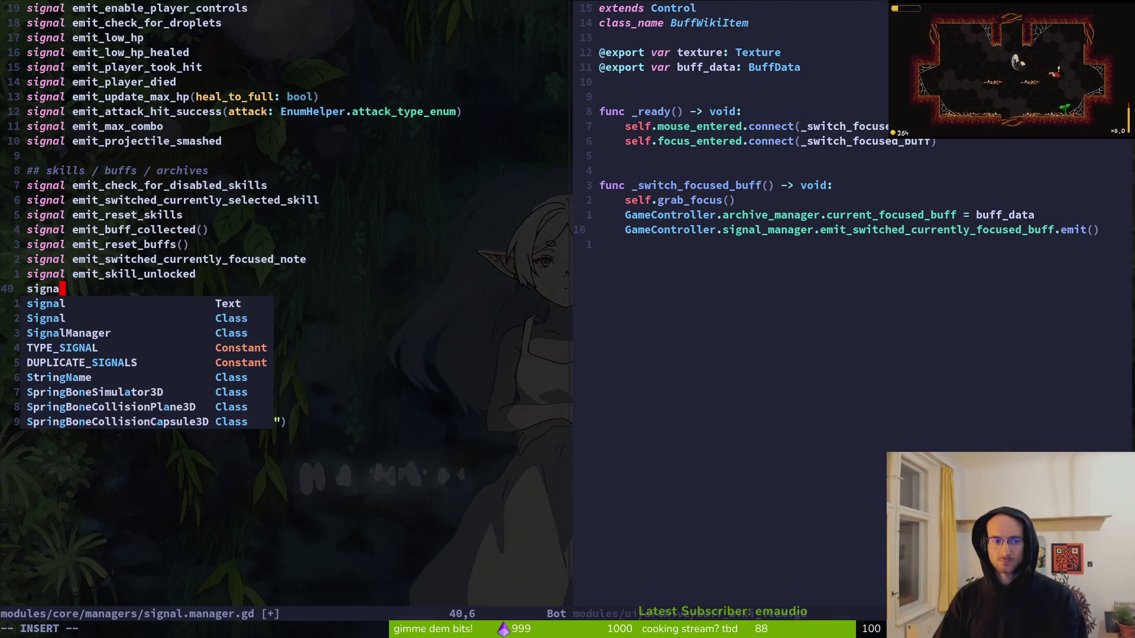
{"action": "key", "text": "BackSpace"}
{"action": "type", "text": "l emit_switched_currently_focused_buff"}
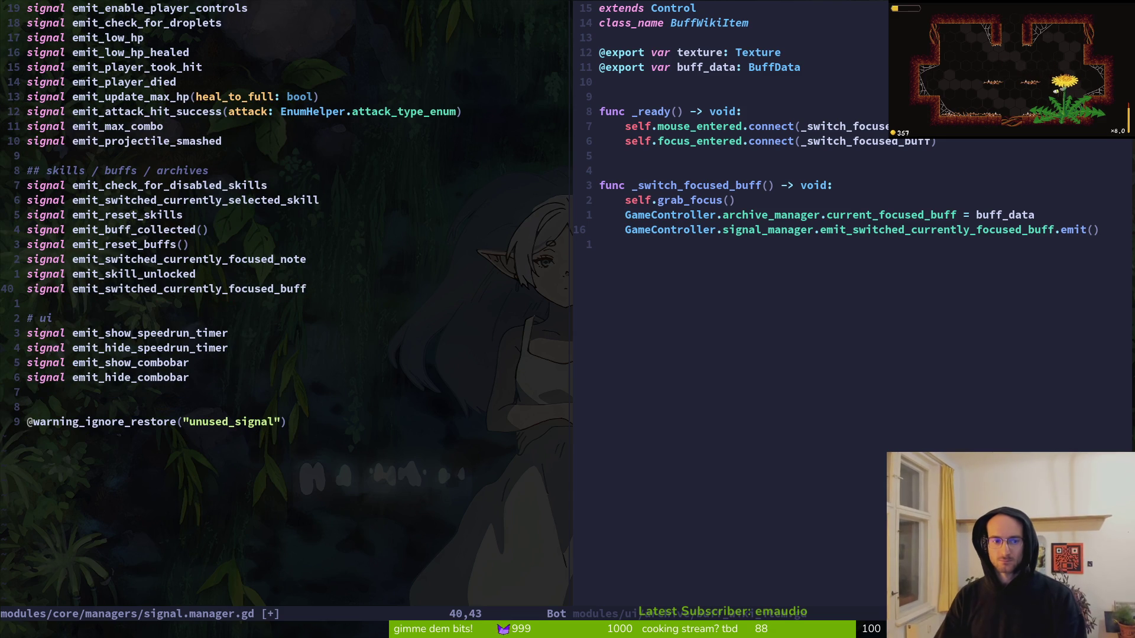
{"action": "key", "text": "Escape"}
{"action": "type", "text": ":write"}
{"action": "key", "text": "Return"}
Move the focused-note signal line below skill_unlocked and save
{"action": "key", "text": "k"}
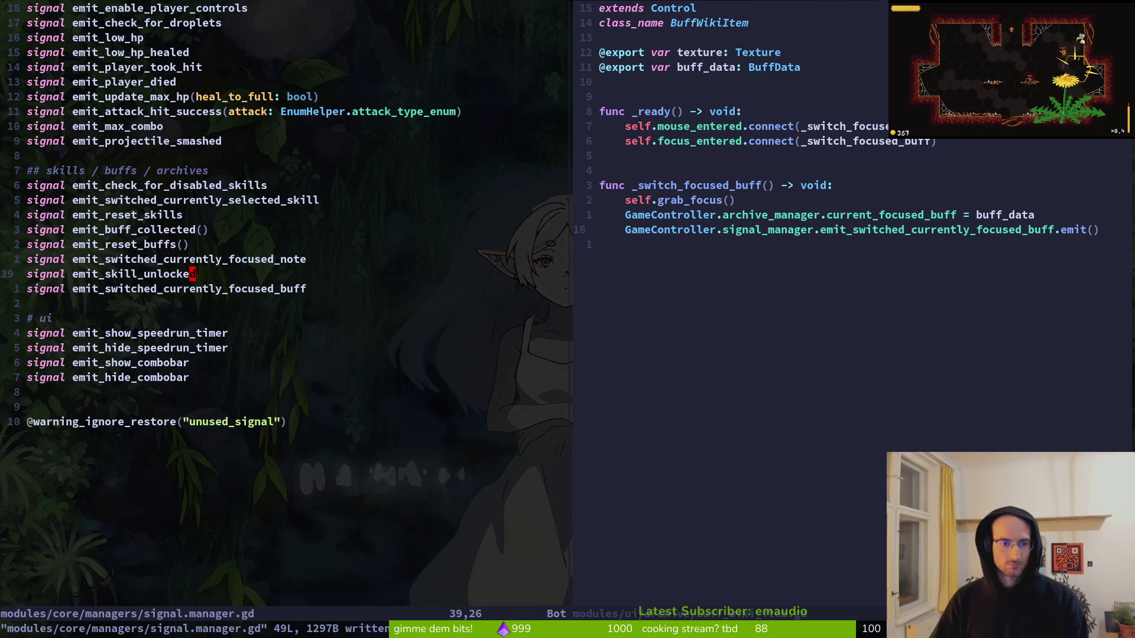
{"action": "key", "text": "k"}
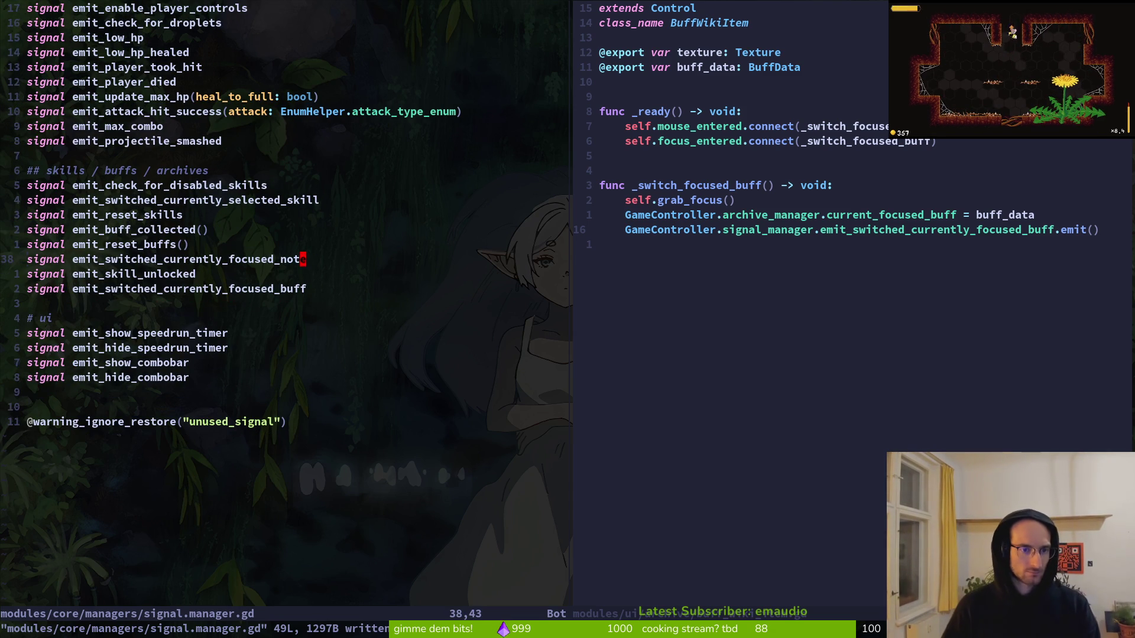
{"action": "key", "text": "alt+j"}
{"action": "type", "text": ":write"}
{"action": "key", "text": "Return"}
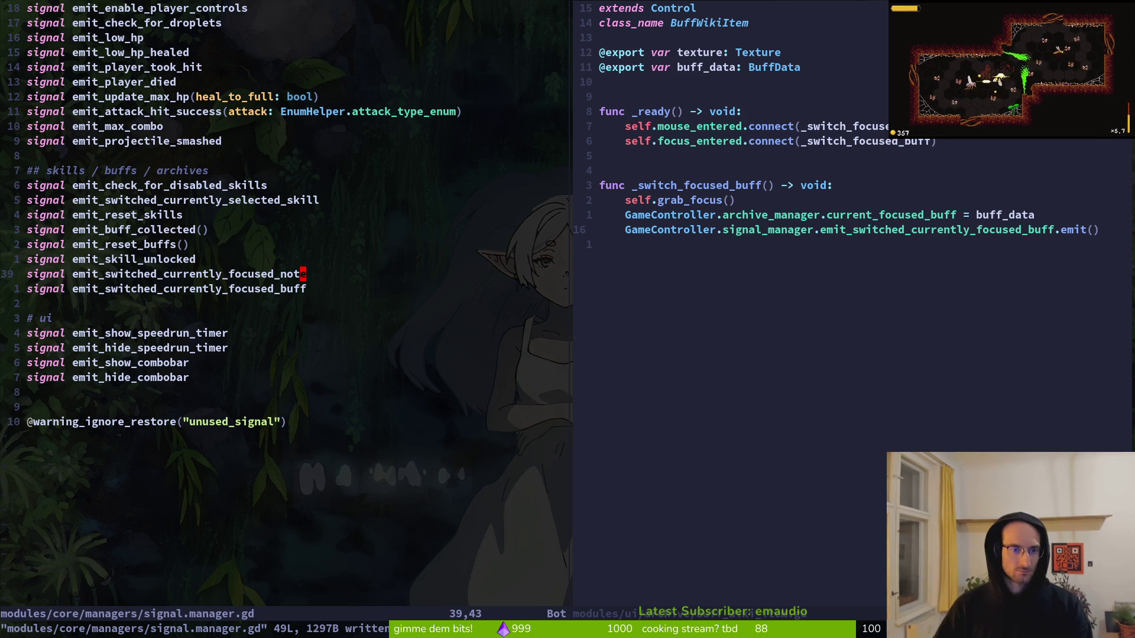
Delete the duplicated focused_buff signal line so one declaration remains, and save
{"action": "key", "text": "j"}
{"action": "key", "text": "y"}
{"action": "key", "text": "y"}
{"action": "key", "text": "p"}
{"action": "key", "text": "j"}
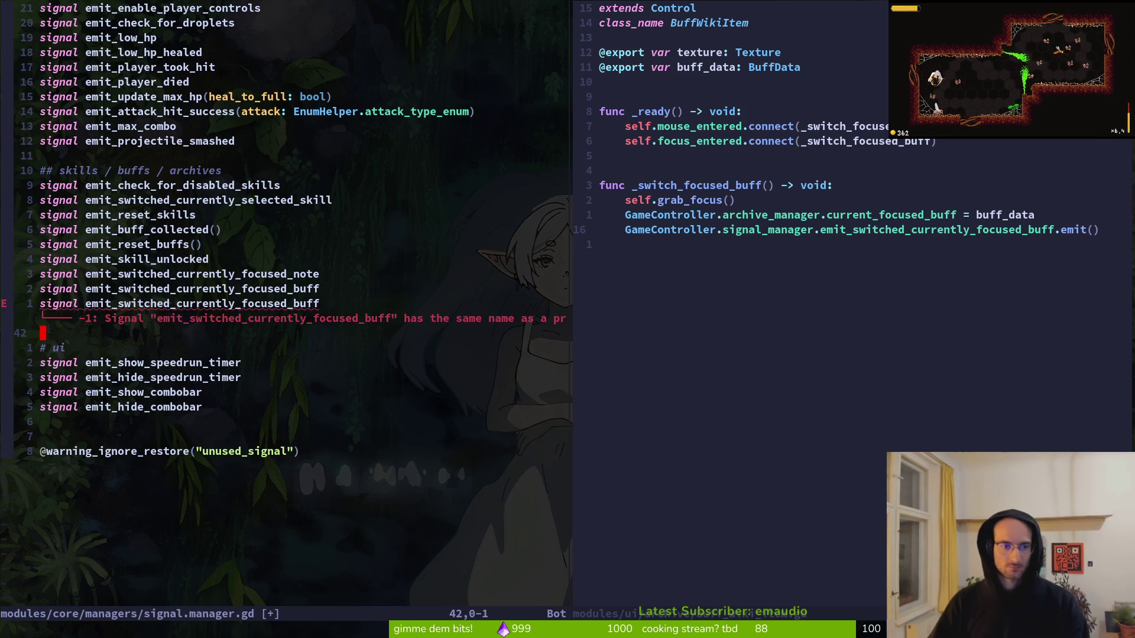
{"action": "key", "text": "k"}
{"action": "key", "text": "w"}
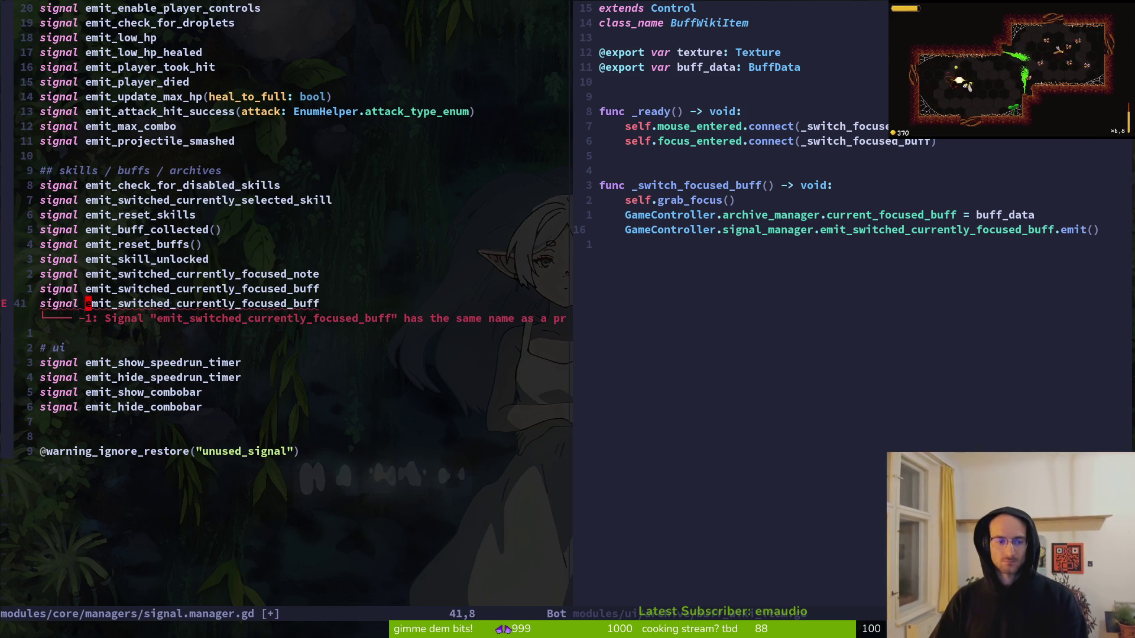
{"action": "key", "text": "d"}
{"action": "key", "text": "d"}
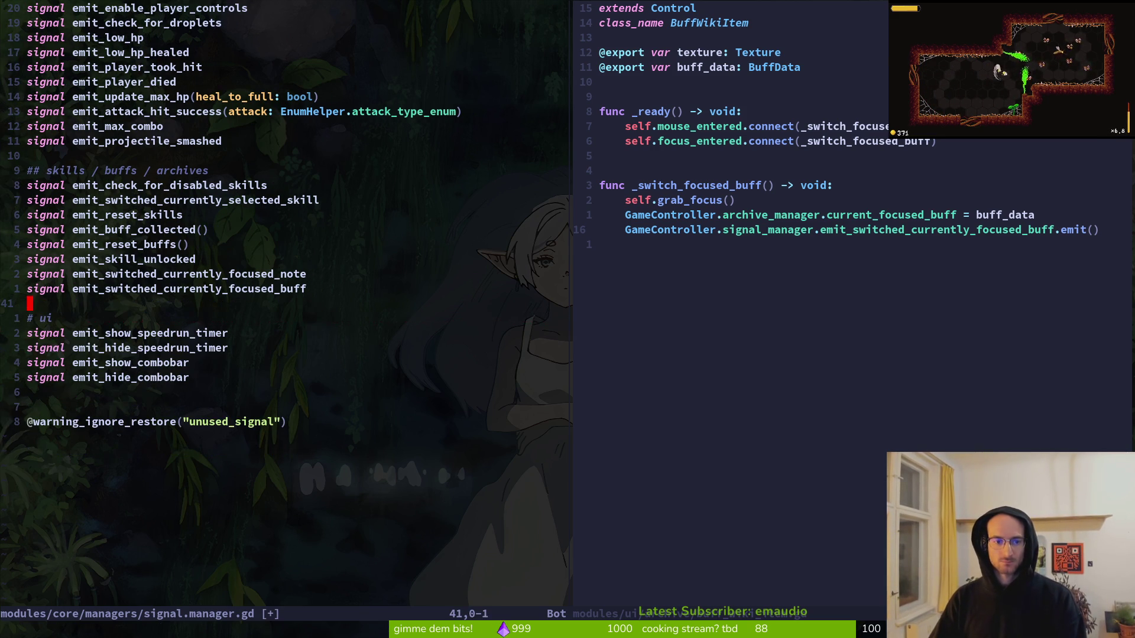
{"action": "key", "text": "ctrl+s"}
{"action": "key", "text": "ctrl+l"}
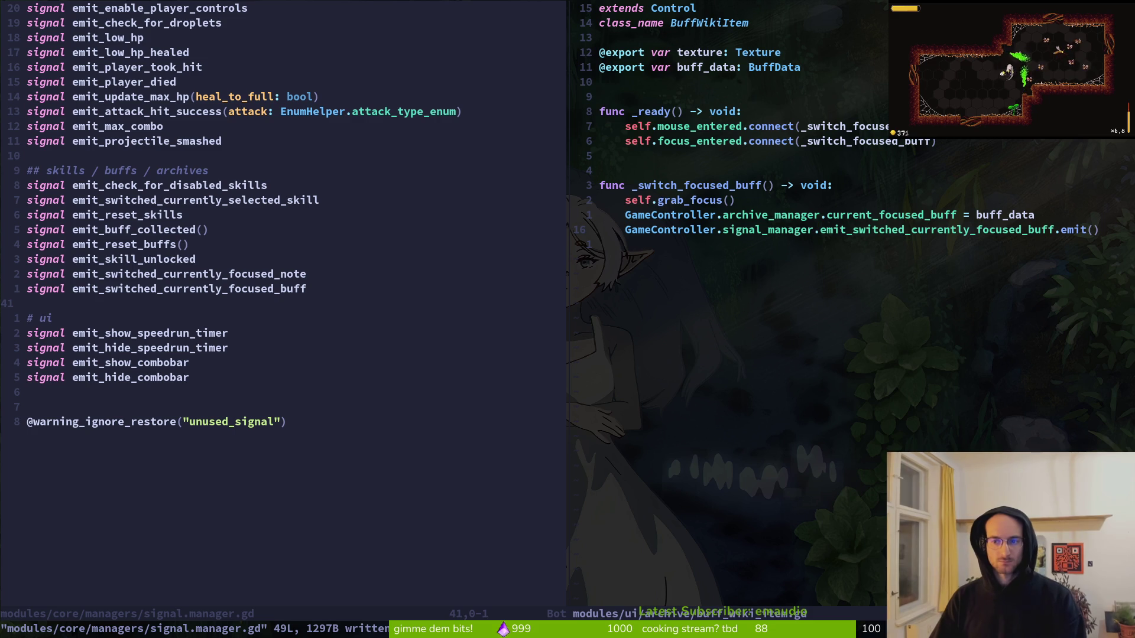
{"action": "key", "text": "ctrl+h"}
Open archive.manager.gd with a Telescope file search for 'archmana'
{"action": "key", "text": "space"}
{"action": "key", "text": "f"}
{"action": "key", "text": "f"}
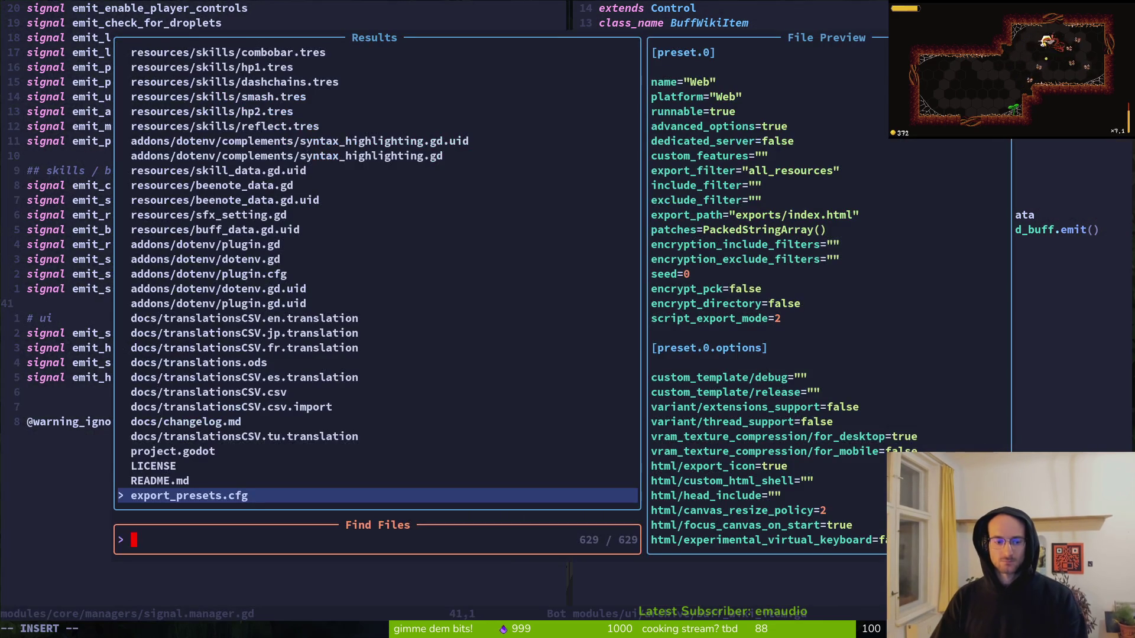
{"action": "type", "text": "archmana"}
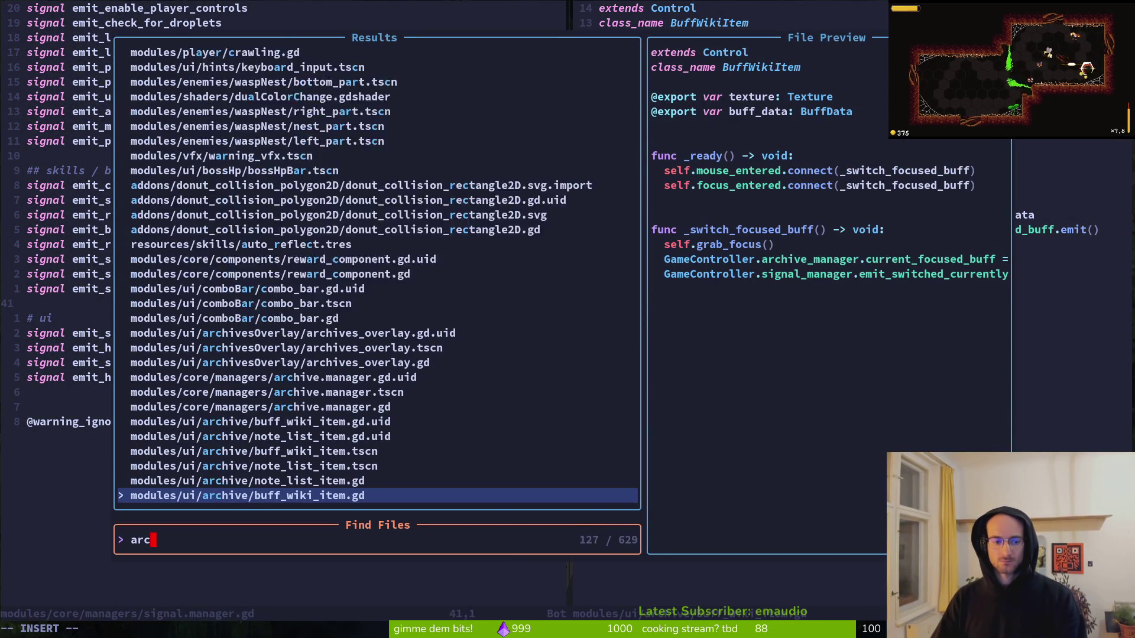
{"action": "key", "text": "Return"}
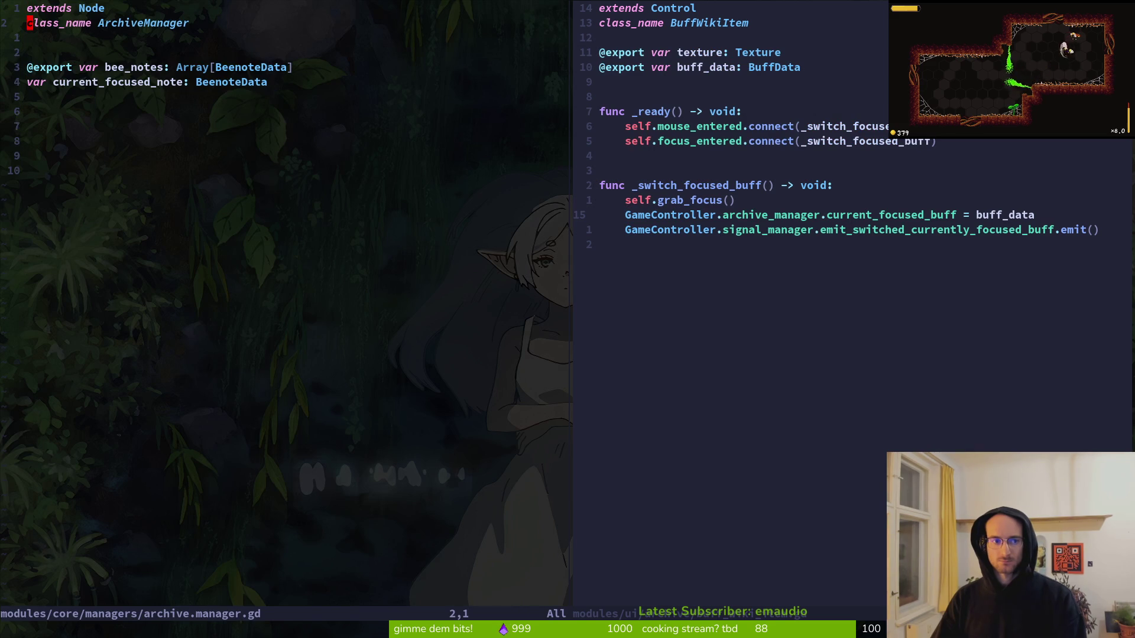
Duplicate the current_focused_note and bee_notes variable lines below the originals
{"action": "key", "text": "j"}
{"action": "key", "text": "j"}
{"action": "key", "text": "j"}
{"action": "key", "text": "V"}
{"action": "key", "text": "j"}
{"action": "key", "text": "y"}
{"action": "key", "text": "j"}
{"action": "key", "text": "p"}
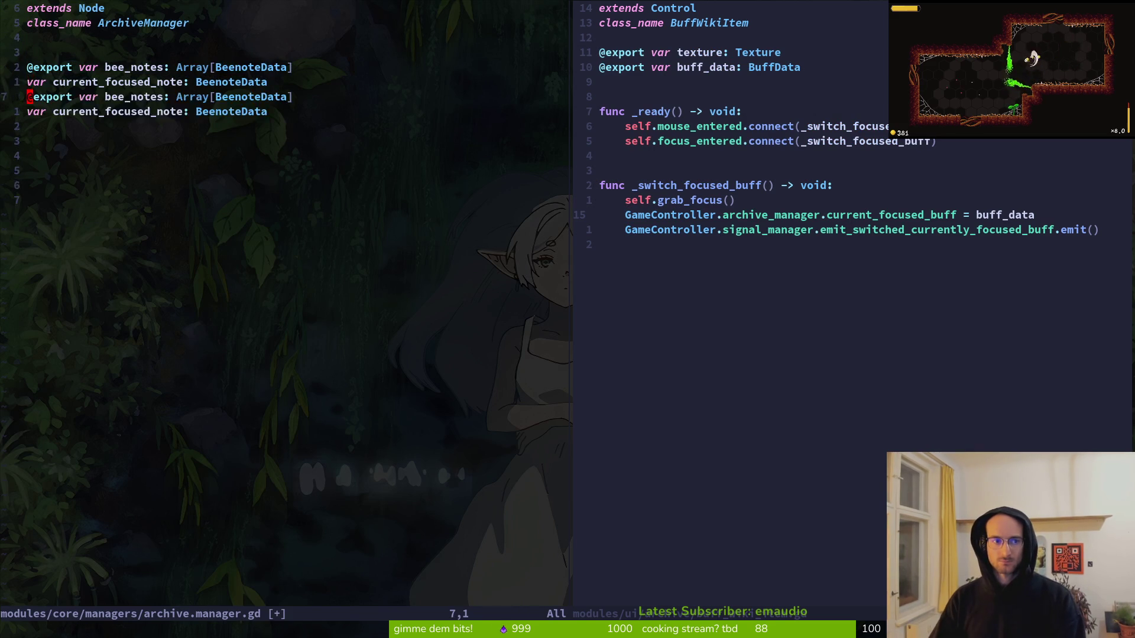
Rename the copied variable to current_focused_buff, matching the name used in BuffWikiItem, and save
{"action": "key", "text": "j"}
{"action": "key", "text": "w"}
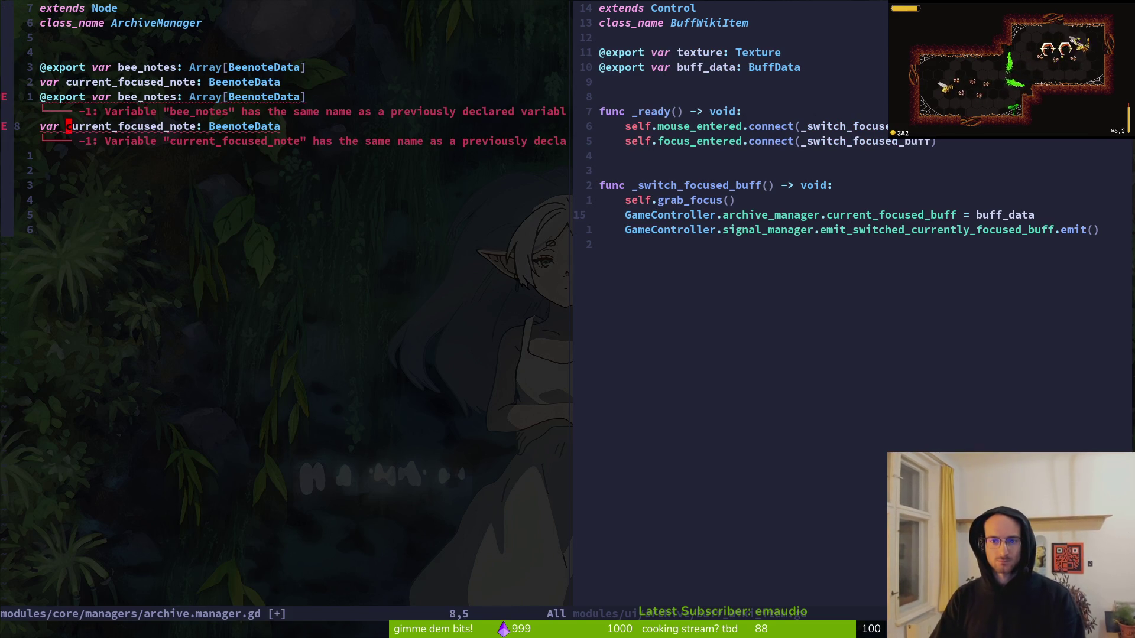
{"action": "key", "text": "ctrl+w"}
{"action": "key", "text": "l"}
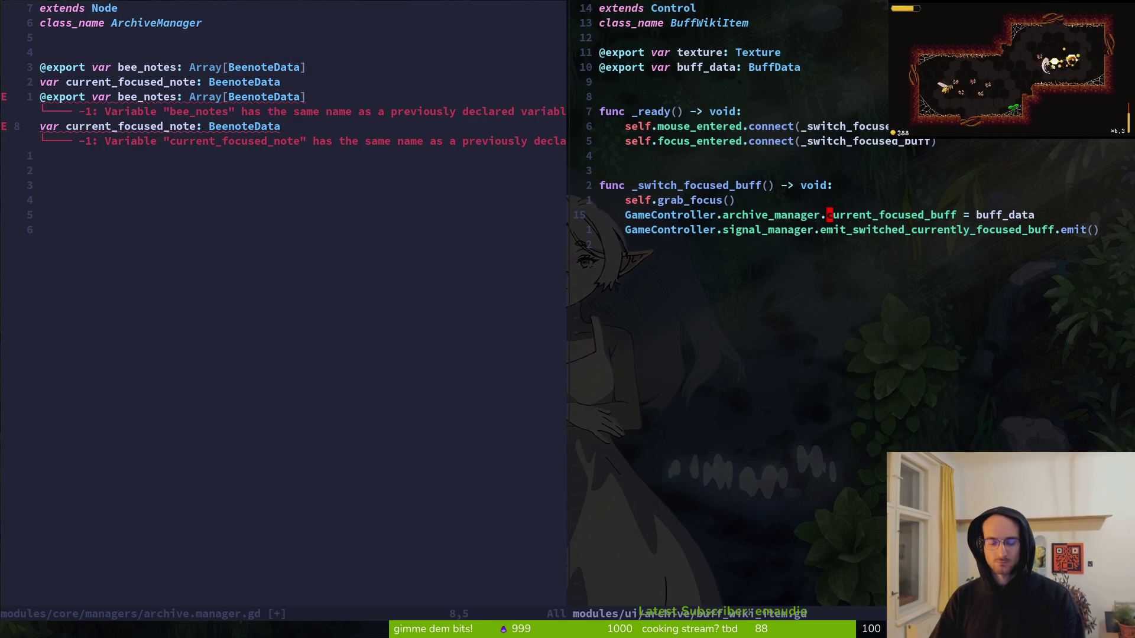
{"action": "key", "text": "ctrl+w"}
{"action": "key", "text": "h"}
{"action": "key", "text": "e"}
{"action": "key", "text": "v"}
{"action": "key", "text": "h"}
{"action": "key", "text": "h"}
{"action": "key", "text": "h"}
{"action": "type", "text": "cused_"}
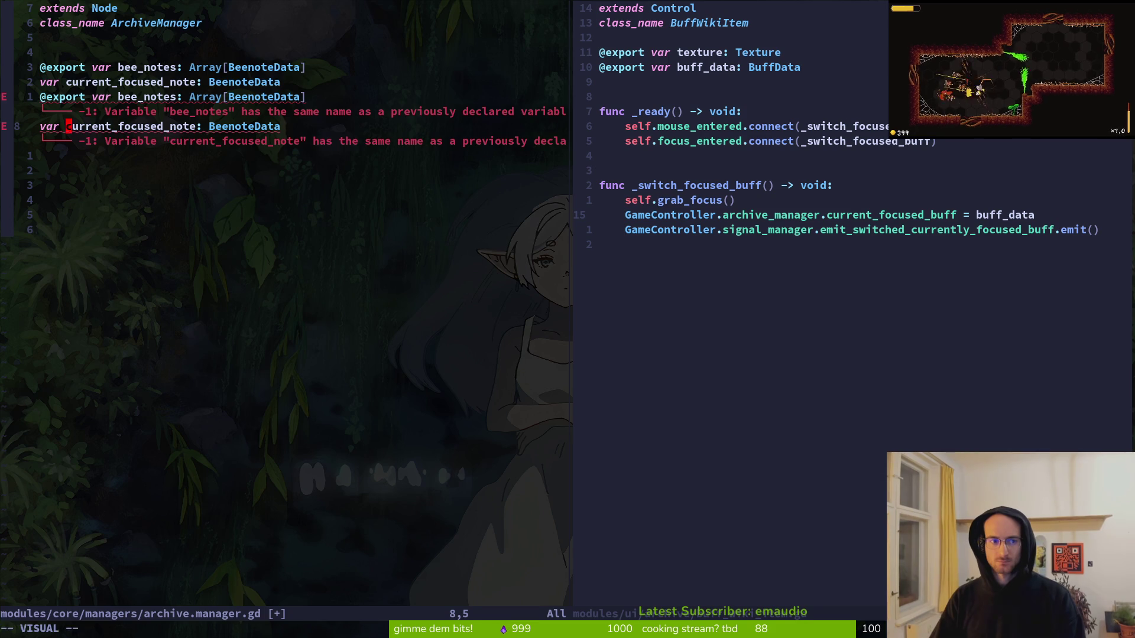
{"action": "type", "text": "buff"}
{"action": "key", "text": "Escape"}
{"action": "type", "text": ":w"}
{"action": "key", "text": "Return"}
{"action": "key", "text": "k"}
Change current_focused_buff's type from BeenoteData to BuffData and save
{"action": "key", "text": "w"}
{"action": "key", "text": "j"}
{"action": "key", "text": "C"}
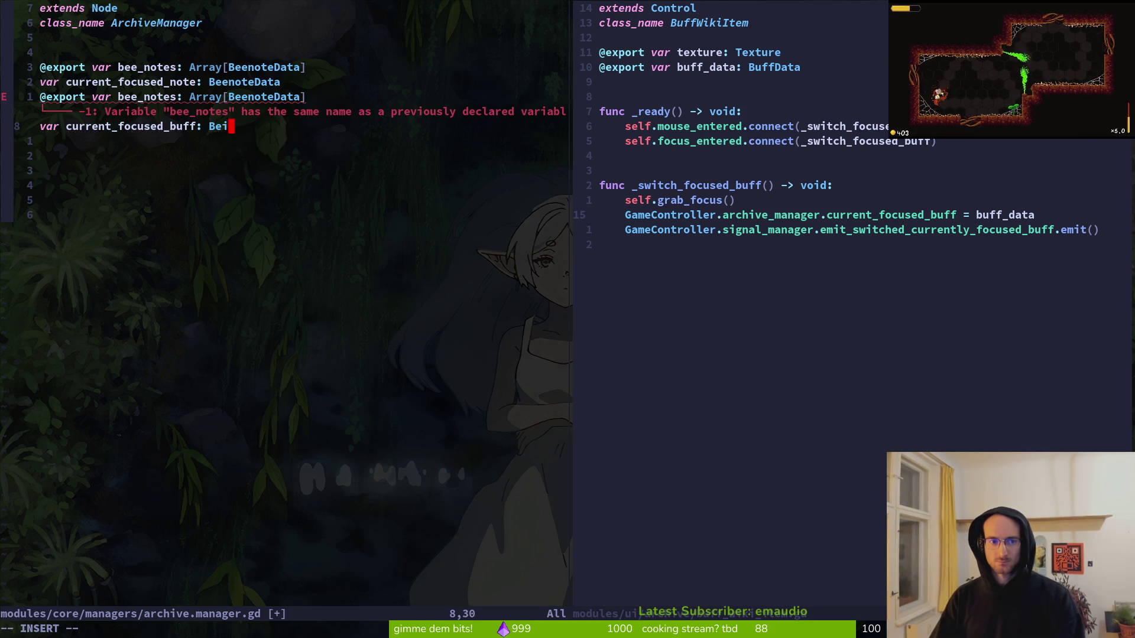
{"action": "key", "text": "Escape"}
{"action": "type", "text": "sBuff"}
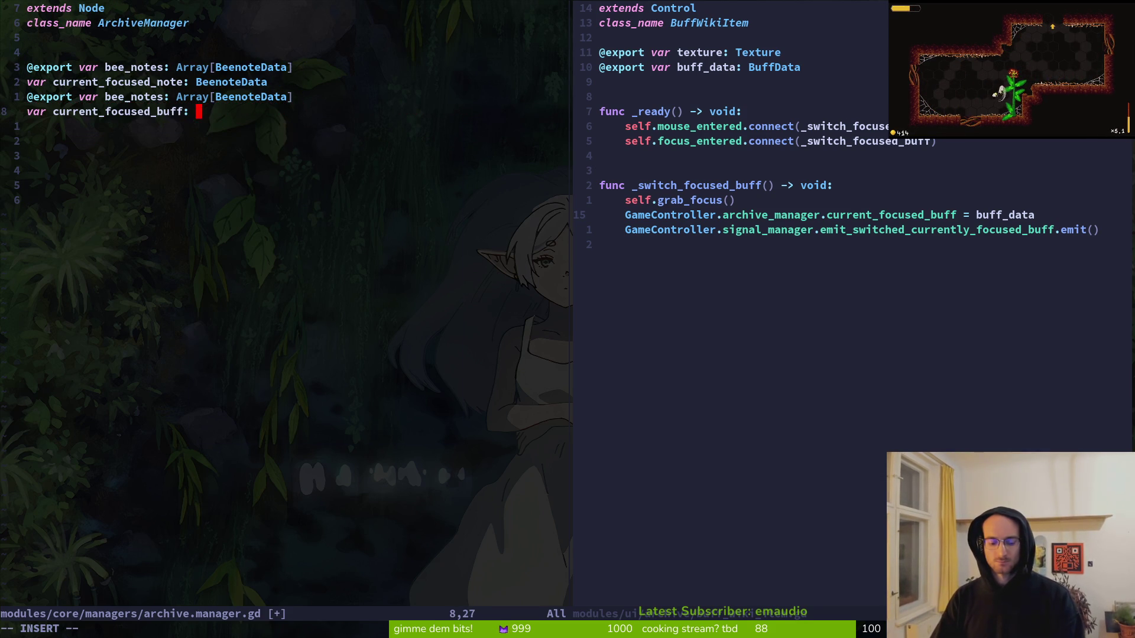
{"action": "key", "text": "Return"}
{"action": "key", "text": "Escape"}
{"action": "type", "text": ":w"}
{"action": "key", "text": "Return"}
Rename the copied bee_notes export to all_buffs, then delete that line and save
{"action": "key", "text": "k"}
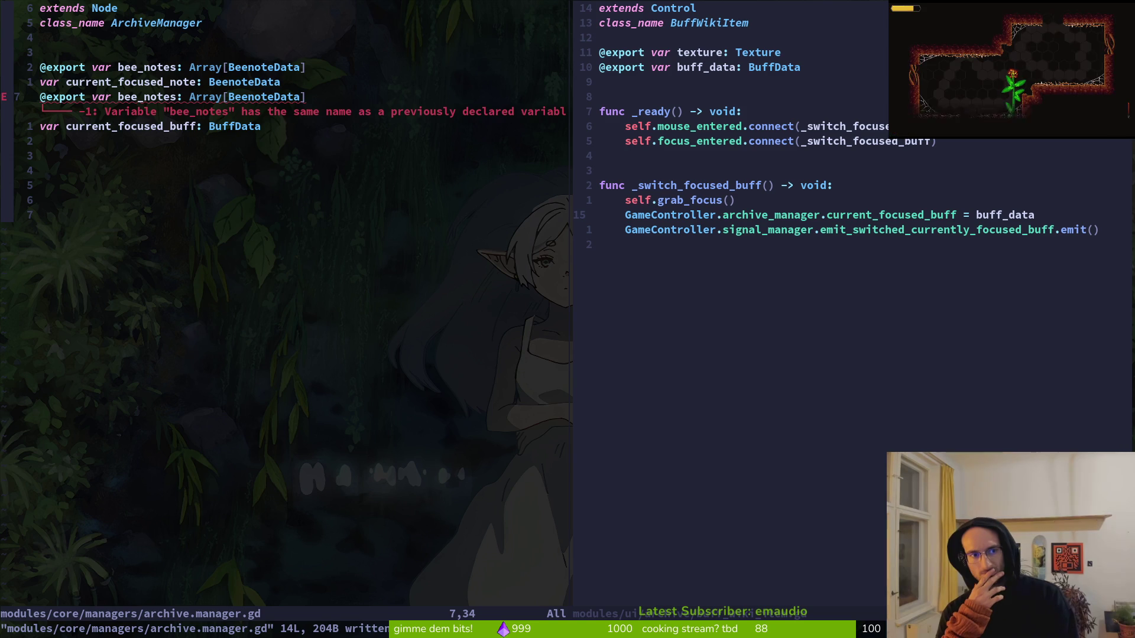
{"action": "key", "text": "b"}
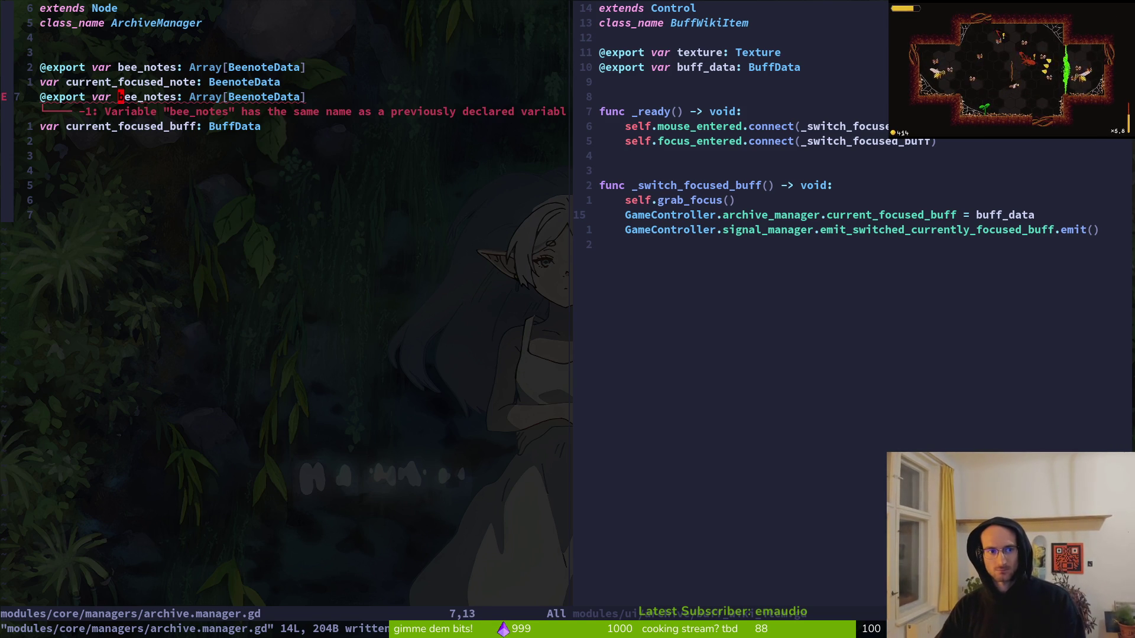
{"action": "key", "text": "v"}
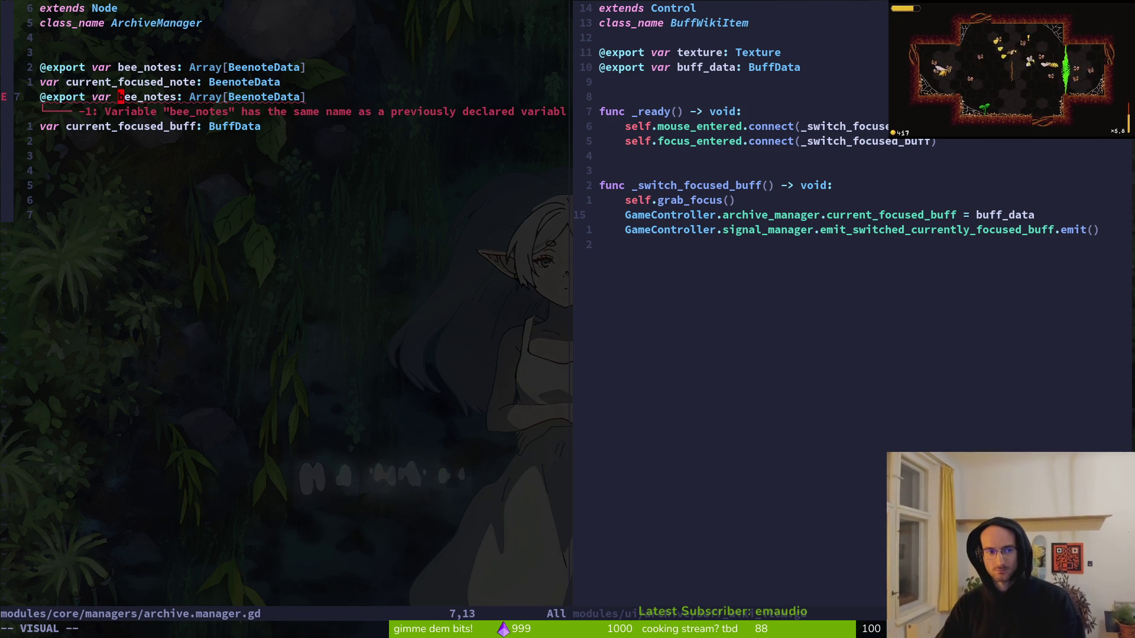
{"action": "key", "text": "e"}
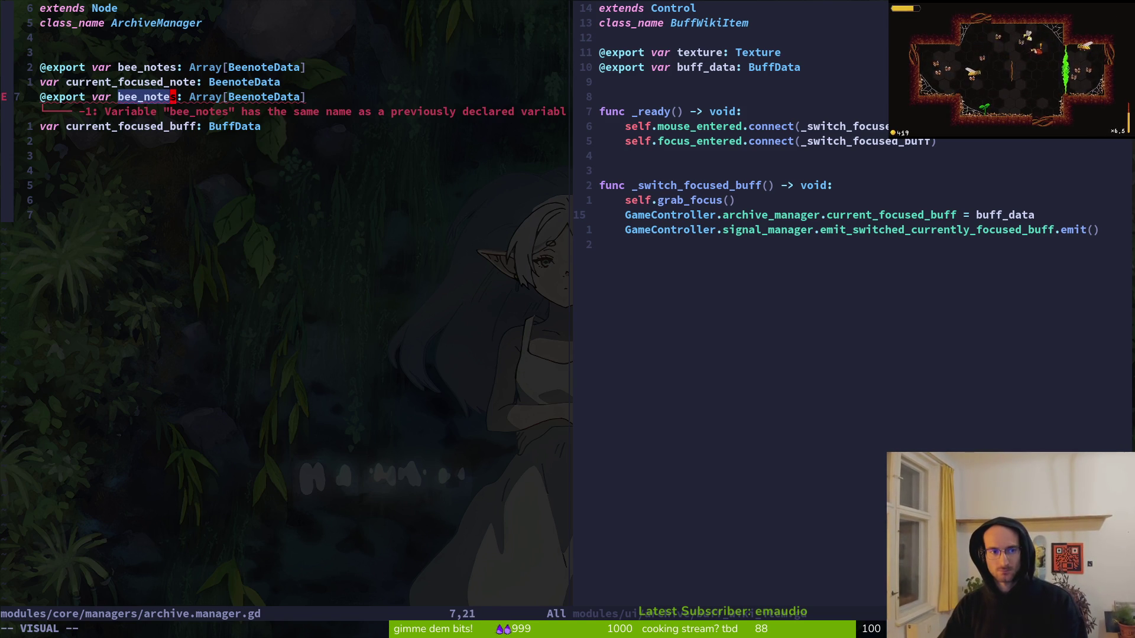
{"action": "type", "text": "call_"}
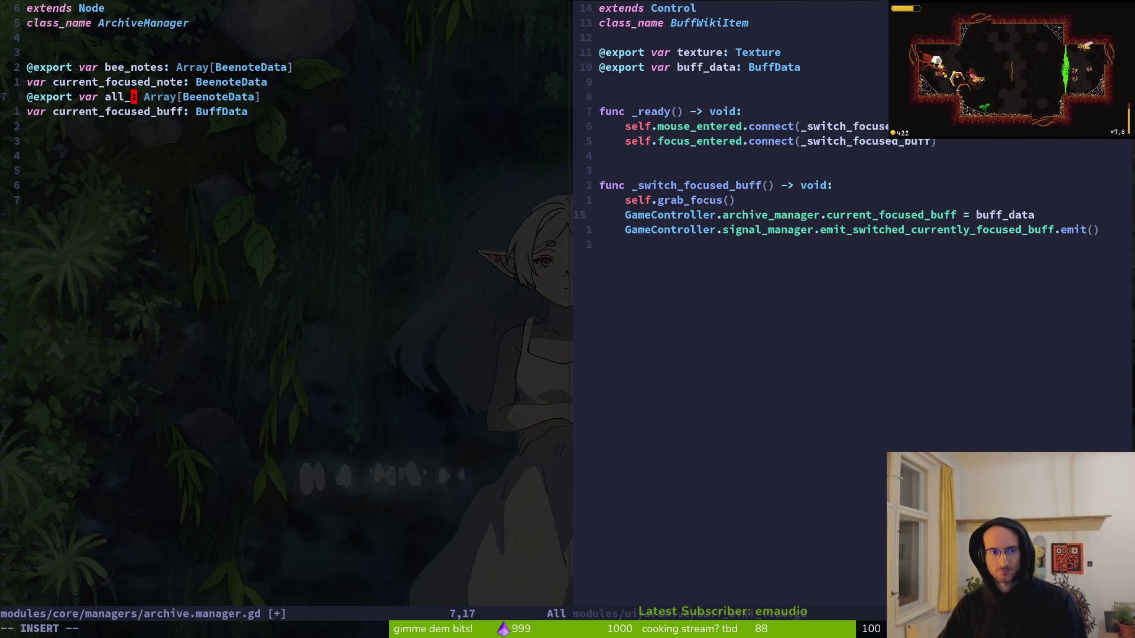
{"action": "type", "text": "buffs"}
{"action": "key", "text": "Escape"}
{"action": "type", "text": ":w"}
{"action": "key", "text": "Return"}
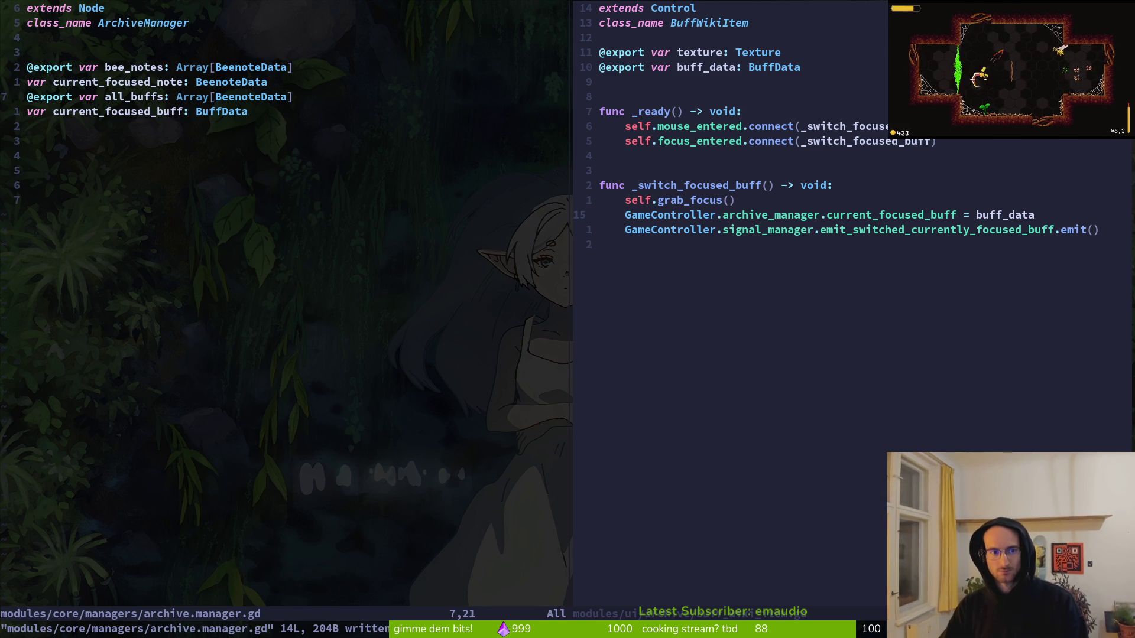
{"action": "key", "text": "d"}
{"action": "key", "text": "d"}
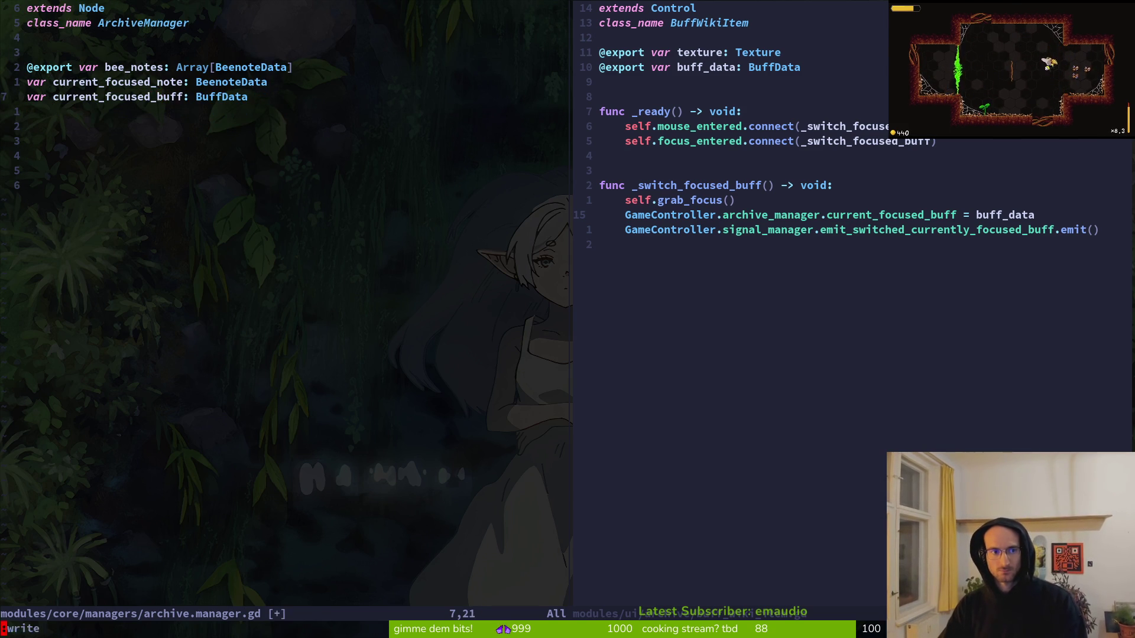
{"action": "type", "text": ":w"}
{"action": "key", "text": "Return"}
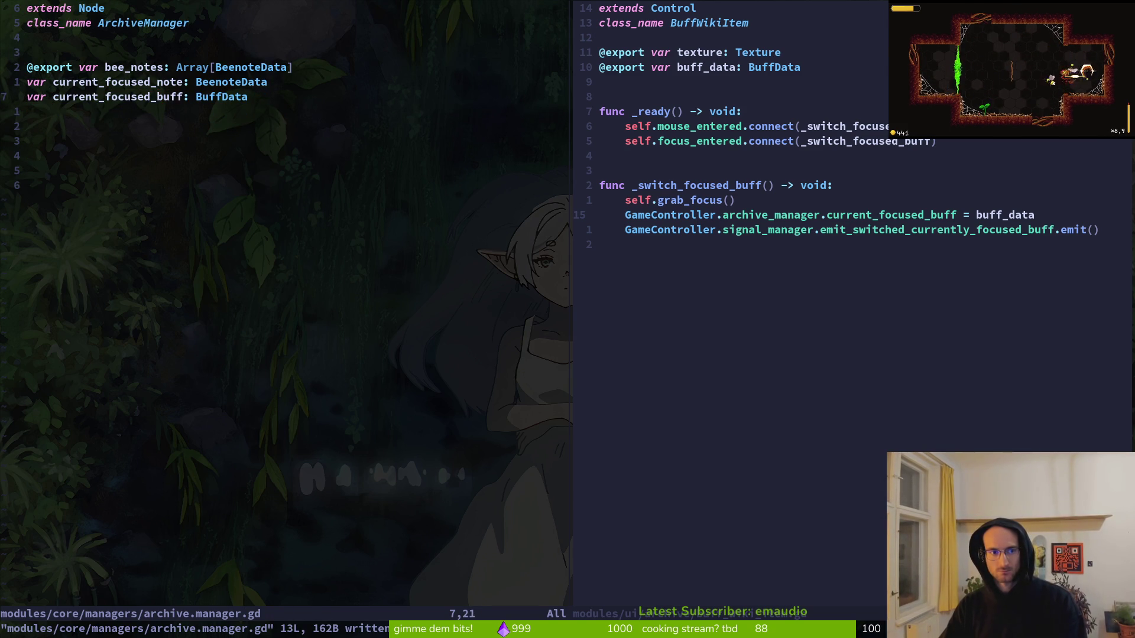
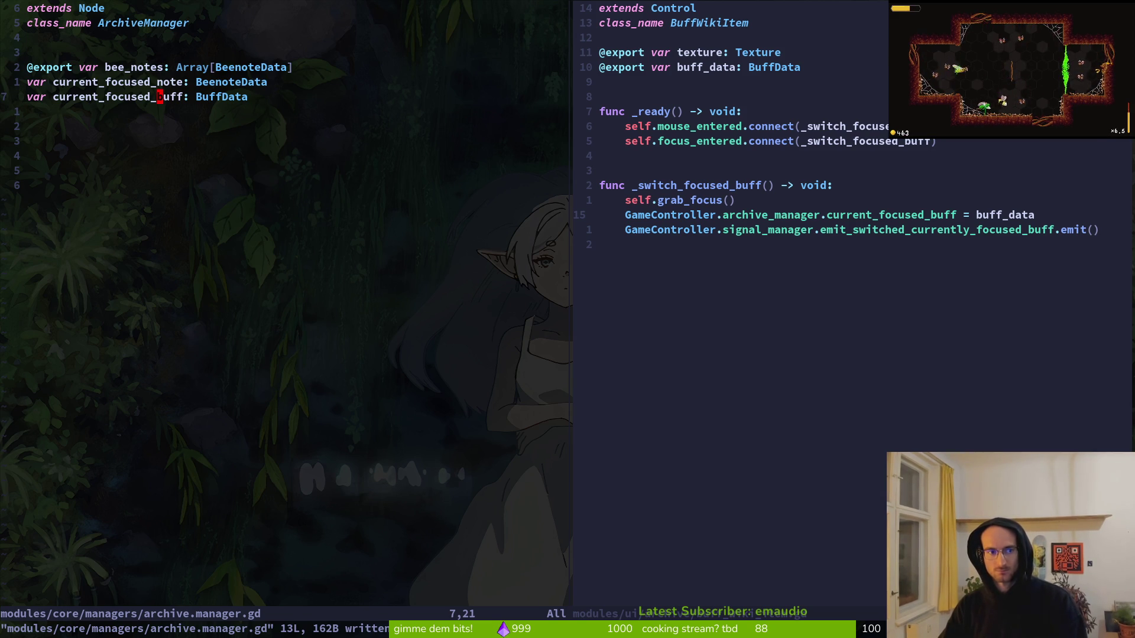
Add a blank line below current_focused_buff and save archive.manager.gd with :w
{"action": "key", "text": "o"}
{"action": "key", "text": "Escape"}
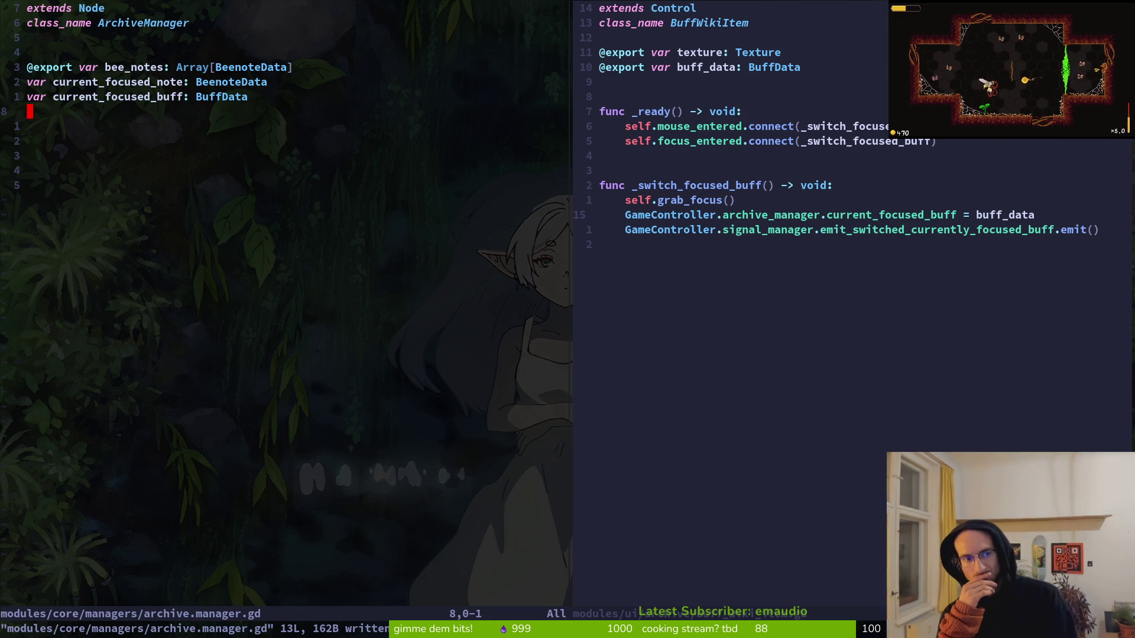
{"action": "key", "text": "k"}
{"action": "key", "text": "k"}
{"action": "key", "text": "k"}
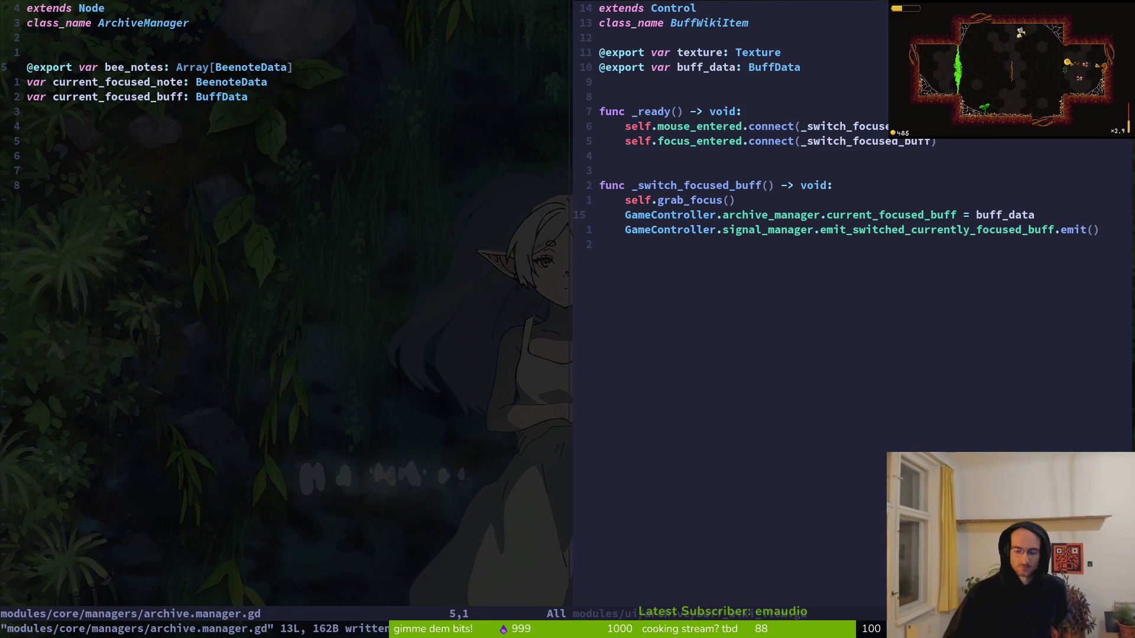
{"action": "key", "text": "j"}
{"action": "key", "text": "j"}
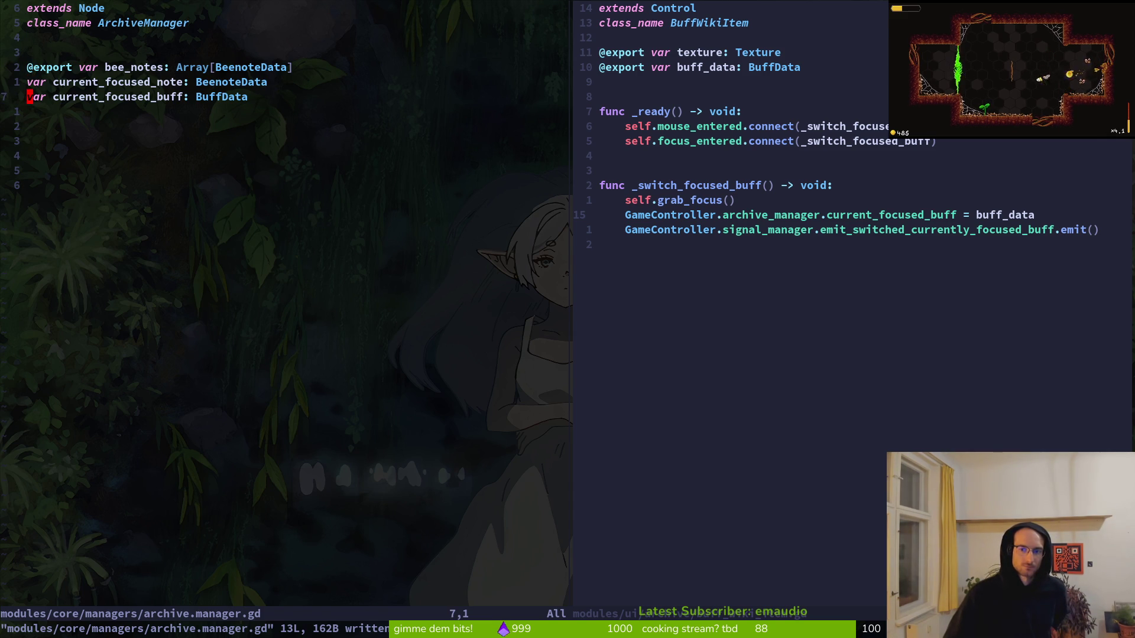
{"action": "key", "text": "o"}
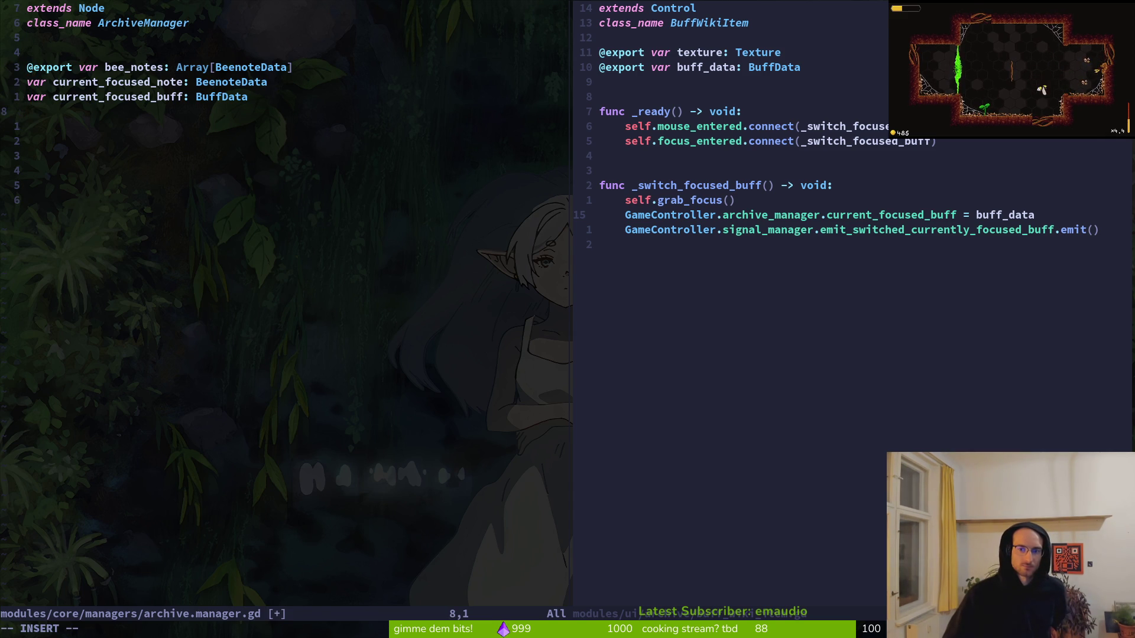
{"action": "key", "text": "Escape"}
{"action": "type", "text": ":w"}
{"action": "key", "text": "Return"}
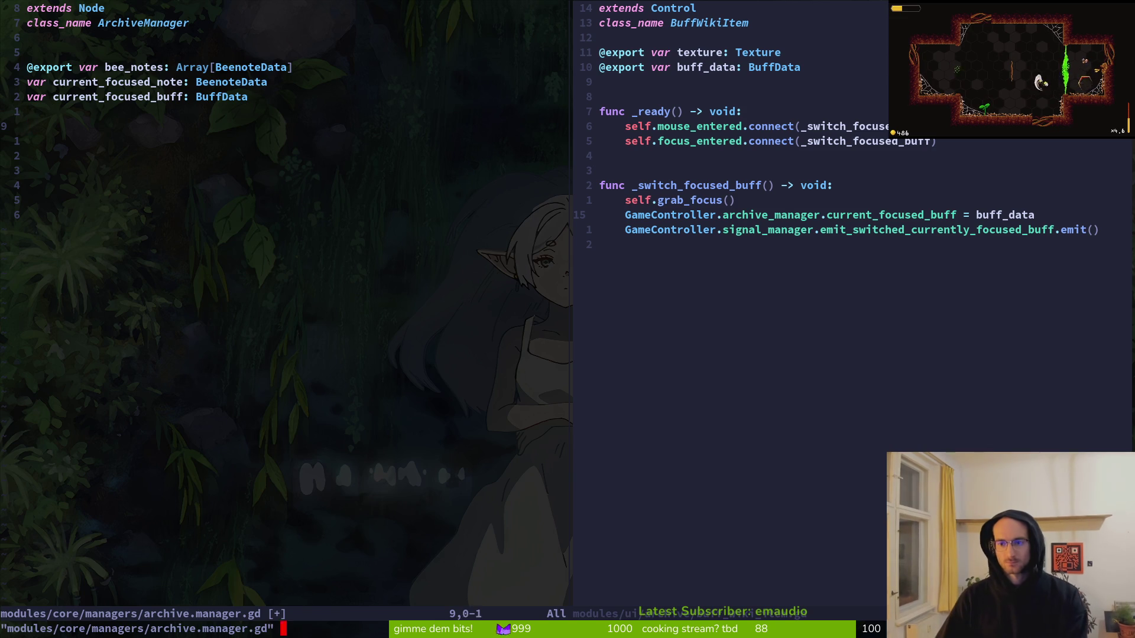
{"action": "key", "text": "ctrl+w"}
Open note_list_item.gd in the right-hand split through the project file finder
{"action": "key", "text": "l"}
{"action": "key", "text": "ctrl+6"}
{"action": "key", "text": "ctrl+6"}
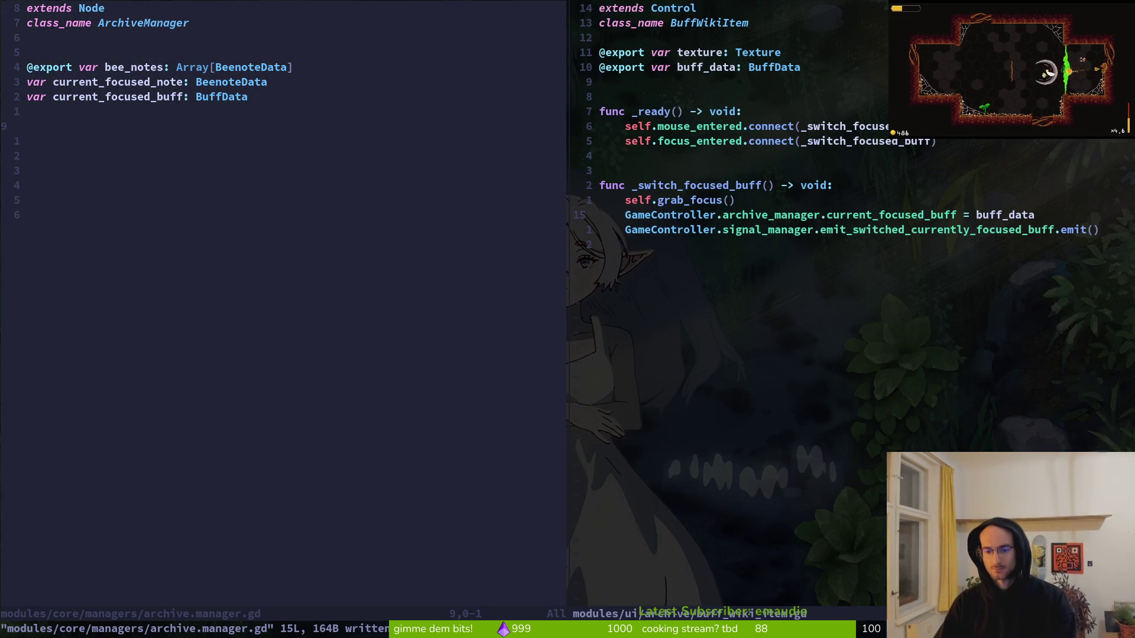
{"action": "key", "text": "ctrl+p"}
{"action": "type", "text": "notlistit"}
{"action": "key", "text": "Return"}
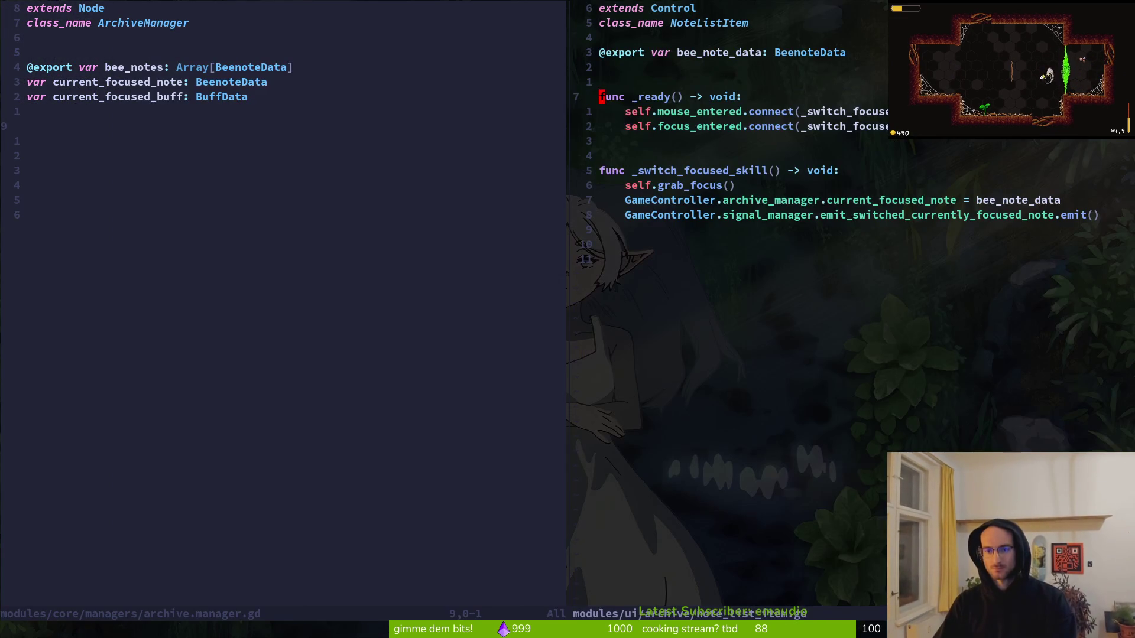
Search the project for every use of emit_switched_currently_focused_note
{"action": "key", "text": "j"}
{"action": "key", "text": "j"}
{"action": "key", "text": "j"}
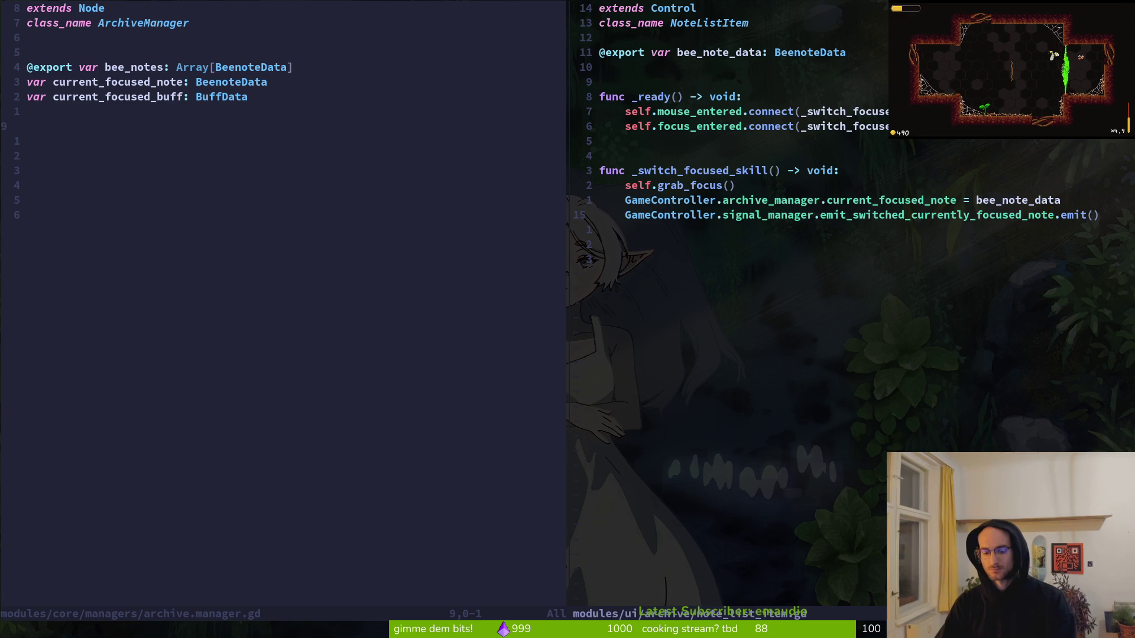
{"action": "key", "text": "w"}
{"action": "key", "text": "w"}
{"action": "key", "text": "w"}
{"action": "key", "text": "space"}
{"action": "key", "text": "f"}
{"action": "key", "text": "w"}
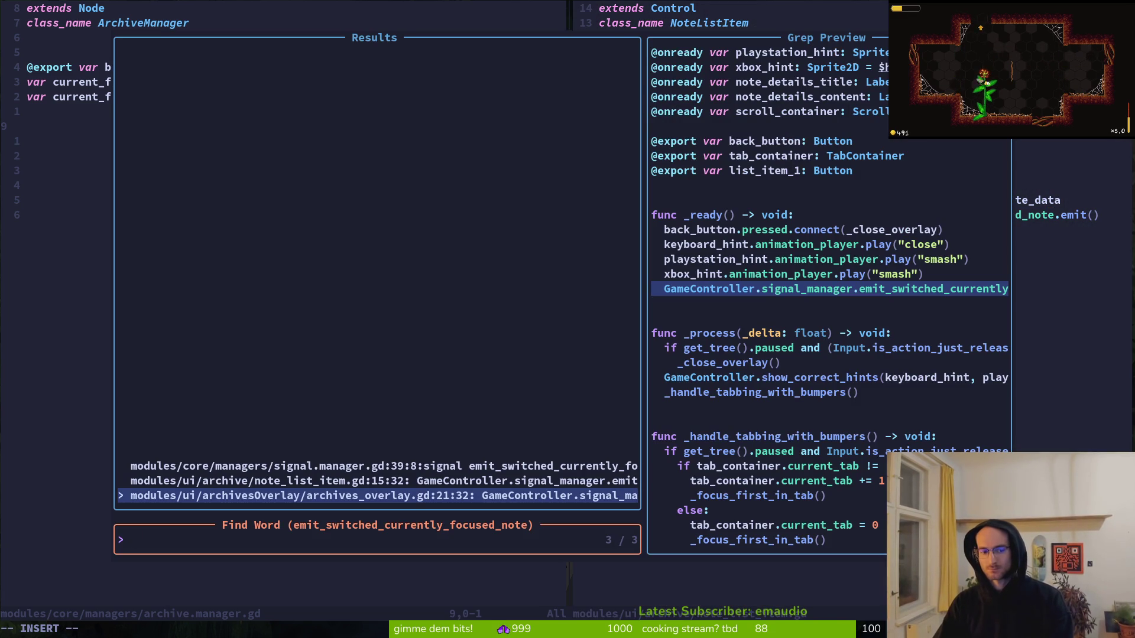
Open archives_overlay.gd from the search results and save-close the archive manager split
{"action": "key", "text": "Return"}
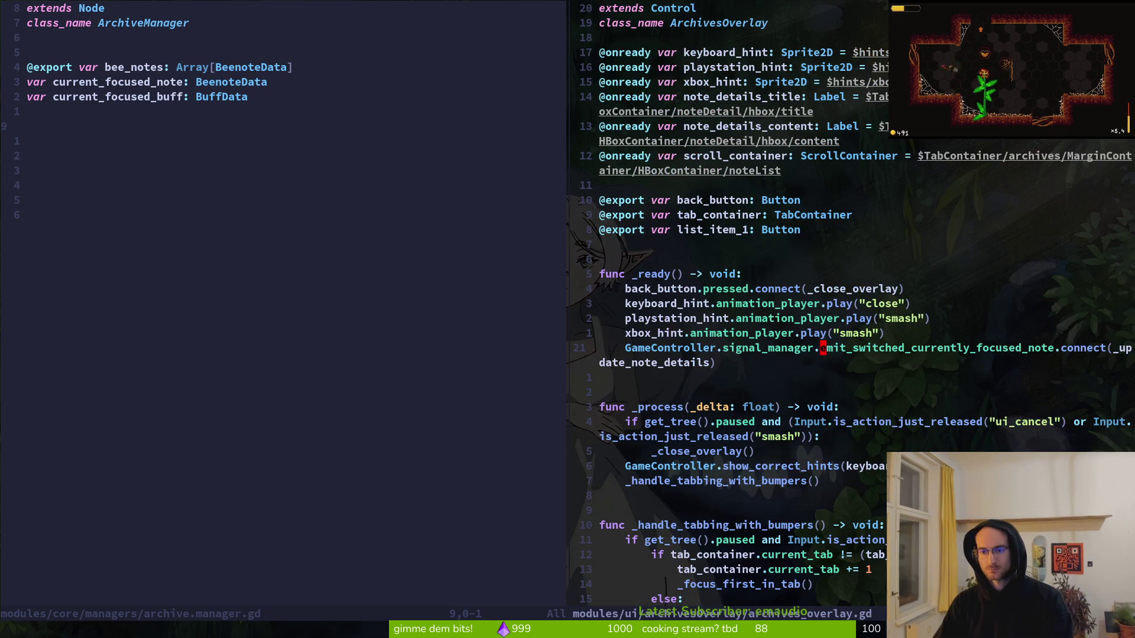
{"action": "key", "text": "ctrl+w"}
{"action": "key", "text": "h"}
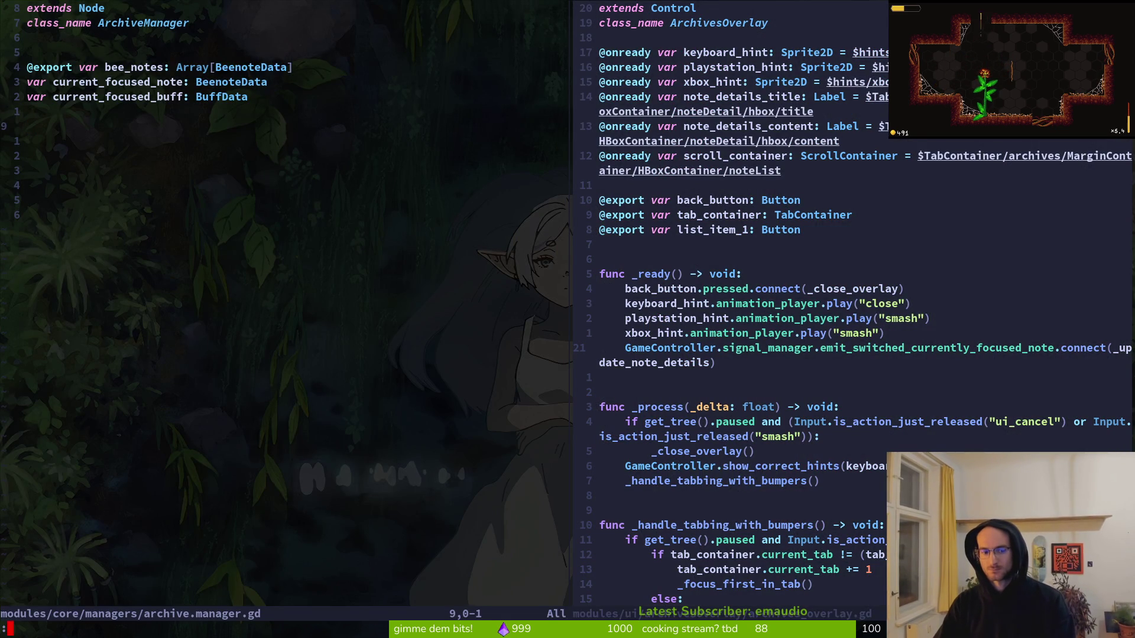
{"action": "type", "text": "q"}
{"action": "key", "text": "Return"}
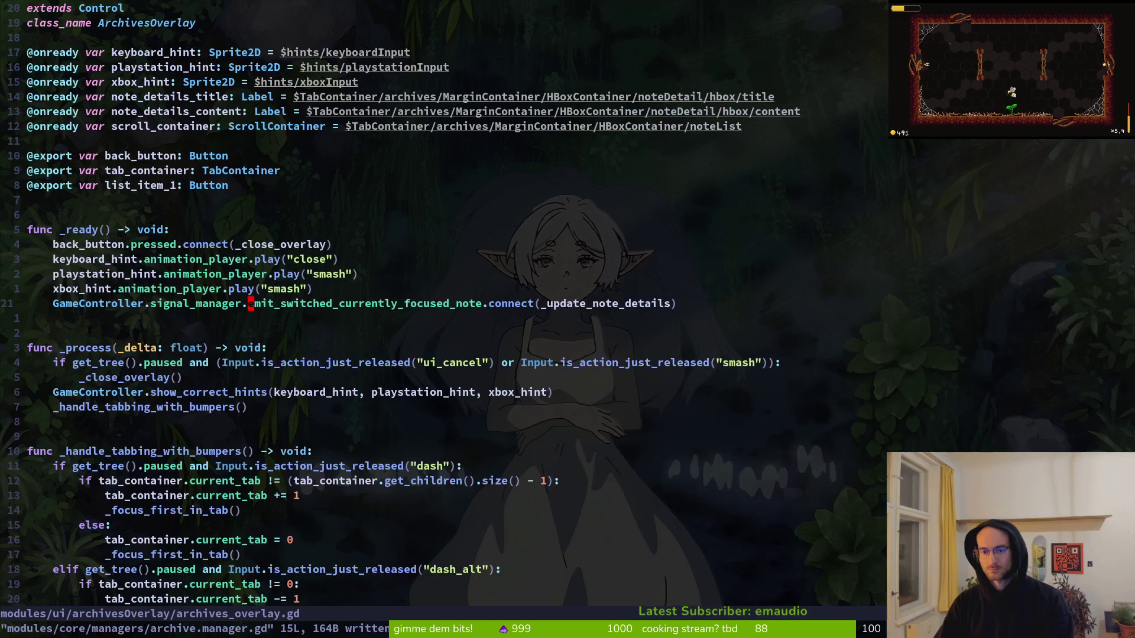
Duplicate the connect line and switch its signal to emit_switched_currently_focused_buff
{"action": "key", "text": "y"}
{"action": "key", "text": "y"}
{"action": "key", "text": "p"}
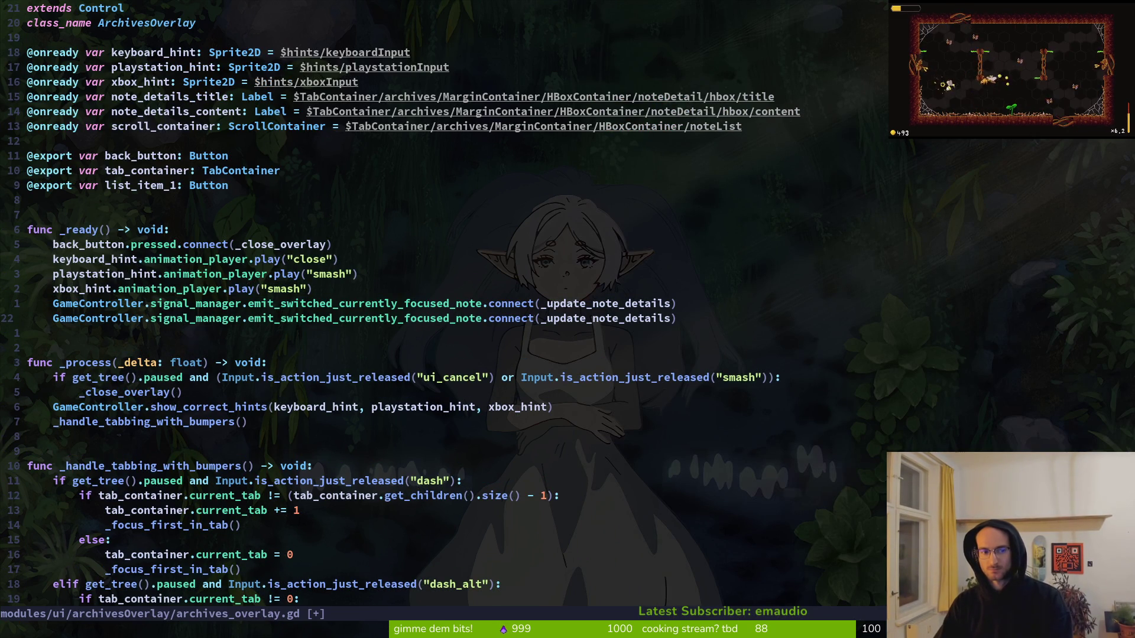
{"action": "type", "text": "cwemit_s"}
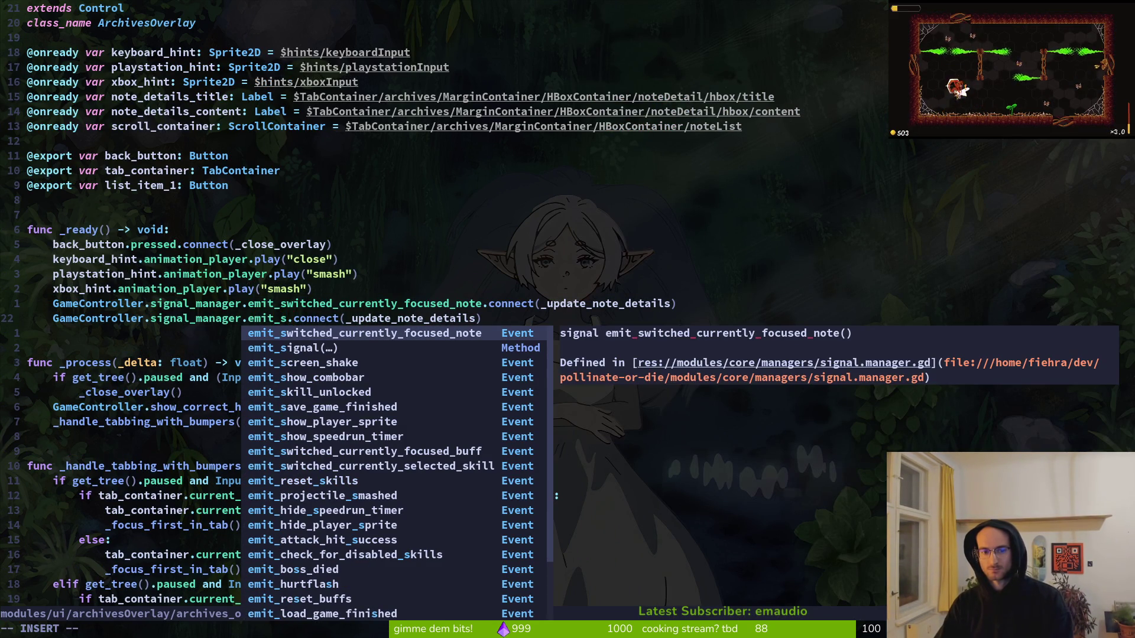
{"action": "key", "text": "ctrl+n"}
{"action": "key", "text": "ctrl+n"}
{"action": "key", "text": "ctrl+n"}
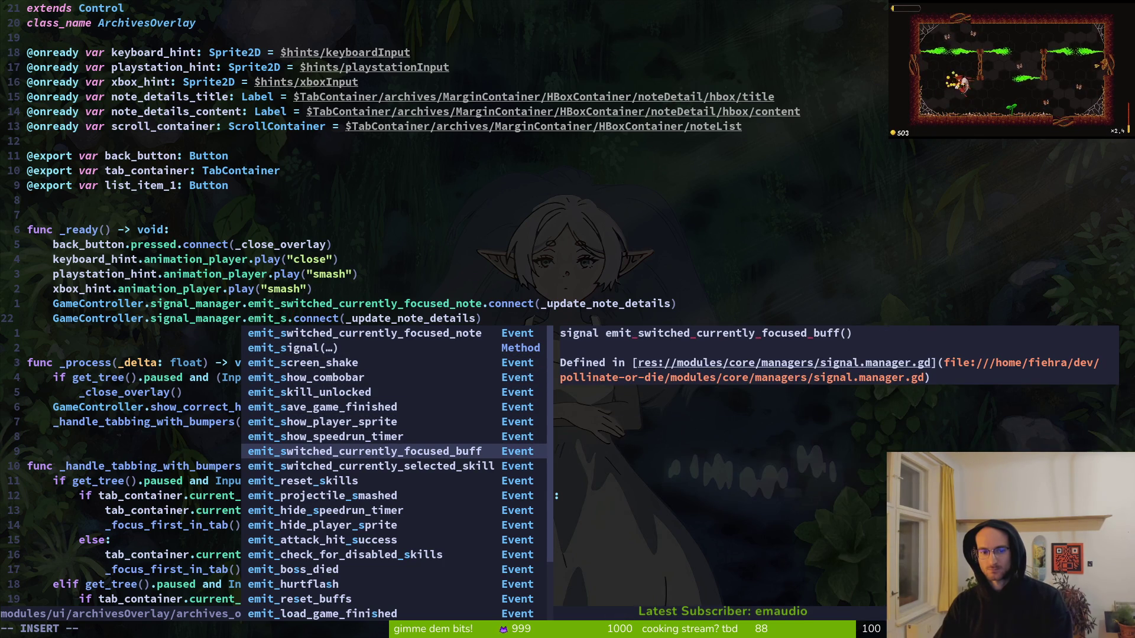
{"action": "key", "text": "ctrl+y"}
{"action": "key", "text": "Escape"}
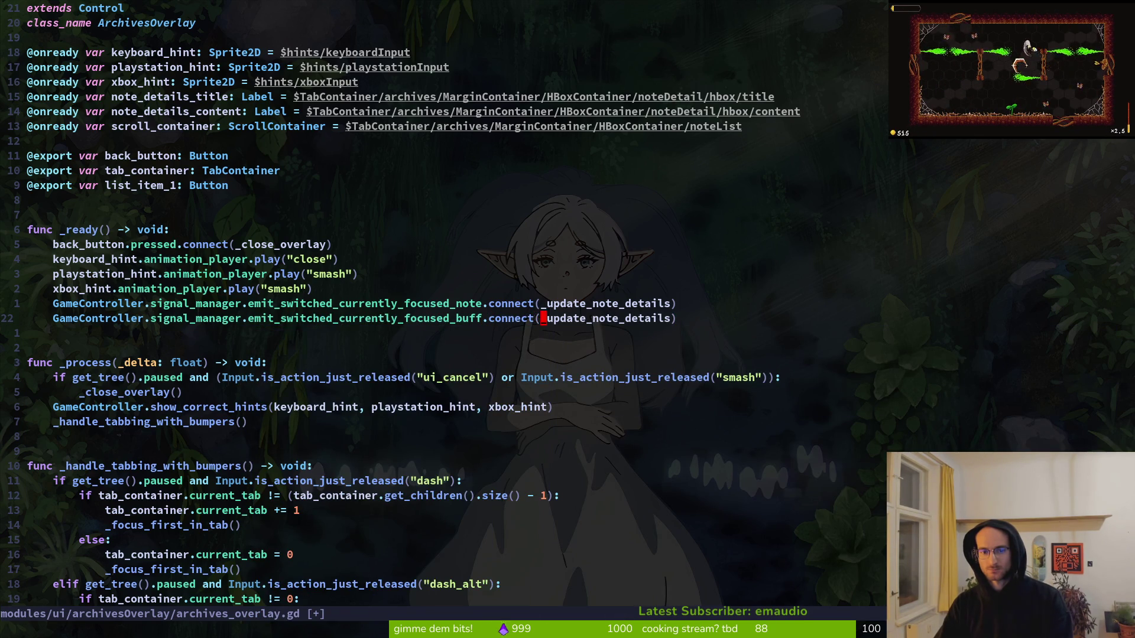
Change the duplicated line's handler to _update_buff_details
{"action": "type", "text": "cw_upd"}
{"action": "key", "text": "ctrl+n"}
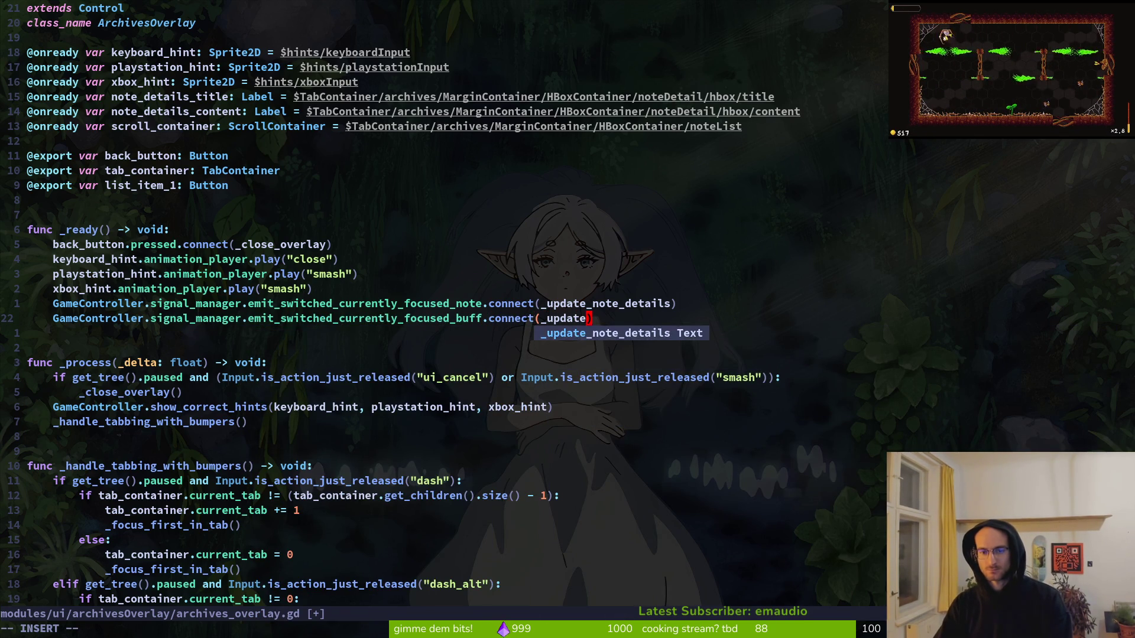
{"action": "key", "text": "ctrl+y"}
{"action": "key", "text": "Left"}
{"action": "key", "text": "Left"}
{"action": "key", "text": "Left"}
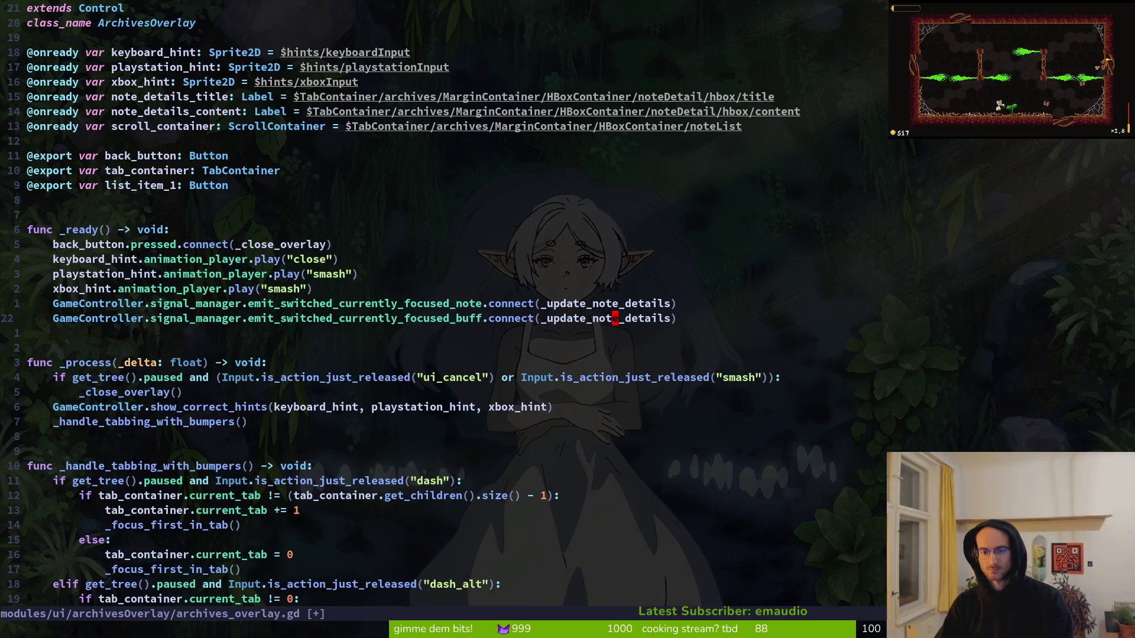
{"action": "key", "text": "BackSpace"}
{"action": "key", "text": "BackSpace"}
{"action": "key", "text": "BackSpace"}
{"action": "type", "text": "buff"}
{"action": "key", "text": "Escape"}
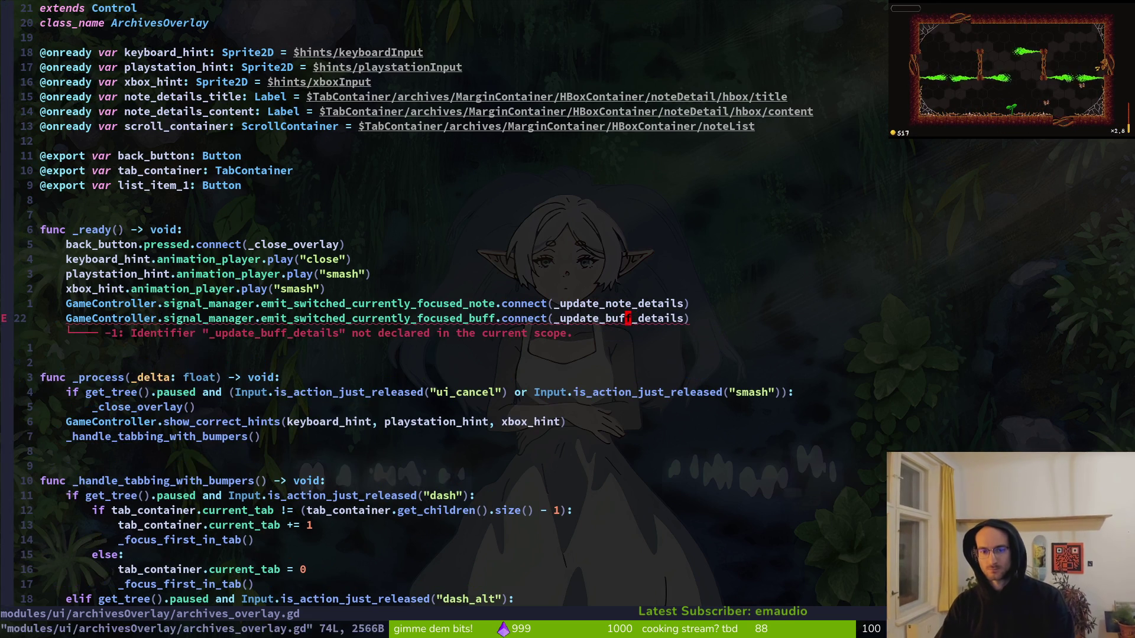
Copy the _update_buff_details name onto its own line near the note details functions
{"action": "key", "text": "v"}
{"action": "key", "text": "i"}
{"action": "key", "text": "w"}
{"action": "key", "text": "y"}
{"action": "key", "text": "ctrl+d"}
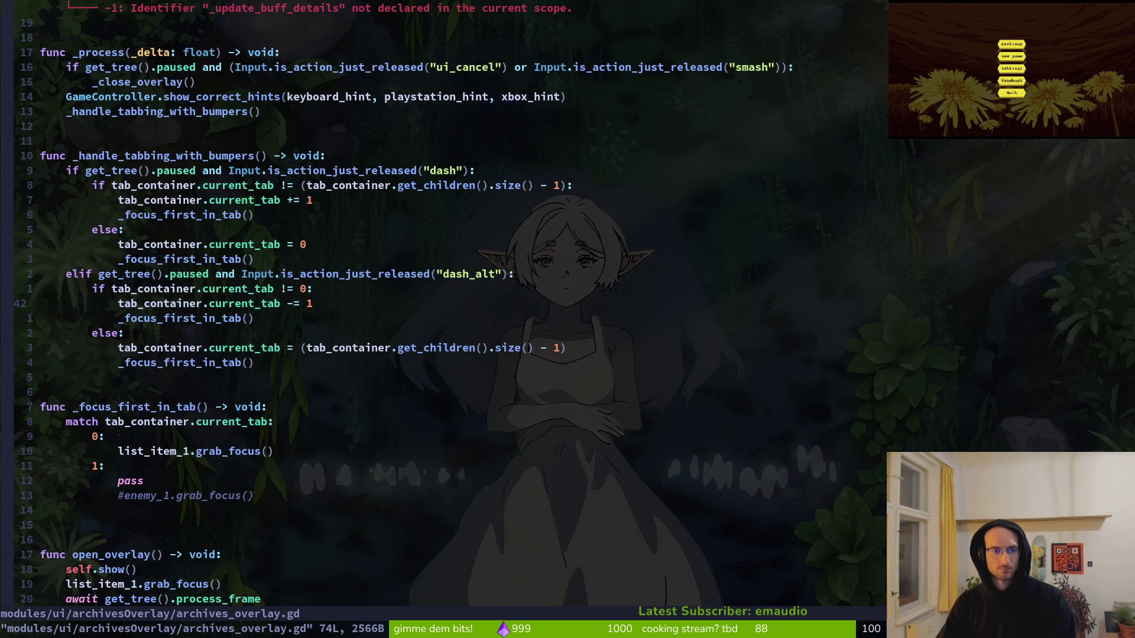
{"action": "key", "text": "ctrl+d"}
{"action": "key", "text": "j"}
{"action": "key", "text": "j"}
{"action": "key", "text": "j"}
{"action": "key", "text": "shift+t"}
{"action": "key", "text": "underscore"}
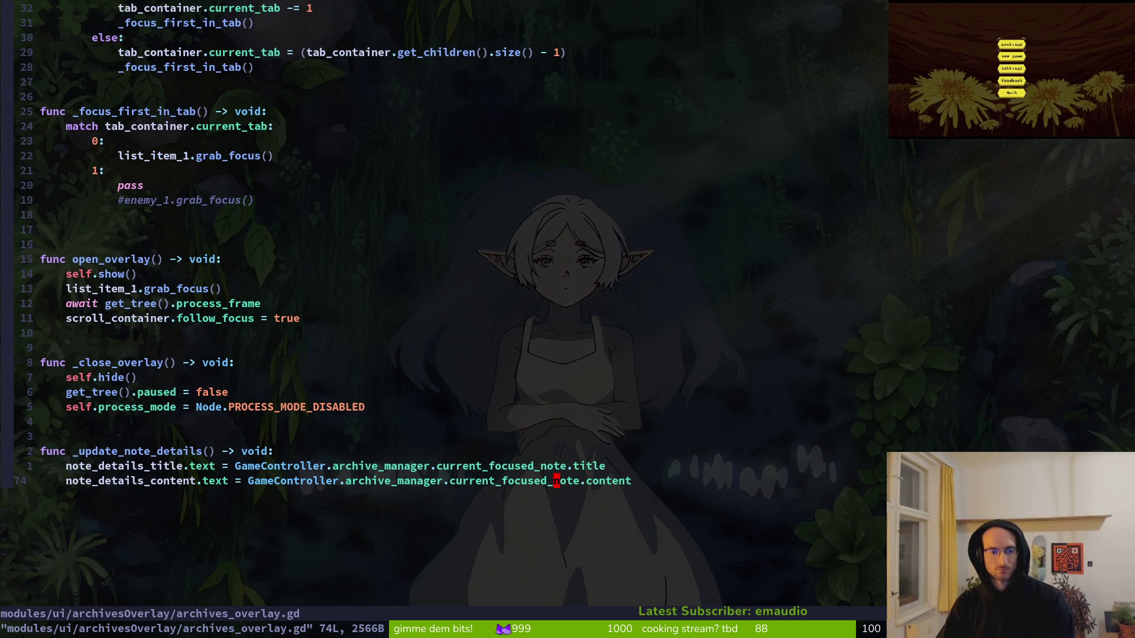
{"action": "key", "text": "p"}
{"action": "key", "text": "u"}
{"action": "key", "text": "o"}
{"action": "key", "text": "Escape"}
Copy the _update_note_details function and paste a duplicate below it
{"action": "key", "text": "p"}
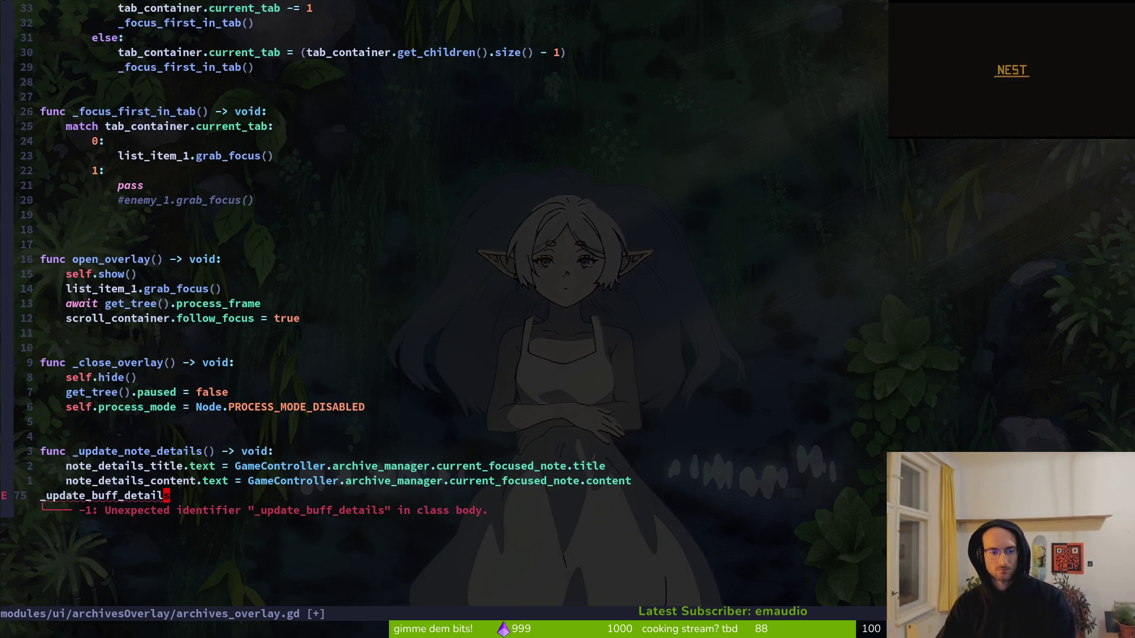
{"action": "key", "text": "k"}
{"action": "key", "text": "k"}
{"action": "key", "text": "k"}
{"action": "key", "text": "shift+v"}
{"action": "key", "text": "j"}
{"action": "key", "text": "j"}
{"action": "key", "text": "y"}
{"action": "key", "text": "j"}
{"action": "key", "text": "j"}
{"action": "key", "text": "j"}
{"action": "key", "text": "p"}
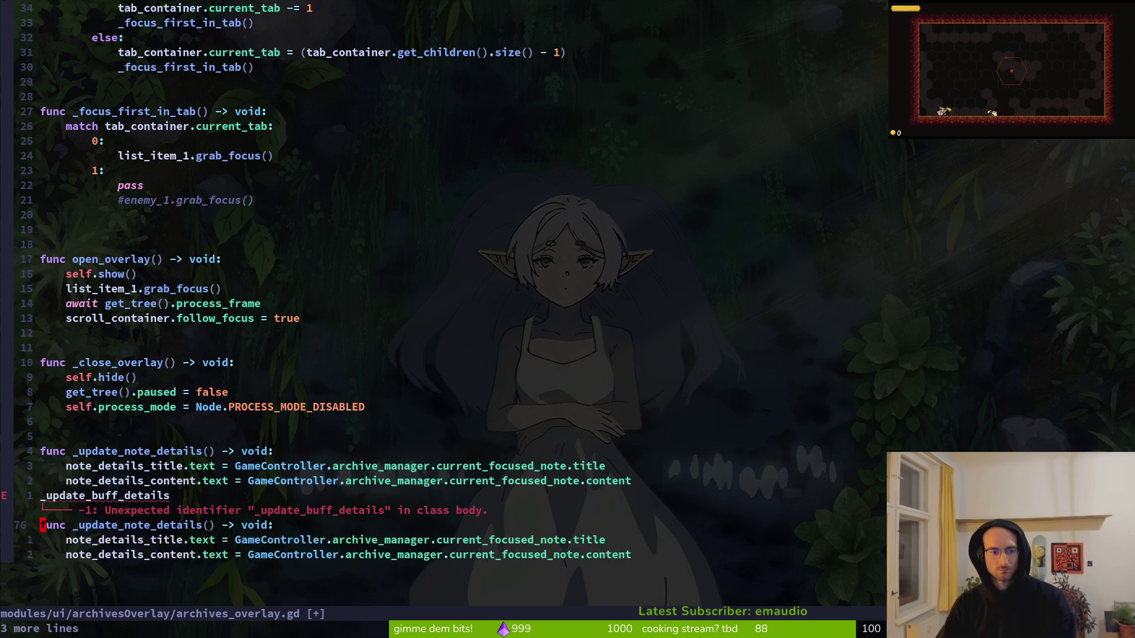
{"action": "key", "text": "k"}
Rename the duplicated function to _update_buff_details
{"action": "key", "text": "j"}
{"action": "key", "text": "j"}
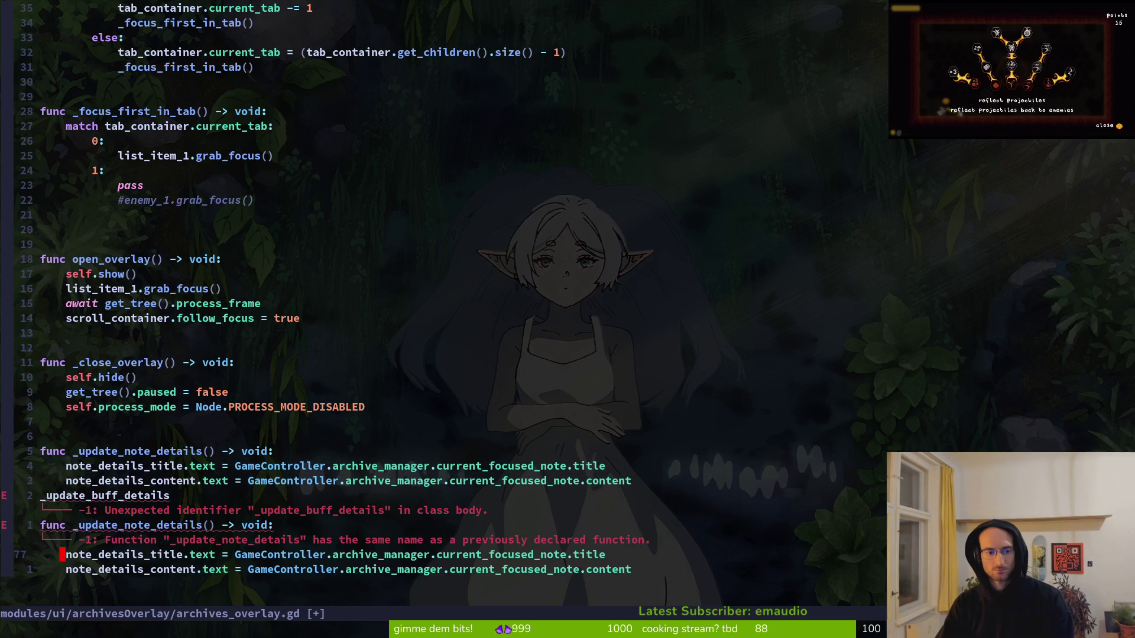
{"action": "key", "text": "k"}
{"action": "key", "text": "w"}
{"action": "key", "text": "Escape"}
{"action": "type", "text": "bciw"}
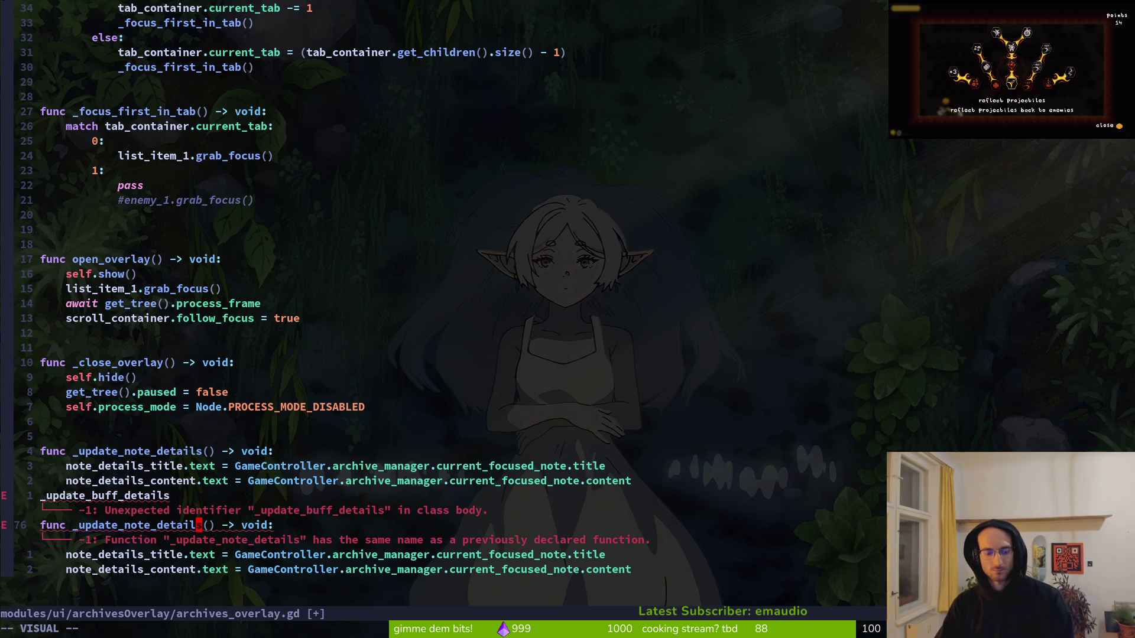
{"action": "type", "text": "_update_buff_details"}
{"action": "key", "text": "Escape"}
Remove the stray name line, add blank lines above the new function, and save
{"action": "key", "text": "k"}
{"action": "key", "text": "d"}
{"action": "key", "text": "d"}
{"action": "key", "text": "O"}
{"action": "key", "text": "Return"}
{"action": "key", "text": "Escape"}
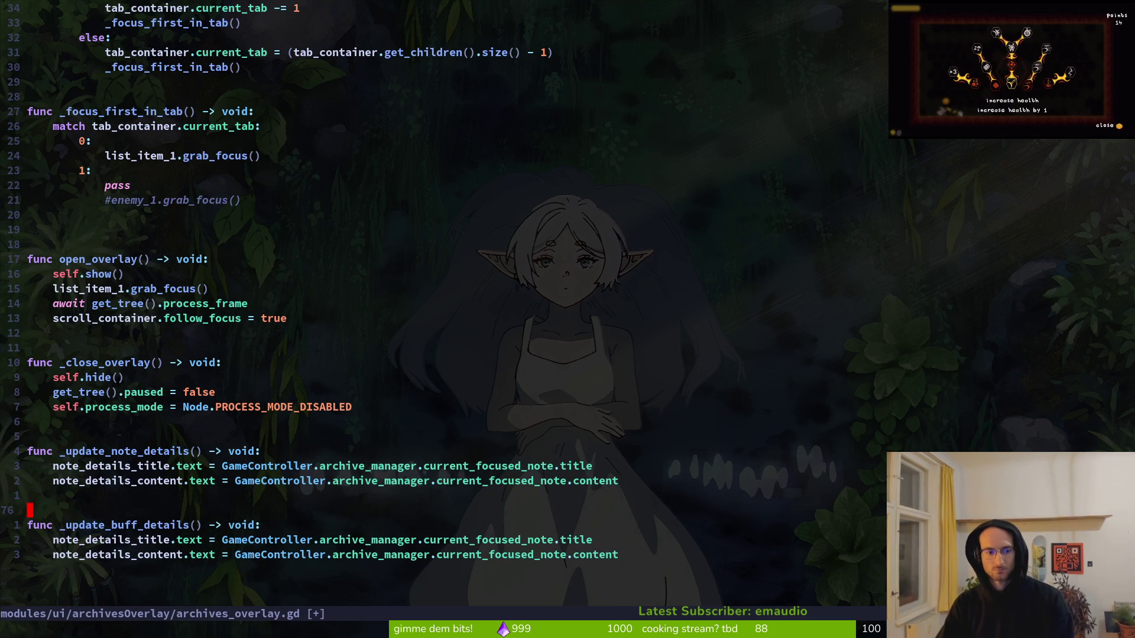
{"action": "type", "text": ":w"}
{"action": "key", "text": "Return"}
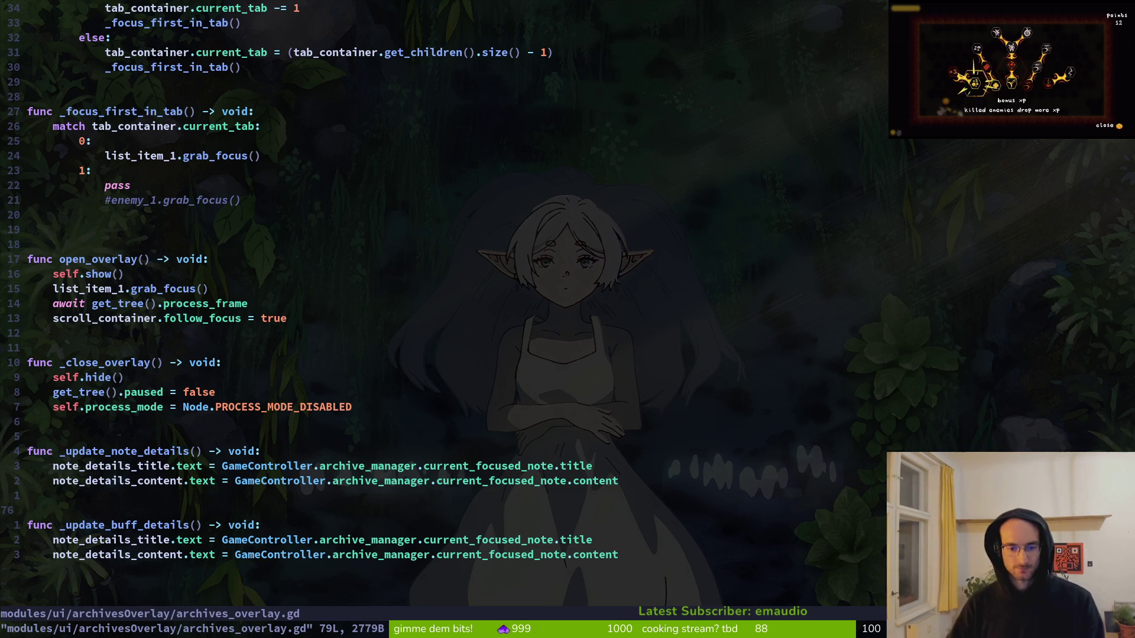
Copy the note_details_title and note_details_content declarations
{"action": "key", "text": "j"}
{"action": "key", "text": "e"}
{"action": "key", "text": "l"}
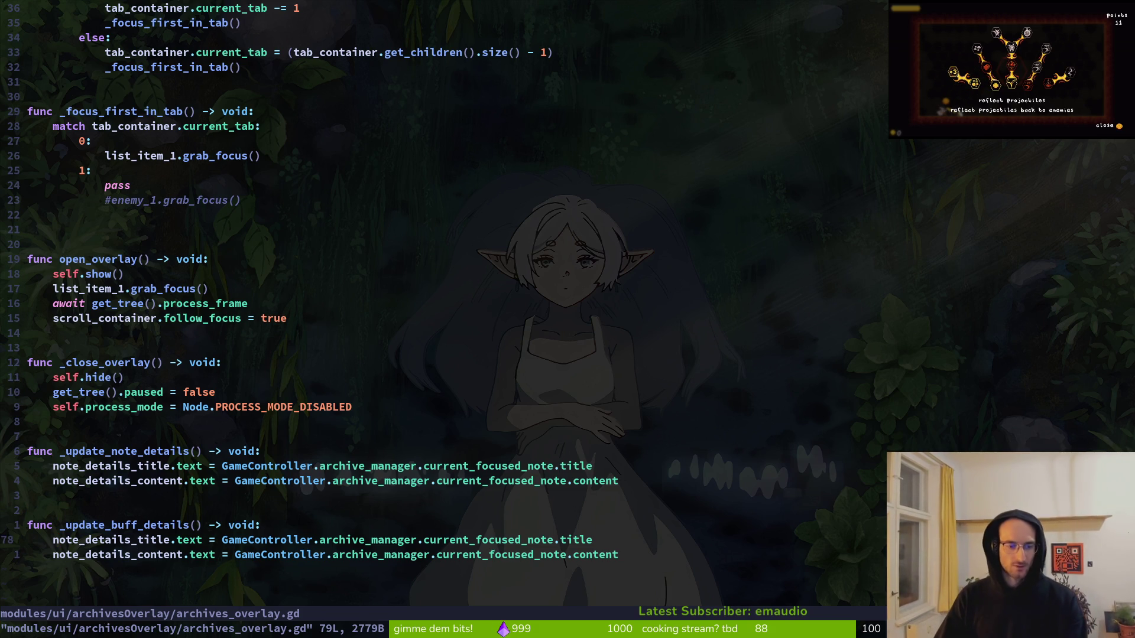
{"action": "key", "text": "2"}
{"action": "key", "text": "3"}
{"action": "key", "text": "k"}
{"action": "key", "text": "g"}
{"action": "key", "text": "g"}
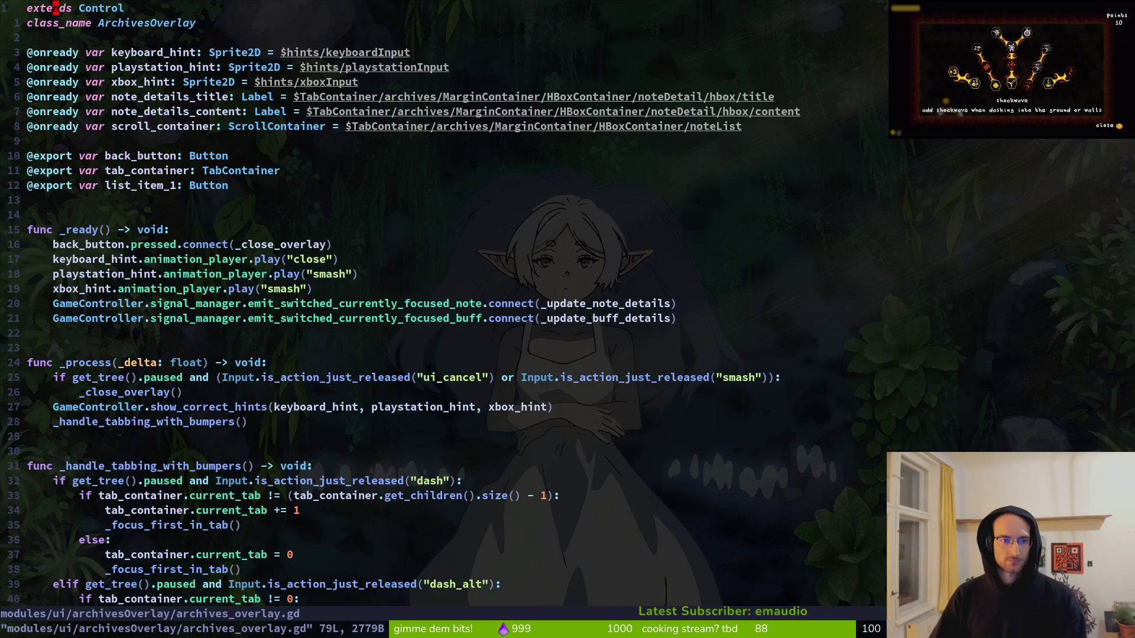
{"action": "key", "text": "j"}
{"action": "key", "text": "5"}
{"action": "key", "text": "j"}
{"action": "key", "text": "shift+v"}
{"action": "key", "text": "j"}
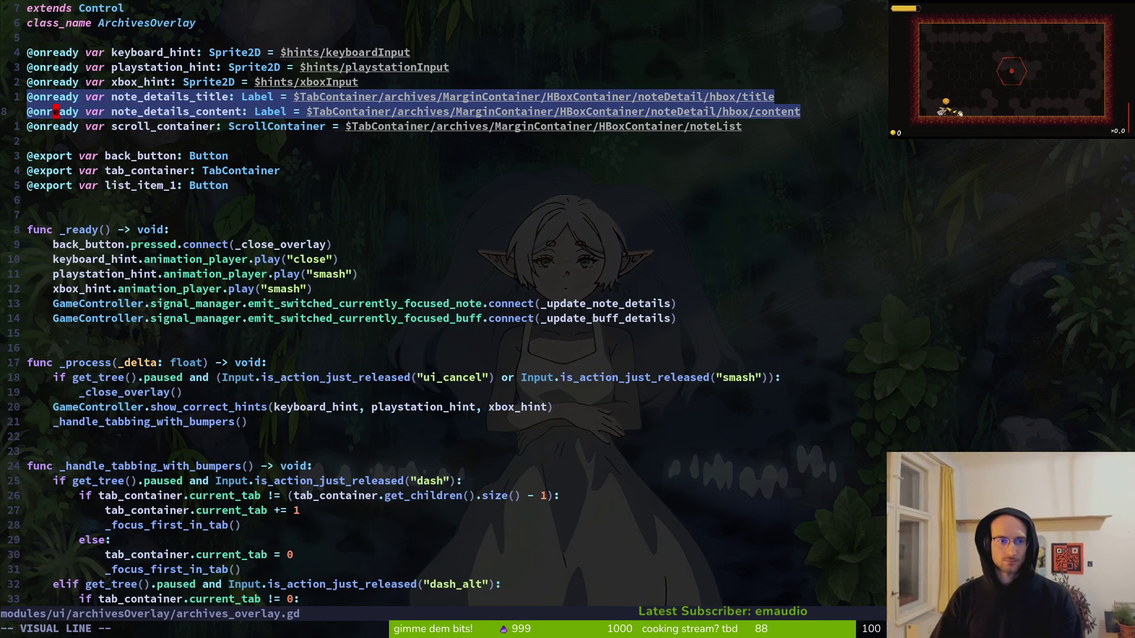
{"action": "key", "text": "y"}
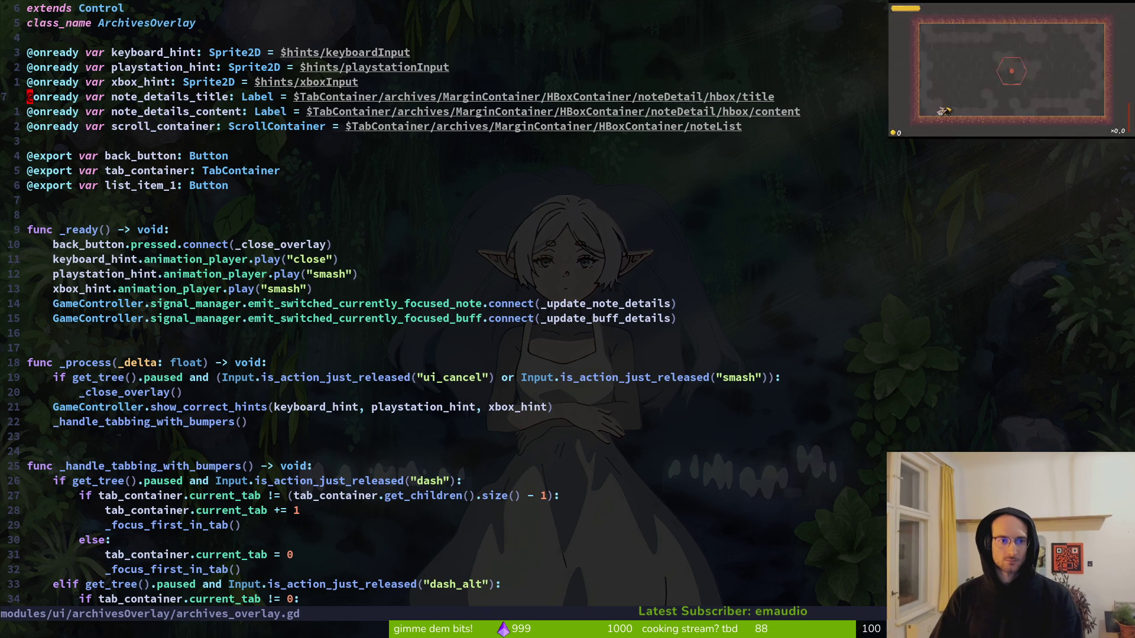
Paste the copied declarations below scroll_container with blank separator lines and save
{"action": "key", "text": "j"}
{"action": "key", "text": "j"}
{"action": "key", "text": "p"}
{"action": "key", "text": "shift+o"}
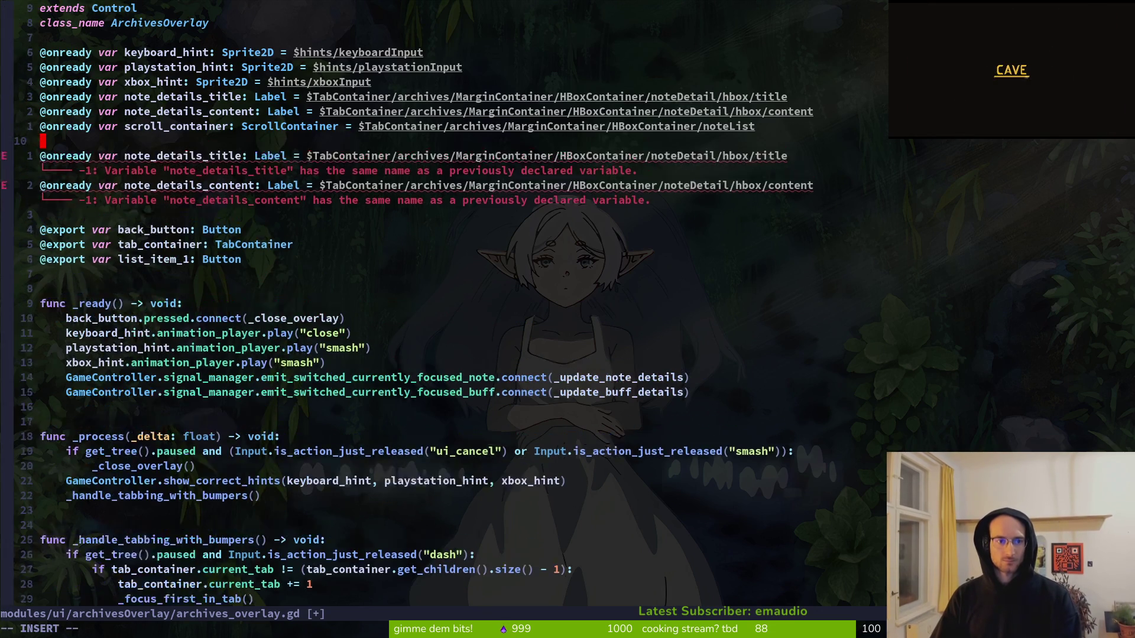
{"action": "key", "text": "Return"}
{"action": "key", "text": "Escape"}
{"action": "type", "text": ":w"}
{"action": "key", "text": "Return"}
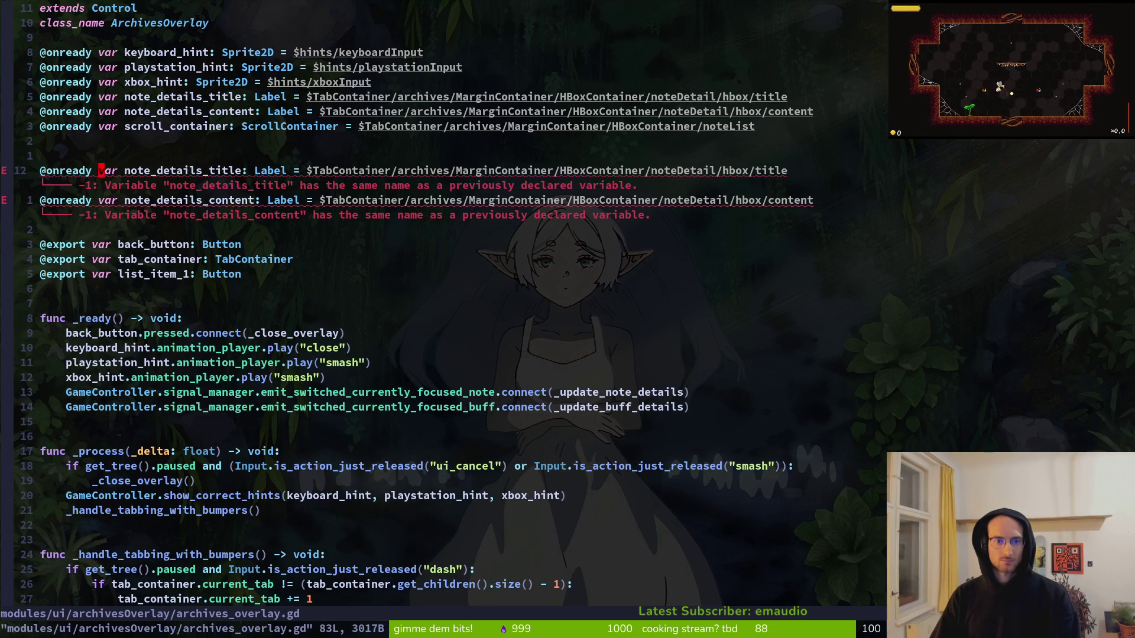
Rename the scroll_container declaration to notes_list_container and save
{"action": "key", "text": "w"}
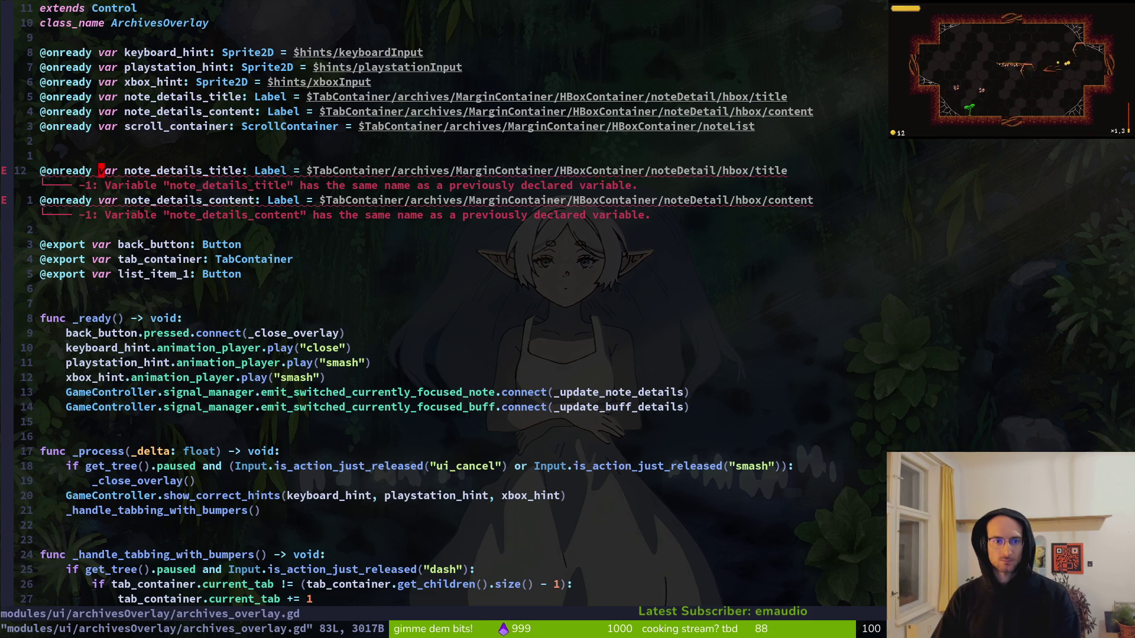
{"action": "key", "text": "k"}
{"action": "key", "text": "k"}
{"action": "key", "text": "k"}
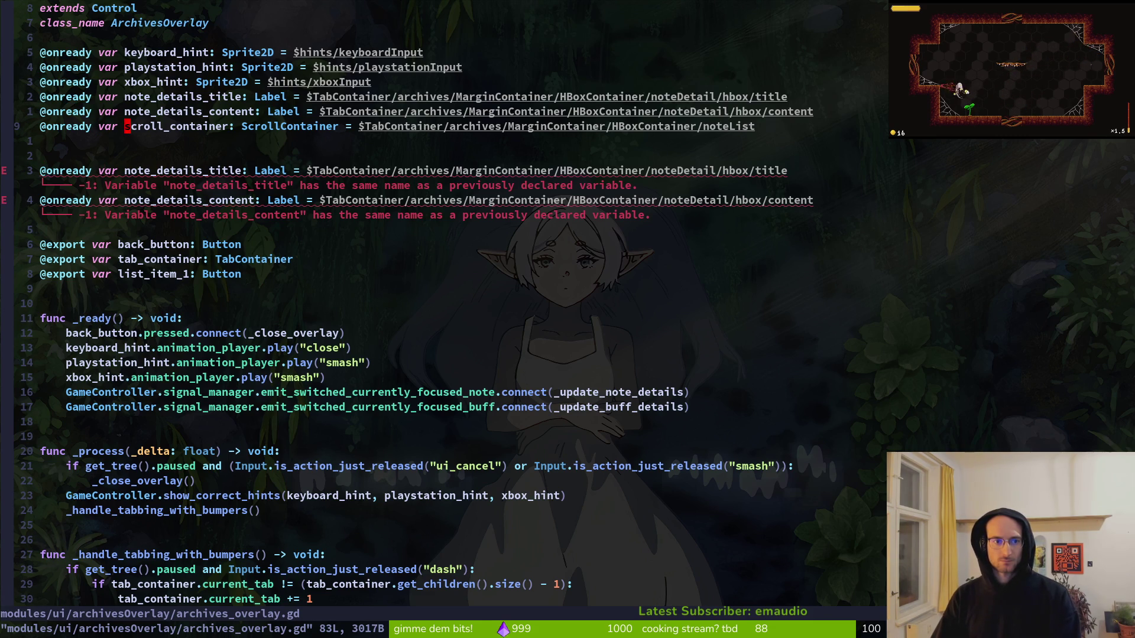
{"action": "type", "text": "cw"}
{"action": "type", "text": "notes_list"}
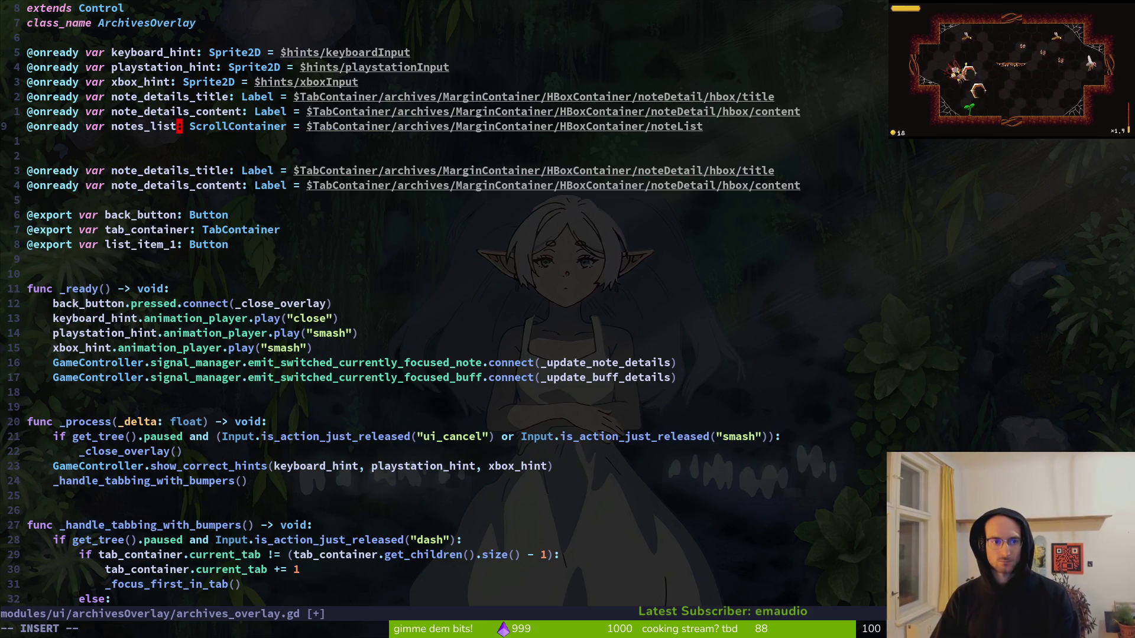
{"action": "type", "text": "_container"}
{"action": "key", "text": "Escape"}
{"action": "type", "text": "viw"}
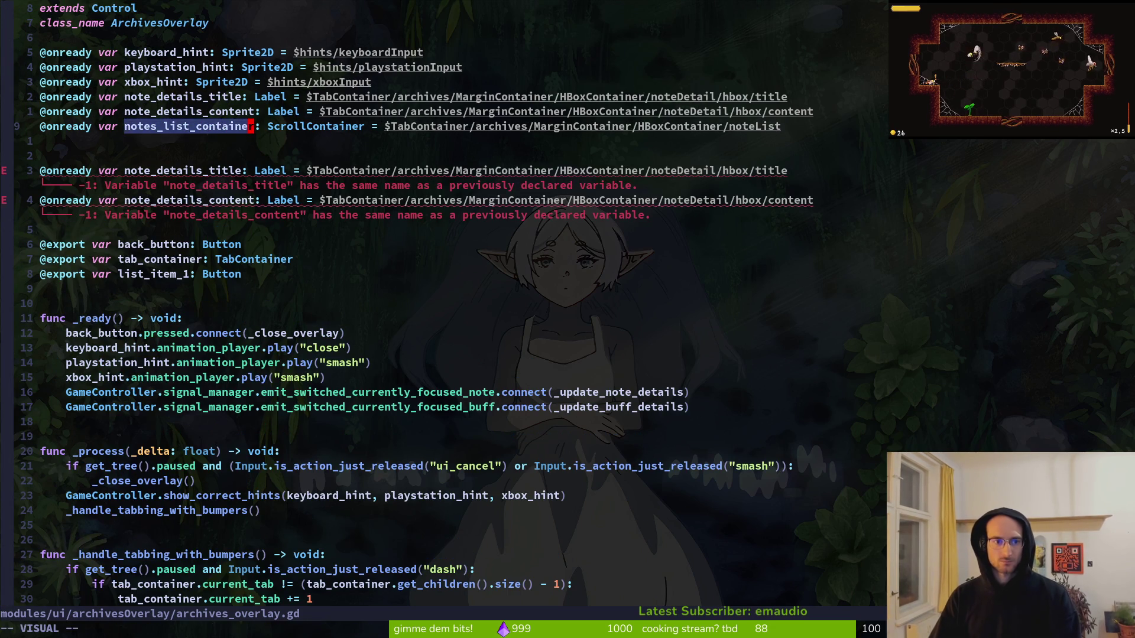
{"action": "type", "text": "y:w"}
{"action": "key", "text": "Return"}
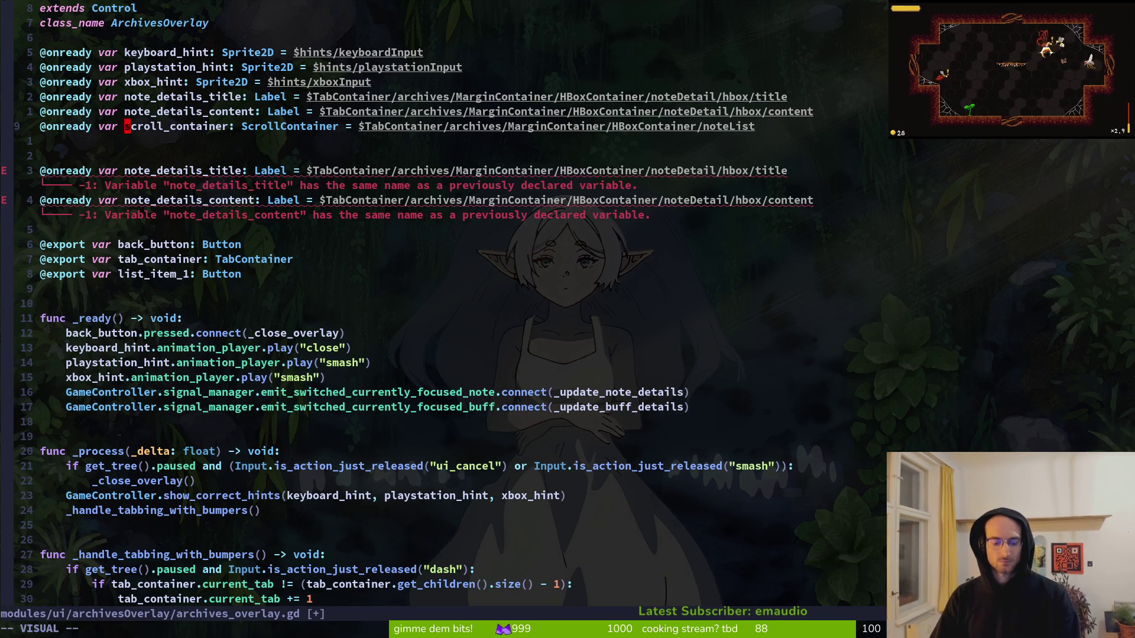
Find the scroll_container follow_focus use in open_overlay and rename it to notes_list_container
{"action": "key", "text": "l"}
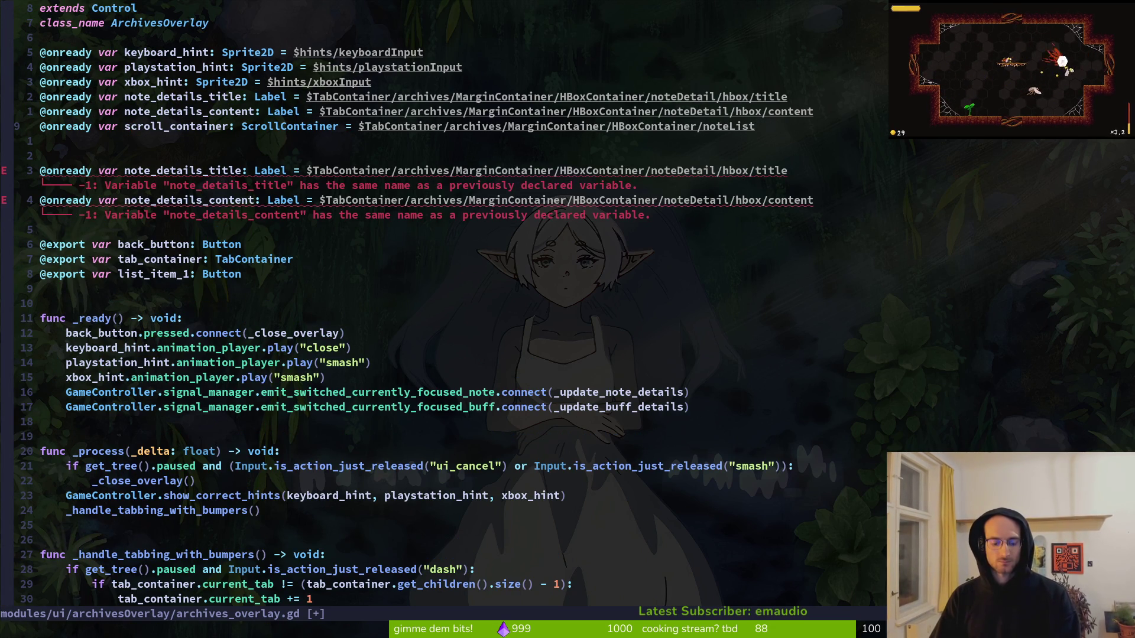
{"action": "key", "text": "space"}
{"action": "key", "text": "f"}
{"action": "key", "text": "w"}
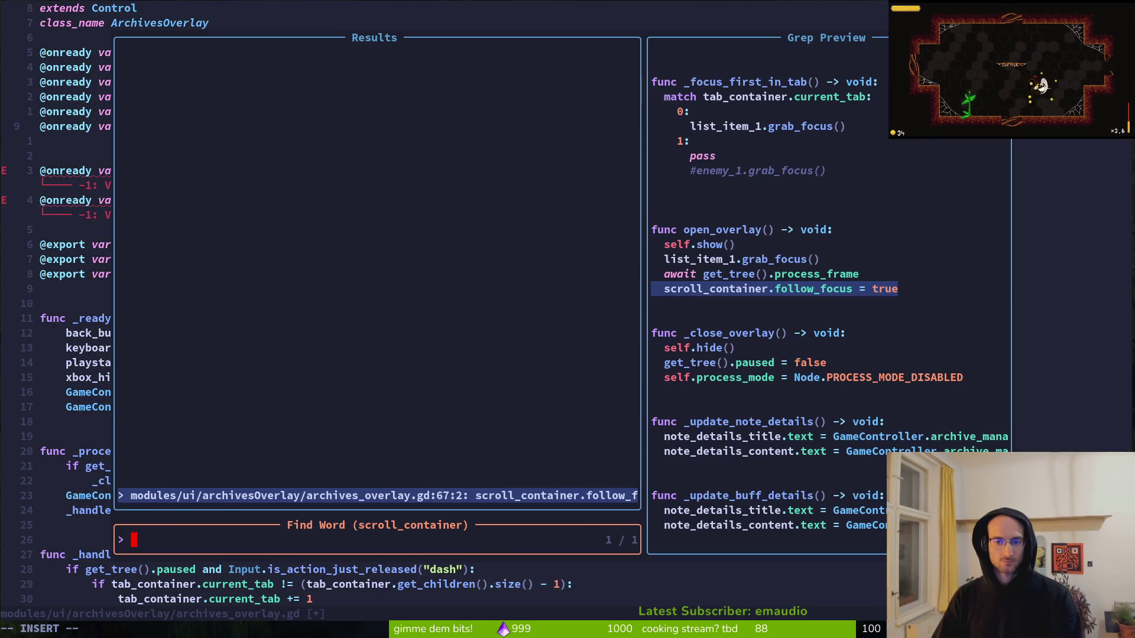
{"action": "key", "text": "Return"}
{"action": "type", "text": "cwnote"}
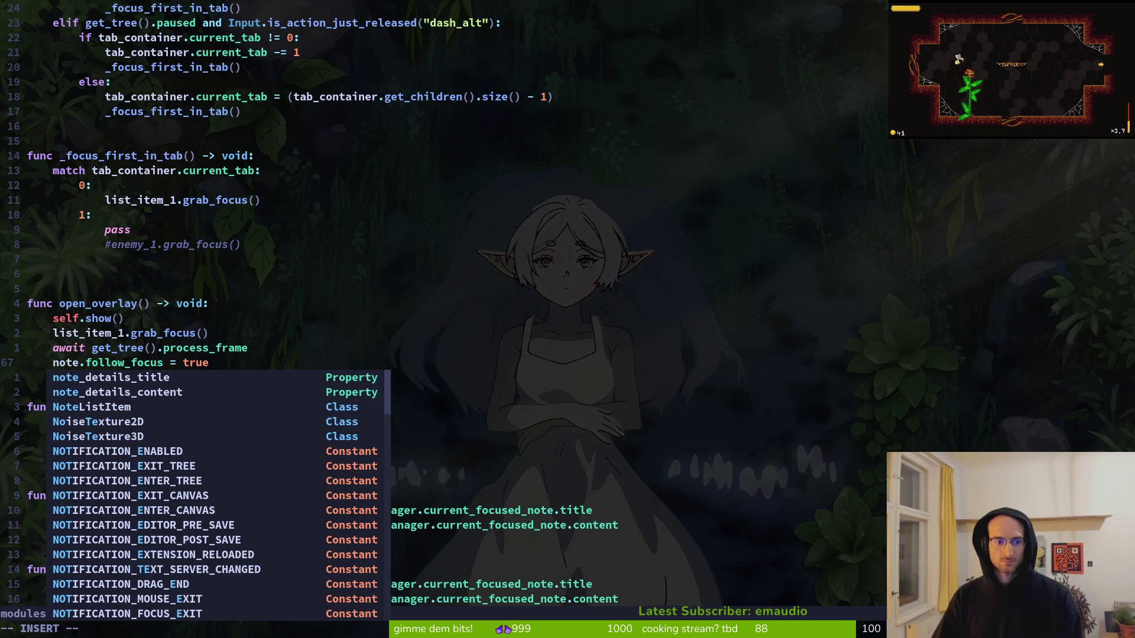
{"action": "type", "text": "s_list_"}
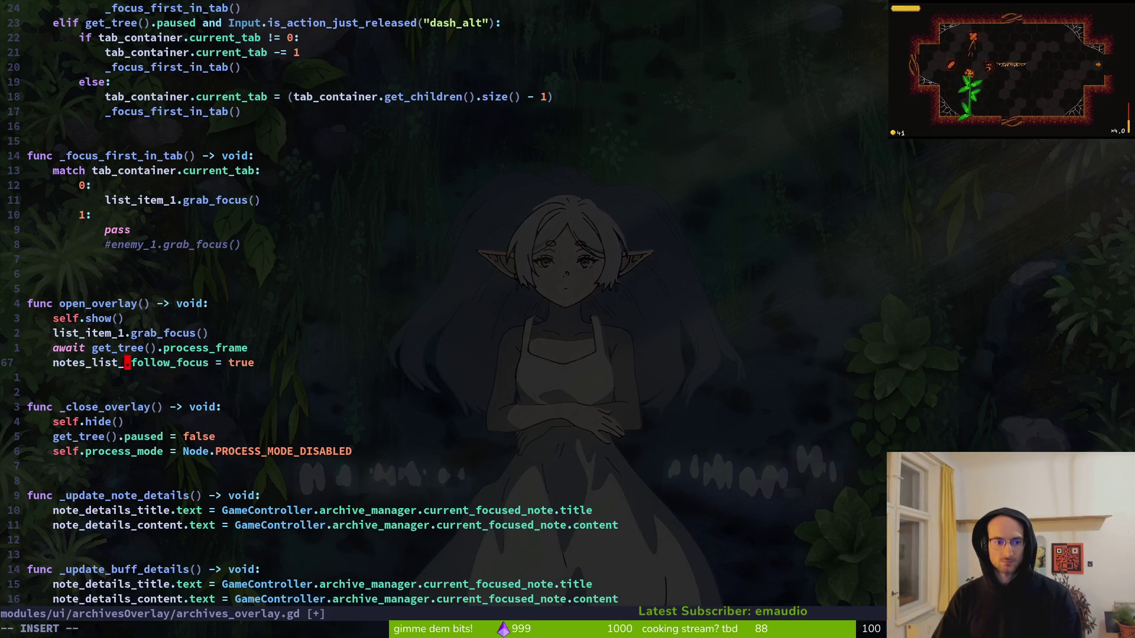
{"action": "type", "text": "container"}
{"action": "key", "text": "Escape"}
{"action": "type", "text": "yiw"}
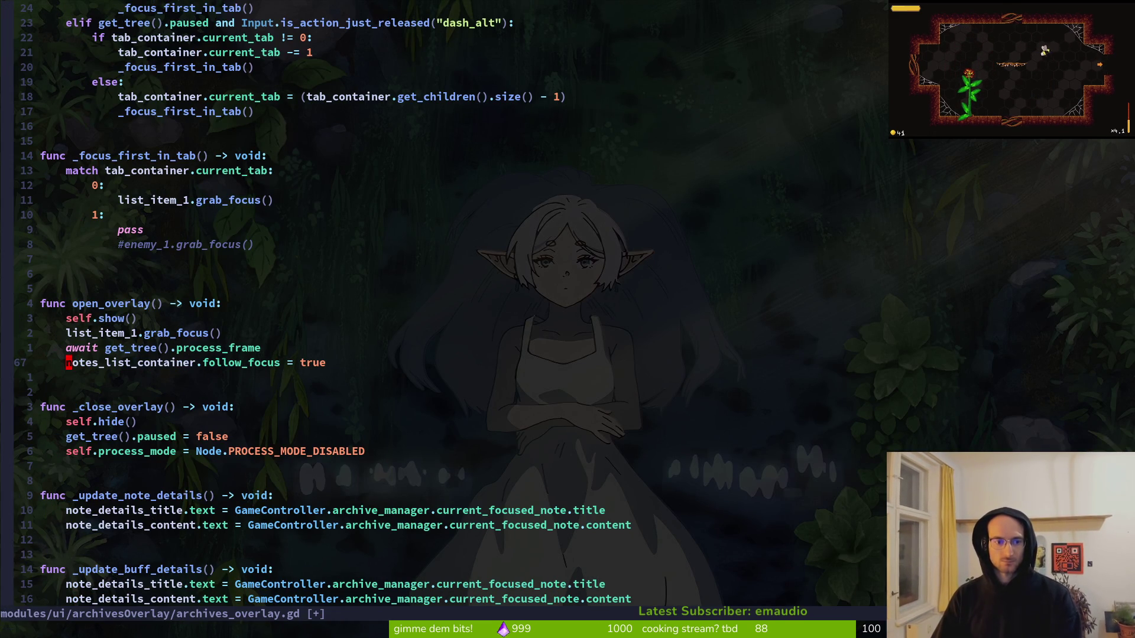
{"action": "type", "text": ":w"}
{"action": "key", "text": "Return"}
Replace the old scroll_container name in the declaration with notes_list_container and save
{"action": "key", "text": "g"}
{"action": "key", "text": "g"}
{"action": "key", "text": "7"}
{"action": "key", "text": "j"}
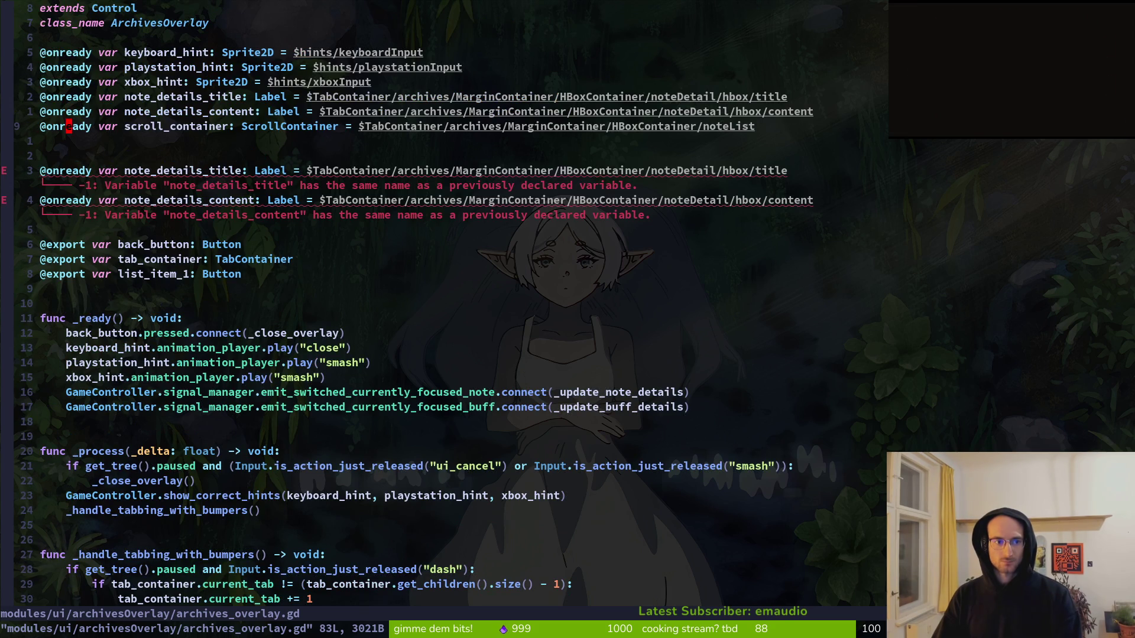
{"action": "key", "text": "e"}
{"action": "key", "text": "e"}
{"action": "key", "text": "e"}
{"action": "type", "text": "vbp"}
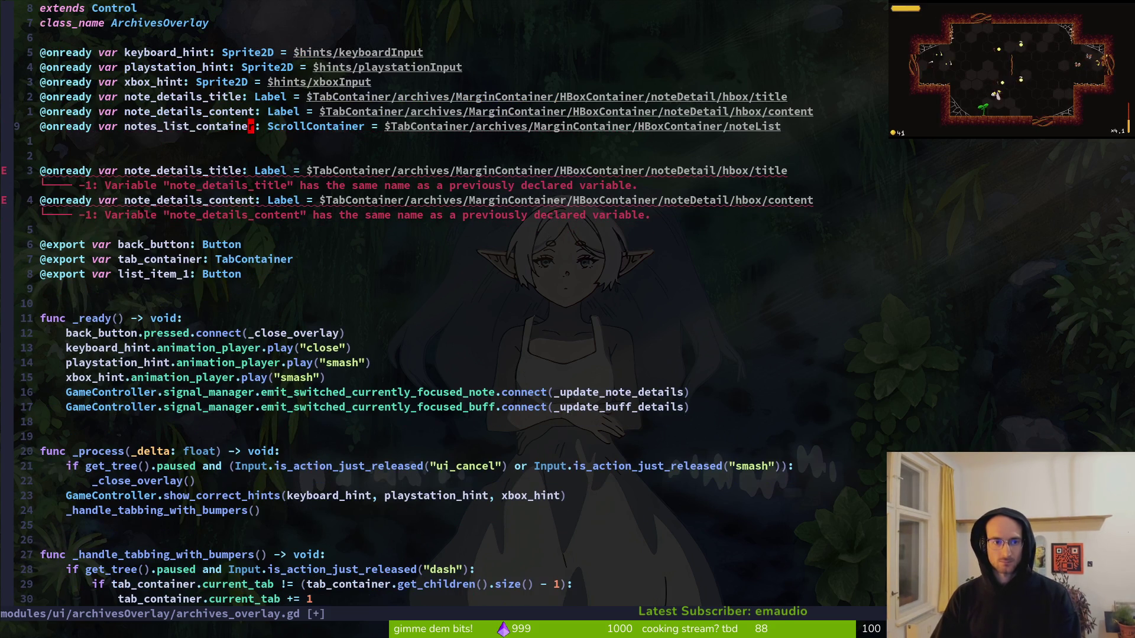
{"action": "type", "text": ":w"}
{"action": "key", "text": "Return"}
Clear the name of the duplicated title variable declaration
{"action": "key", "text": "j"}
{"action": "key", "text": "j"}
{"action": "key", "text": "j"}
{"action": "key", "text": "h"}
{"action": "key", "text": "h"}
{"action": "key", "text": "c"}
{"action": "key", "text": "i"}
{"action": "key", "text": "w"}
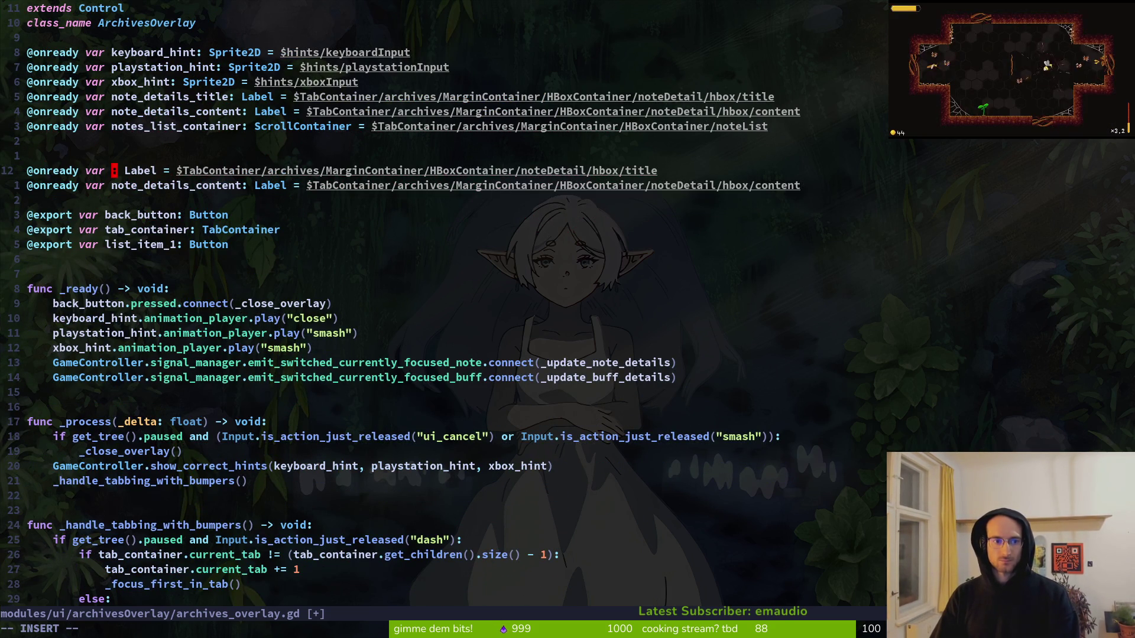
Name the copied declarations buff_details_name and butt_details_description, then save
{"action": "type", "text": "buff_"}
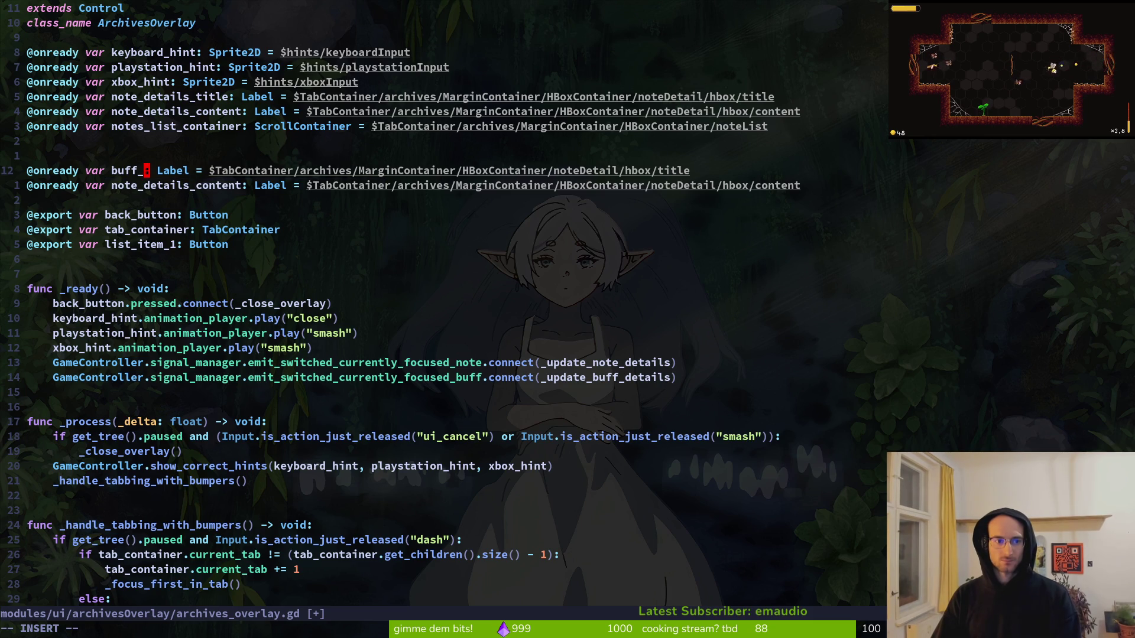
{"action": "type", "text": "details_"}
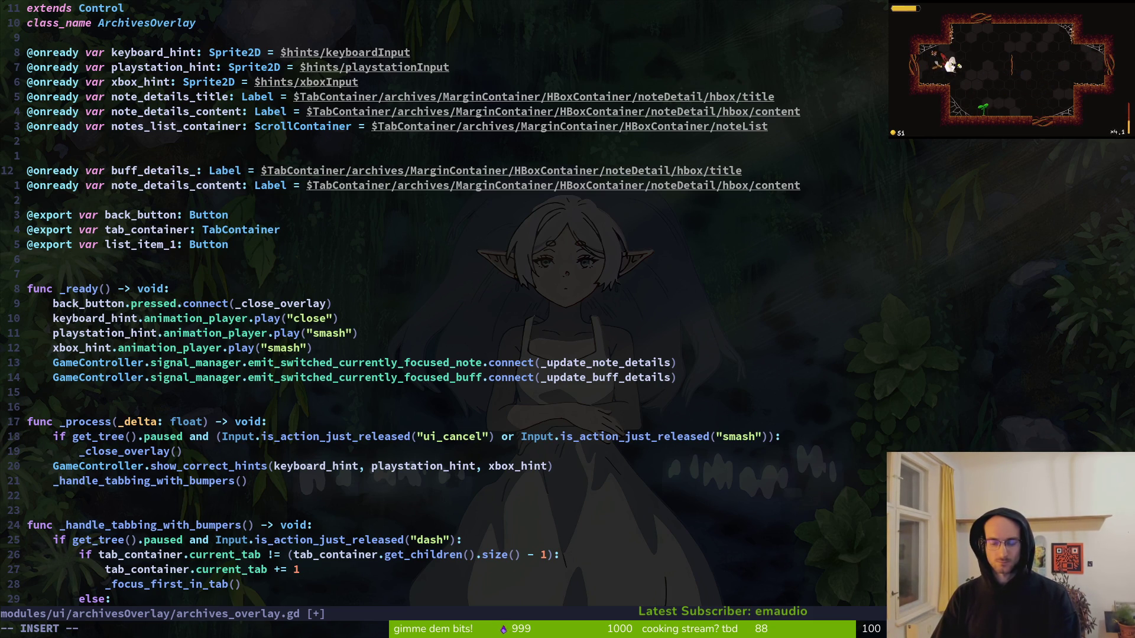
{"action": "type", "text": "name"}
{"action": "key", "text": "Escape"}
{"action": "type", "text": "jciwb"}
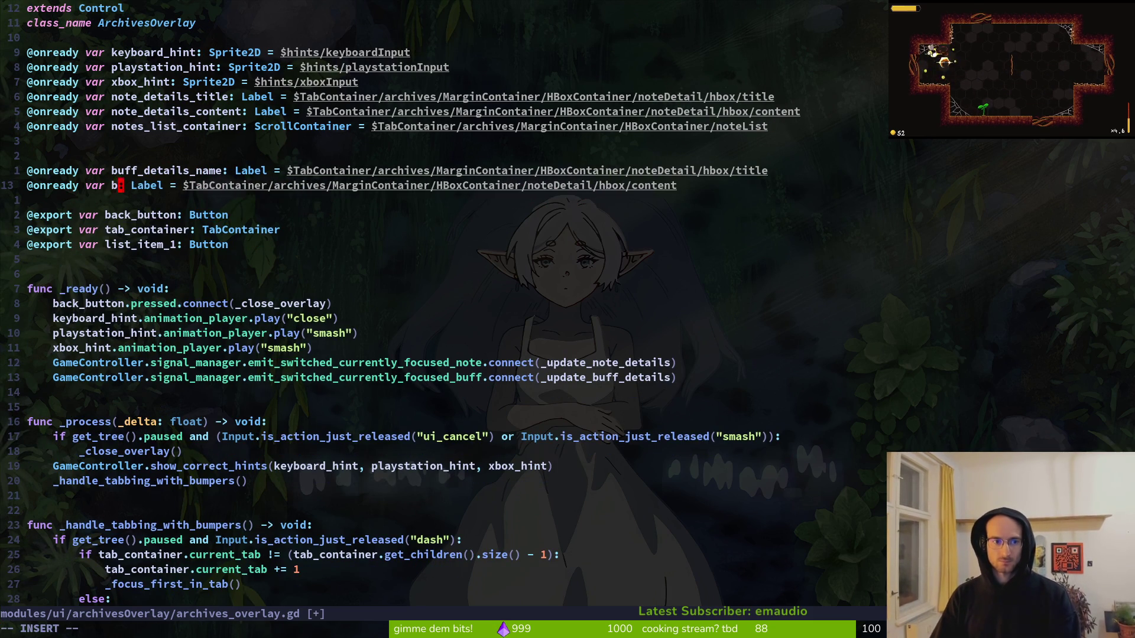
{"action": "type", "text": "utt_details_"}
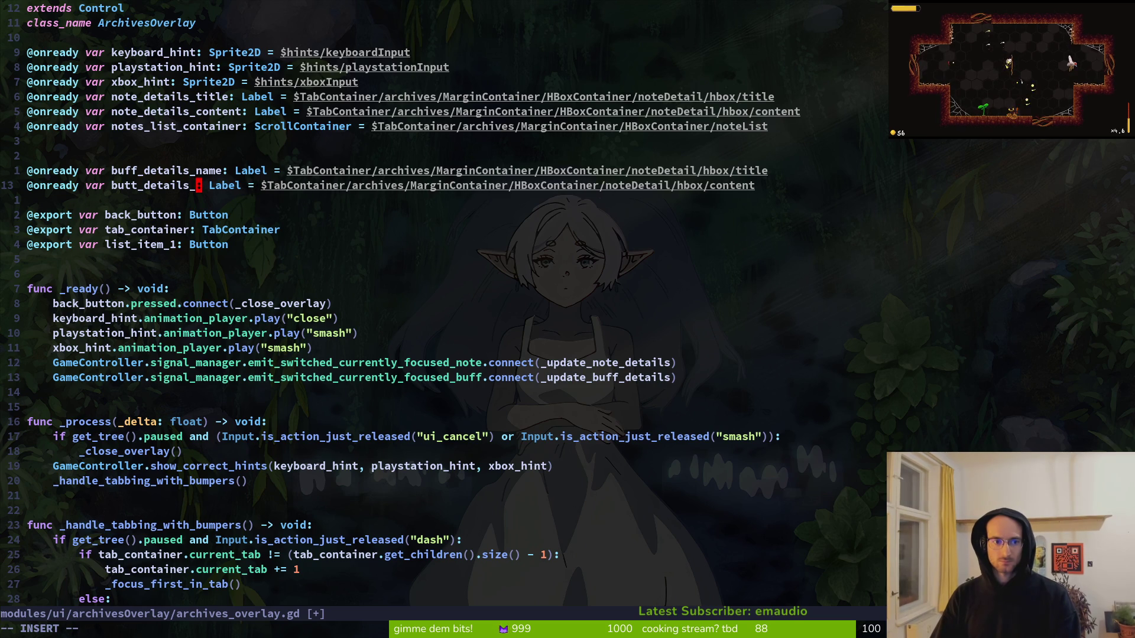
{"action": "type", "text": "descri"}
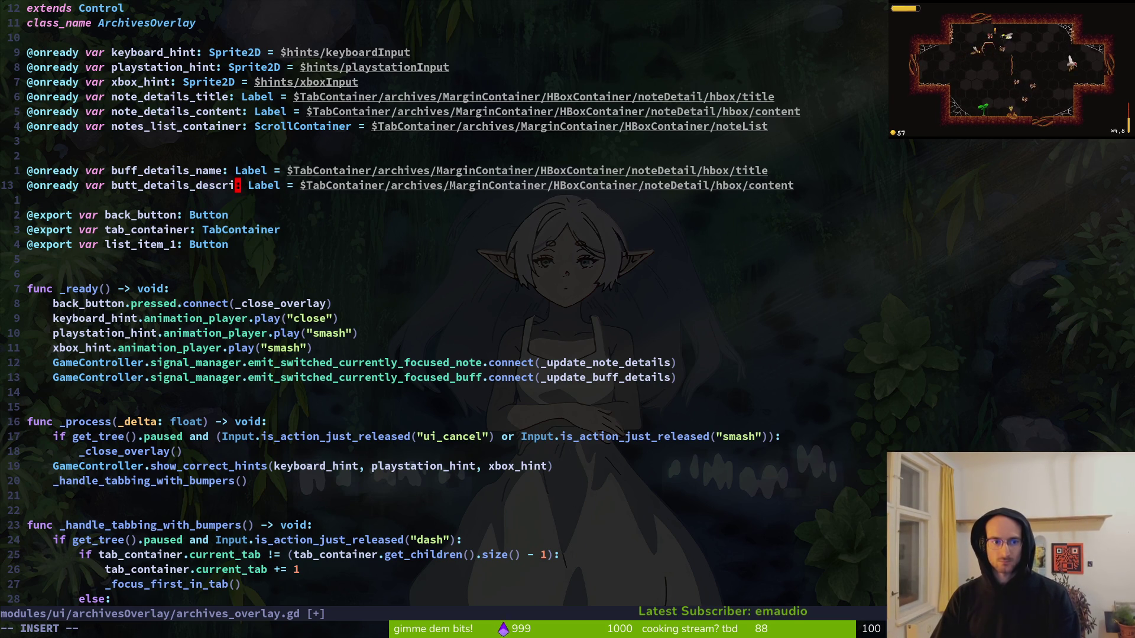
{"action": "type", "text": "ption"}
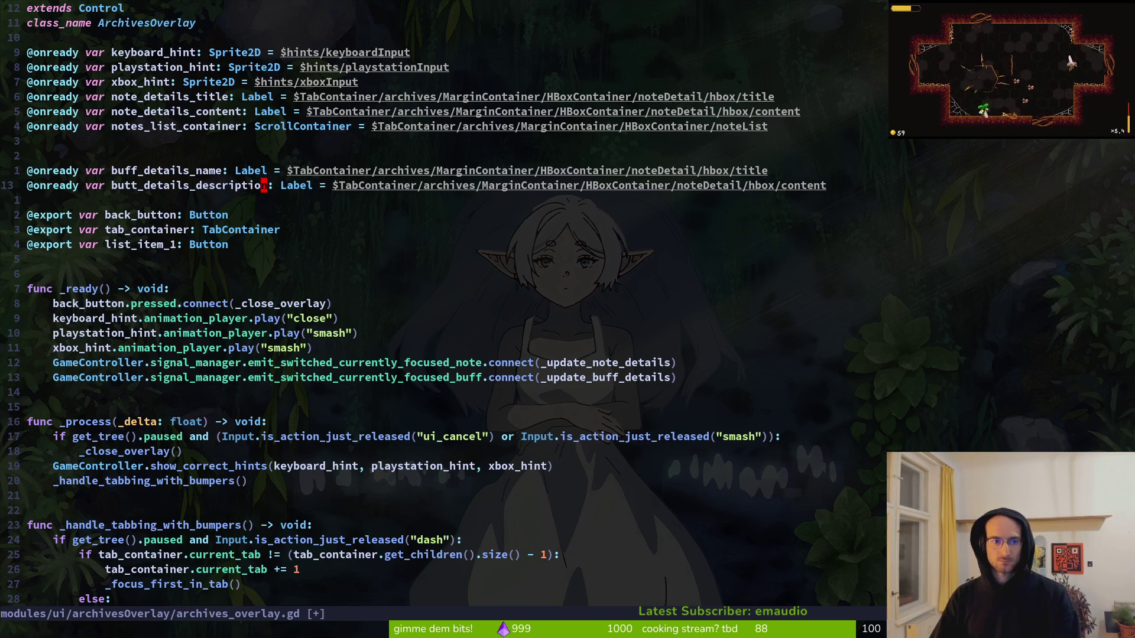
{"action": "type", "text": ":w"}
{"action": "key", "text": "Return"}
Change the node path endings to hbox/name and hbox/description and save
{"action": "key", "text": "{"}
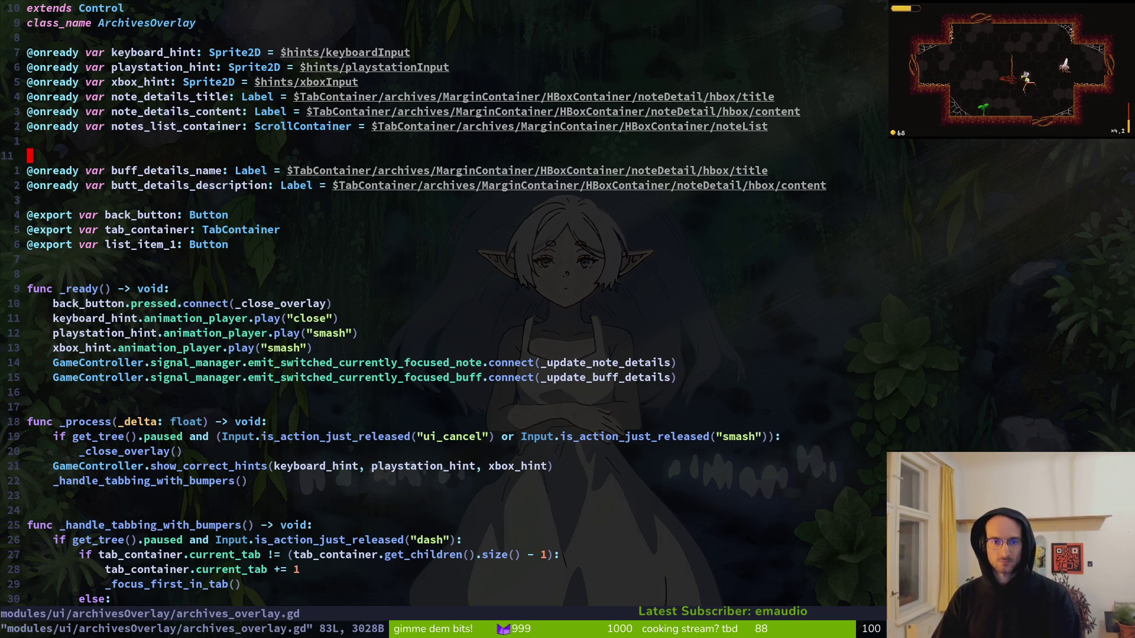
{"action": "key", "text": "j"}
{"action": "key", "text": "w"}
{"action": "key", "text": "$"}
{"action": "type", "text": "ciw"}
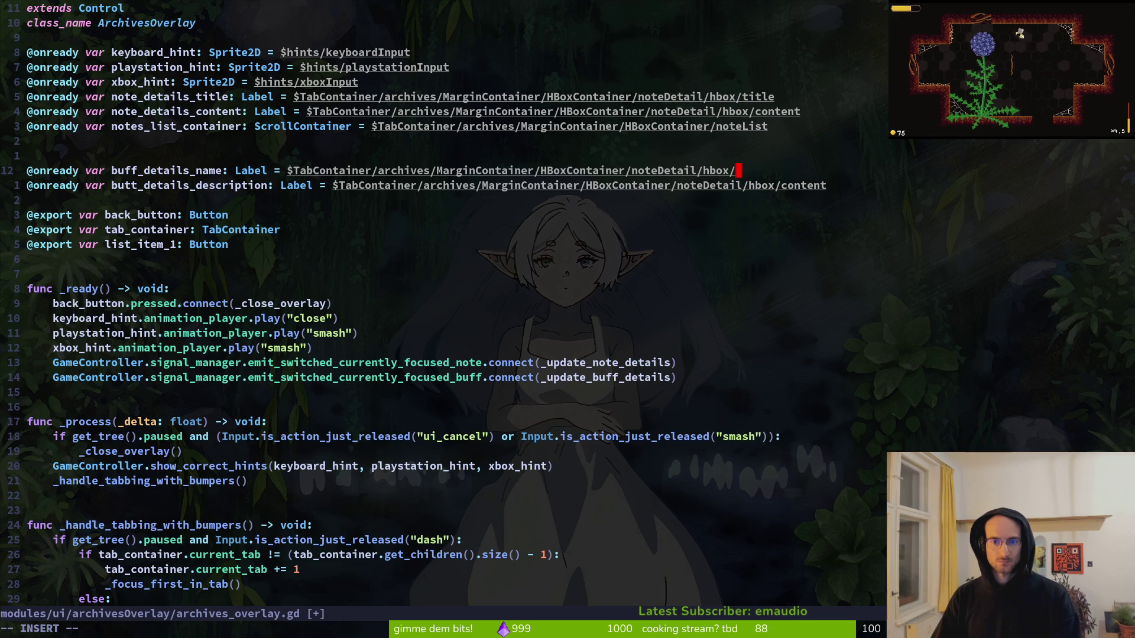
{"action": "type", "text": "name"}
{"action": "key", "text": "Escape"}
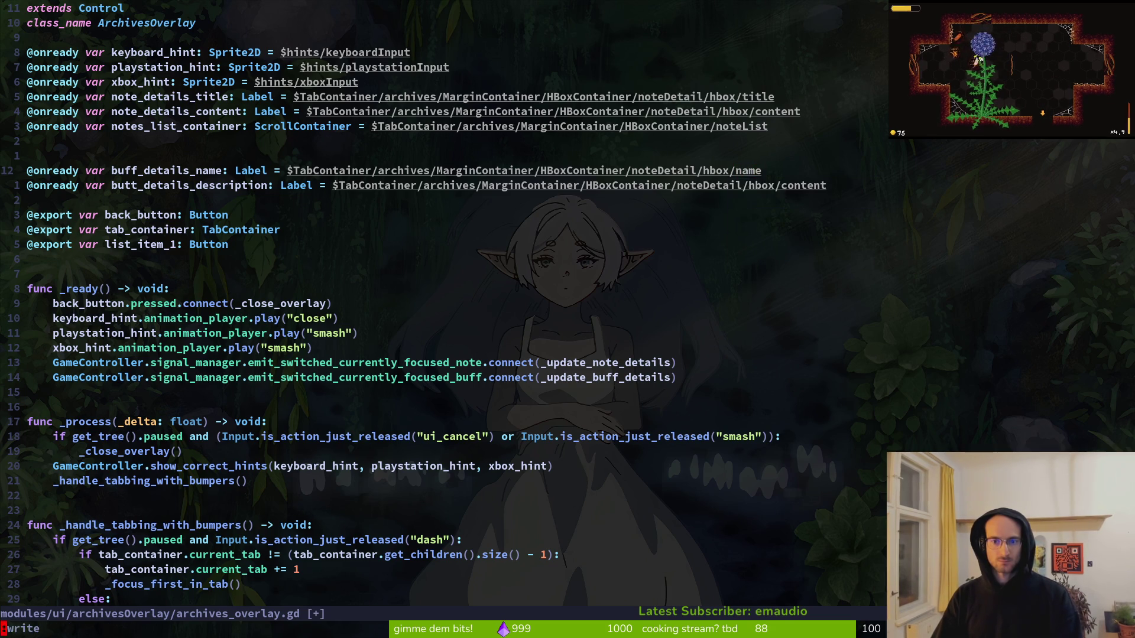
{"action": "key", "text": "j"}
{"action": "key", "text": "w"}
{"action": "key", "text": "w"}
{"action": "type", "text": "ciw"}
{"action": "type", "text": "escription"}
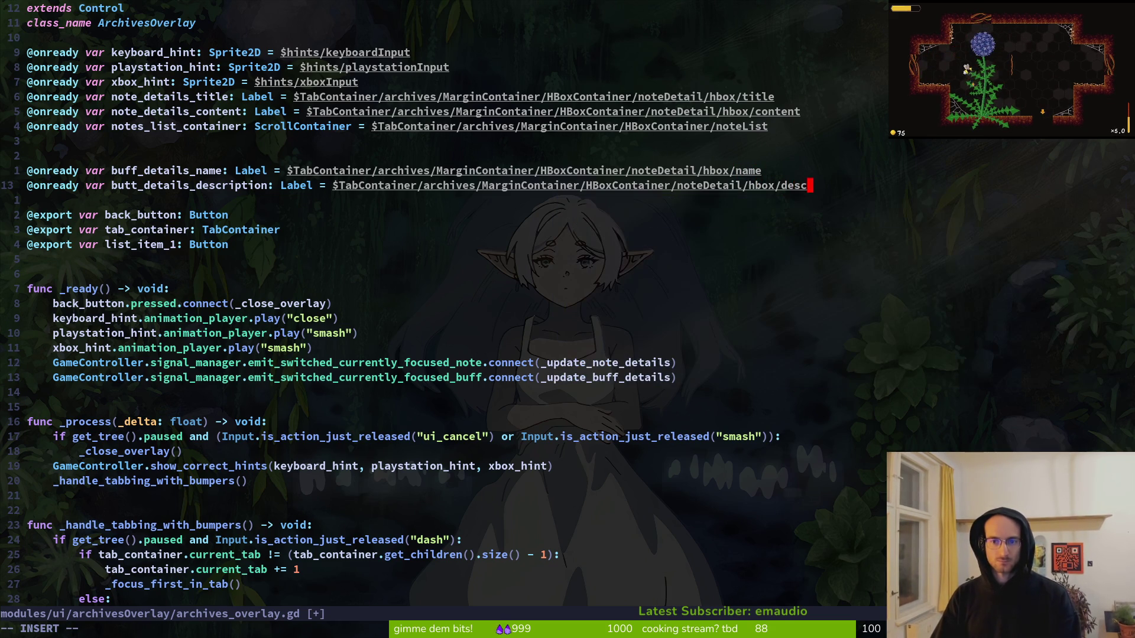
{"action": "key", "text": "Escape"}
{"action": "type", "text": ":w"}
{"action": "key", "text": "Return"}
Look over the description node path, then return to the Godot editor
{"action": "key", "text": "j"}
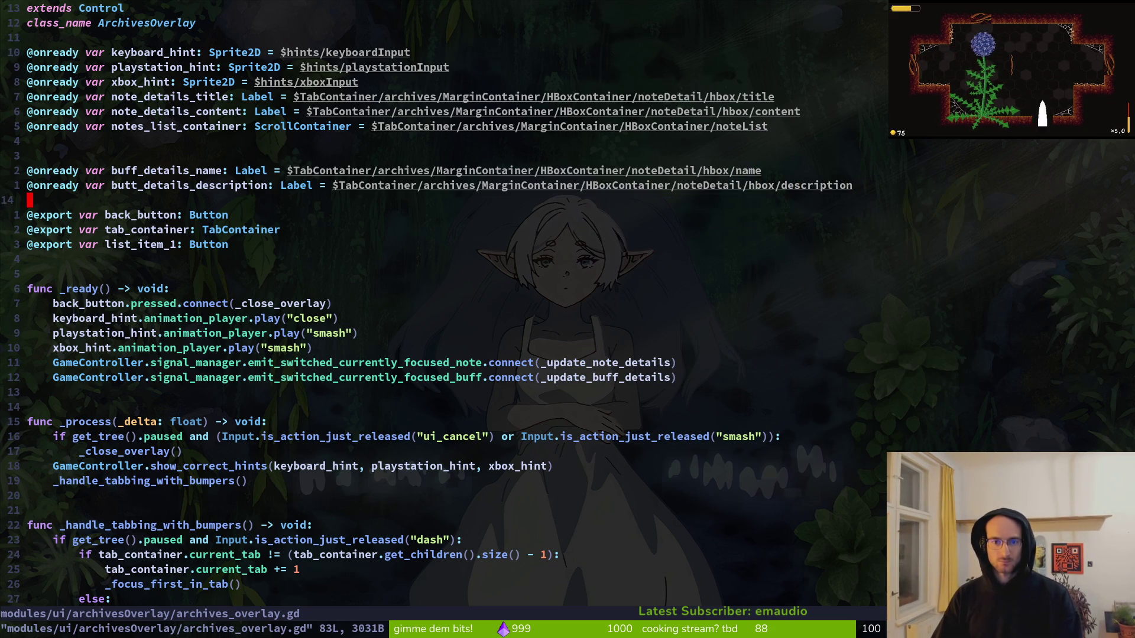
{"action": "key", "text": "k"}
{"action": "key", "text": "b"}
{"action": "key", "text": "b"}
{"action": "key", "text": "b"}
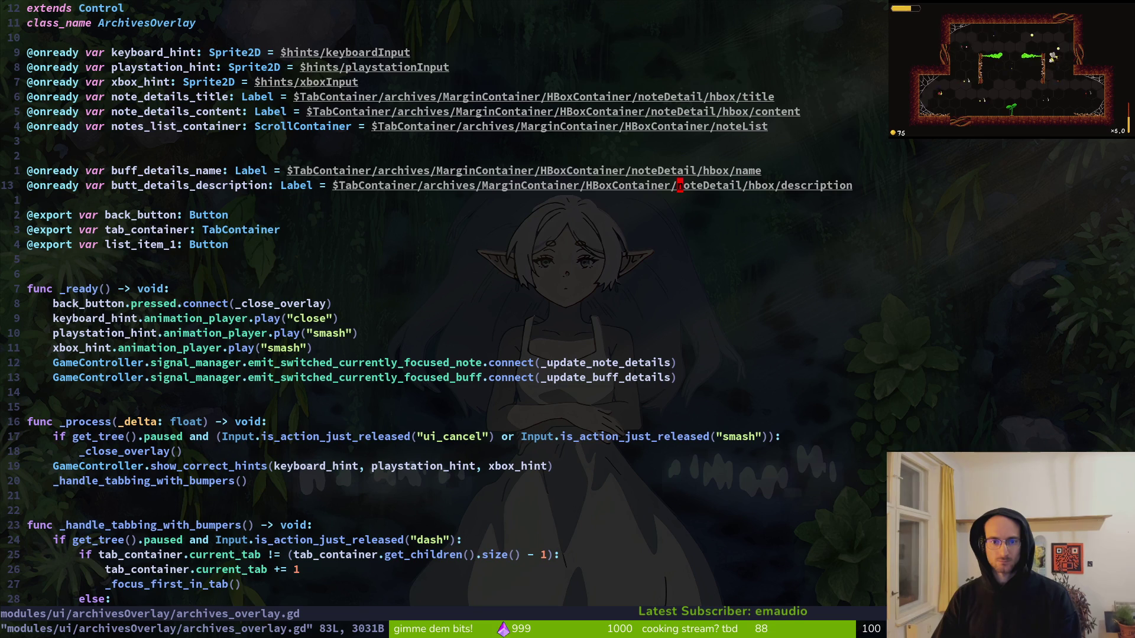
{"action": "key", "text": "b"}
{"action": "key", "text": "b"}
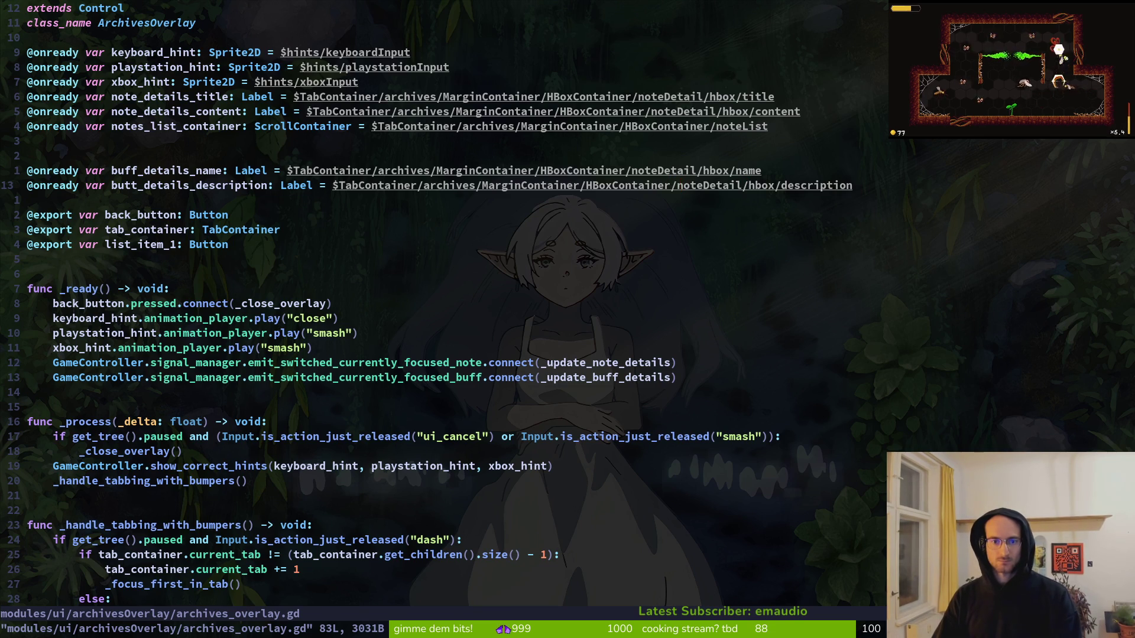
{"action": "key", "text": "alt+Tab"}
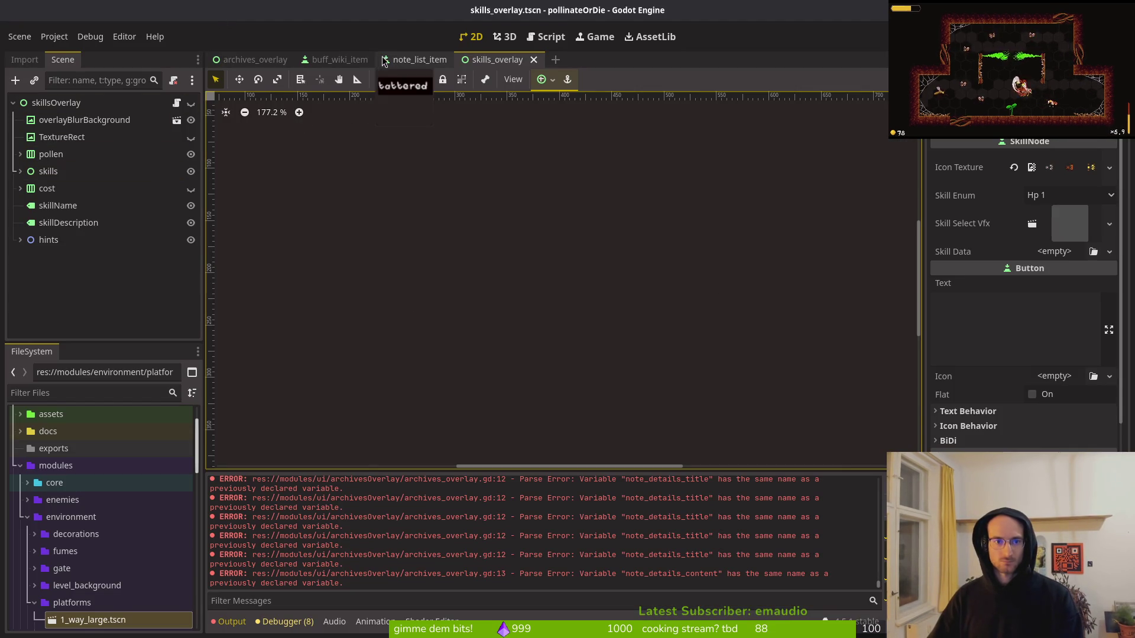
Open the archives_overlay scene and expand archives > MarginContainer to reach its HBoxContainer
{"action": "left_click", "coordinate": [255, 59]}
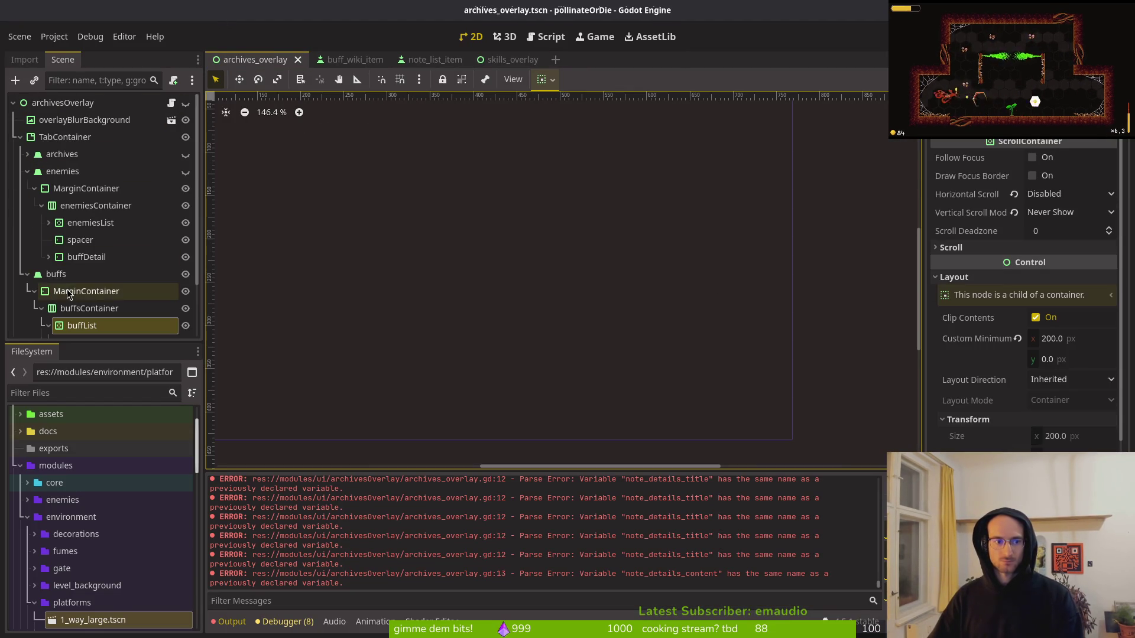
{"action": "left_click", "coordinate": [27, 277]}
{"action": "key", "text": "alt+Tab"}
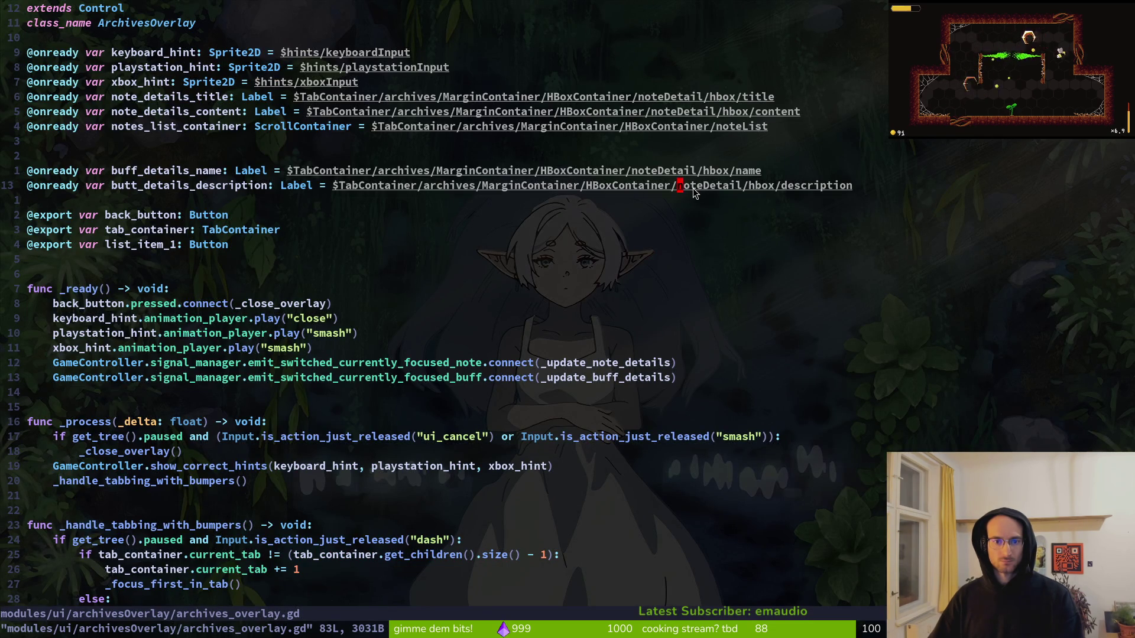
{"action": "key", "text": "alt+Tab"}
{"action": "left_click", "coordinate": [27, 171]}
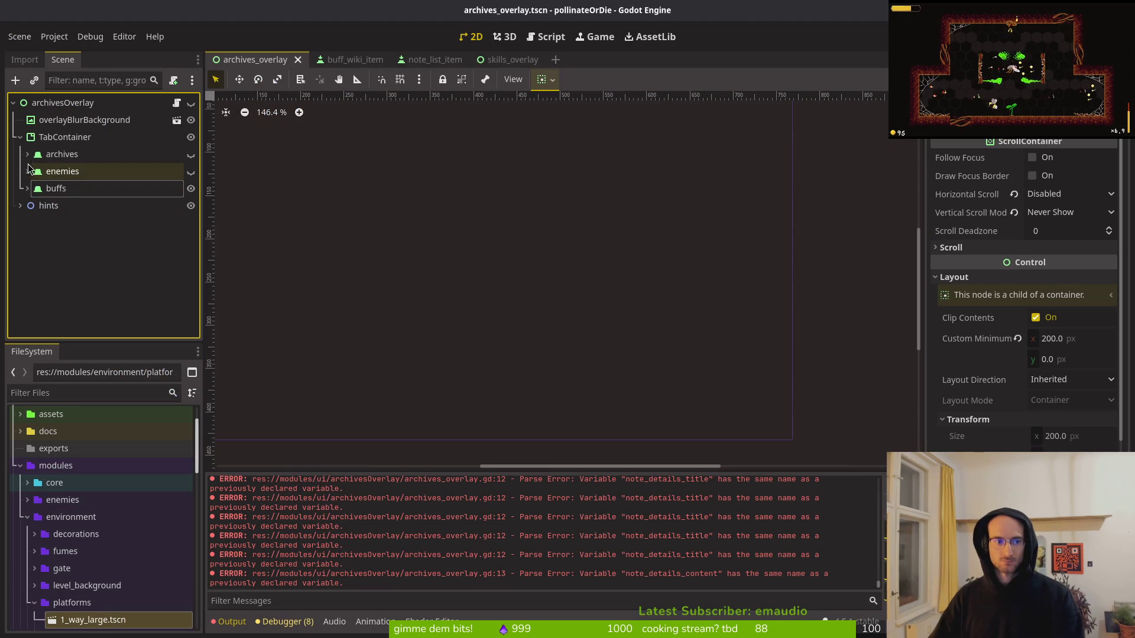
{"action": "left_click", "coordinate": [27, 154]}
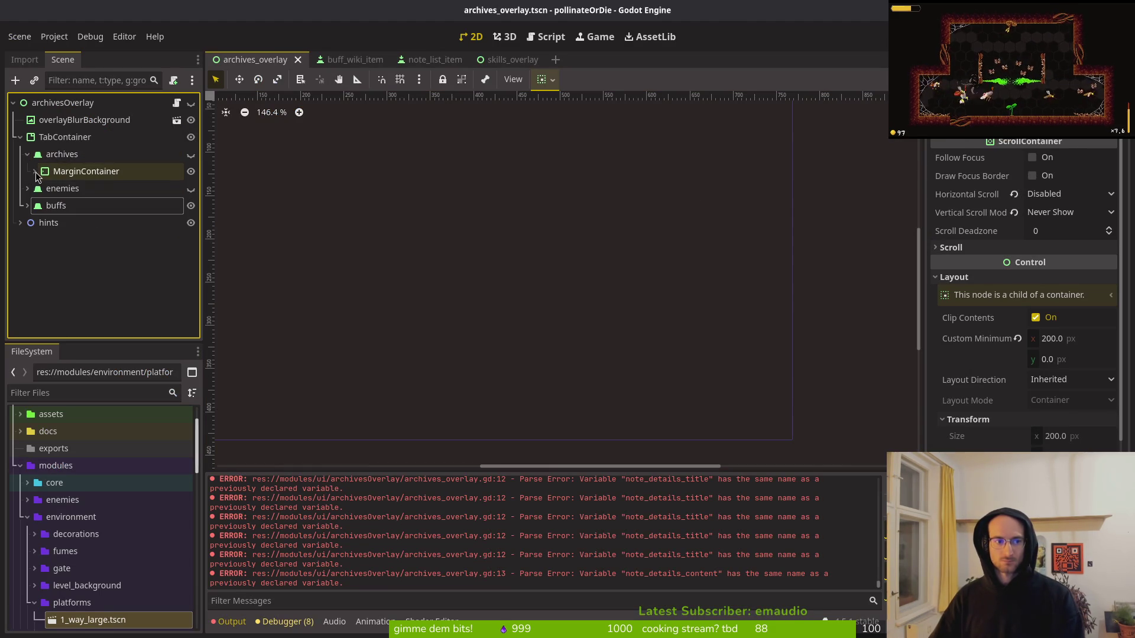
{"action": "left_click", "coordinate": [35, 172]}
{"action": "left_click", "coordinate": [89, 188]}
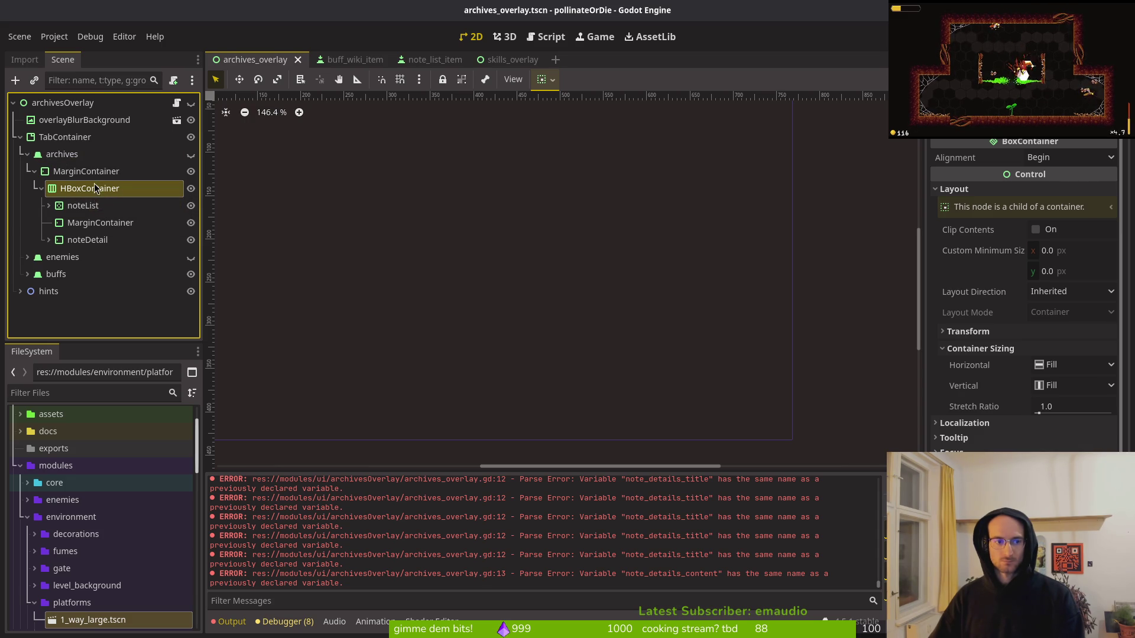
Expand enemies > MarginContainer > enemiesContainer to show enemiesList and spacer
{"action": "key", "text": "alt+Tab"}
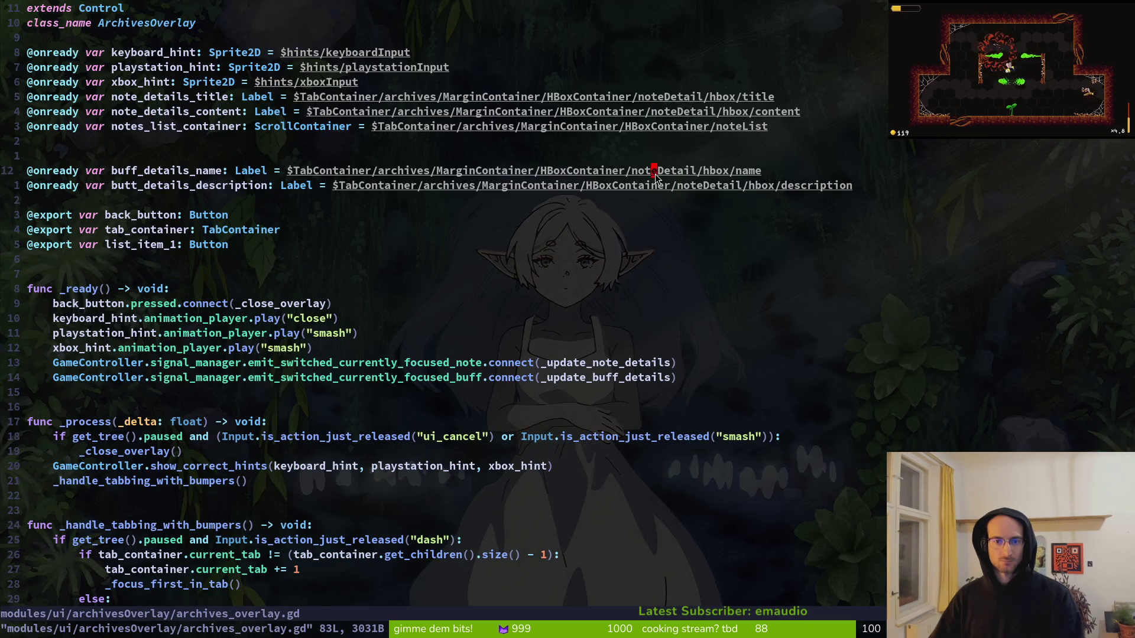
{"action": "key", "text": "alt+Tab"}
{"action": "key", "text": "alt+Tab"}
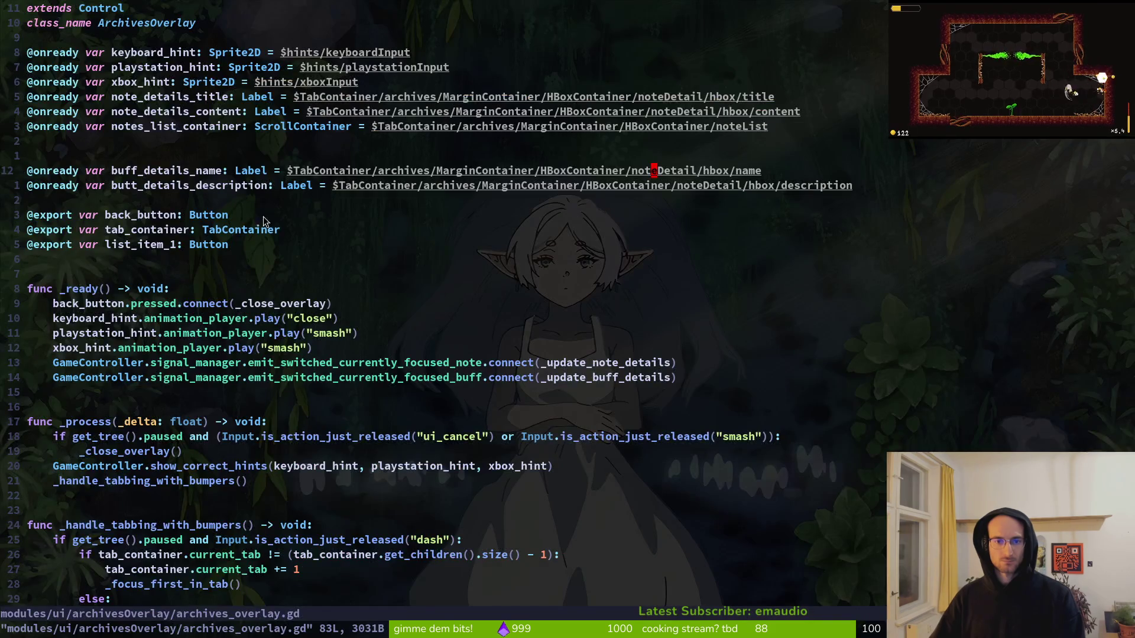
{"action": "key", "text": "alt+Tab"}
{"action": "left_click", "coordinate": [28, 257]}
{"action": "left_click", "coordinate": [35, 276]}
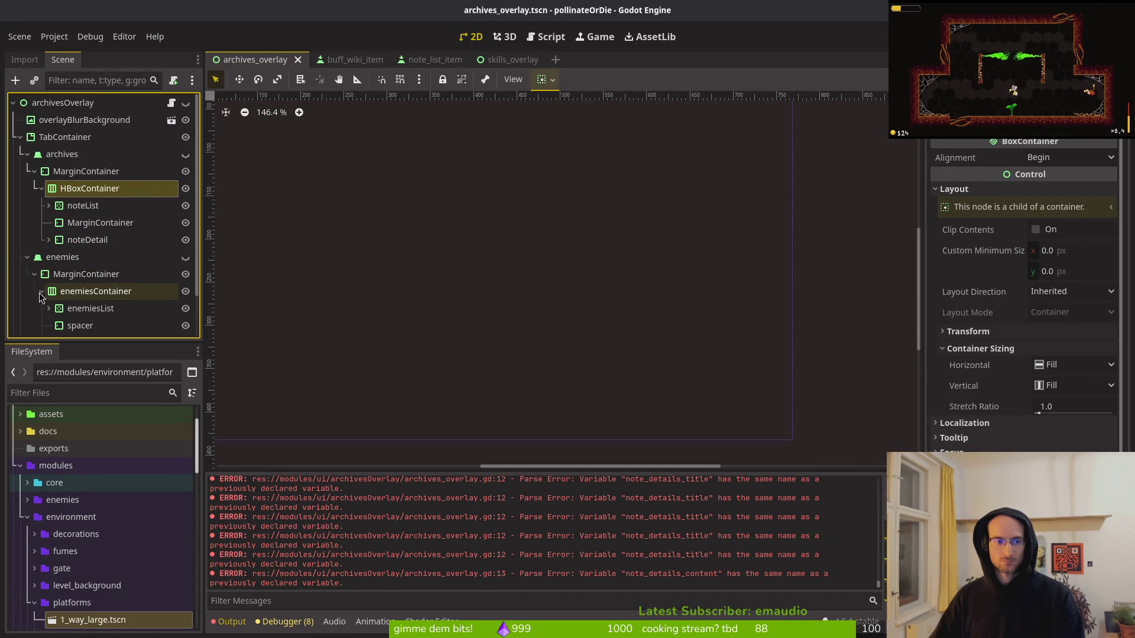
{"action": "left_click", "coordinate": [40, 292]}
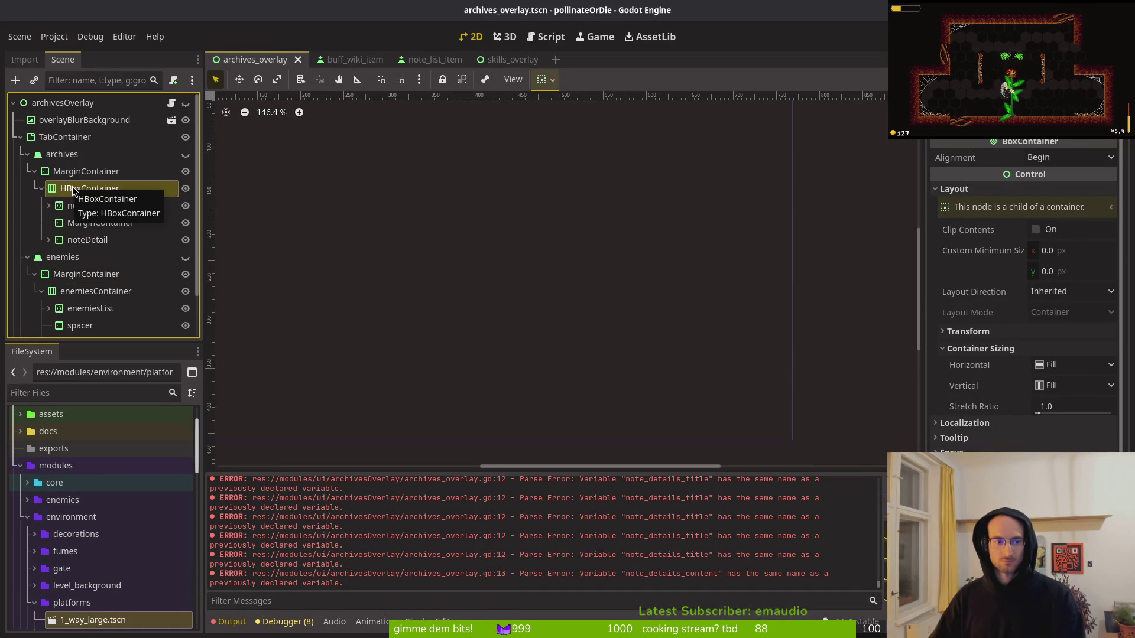
Rename the archives HBoxContainer to notesContainer and save the scene
{"action": "double_click", "coordinate": [73, 186]}
{"action": "type", "text": "notes"}
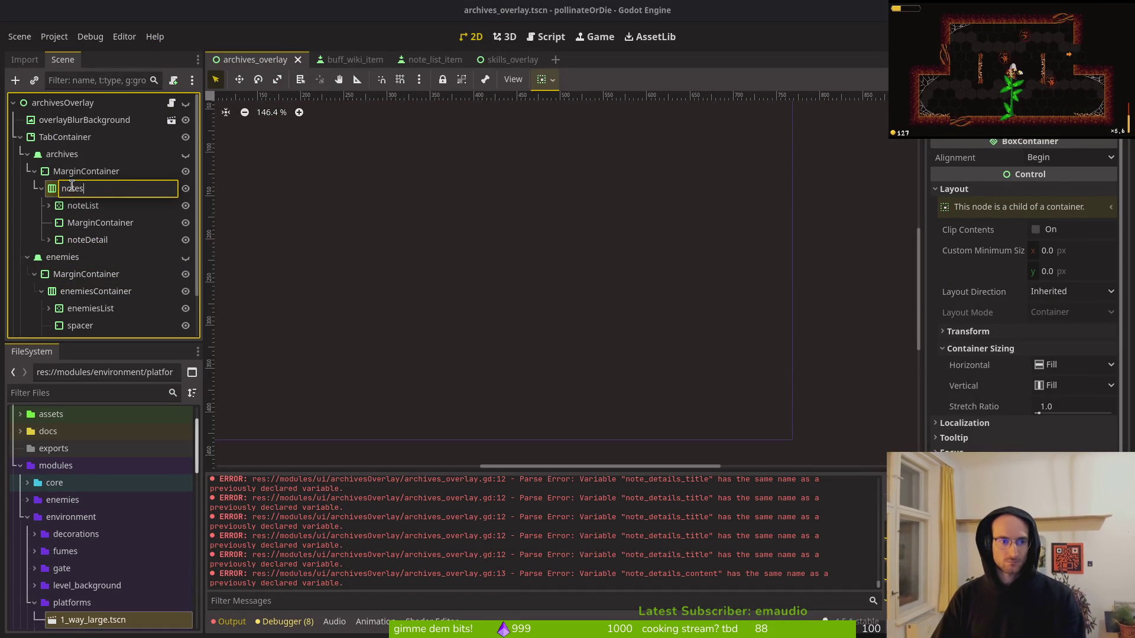
{"action": "type", "text": "r"}
{"action": "key", "text": "Return"}
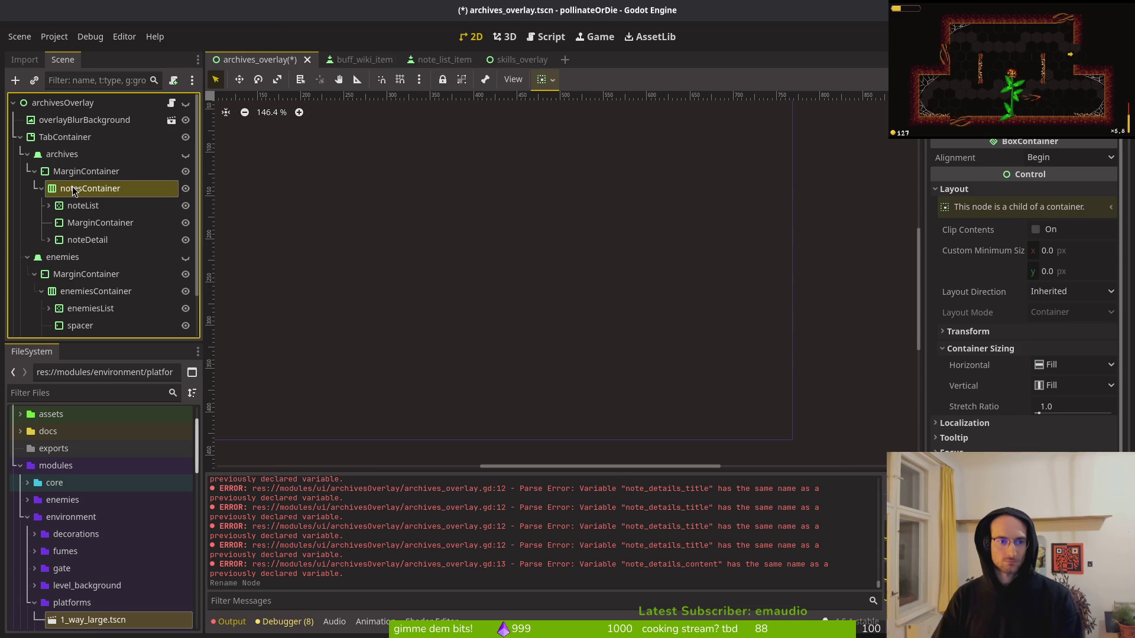
{"action": "key", "text": "ctrl+s"}
{"action": "key", "text": "alt+Tab"}
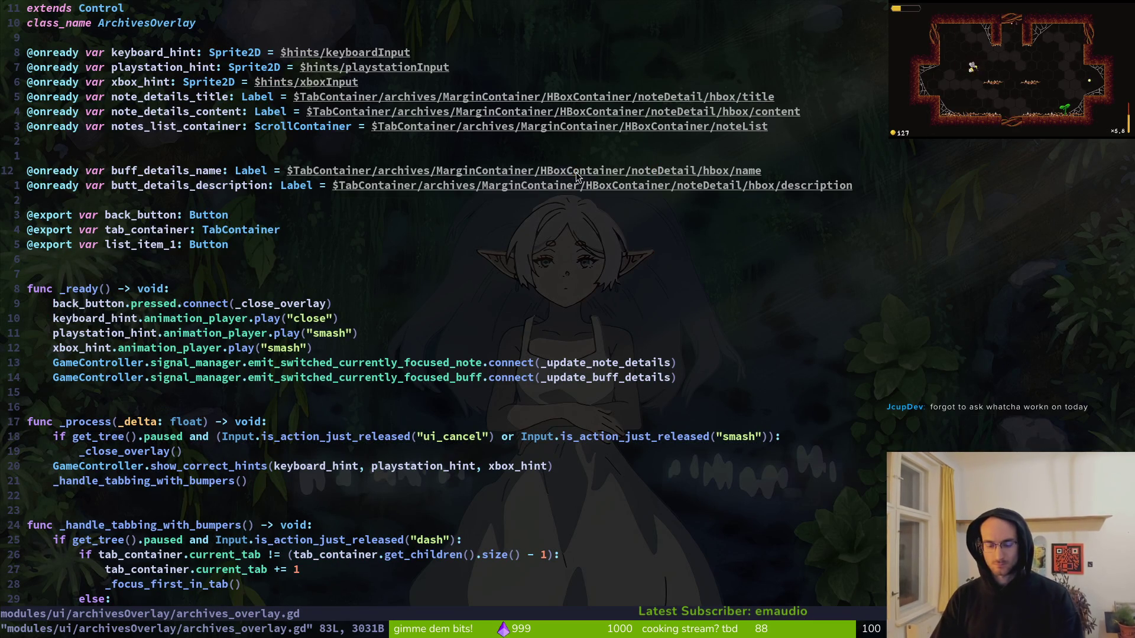
{"action": "key", "text": "k"}
{"action": "key", "text": "k"}
{"action": "key", "text": "k"}
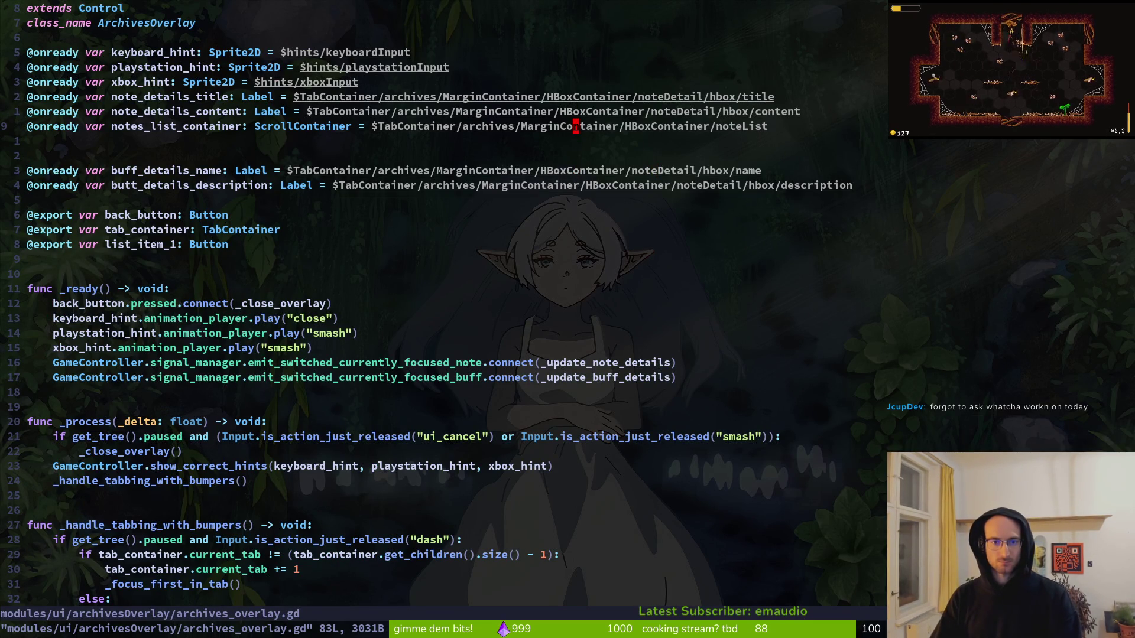
{"action": "key", "text": "alt+Tab"}
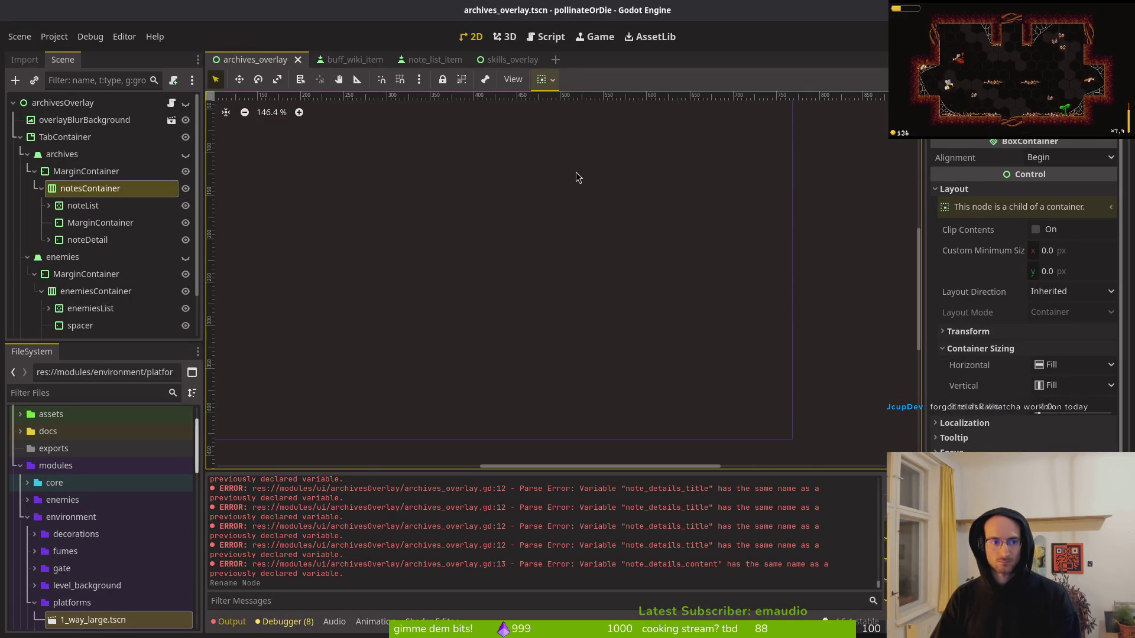
{"action": "key", "text": "alt+Tab"}
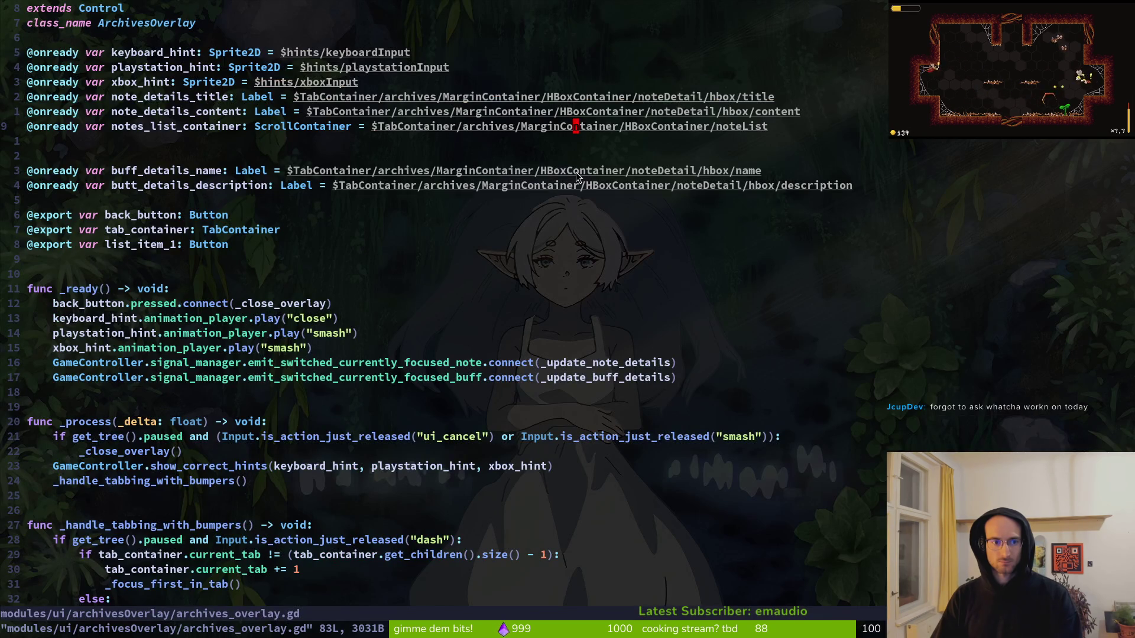
{"action": "key", "text": "alt+Tab"}
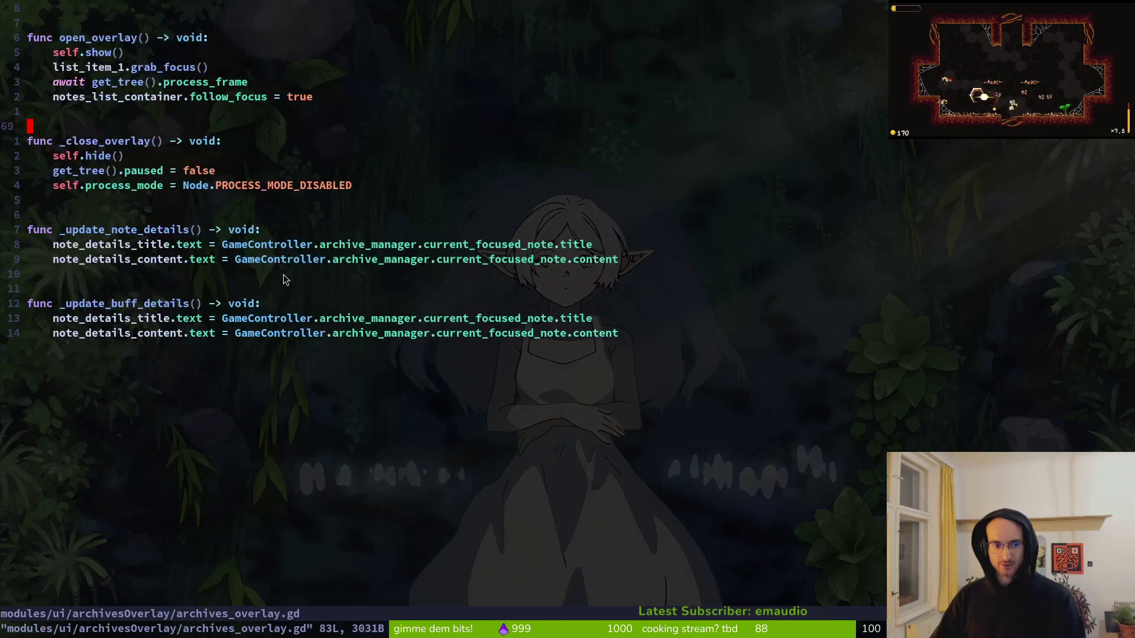
{"action": "scroll", "coordinate": [320, 314], "scroll_direction": "up", "scroll_amount": 5}
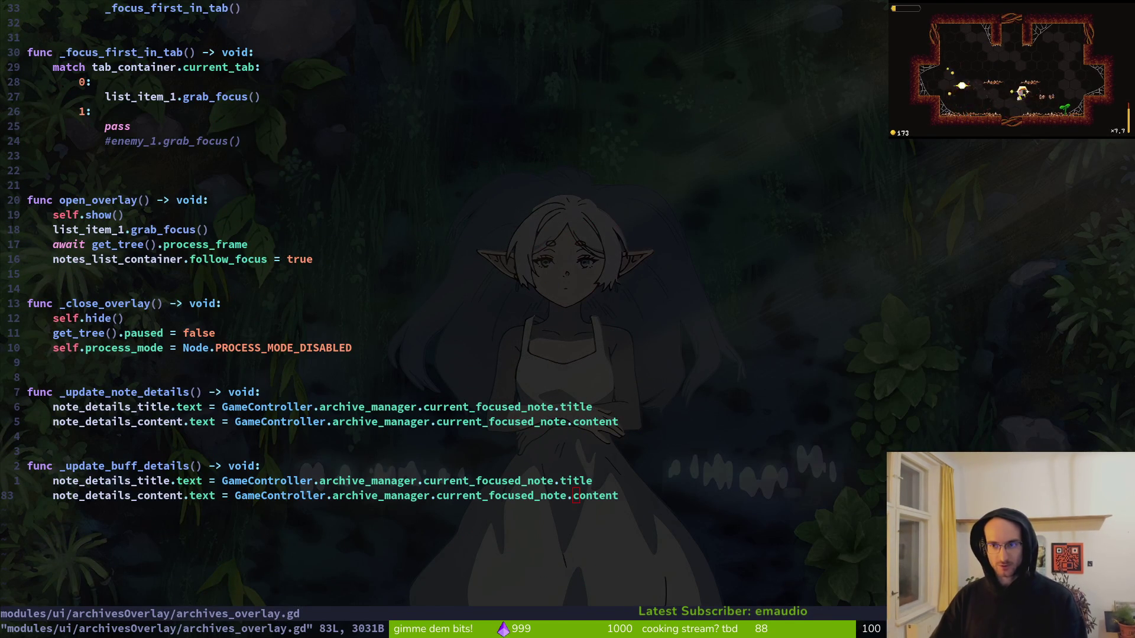
Run the game, load into the hub, open the archives overlay, then stop the crashed session
{"action": "key", "text": "alt+Tab"}
{"action": "key", "text": "F5"}
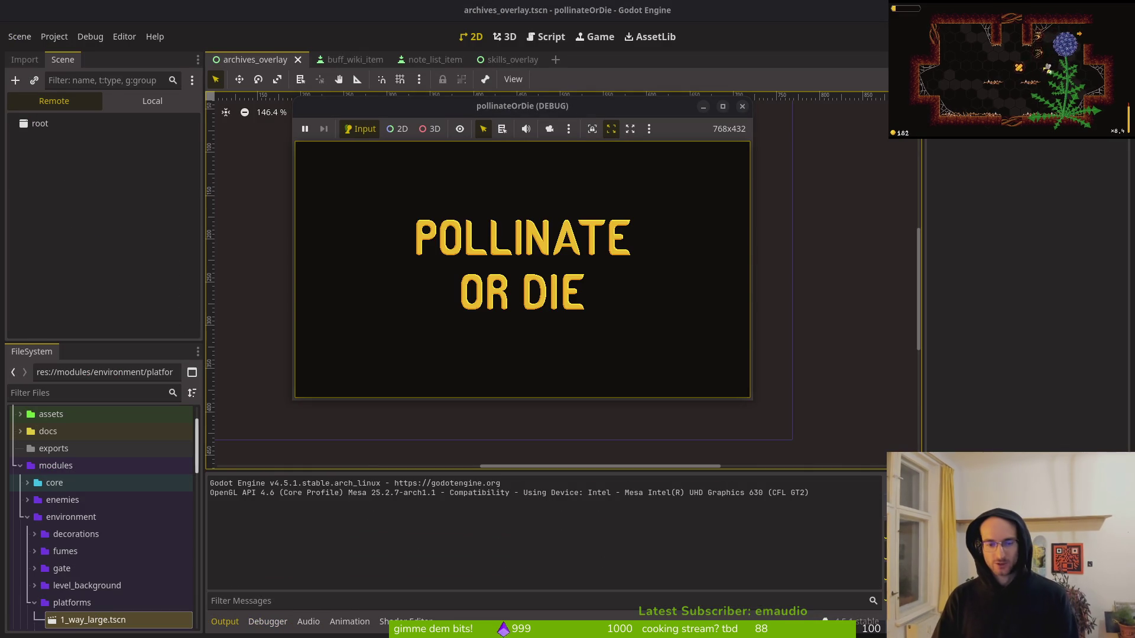
{"action": "key", "text": "Return"}
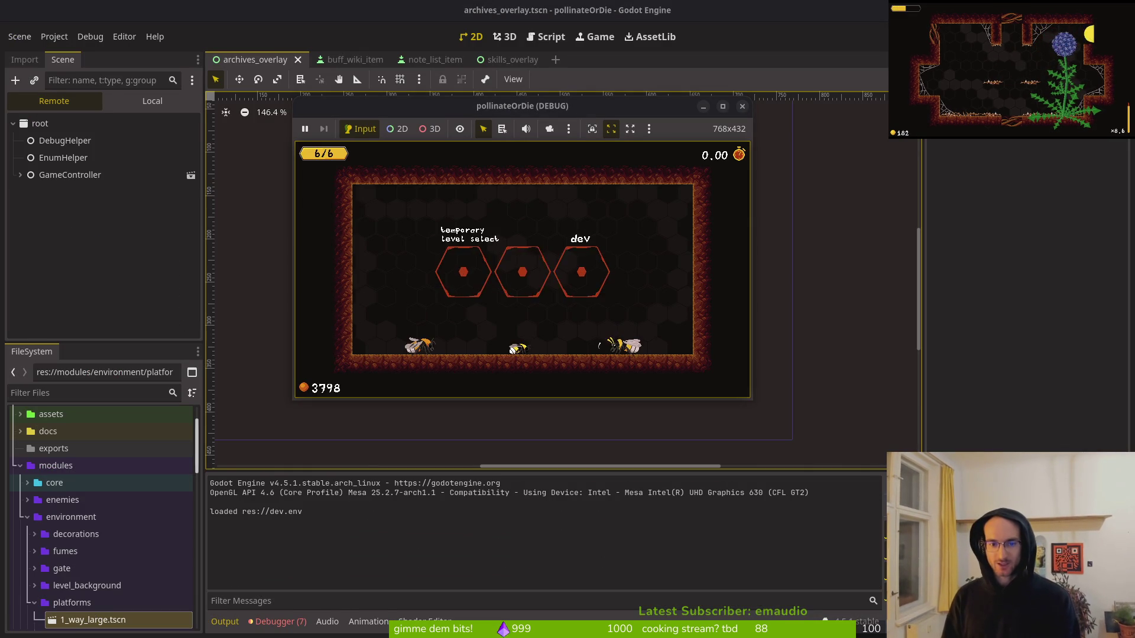
{"action": "key", "text": "Tab"}
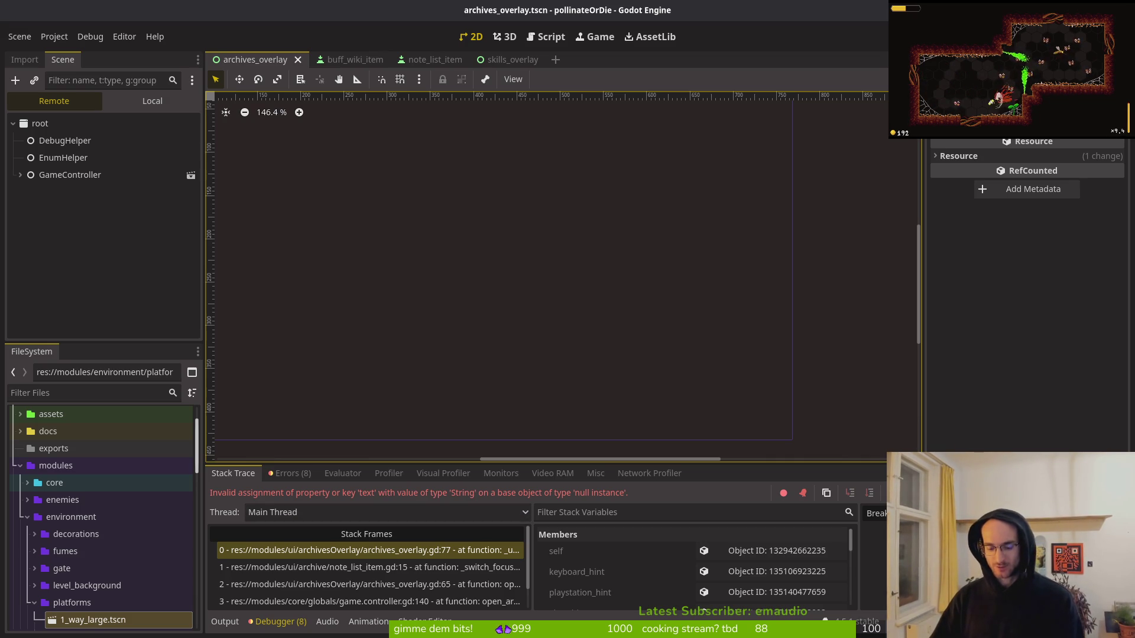
{"action": "key", "text": "super"}
{"action": "key", "text": "super"}
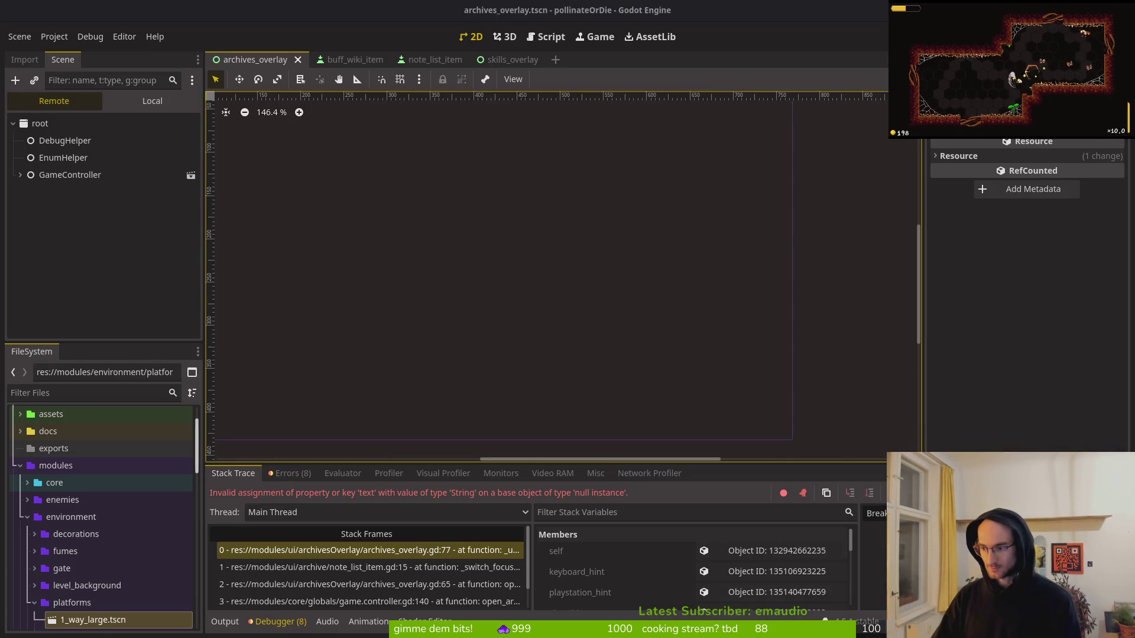
{"action": "key", "text": "F5"}
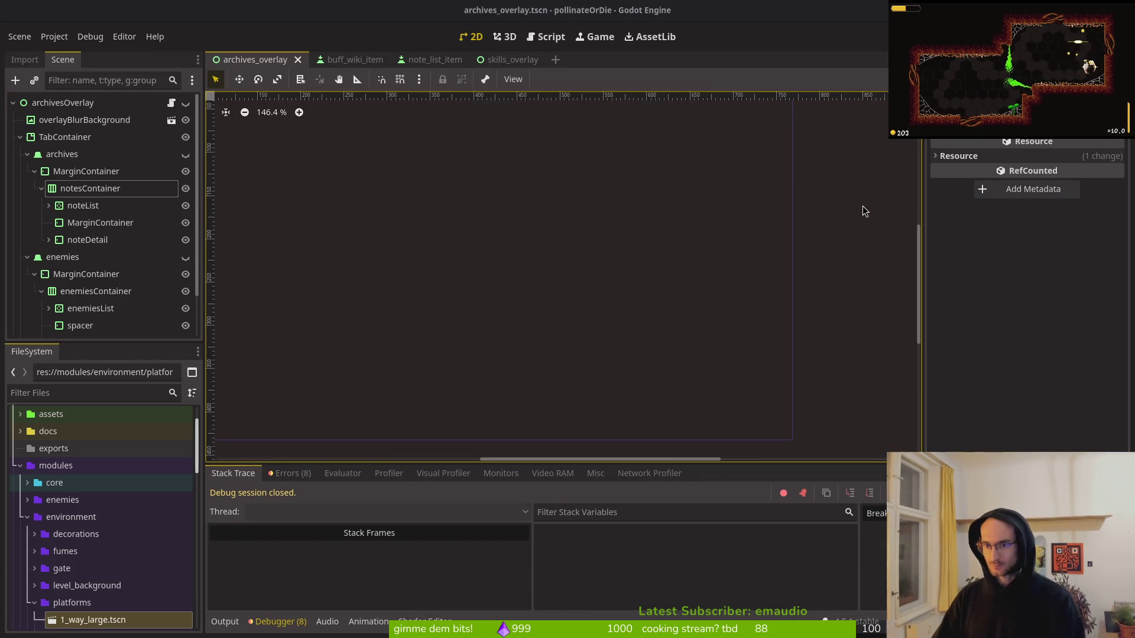
Rerun the game maximized, cycle the archives, enemies and buffs tabs, then close the game
{"action": "key", "text": "F5"}
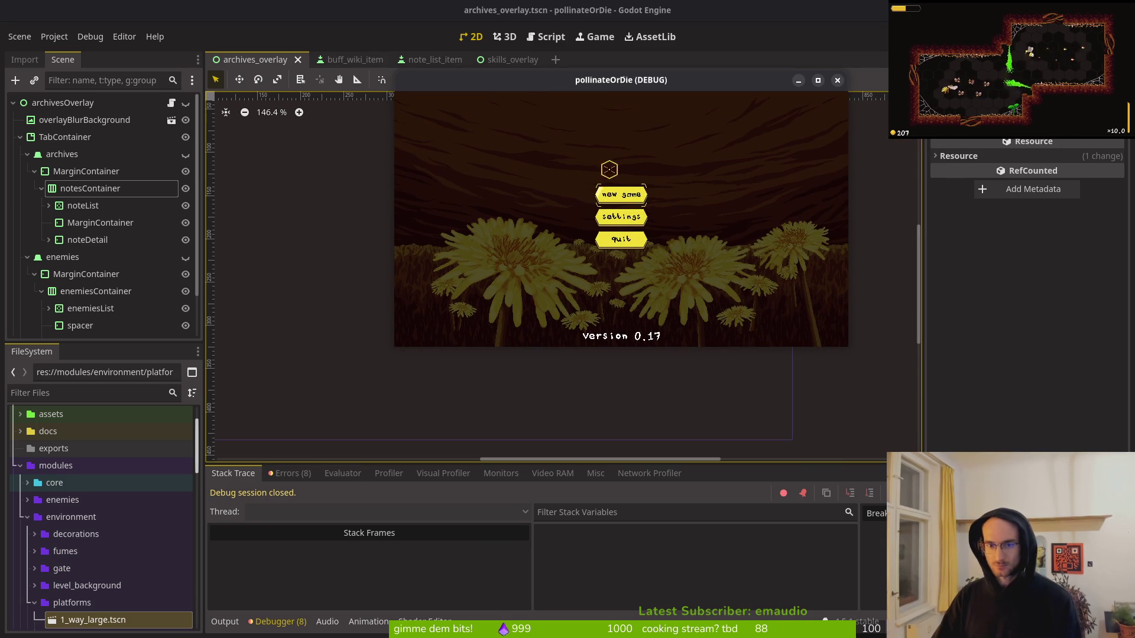
{"action": "double_click", "coordinate": [554, 83]}
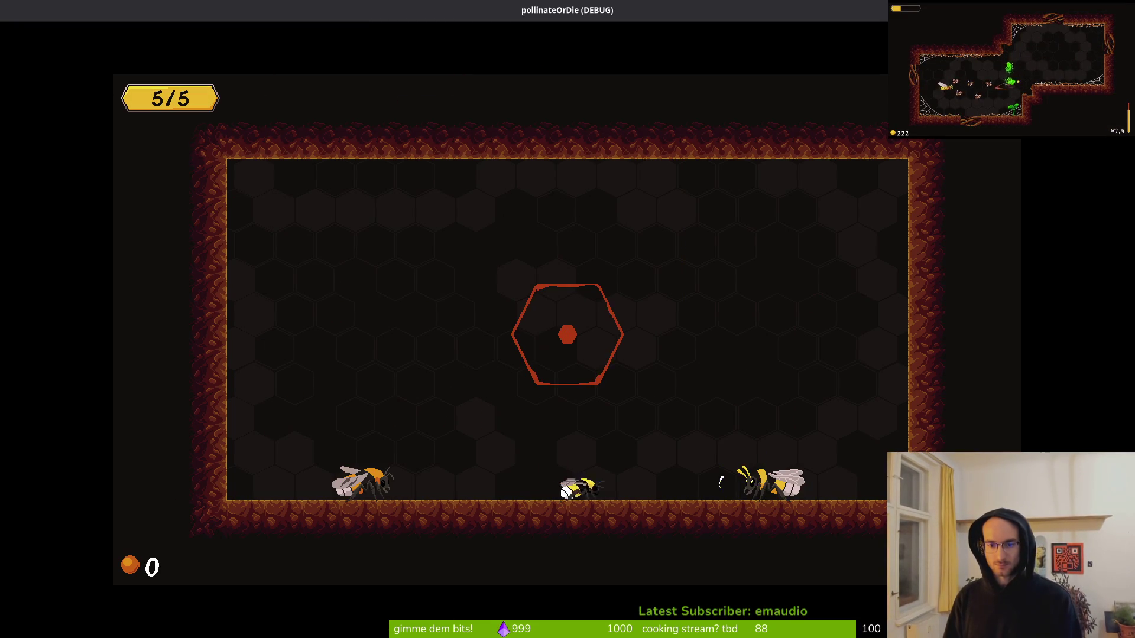
{"action": "key", "text": "Tab"}
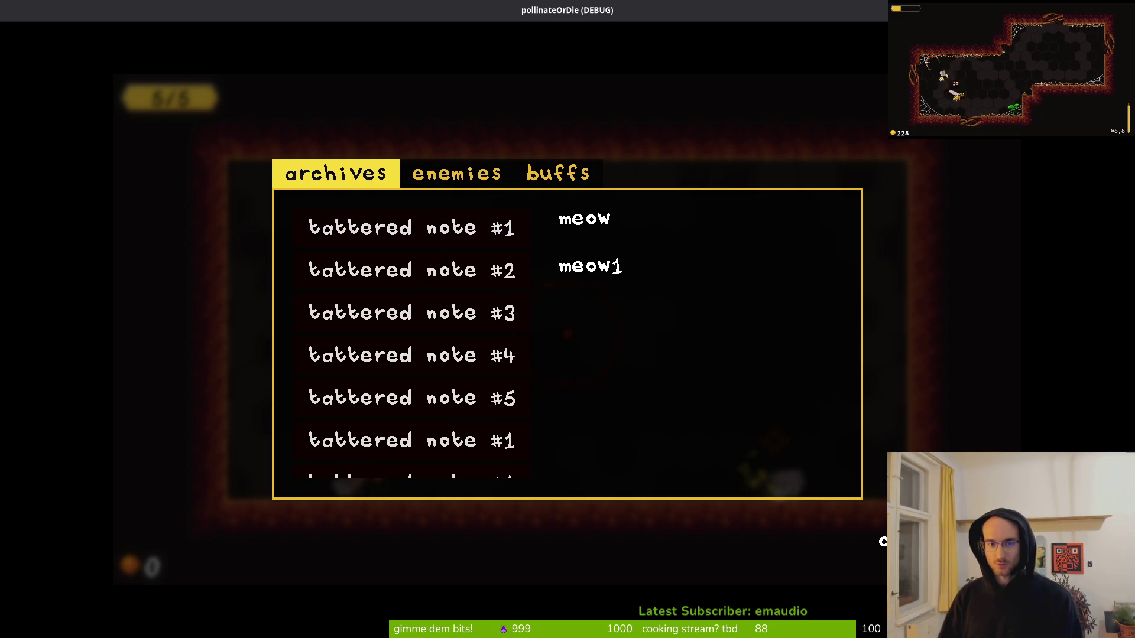
{"action": "key", "text": "Right"}
{"action": "key", "text": "Right"}
{"action": "key", "text": "Left"}
{"action": "key", "text": "Left"}
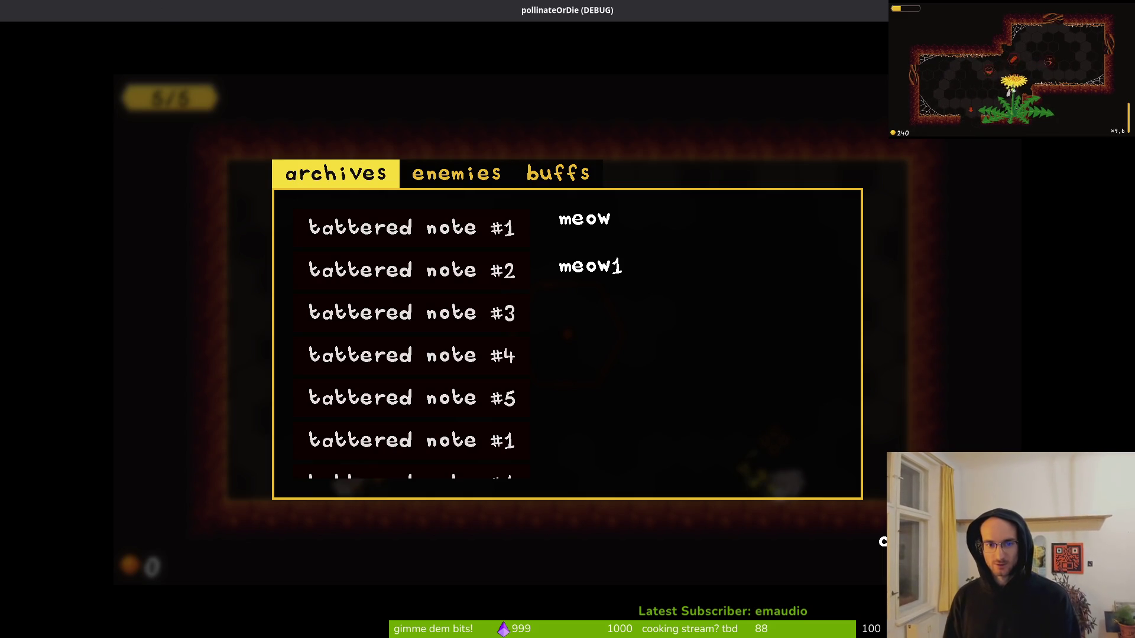
{"action": "key", "text": "Right"}
{"action": "key", "text": "Right"}
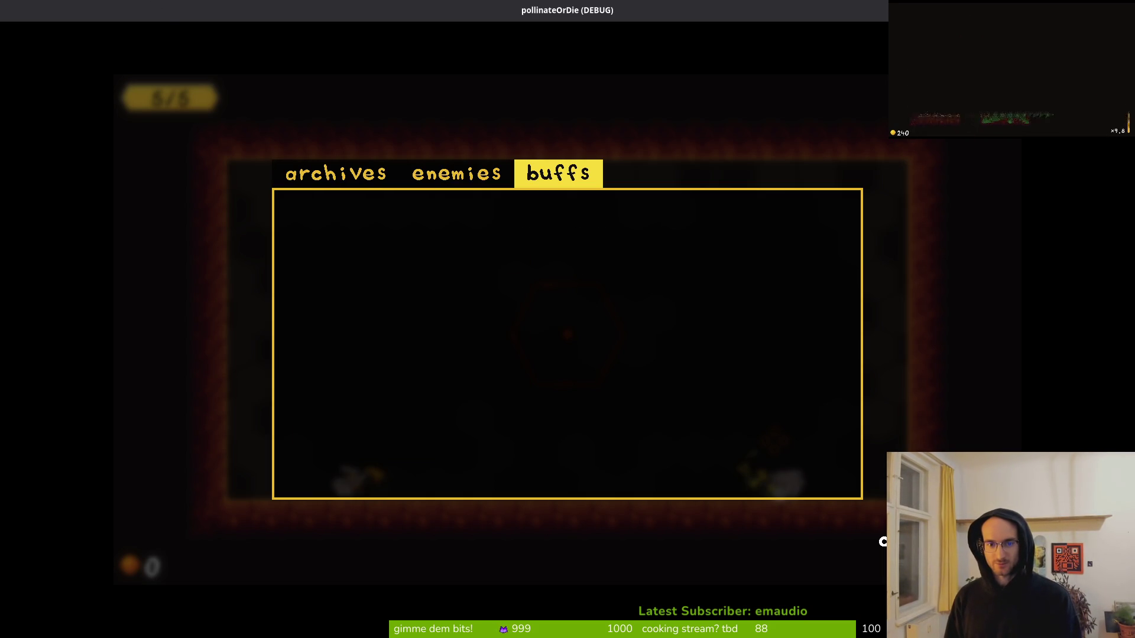
{"action": "key", "text": "Left"}
{"action": "key", "text": "Right"}
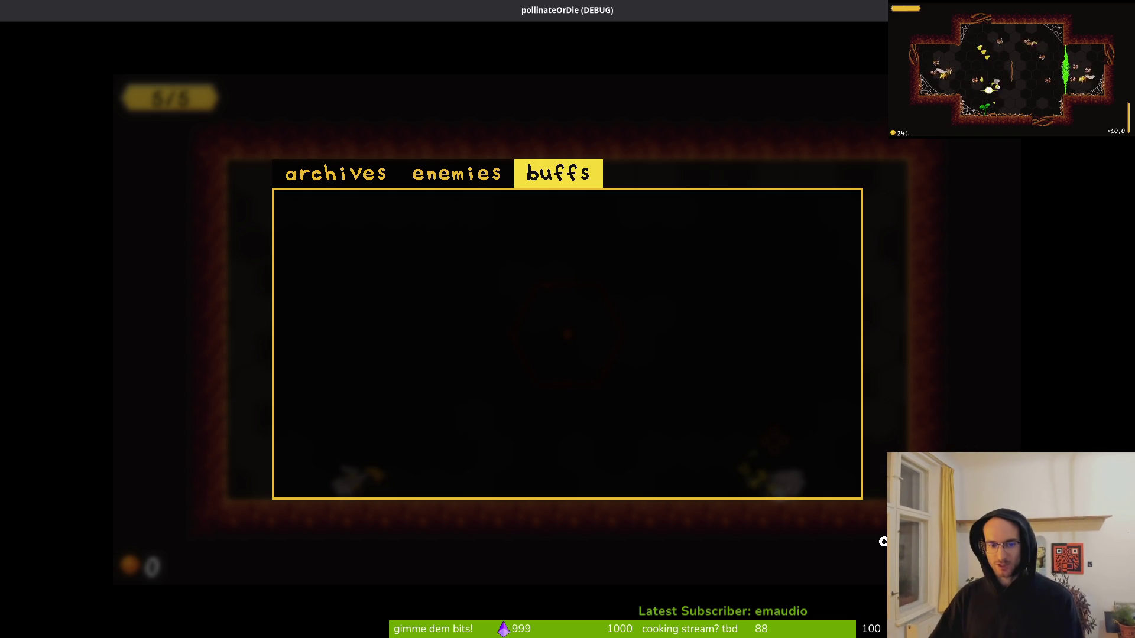
{"action": "key", "text": "Left"}
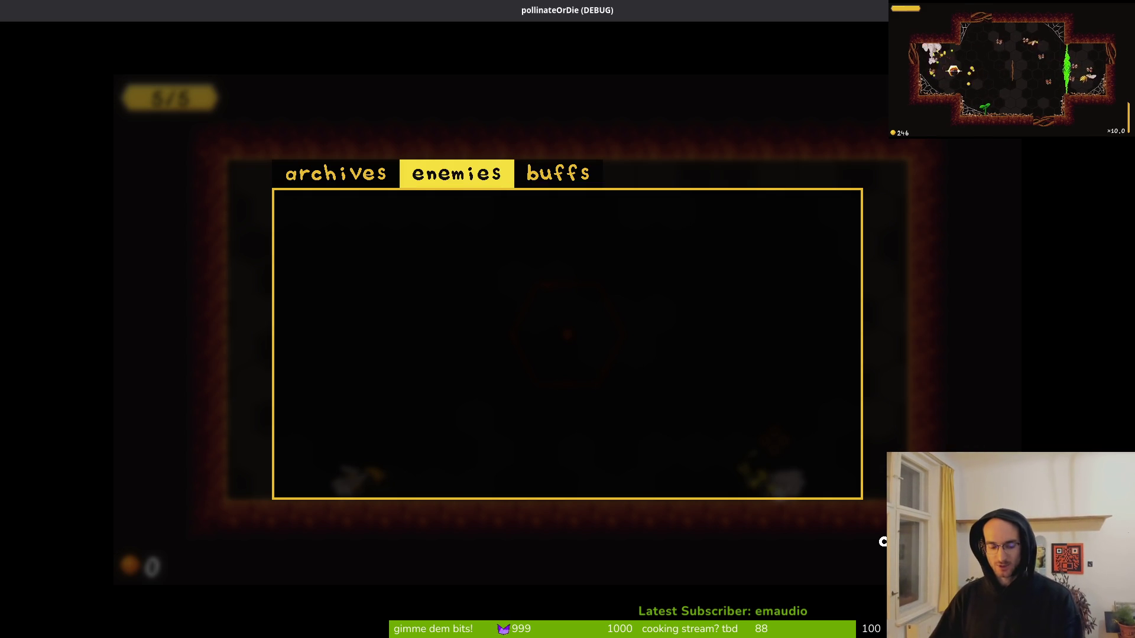
{"action": "key", "text": "Escape"}
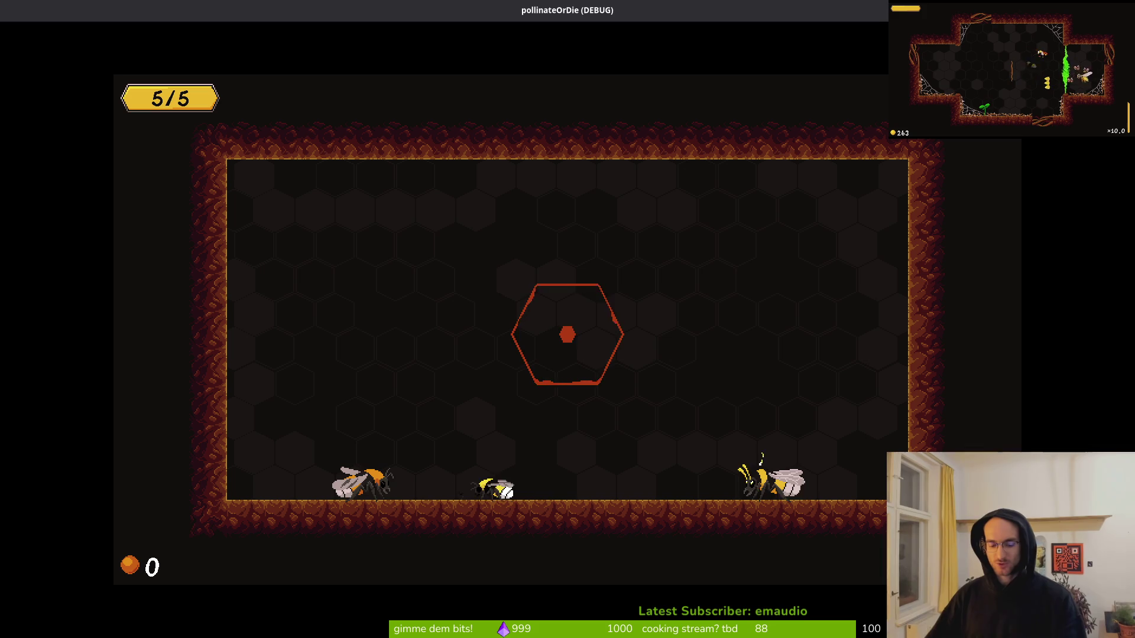
{"action": "key", "text": "alt+F4"}
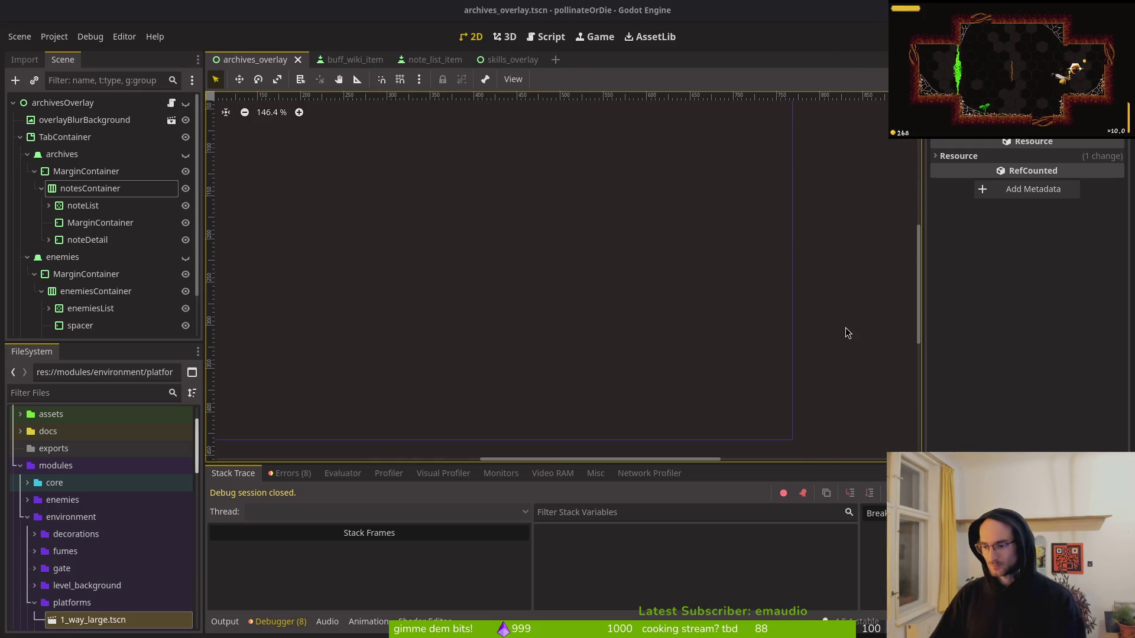
Inspect the renamed notesContainer node, then return to archives_overlay.gd in Neovim
{"action": "left_click", "coordinate": [43, 192]}
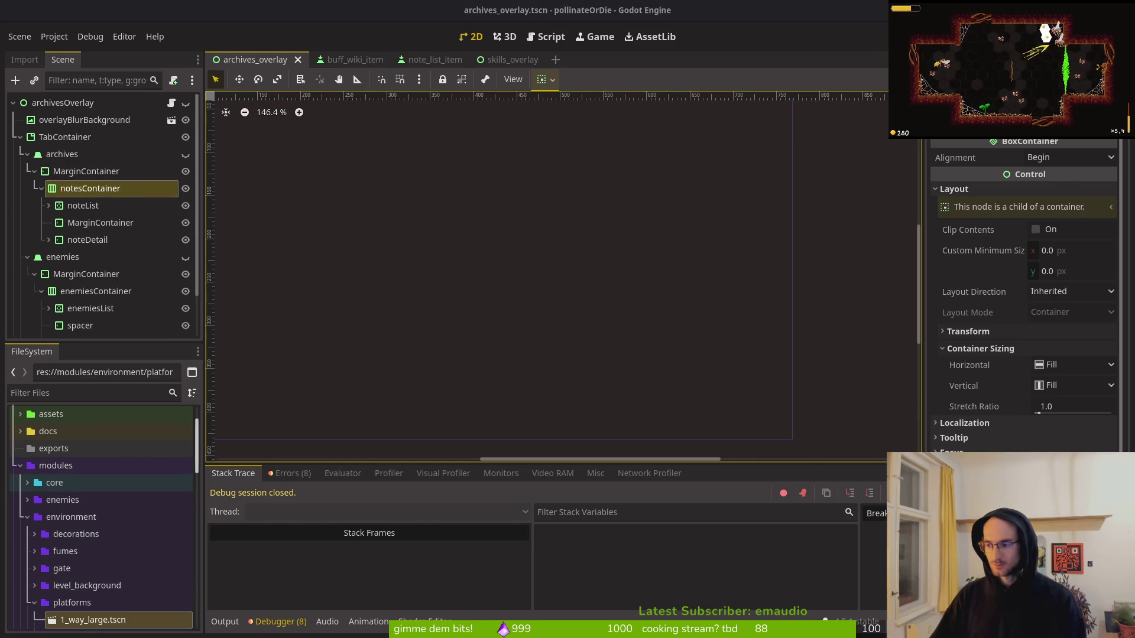
{"action": "key", "text": "alt+Tab"}
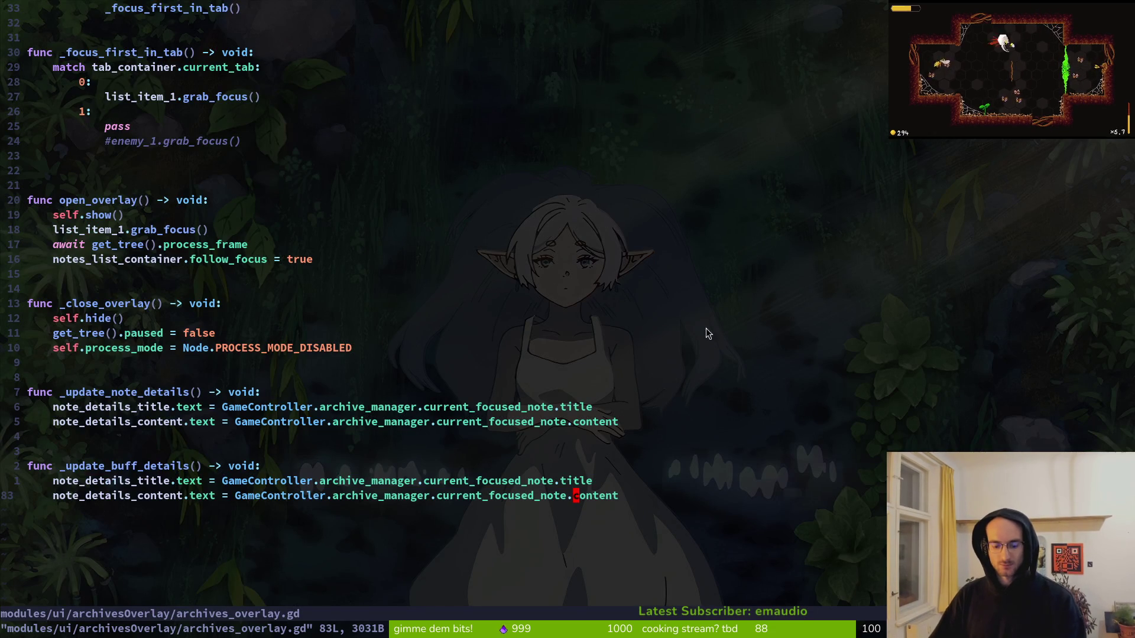
Replace HBoxContainer with notesContainer in the note title path and save
{"action": "key", "text": "g"}
{"action": "key", "text": "g"}
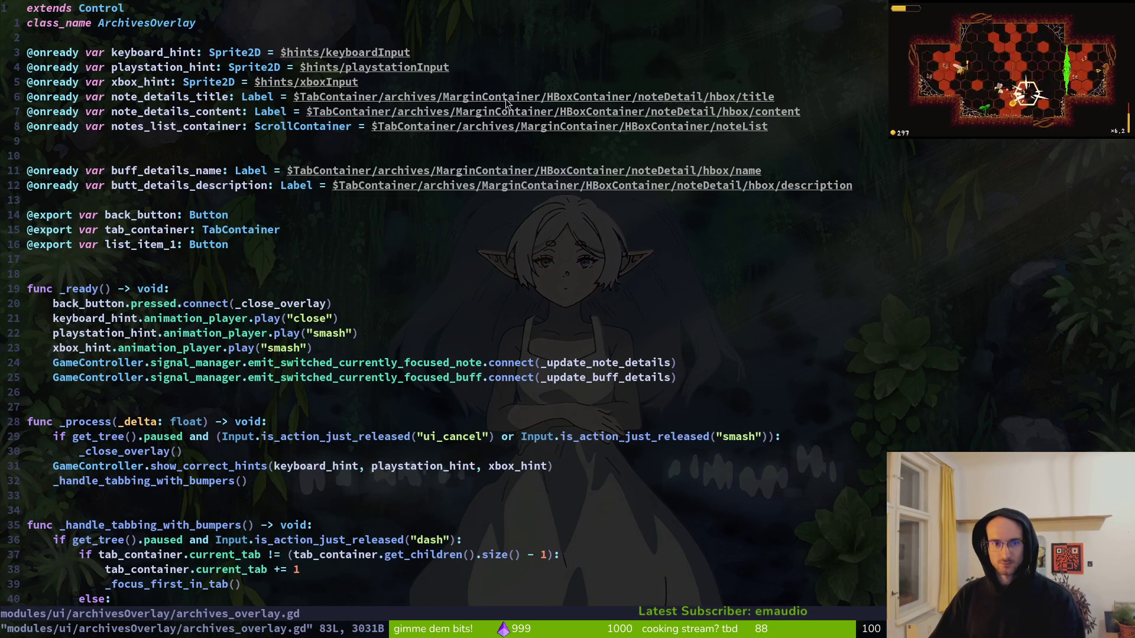
{"action": "left_click", "coordinate": [577, 97]}
{"action": "key", "text": "f"}
{"action": "key", "text": "slash"}
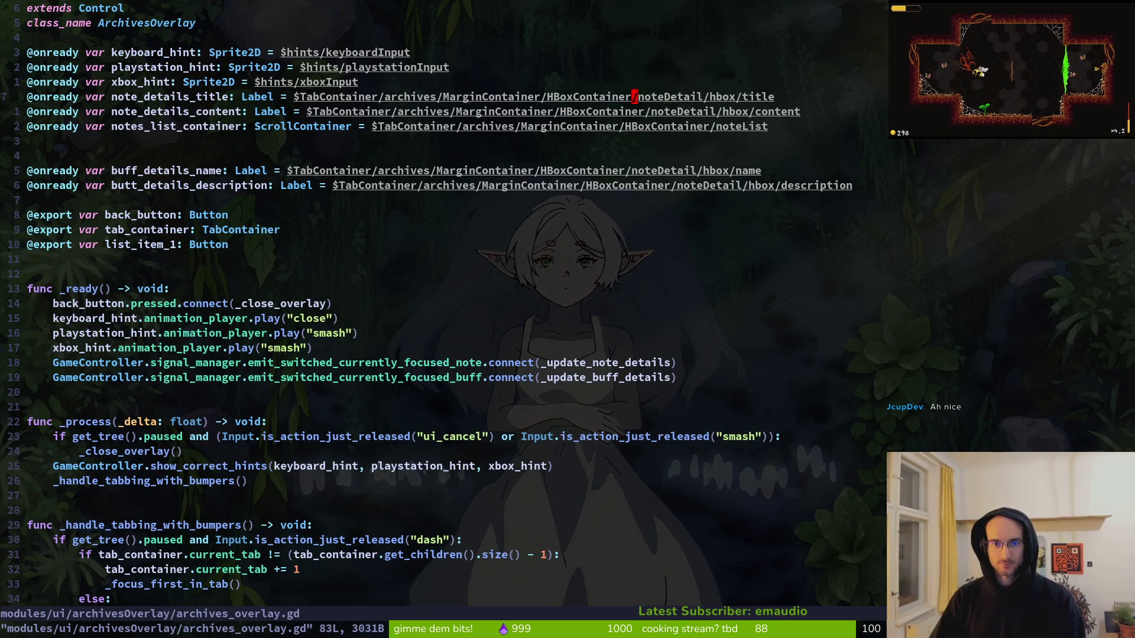
{"action": "key", "text": "j"}
{"action": "key", "text": "l"}
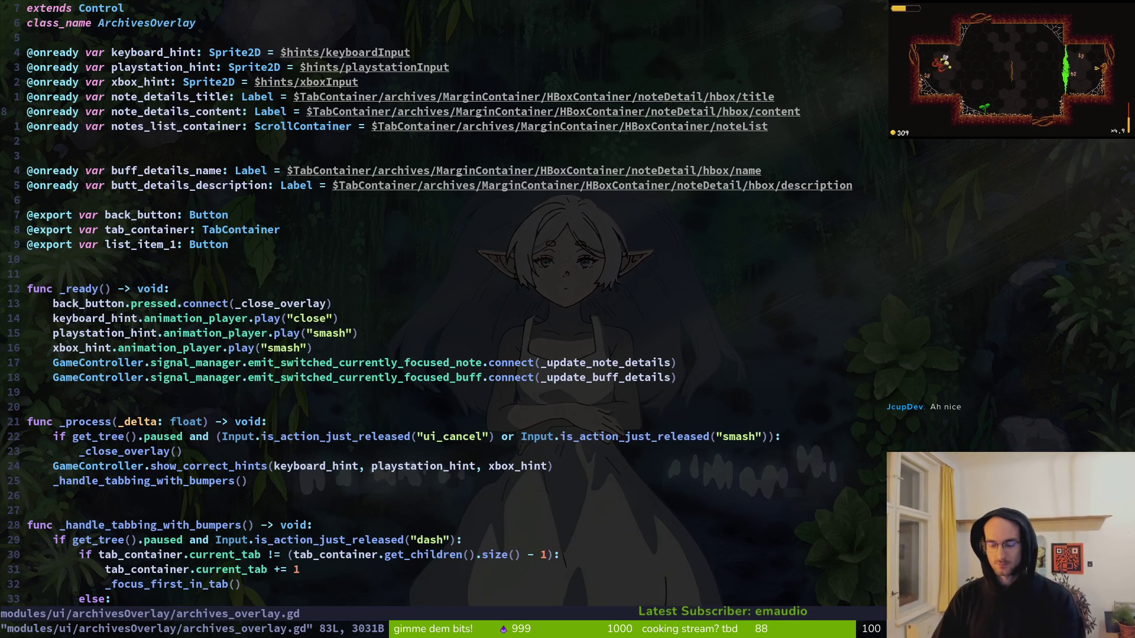
{"action": "type", "text": "ciwnotes"}
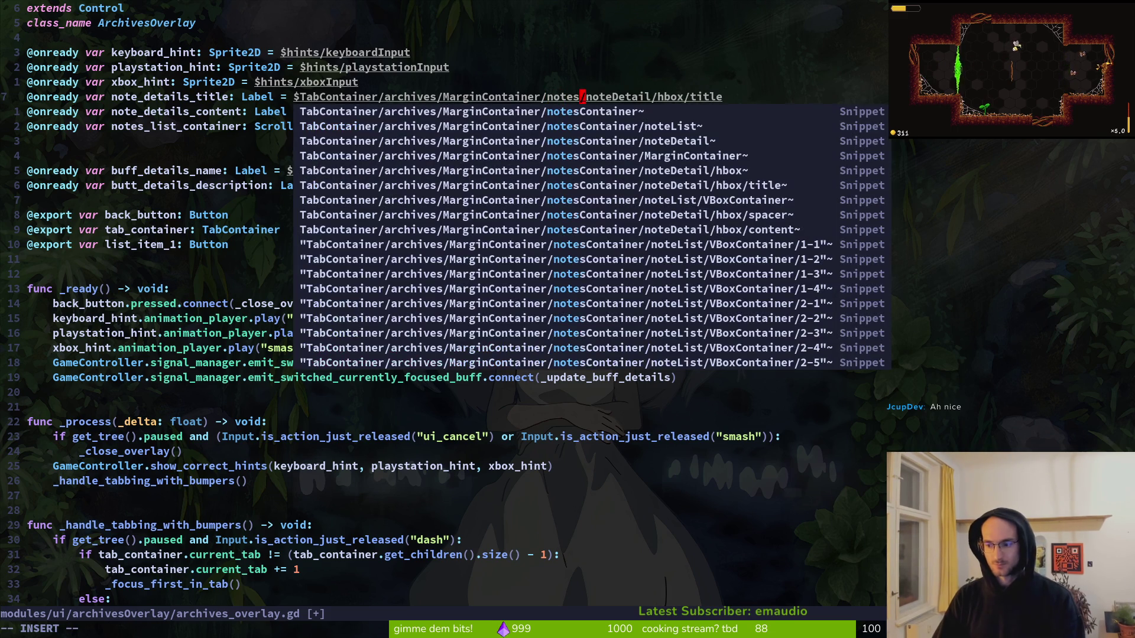
{"action": "type", "text": "Container"}
{"action": "key", "text": "Escape"}
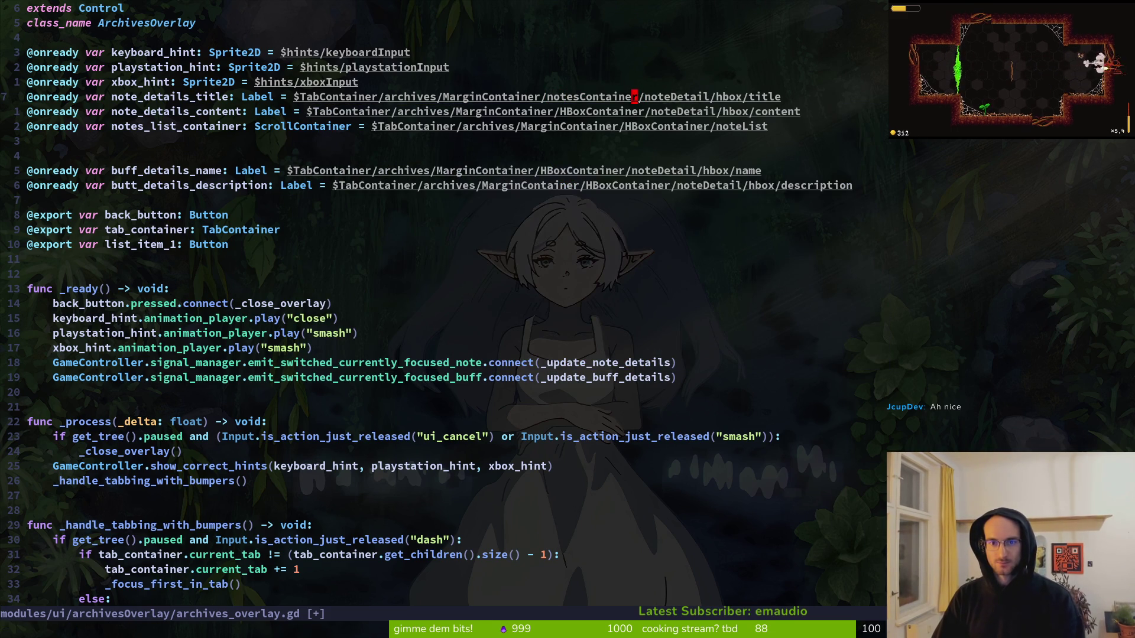
{"action": "type", "text": ":w"}
{"action": "key", "text": "Return"}
{"action": "type", "text": "jciwnotesContainer"}
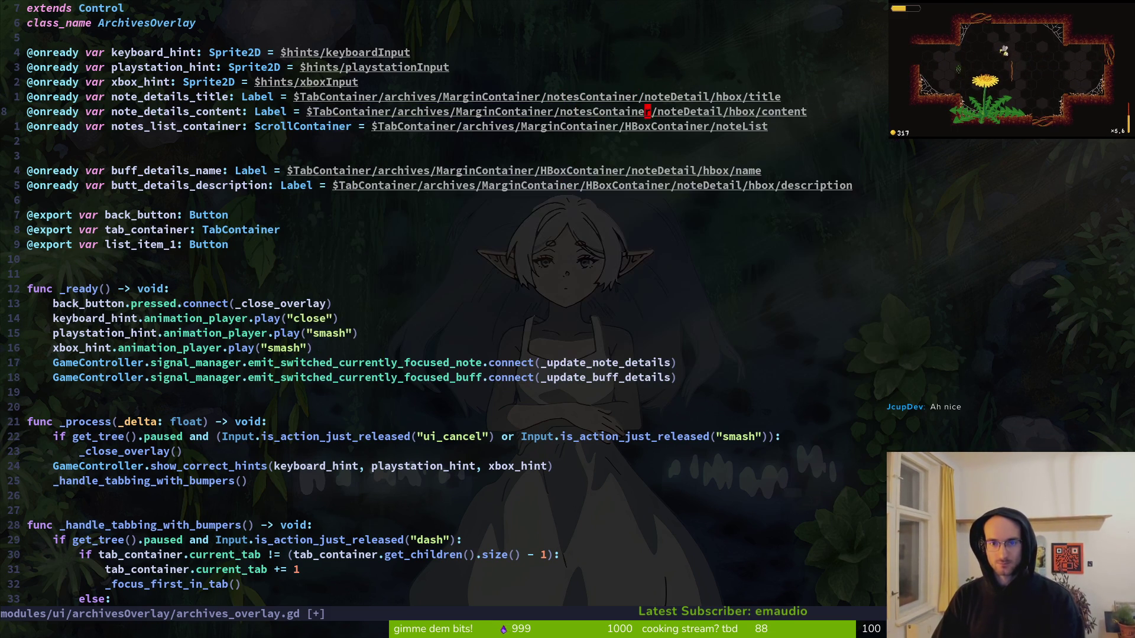
Switch the note content and note list paths to notesContainer and save
{"action": "key", "text": "Escape"}
{"action": "key", "text": "j"}
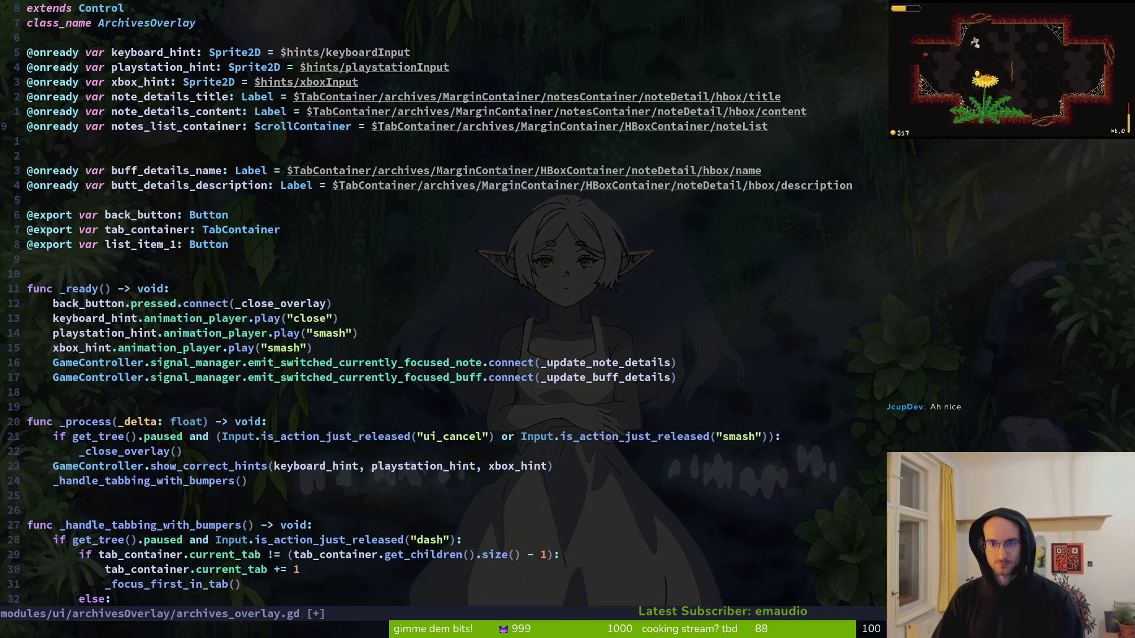
{"action": "type", "text": "ciwnotesContainer"}
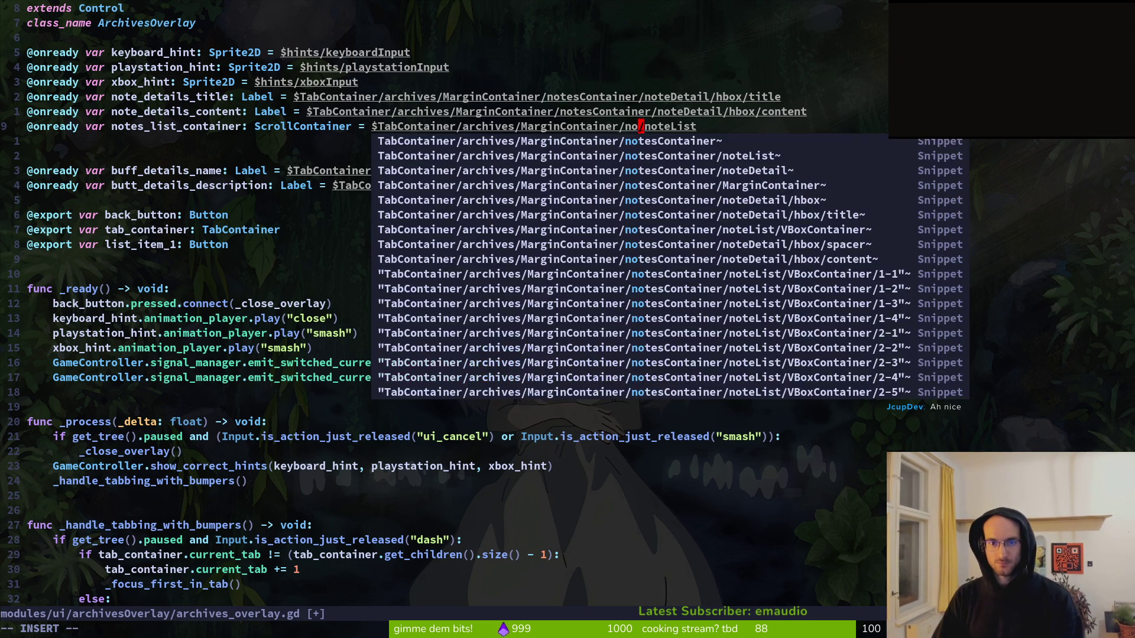
{"action": "key", "text": "Escape"}
{"action": "type", "text": ":w"}
{"action": "key", "text": "Return"}
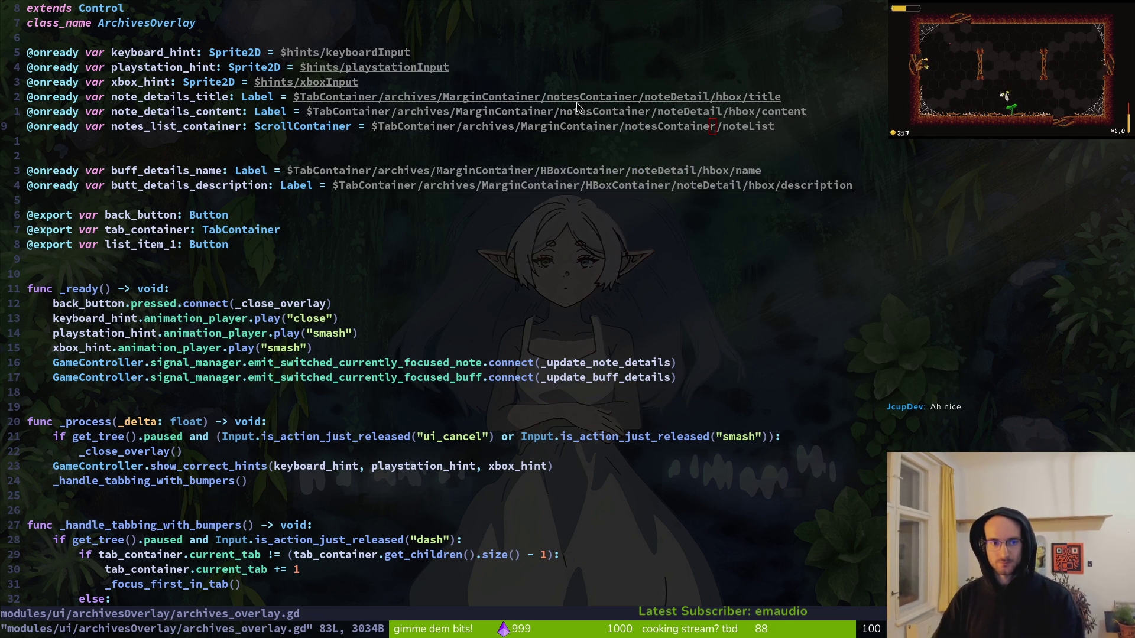
After checking the node tree in Godot, edit the notes_list_container variable name and save
{"action": "key", "text": "alt+Tab"}
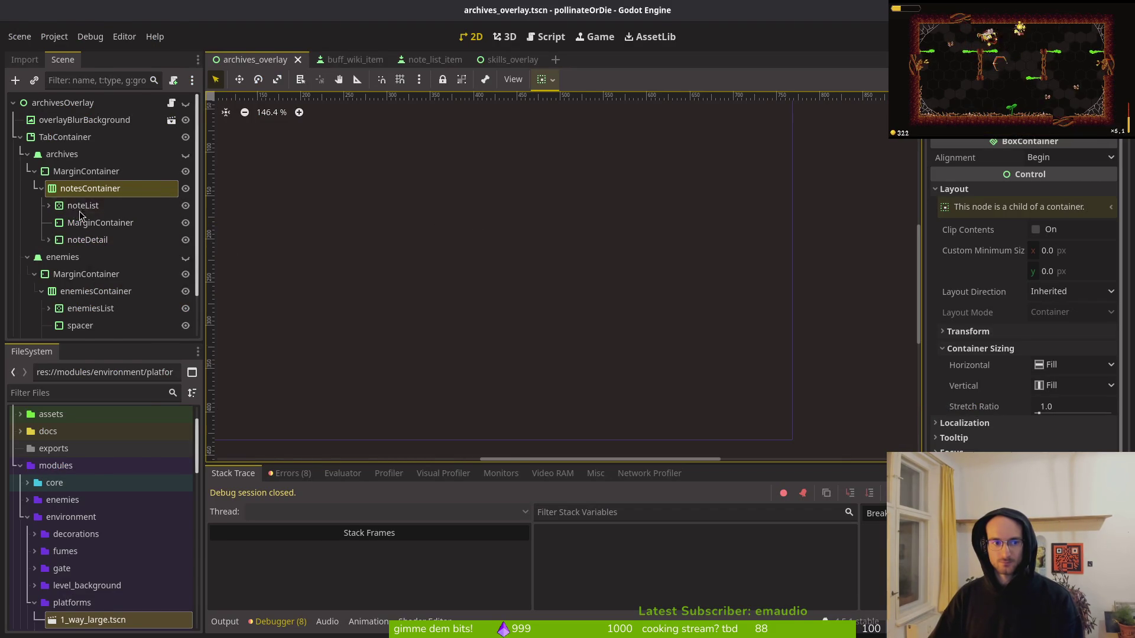
{"action": "key", "text": "alt+Tab"}
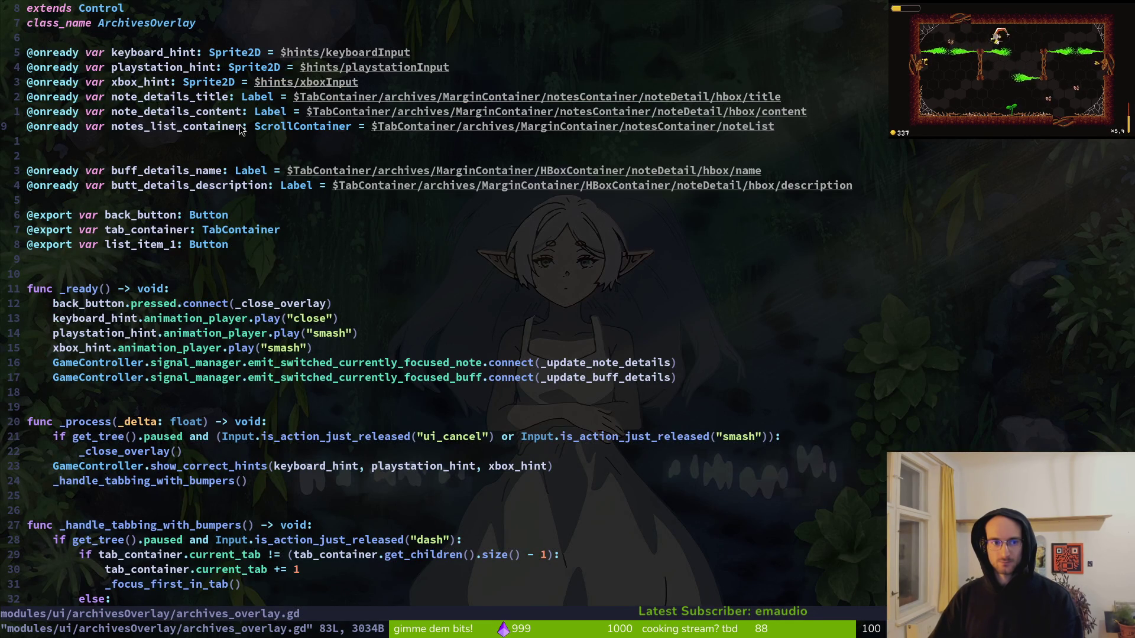
{"action": "key", "text": "i"}
{"action": "key", "text": "BackSpace"}
{"action": "key", "text": "BackSpace"}
{"action": "key", "text": "BackSpace"}
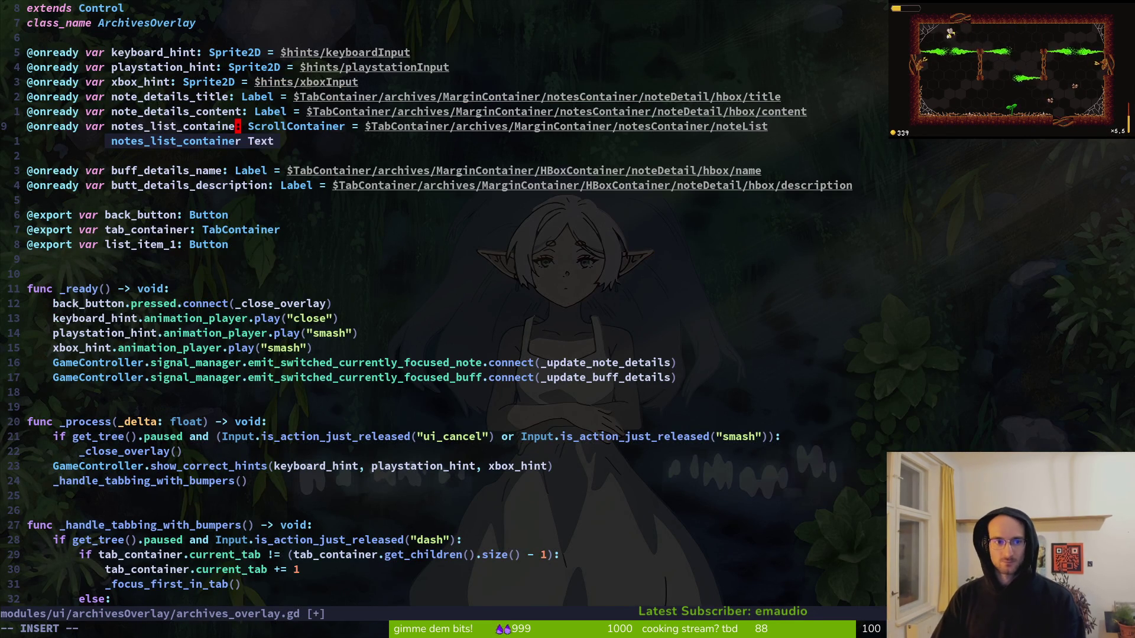
{"action": "key", "text": "BackSpace"}
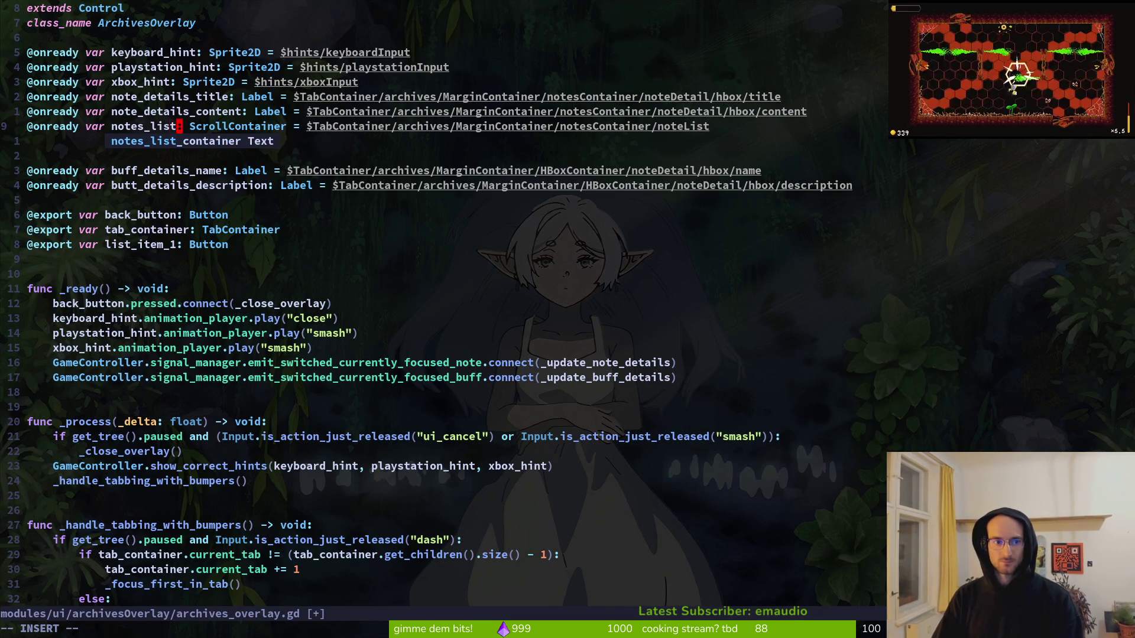
{"action": "key", "text": "Escape"}
{"action": "type", "text": "a"}
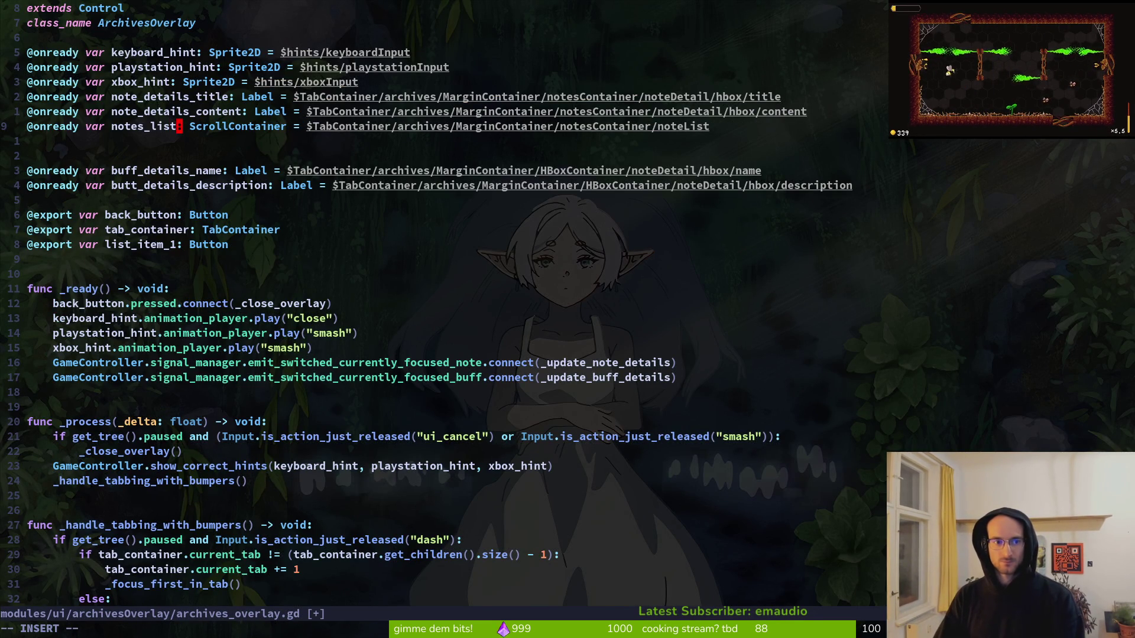
{"action": "type", "text": "_containe"}
{"action": "key", "text": "Escape"}
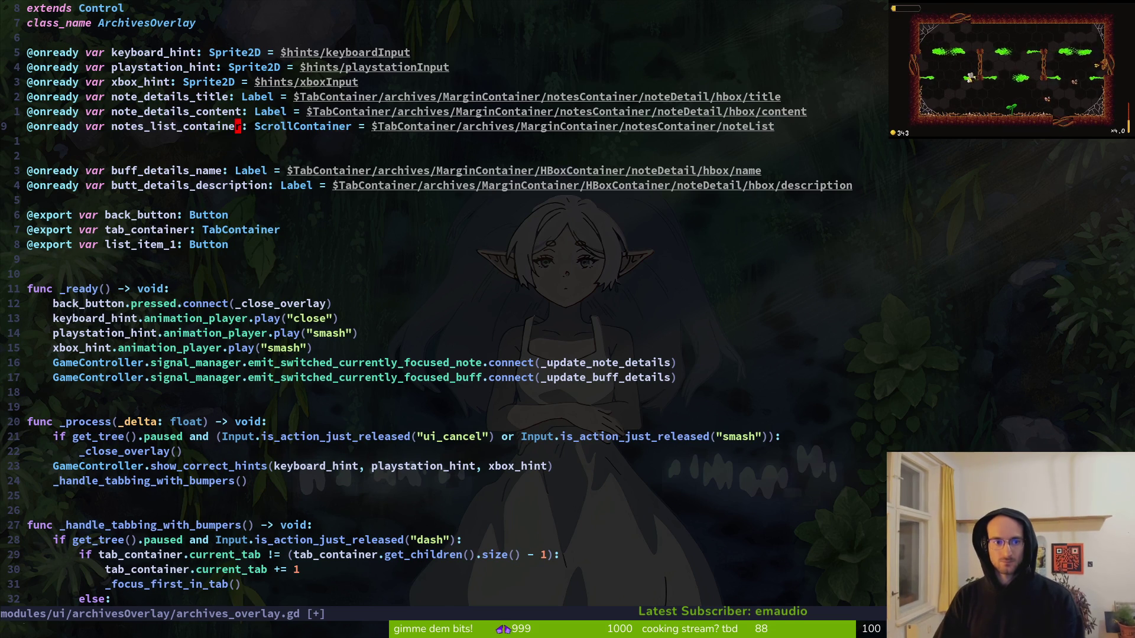
{"action": "type", "text": ":w"}
{"action": "key", "text": "Return"}
{"action": "key", "text": "alt+Tab"}
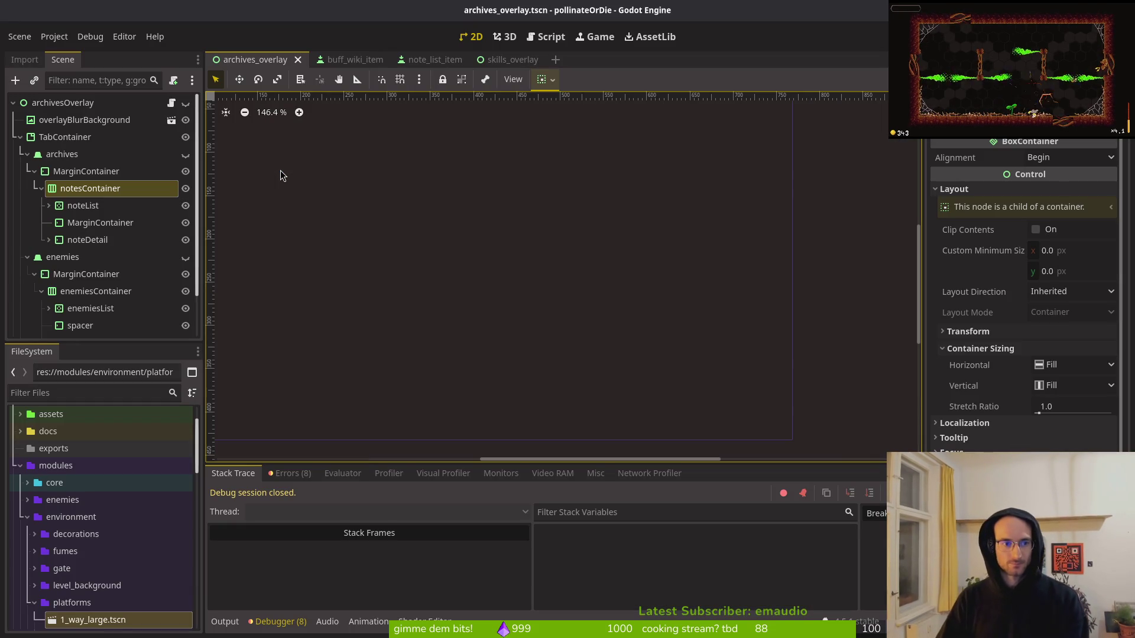
Check noteList's children in the scene tree, then return to the script
{"action": "left_click", "coordinate": [49, 205]}
{"action": "left_click", "coordinate": [55, 223]}
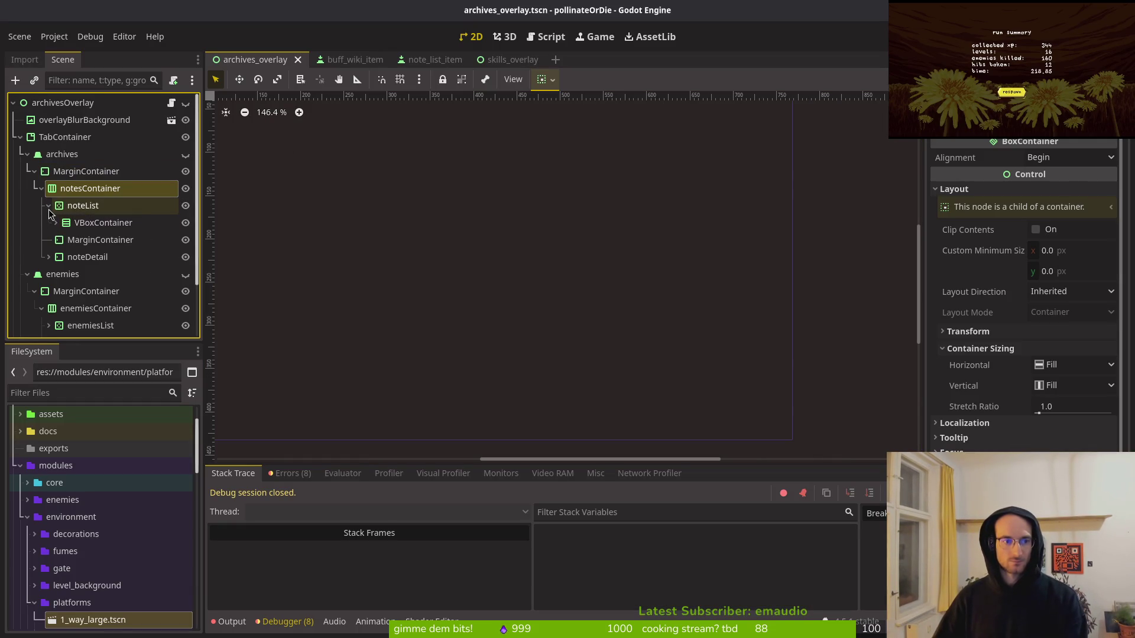
{"action": "left_click", "coordinate": [56, 222]}
{"action": "left_click", "coordinate": [49, 205]}
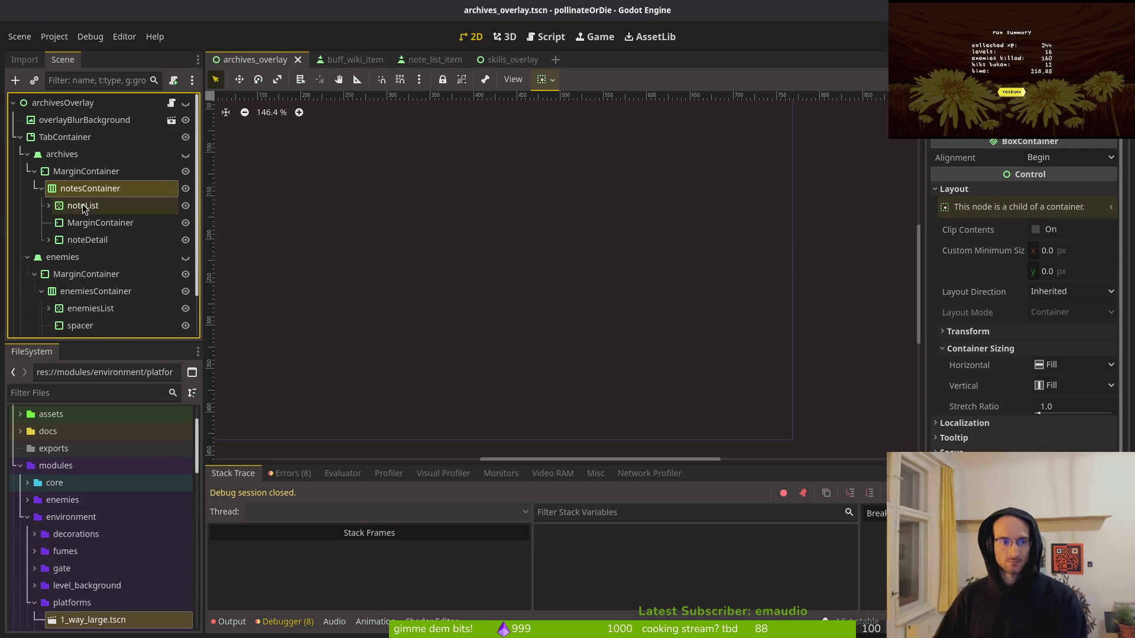
{"action": "key", "text": "alt+Tab"}
{"action": "key", "text": "Return"}
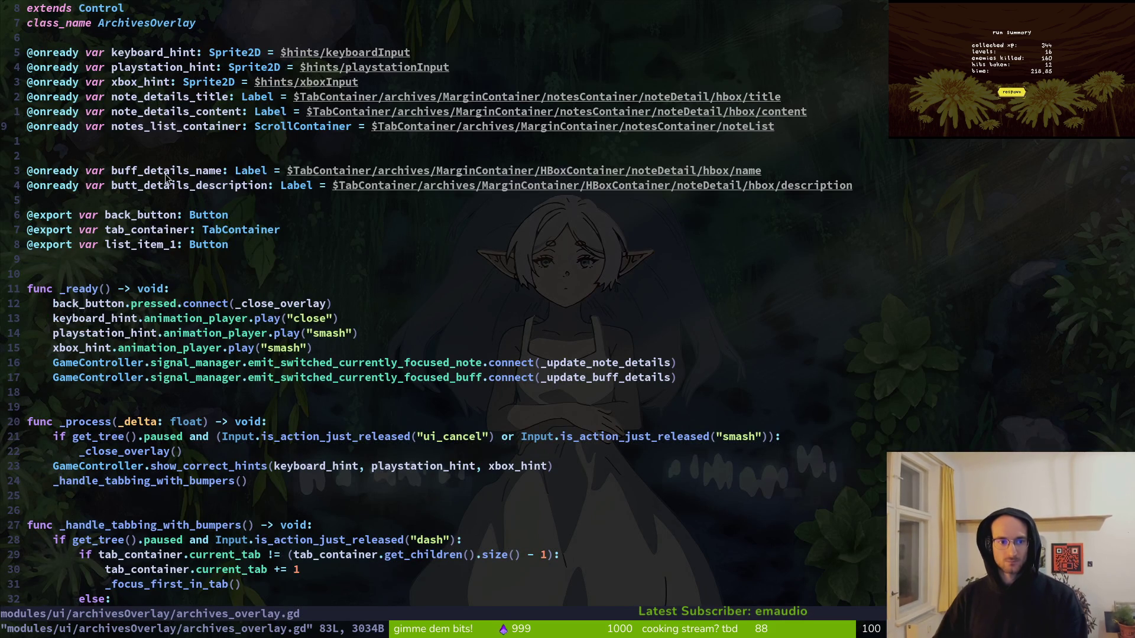
Start retargeting the buff_details_name path to buffsContainer, dropping noteDetail
{"action": "left_click", "coordinate": [588, 171]}
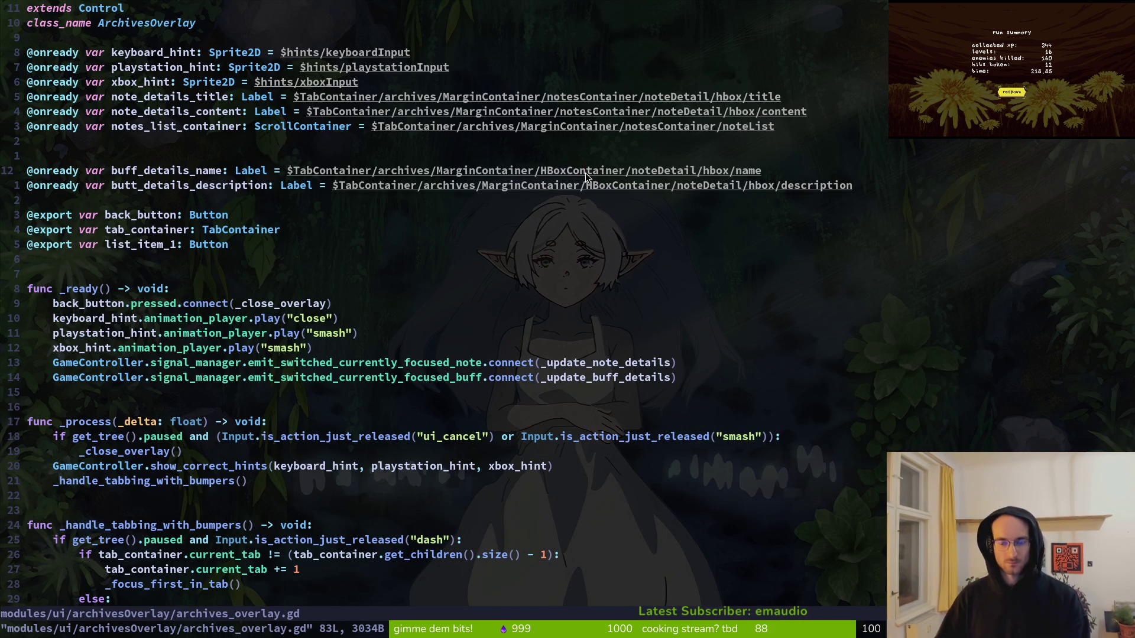
{"action": "type", "text": "ciwbu"}
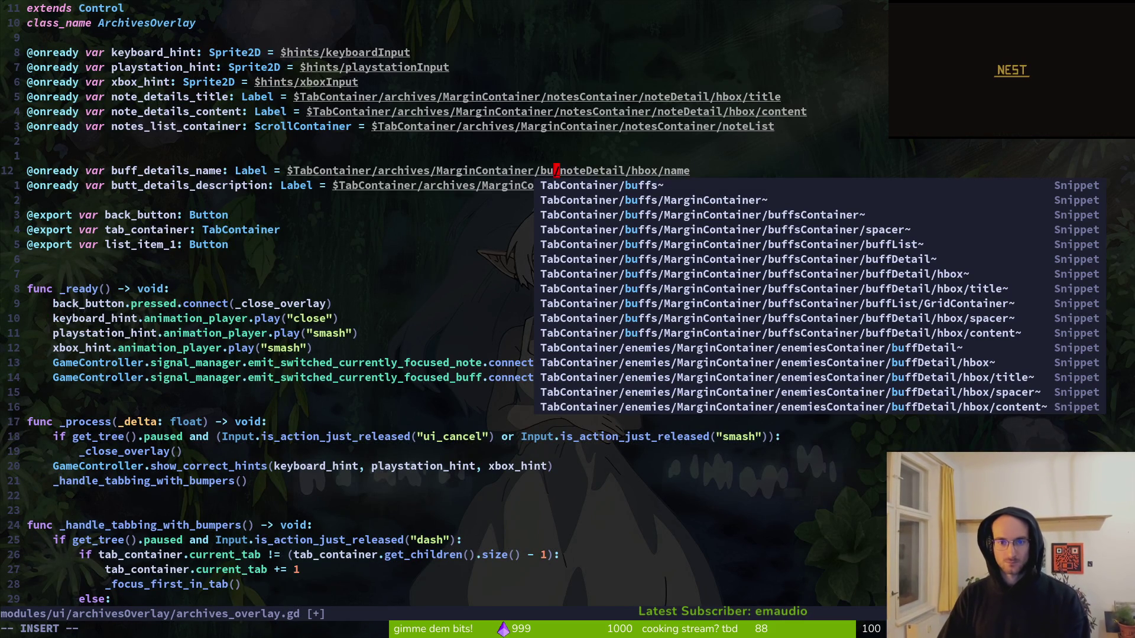
{"action": "key", "text": "Tab"}
{"action": "key", "text": "Tab"}
{"action": "key", "text": "Tab"}
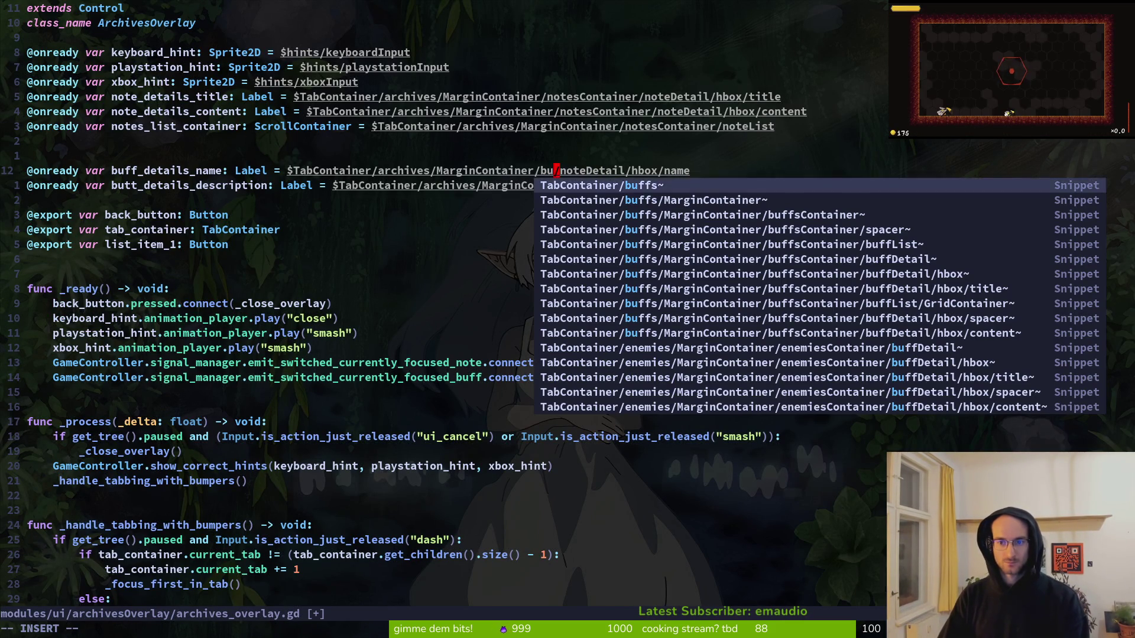
{"action": "key", "text": "Return"}
{"action": "key", "text": "BackSpace"}
{"action": "key", "text": "BackSpace"}
{"action": "key", "text": "BackSpace"}
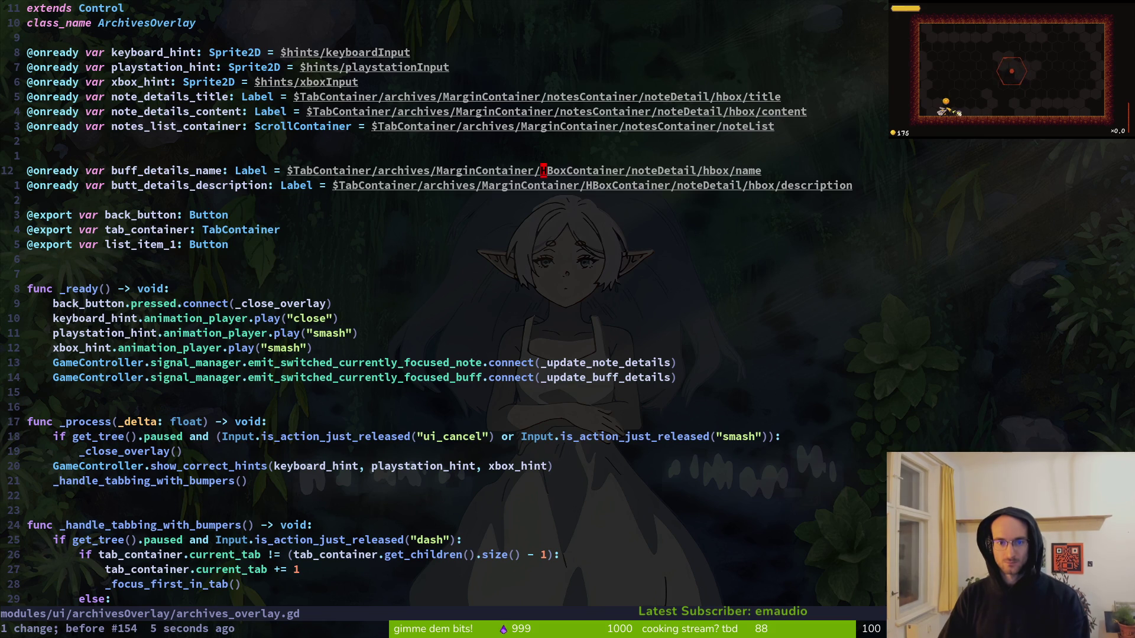
{"action": "type", "text": "buffs"}
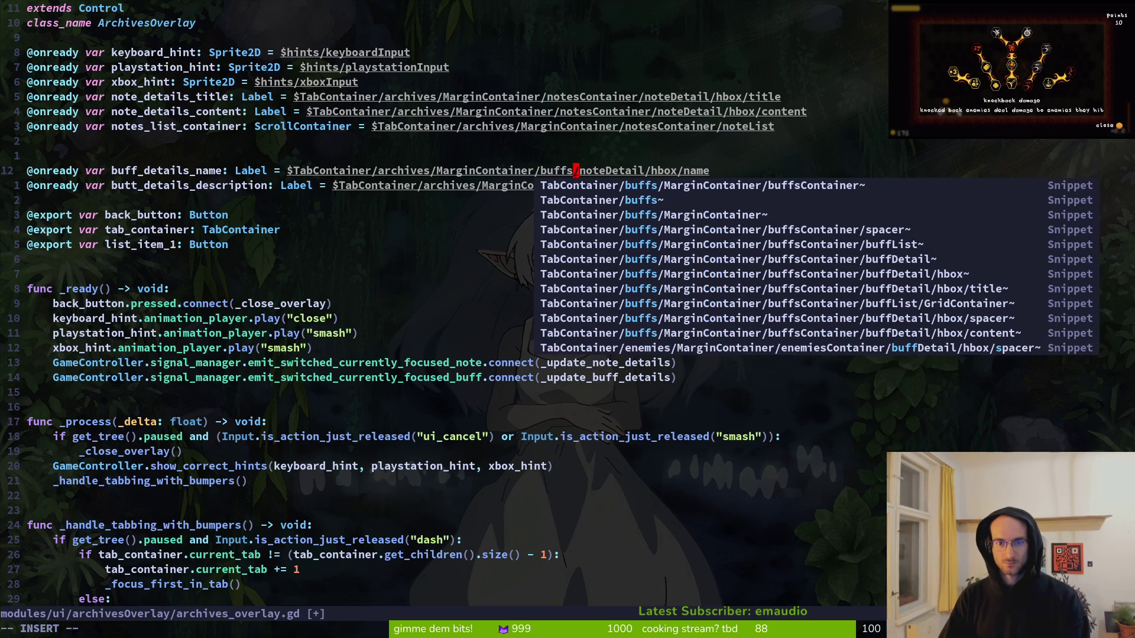
{"action": "type", "text": "Container"}
{"action": "key", "text": "Escape"}
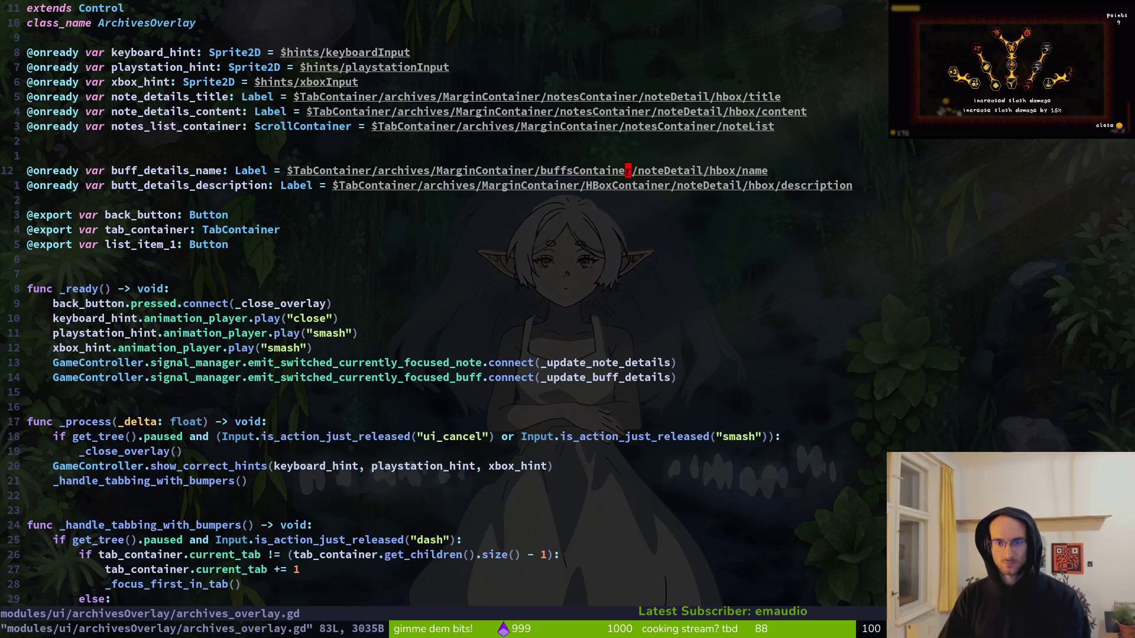
{"action": "key", "text": "w"}
{"action": "key", "text": "w"}
{"action": "key", "text": "c"}
{"action": "key", "text": "w"}
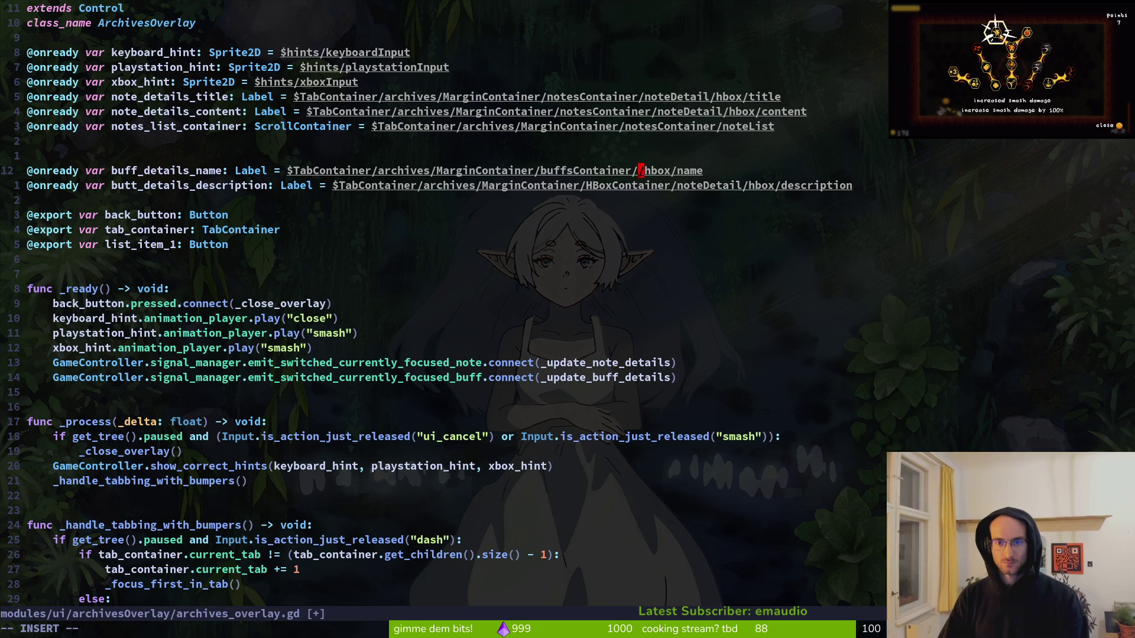
Inspect the buffs branch in Godot to locate buffsContainer and buffDetail
{"action": "key", "text": "alt+Tab"}
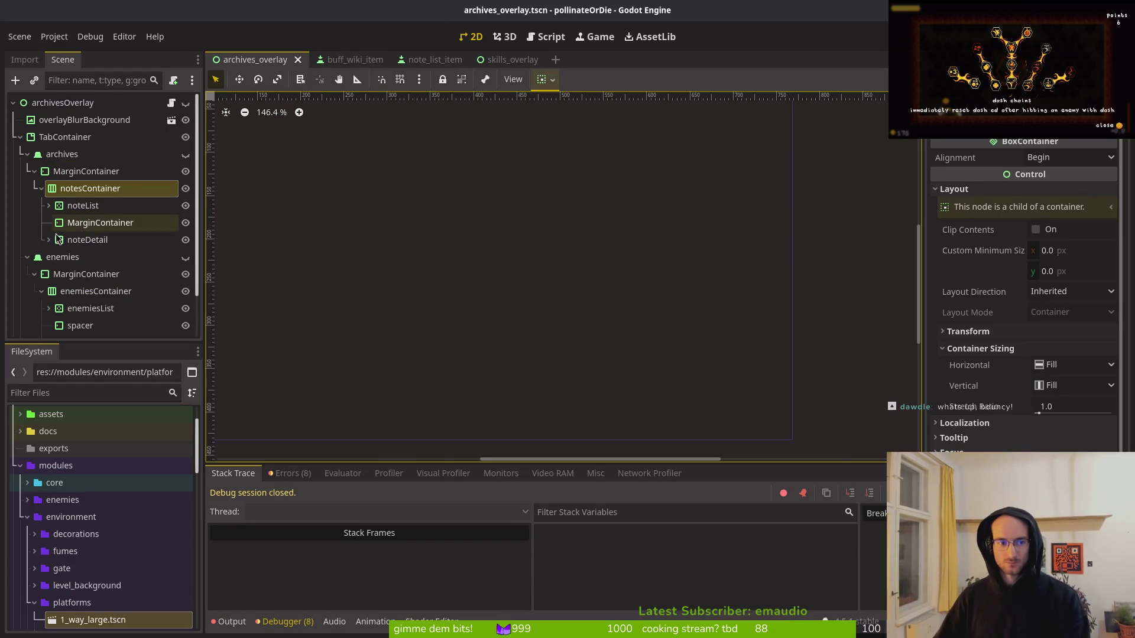
{"action": "left_click", "coordinate": [34, 171]}
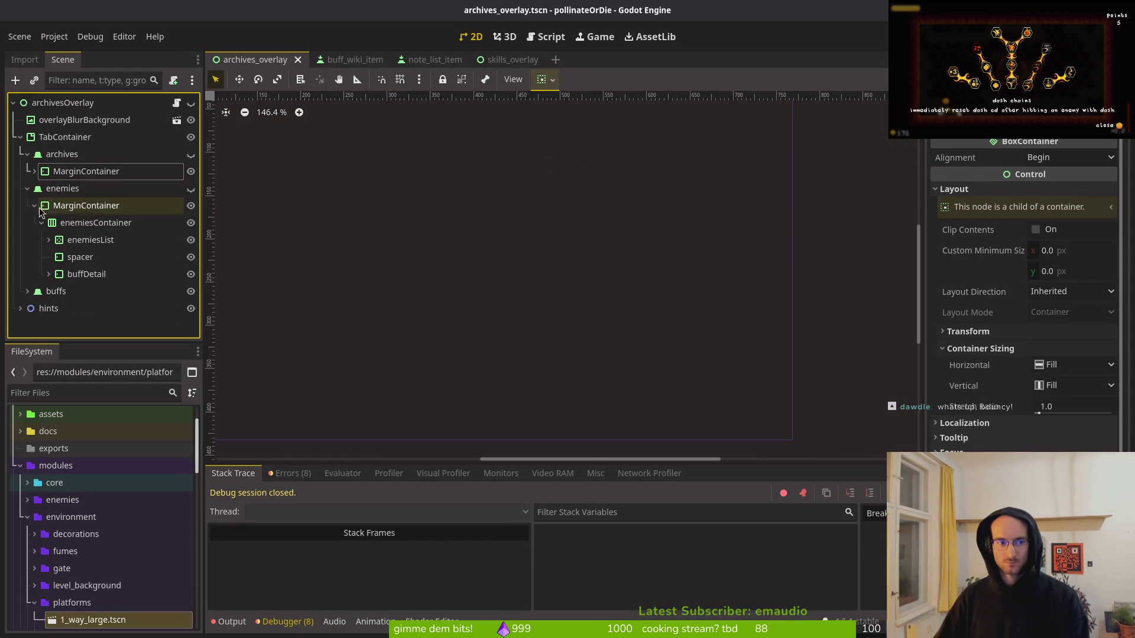
{"action": "left_click", "coordinate": [34, 205]}
{"action": "left_click", "coordinate": [28, 188]}
{"action": "left_click", "coordinate": [27, 205]}
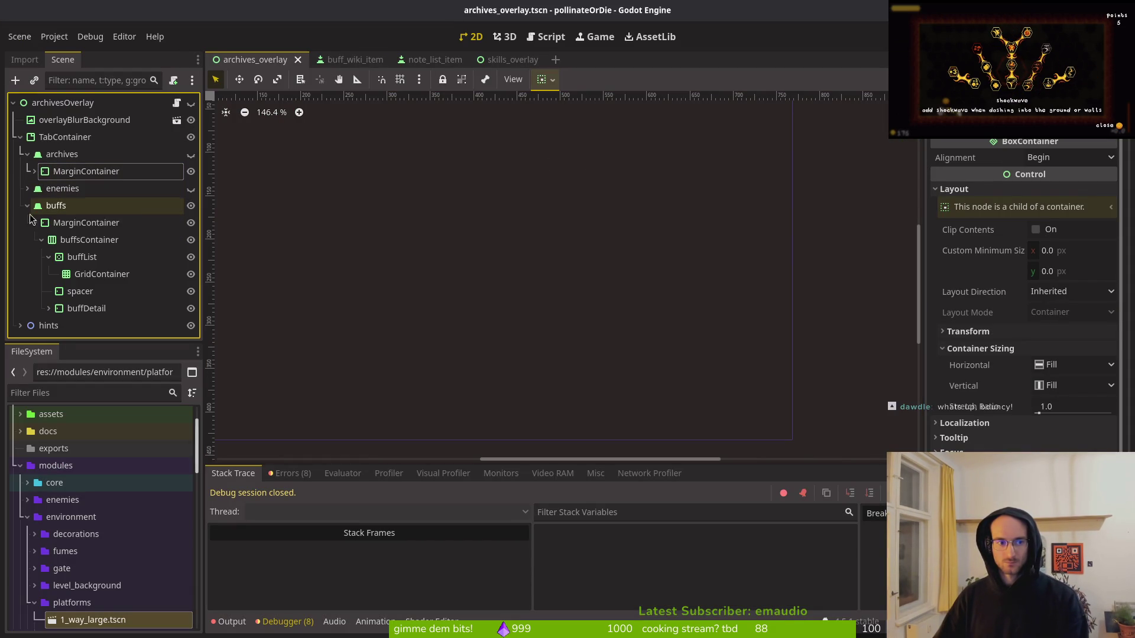
{"action": "left_click", "coordinate": [49, 257]}
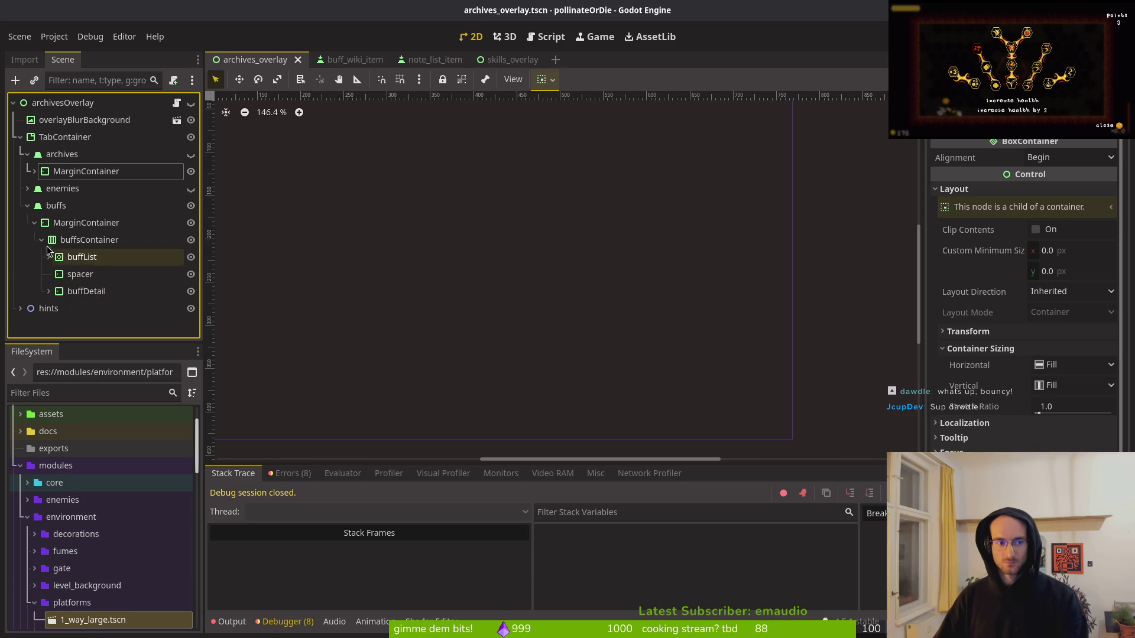
{"action": "left_click", "coordinate": [50, 241]}
{"action": "left_click", "coordinate": [60, 293]}
{"action": "key", "text": "alt+Tab"}
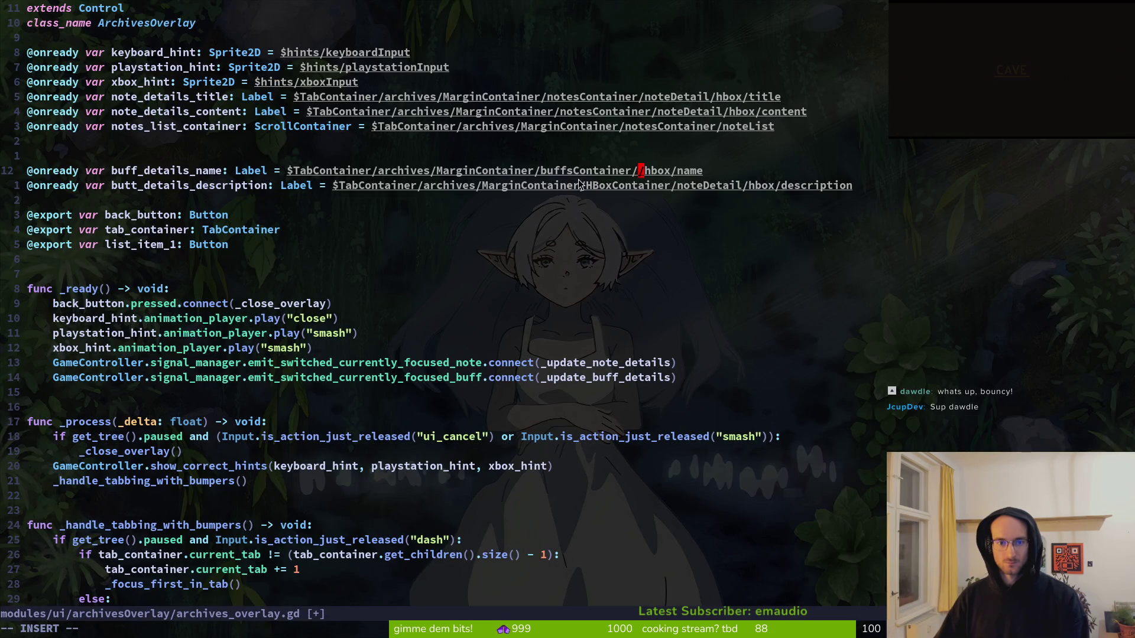
{"action": "key", "text": "alt+Tab"}
{"action": "left_click", "coordinate": [87, 241]}
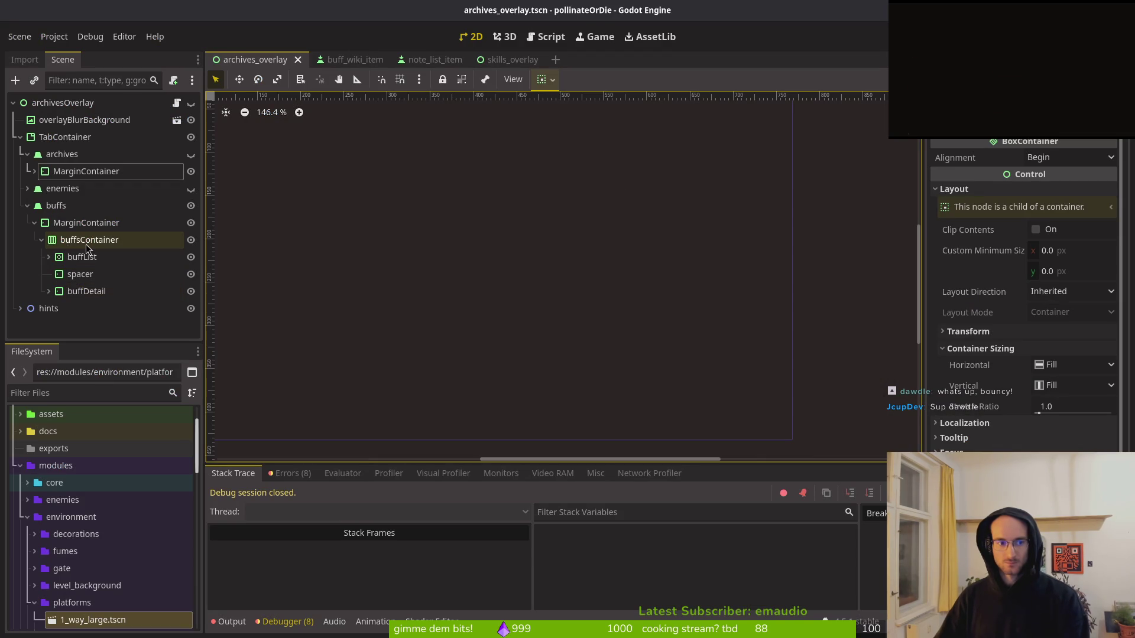
{"action": "left_click", "coordinate": [86, 291]}
{"action": "key", "text": "alt+Tab"}
Replace the path with TabContainer/buffs/MarginContainer/buffsContainer/buffDetail and save the script
{"action": "type", "text": "/"}
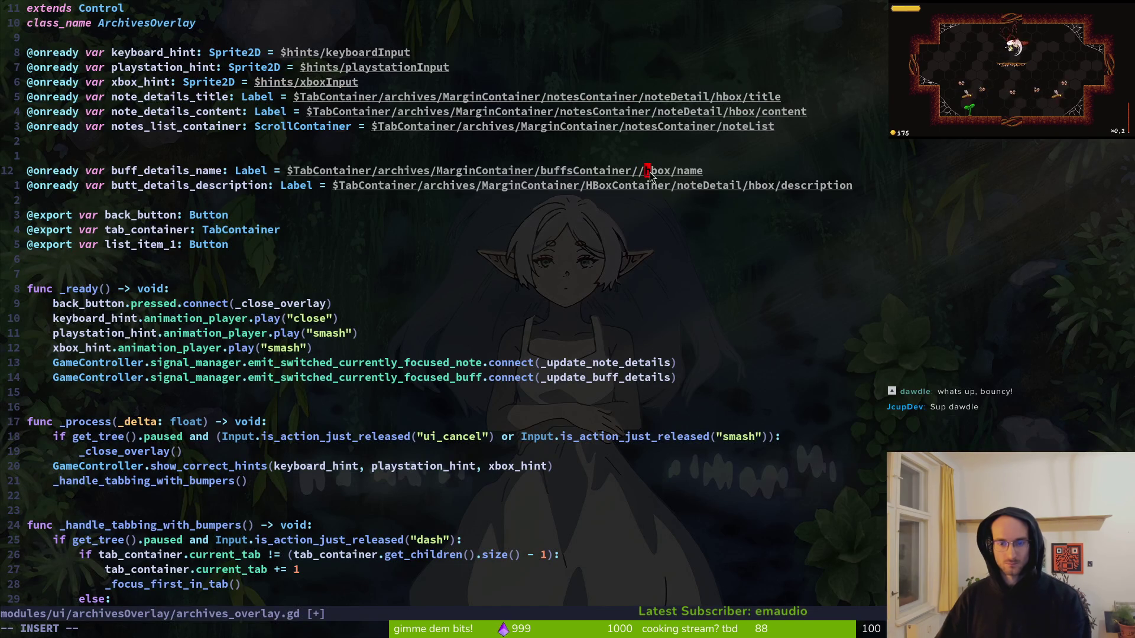
{"action": "key", "text": "BackSpace"}
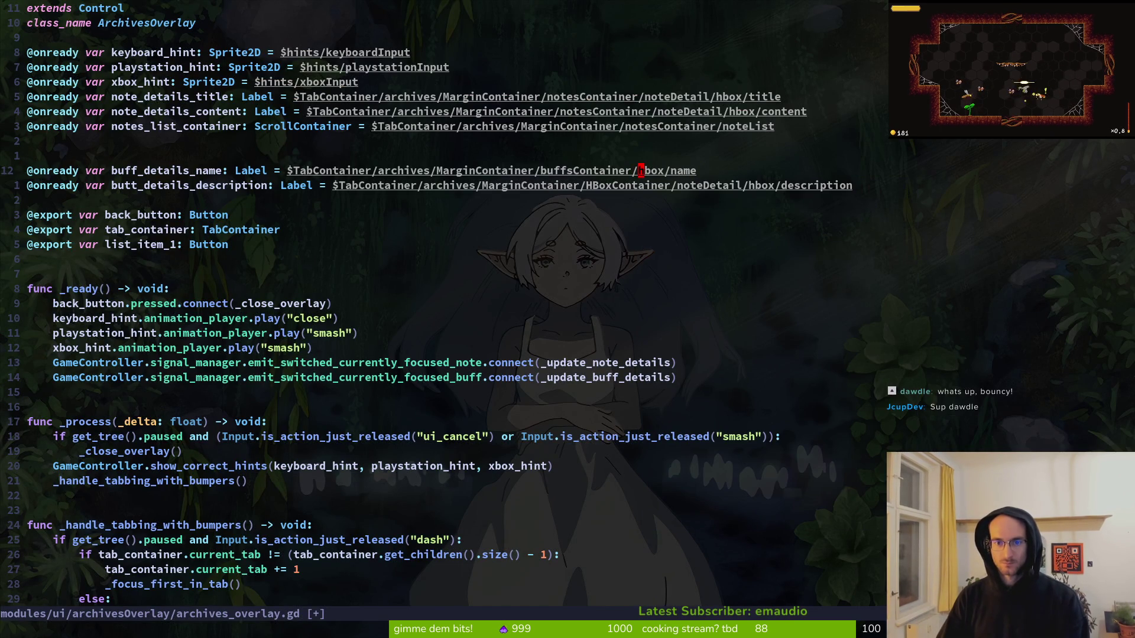
{"action": "type", "text": "Cbu"}
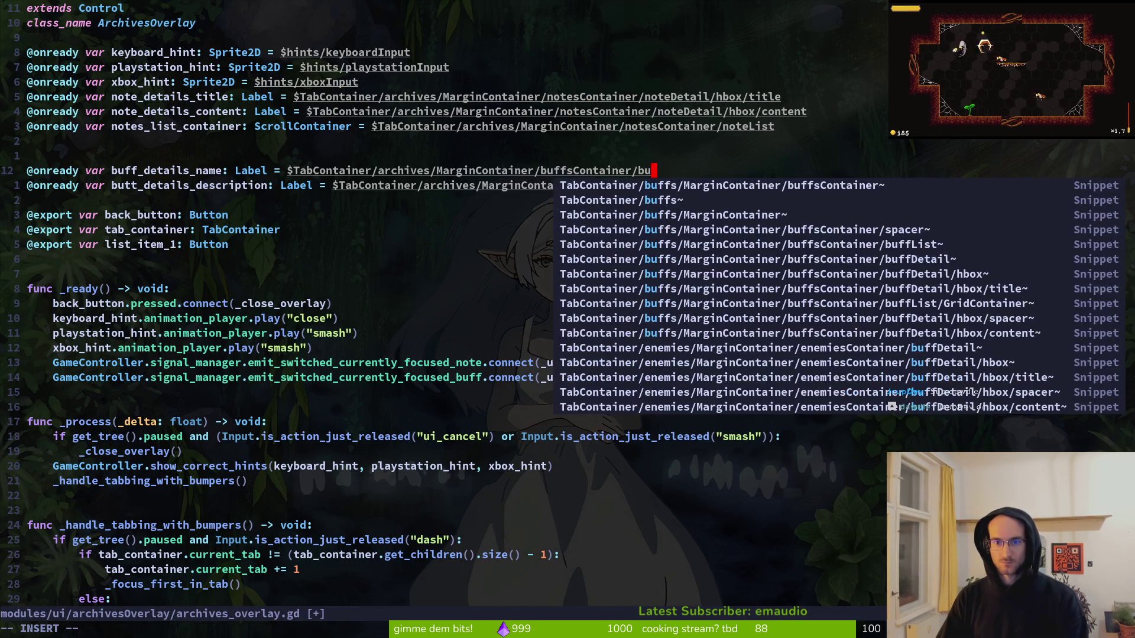
{"action": "type", "text": "ffde"}
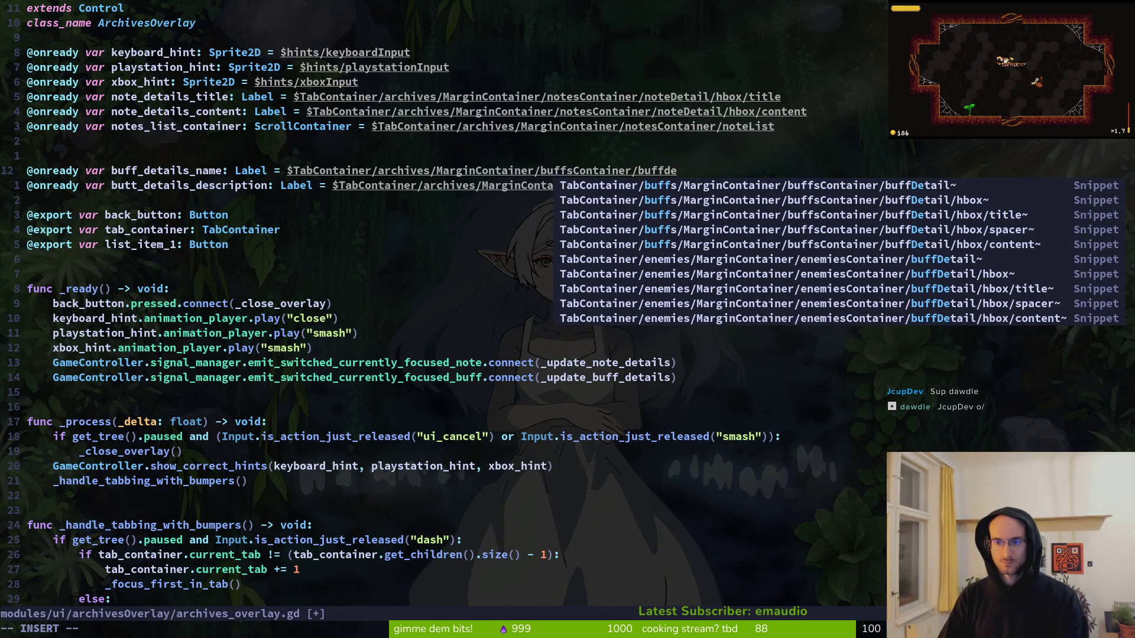
{"action": "key", "text": "Escape"}
{"action": "key", "text": "v"}
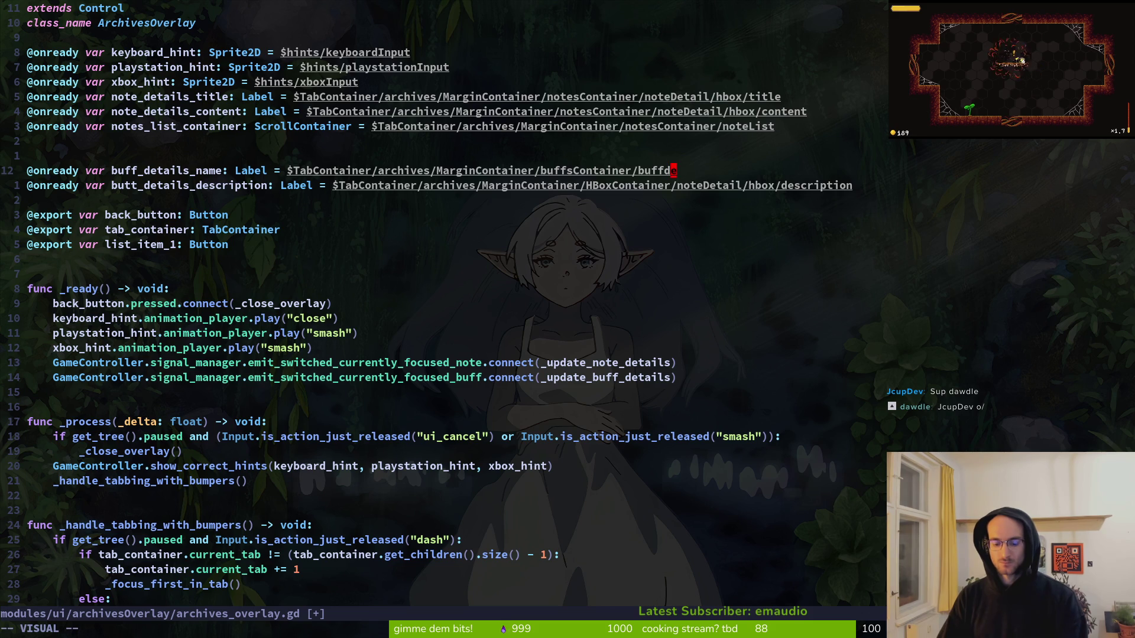
{"action": "key", "text": "B"}
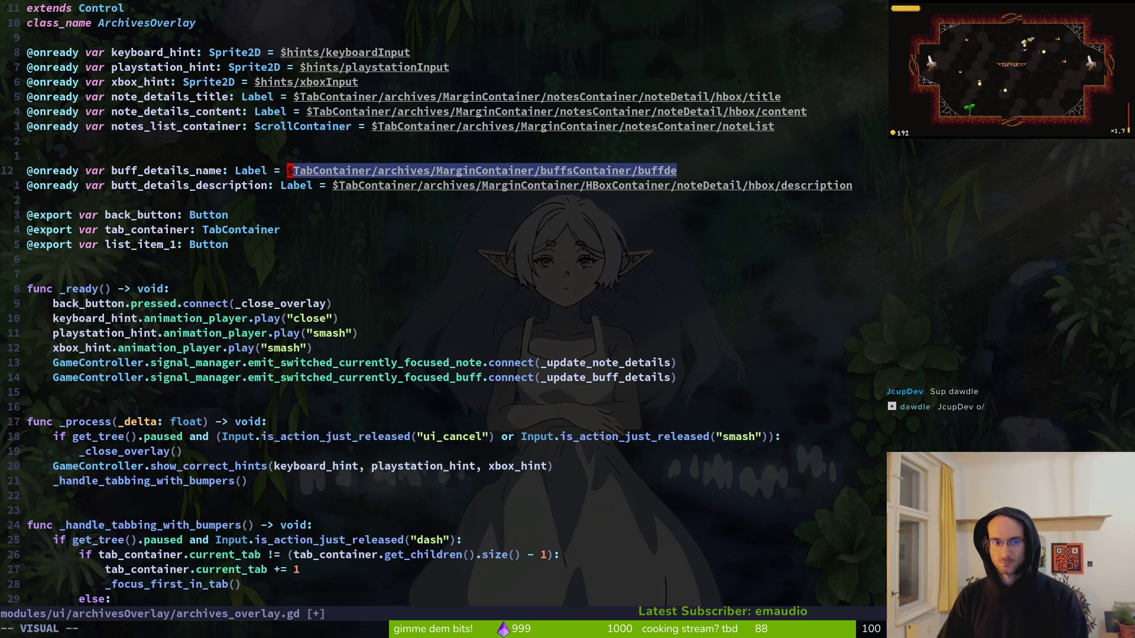
{"action": "key", "text": "l"}
{"action": "type", "text": "c"}
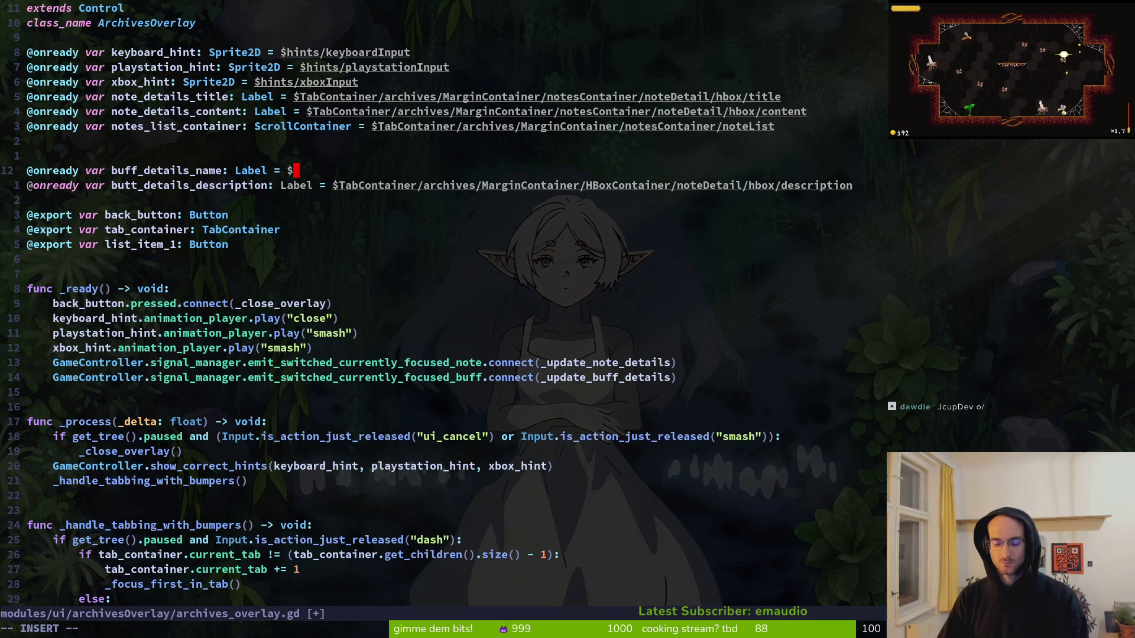
{"action": "type", "text": "buffdeta"}
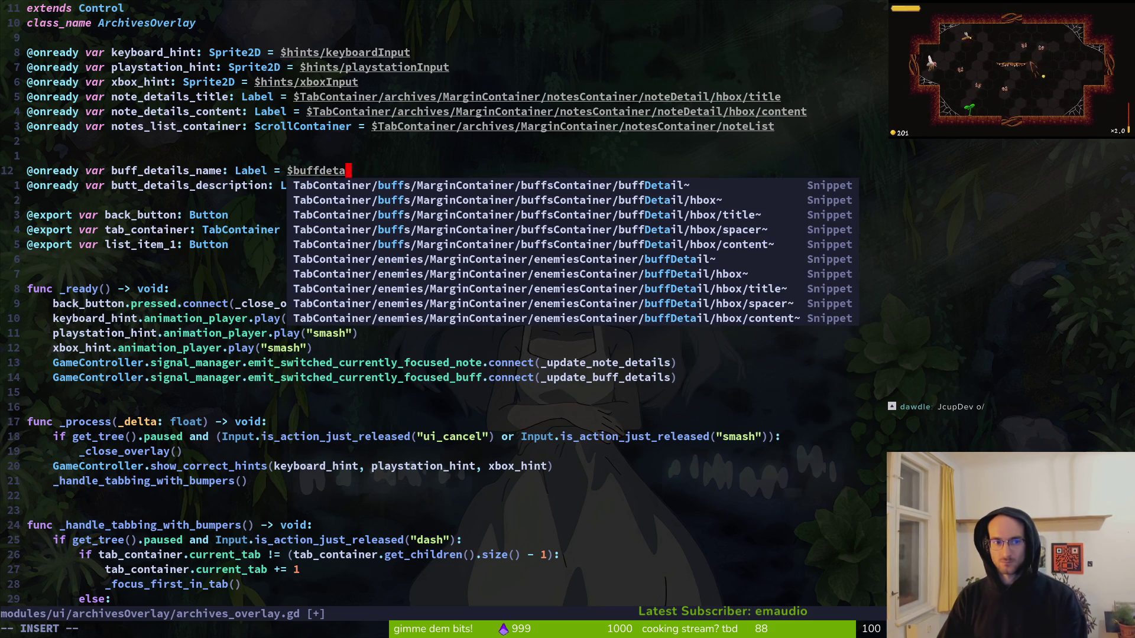
{"action": "key", "text": "ctrl+n"}
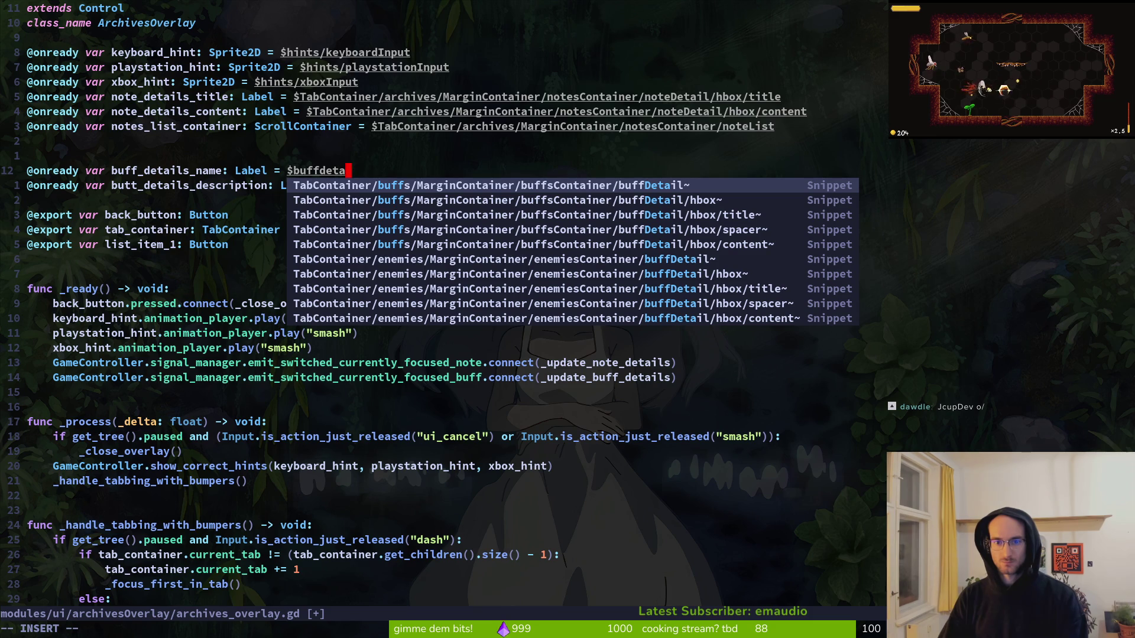
{"action": "key", "text": "ctrl+y"}
{"action": "key", "text": "Escape"}
{"action": "type", "text": ":write"}
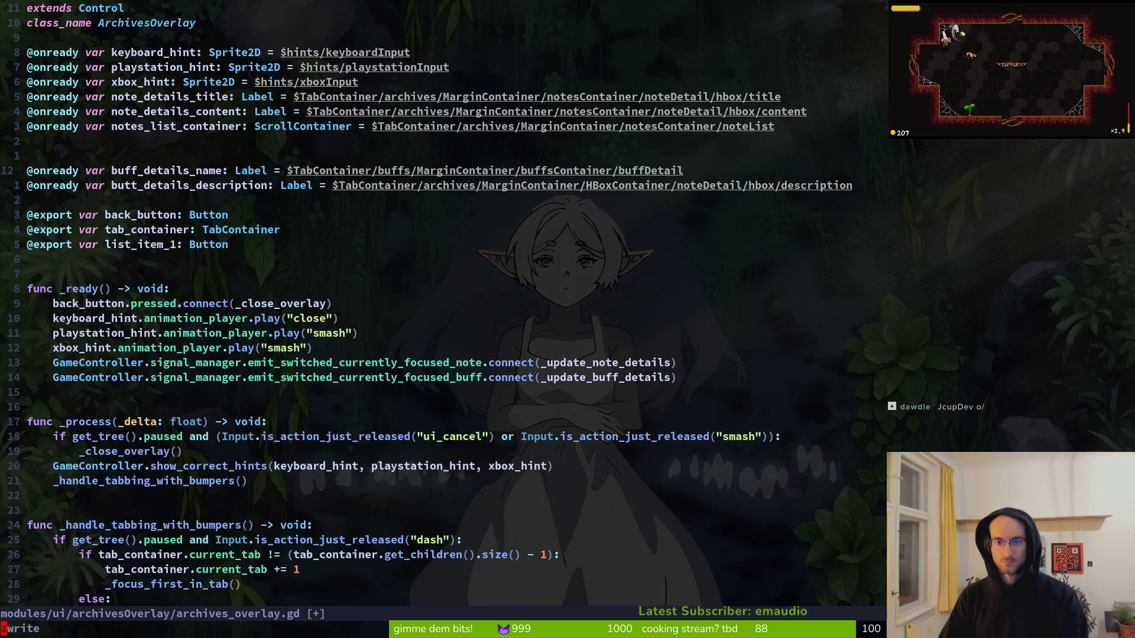
{"action": "key", "text": "Return"}
{"action": "key", "text": "alt+Tab"}
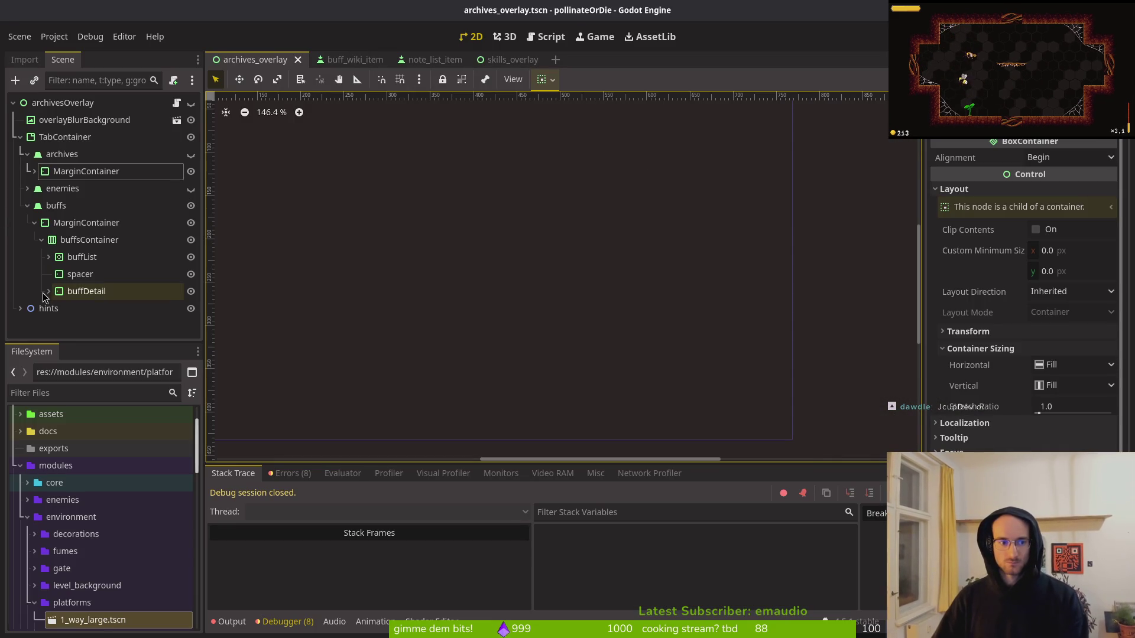
Rename buffDetail's title label to name, select the content label, and save the scene
{"action": "left_click", "coordinate": [48, 292]}
{"action": "scroll", "coordinate": [167, 288], "scroll_direction": "down", "scroll_amount": 1}
{"action": "double_click", "coordinate": [117, 282]}
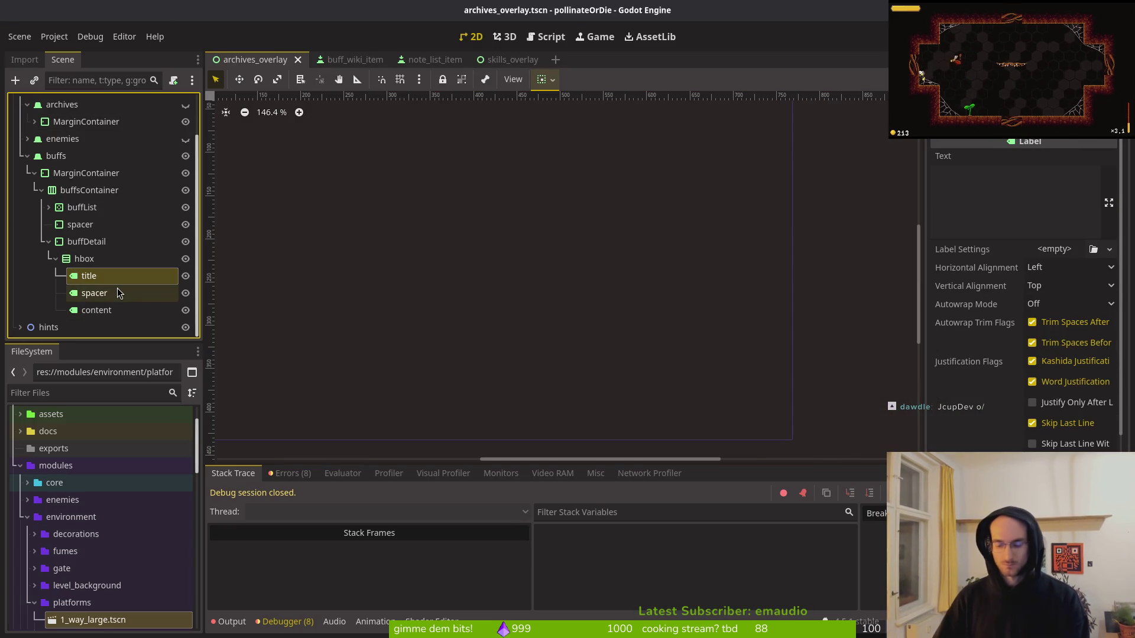
{"action": "type", "text": "name"}
{"action": "key", "text": "Return"}
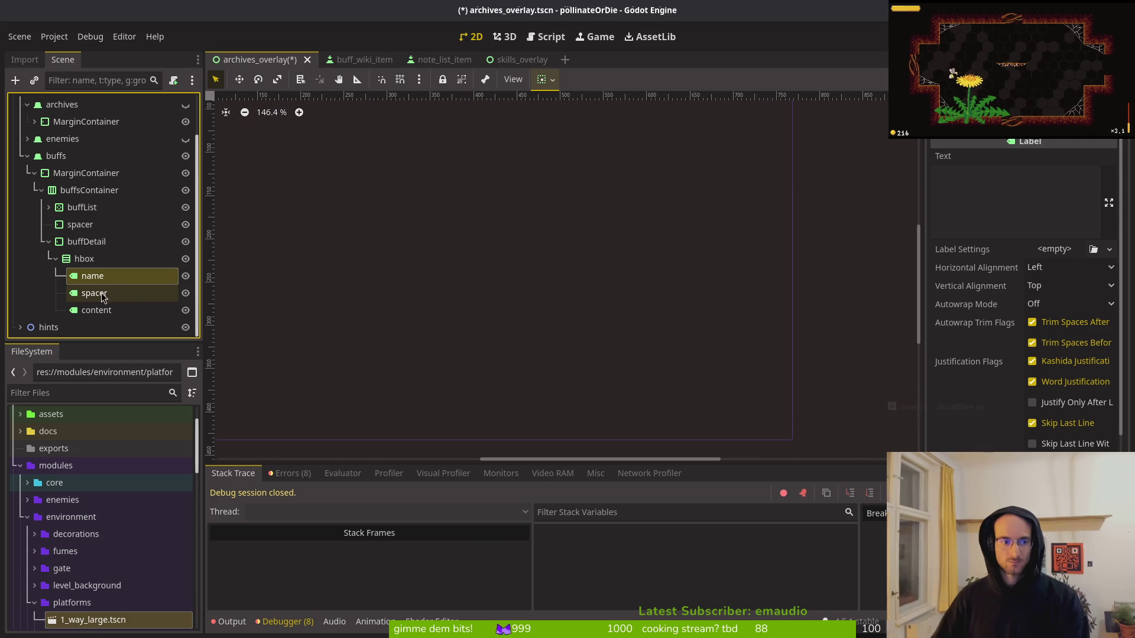
{"action": "left_click", "coordinate": [106, 310]}
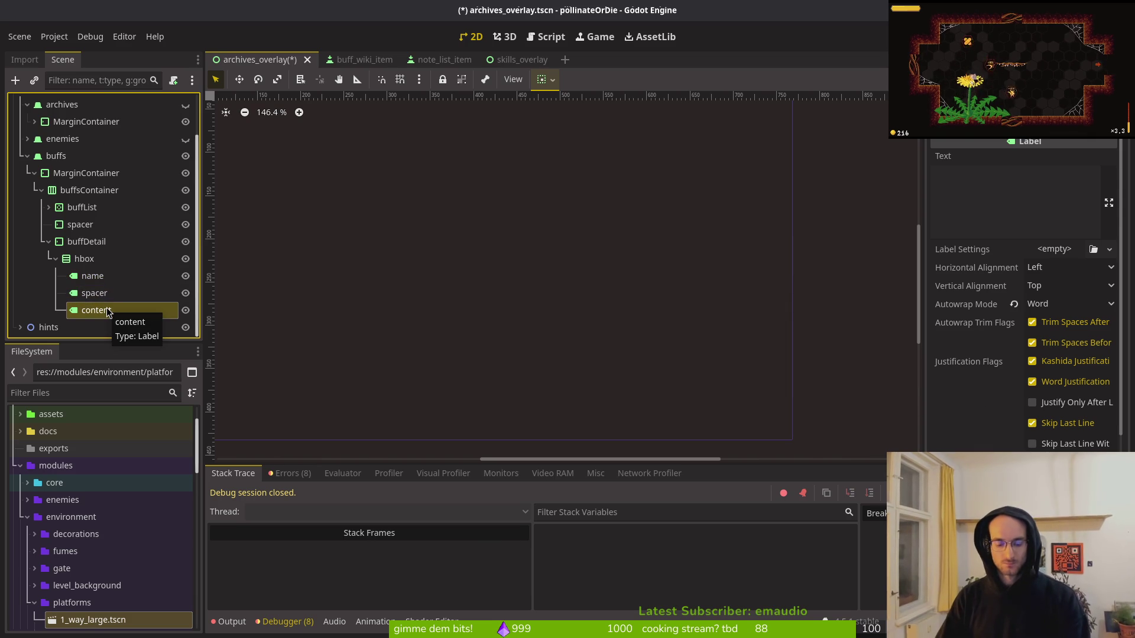
{"action": "key", "text": "ctrl+s"}
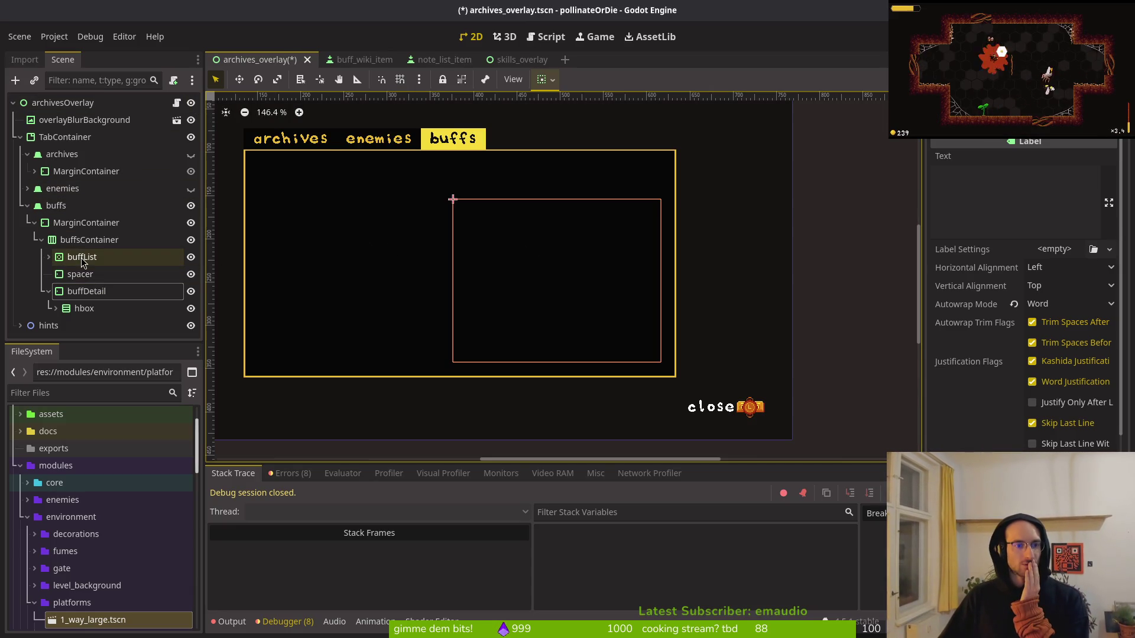
{"action": "left_click", "coordinate": [42, 240]}
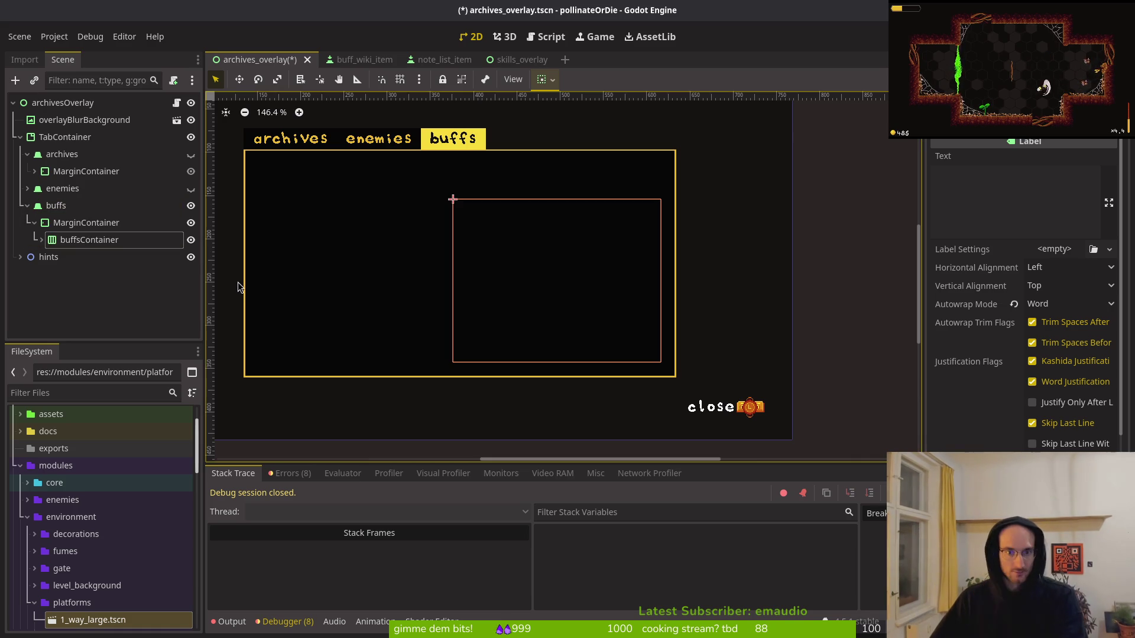
Complete line 12's node path to buffsContainer/buffDetail/hbox/name
{"action": "left_click", "coordinate": [39, 241]}
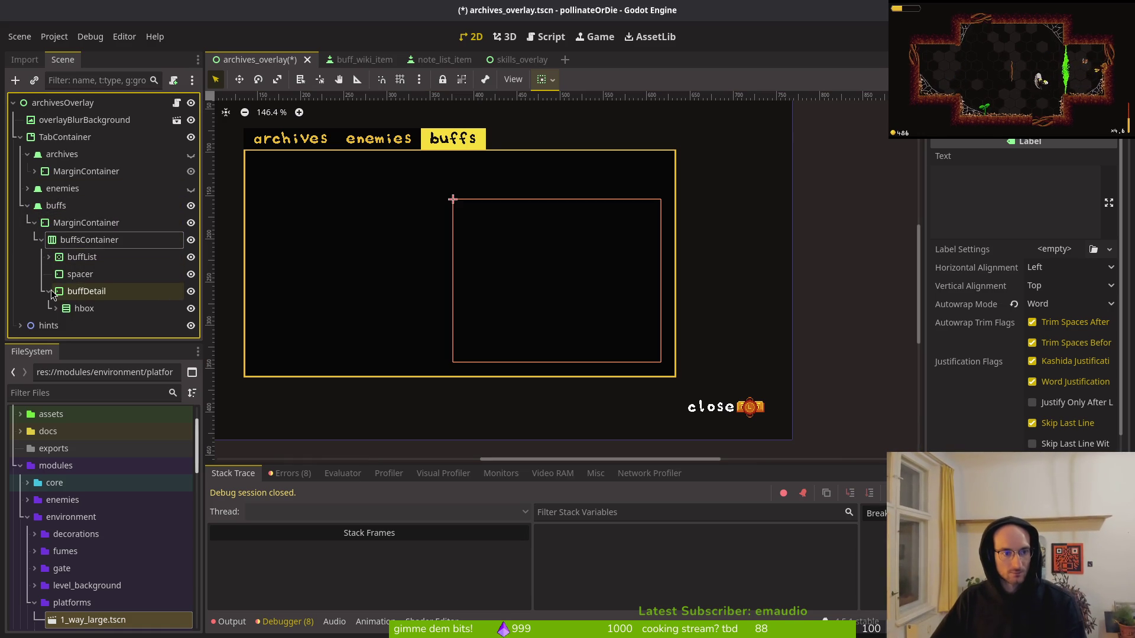
{"action": "key", "text": "alt+Tab"}
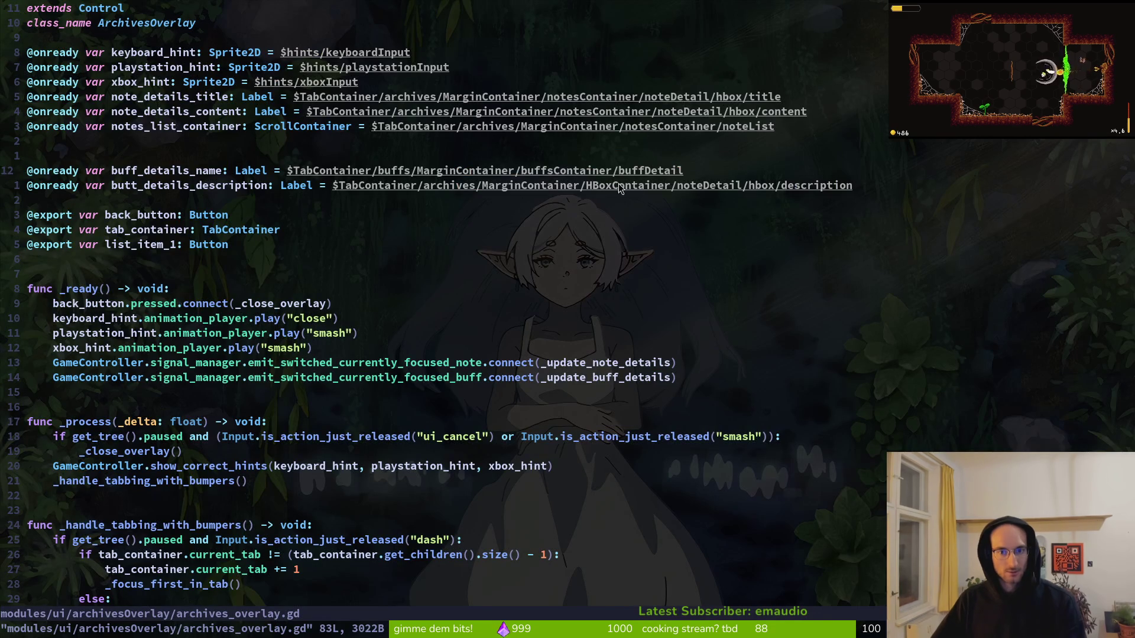
{"action": "type", "text": "ail"}
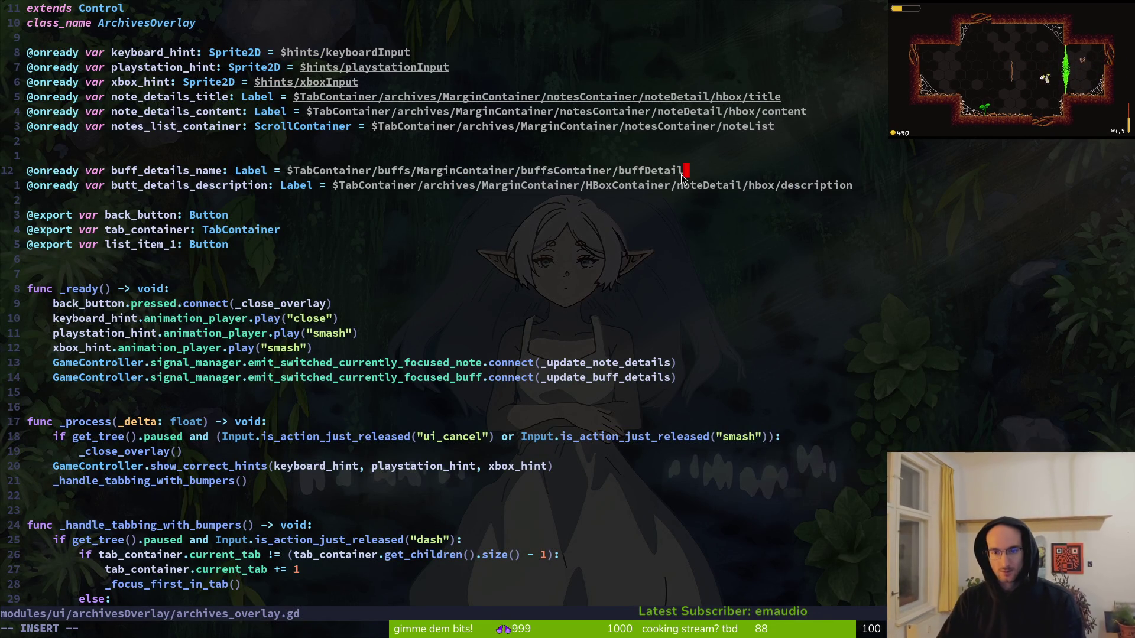
{"action": "type", "text": "/na"}
{"action": "key", "text": "Tab"}
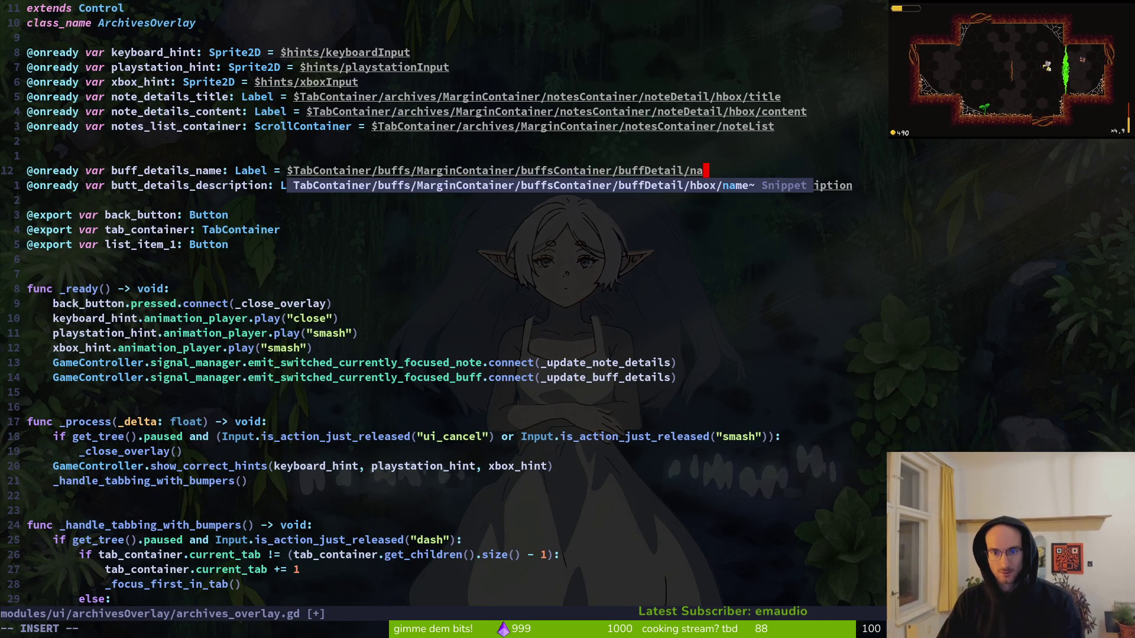
{"action": "key", "text": "Return"}
{"action": "key", "text": "Escape"}
{"action": "key", "text": "ctrl+s"}
{"action": "key", "text": "j"}
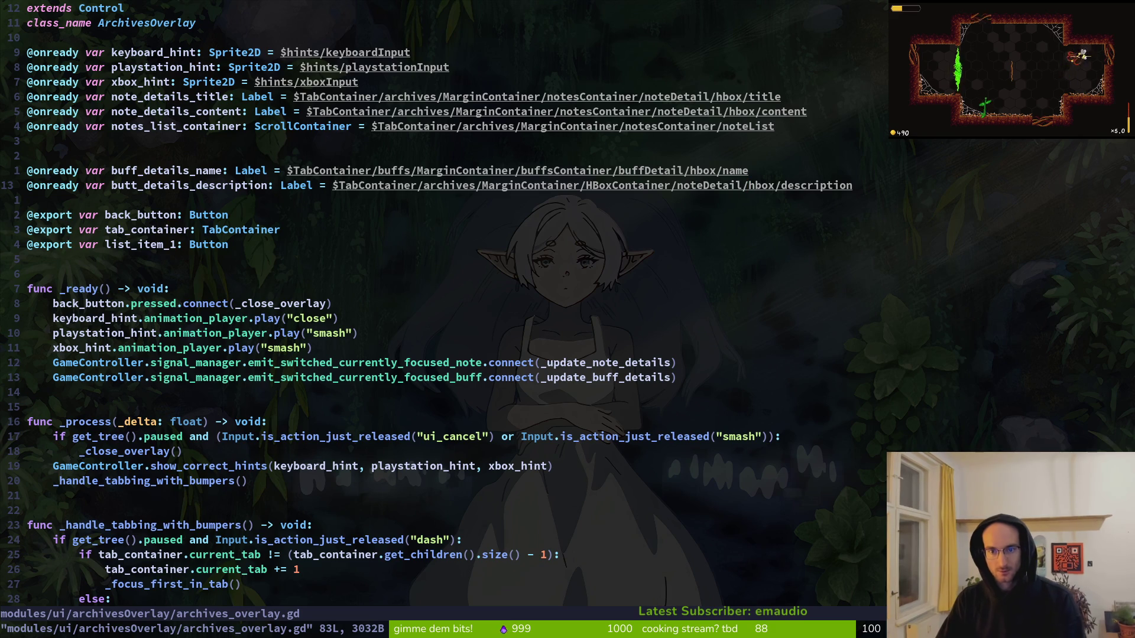
Replace line 13's path with buffsContainer/buffDetail/hbox/description and save
{"action": "key", "text": "h"}
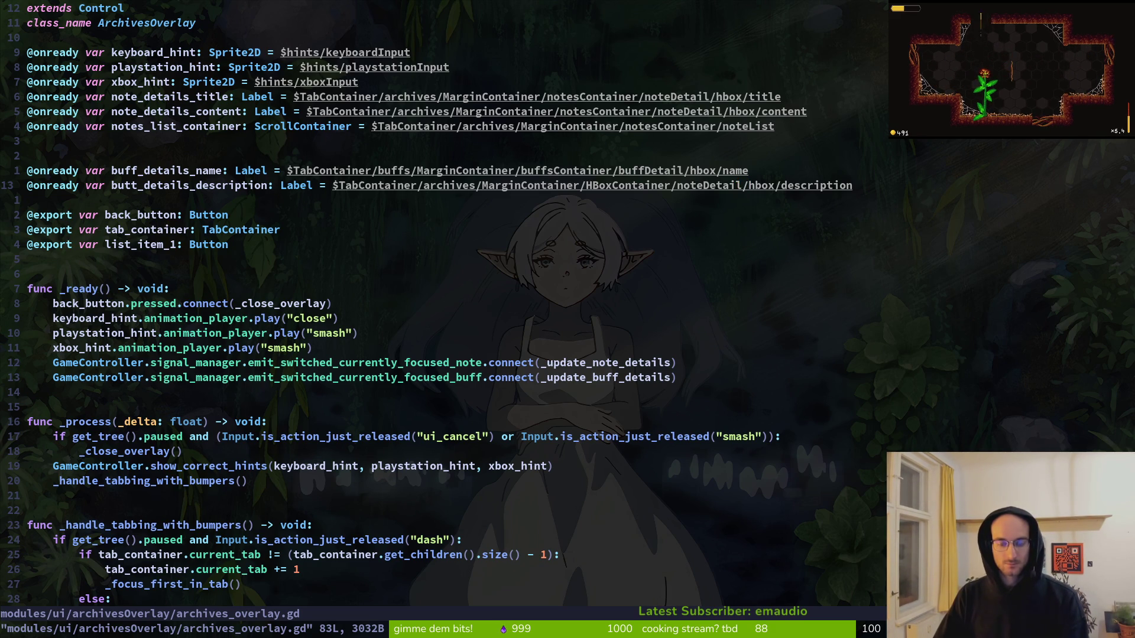
{"action": "key", "text": "B"}
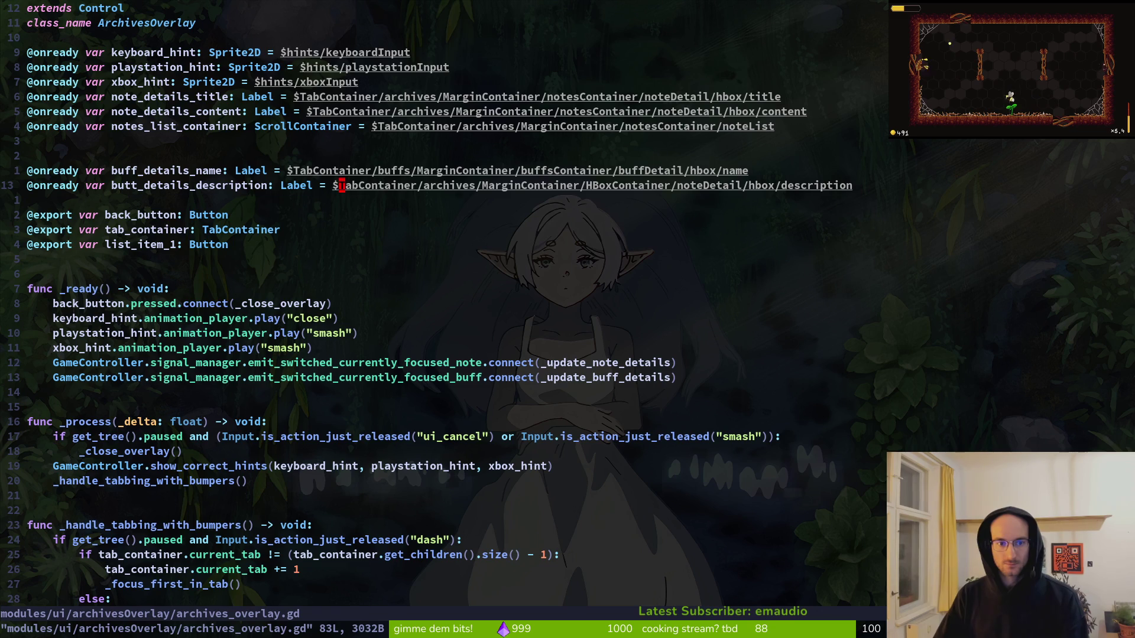
{"action": "key", "text": "v"}
{"action": "key", "text": "$"}
{"action": "type", "text": "hc"}
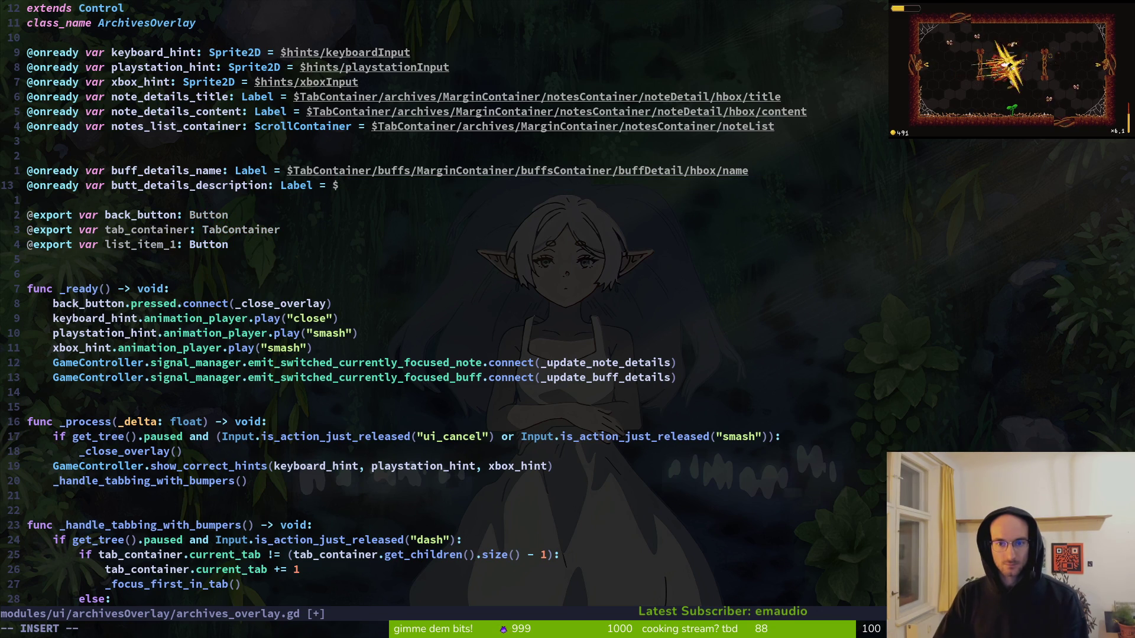
{"action": "type", "text": "des"}
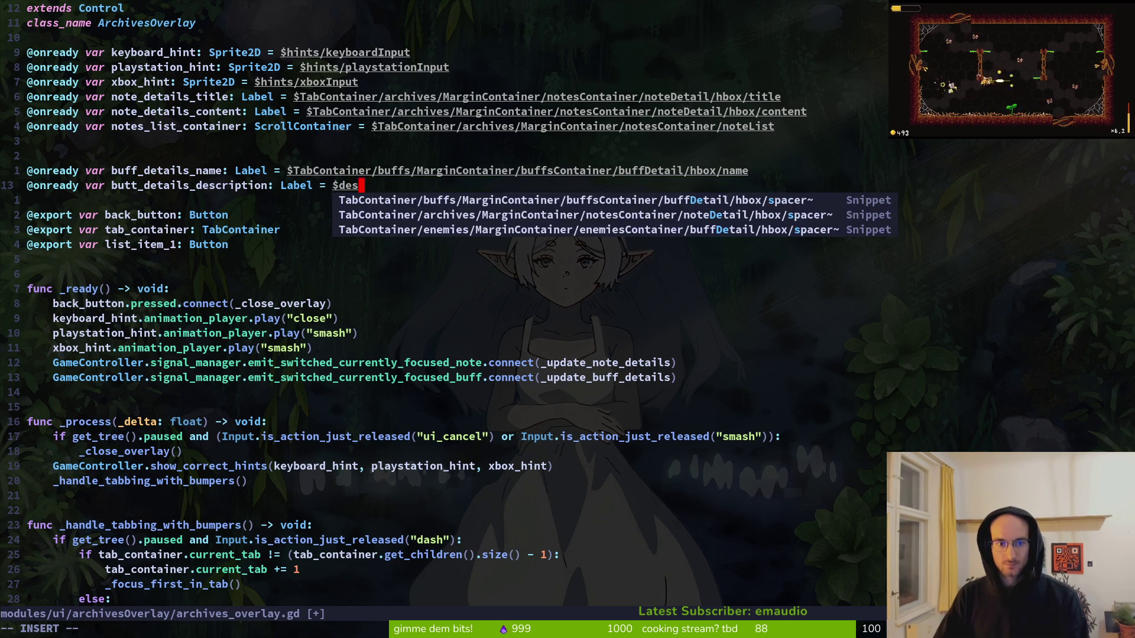
{"action": "type", "text": "cri"}
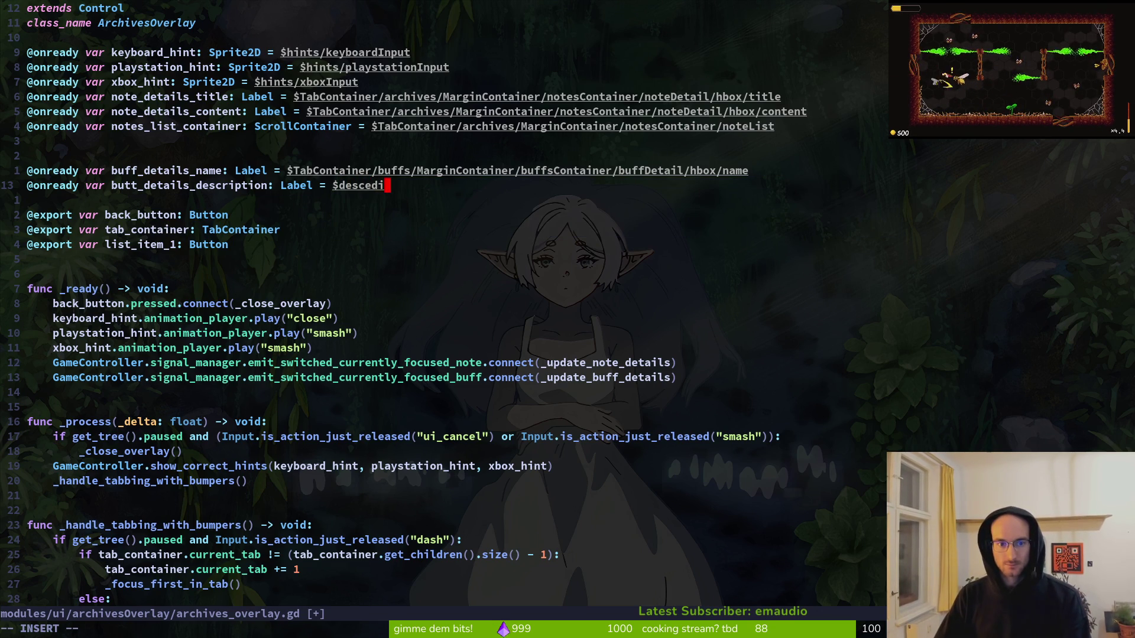
{"action": "key", "text": "BackSpace"}
{"action": "key", "text": "BackSpace"}
{"action": "type", "text": "ri"}
{"action": "key", "text": "BackSpace"}
{"action": "key", "text": "BackSpace"}
{"action": "key", "text": "BackSpace"}
{"action": "type", "text": "ta"}
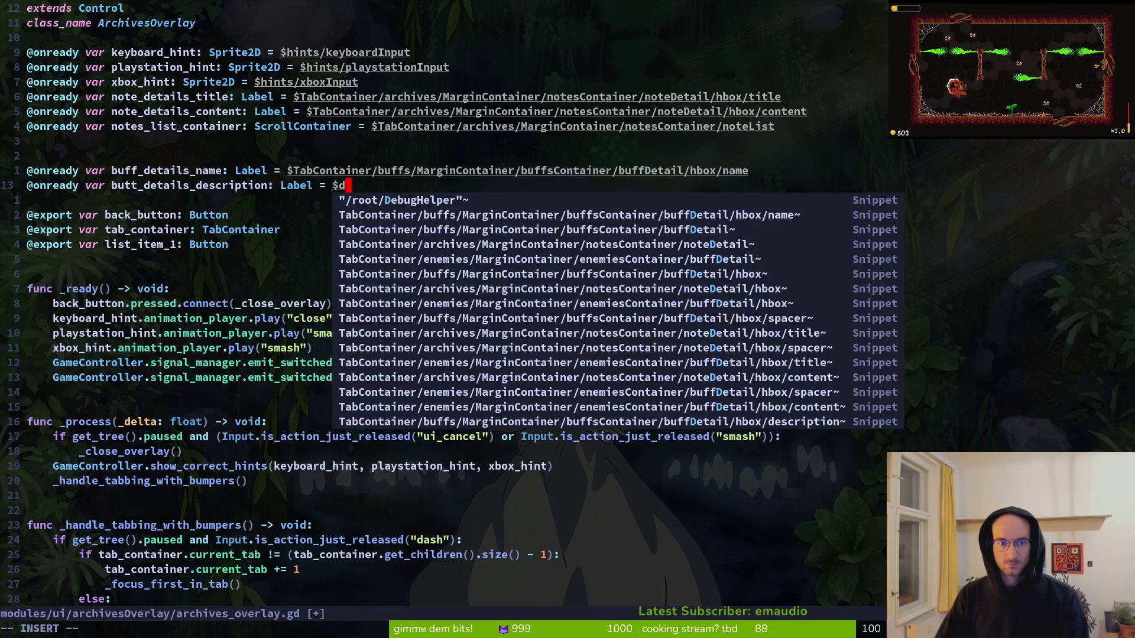
{"action": "type", "text": "des"}
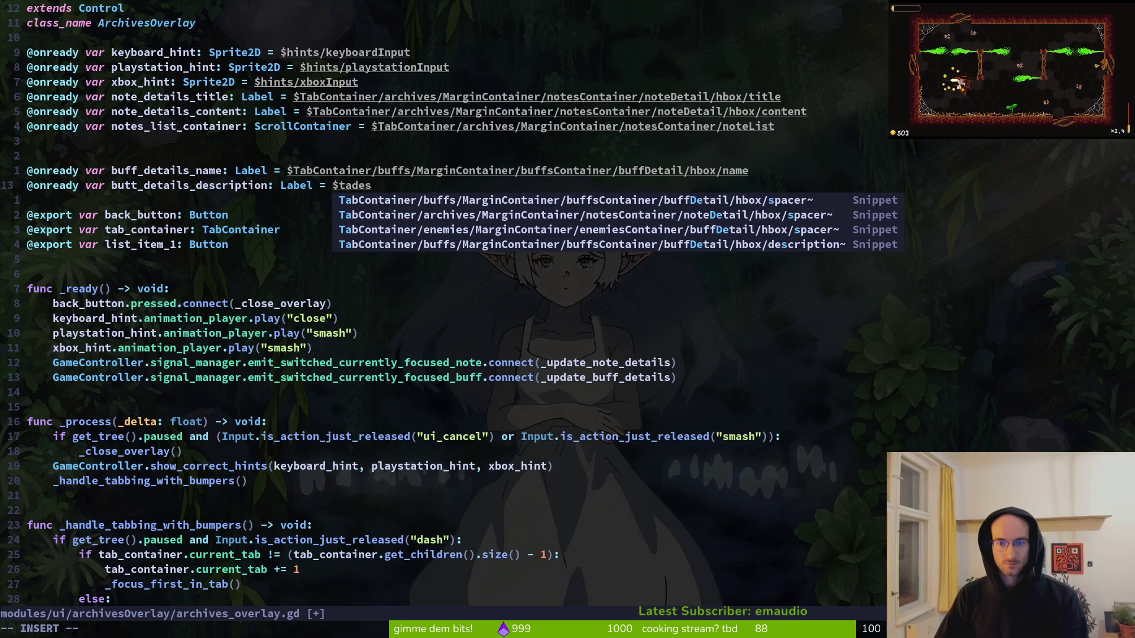
{"action": "key", "text": "Tab"}
{"action": "key", "text": "Tab"}
{"action": "key", "text": "Tab"}
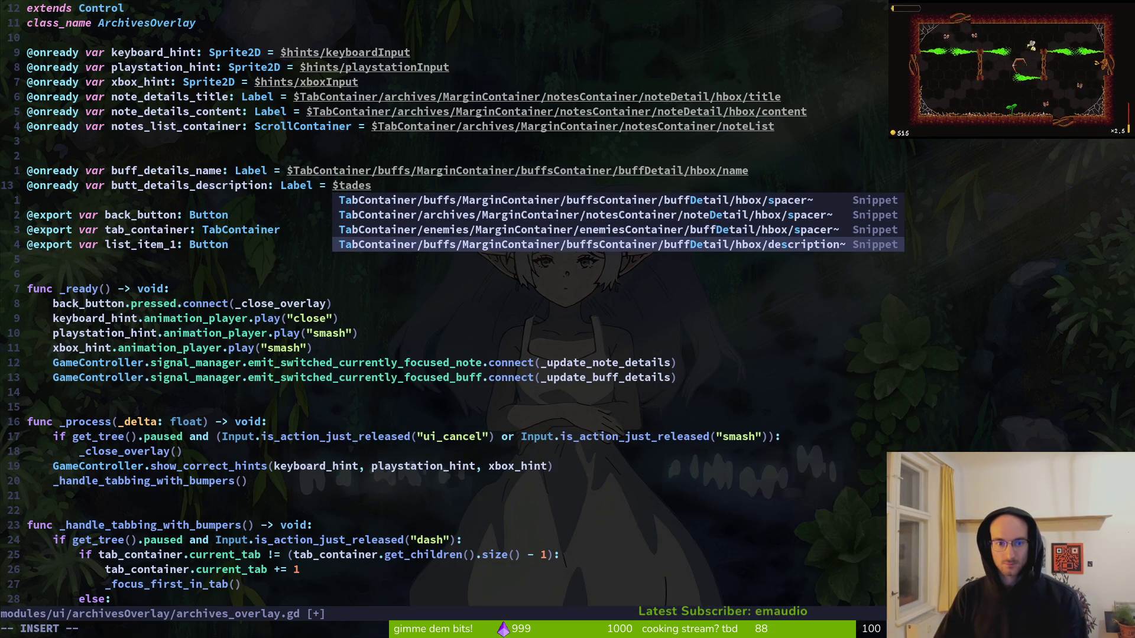
{"action": "key", "text": "Return"}
{"action": "key", "text": "Escape"}
{"action": "type", "text": ":w"}
{"action": "key", "text": "Return"}
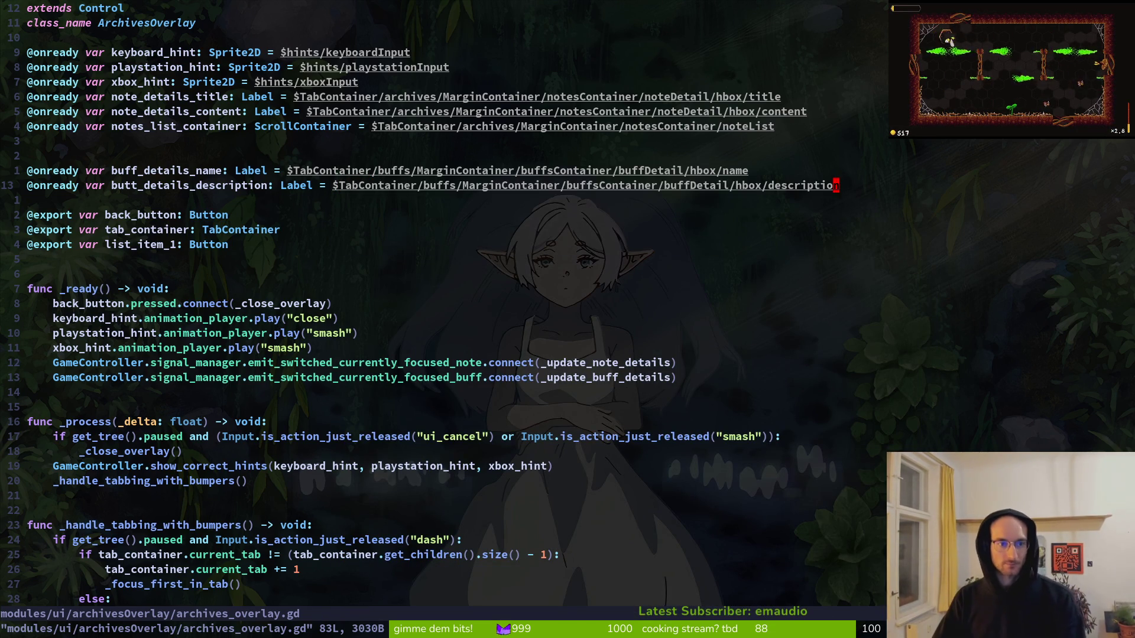
Delete the extra blank line and save the script again
{"action": "key", "text": "k"}
{"action": "key", "text": "k"}
{"action": "key", "text": "shift+v"}
{"action": "type", "text": "d:w"}
{"action": "key", "text": "Return"}
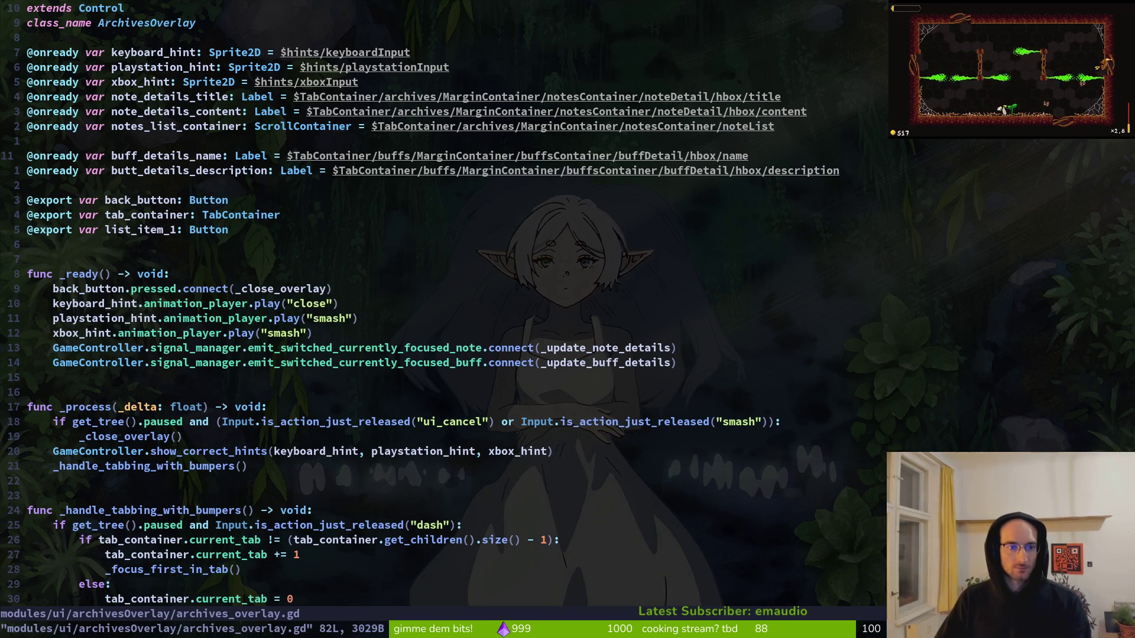
{"action": "key", "text": "alt+Tab"}
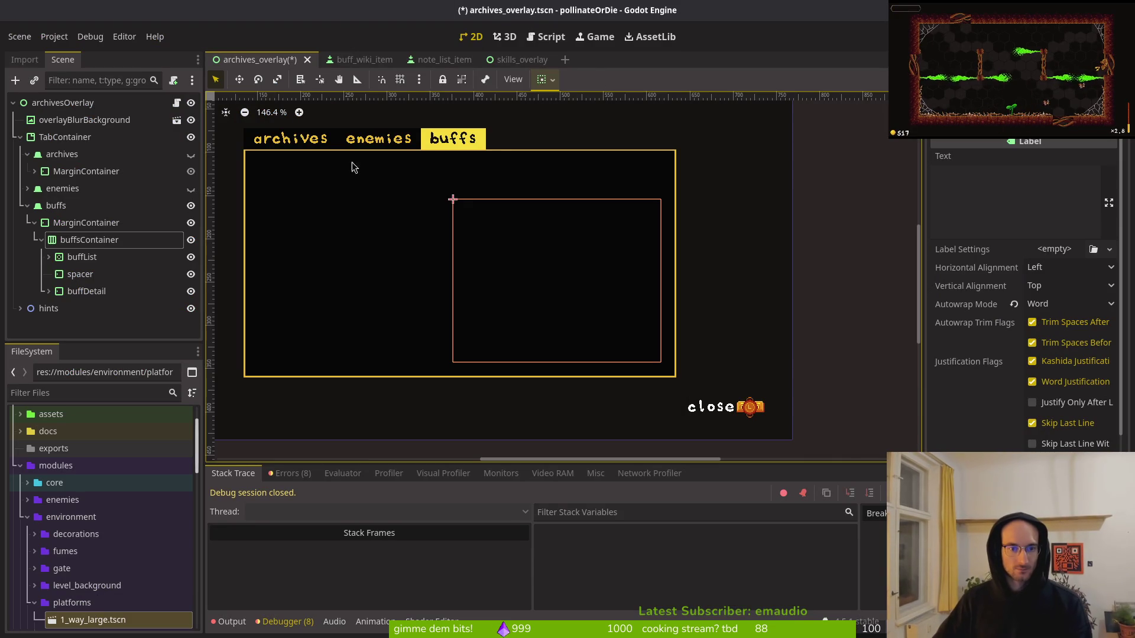
Select buffList in the Scene dock and expand it to reveal its GridContainer
{"action": "left_click", "coordinate": [70, 262]}
{"action": "left_click", "coordinate": [50, 259]}
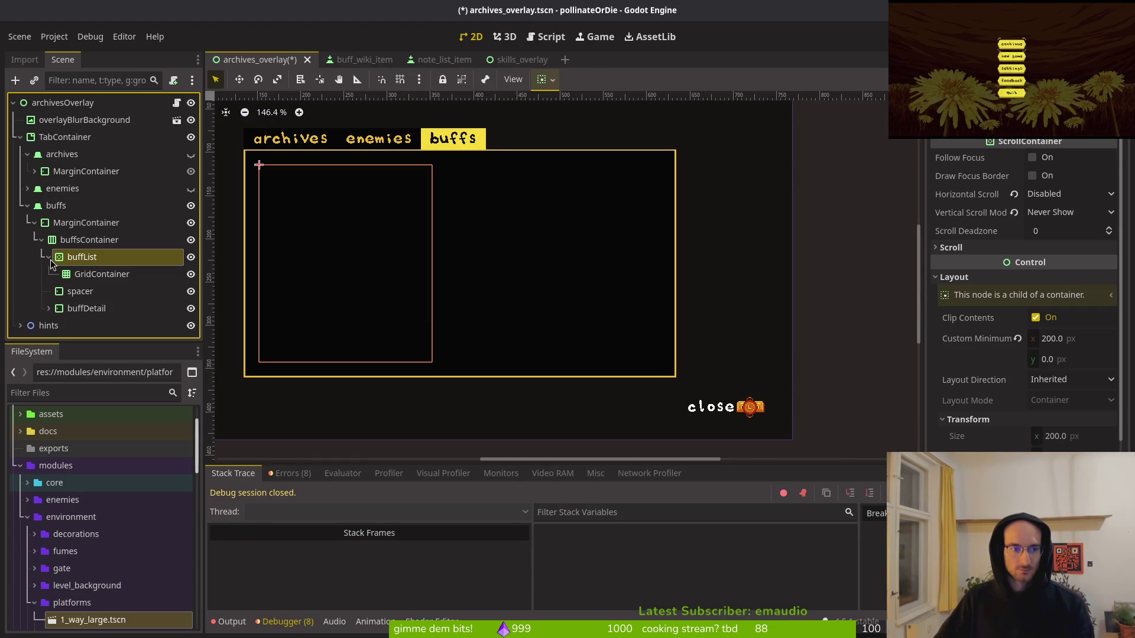
{"action": "key", "text": "alt+Tab"}
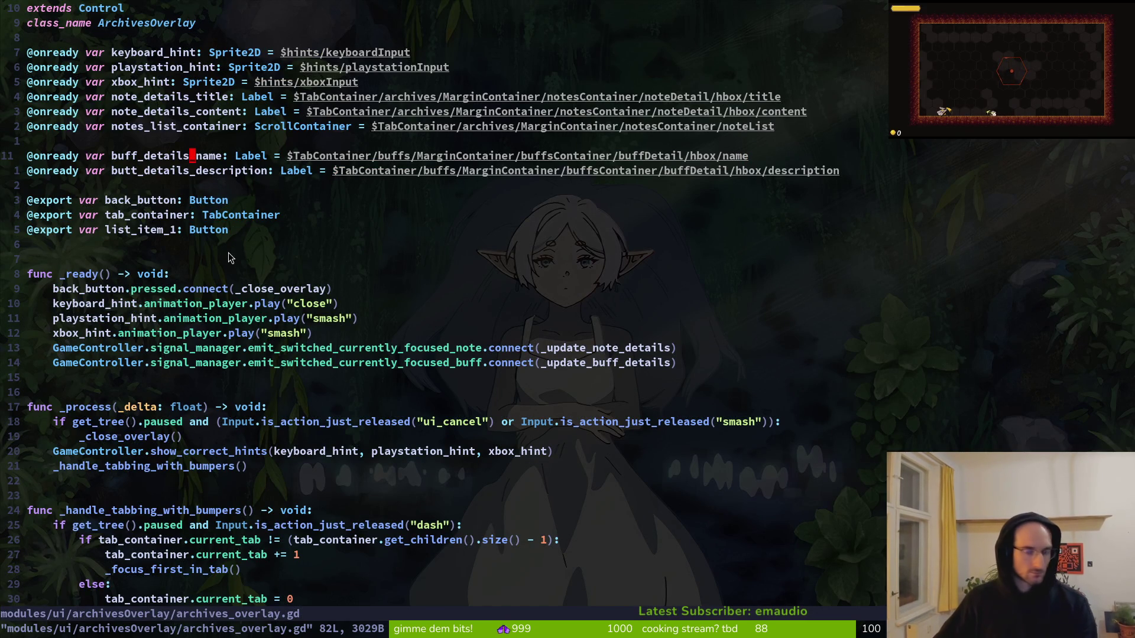
{"action": "left_click", "coordinate": [162, 231]}
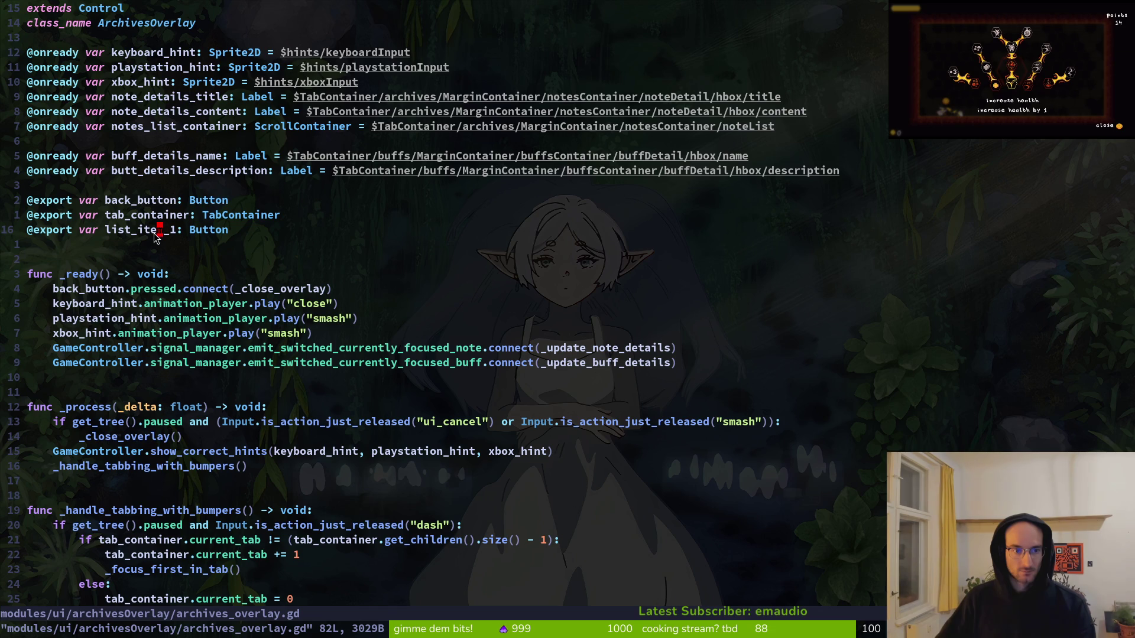
{"action": "key", "text": "b"}
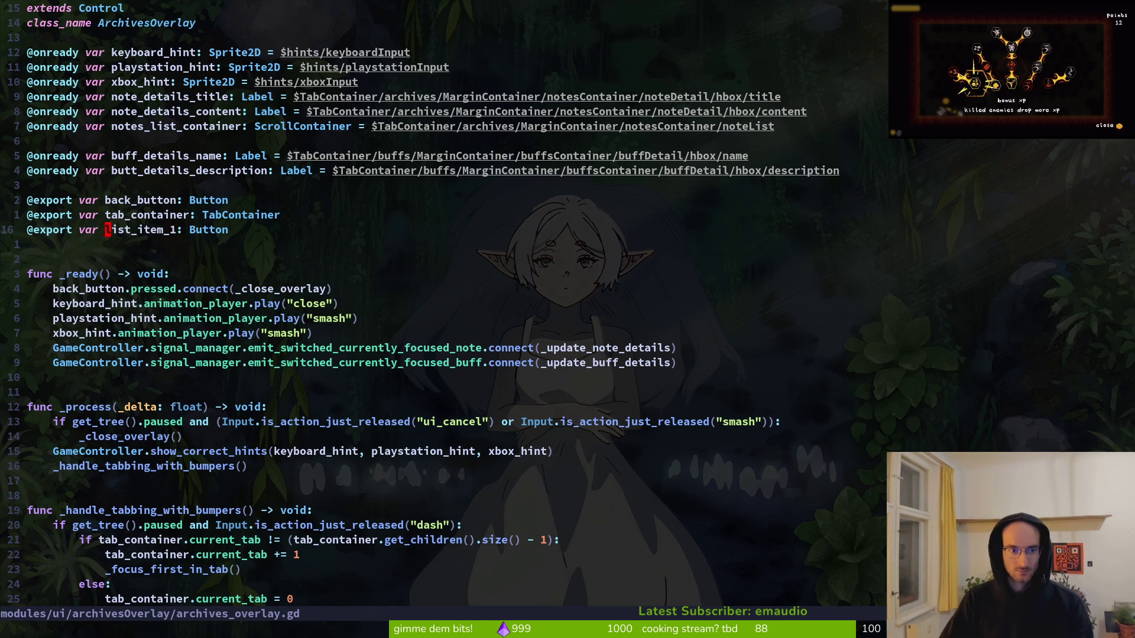
{"action": "key", "text": "space"}
{"action": "key", "text": "f"}
{"action": "key", "text": "w"}
{"action": "key", "text": "Up"}
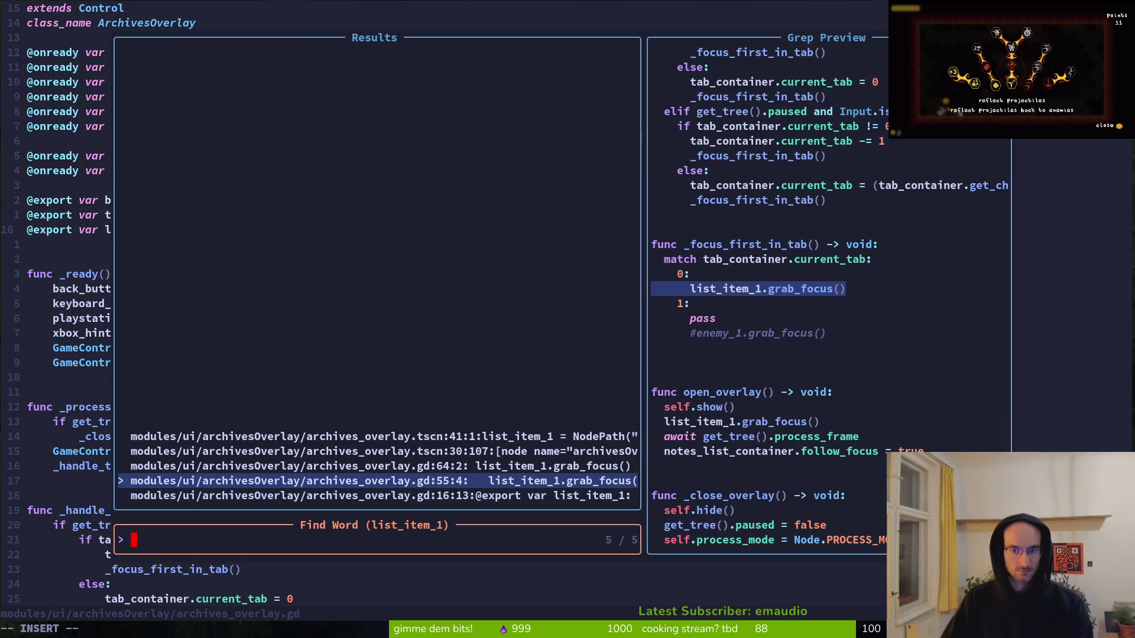
{"action": "key", "text": "Up"}
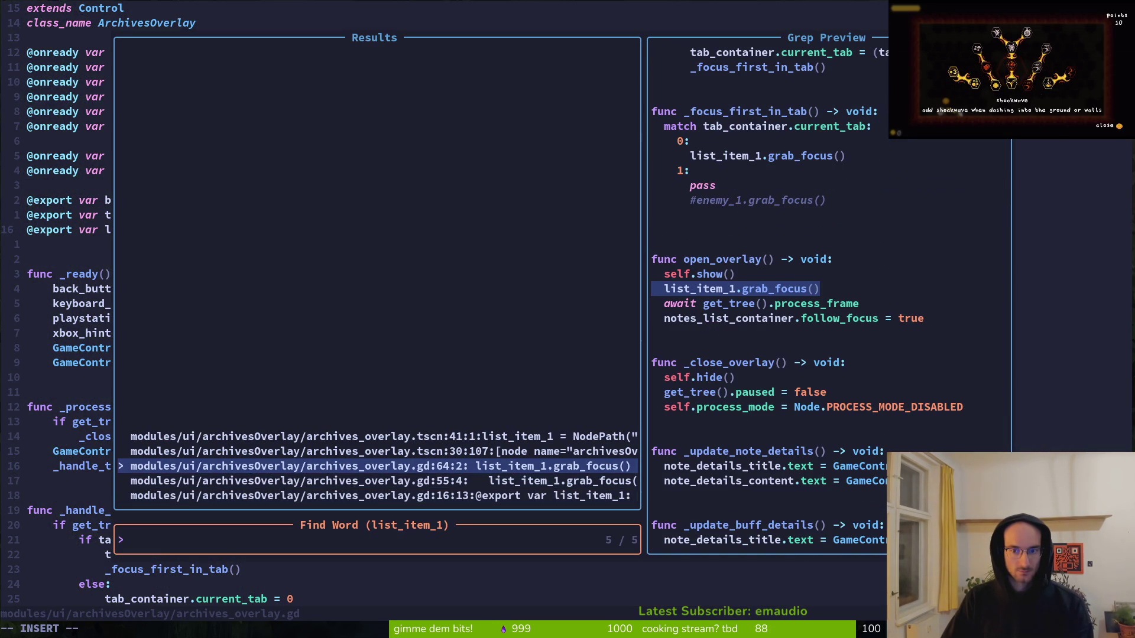
{"action": "key", "text": "Down"}
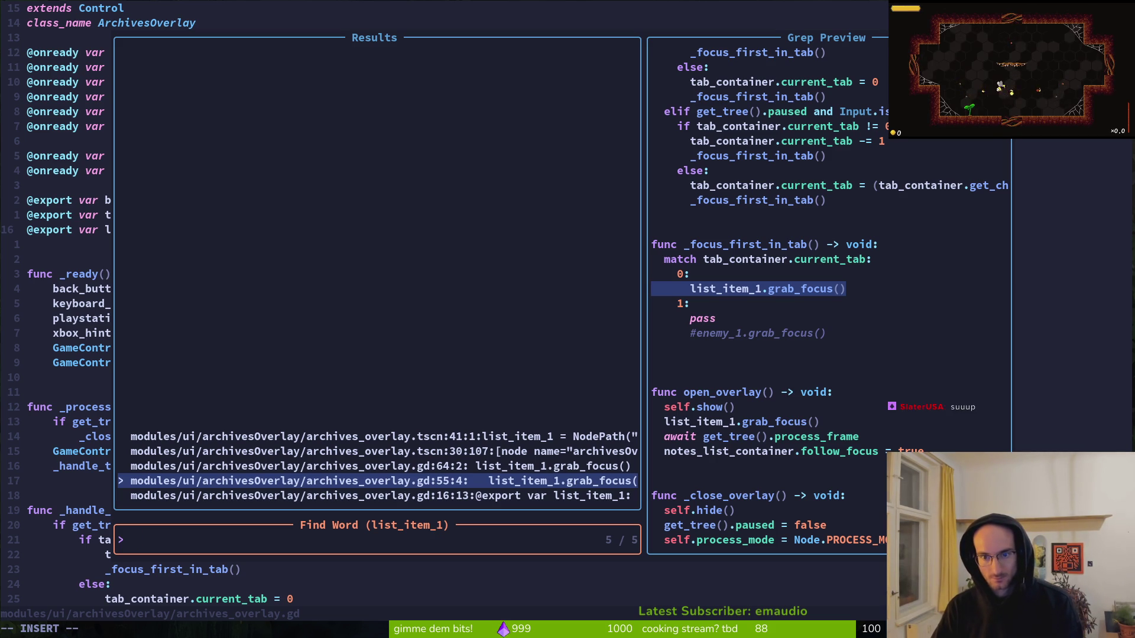
{"action": "key", "text": "Down"}
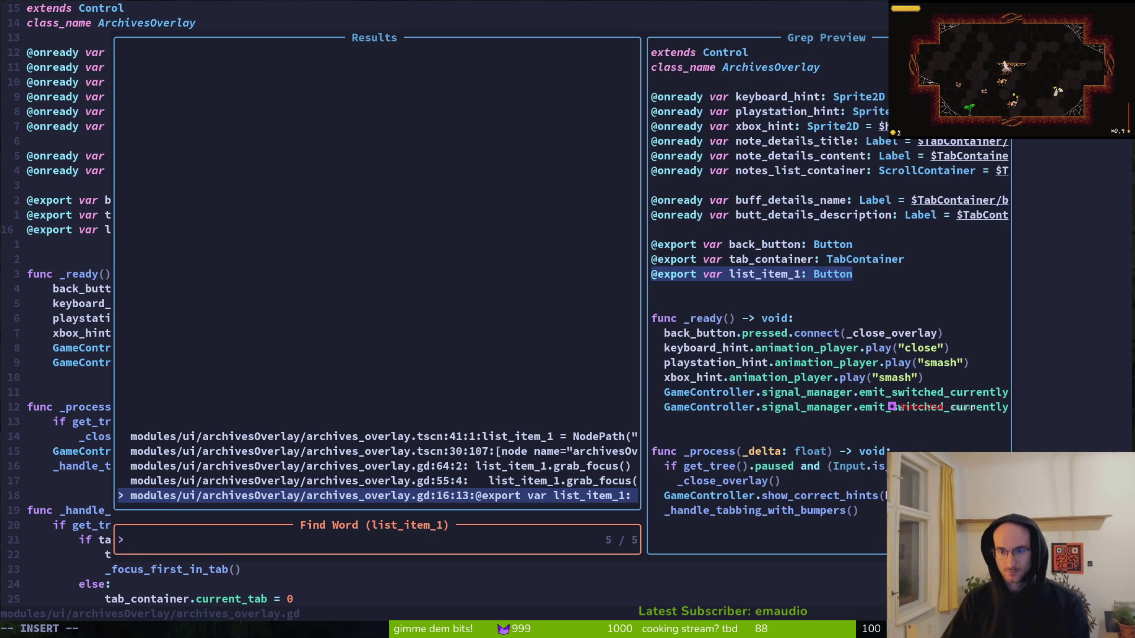
{"action": "key", "text": "Up"}
{"action": "key", "text": "Up"}
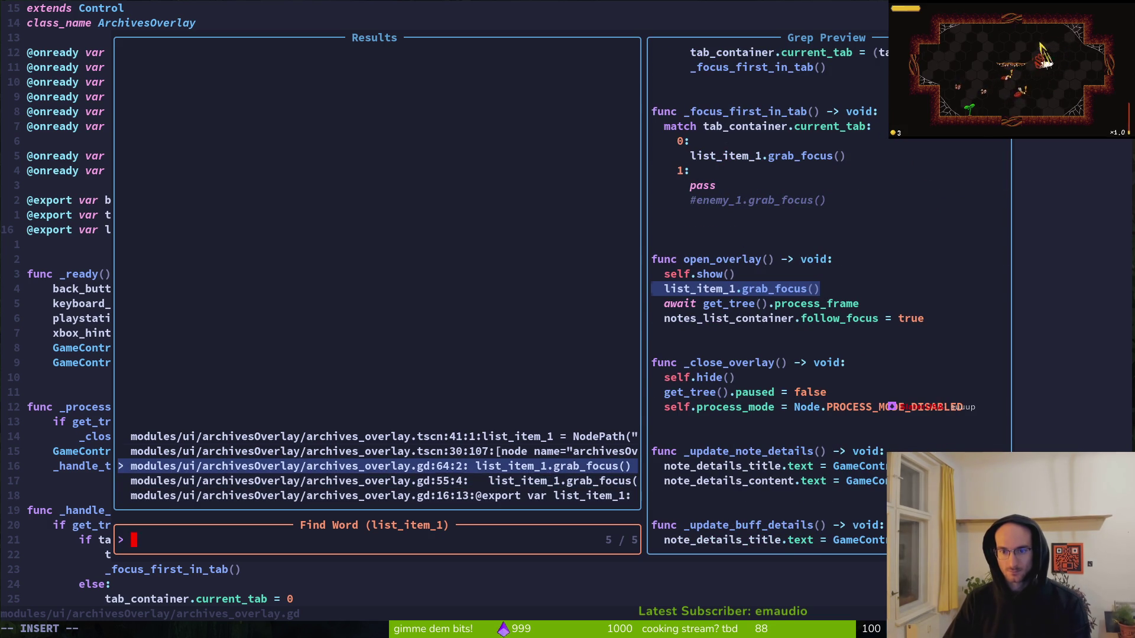
{"action": "key", "text": "Up"}
{"action": "key", "text": "Down"}
{"action": "key", "text": "Down"}
{"action": "key", "text": "Down"}
{"action": "key", "text": "Up"}
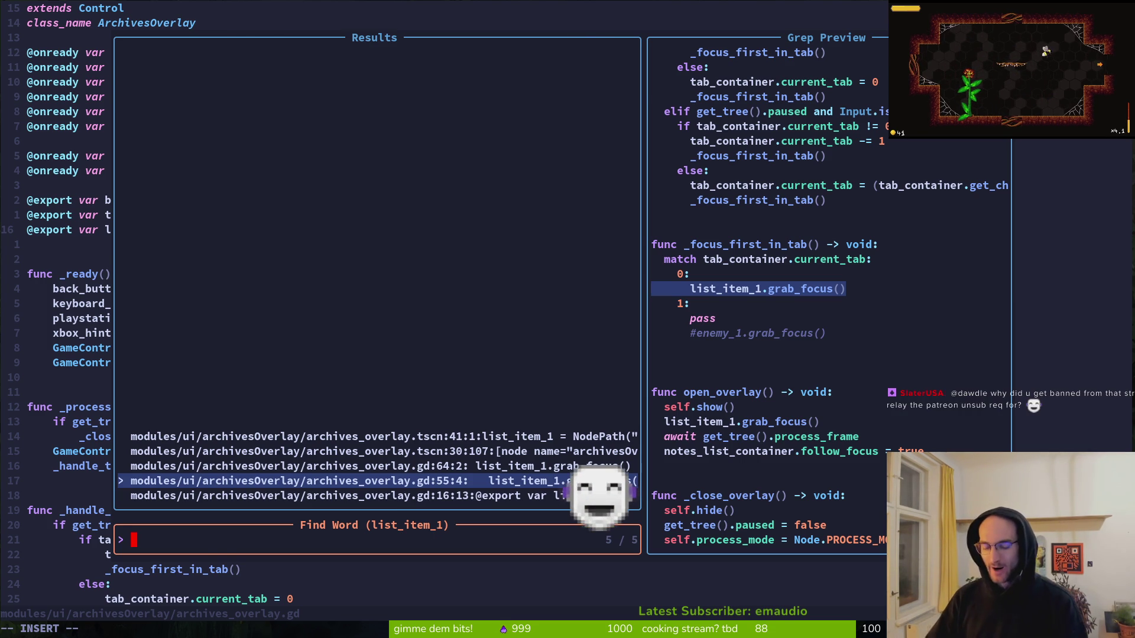
{"action": "key", "text": "Return"}
{"action": "key", "text": "ctrl+u"}
{"action": "key", "text": "ctrl+u"}
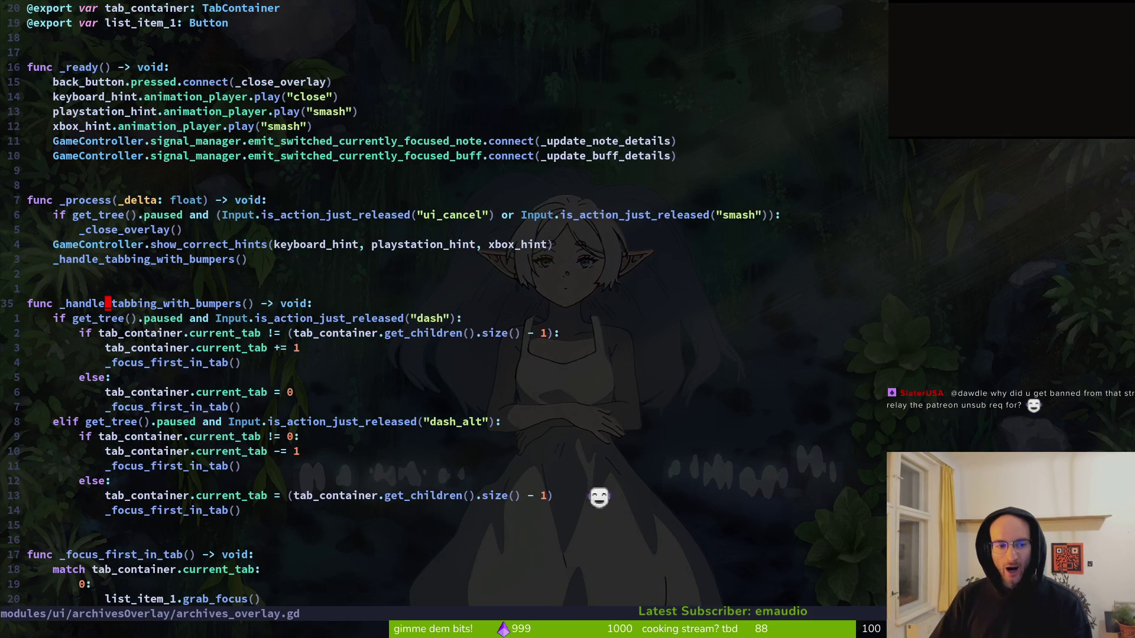
{"action": "key", "text": "j"}
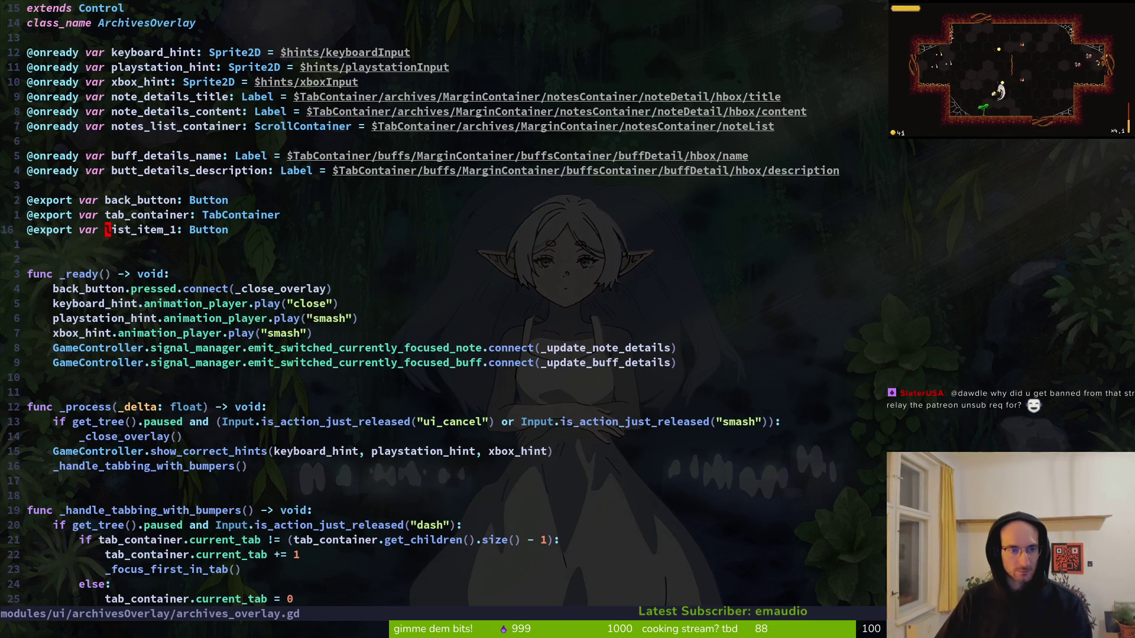
{"action": "key", "text": "shift+v"}
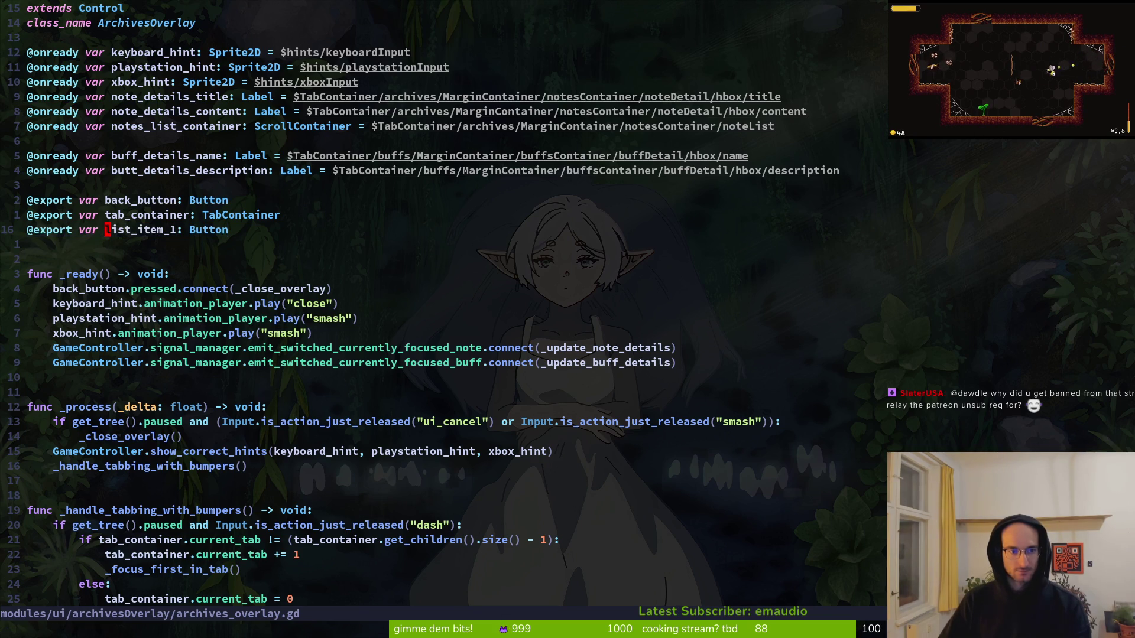
{"action": "key", "text": "Escape"}
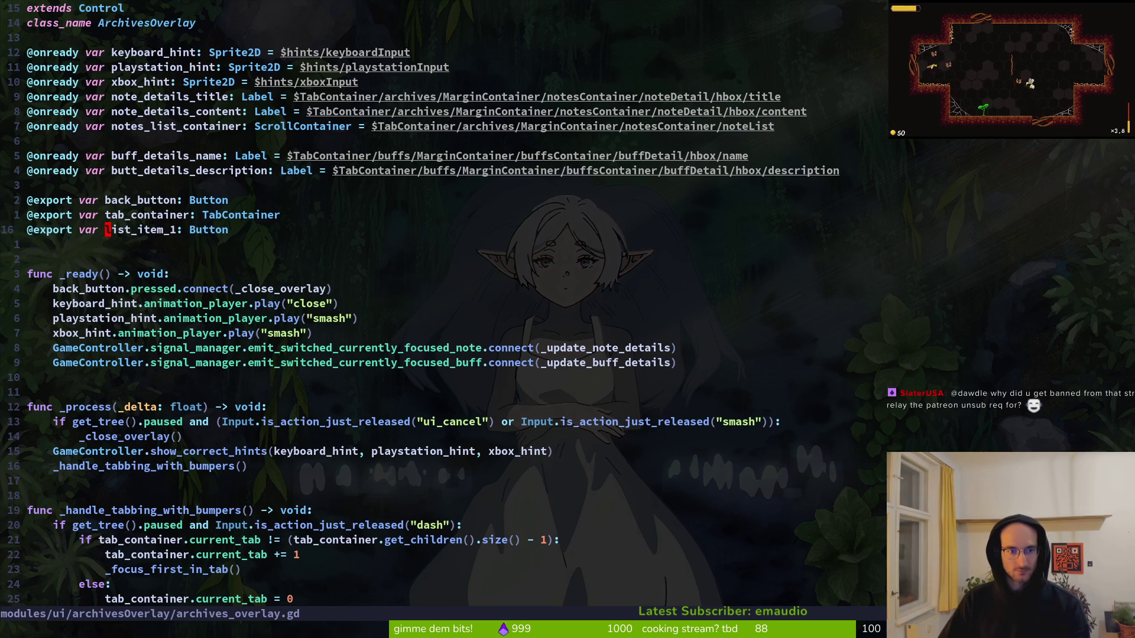
{"action": "type", "text": ":w"}
{"action": "key", "text": "Return"}
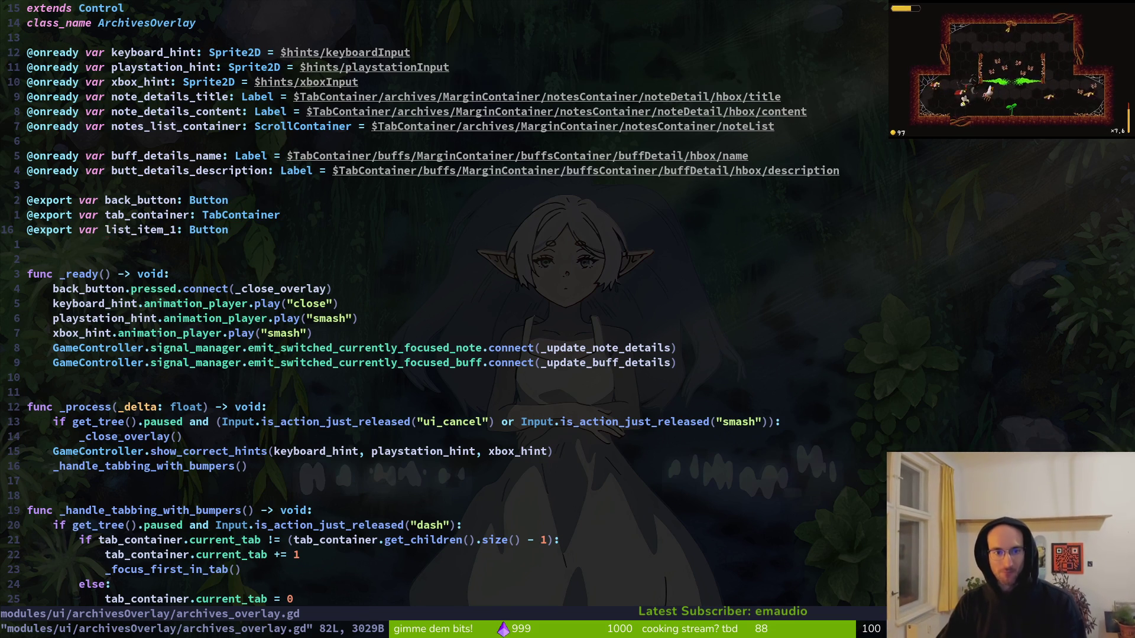
In _update_buff_details, change the label targets to buff_details_name and butt_details_description
{"action": "key", "text": "ctrl+d"}
{"action": "key", "text": "ctrl+d"}
{"action": "key", "text": "ctrl+d"}
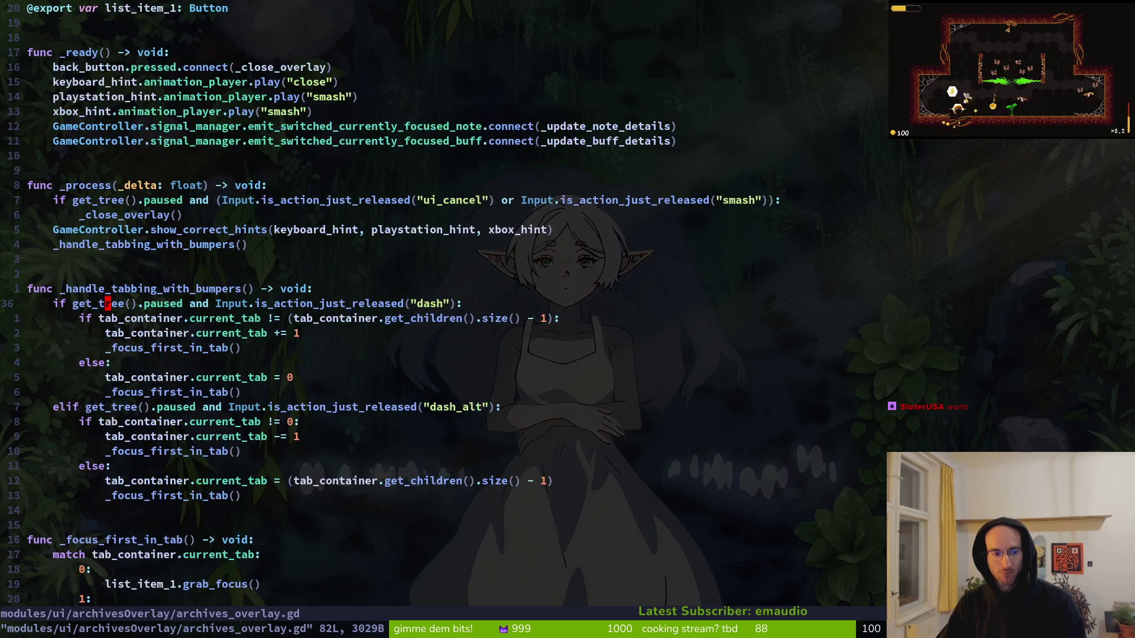
{"action": "key", "text": "j"}
{"action": "key", "text": "j"}
{"action": "key", "text": "j"}
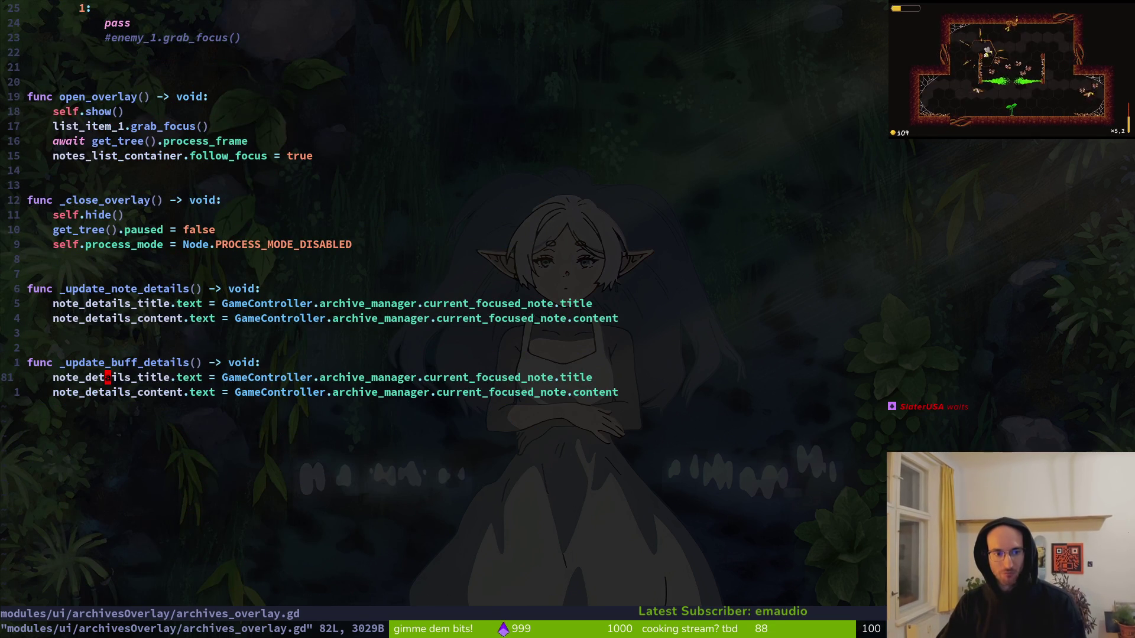
{"action": "type", "text": "ciwbuf"}
{"action": "key", "text": "Return"}
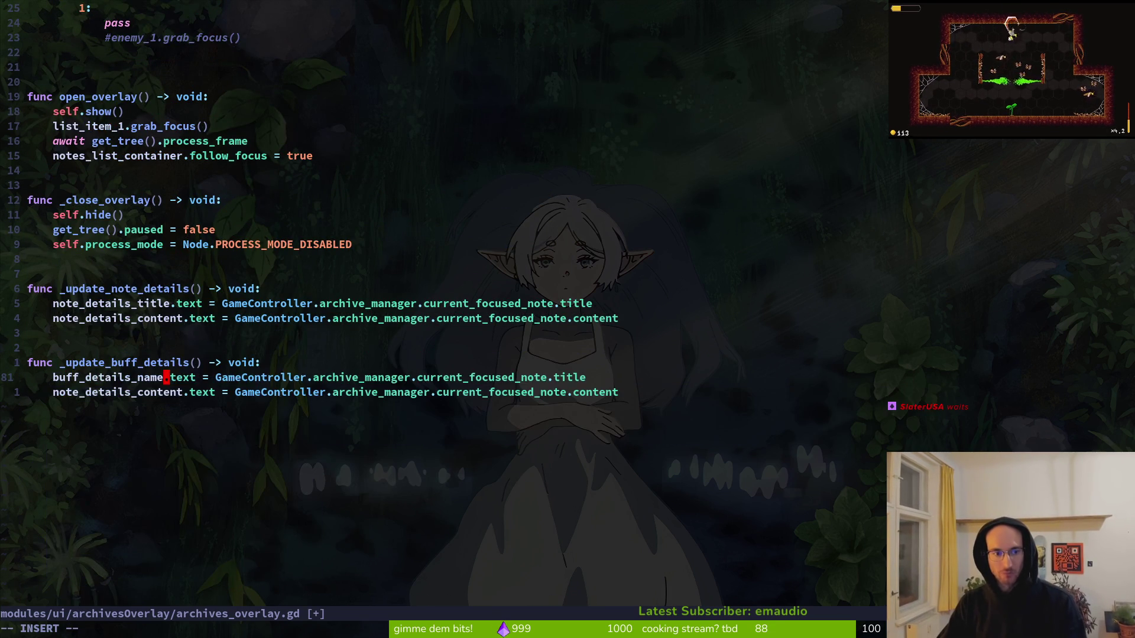
{"action": "key", "text": "Escape"}
{"action": "type", "text": ":w"}
{"action": "key", "text": "Return"}
{"action": "type", "text": "jciwbutt"}
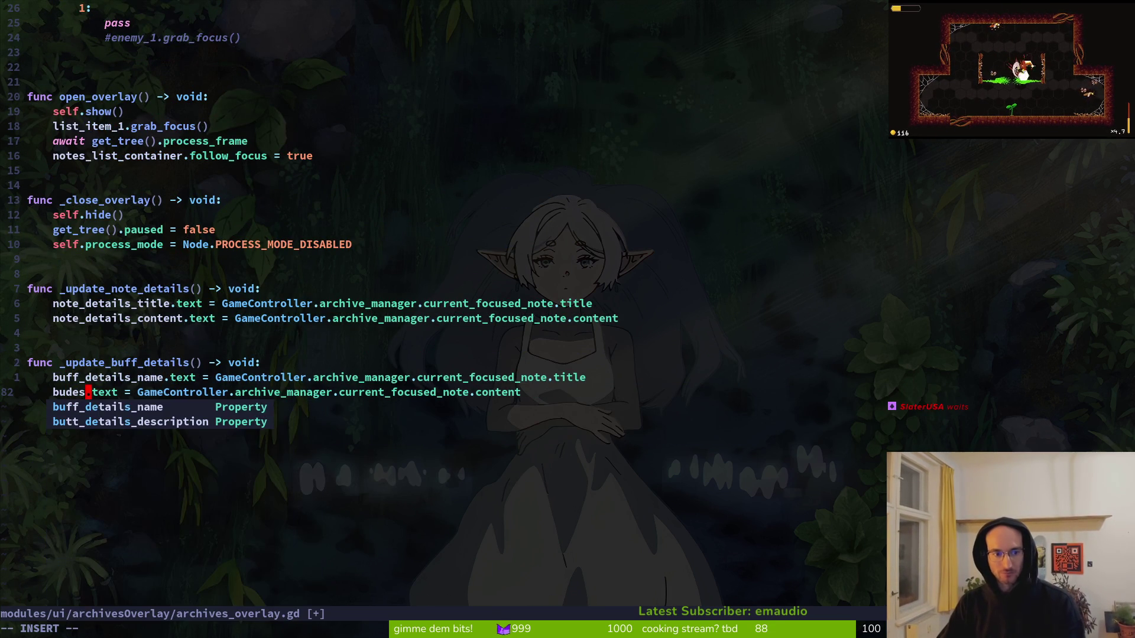
{"action": "key", "text": "Down"}
{"action": "key", "text": "Return"}
{"action": "key", "text": "Escape"}
{"action": "type", "text": ":w"}
{"action": "key", "text": "Return"}
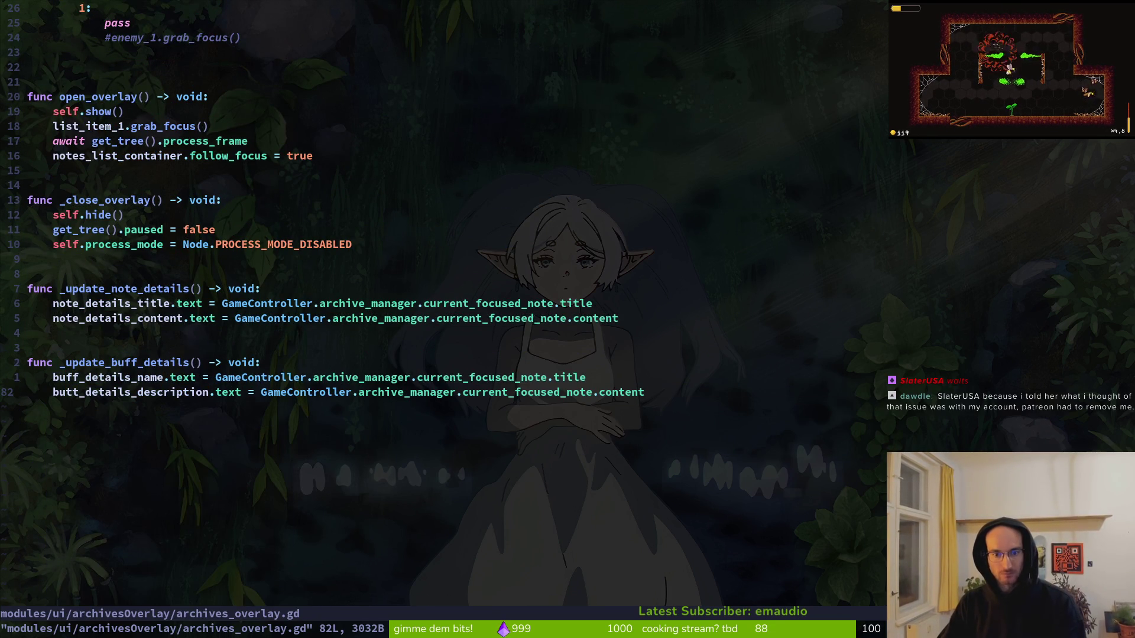
Replace current_focused_note with current_focused_buff on lines 81 and 82
{"action": "key", "text": "k"}
{"action": "key", "text": "w"}
{"action": "key", "text": "$"}
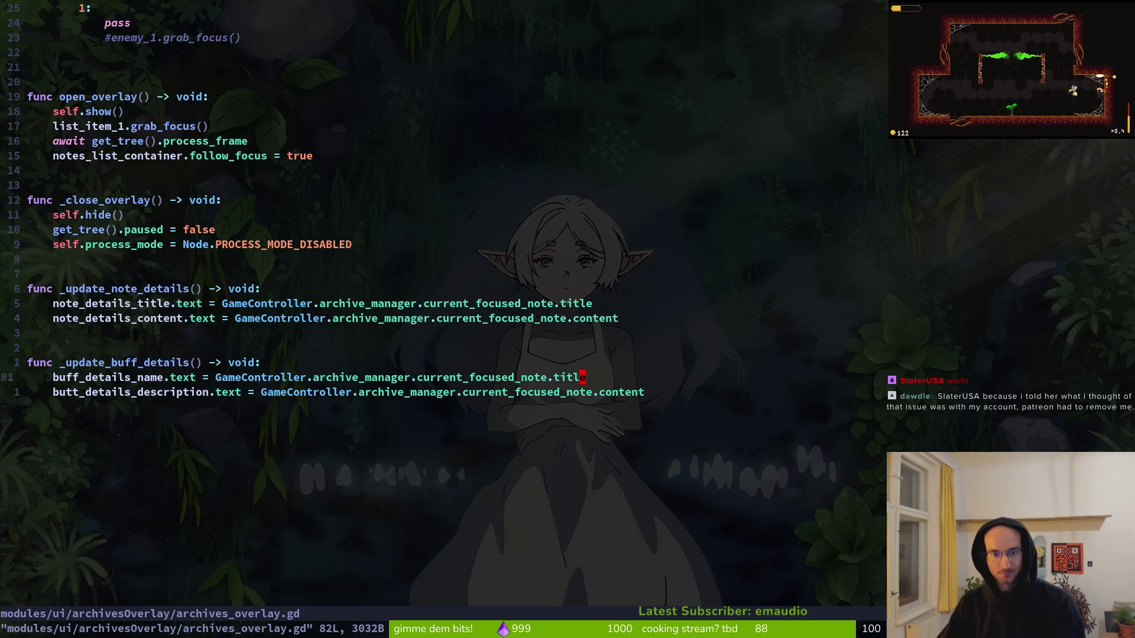
{"action": "key", "text": "b"}
{"action": "key", "text": "b"}
{"action": "key", "text": "b"}
{"action": "type", "text": "ciwcur"}
{"action": "key", "text": "Down"}
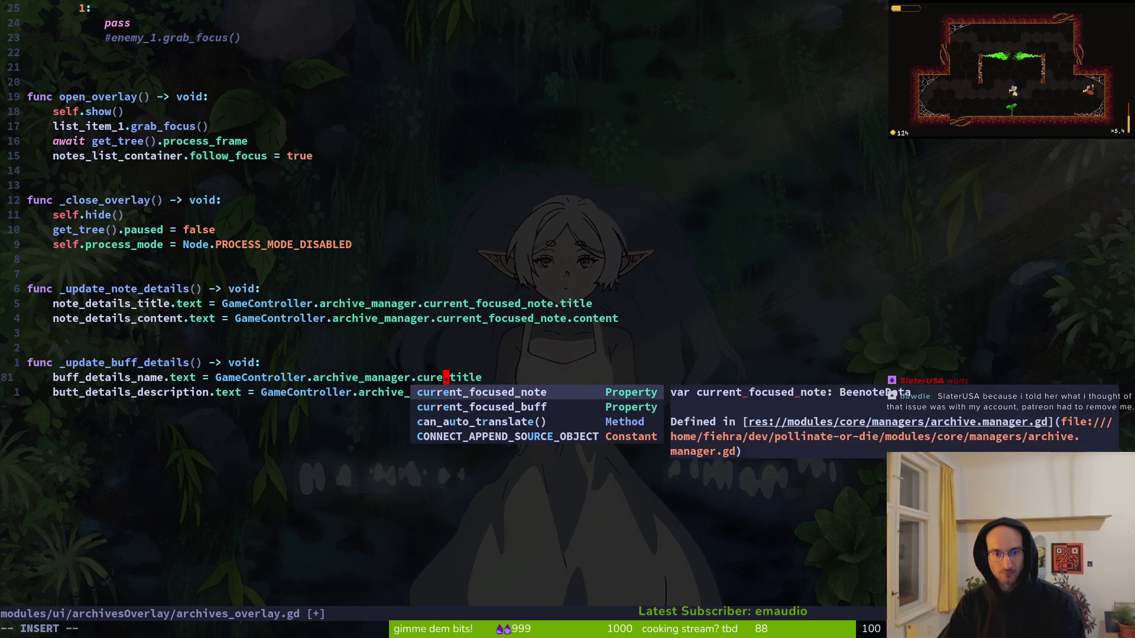
{"action": "key", "text": "Down"}
{"action": "key", "text": "Return"}
{"action": "key", "text": "Escape"}
{"action": "type", "text": ":w"}
{"action": "key", "text": "Return"}
{"action": "type", "text": "jciwbuf"}
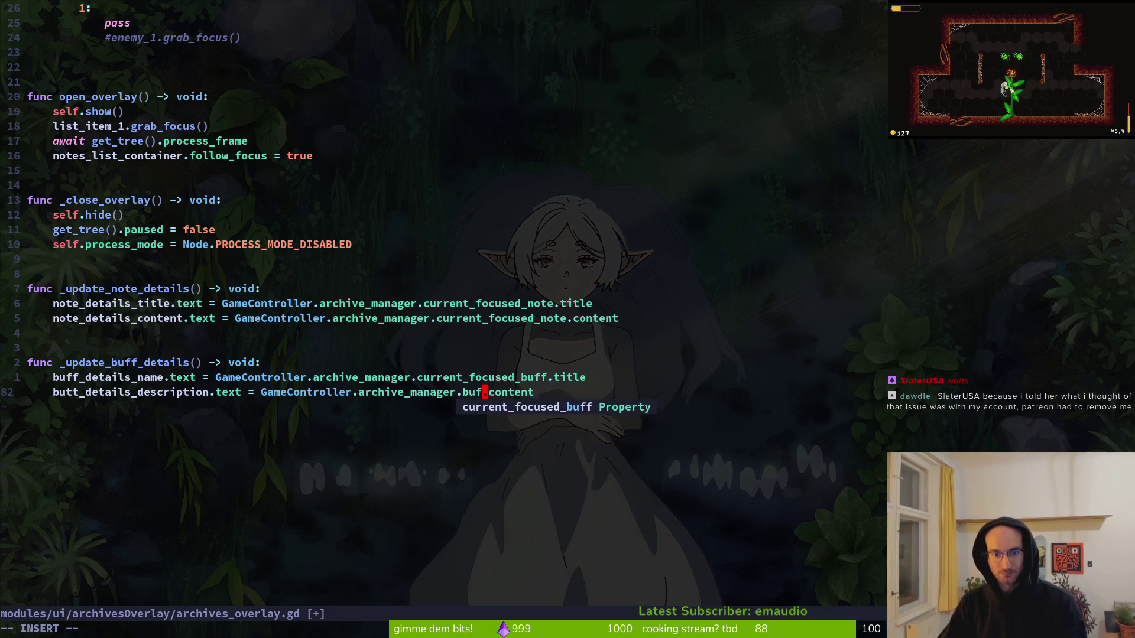
{"action": "key", "text": "Return"}
{"action": "key", "text": "Escape"}
{"action": "type", "text": ":w"}
{"action": "key", "text": "Return"}
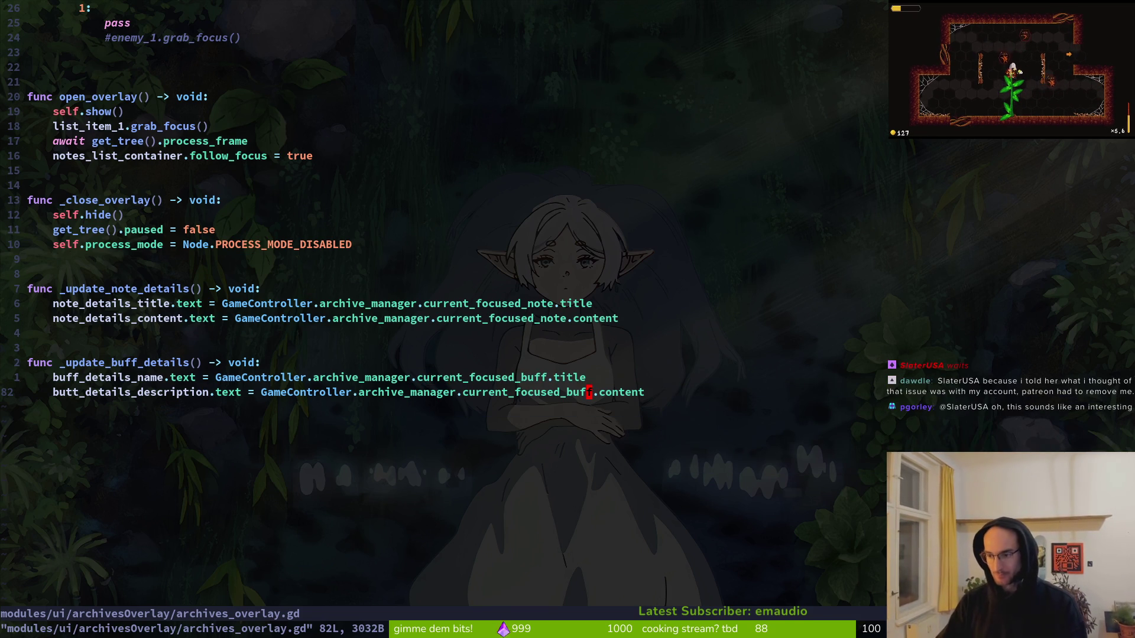
Change the content field to description and title to name, then save
{"action": "key", "text": "l"}
{"action": "key", "text": "shift+c"}
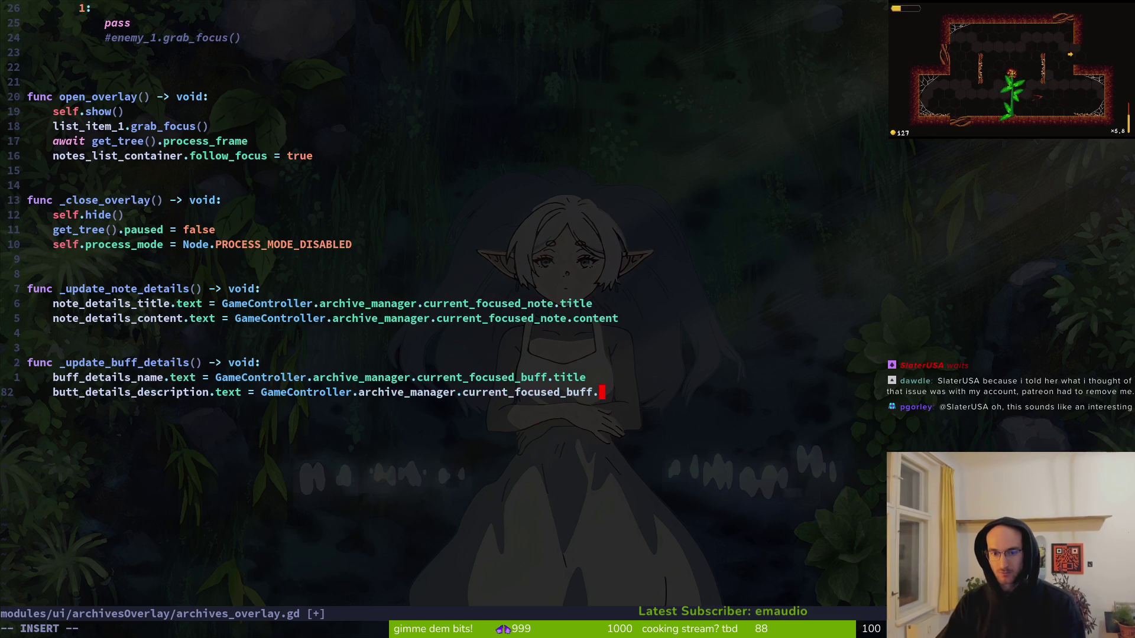
{"action": "type", "text": "des"}
{"action": "key", "text": "Tab"}
{"action": "key", "text": "Return"}
{"action": "key", "text": "Escape"}
{"action": "type", "text": ":w "}
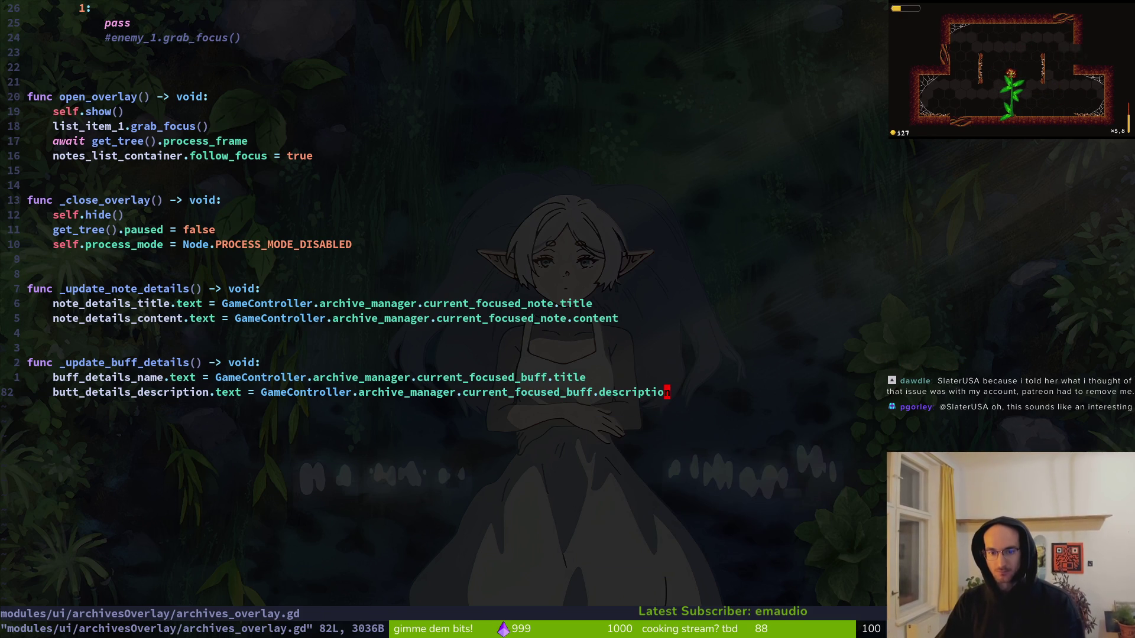
{"action": "type", "text": "kciwname"}
{"action": "key", "text": "Escape"}
{"action": "type", "text": ":w"}
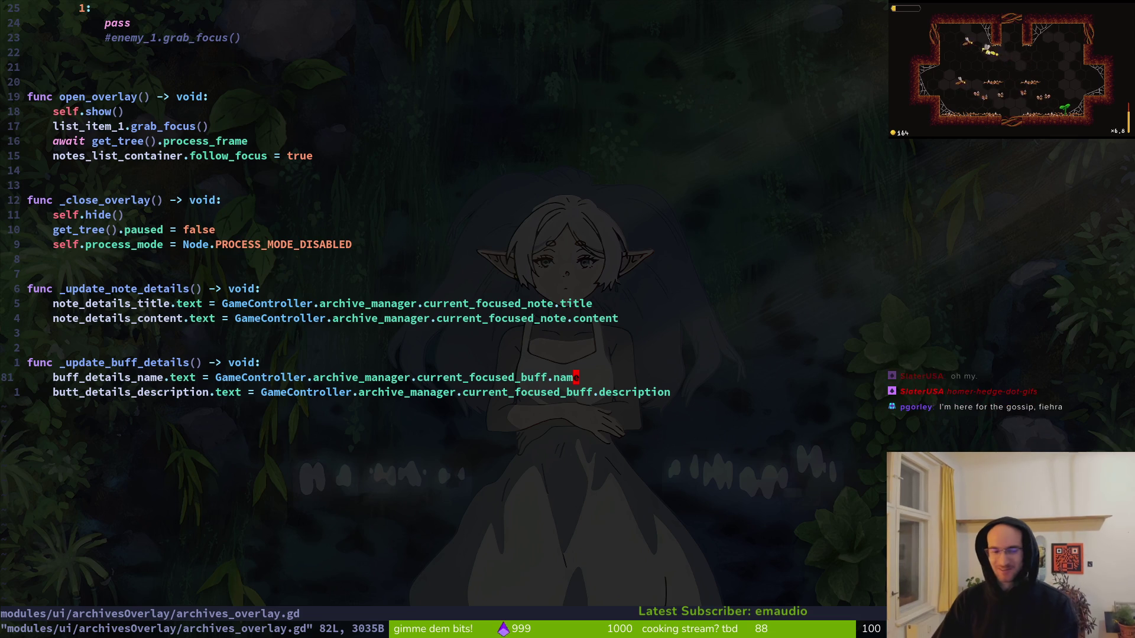
{"action": "key", "text": "k"}
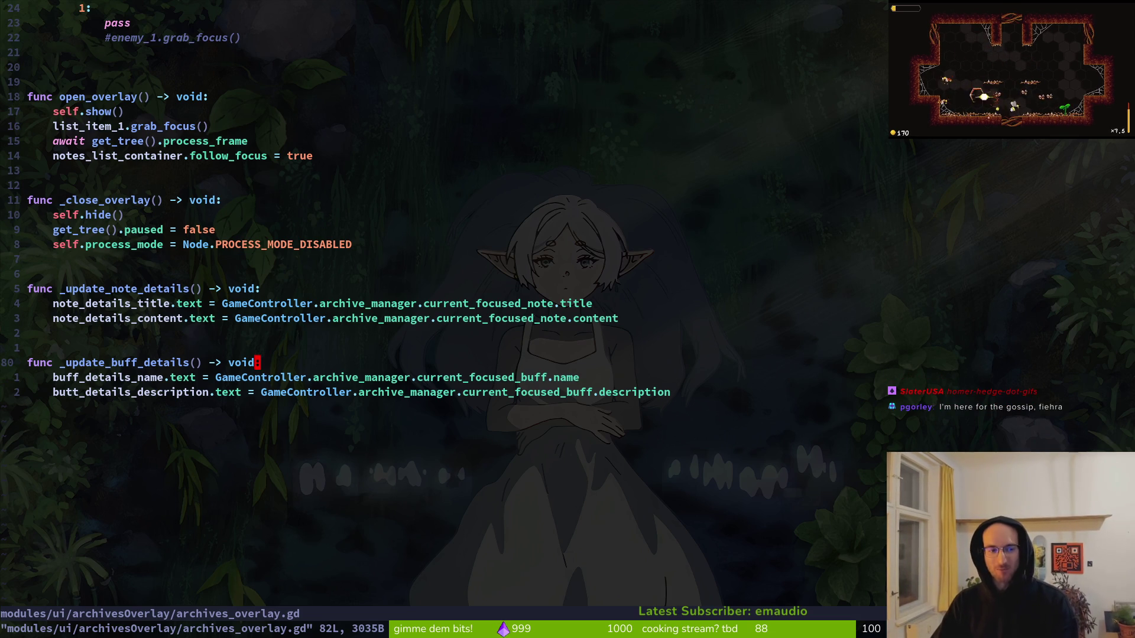
{"action": "key", "text": "k"}
{"action": "key", "text": "k"}
{"action": "key", "text": "k"}
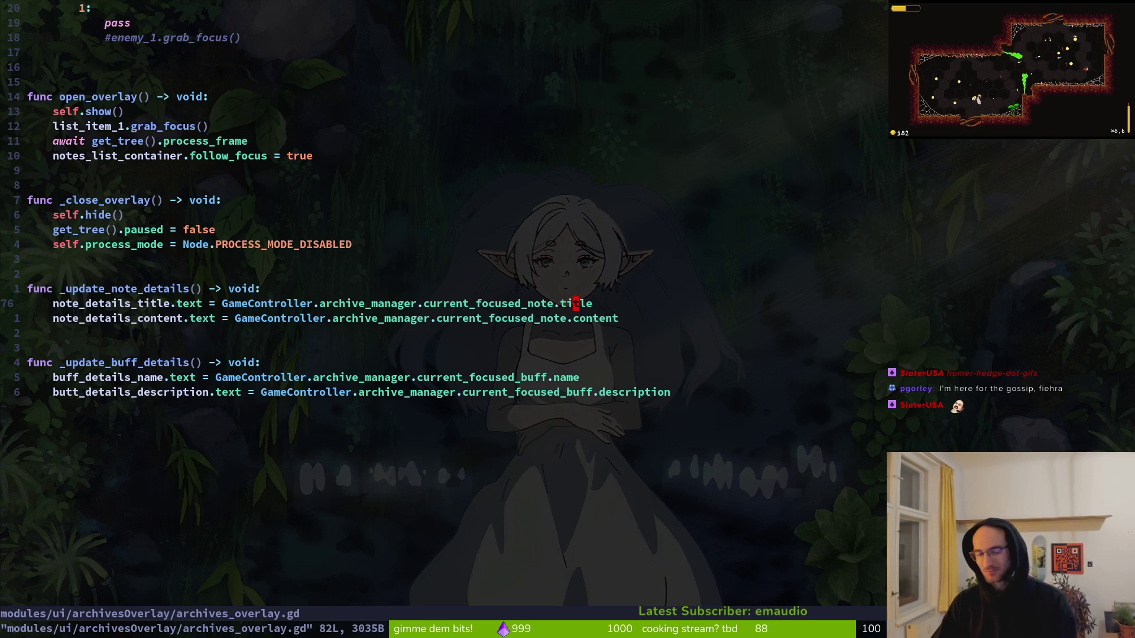
{"action": "key", "text": "j"}
{"action": "key", "text": "j"}
{"action": "key", "text": "j"}
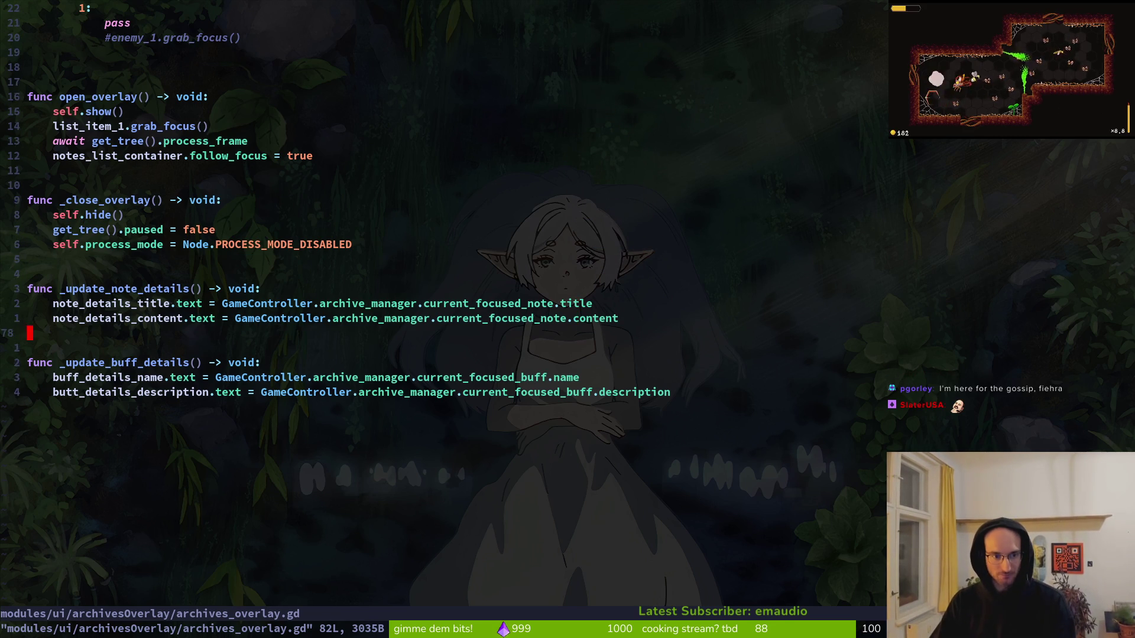
{"action": "key", "text": "shift+v"}
{"action": "key", "text": "j"}
{"action": "key", "text": "j"}
{"action": "key", "text": "Escape"}
Save the script and bring up the buff_wiki_item scene tab in Godot
{"action": "type", "text": ":w"}
{"action": "key", "text": "Return"}
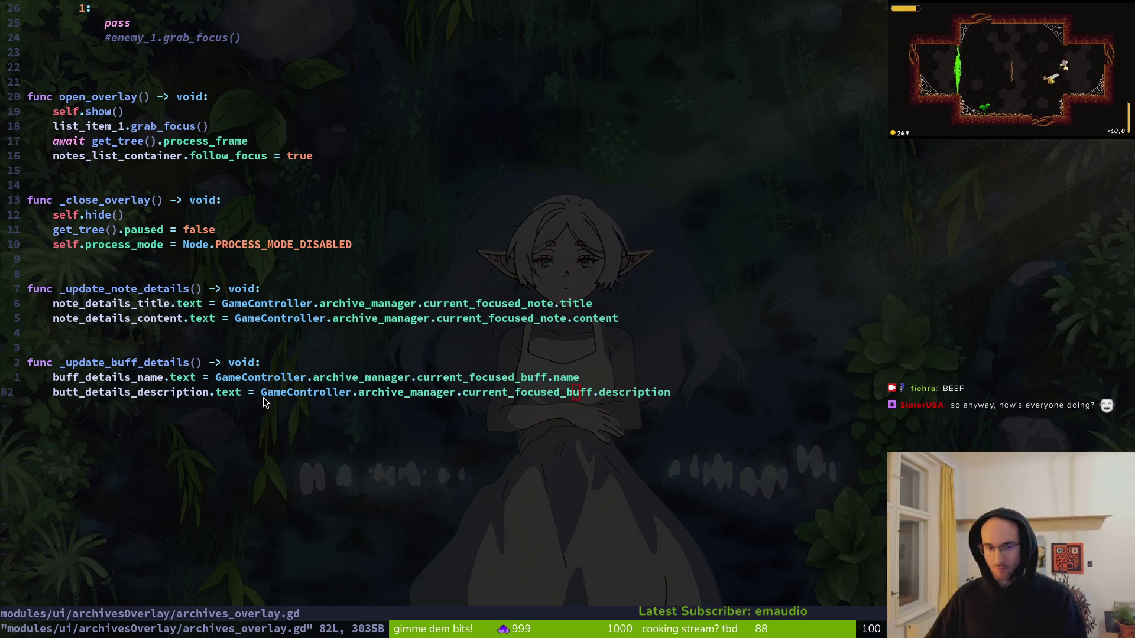
{"action": "left_click", "coordinate": [312, 352]}
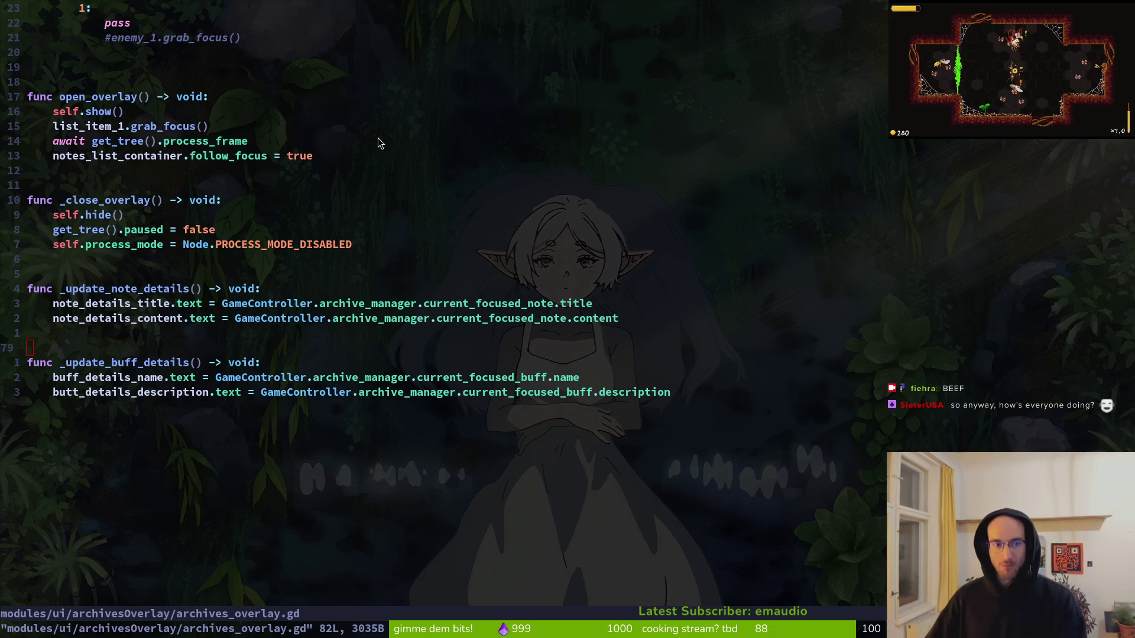
{"action": "key", "text": "alt+Tab"}
{"action": "left_click", "coordinate": [351, 64]}
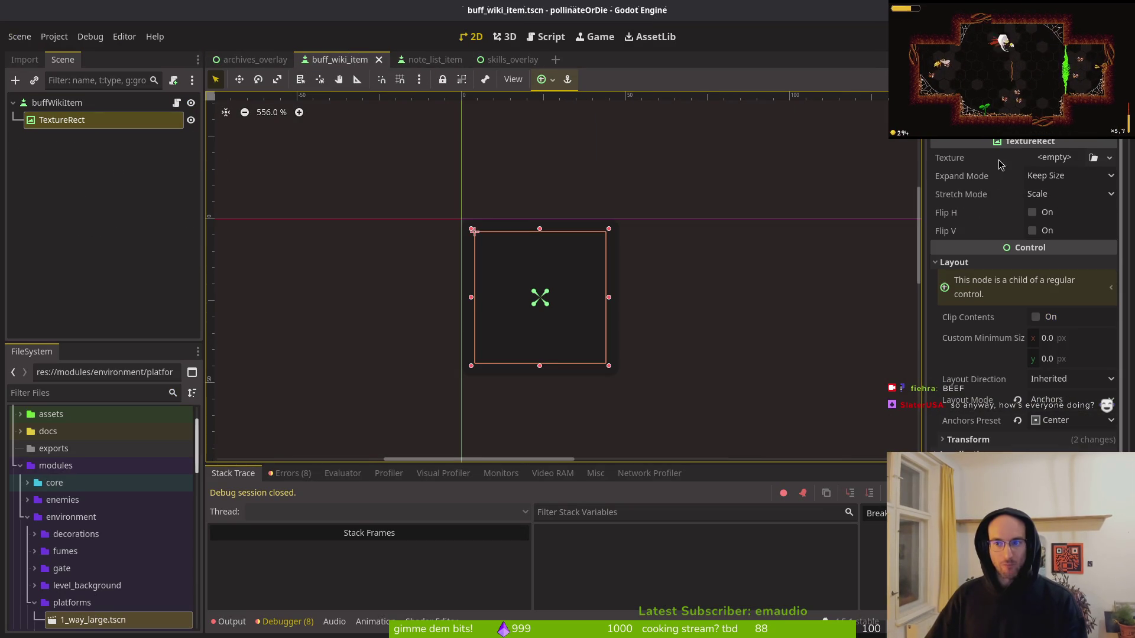
Quick-open bufflist_item.tscn and inspect its bufflistItem root and TextureRect nodes
{"action": "left_click", "coordinate": [76, 107]}
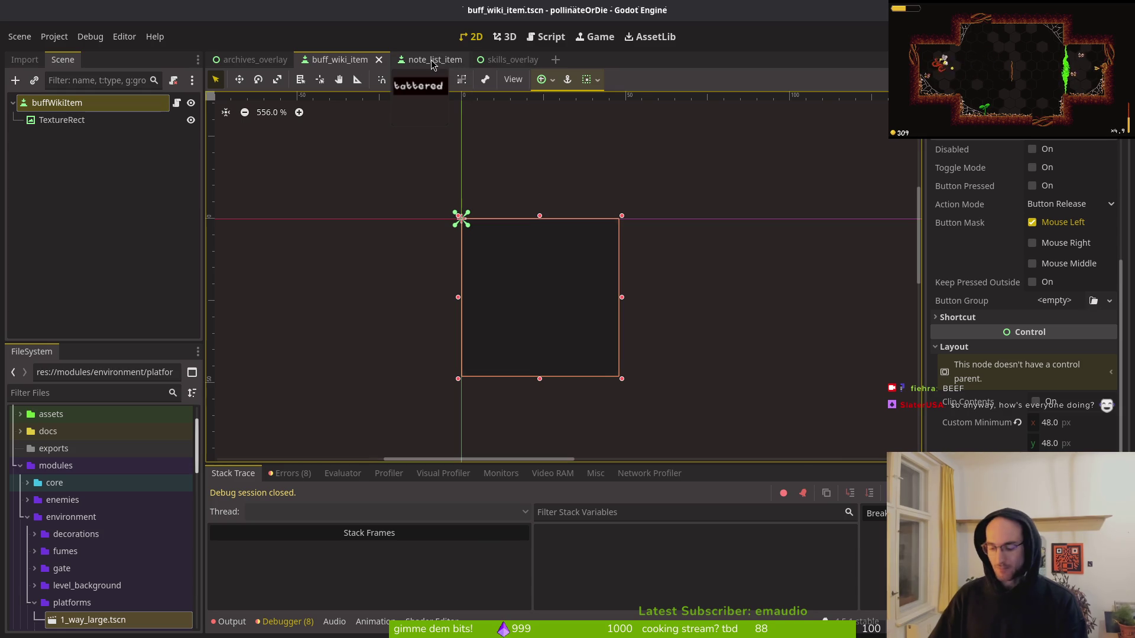
{"action": "key", "text": "ctrl+shift+o"}
{"action": "type", "text": "bufflist"}
{"action": "key", "text": "Return"}
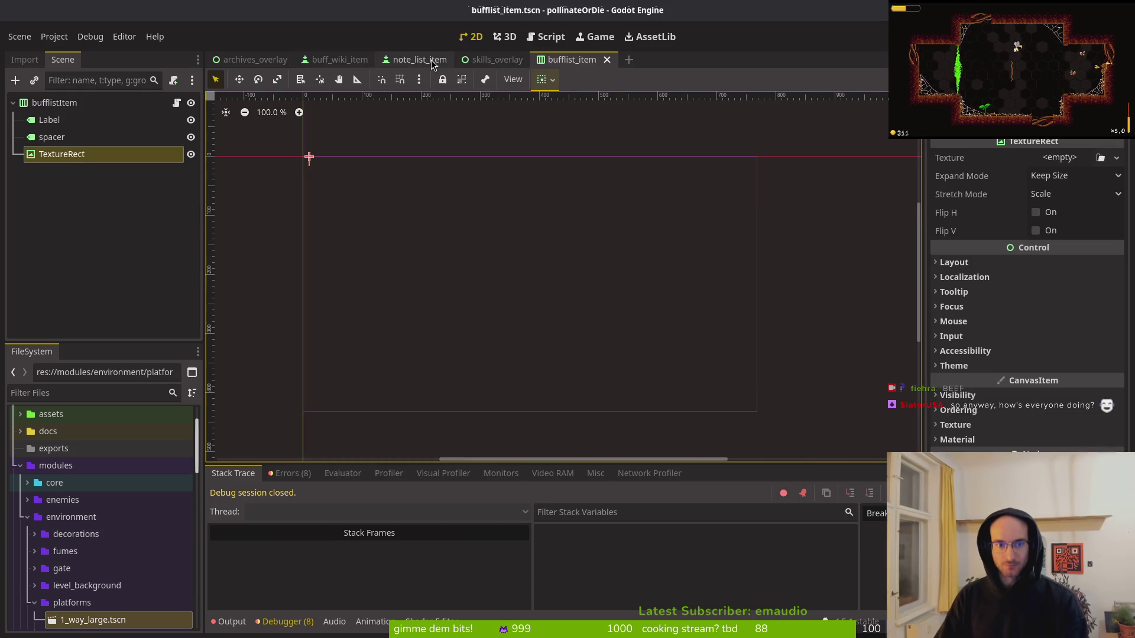
{"action": "left_click", "coordinate": [71, 103]}
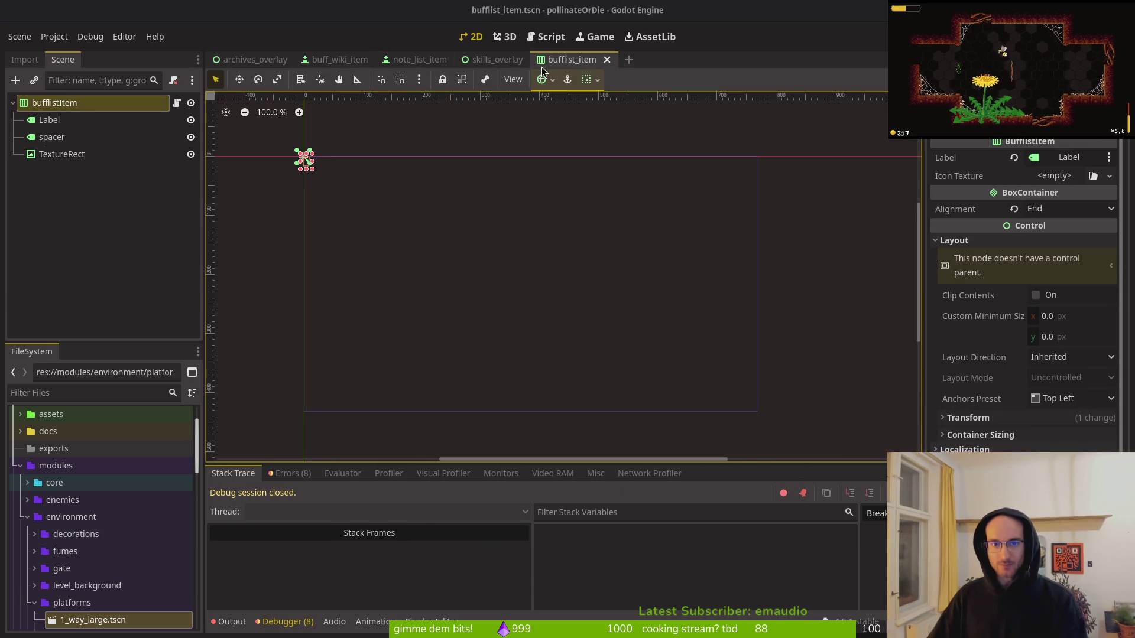
{"action": "left_click", "coordinate": [60, 159]}
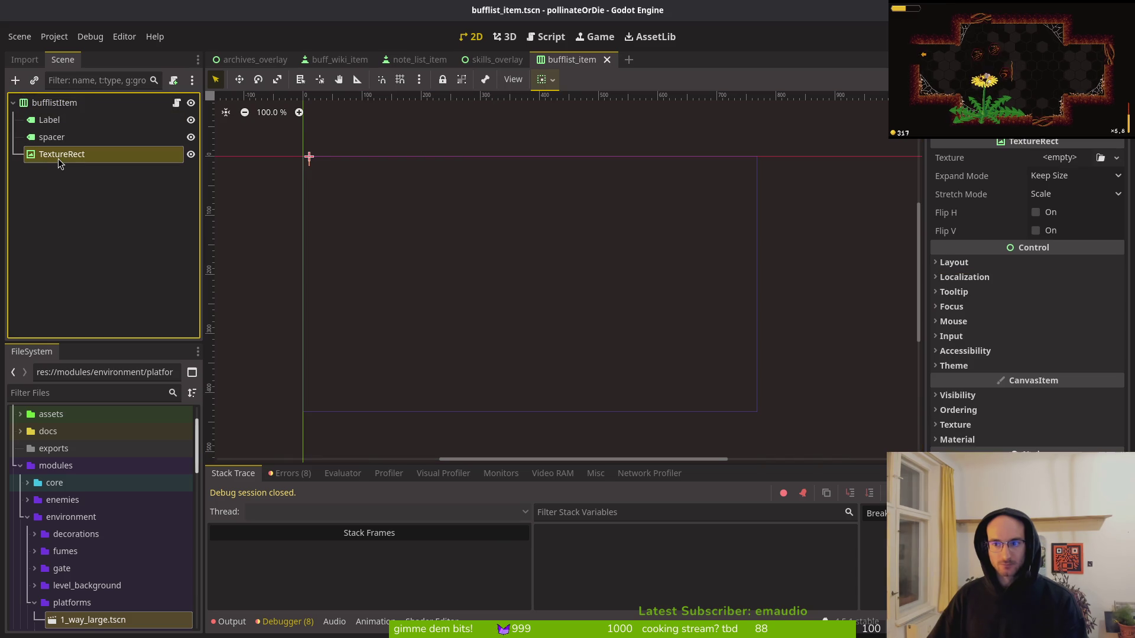
{"action": "left_click", "coordinate": [59, 103]}
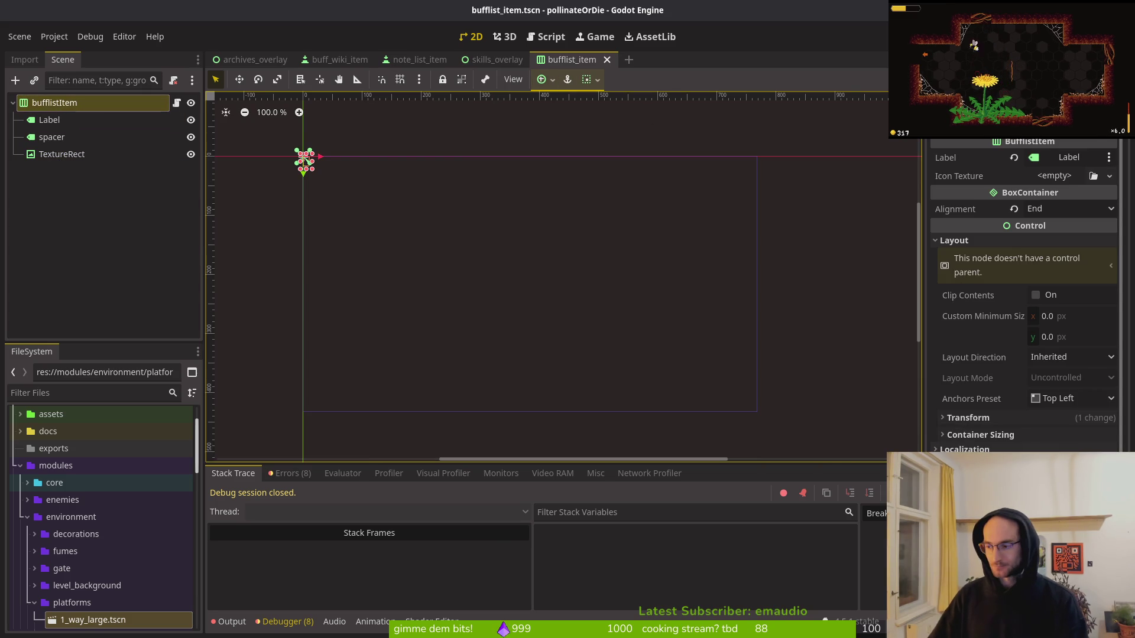
Open bufflist_item.gd and copy its icon_texture export line
{"action": "key", "text": "alt+Tab"}
{"action": "key", "text": "space"}
{"action": "key", "text": "f"}
{"action": "key", "text": "f"}
{"action": "type", "text": "bufflist"}
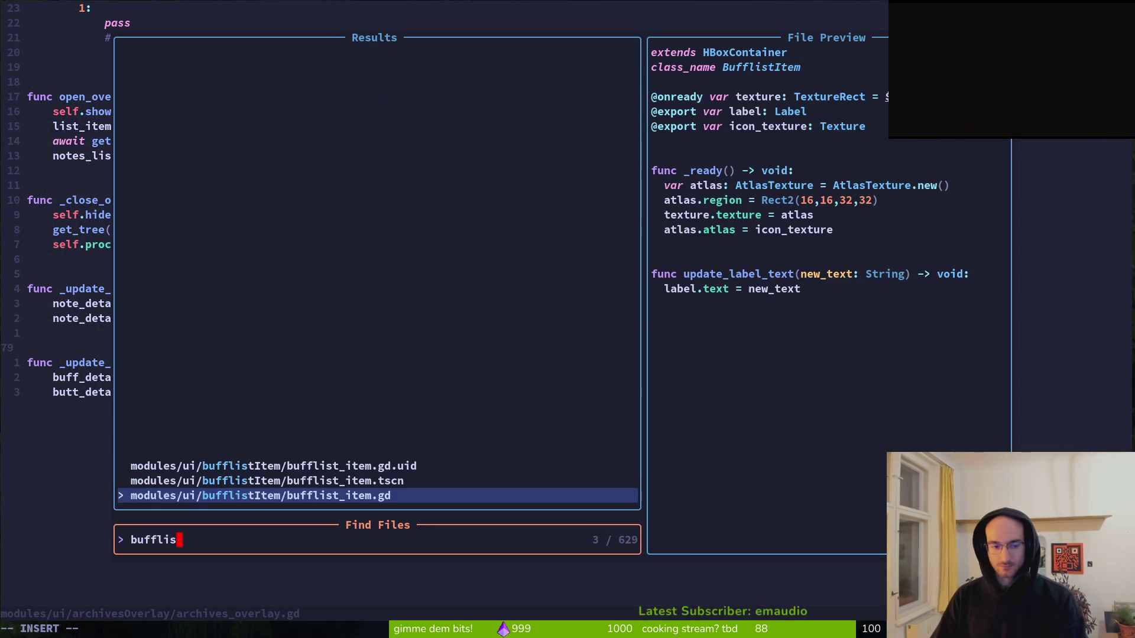
{"action": "key", "text": "Return"}
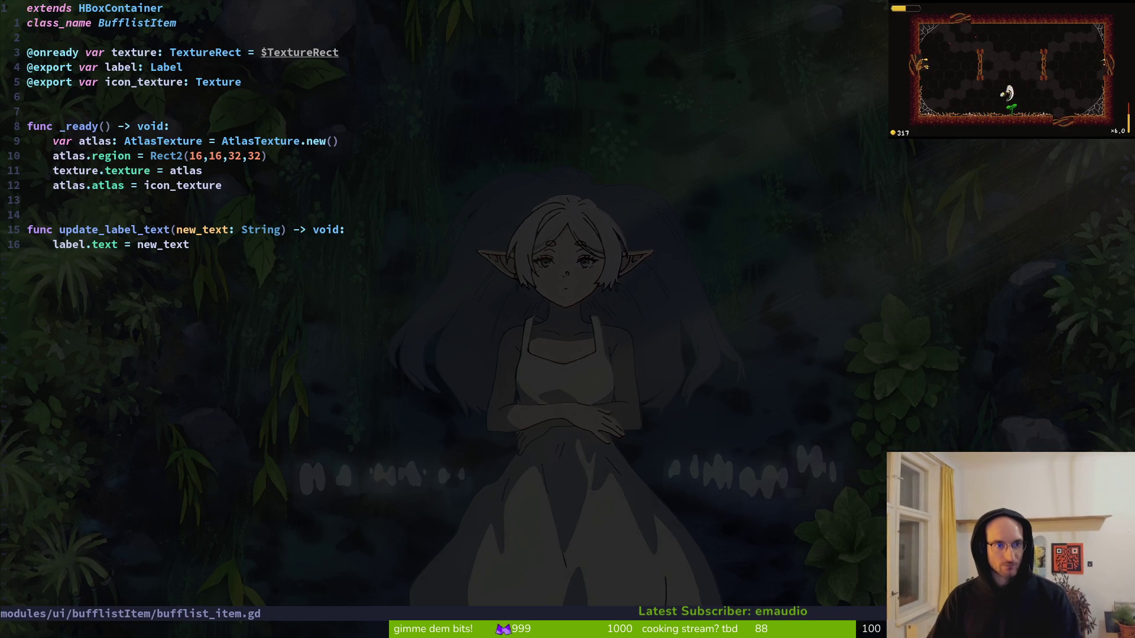
{"action": "key", "text": "Down"}
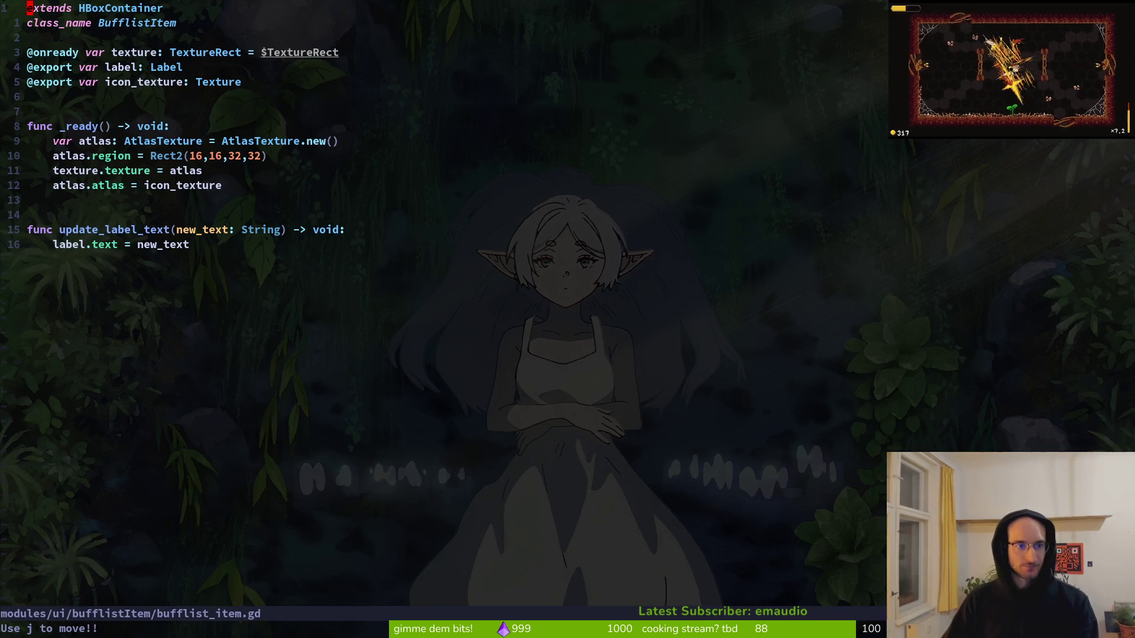
{"action": "key", "text": "j"}
{"action": "key", "text": "j"}
{"action": "key", "text": "j"}
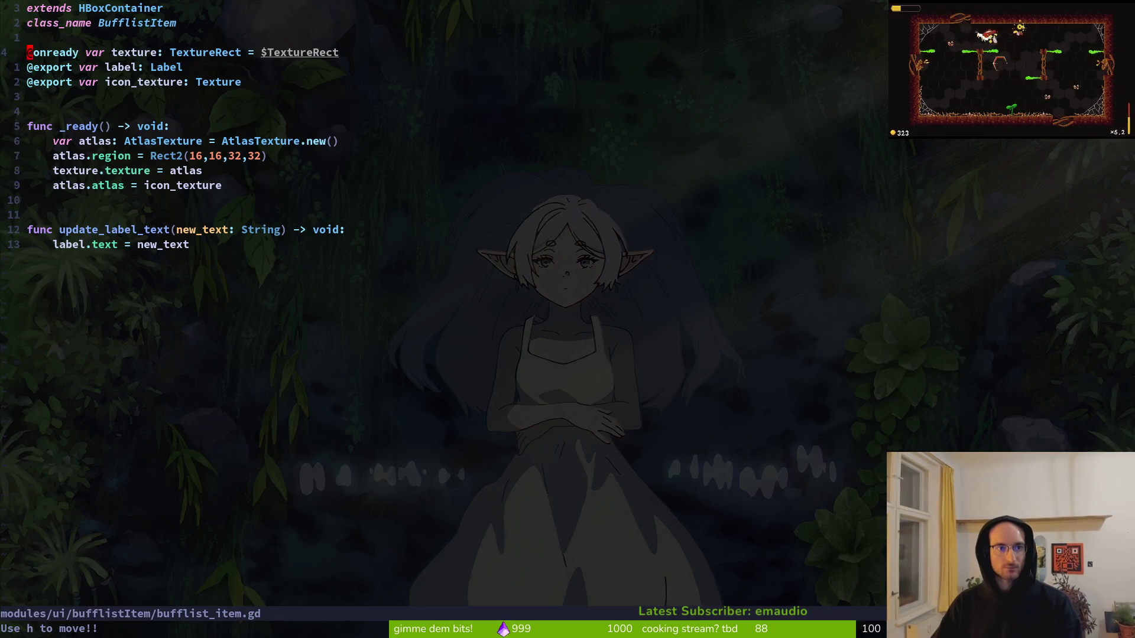
{"action": "key", "text": "k"}
{"action": "key", "text": "k"}
{"action": "key", "text": "k"}
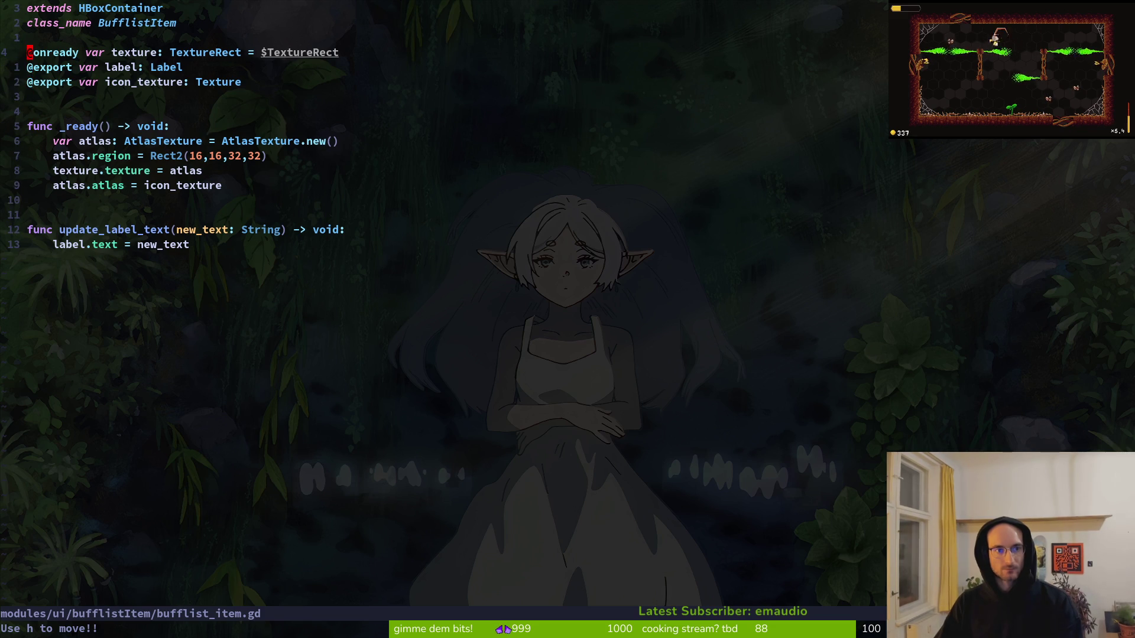
{"action": "key", "text": "j"}
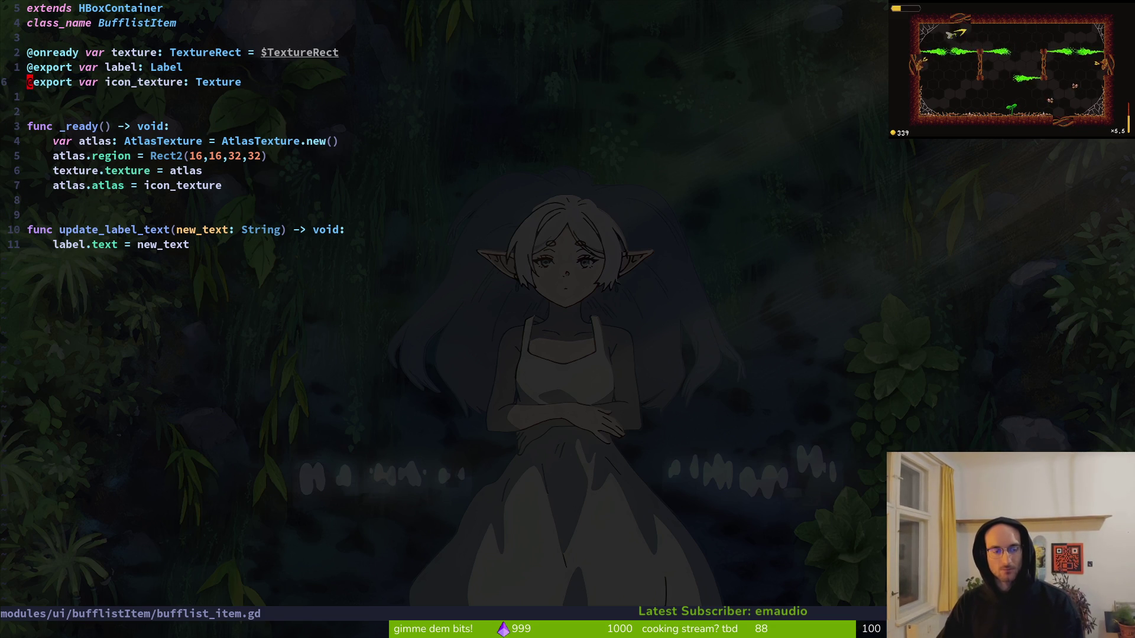
{"action": "key", "text": "ctrl+6"}
{"action": "key", "text": "ctrl+6"}
Paste the icon_texture export into buff_wiki_item.gd below buff_data
{"action": "key", "text": "space"}
{"action": "key", "text": "f"}
{"action": "key", "text": "f"}
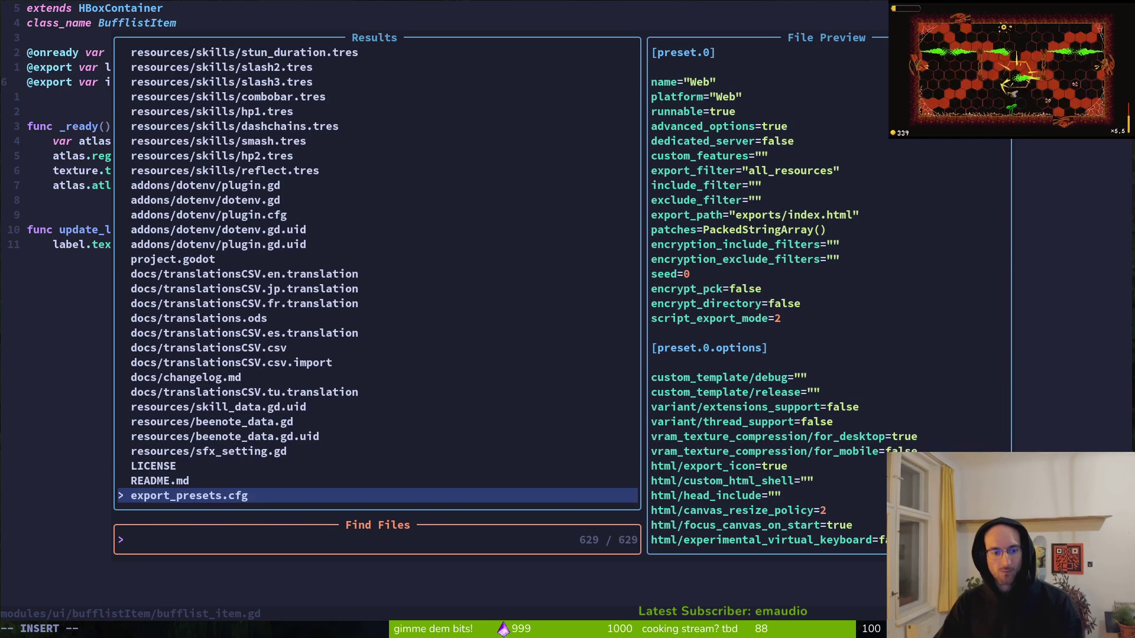
{"action": "type", "text": "bwik"}
{"action": "key", "text": "Up"}
{"action": "key", "text": "Return"}
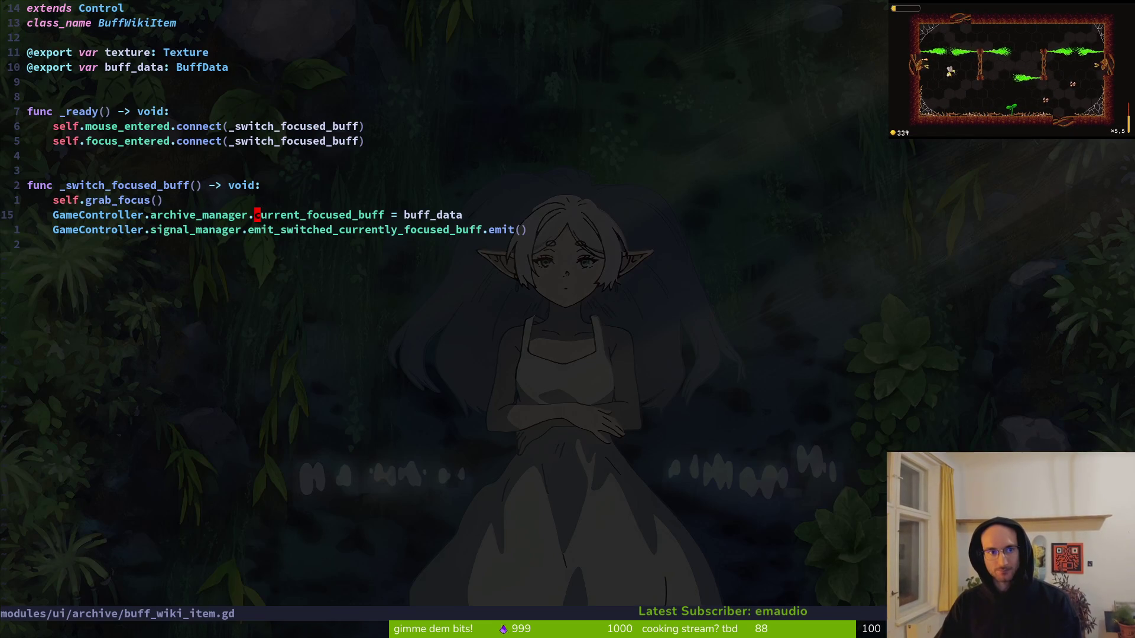
{"action": "key", "text": "k"}
{"action": "key", "text": "9"}
{"action": "key", "text": "k"}
{"action": "key", "text": "p"}
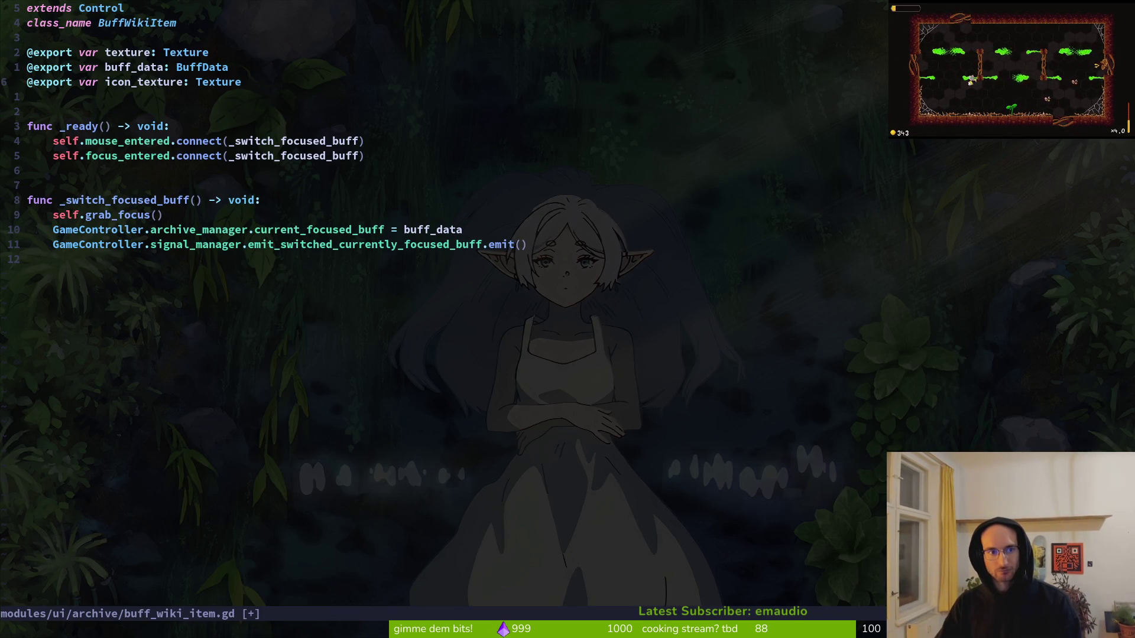
{"action": "key", "text": "ctrl+6"}
{"action": "key", "text": "shift+v"}
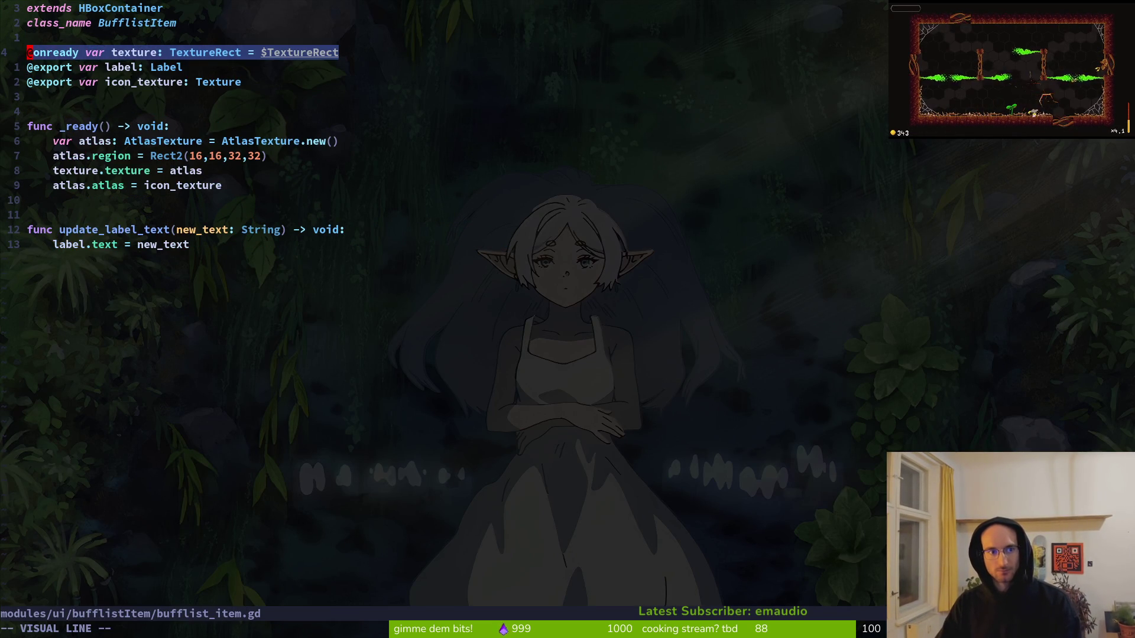
{"action": "key", "text": "y"}
{"action": "key", "text": "ctrl+6"}
{"action": "key", "text": "shift+v"}
{"action": "type", "text": "p:w"}
{"action": "key", "text": "Return"}
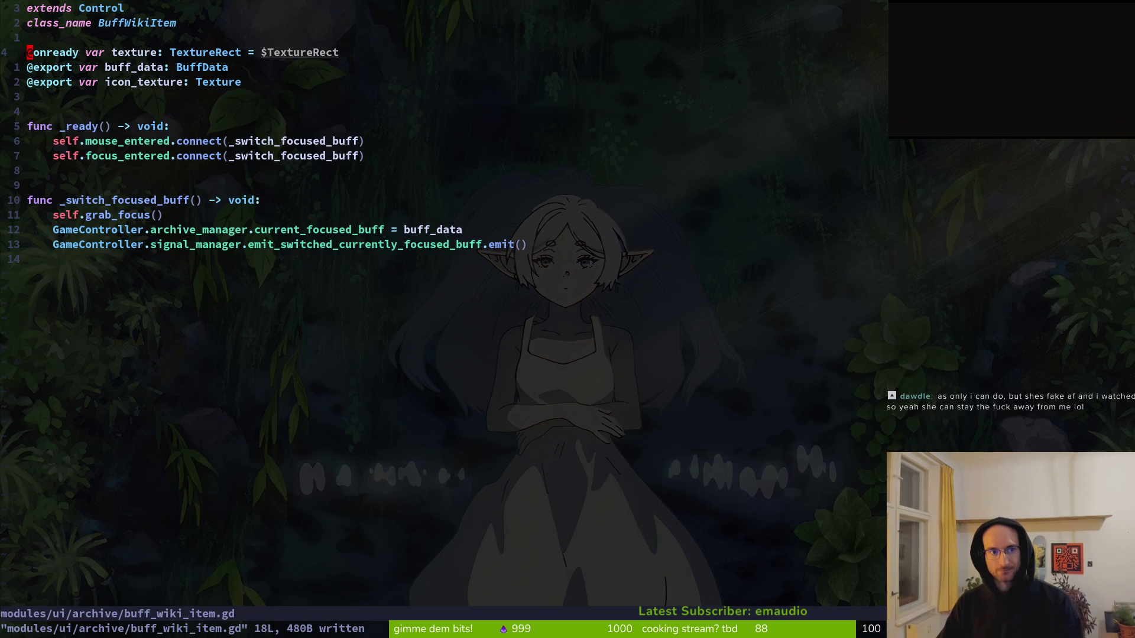
Put the icon_texture export above label in bufflist_item.gd and above buff_data in buff_wiki_item.gd
{"action": "key", "text": "ctrl+6"}
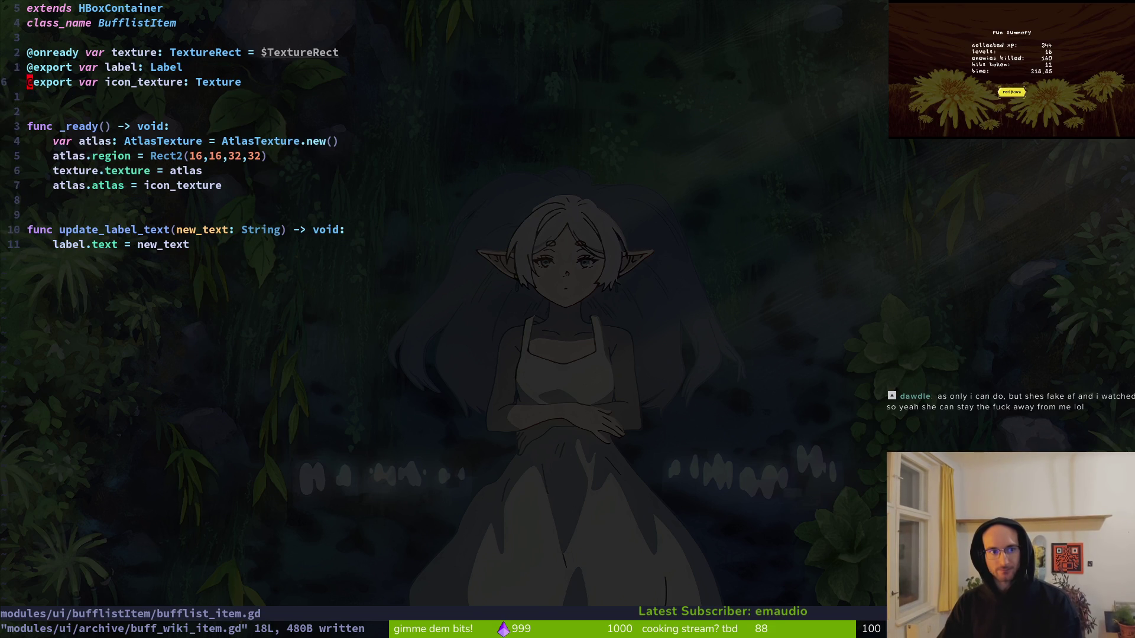
{"action": "key", "text": "shift+v"}
{"action": "key", "text": "d"}
{"action": "key", "text": "k"}
{"action": "key", "text": "shift+p"}
{"action": "type", "text": ":w"}
{"action": "key", "text": "Return"}
{"action": "key", "text": "ctrl+6"}
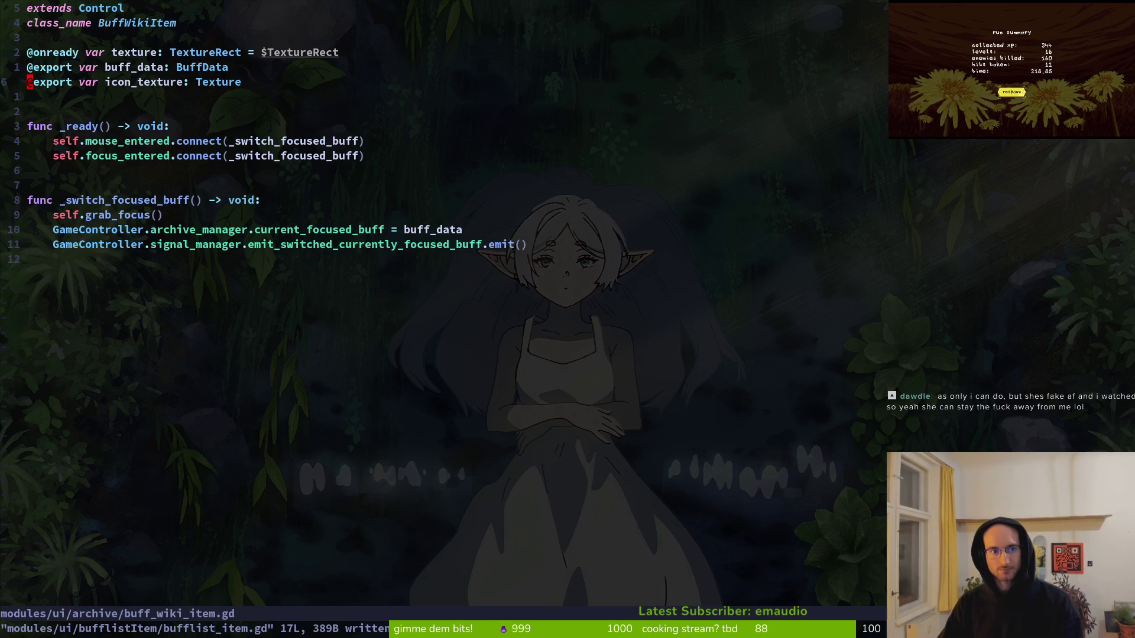
{"action": "key", "text": "d"}
{"action": "key", "text": "d"}
{"action": "key", "text": "k"}
{"action": "key", "text": "shift+p"}
{"action": "type", "text": ":w"}
{"action": "key", "text": "Return"}
Copy the five atlas setup lines from bufflist_item.gd into buff_wiki_item.gd and save
{"action": "key", "text": "ctrl+6"}
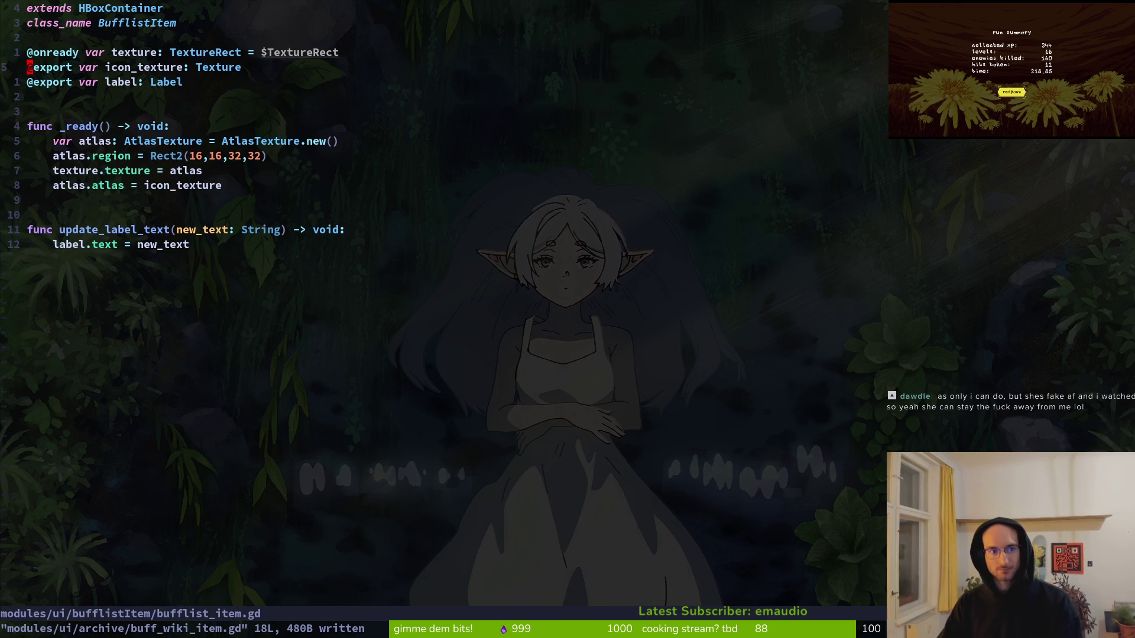
{"action": "key", "text": "shift+v"}
{"action": "key", "text": "j"}
{"action": "key", "text": "j"}
{"action": "key", "text": "j"}
{"action": "key", "text": "j"}
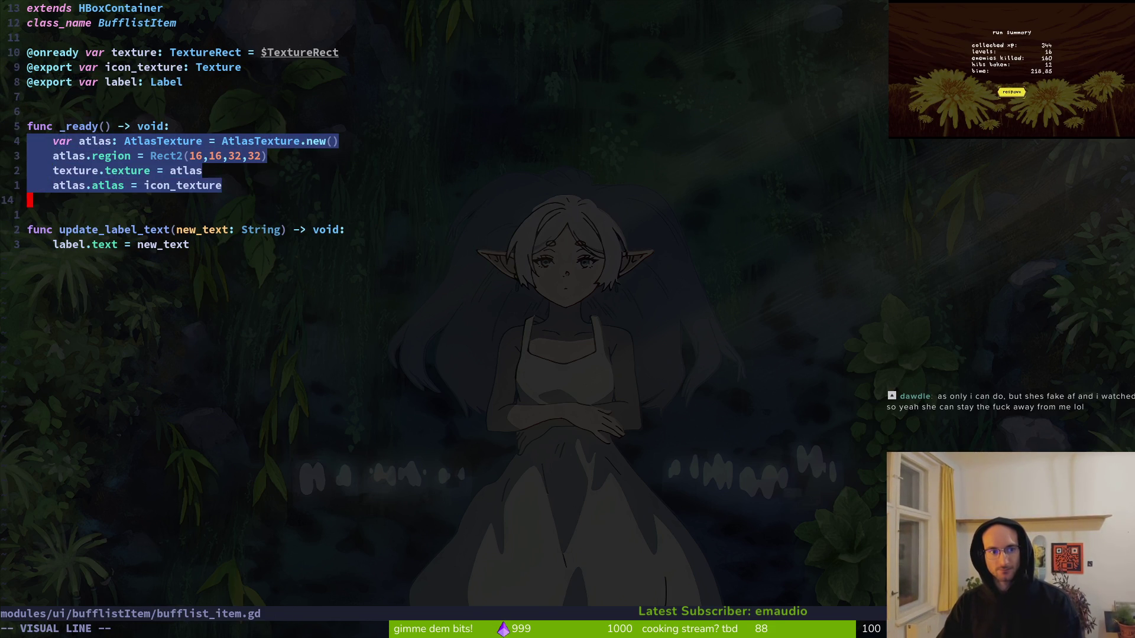
{"action": "key", "text": "y"}
{"action": "key", "text": "j"}
{"action": "key", "text": "ctrl+6"}
{"action": "type", "text": "p"}
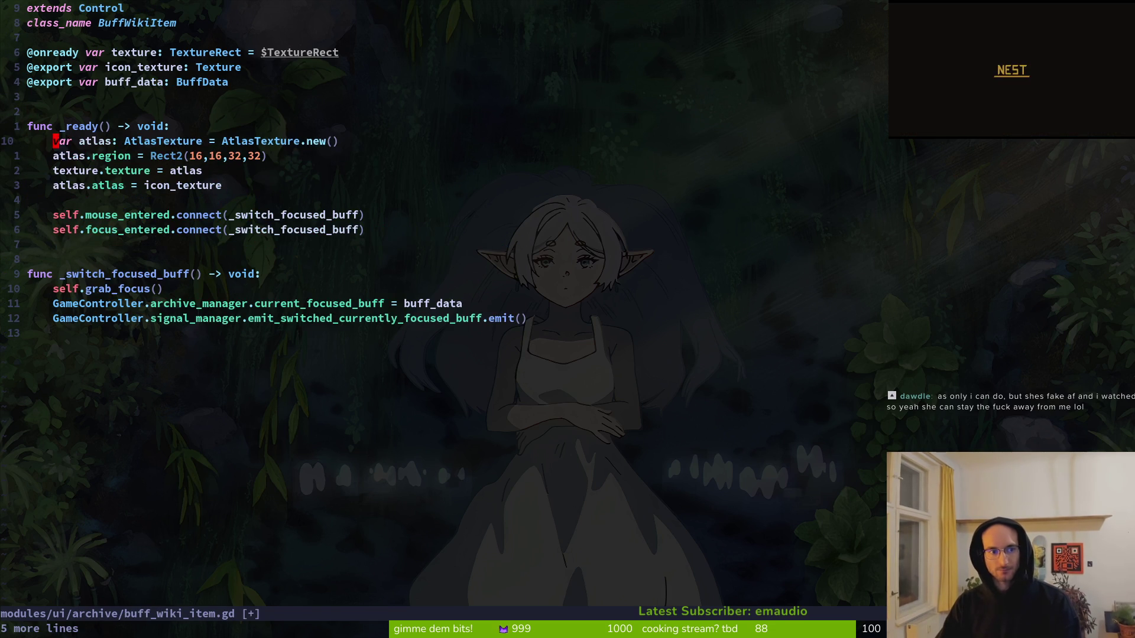
{"action": "type", "text": ":w"}
{"action": "key", "text": "Return"}
{"action": "key", "text": "ctrl+6"}
{"action": "key", "text": "j"}
{"action": "key", "text": "j"}
{"action": "key", "text": "j"}
{"action": "key", "text": "j"}
{"action": "key", "text": "j"}
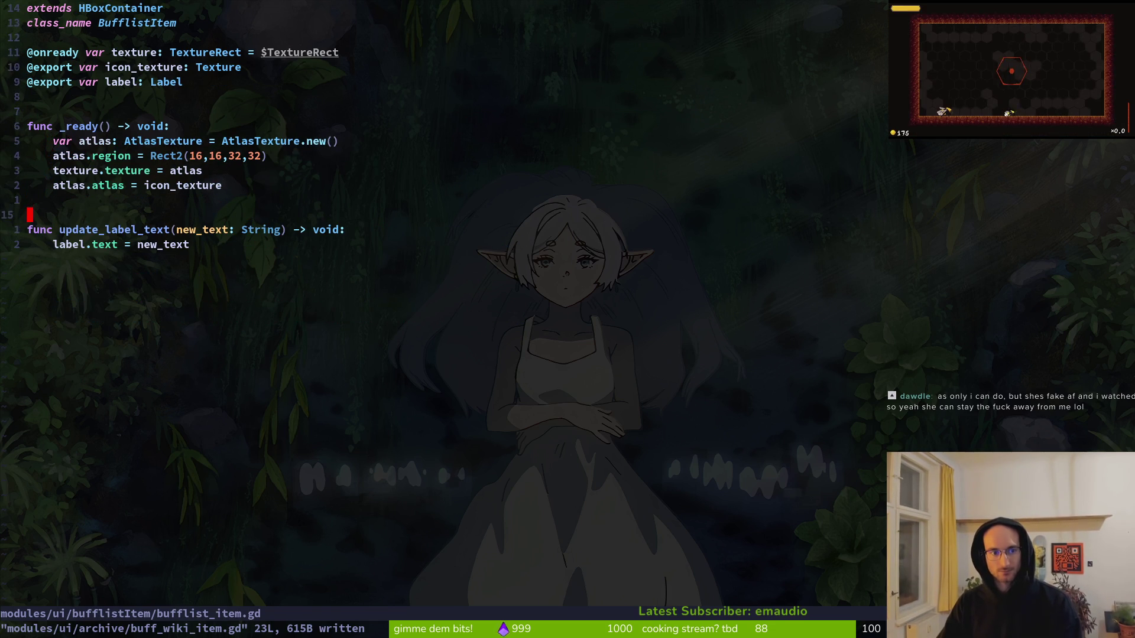
{"action": "key", "text": "ctrl+6"}
{"action": "key", "text": "ctrl+6"}
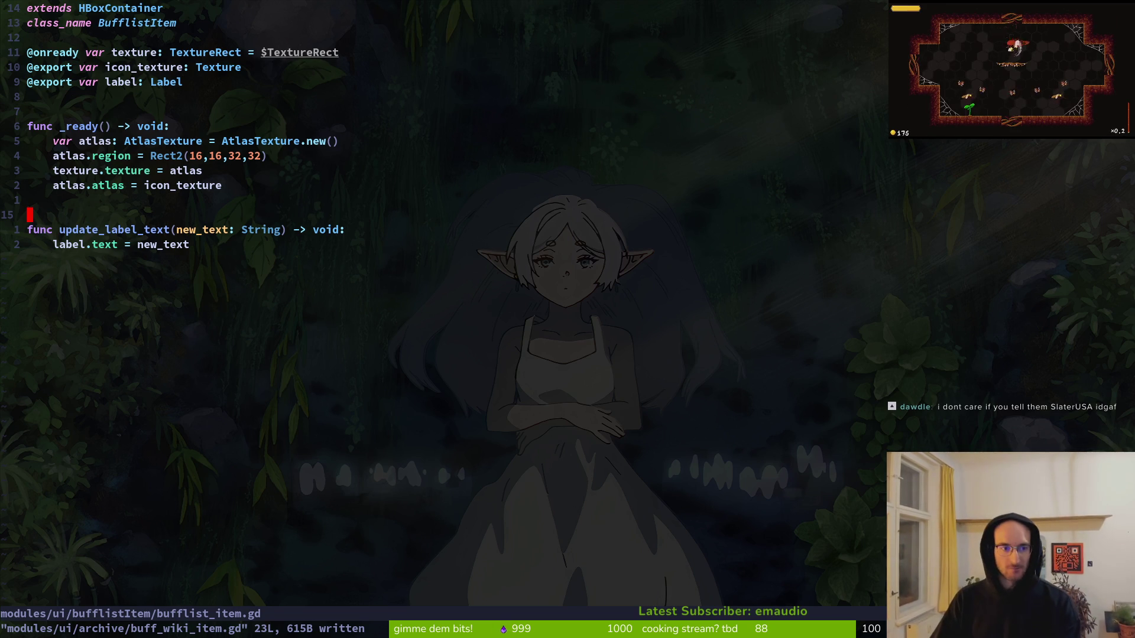
Save bufflist_item.gd and quit Neovim with :q
{"action": "key", "text": "ctrl+s"}
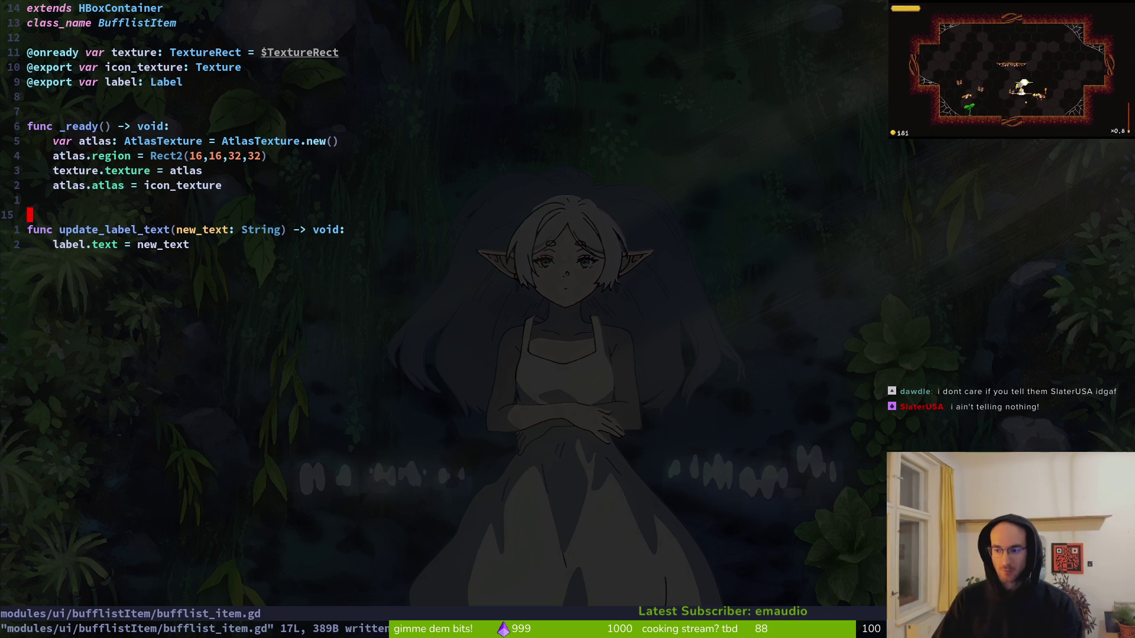
{"action": "key", "text": "ctrl+s"}
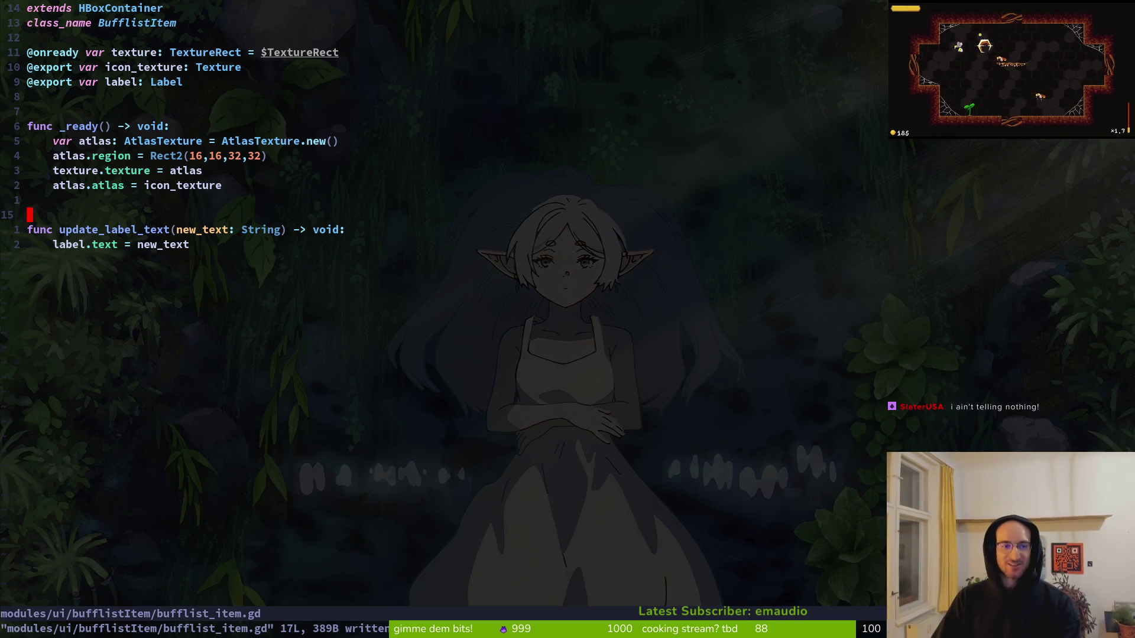
{"action": "key", "text": "ctrl+s"}
{"action": "type", "text": ":q"}
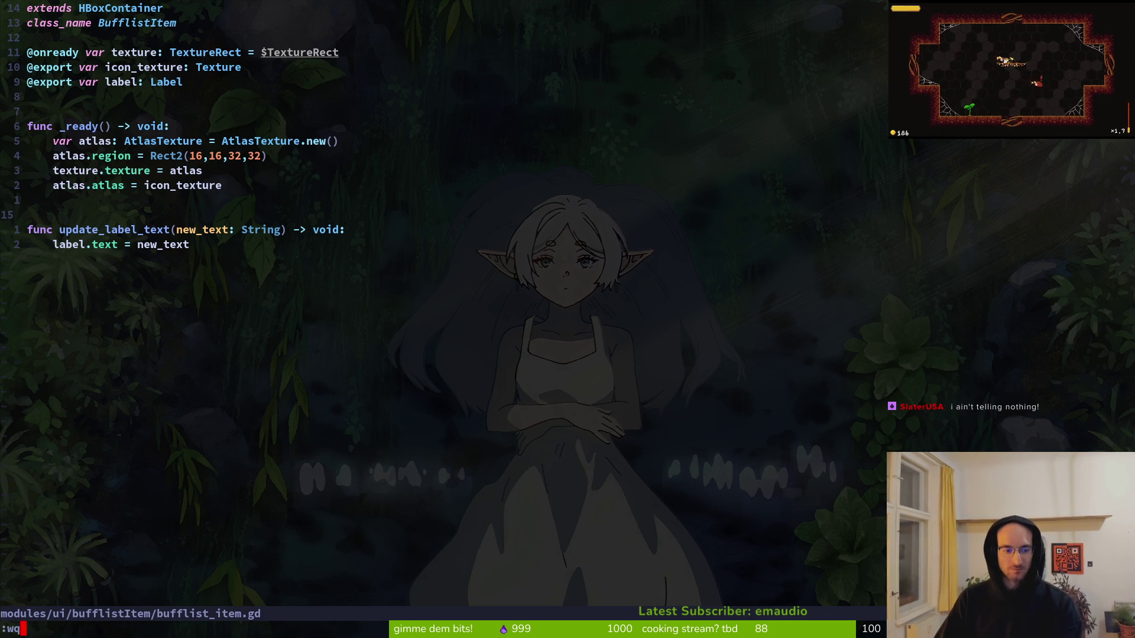
{"action": "key", "text": "Return"}
Run tig to check the repository status, then return to the Godot editor
{"action": "type", "text": "j"}
{"action": "key", "text": "BackSpace"}
{"action": "type", "text": "tig"}
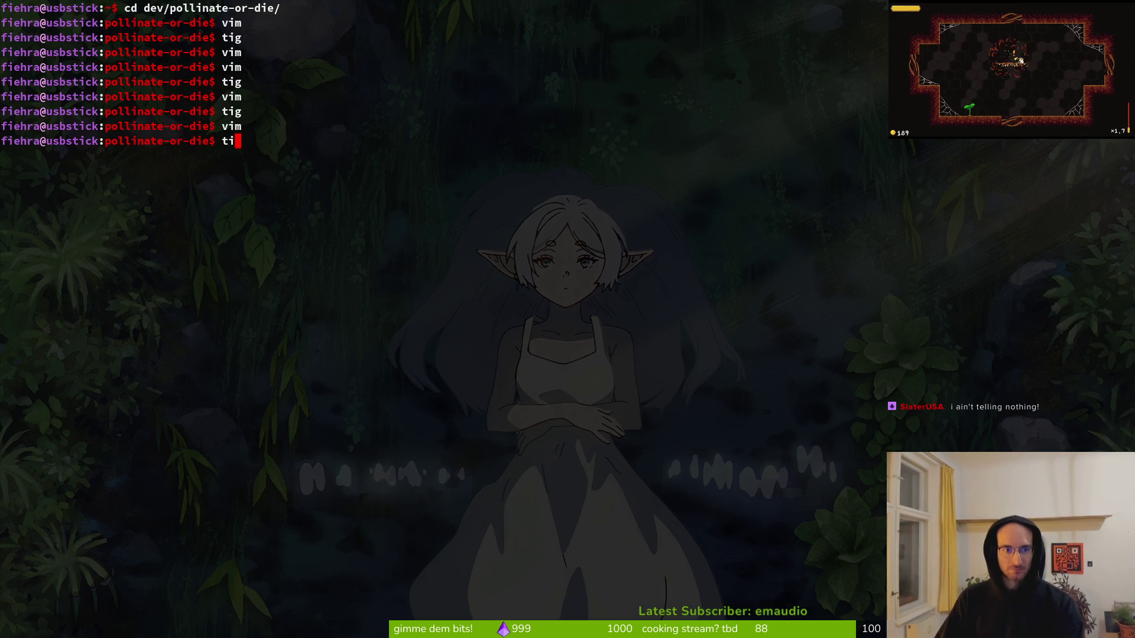
{"action": "key", "text": "Return"}
{"action": "key", "text": "q"}
{"action": "key", "text": "alt+Tab"}
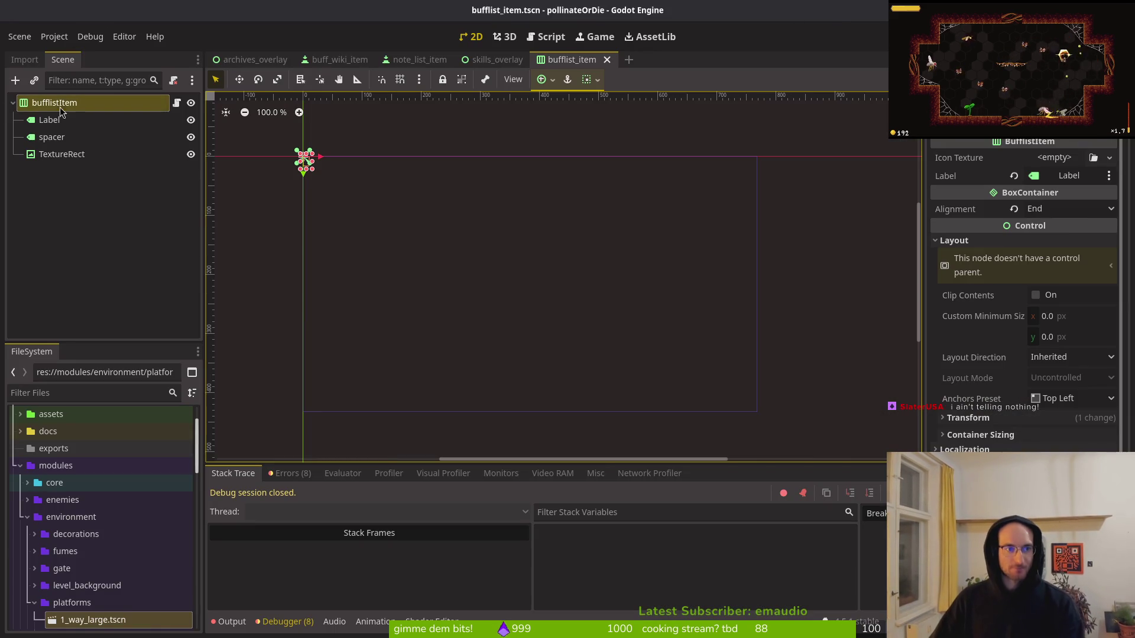
Close the bufflist_item and note_list_item scenes, then reopen bufflist_item.tscn via quick open
{"action": "middle_click", "coordinate": [572, 60]}
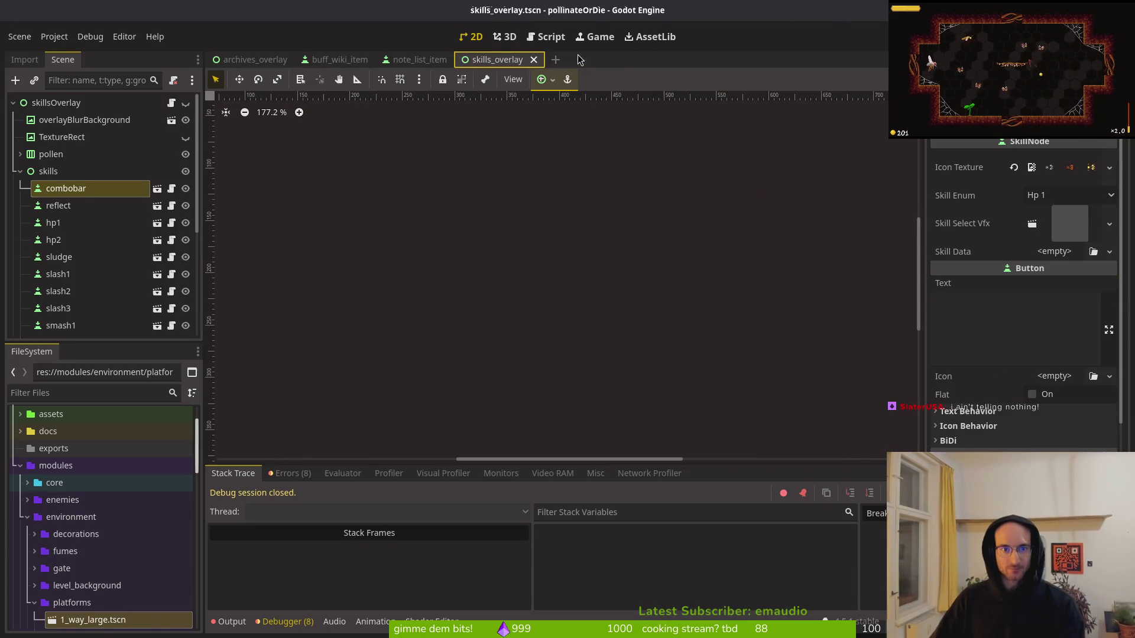
{"action": "middle_click", "coordinate": [423, 59]}
{"action": "left_click", "coordinate": [352, 61]}
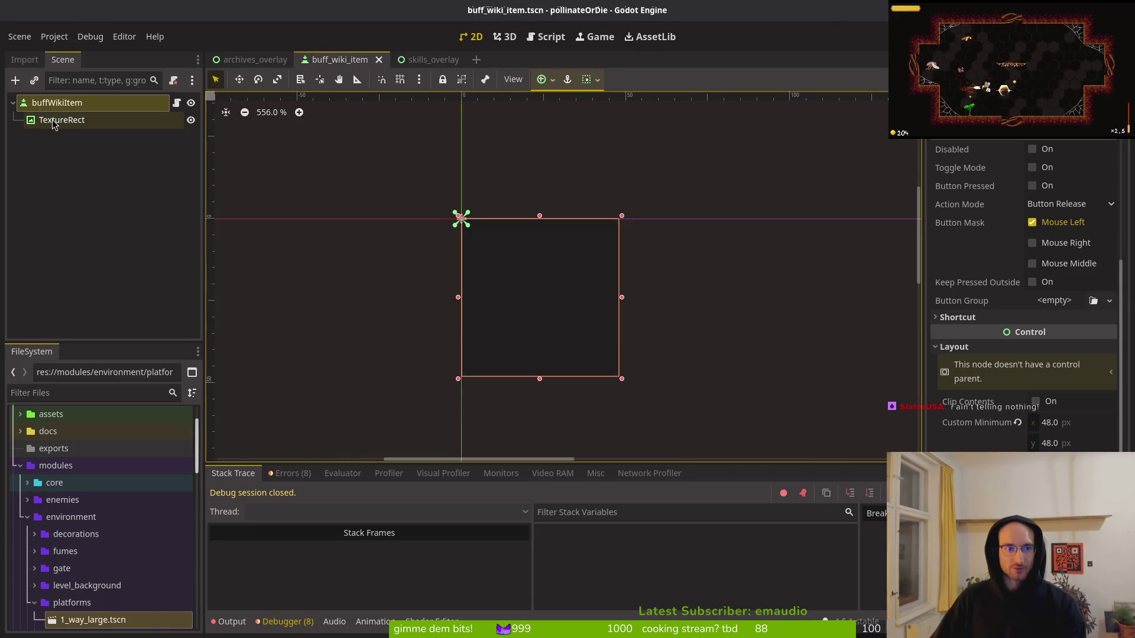
{"action": "key", "text": "alt+shift+o"}
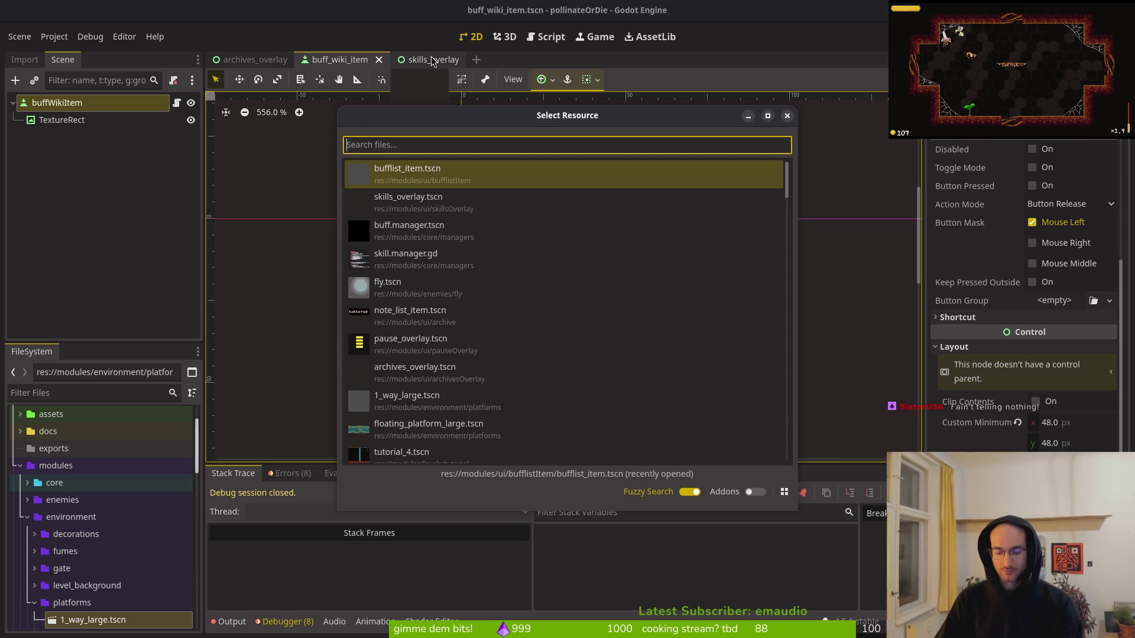
{"action": "type", "text": "b"}
{"action": "type", "text": "ufflist"}
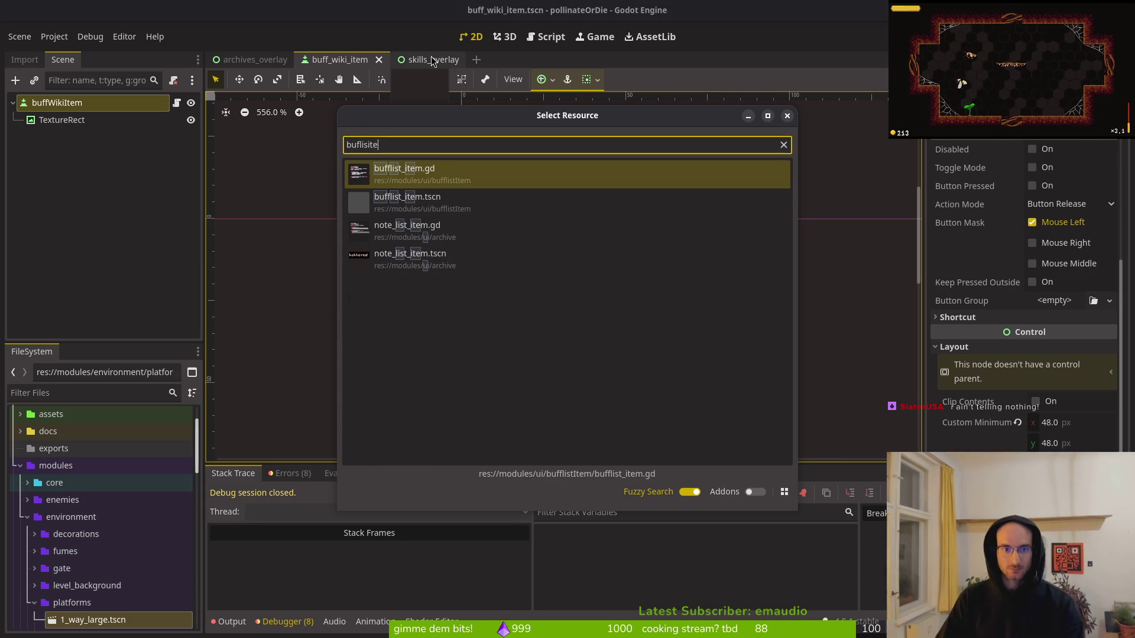
{"action": "key", "text": "Down"}
{"action": "key", "text": "Return"}
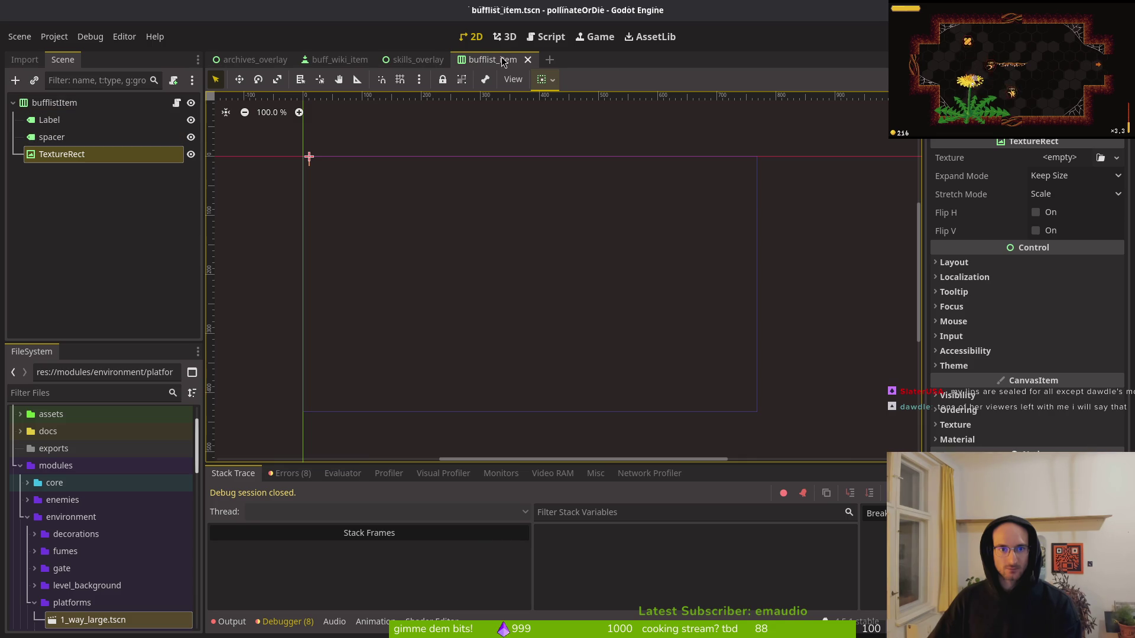
Compare the buff_wiki_item and bufflist_item scenes, ending with the buffWikiItem root selected
{"action": "left_click", "coordinate": [337, 60]}
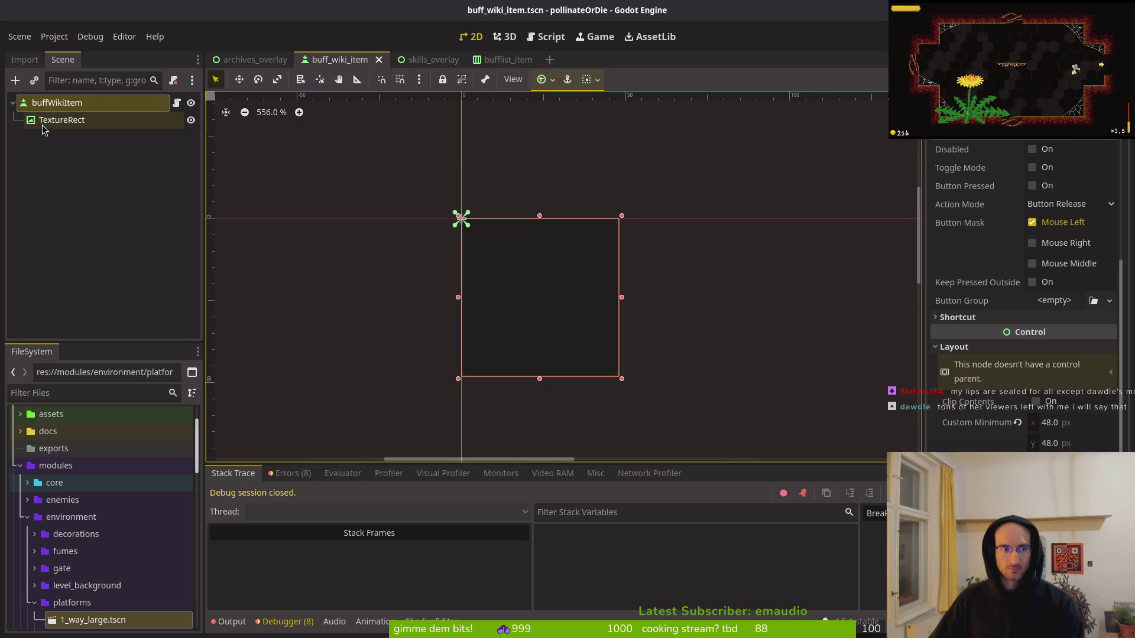
{"action": "left_click", "coordinate": [44, 135]}
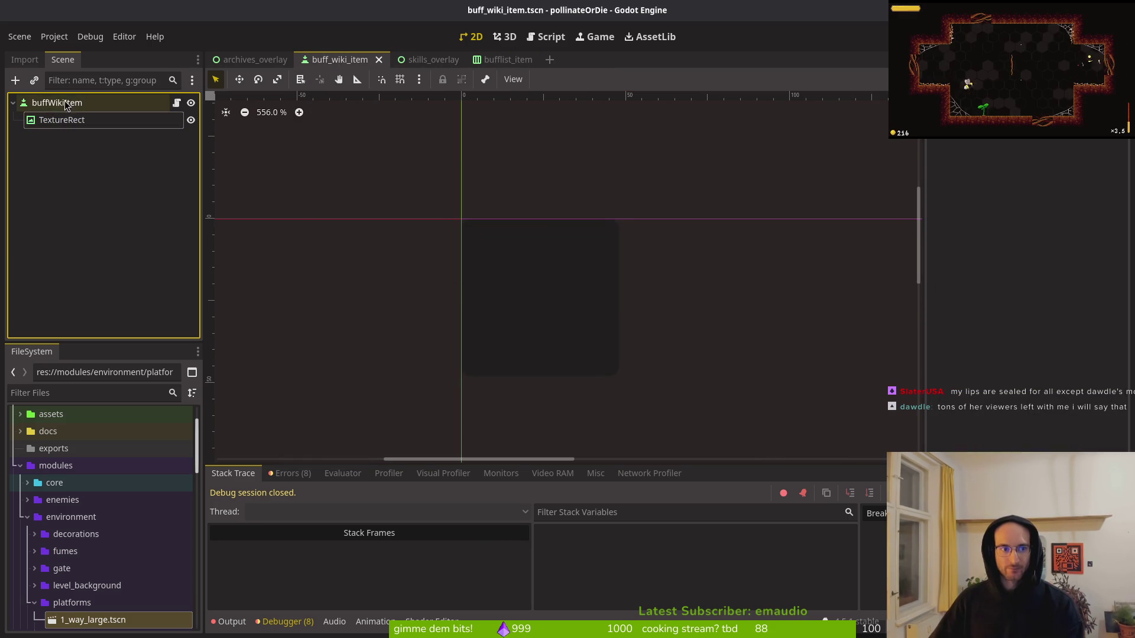
{"action": "left_click", "coordinate": [502, 60]}
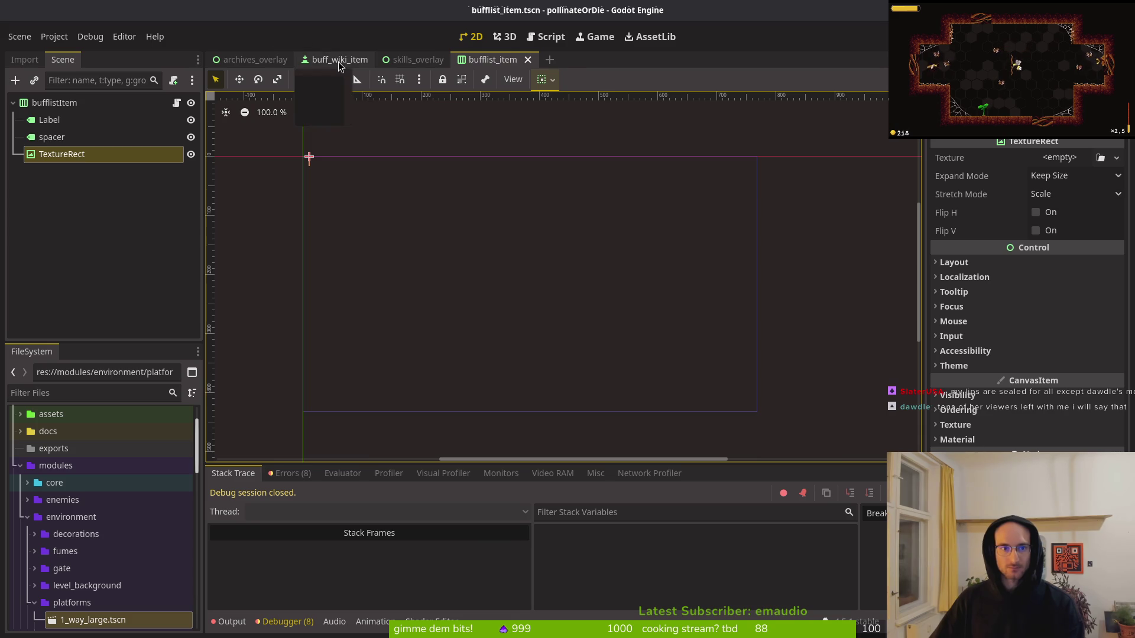
{"action": "left_click", "coordinate": [309, 60]}
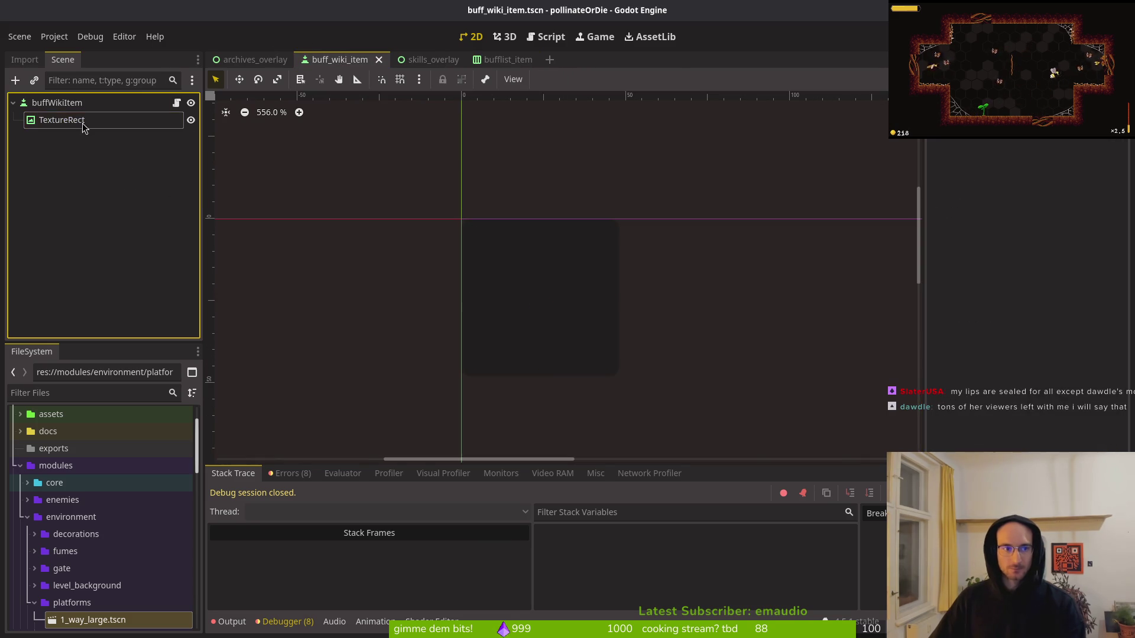
{"action": "left_click", "coordinate": [57, 102]}
Under the button's Theme Overrides > Styles, set Normal and Pressed to New StyleBoxEmpty
{"action": "scroll", "coordinate": [1035, 391], "scroll_direction": "down", "scroll_amount": 3}
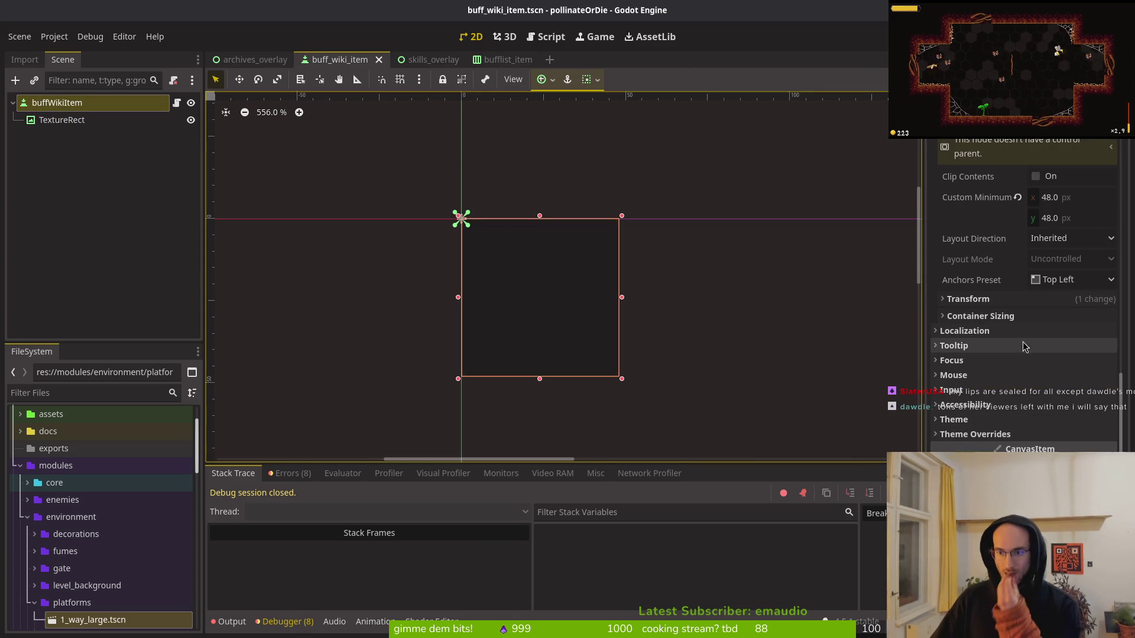
{"action": "left_click", "coordinate": [976, 434]}
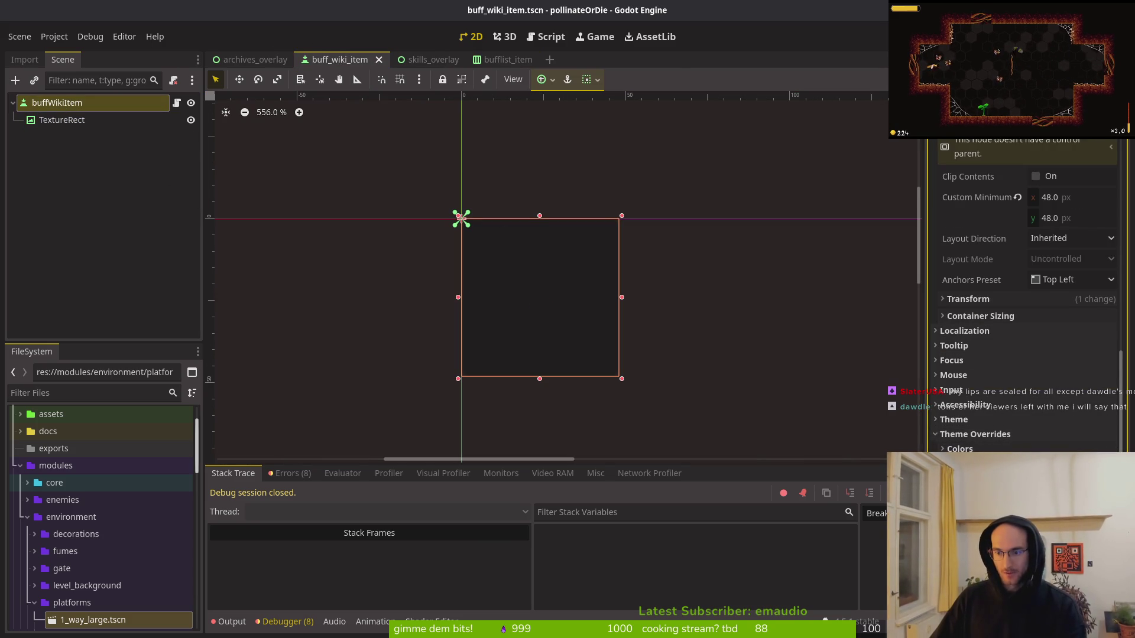
{"action": "scroll", "coordinate": [1029, 354], "scroll_direction": "down", "scroll_amount": 3}
{"action": "left_click", "coordinate": [1082, 431]}
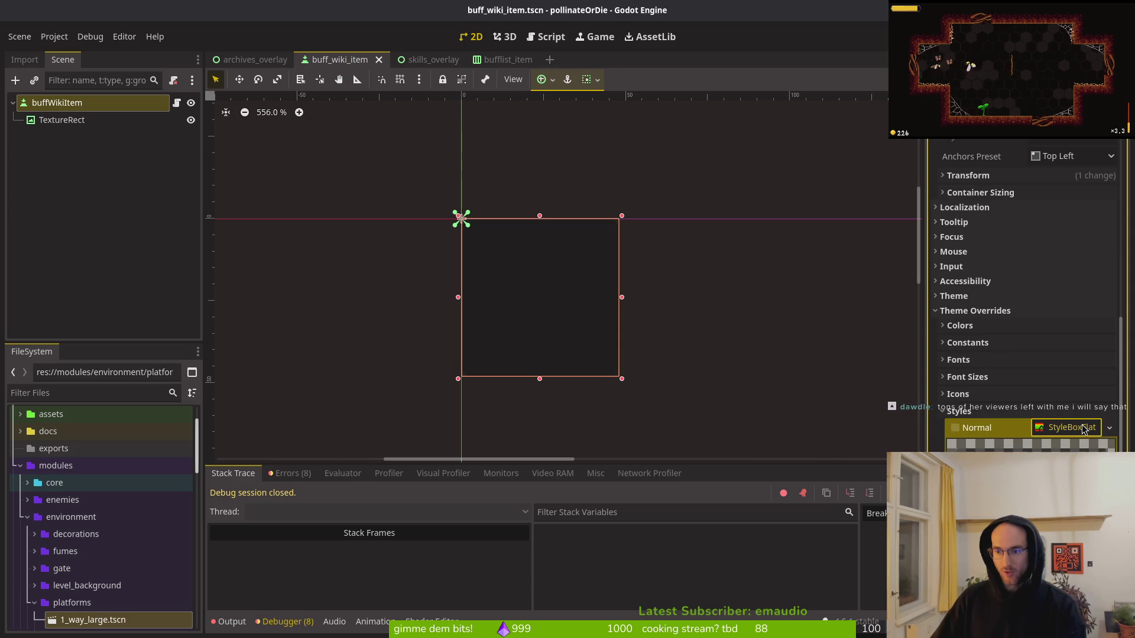
{"action": "left_click", "coordinate": [1110, 427]}
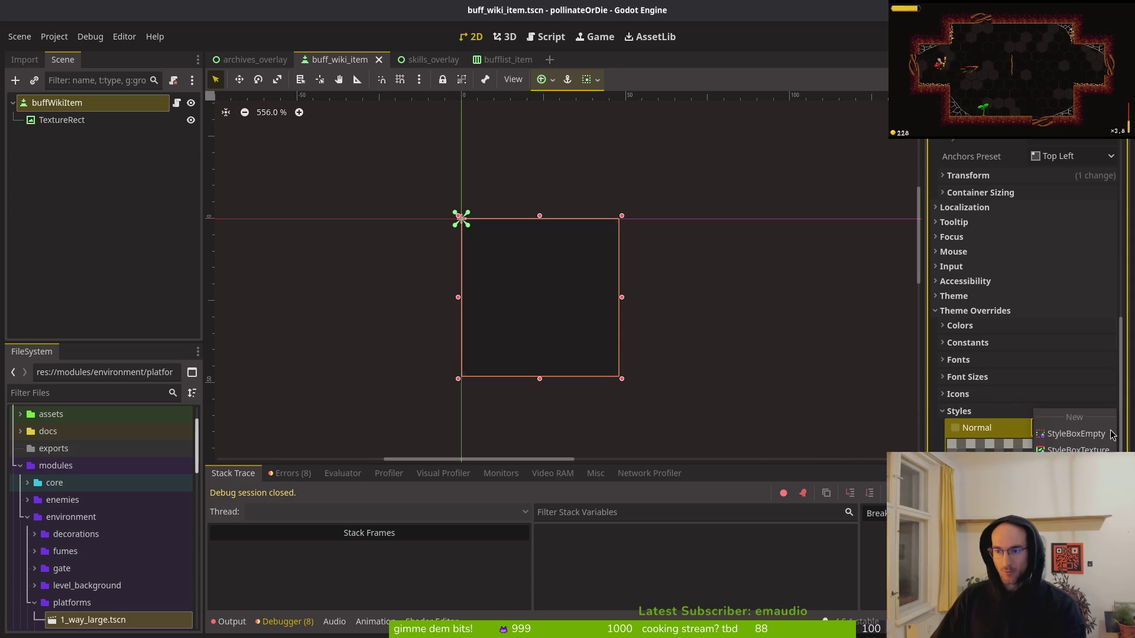
{"action": "left_click", "coordinate": [1090, 439]}
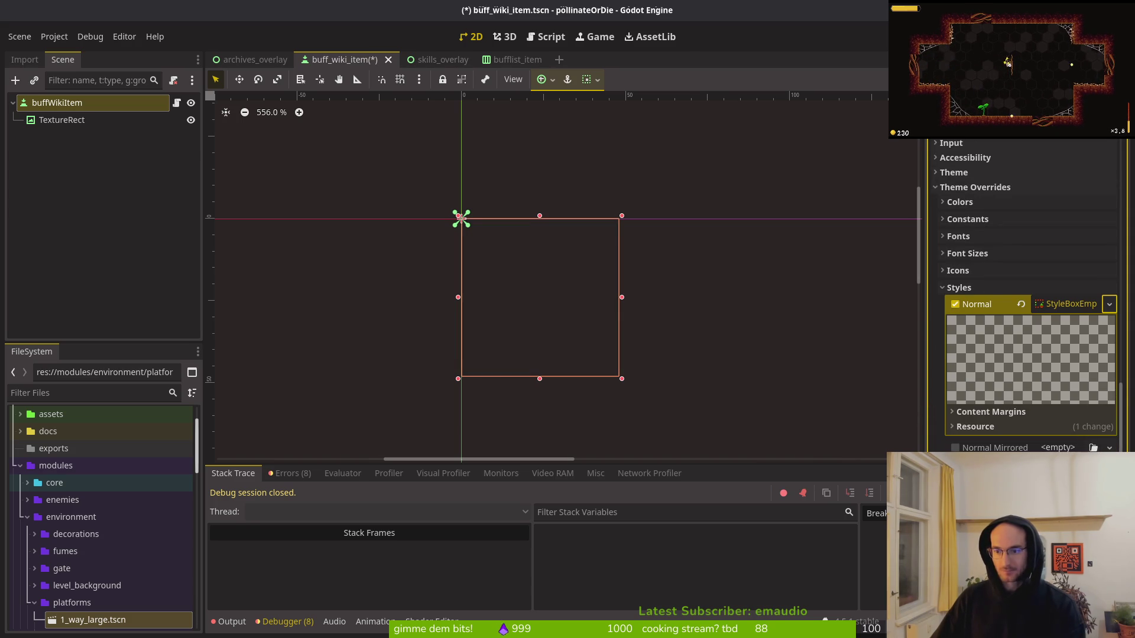
{"action": "left_click", "coordinate": [1110, 469]}
{"action": "left_click", "coordinate": [1091, 479]}
Set the Hover and Disabled styles to New StyleBoxEmpty as well
{"action": "scroll", "coordinate": [1090, 430], "scroll_direction": "down", "scroll_amount": 3}
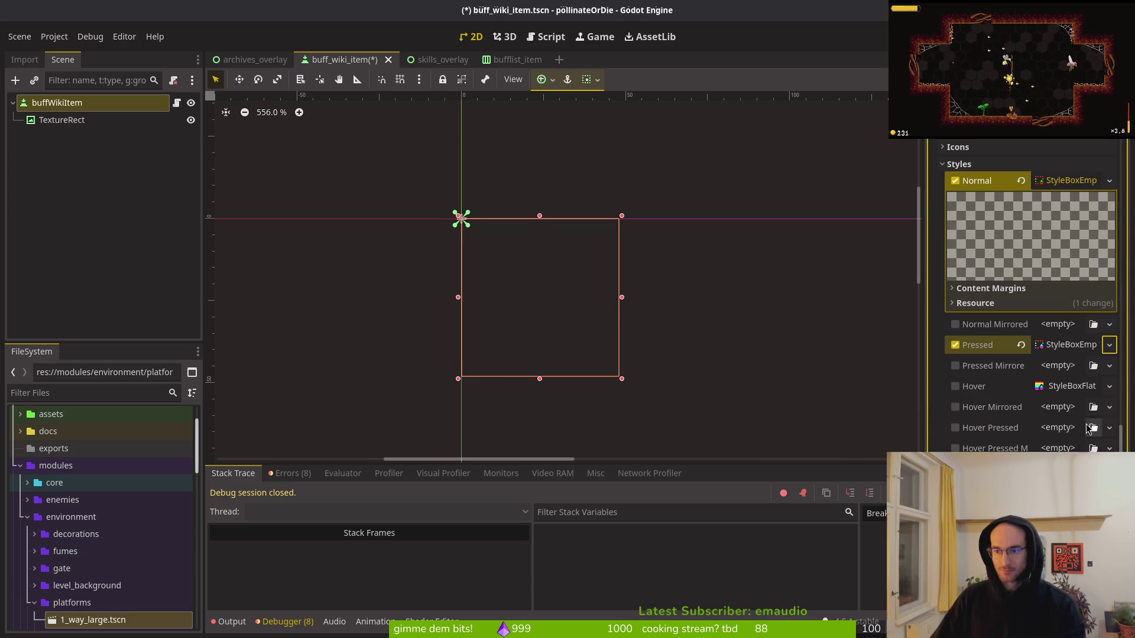
{"action": "left_click", "coordinate": [1109, 386]}
{"action": "left_click", "coordinate": [1090, 397]}
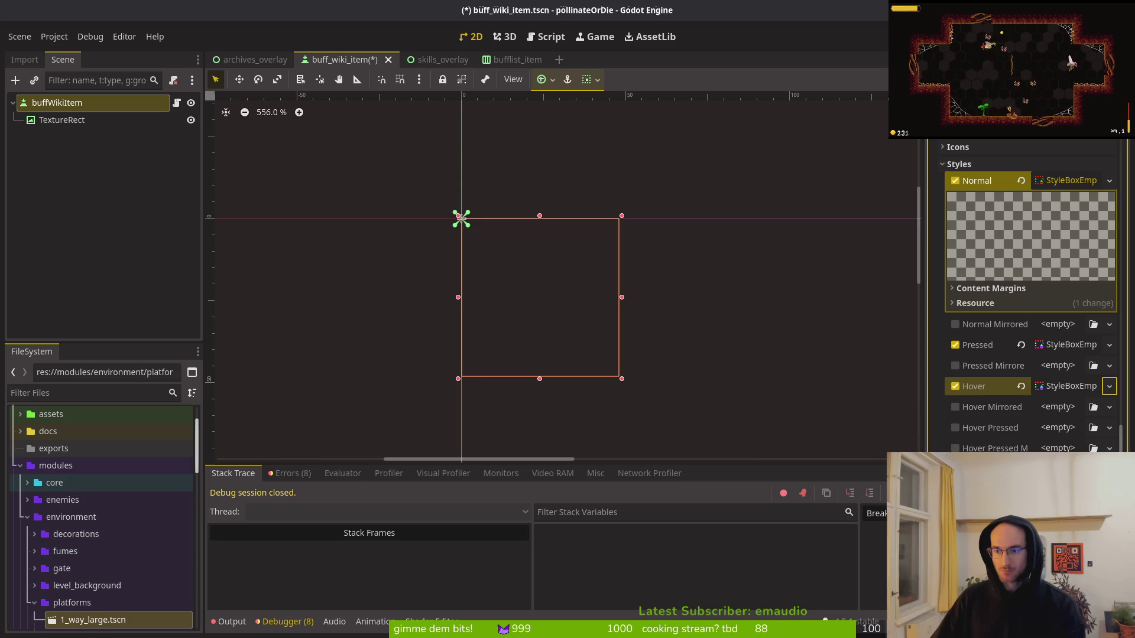
{"action": "left_click", "coordinate": [1056, 181]}
{"action": "left_click", "coordinate": [1109, 392]}
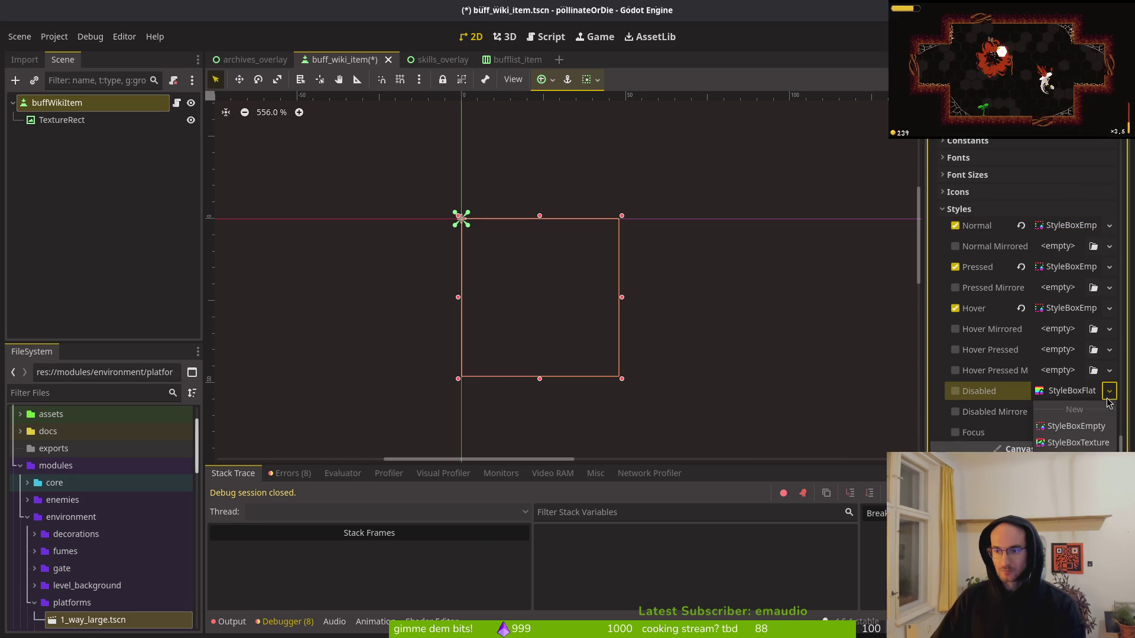
{"action": "left_click", "coordinate": [1076, 426]}
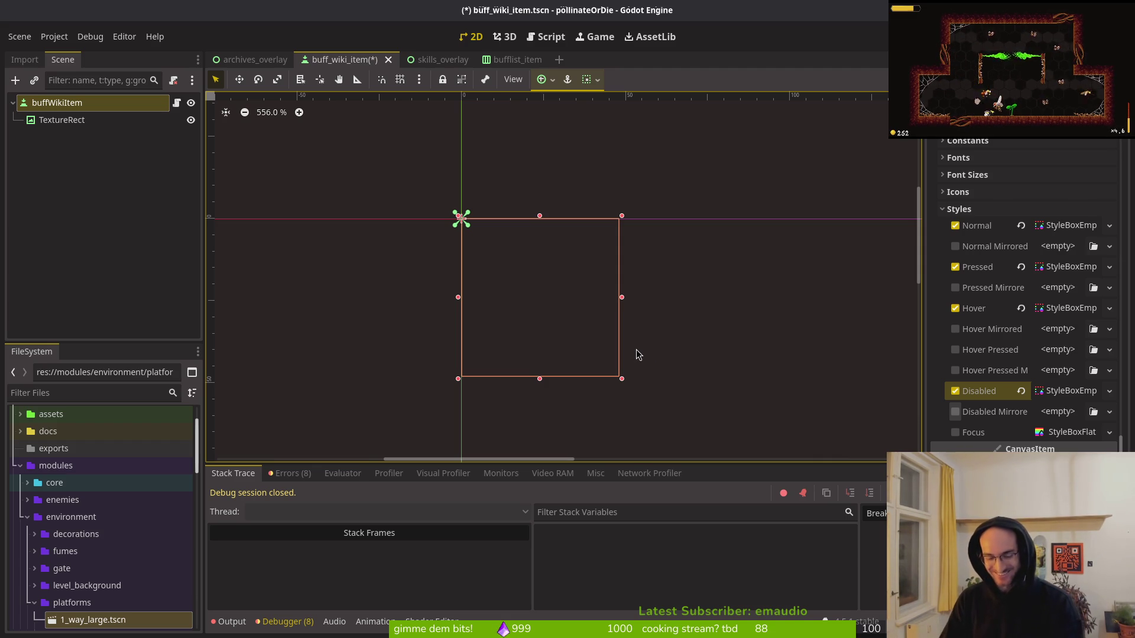
Save the buff_wiki_item scene
{"action": "left_click", "coordinate": [636, 350]}
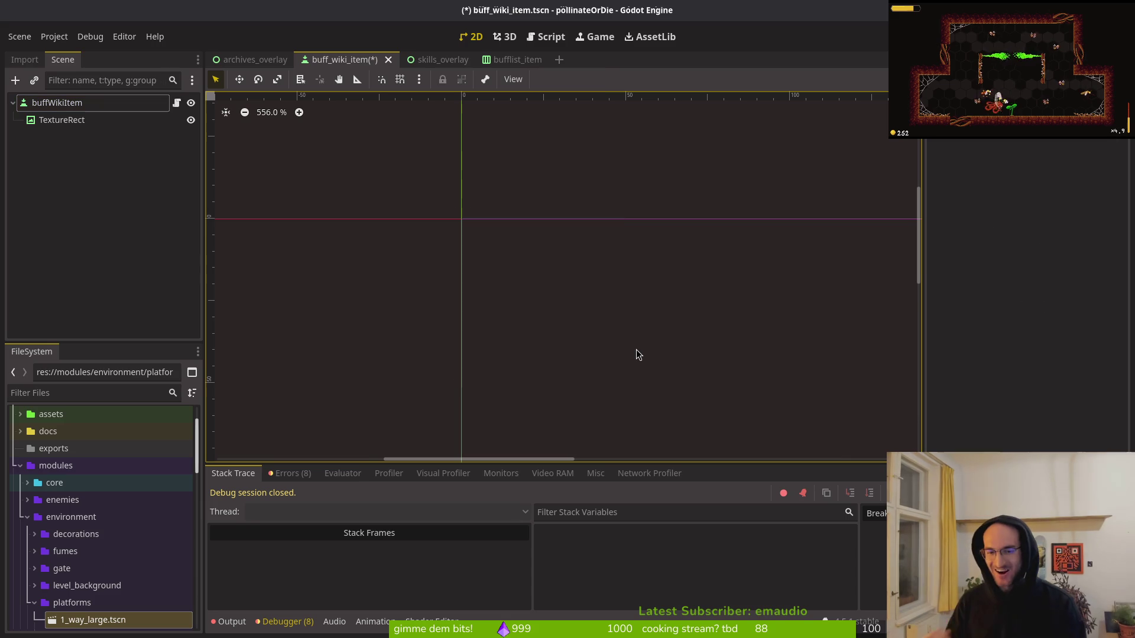
{"action": "left_click", "coordinate": [90, 165]}
{"action": "key", "text": "ctrl+s"}
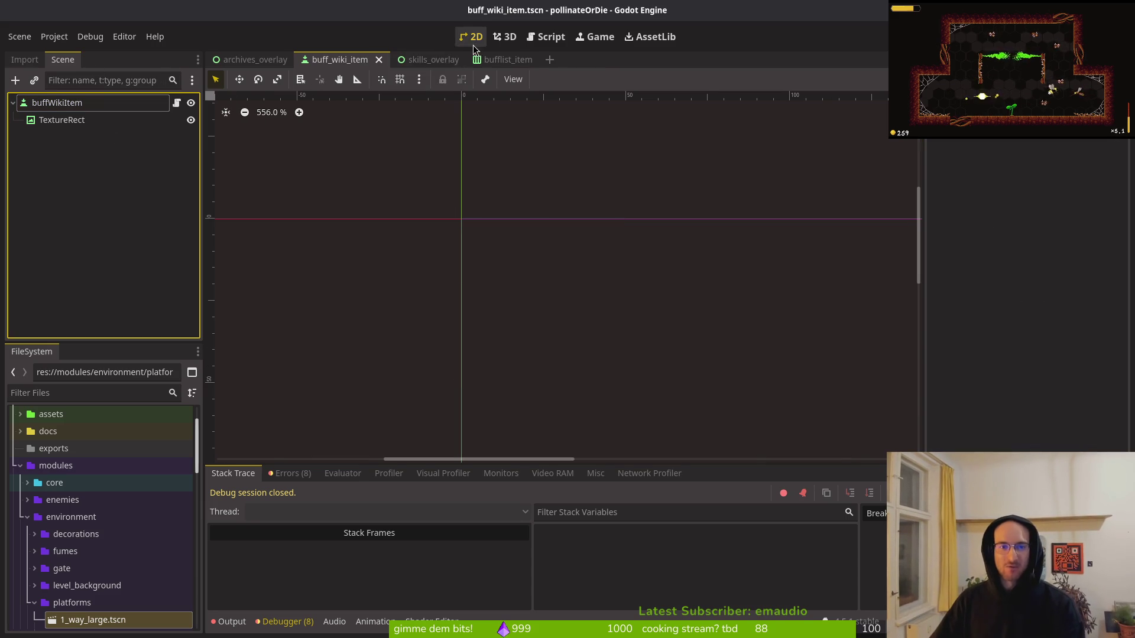
Rearrange the scene tabs and close the skills_overlay scene
{"action": "left_click_drag", "start_coordinate": [431, 65], "coordinate": [523, 65]}
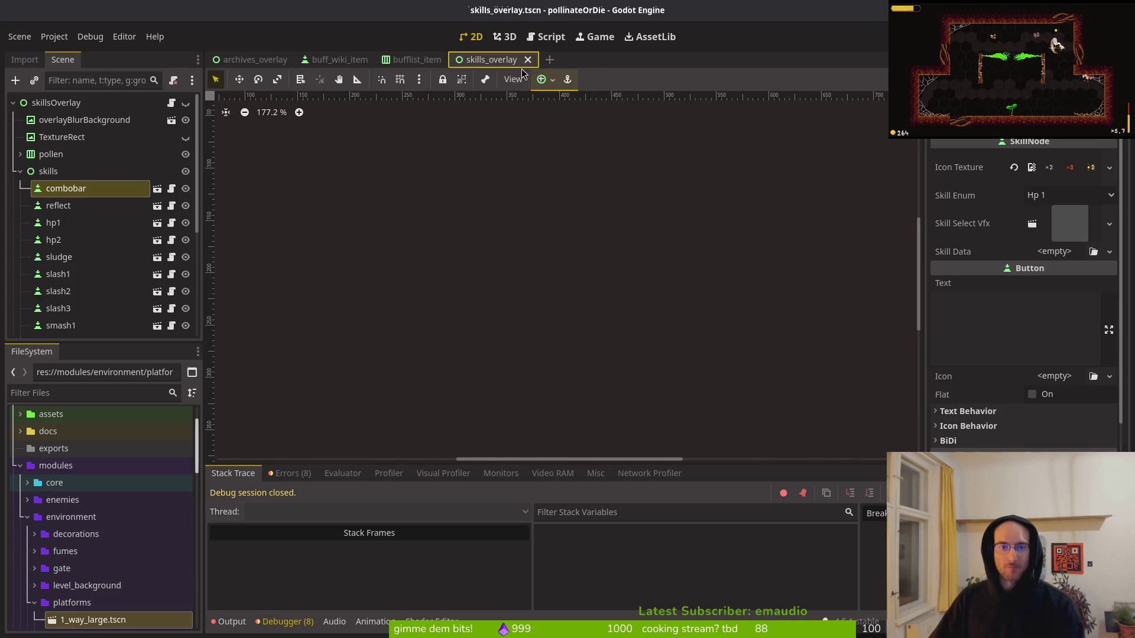
{"action": "left_click", "coordinate": [334, 60]}
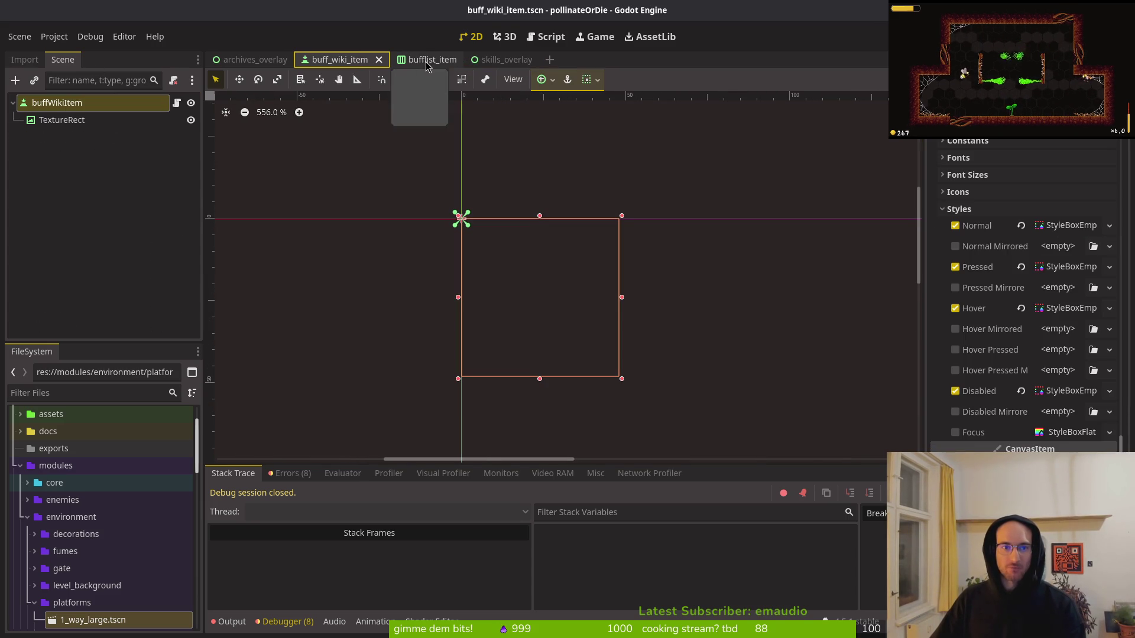
{"action": "mouse_move", "coordinate": [507, 60]}
{"action": "left_mouse_down"}
{"action": "mouse_move", "coordinate": [199, 55]}
{"action": "mouse_move", "coordinate": [279, 72]}
{"action": "left_mouse_up"}
{"action": "middle_click", "coordinate": [323, 64]}
{"action": "left_click", "coordinate": [340, 60]}
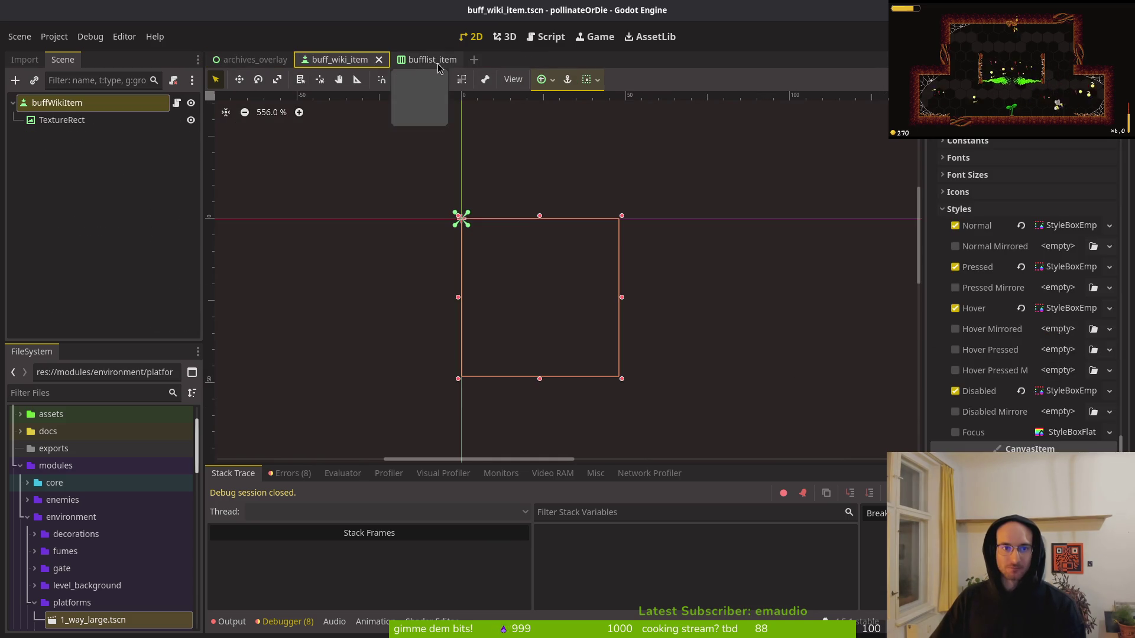
In archives_overlay, expand buffList and select its GridContainer, then bring up buff_wiki_item's tab menu
{"action": "left_click", "coordinate": [434, 62]}
{"action": "left_click", "coordinate": [251, 60]}
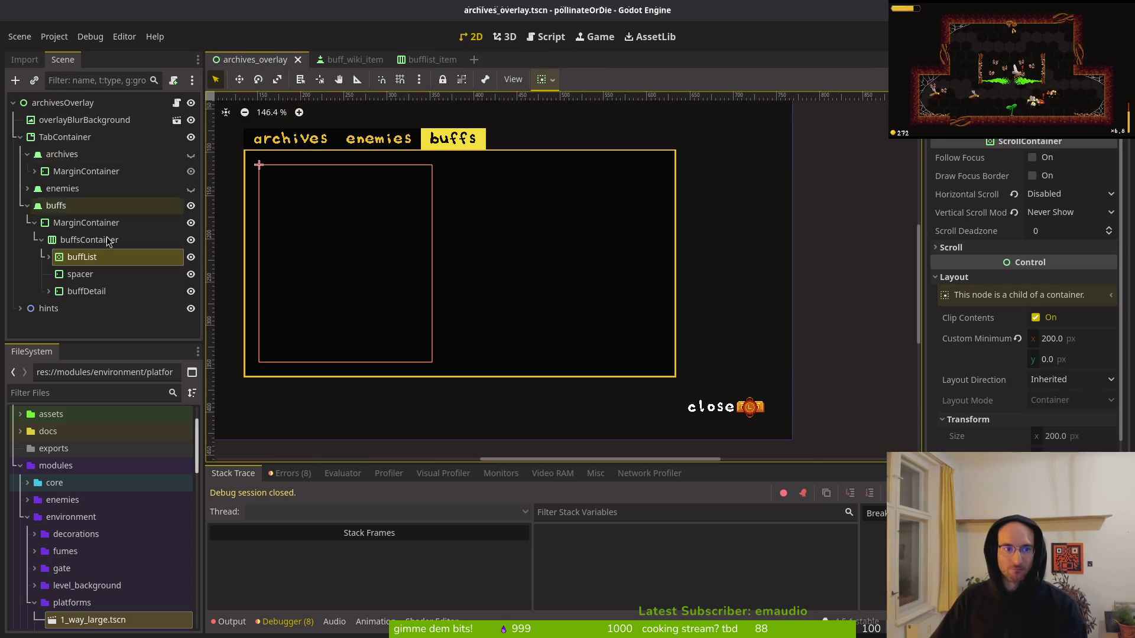
{"action": "left_click", "coordinate": [49, 258]}
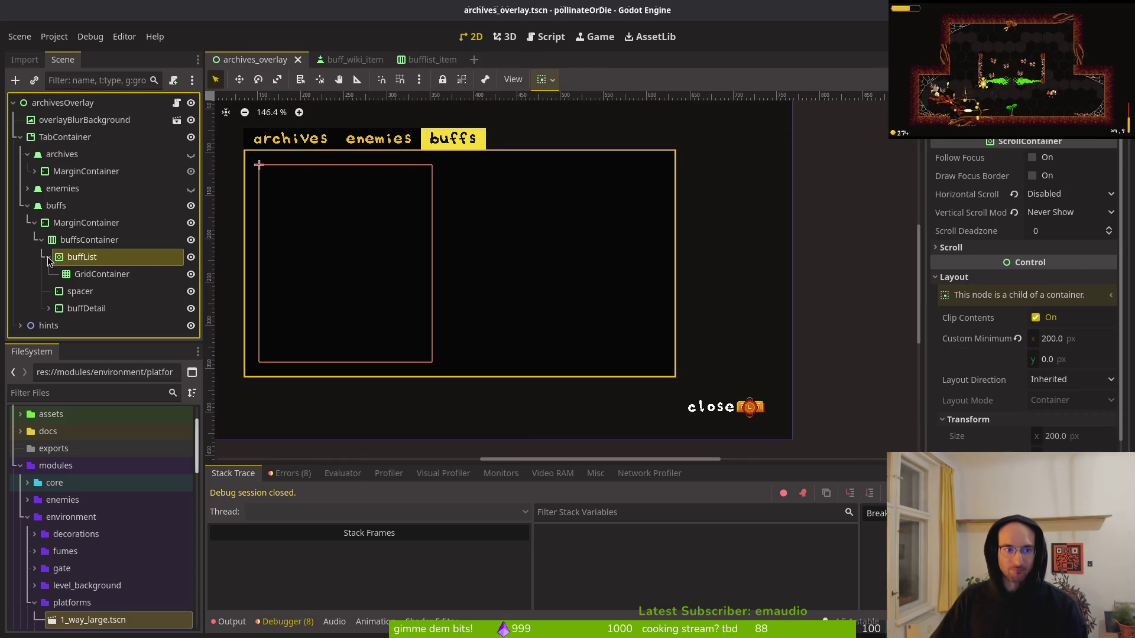
{"action": "left_click", "coordinate": [98, 274]}
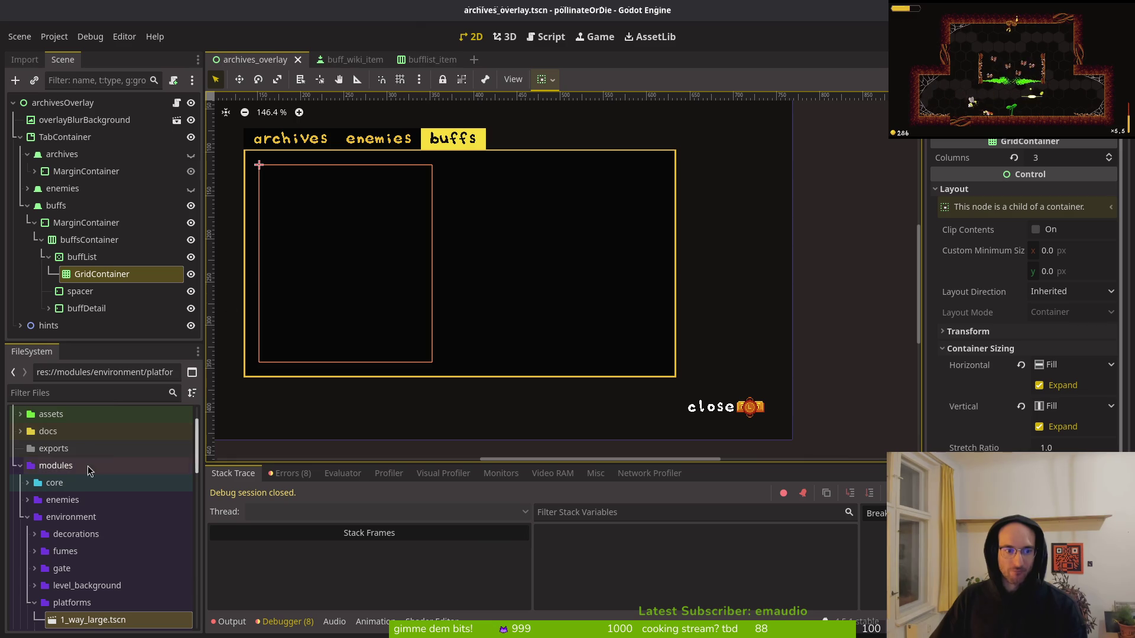
{"action": "left_click", "coordinate": [430, 62]}
{"action": "right_click", "coordinate": [345, 61]}
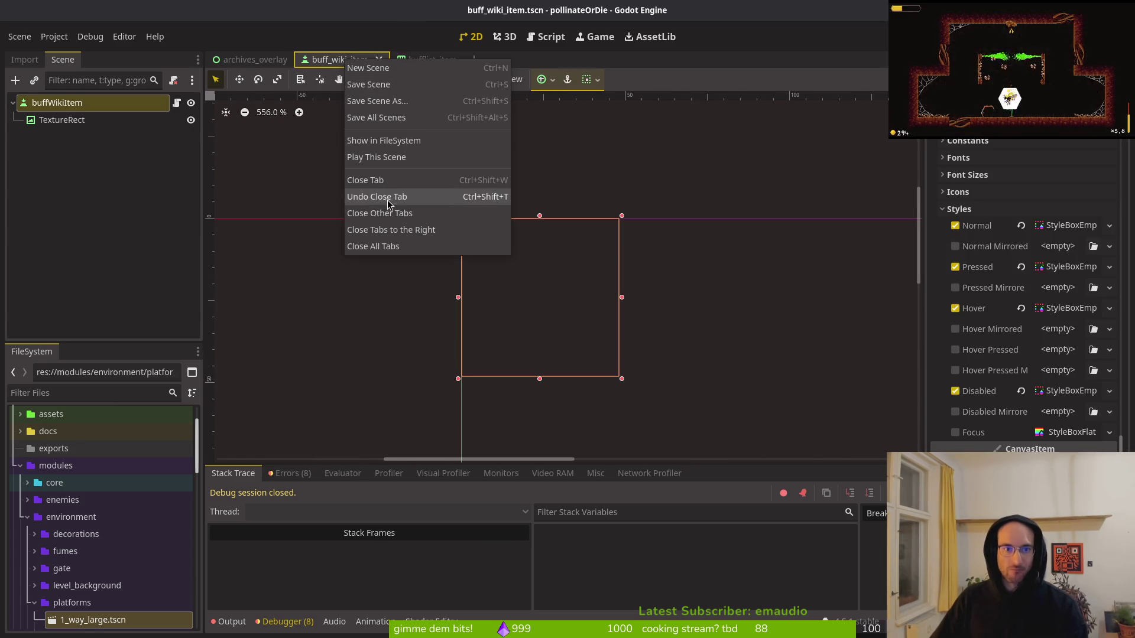
Reveal buff_wiki_item.tscn in FileSystem and instance it three times under buffList's GridContainer
{"action": "left_click", "coordinate": [379, 141]}
{"action": "left_click", "coordinate": [245, 60]}
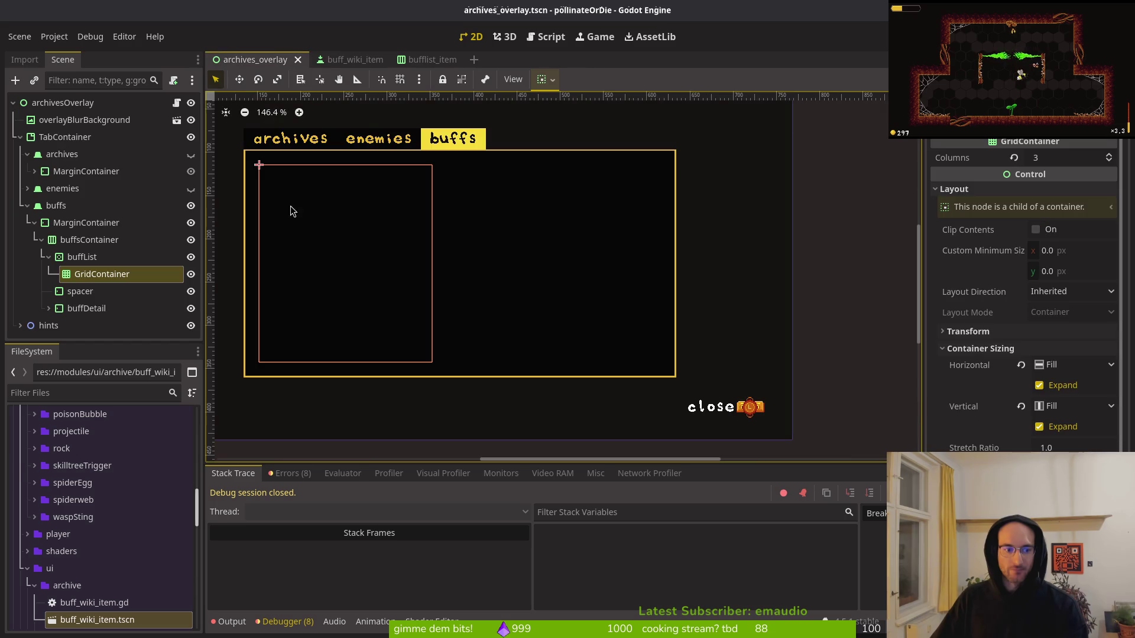
{"action": "left_click_drag", "start_coordinate": [126, 566], "coordinate": [151, 278]}
{"action": "mouse_move", "coordinate": [133, 620]}
{"action": "left_mouse_down"}
{"action": "mouse_move", "coordinate": [111, 301]}
{"action": "mouse_move", "coordinate": [121, 273]}
{"action": "left_mouse_up"}
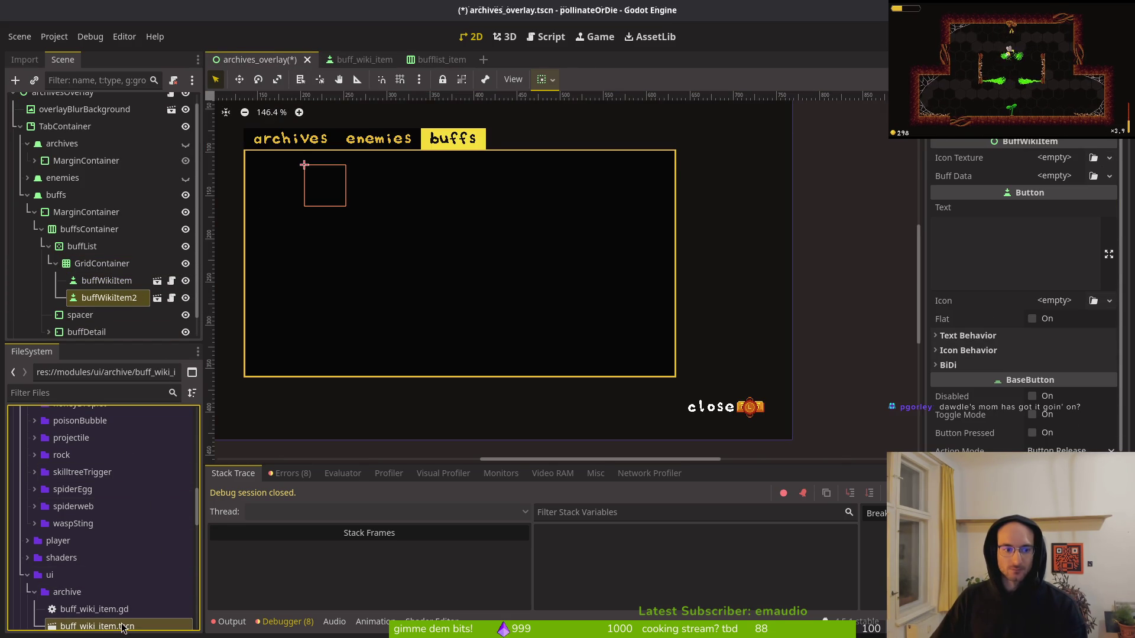
{"action": "left_click_drag", "start_coordinate": [125, 627], "coordinate": [104, 240]}
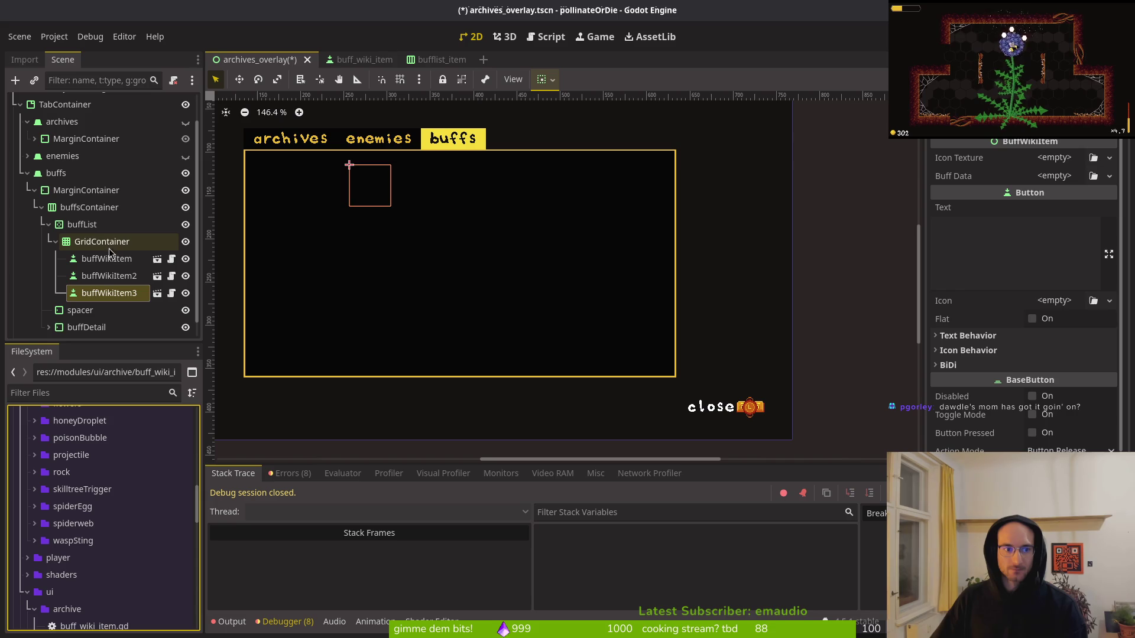
Inspect the GridContainer and first instance, toggling the Container Sizing and Transform sections
{"action": "left_click", "coordinate": [109, 246]}
{"action": "left_click", "coordinate": [106, 261]}
{"action": "left_click", "coordinate": [104, 242]}
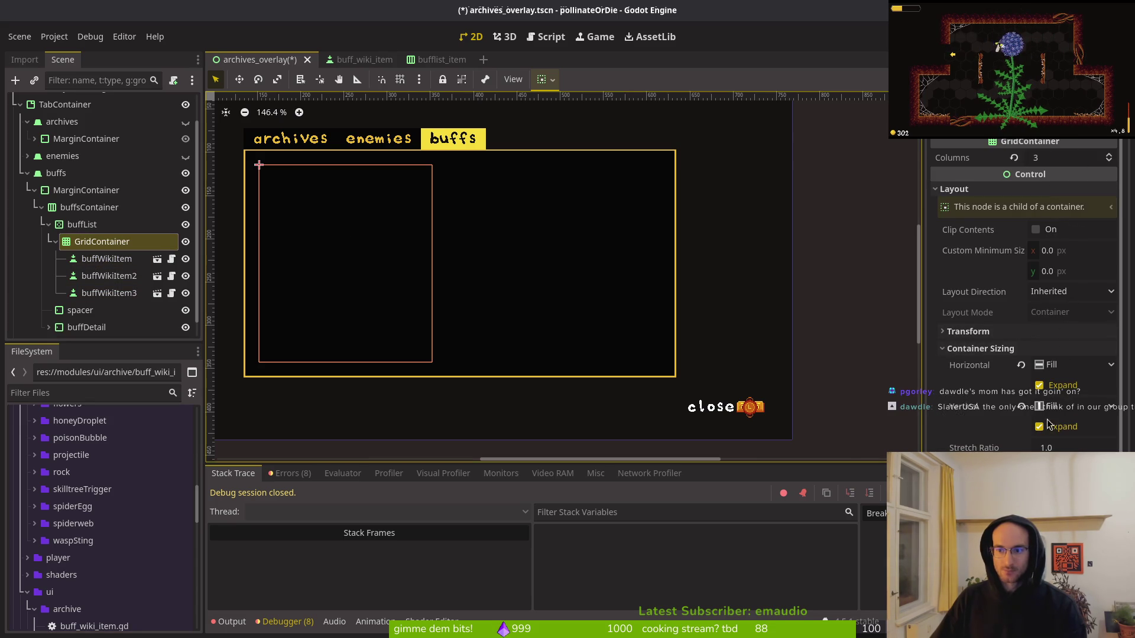
{"action": "left_click", "coordinate": [979, 350]}
{"action": "left_click", "coordinate": [991, 333]}
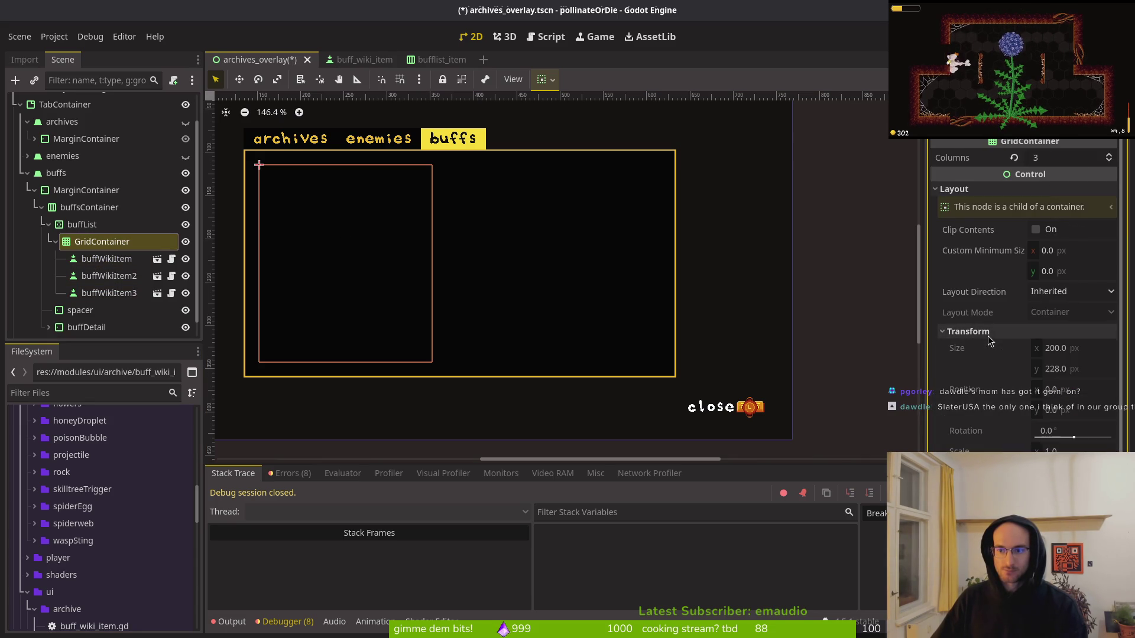
{"action": "left_click", "coordinate": [991, 334]}
Check buffWikiItem, buffWikiItem2, the spacer and buffWikiItem3, then review GridContainer's Container Sizing
{"action": "left_click", "coordinate": [107, 258]}
{"action": "left_click", "coordinate": [109, 275]}
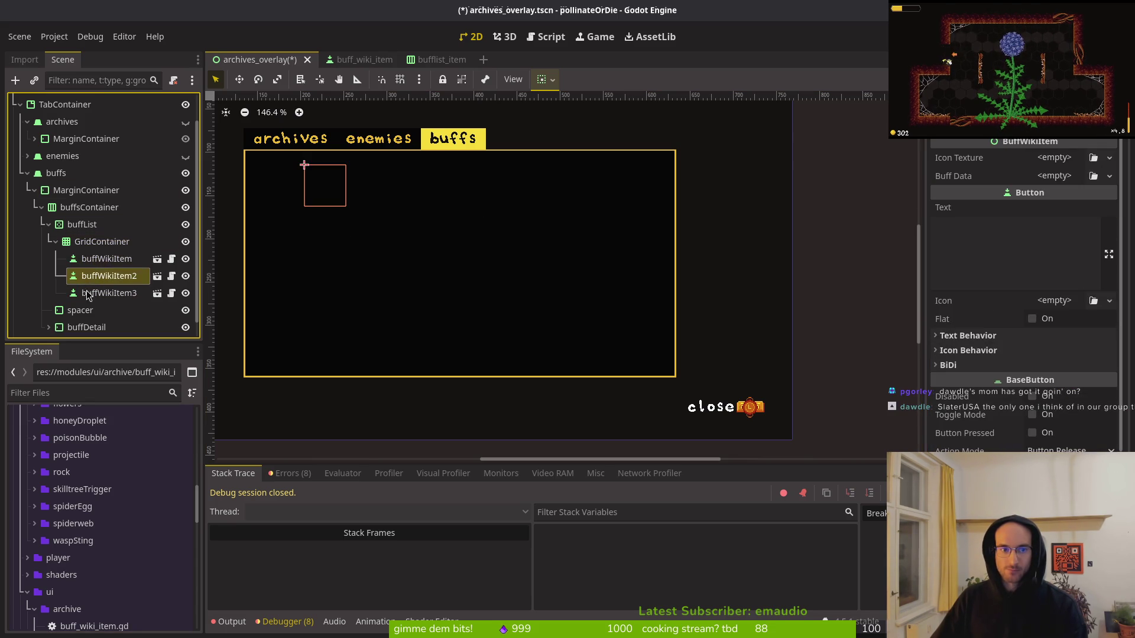
{"action": "left_click", "coordinate": [95, 309]}
{"action": "left_click", "coordinate": [109, 293]}
{"action": "left_click", "coordinate": [101, 242]}
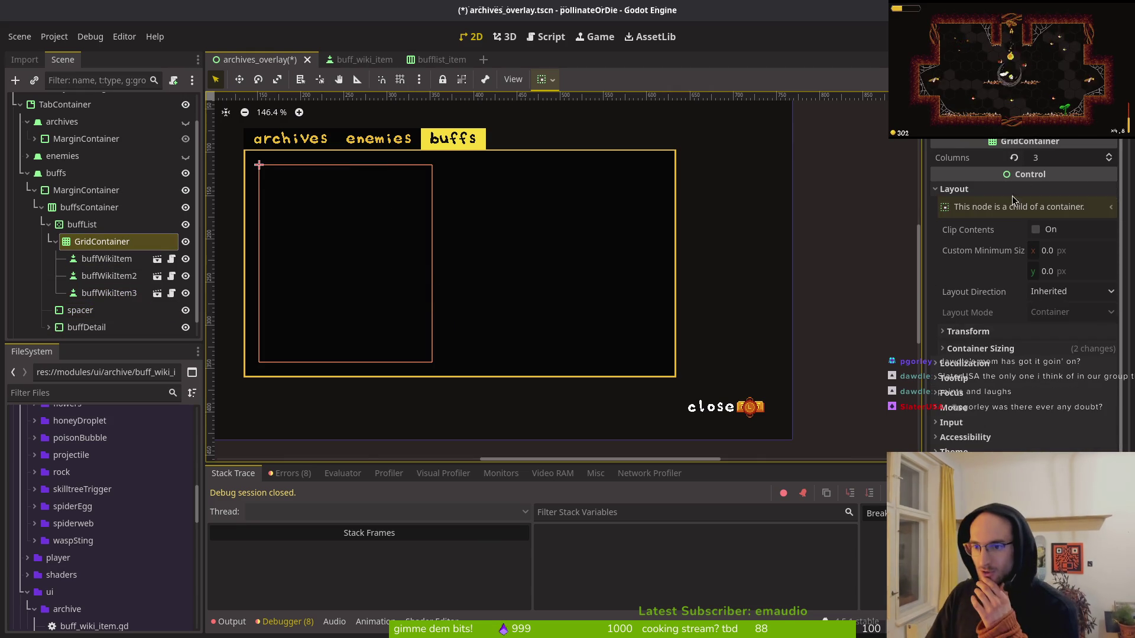
{"action": "left_click", "coordinate": [1024, 350]}
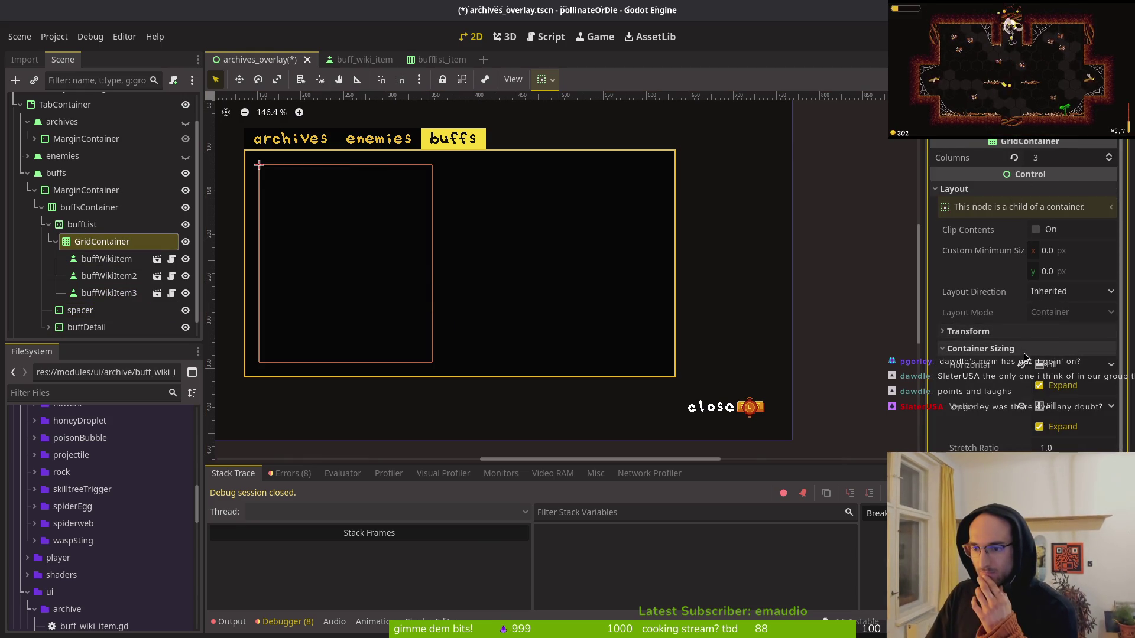
{"action": "left_click", "coordinate": [1044, 349]}
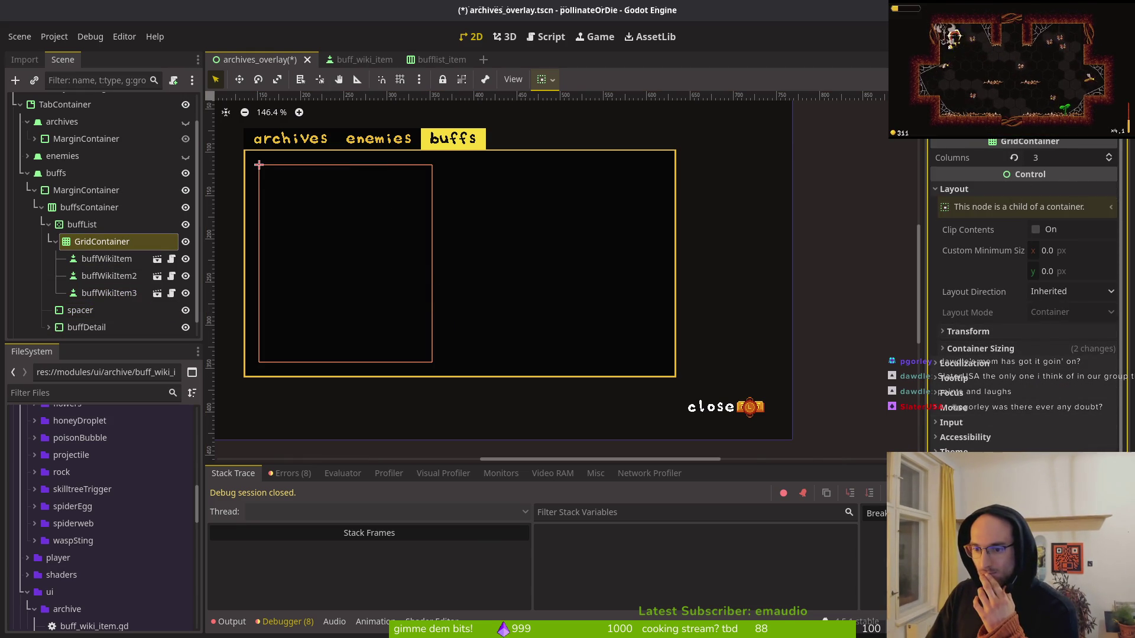
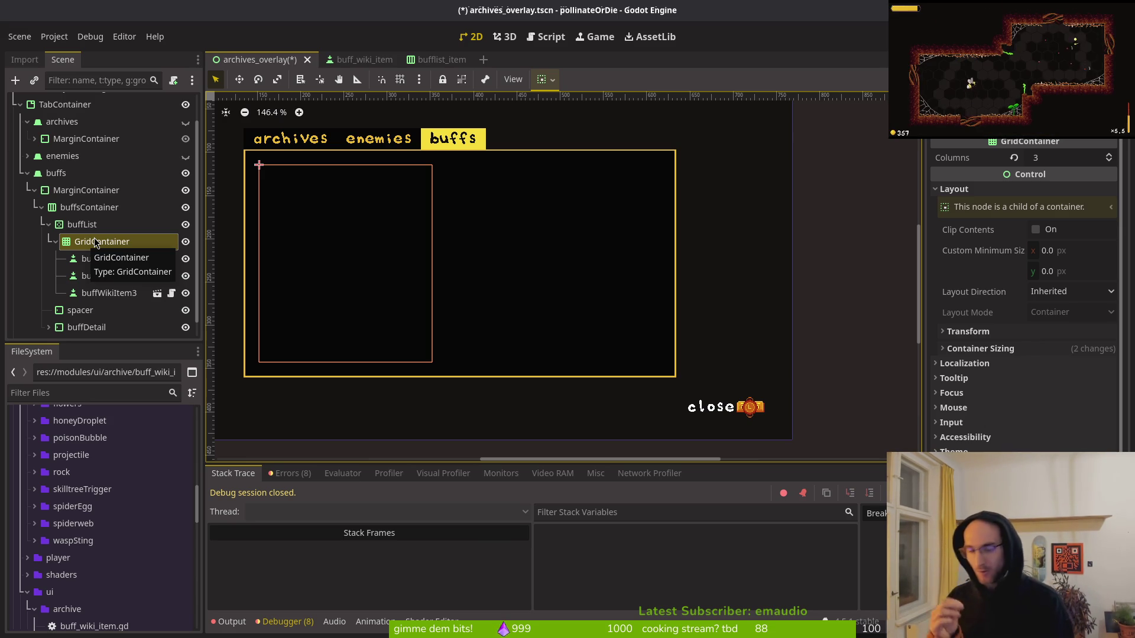
Expand buffList and its GridContainer in the Scene dock and save the archives overlay scene
{"action": "left_click", "coordinate": [56, 243]}
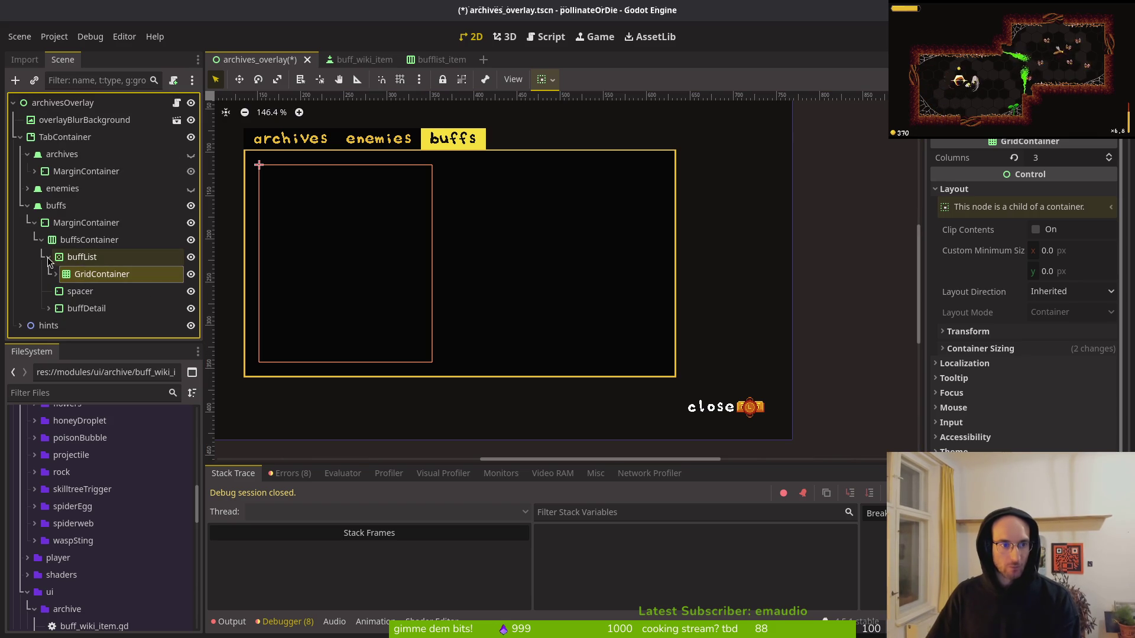
{"action": "left_click", "coordinate": [49, 259]}
{"action": "left_click", "coordinate": [49, 259]}
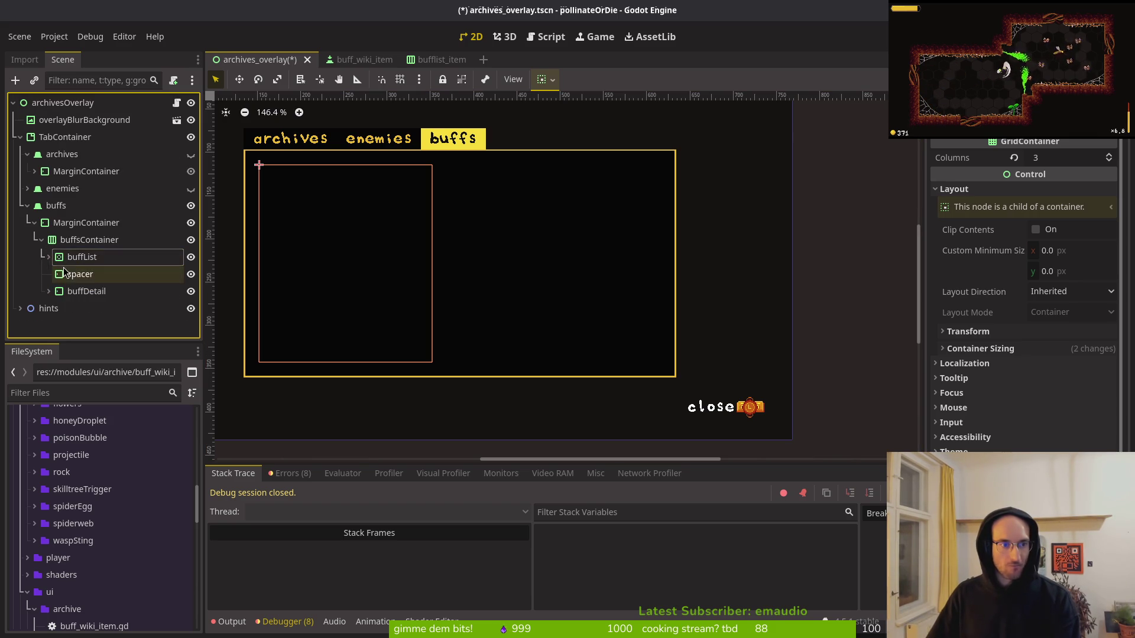
{"action": "left_click", "coordinate": [49, 259]}
{"action": "left_click", "coordinate": [49, 259]}
{"action": "left_click", "coordinate": [83, 275]}
{"action": "left_click", "coordinate": [55, 274]}
{"action": "key", "text": "ctrl+s"}
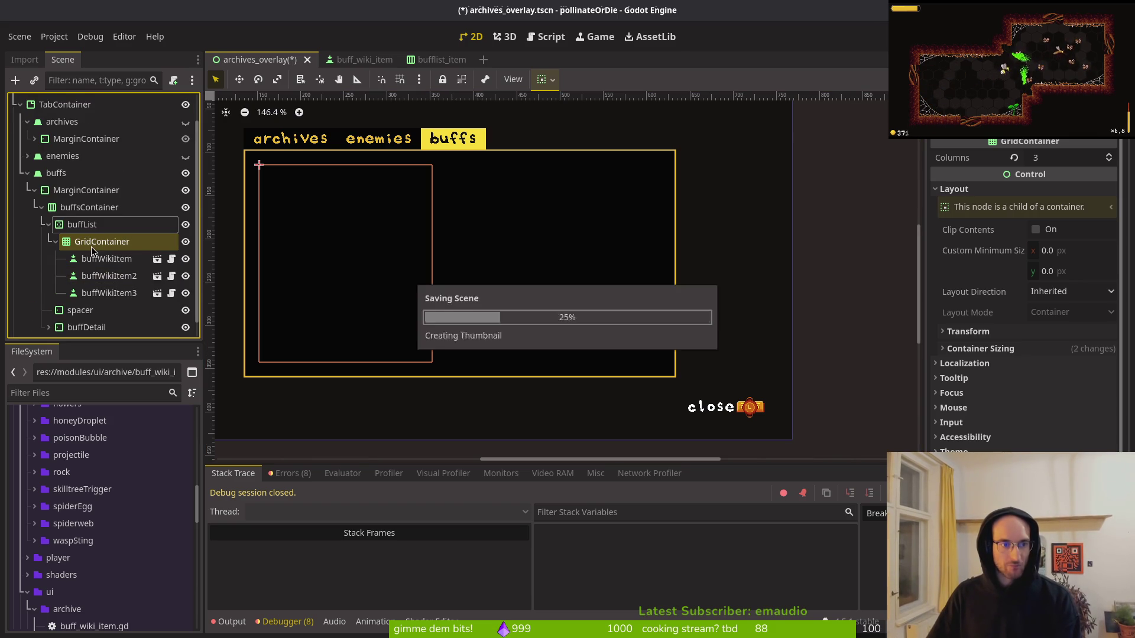
Click through the three buffWikiItem children, ending with the GridContainer selected
{"action": "left_click", "coordinate": [90, 261]}
{"action": "left_click", "coordinate": [91, 281]}
{"action": "left_click", "coordinate": [95, 293]}
{"action": "left_click", "coordinate": [98, 277]}
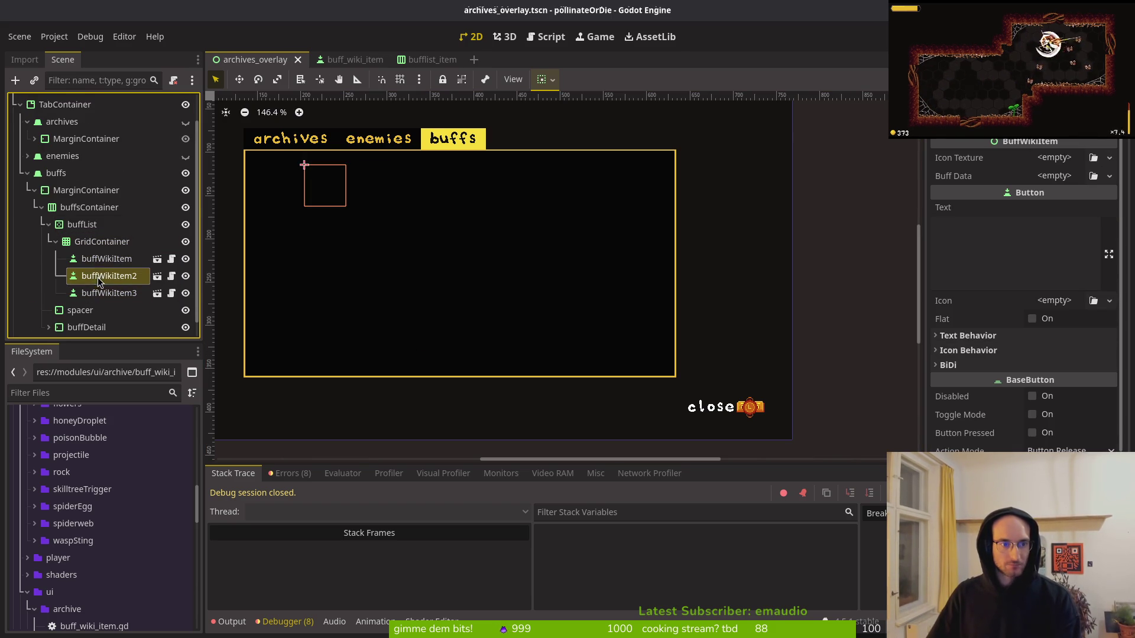
{"action": "left_click", "coordinate": [95, 259]}
{"action": "left_click", "coordinate": [98, 239]}
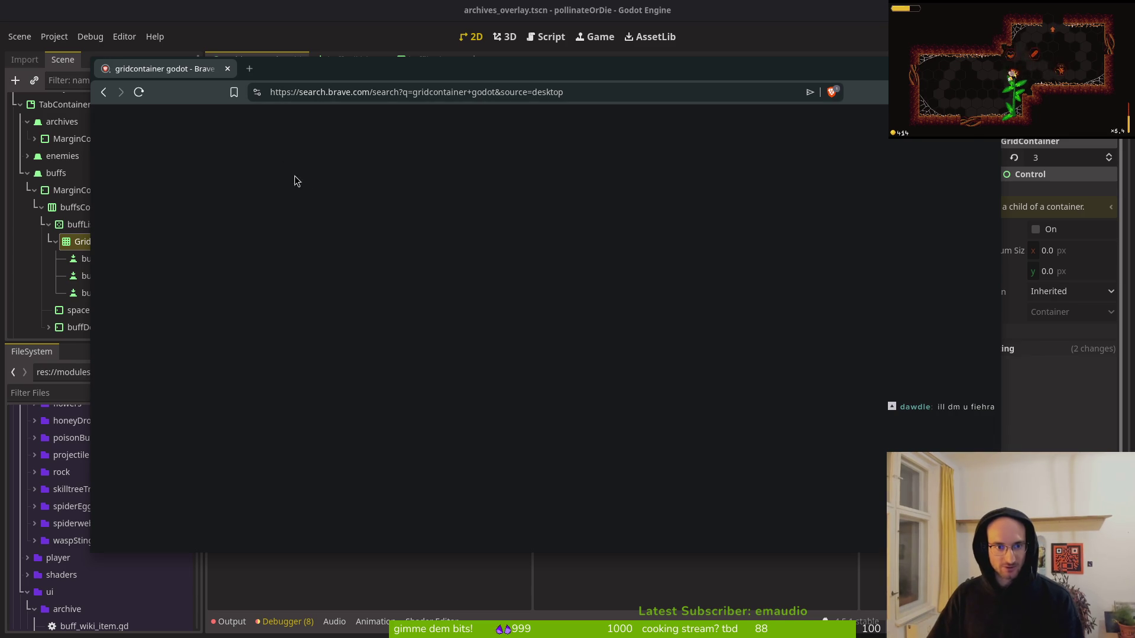
Open the docs.godotengine.org GridContainer reference and read its properties, theme properties and user notes
{"action": "left_click", "coordinate": [306, 418]}
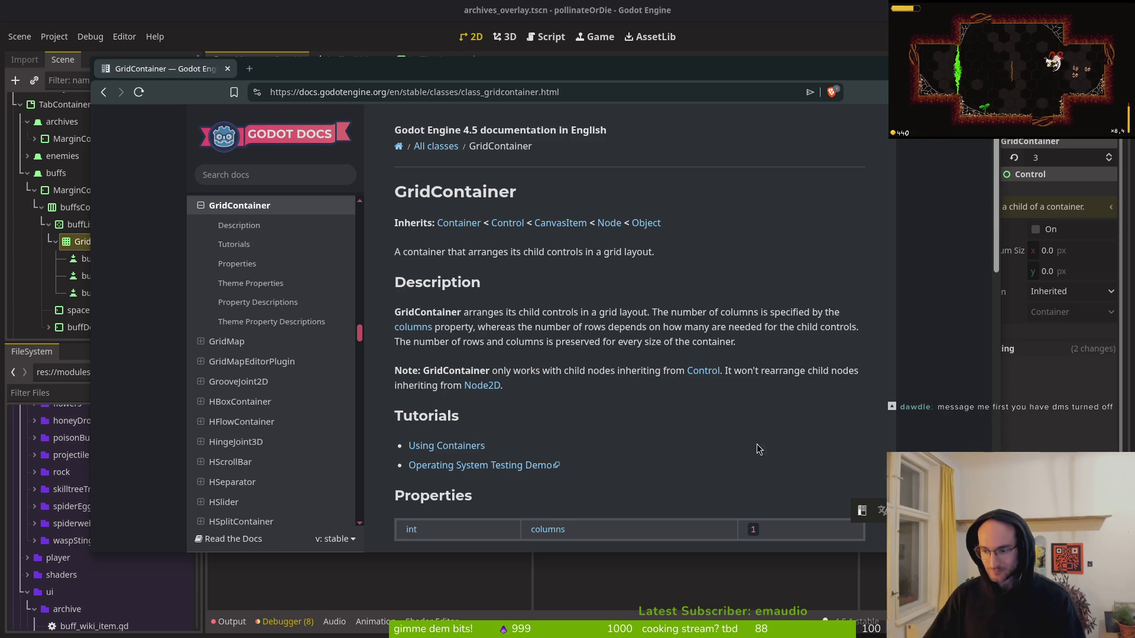
{"action": "scroll", "coordinate": [567, 271], "scroll_direction": "down", "scroll_amount": 3}
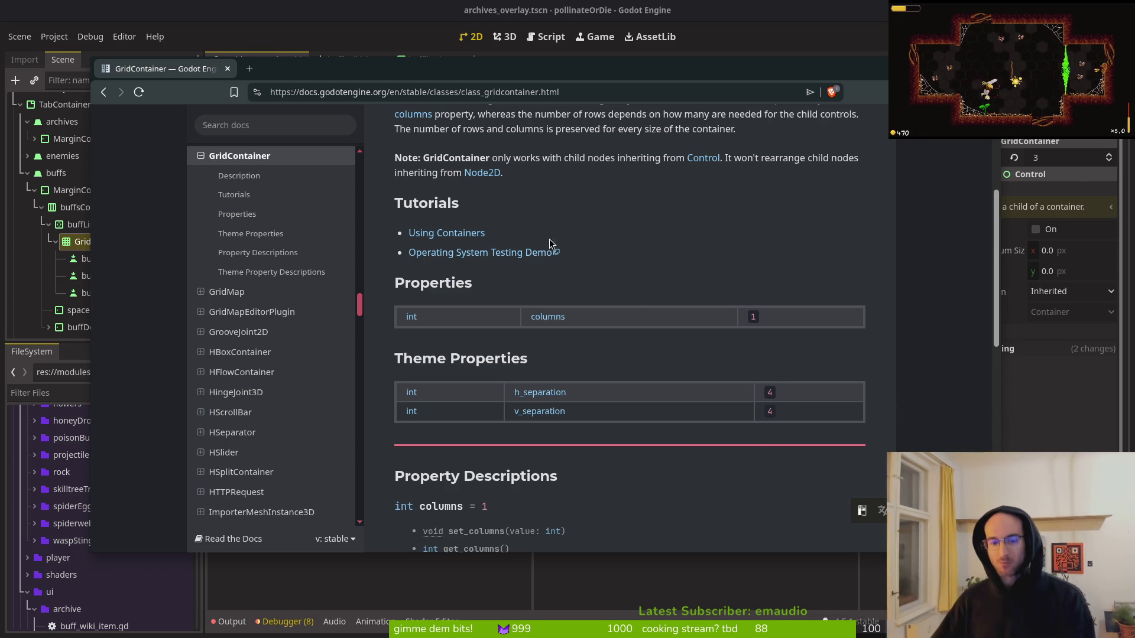
{"action": "scroll", "coordinate": [591, 331], "scroll_direction": "down", "scroll_amount": 2}
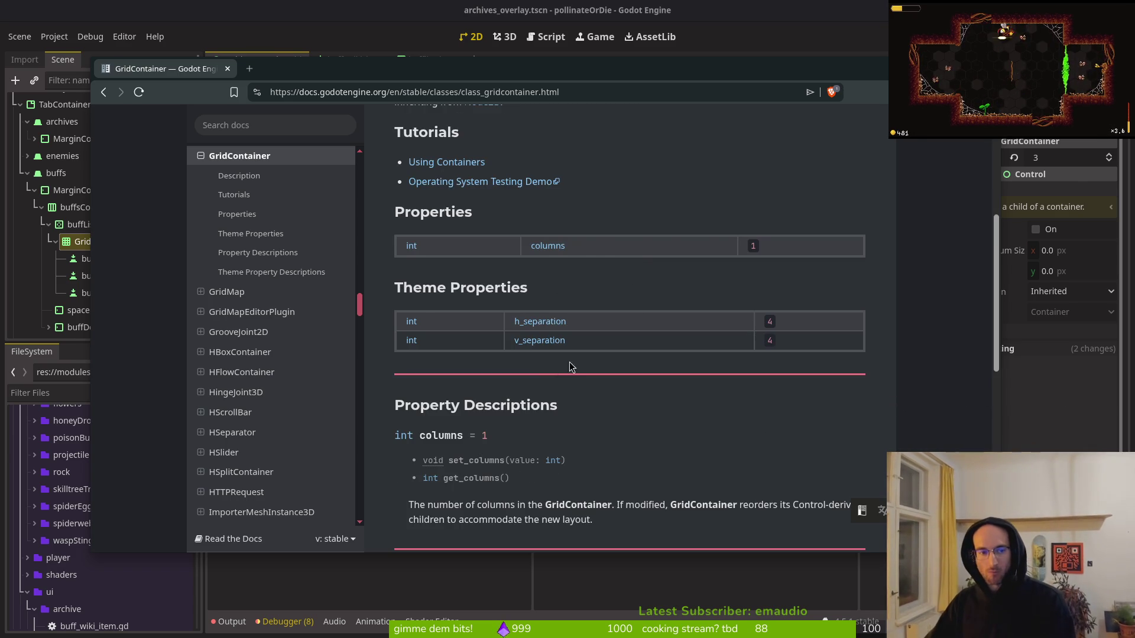
{"action": "scroll", "coordinate": [569, 362], "scroll_direction": "up", "scroll_amount": 5}
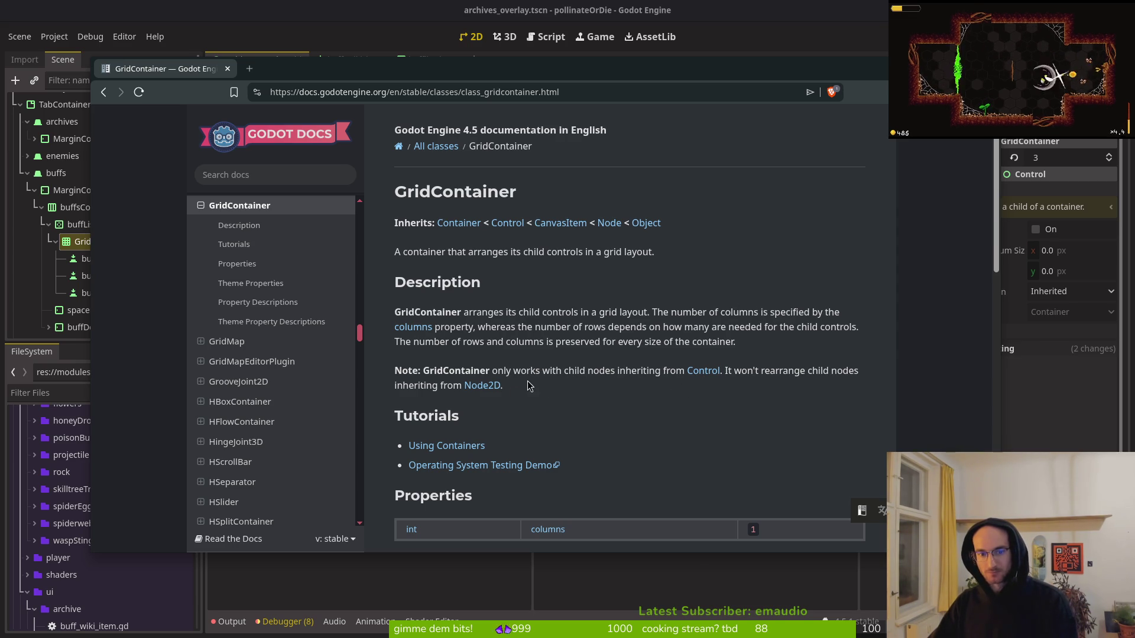
{"action": "scroll", "coordinate": [587, 378], "scroll_direction": "down", "scroll_amount": 2}
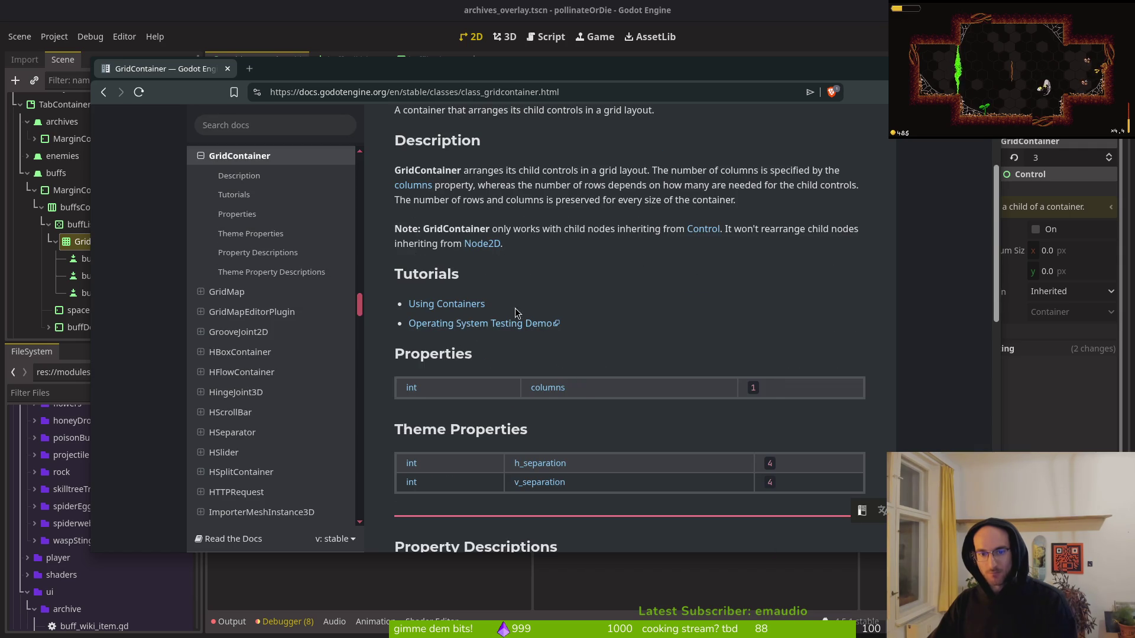
{"action": "scroll", "coordinate": [655, 357], "scroll_direction": "down", "scroll_amount": 2}
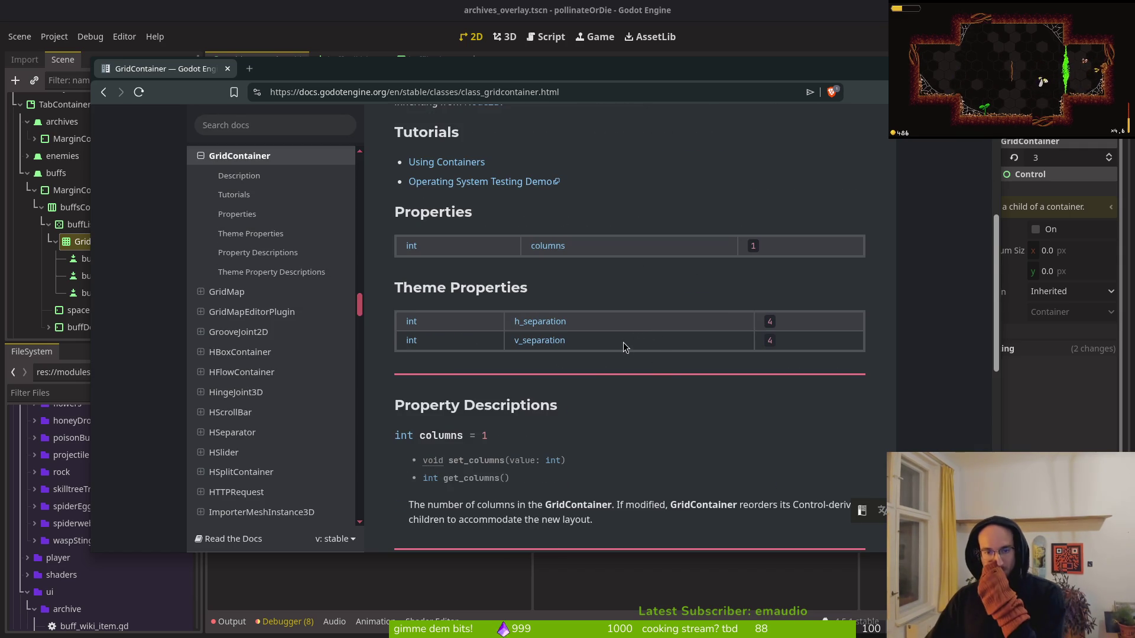
{"action": "scroll", "coordinate": [624, 355], "scroll_direction": "down", "scroll_amount": 2}
{"action": "scroll", "coordinate": [640, 247], "scroll_direction": "up", "scroll_amount": 3}
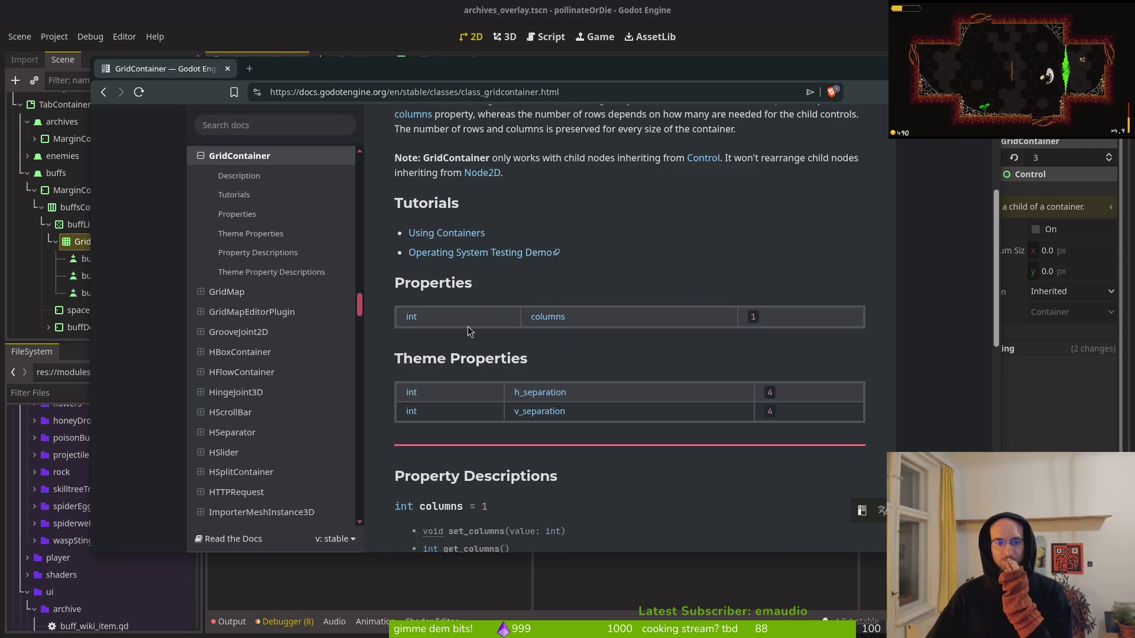
{"action": "scroll", "coordinate": [549, 414], "scroll_direction": "down", "scroll_amount": 4}
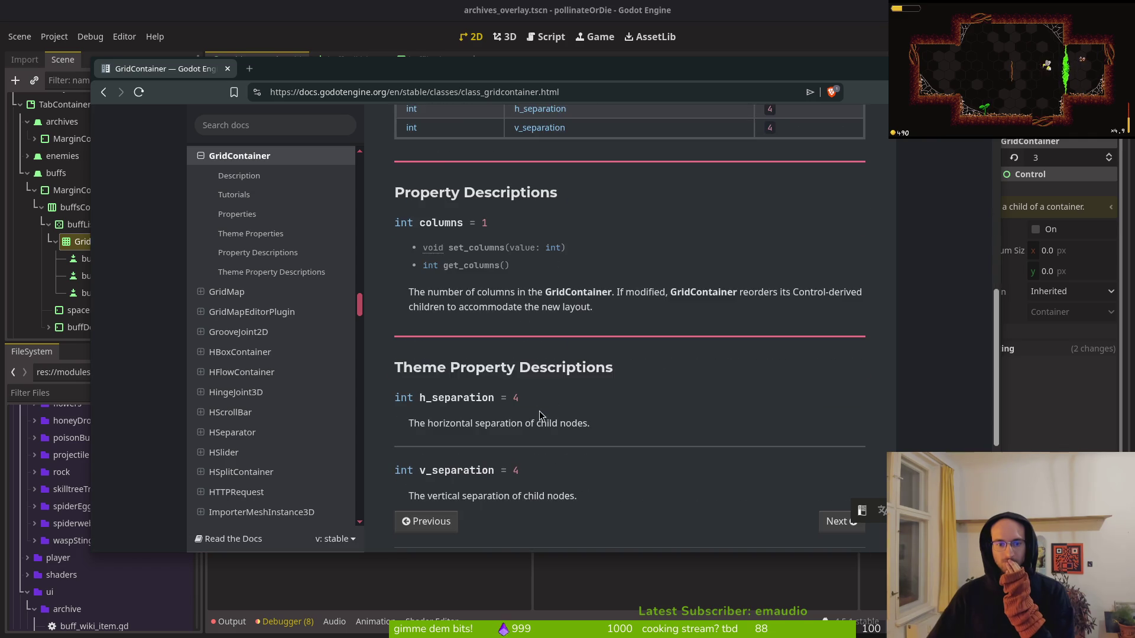
{"action": "scroll", "coordinate": [506, 388], "scroll_direction": "down", "scroll_amount": 3}
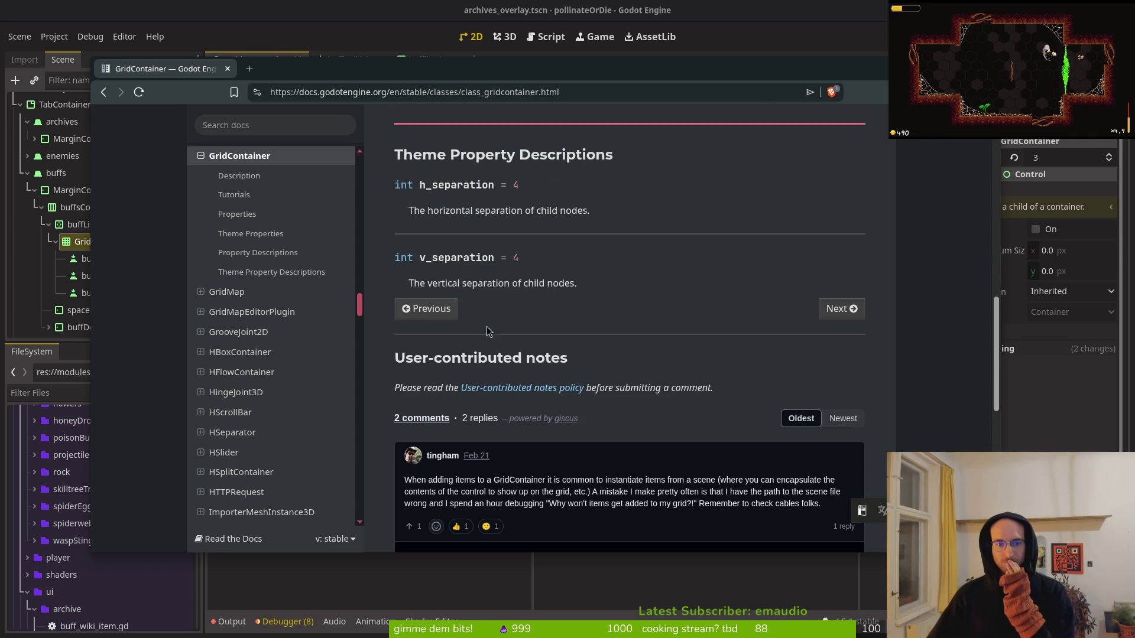
{"action": "scroll", "coordinate": [279, 272], "scroll_direction": "up", "scroll_amount": 2}
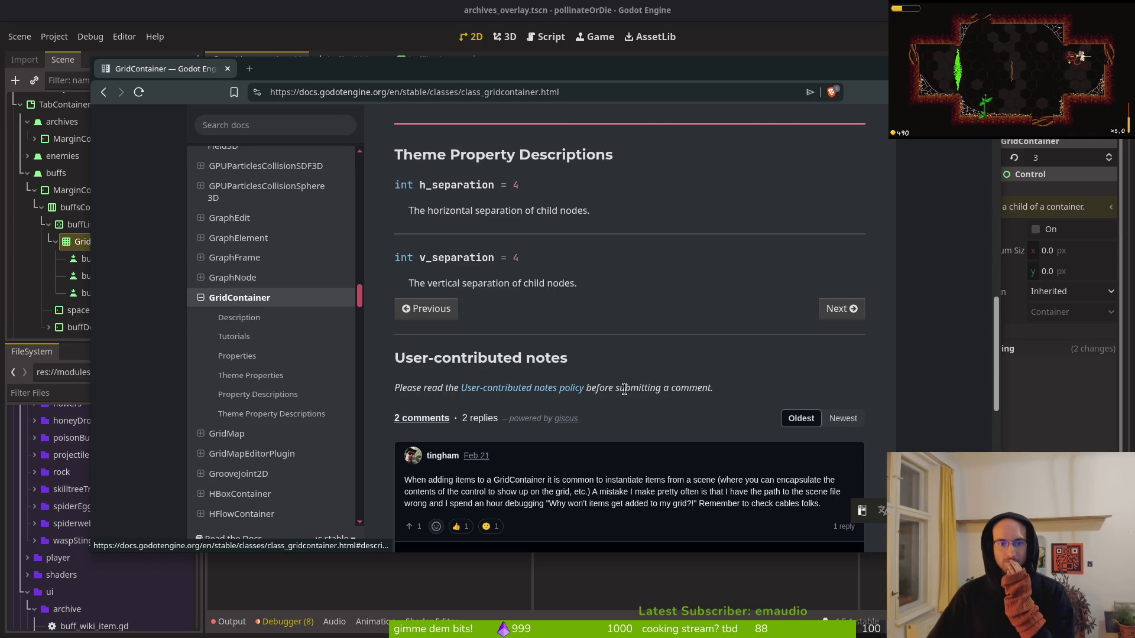
{"action": "scroll", "coordinate": [624, 389], "scroll_direction": "up", "scroll_amount": 4}
Back in Godot, select GridContainer and each of its three buffWikiItem children in turn
{"action": "left_click", "coordinate": [346, 37]}
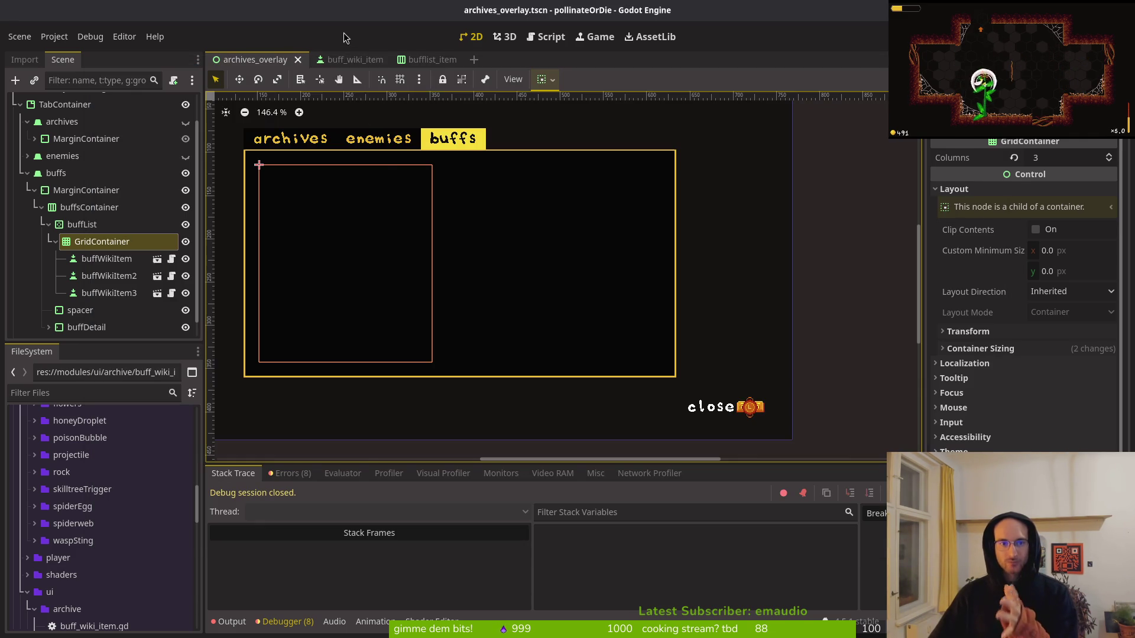
{"action": "left_click", "coordinate": [110, 242]}
{"action": "left_click", "coordinate": [116, 263]}
{"action": "left_click", "coordinate": [109, 274]}
{"action": "left_click", "coordinate": [104, 294]}
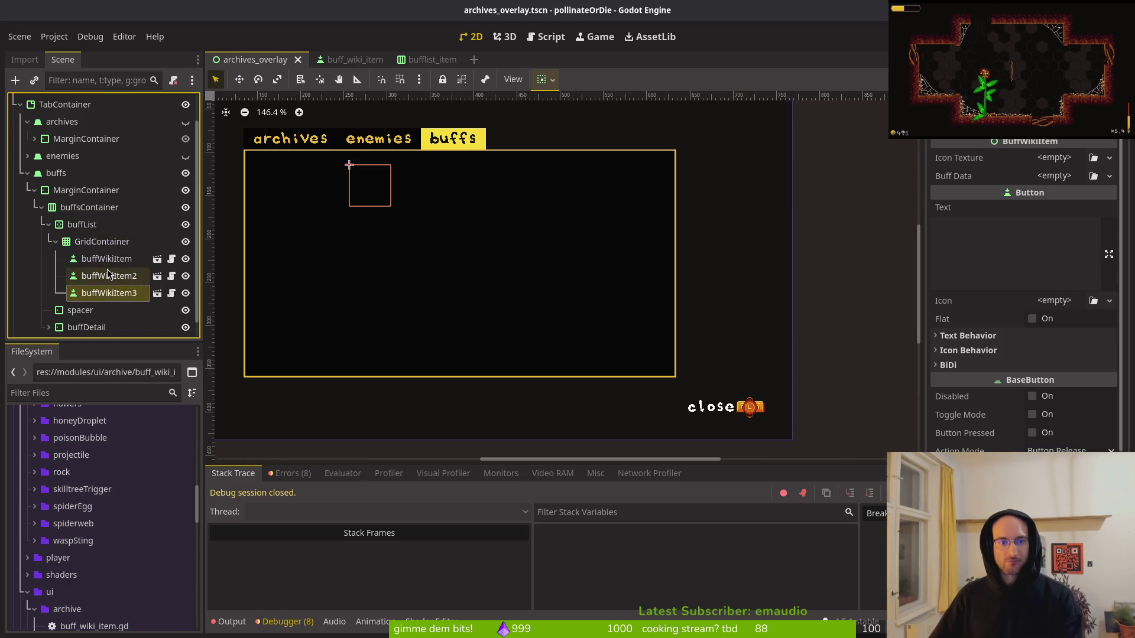
{"action": "left_click", "coordinate": [102, 242]}
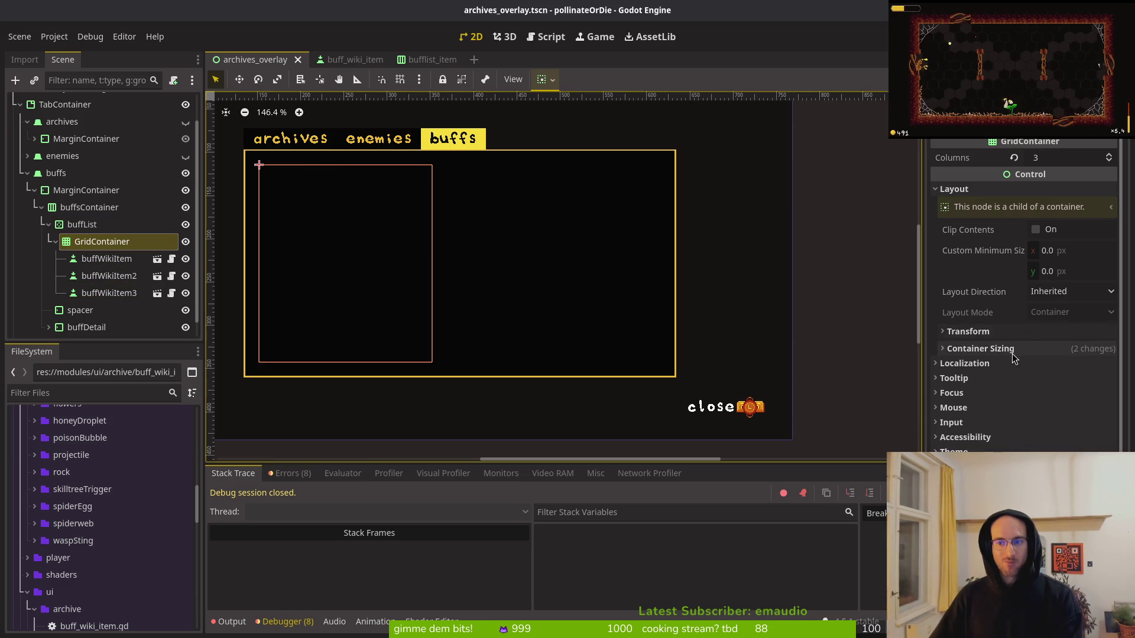
Expand and collapse the GridContainer's Layout, Container Sizing and Transform sections in the Inspector
{"action": "left_click", "coordinate": [1014, 355]}
{"action": "left_click", "coordinate": [1012, 353]}
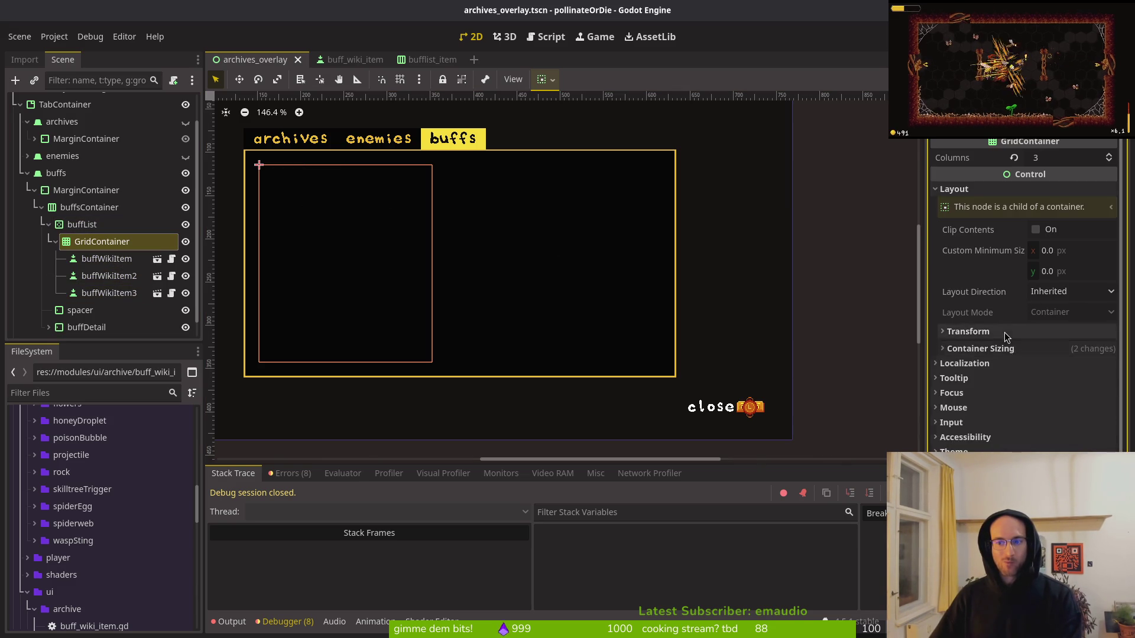
{"action": "left_click", "coordinate": [1005, 332]}
{"action": "left_click", "coordinate": [1005, 332]}
{"action": "left_click", "coordinate": [1018, 188]}
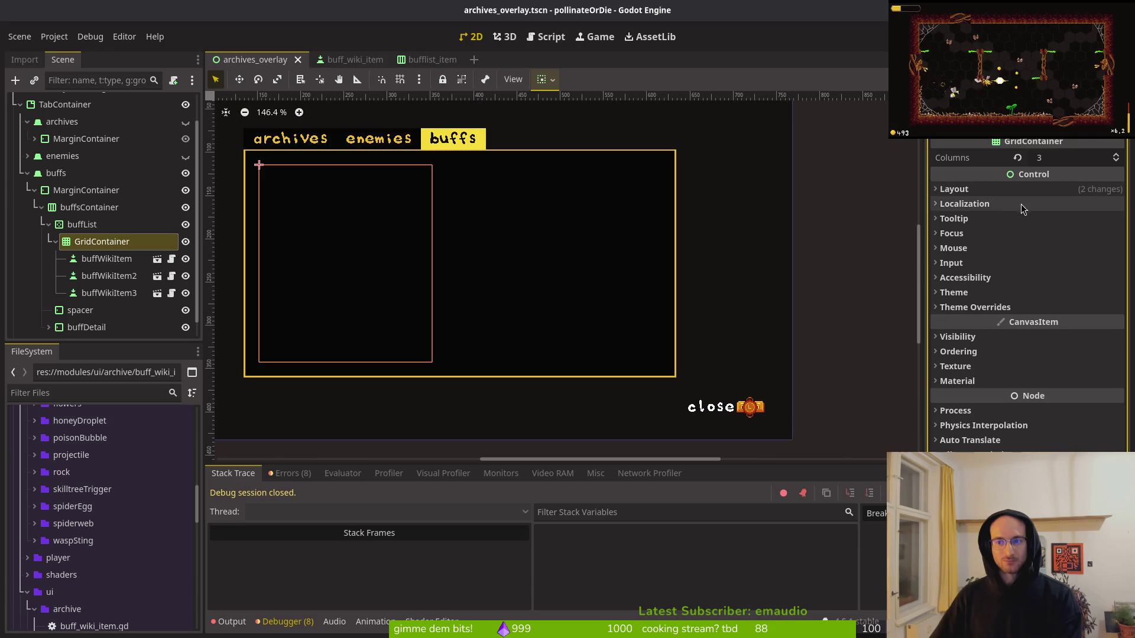
{"action": "left_click", "coordinate": [977, 190]}
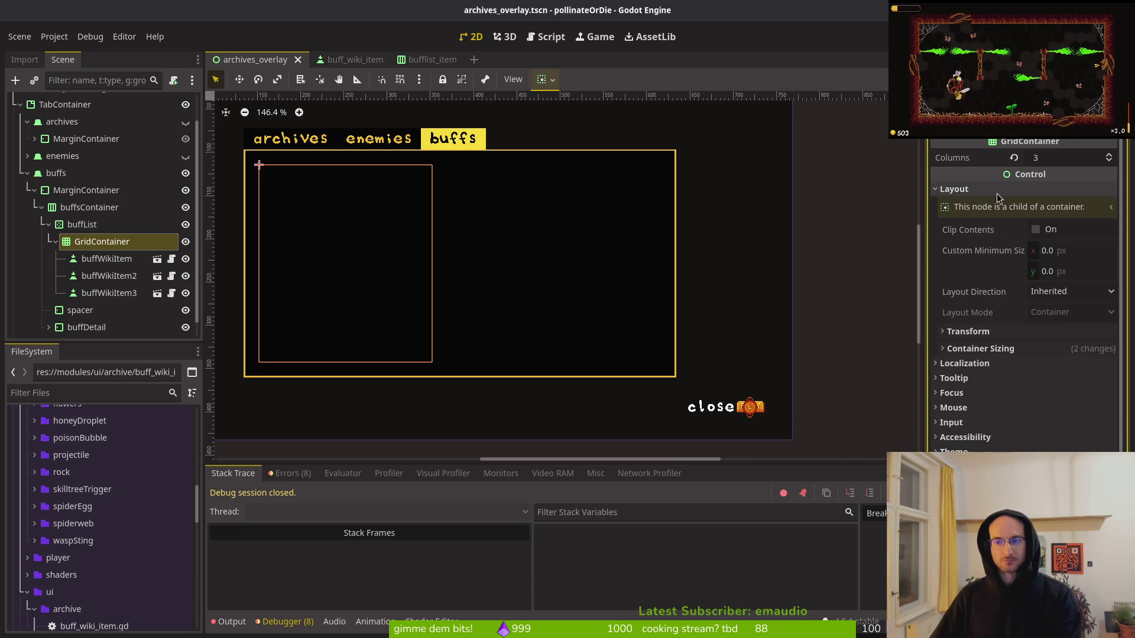
{"action": "left_click", "coordinate": [995, 190]}
{"action": "left_click", "coordinate": [56, 243]}
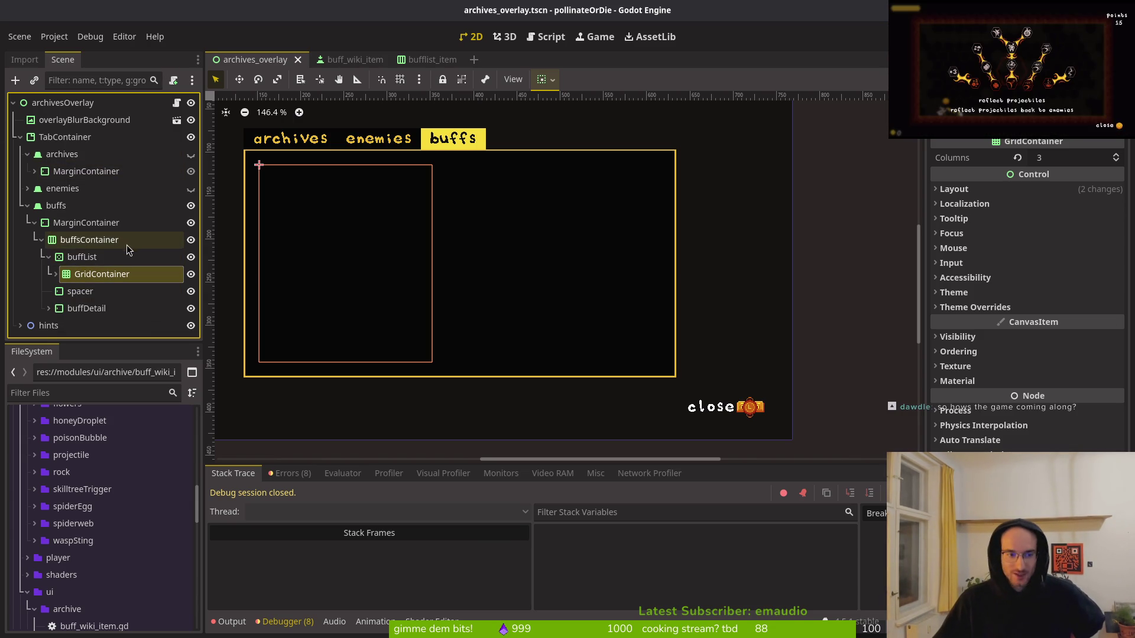
{"action": "left_click", "coordinate": [54, 274]}
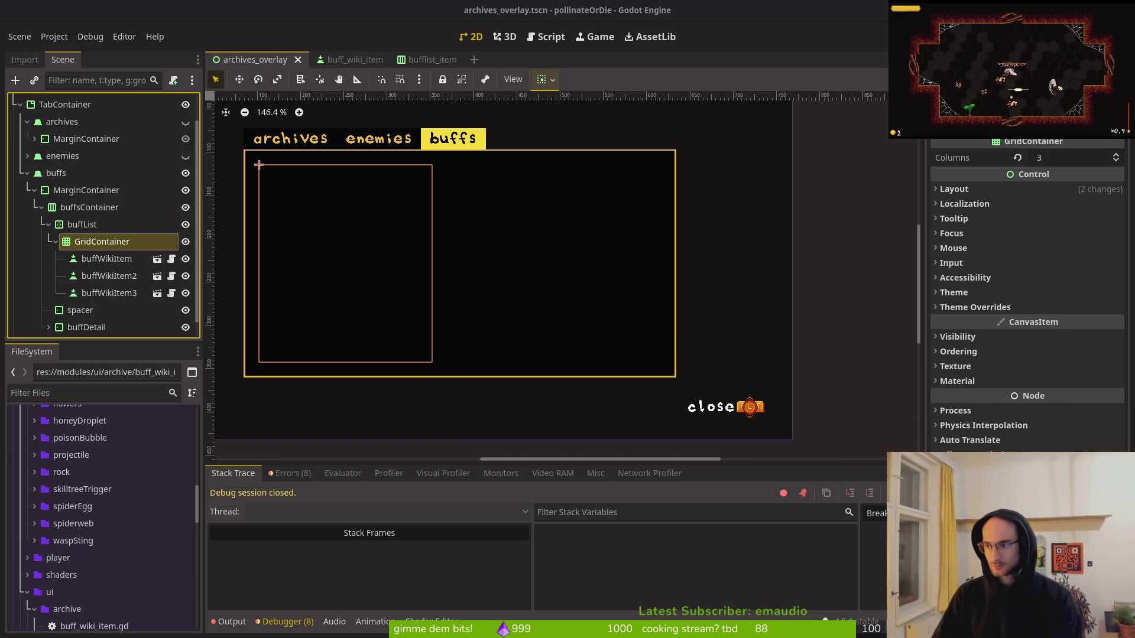
Switch to the browser and scroll through the existing GridContainer search results
{"action": "key", "text": "alt+Tab"}
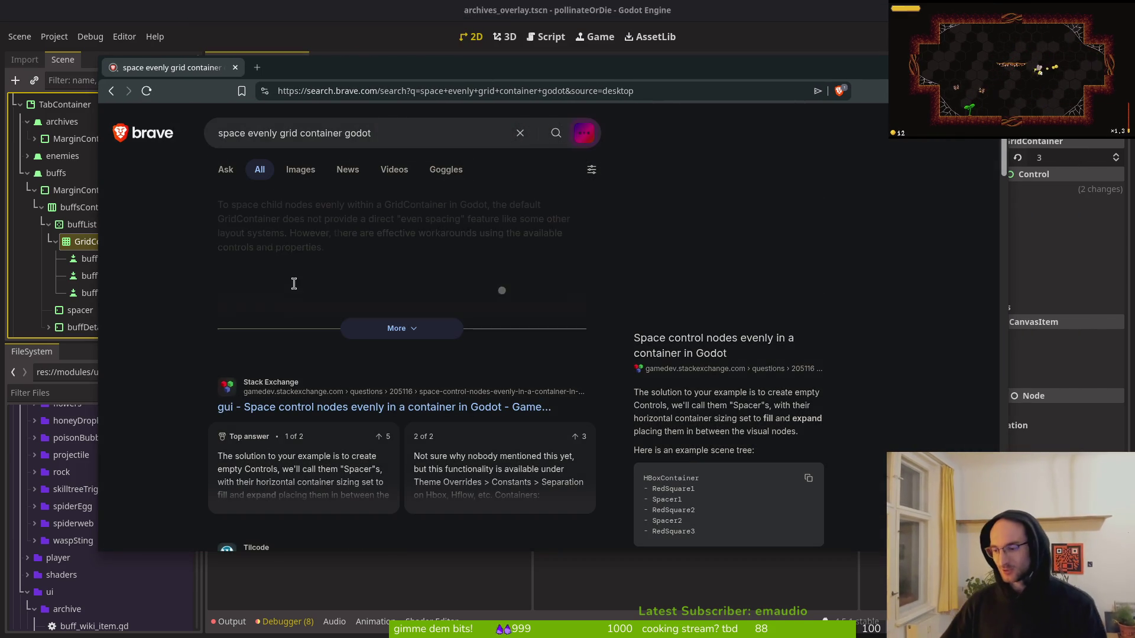
{"action": "scroll", "coordinate": [159, 267], "scroll_direction": "down", "scroll_amount": 2}
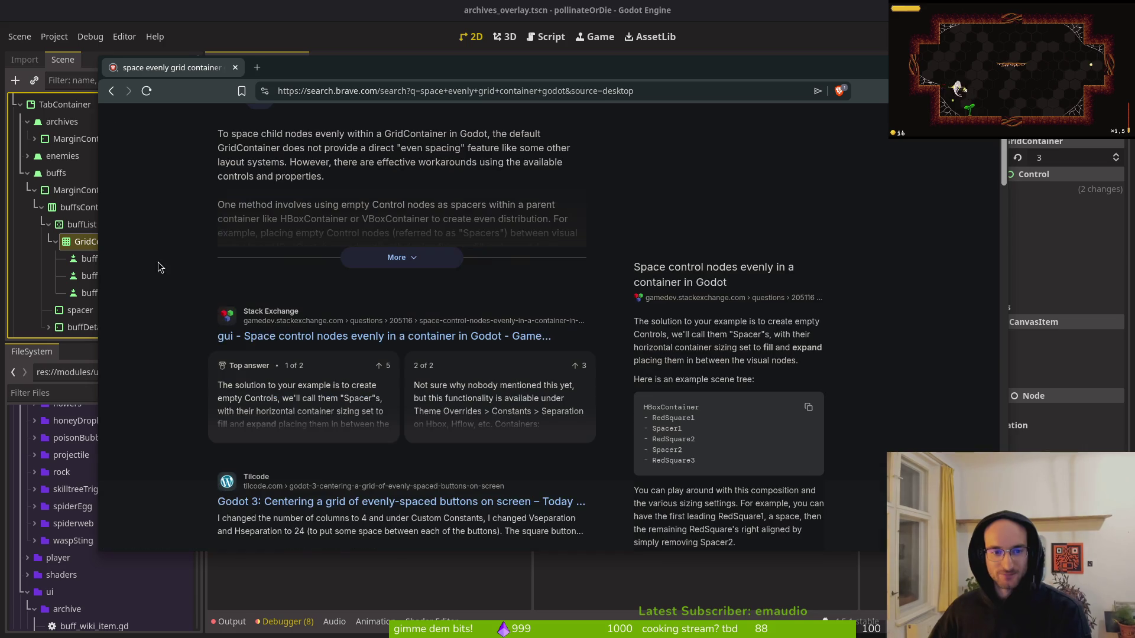
{"action": "scroll", "coordinate": [169, 347], "scroll_direction": "down", "scroll_amount": 2}
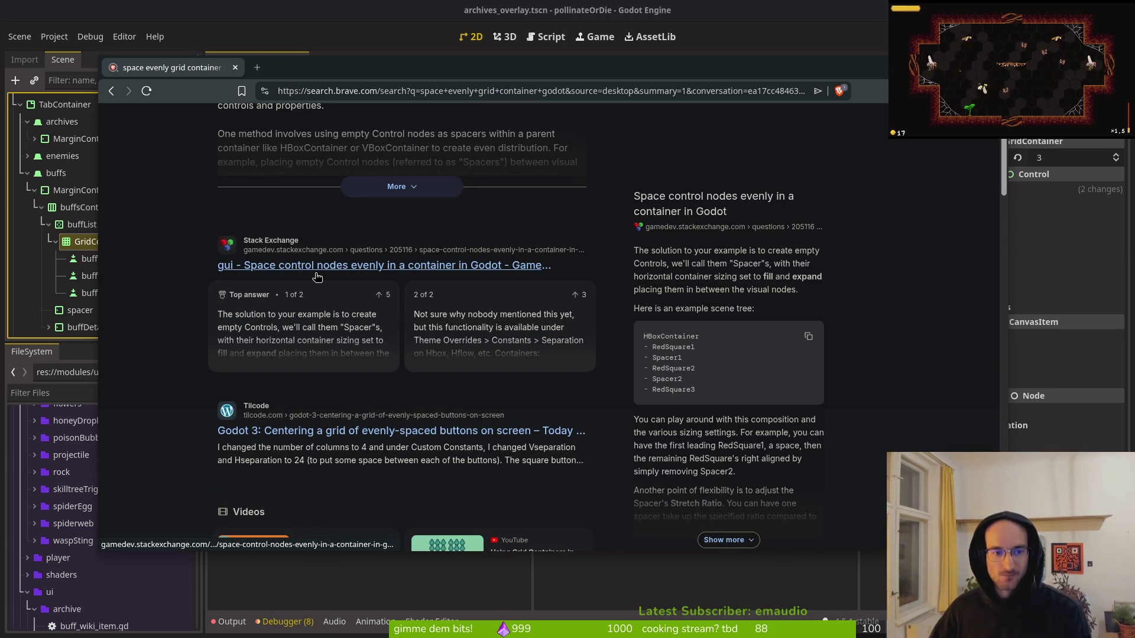
{"action": "scroll", "coordinate": [413, 331], "scroll_direction": "up", "scroll_amount": 2}
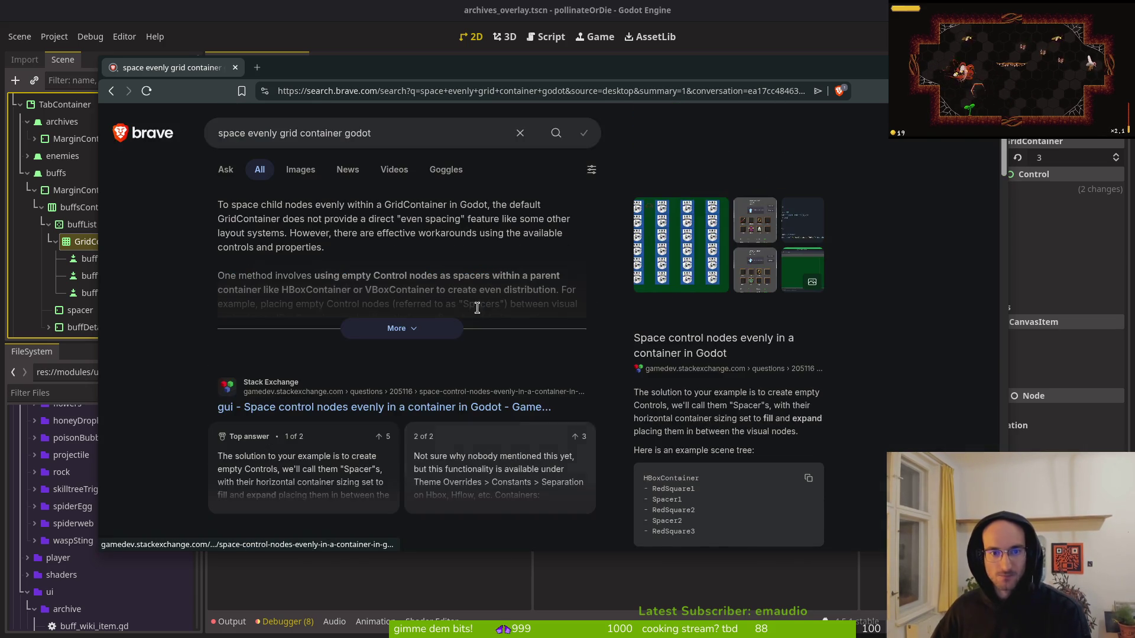
{"action": "scroll", "coordinate": [363, 299], "scroll_direction": "down", "scroll_amount": 4}
{"action": "scroll", "coordinate": [363, 299], "scroll_direction": "down", "scroll_amount": 8}
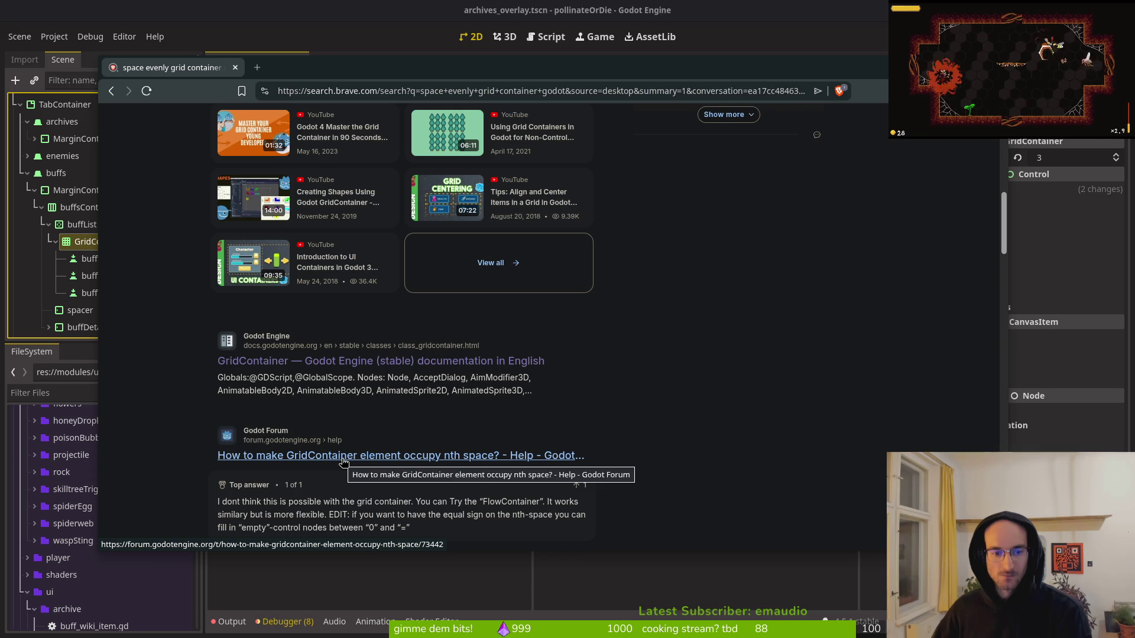
{"action": "scroll", "coordinate": [401, 390], "scroll_direction": "down", "scroll_amount": 6}
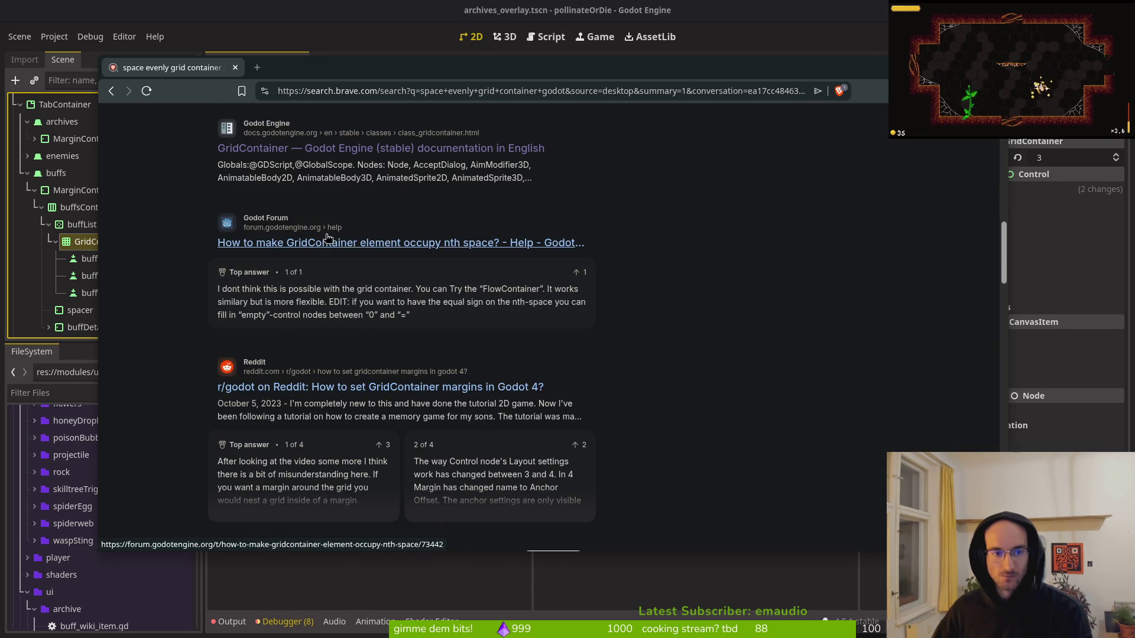
{"action": "scroll", "coordinate": [393, 248], "scroll_direction": "down", "scroll_amount": 8}
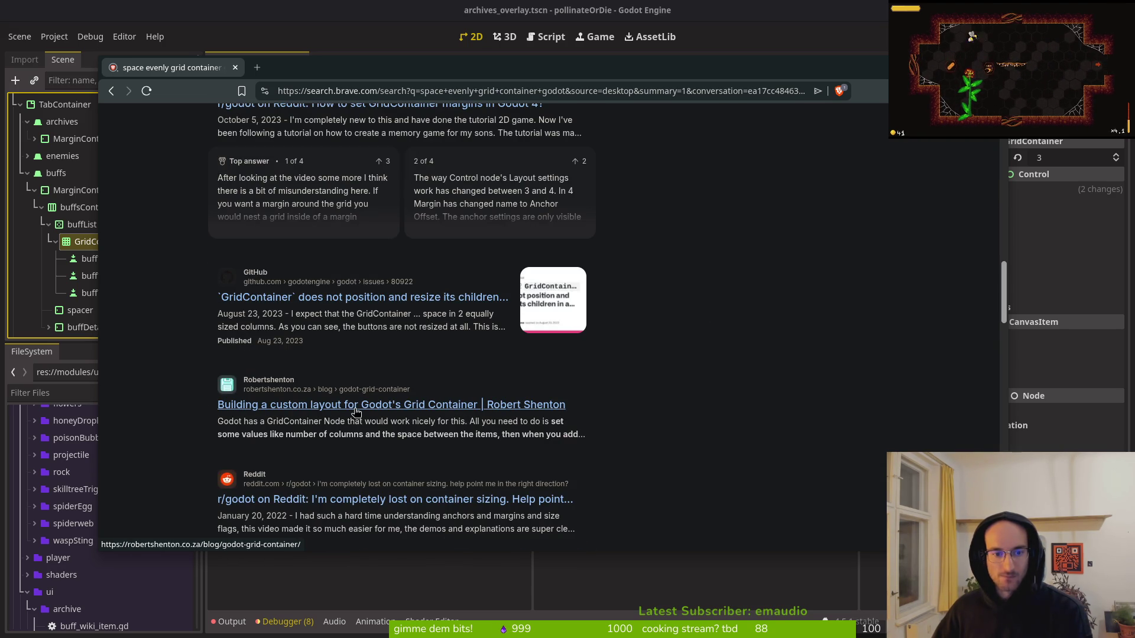
{"action": "scroll", "coordinate": [354, 411], "scroll_direction": "down", "scroll_amount": 4}
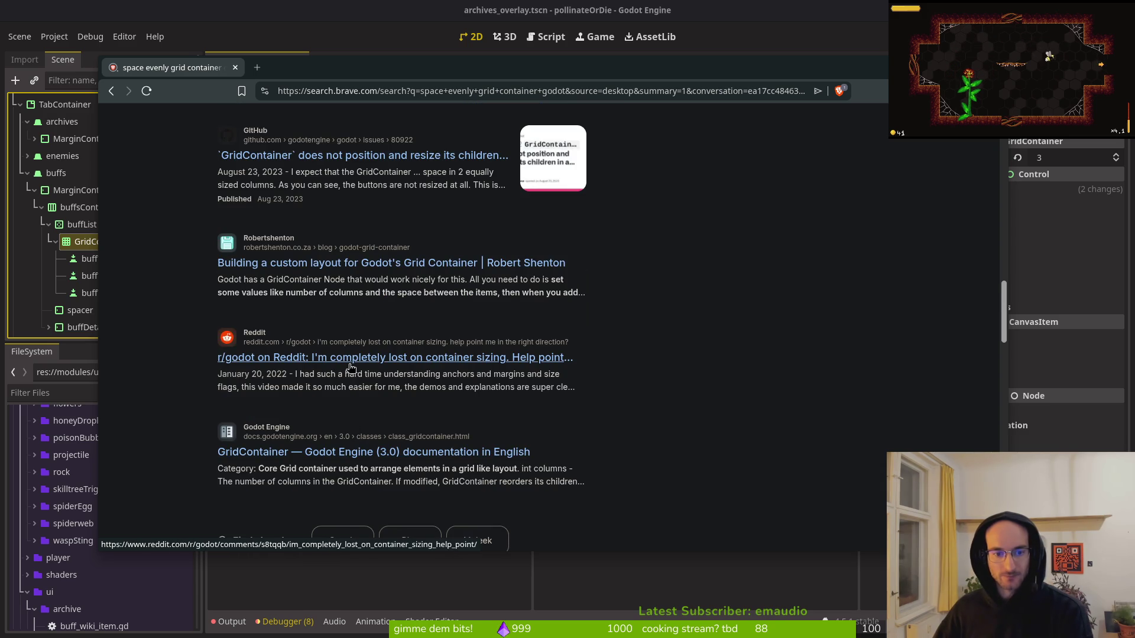
{"action": "scroll", "coordinate": [384, 313], "scroll_direction": "down", "scroll_amount": 12}
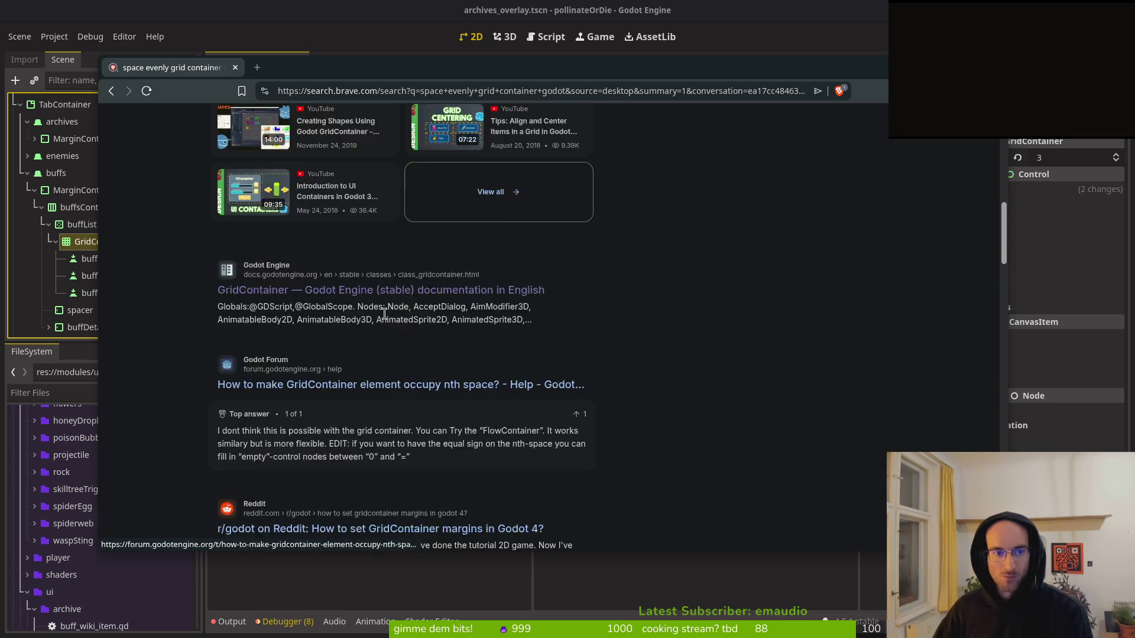
{"action": "scroll", "coordinate": [384, 314], "scroll_direction": "up", "scroll_amount": 15}
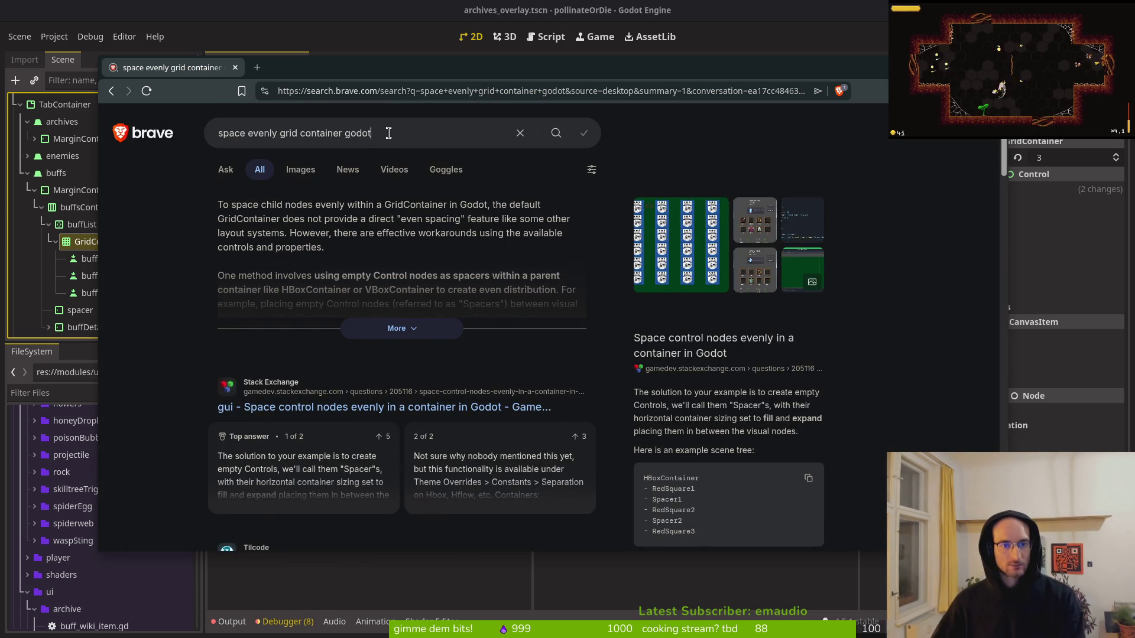
Search Brave for 'grid container godot space evenly' and skim the results
{"action": "left_click", "coordinate": [389, 133]}
{"action": "type", "text": "grid"}
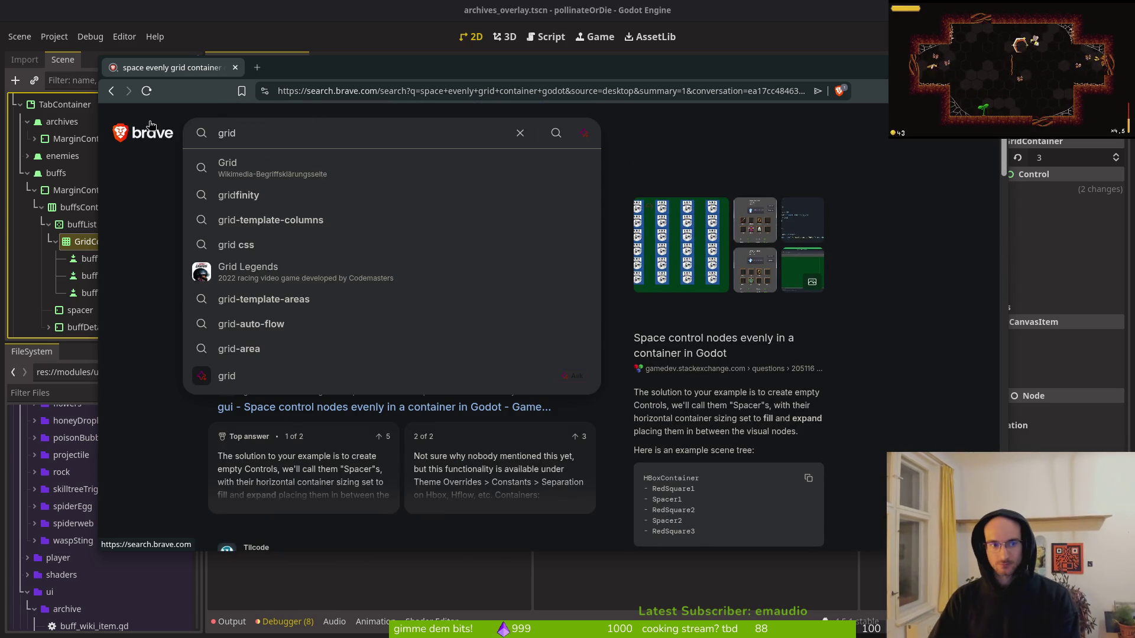
{"action": "type", "text": " container"}
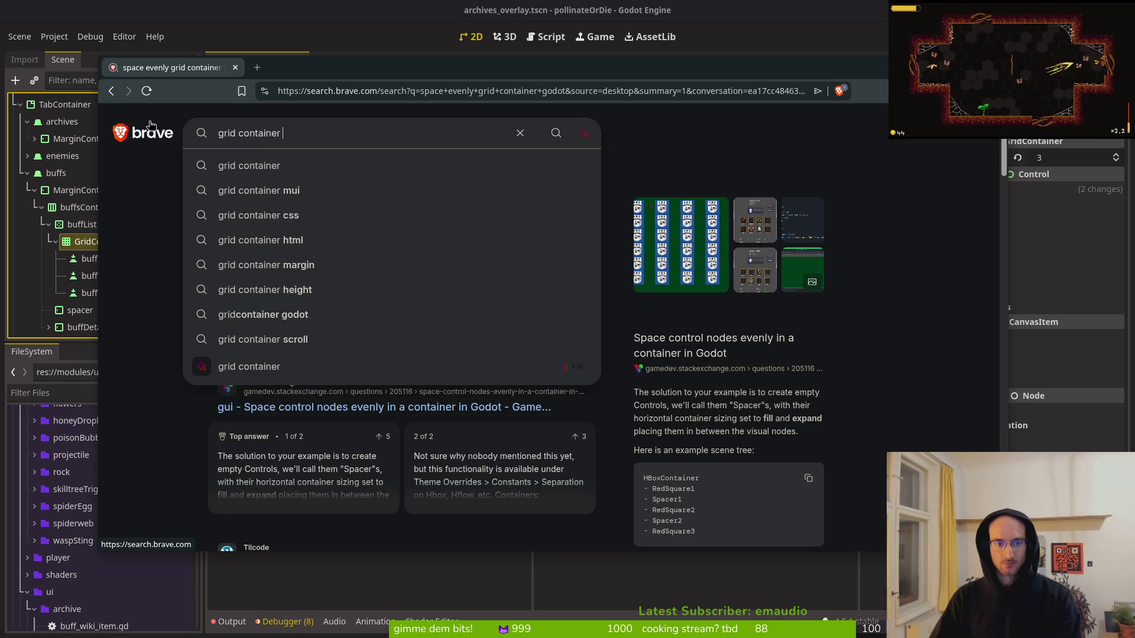
{"action": "type", "text": " godot space evenly"}
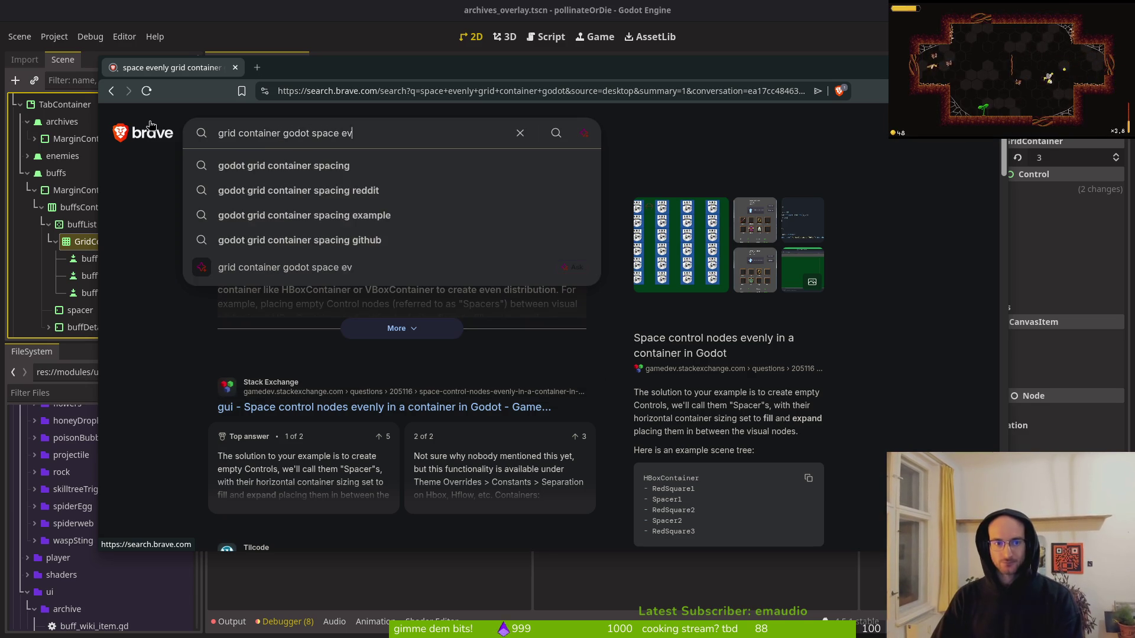
{"action": "key", "text": "Return"}
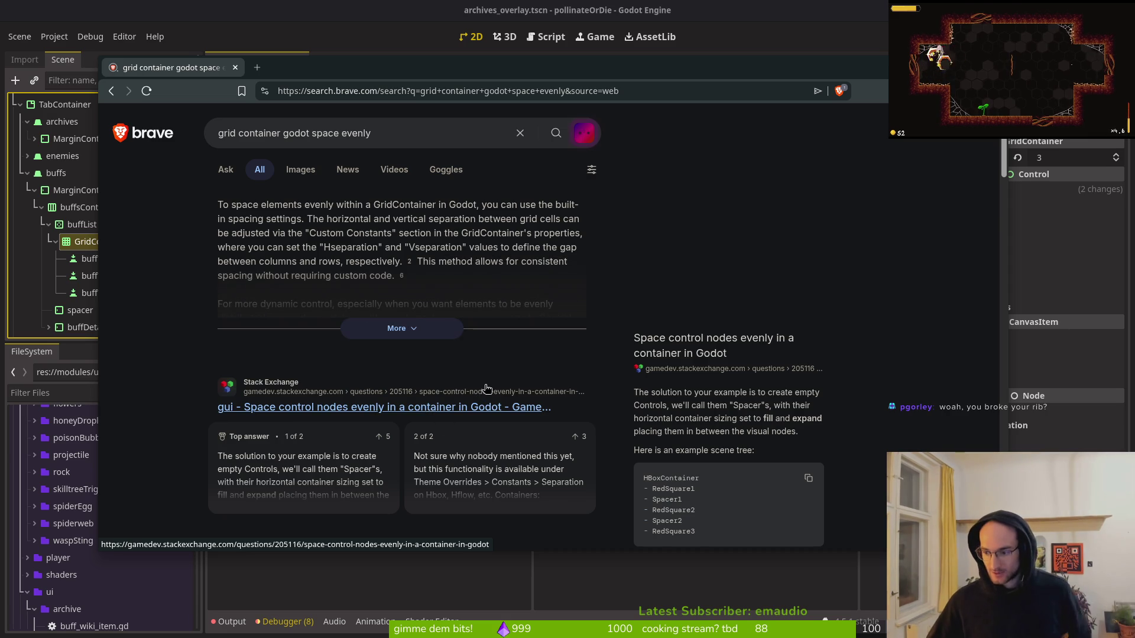
{"action": "scroll", "coordinate": [520, 378], "scroll_direction": "down", "scroll_amount": 3}
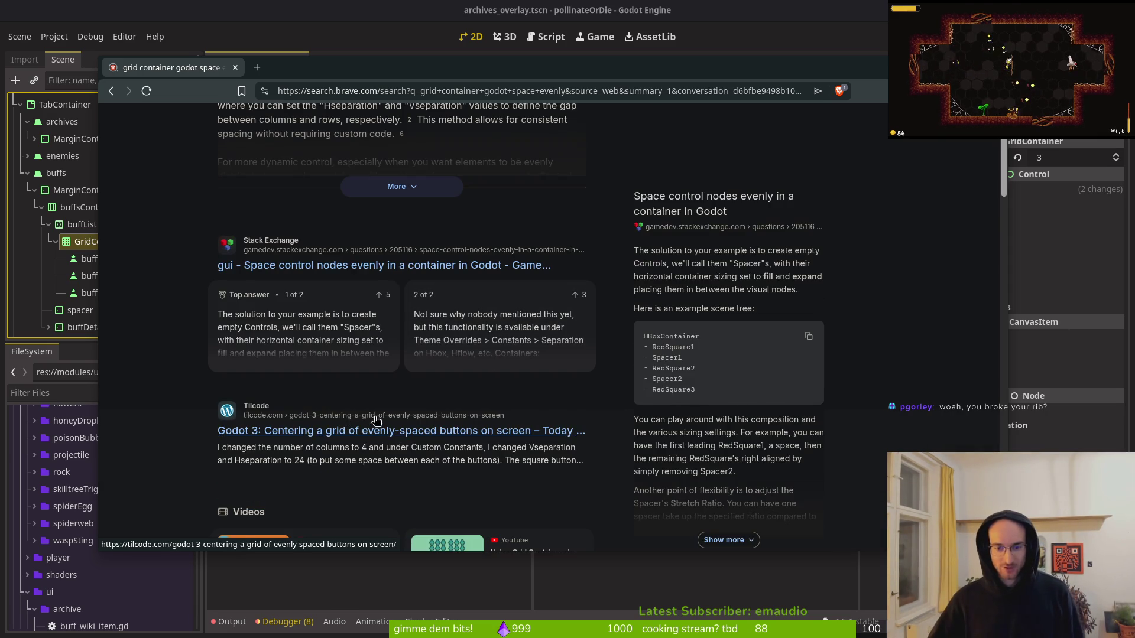
{"action": "scroll", "coordinate": [396, 424], "scroll_direction": "down", "scroll_amount": 3}
{"action": "key", "text": "alt+Tab"}
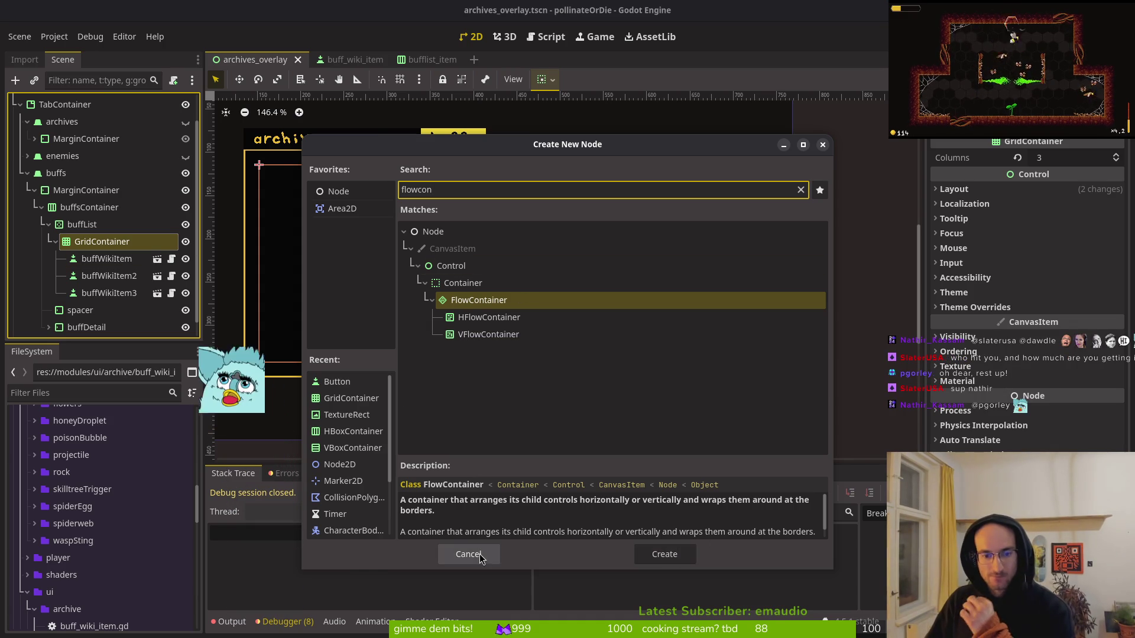
Cancel the node chooser and duplicate buffWikiItem through buffWikiItem3 until nine buff items exist
{"action": "key", "text": "Escape"}
{"action": "left_click", "coordinate": [87, 264]}
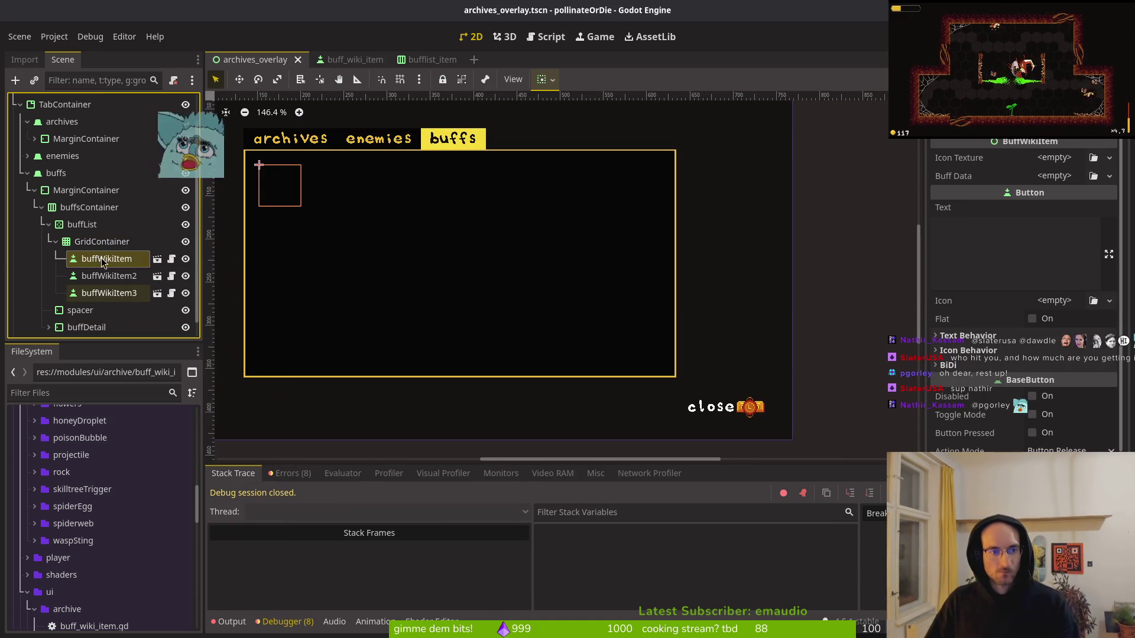
{"action": "left_click", "coordinate": [109, 293], "text": "shift"}
{"action": "key", "text": "ctrl+d"}
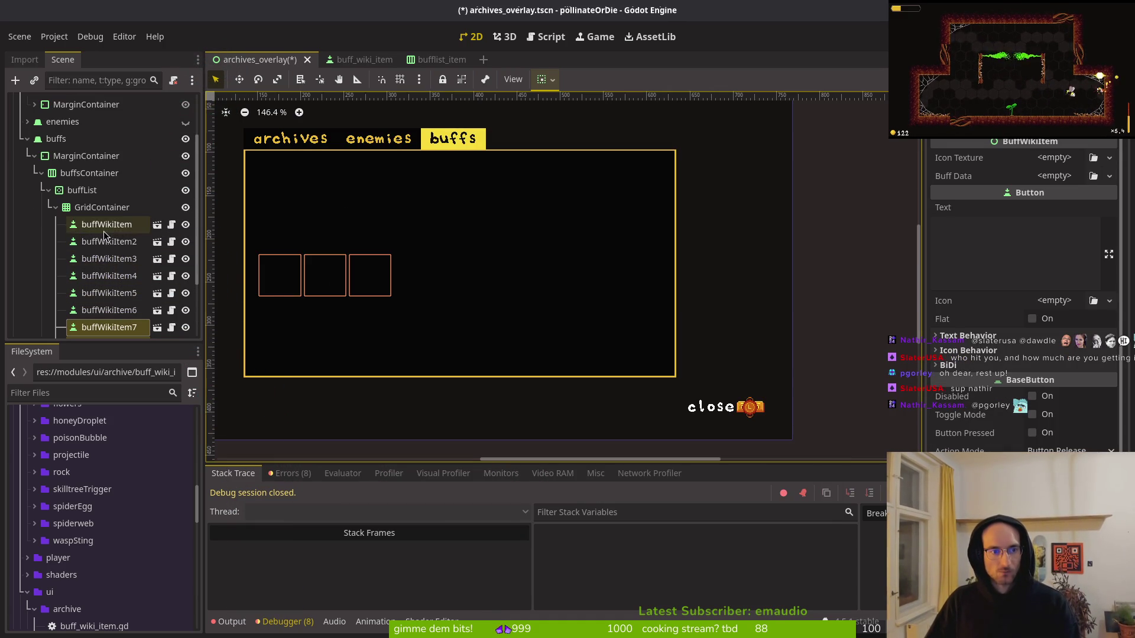
{"action": "left_click", "coordinate": [106, 225]}
{"action": "left_click", "coordinate": [109, 327], "text": "shift"}
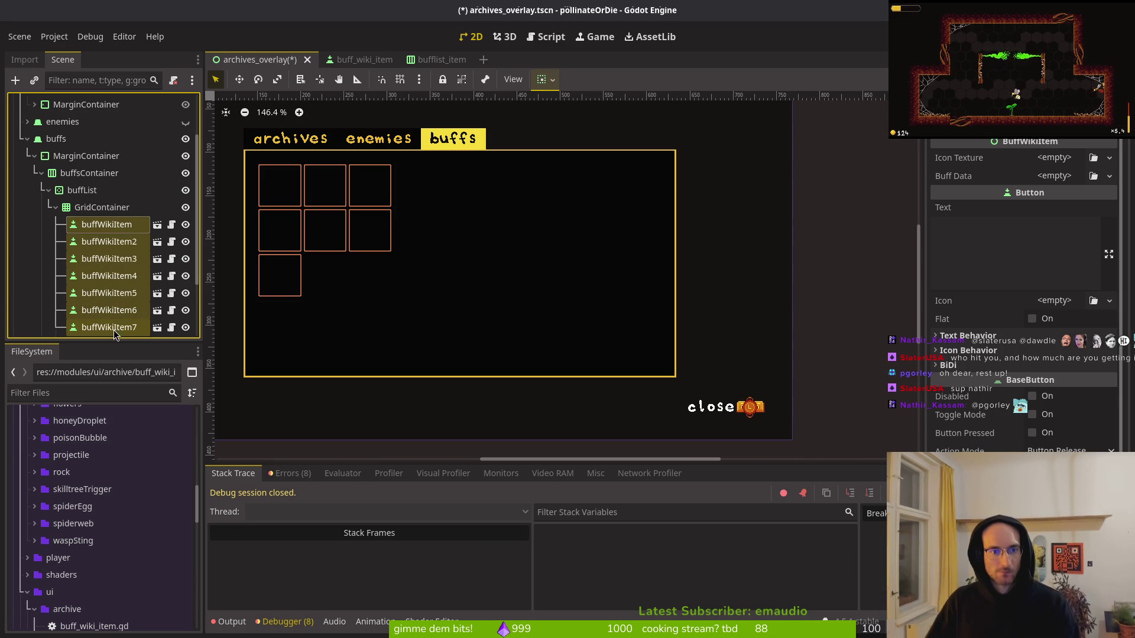
{"action": "left_click", "coordinate": [110, 210]}
{"action": "scroll", "coordinate": [109, 212], "scroll_direction": "down", "scroll_amount": 2}
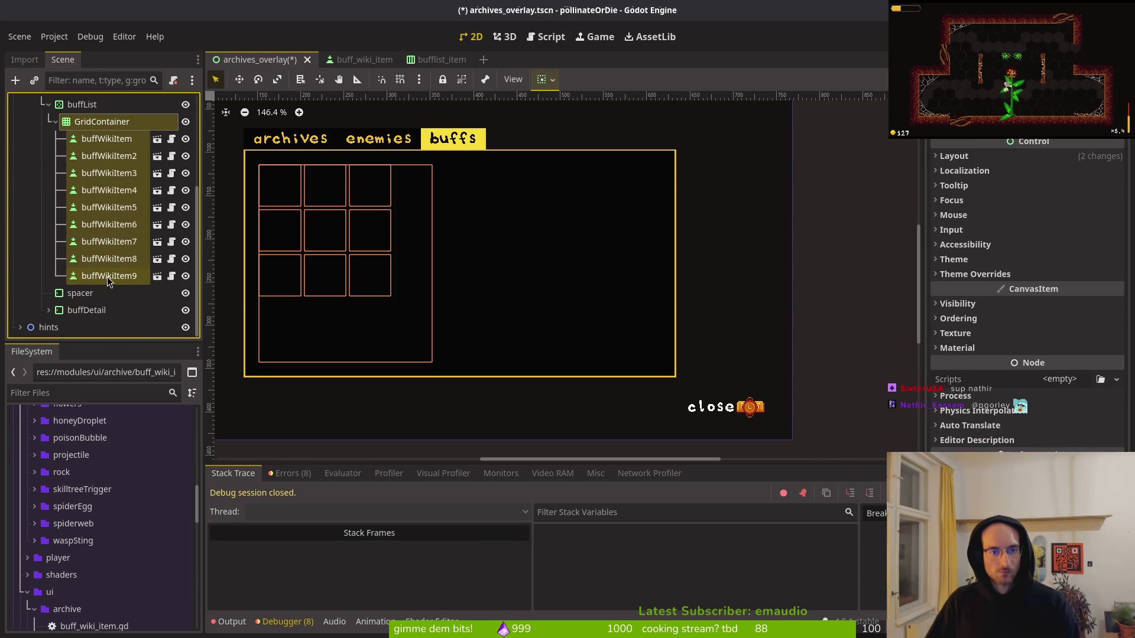
{"action": "left_click", "coordinate": [110, 276], "text": "shift"}
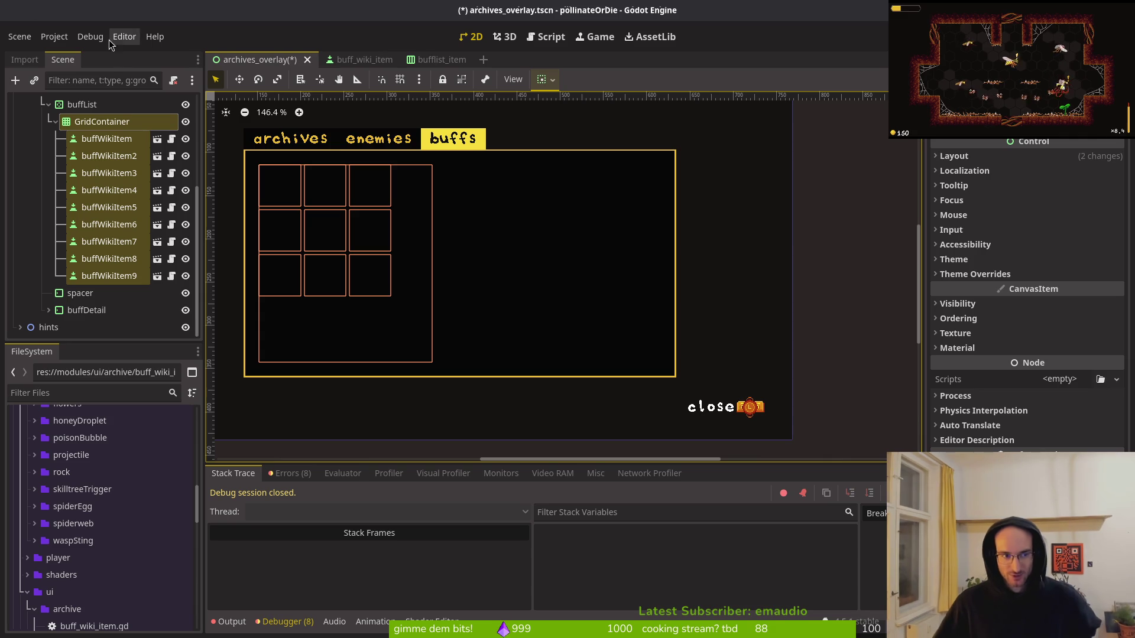
{"action": "left_click", "coordinate": [54, 122]}
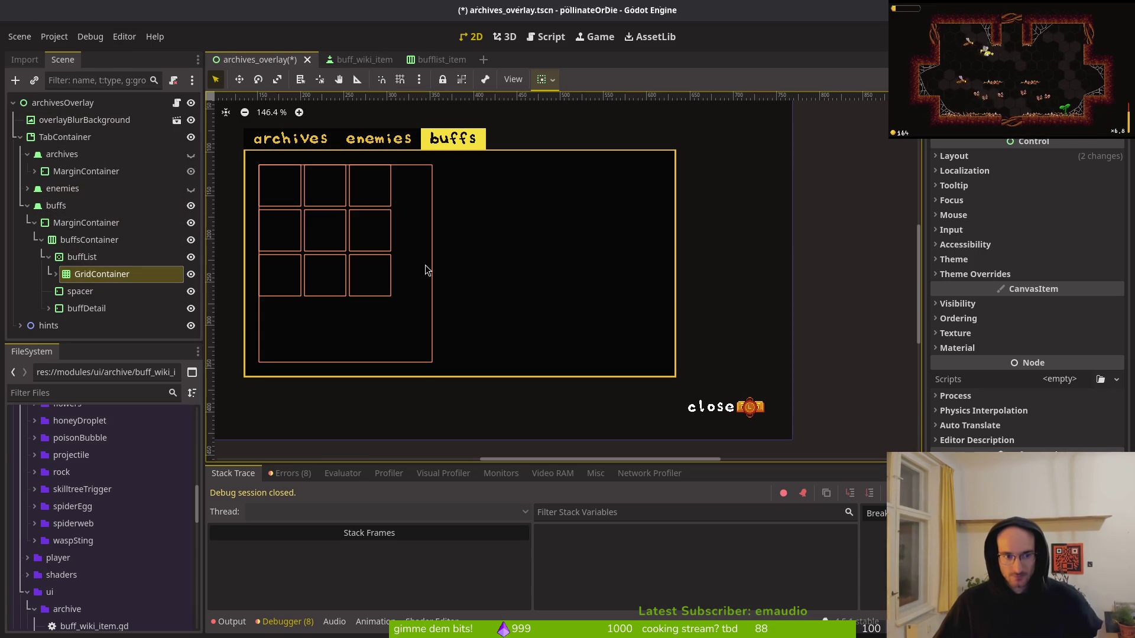
{"action": "left_click", "coordinate": [55, 274]}
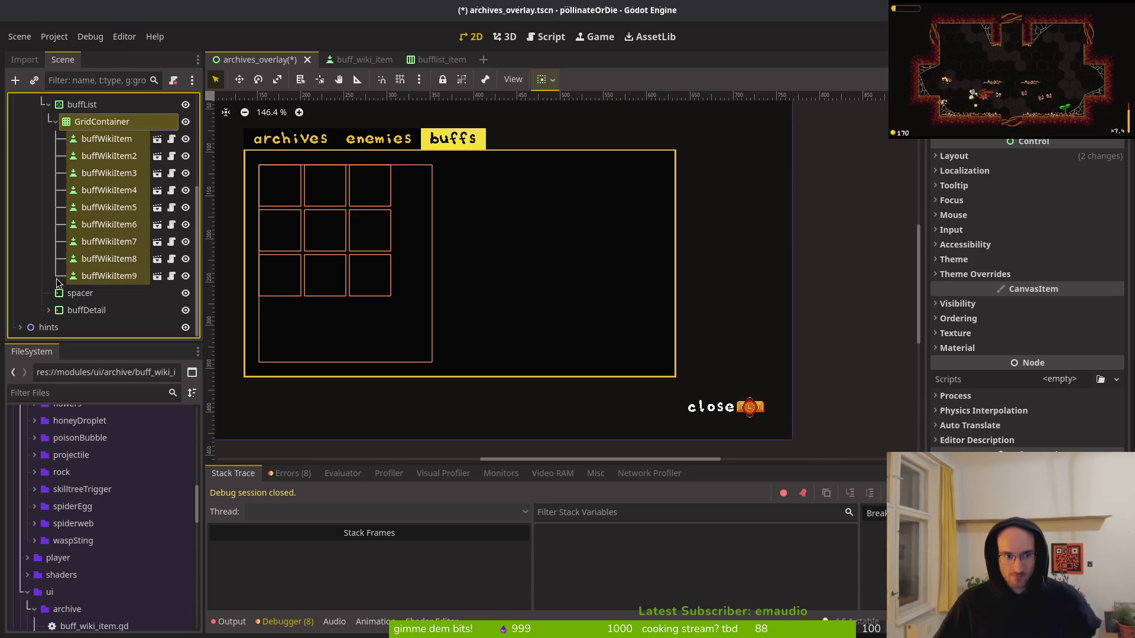
Select buffWikiItem9, then buffWikiItems 1–4, then the GridContainer
{"action": "left_click", "coordinate": [86, 278]}
{"action": "left_click", "coordinate": [106, 140]}
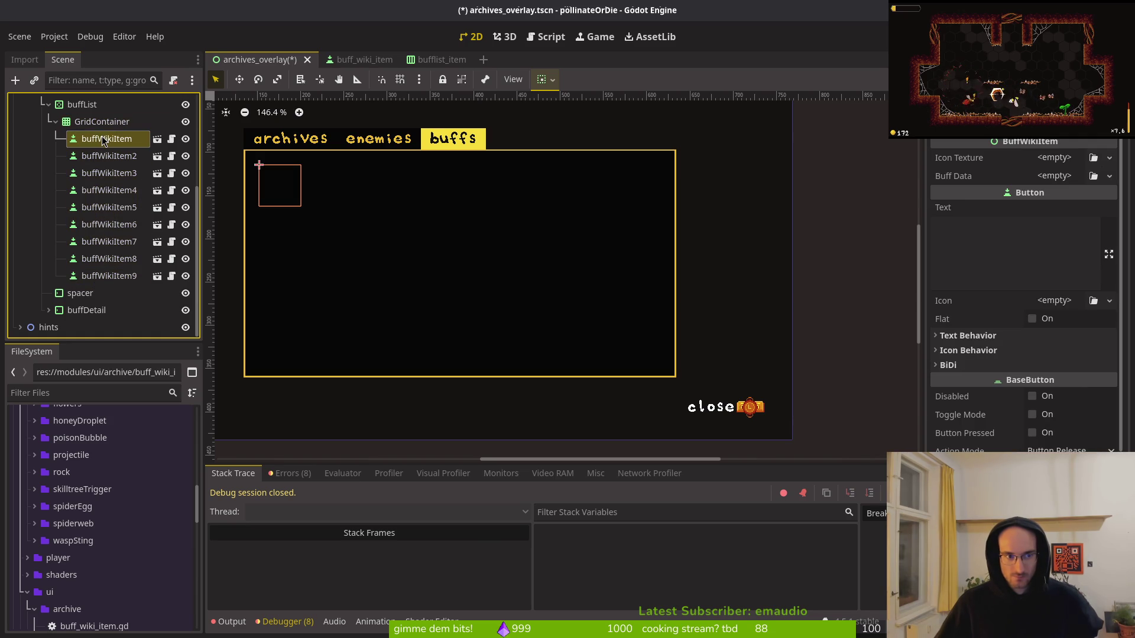
{"action": "left_click", "coordinate": [108, 157]}
{"action": "left_click", "coordinate": [108, 172]}
{"action": "left_click", "coordinate": [109, 190]}
{"action": "left_click", "coordinate": [102, 121]}
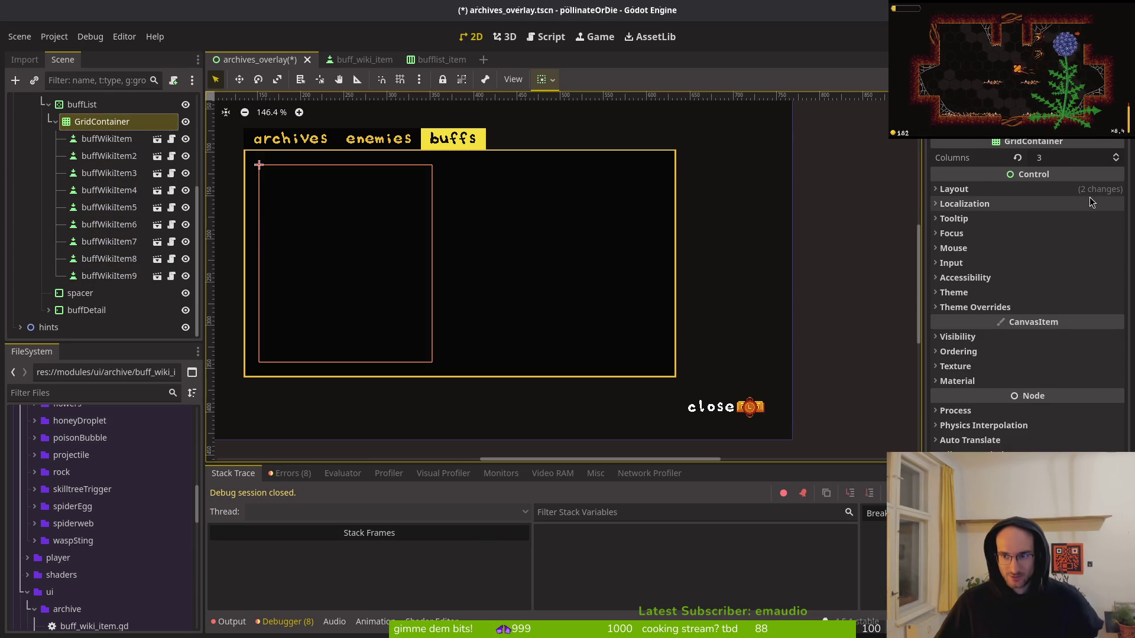
Expand and collapse the GridContainer's Layout settings unchanged, collapse its children, and return to Brave
{"action": "left_click", "coordinate": [1074, 190]}
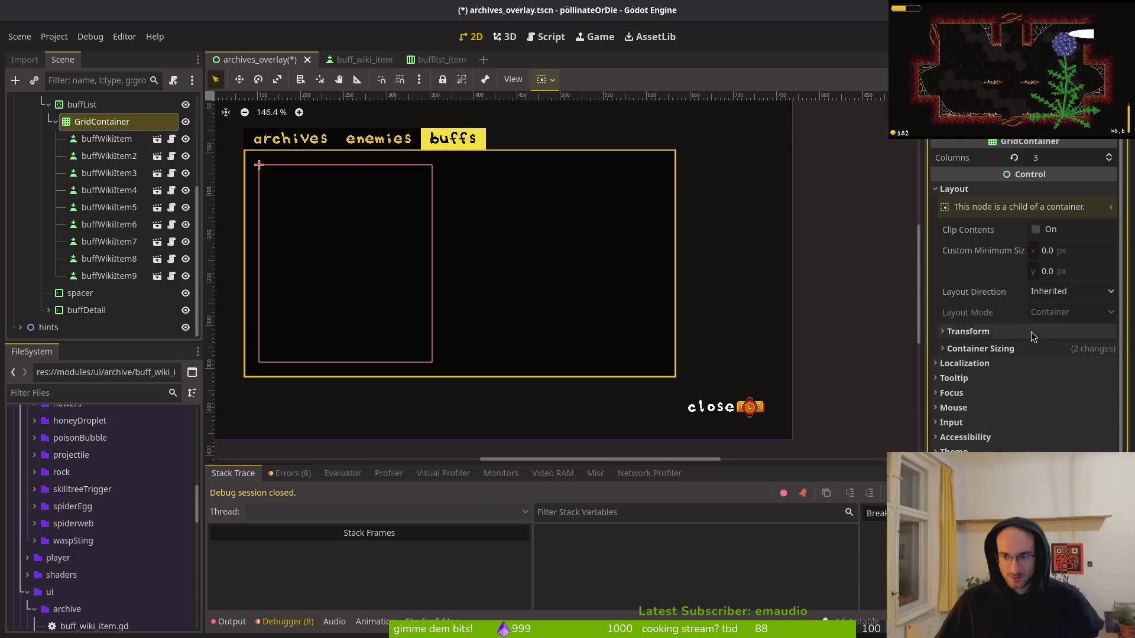
{"action": "left_click", "coordinate": [1034, 189]}
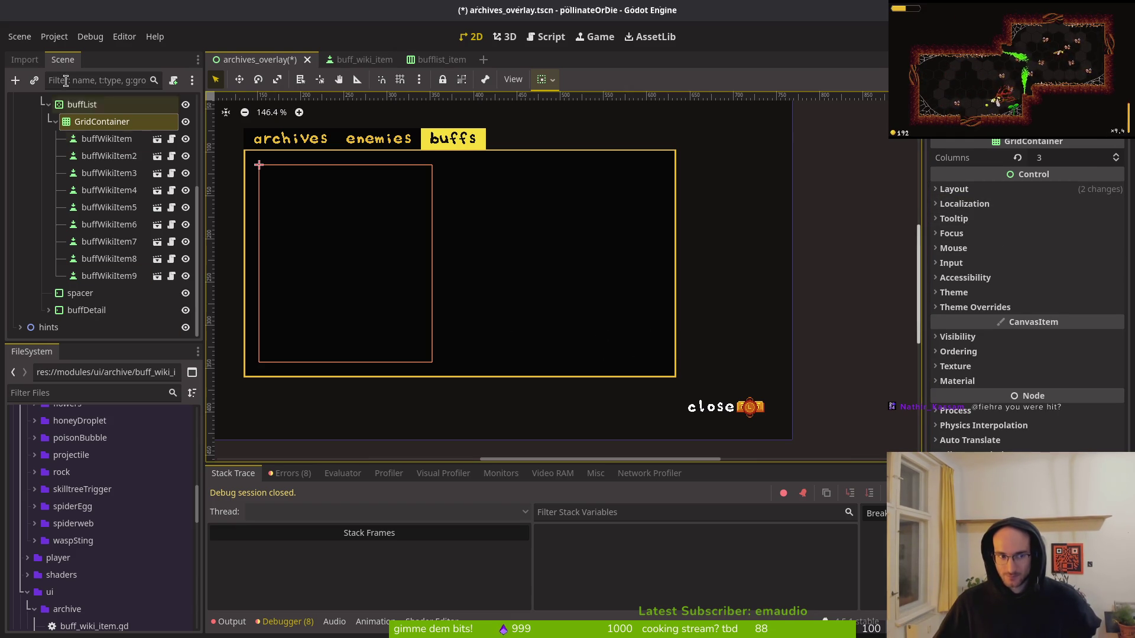
{"action": "left_click", "coordinate": [55, 121]}
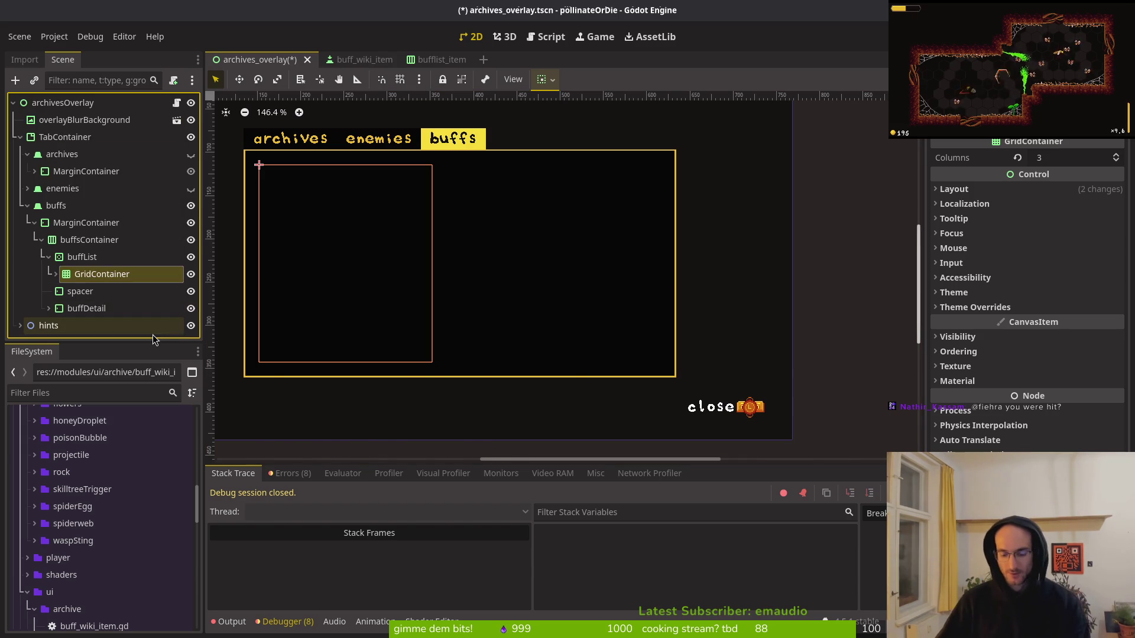
{"action": "key", "text": "alt+Tab"}
Open the 'Tips: Align and Center Items' grid video on YouTube
{"action": "scroll", "coordinate": [323, 270], "scroll_direction": "up", "scroll_amount": 2}
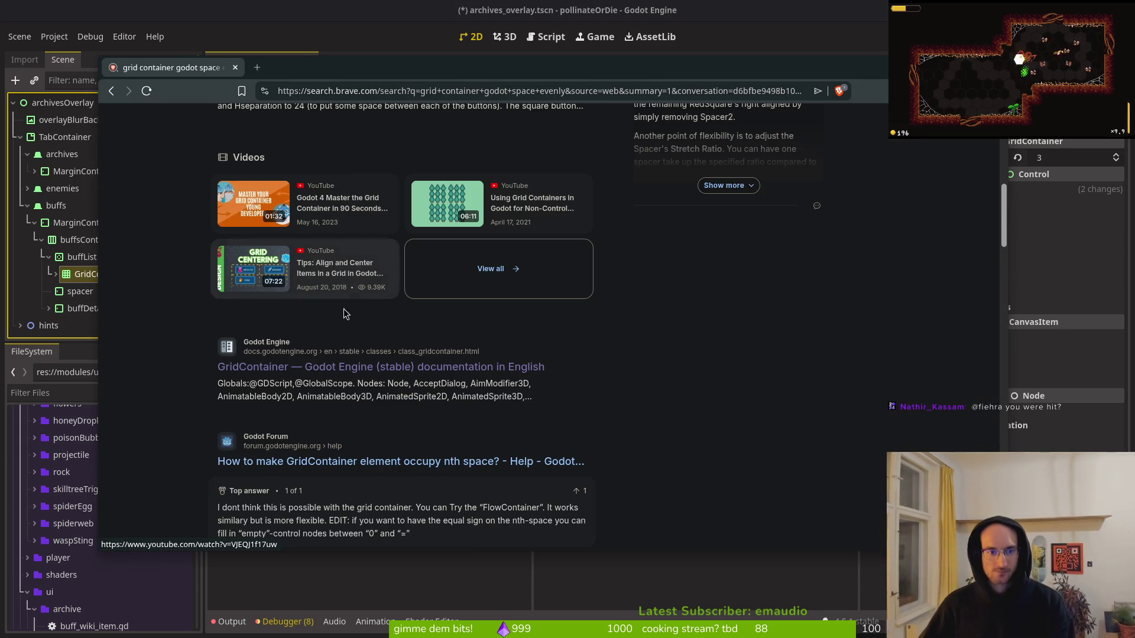
{"action": "left_click", "coordinate": [341, 274]}
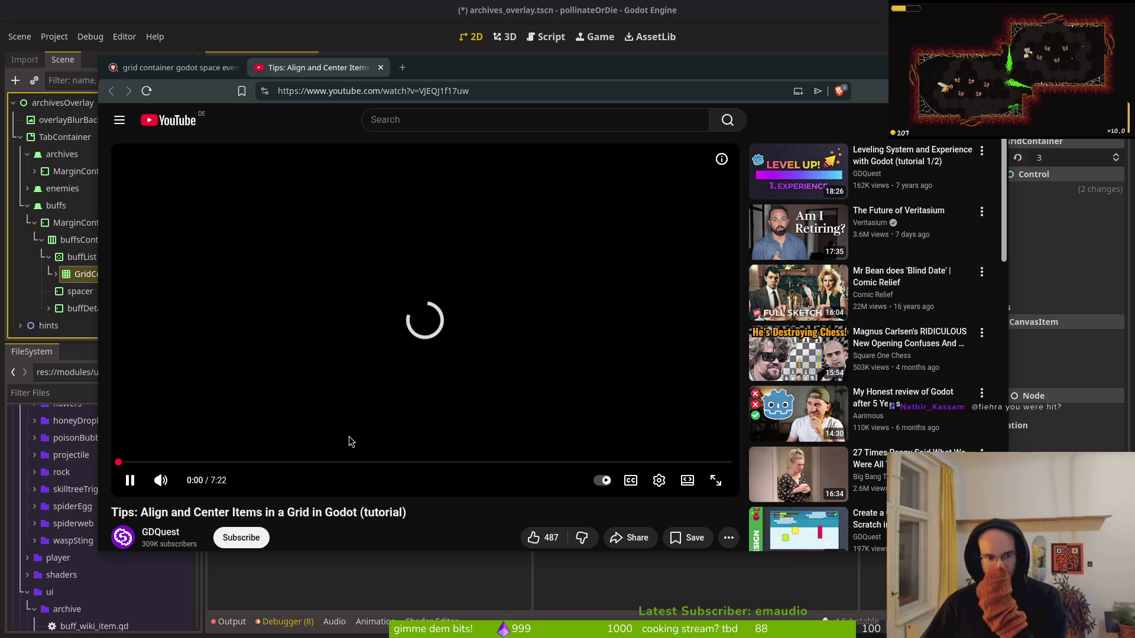
{"action": "scroll", "coordinate": [449, 421], "scroll_direction": "down", "scroll_amount": 2}
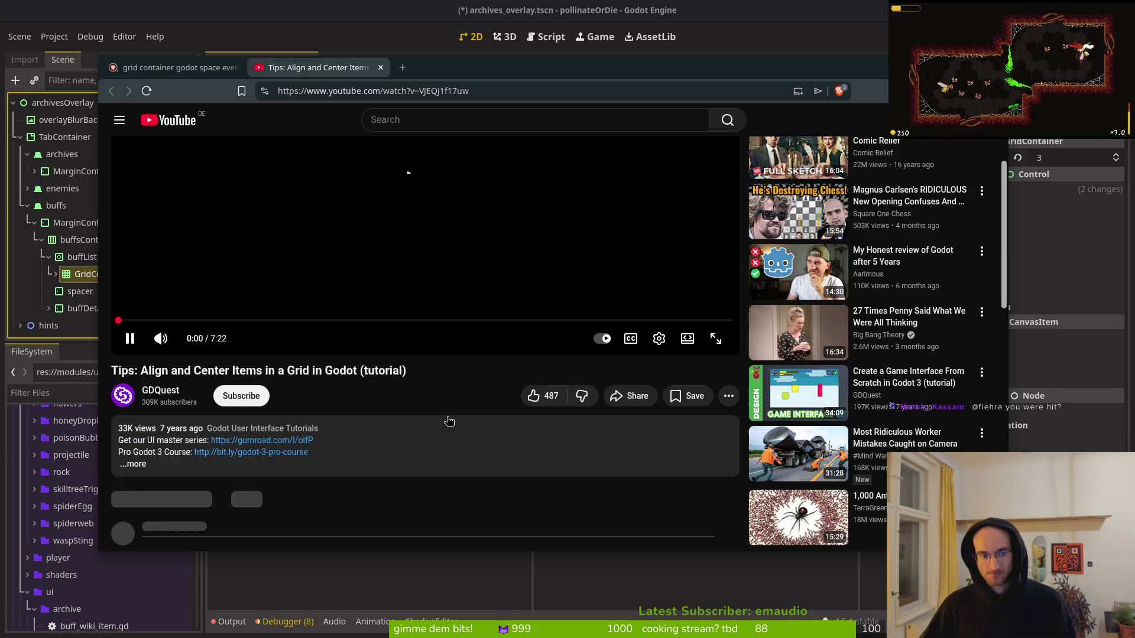
{"action": "scroll", "coordinate": [418, 216], "scroll_direction": "up", "scroll_amount": 2}
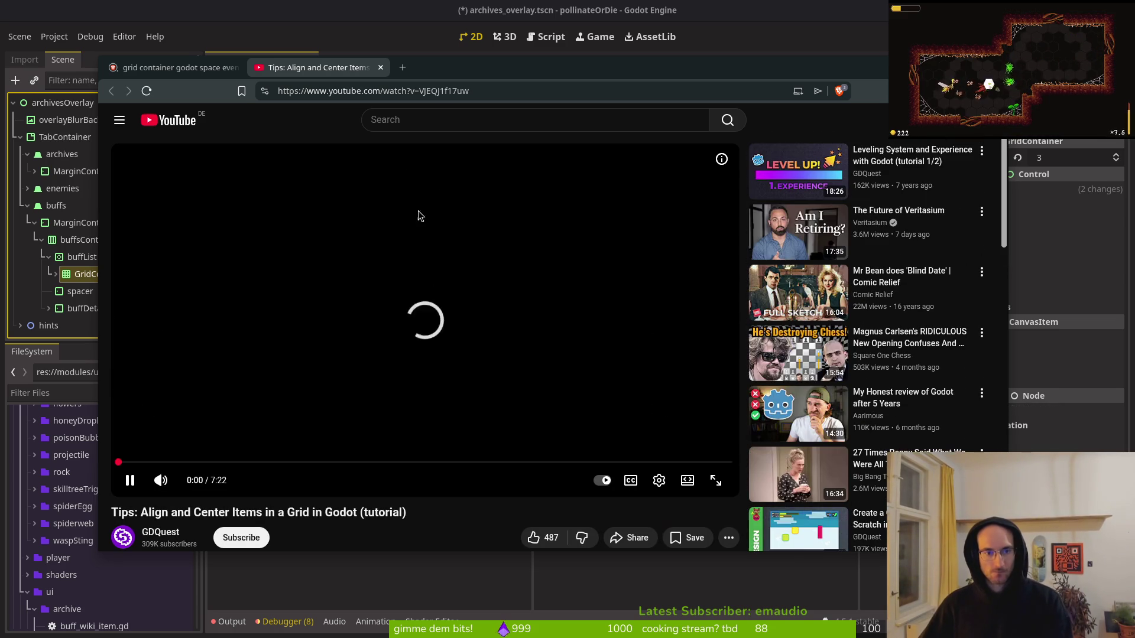
Search YouTube for 'gridcontainer godot' and open the 90-second Grid Container tutorial
{"action": "left_click", "coordinate": [421, 114]}
{"action": "type", "text": "grd"}
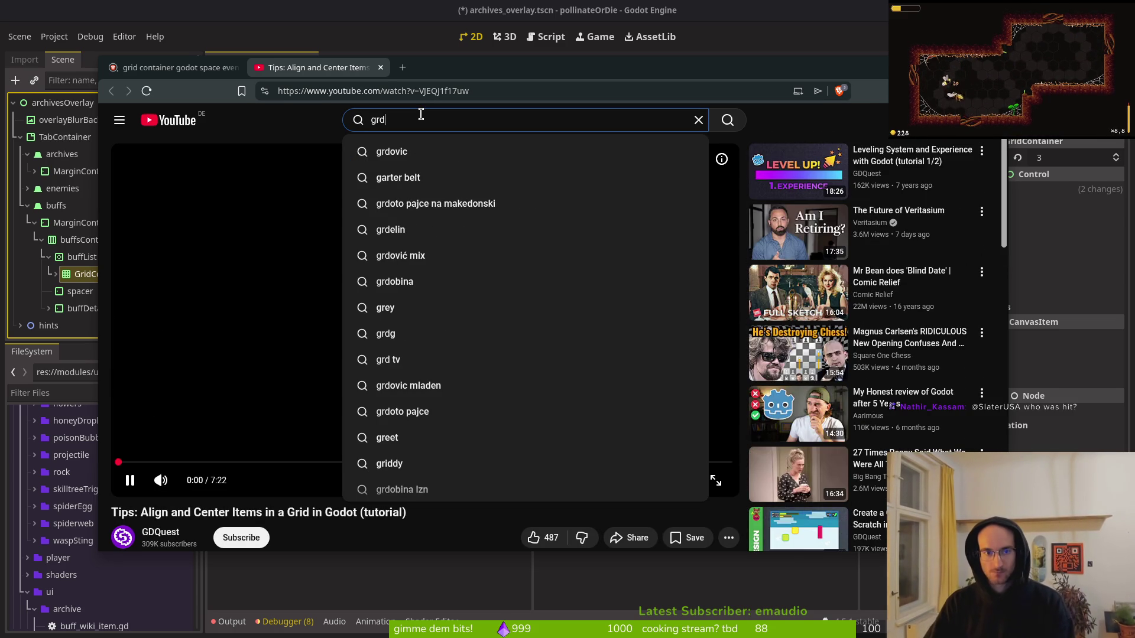
{"action": "key", "text": "BackSpace"}
{"action": "type", "text": "idcontainer "}
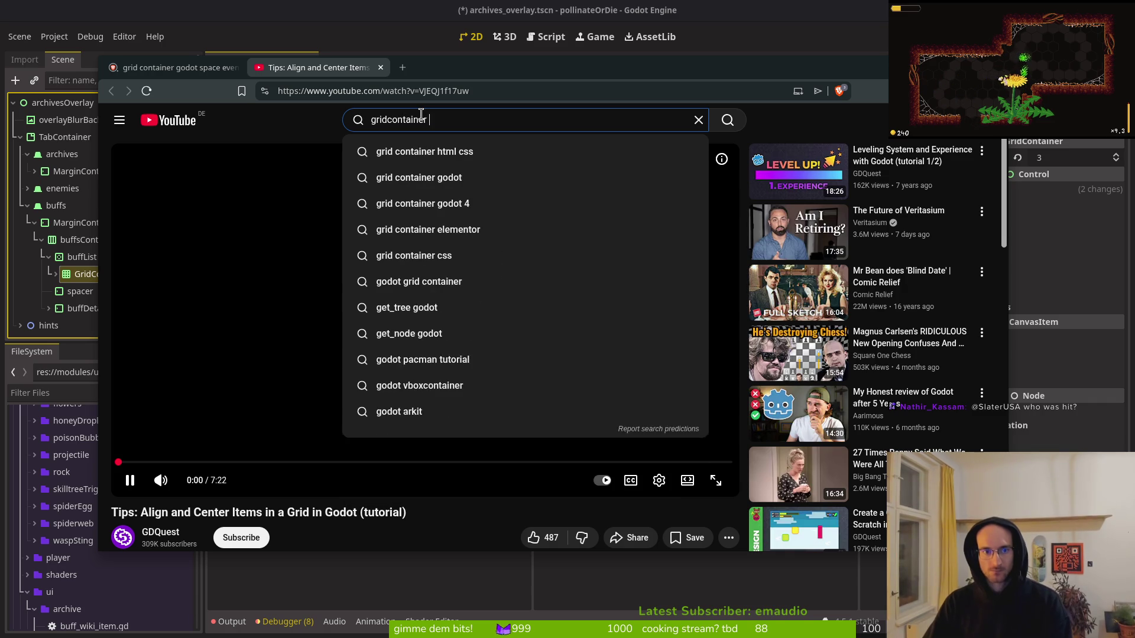
{"action": "type", "text": "godot"}
{"action": "key", "text": "Return"}
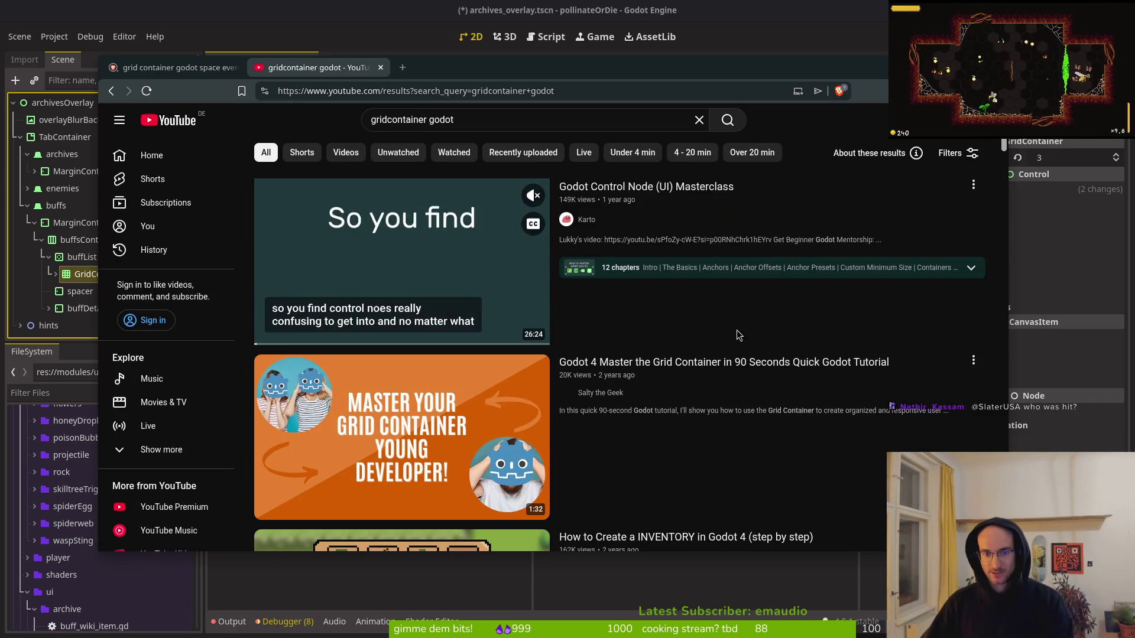
{"action": "mouse_move", "coordinate": [791, 439]}
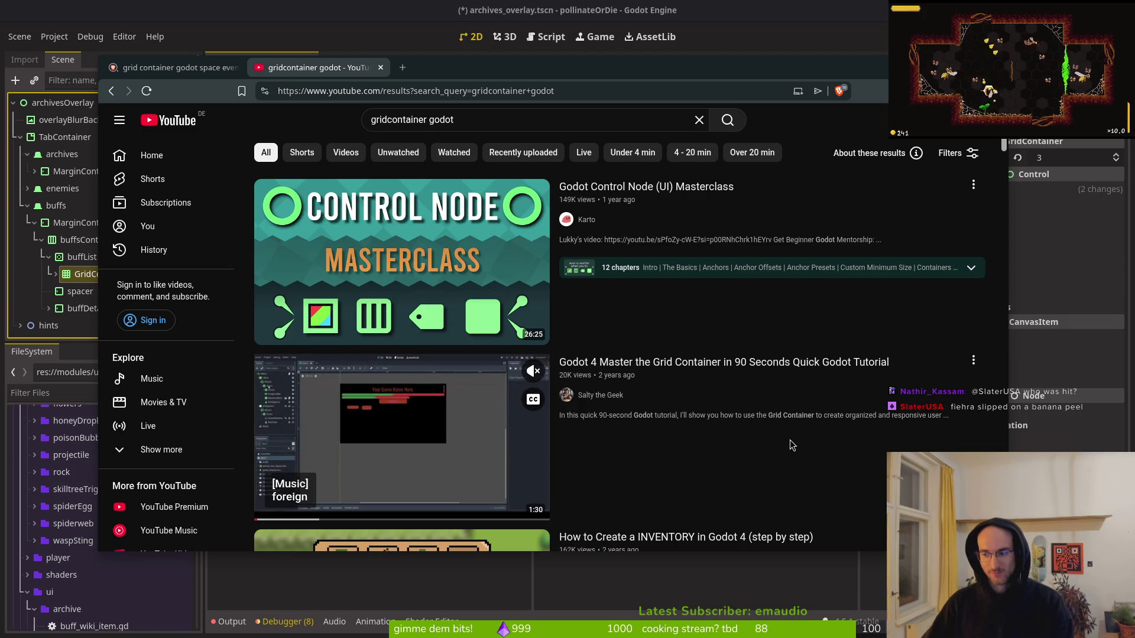
{"action": "mouse_move", "coordinate": [454, 293]}
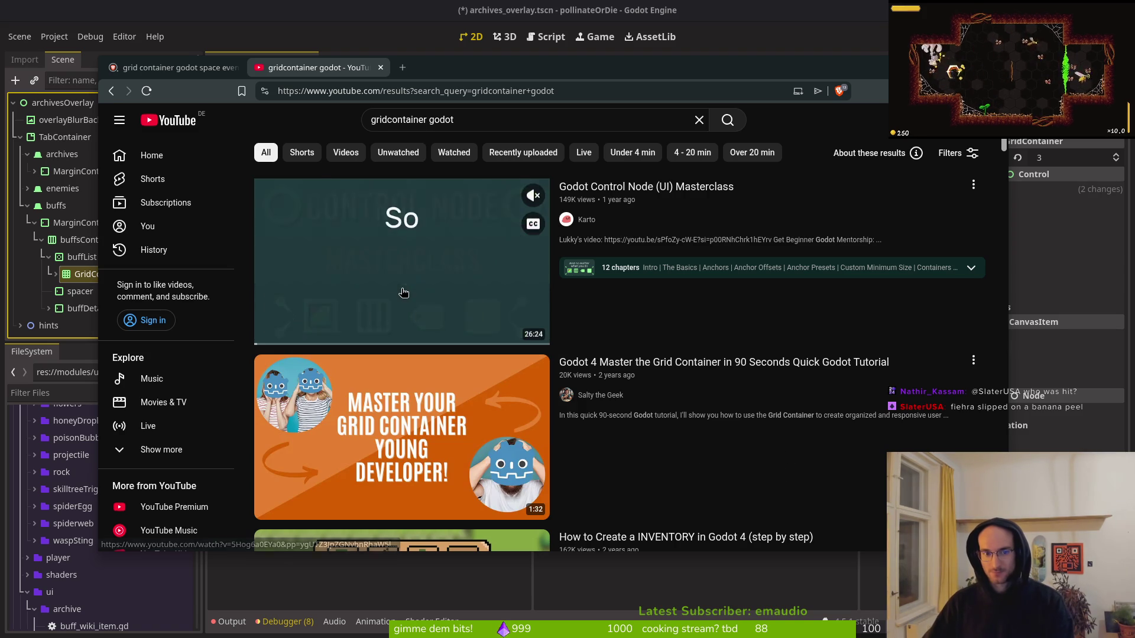
{"action": "scroll", "coordinate": [771, 321], "scroll_direction": "down", "scroll_amount": 2}
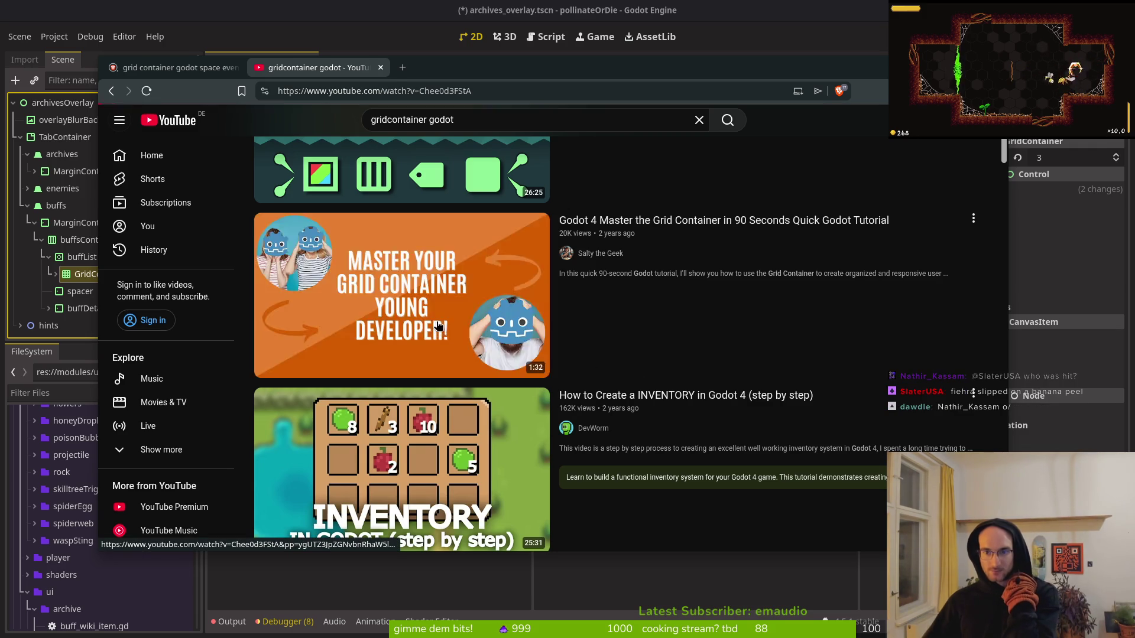
{"action": "left_click", "coordinate": [441, 340]}
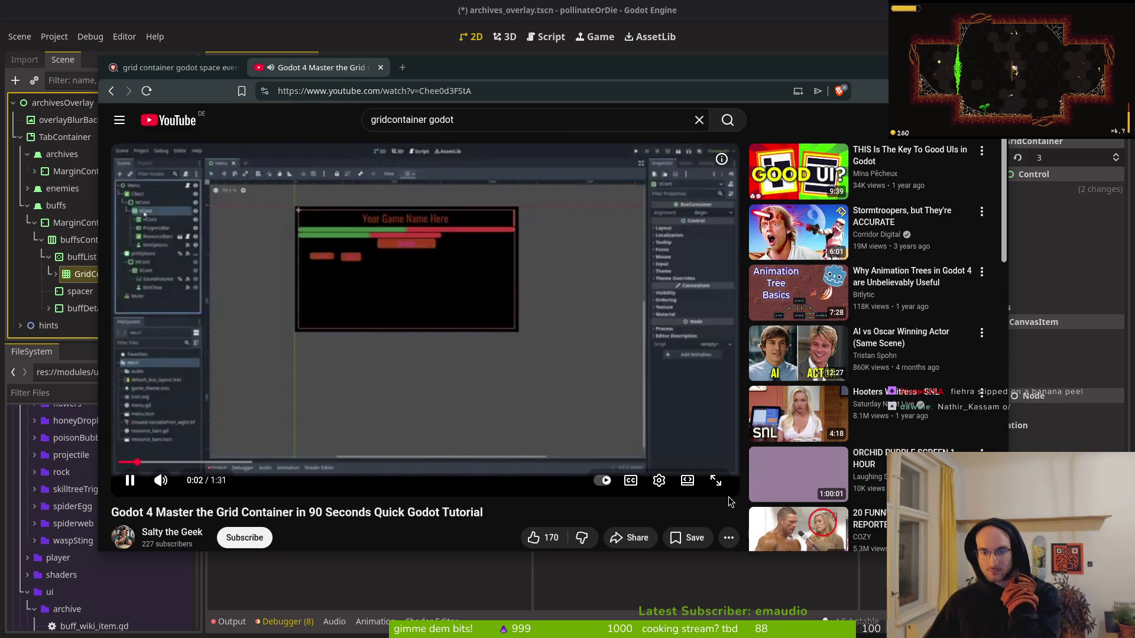
Skim the tutorial full screen up to its separation demo (10 horizontal, 30 vertical)
{"action": "left_click", "coordinate": [715, 480]}
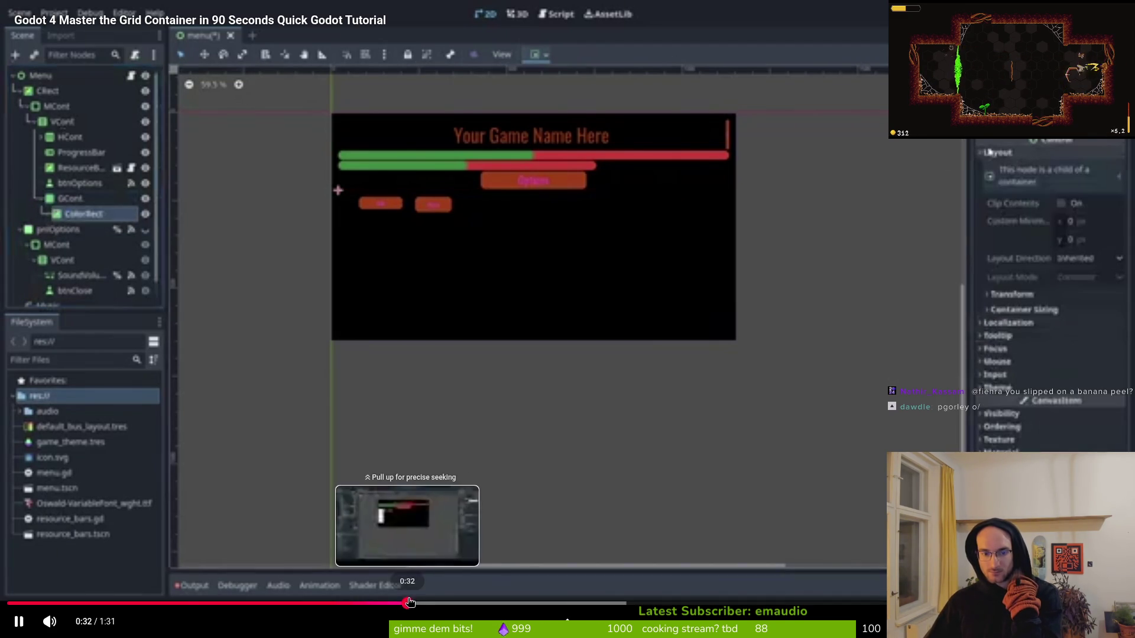
{"action": "left_click", "coordinate": [416, 603]}
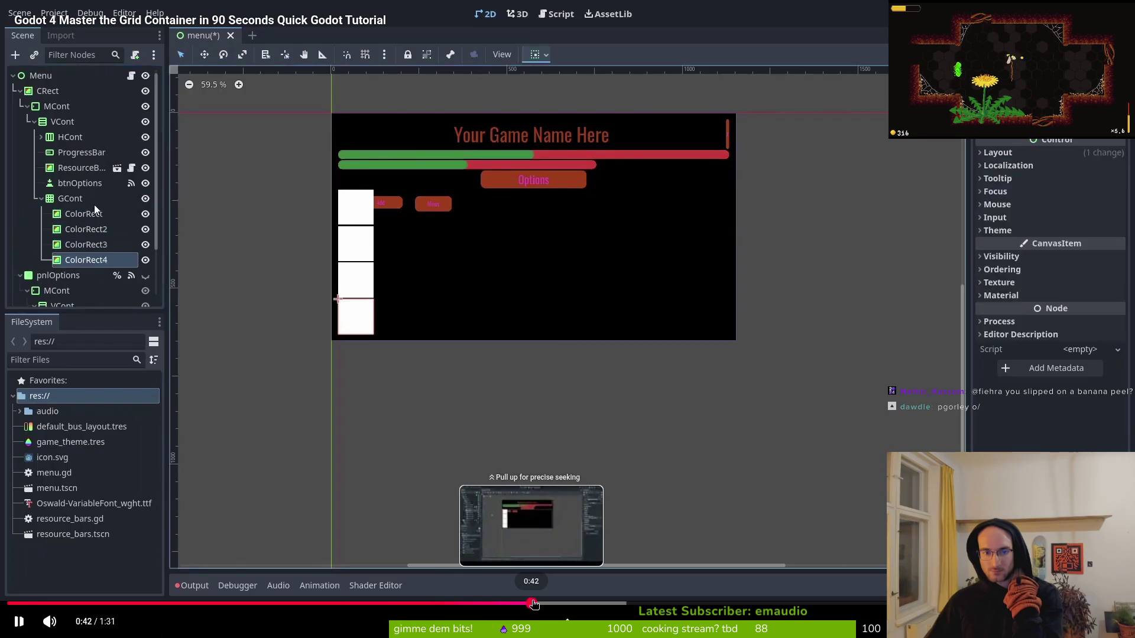
{"action": "left_click", "coordinate": [522, 604]}
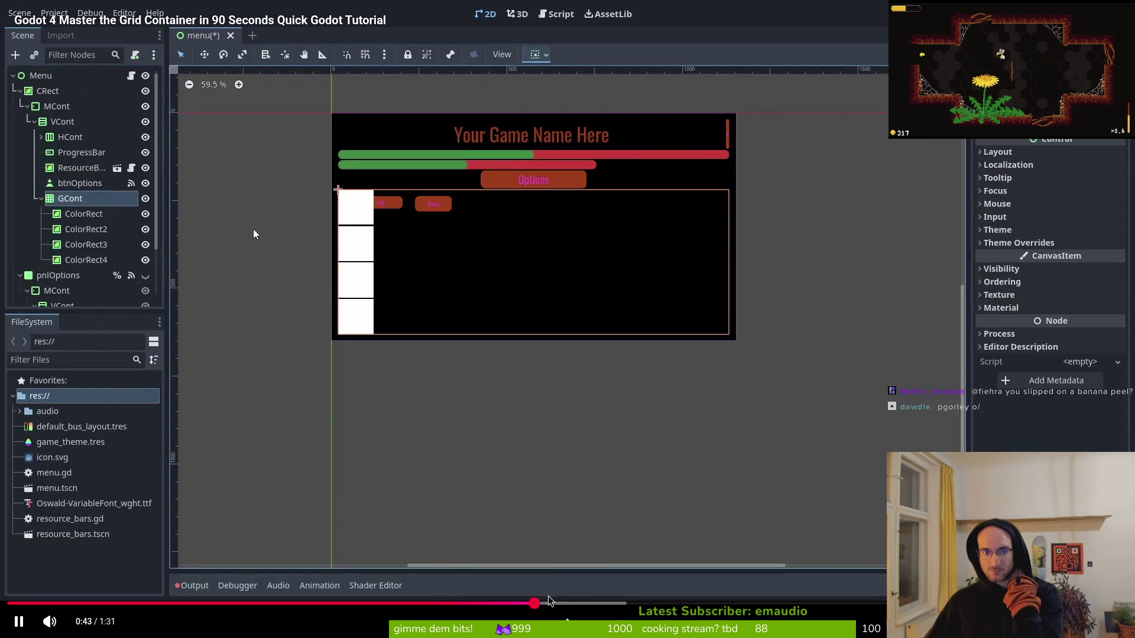
{"action": "left_click", "coordinate": [590, 604]}
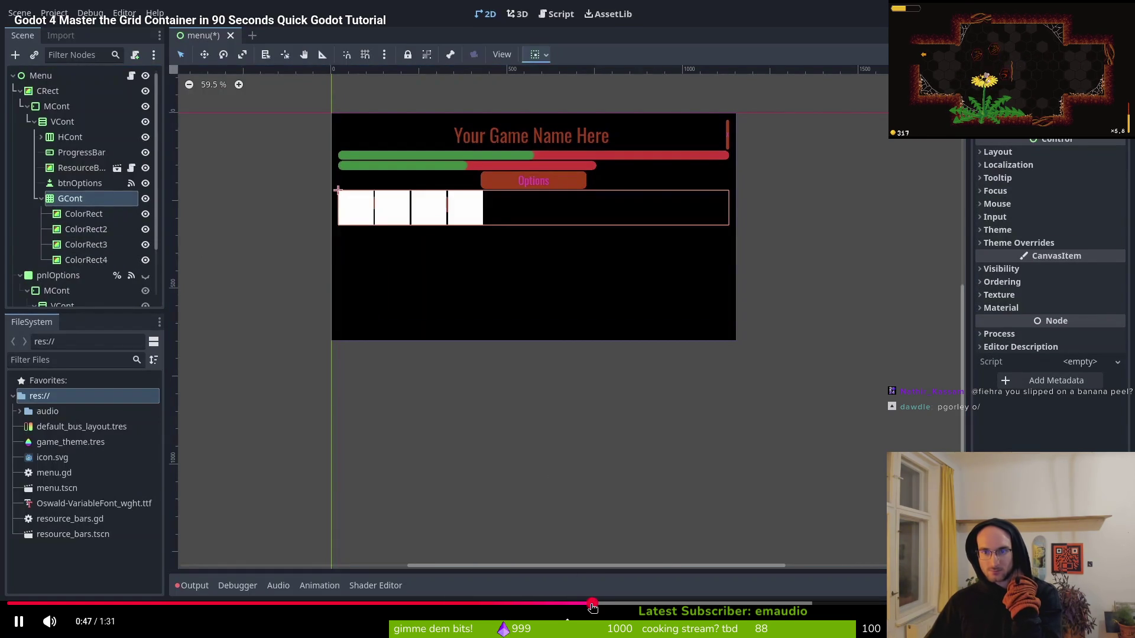
{"action": "left_click", "coordinate": [757, 603]}
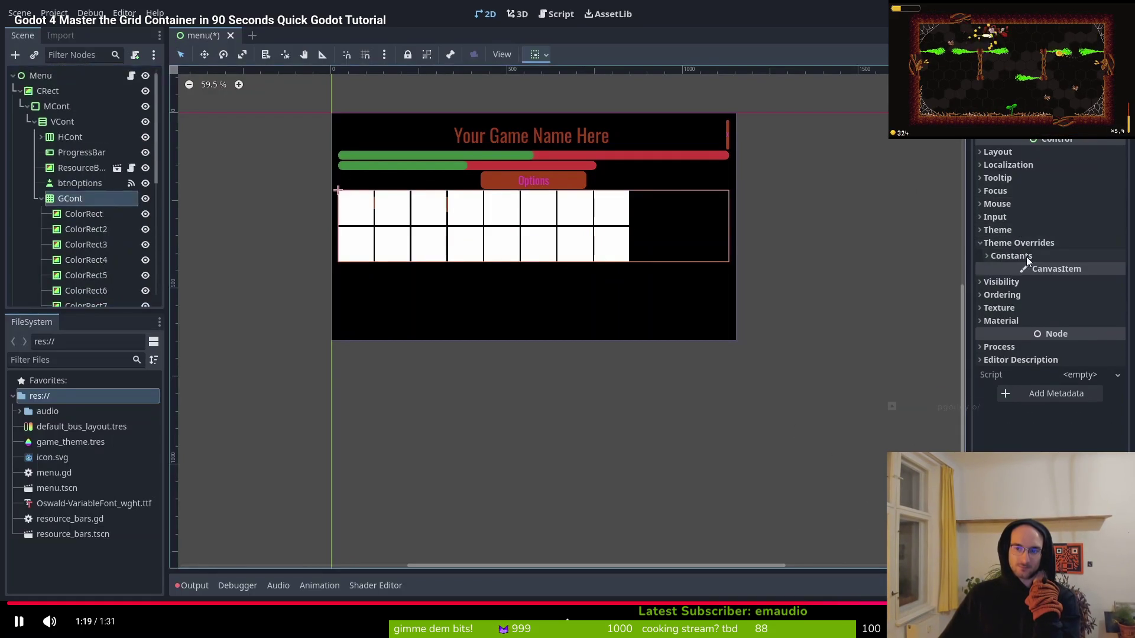
{"action": "key", "text": "l"}
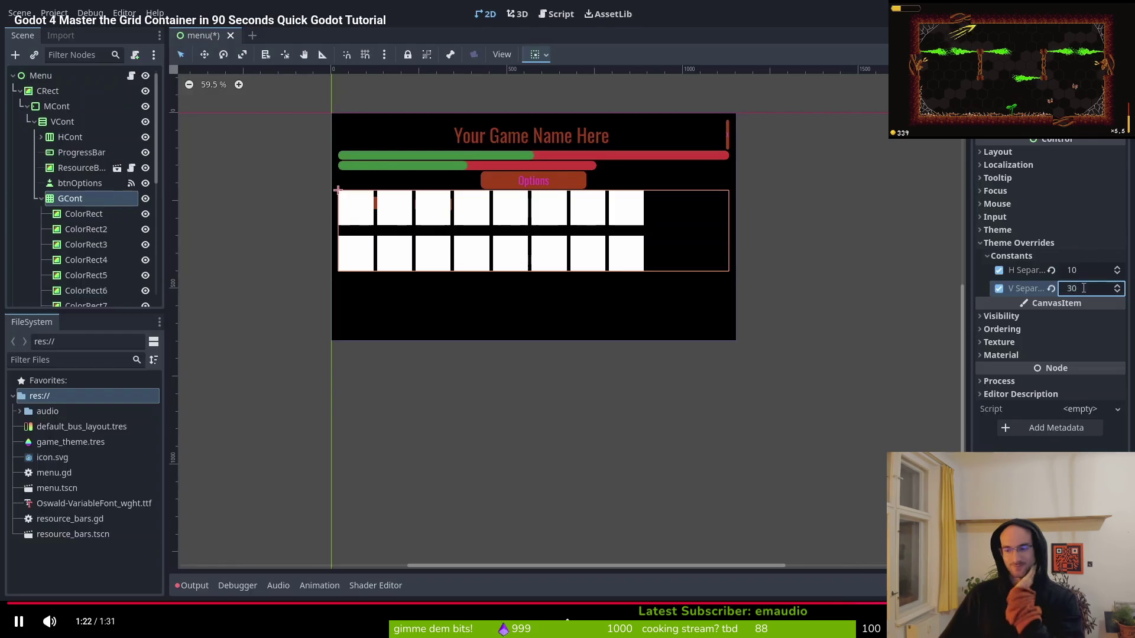
{"action": "key", "text": "Escape"}
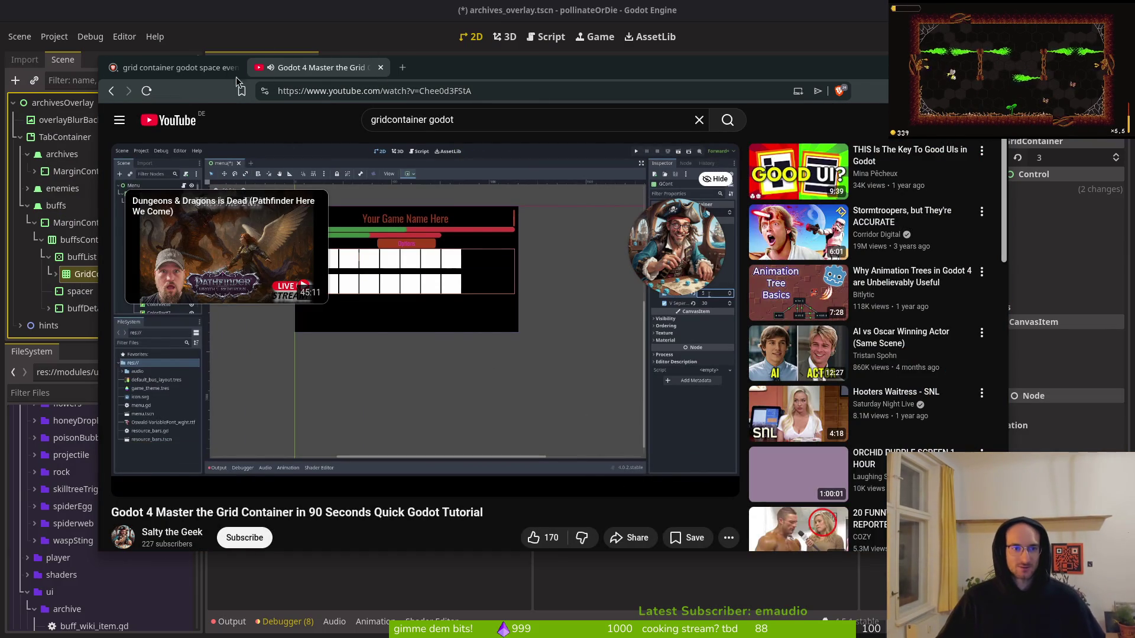
Close the YouTube and search tabs, expand GridContainer's nine buffWikiItems, and reselect GridContainer
{"action": "left_click", "coordinate": [381, 68]}
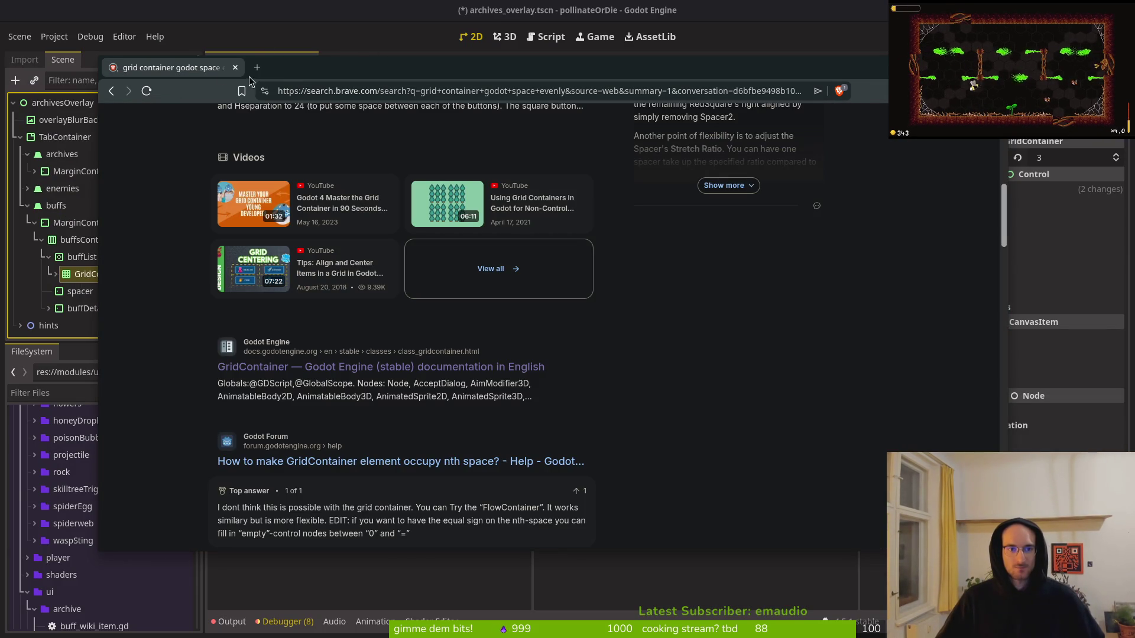
{"action": "left_click", "coordinate": [234, 67]}
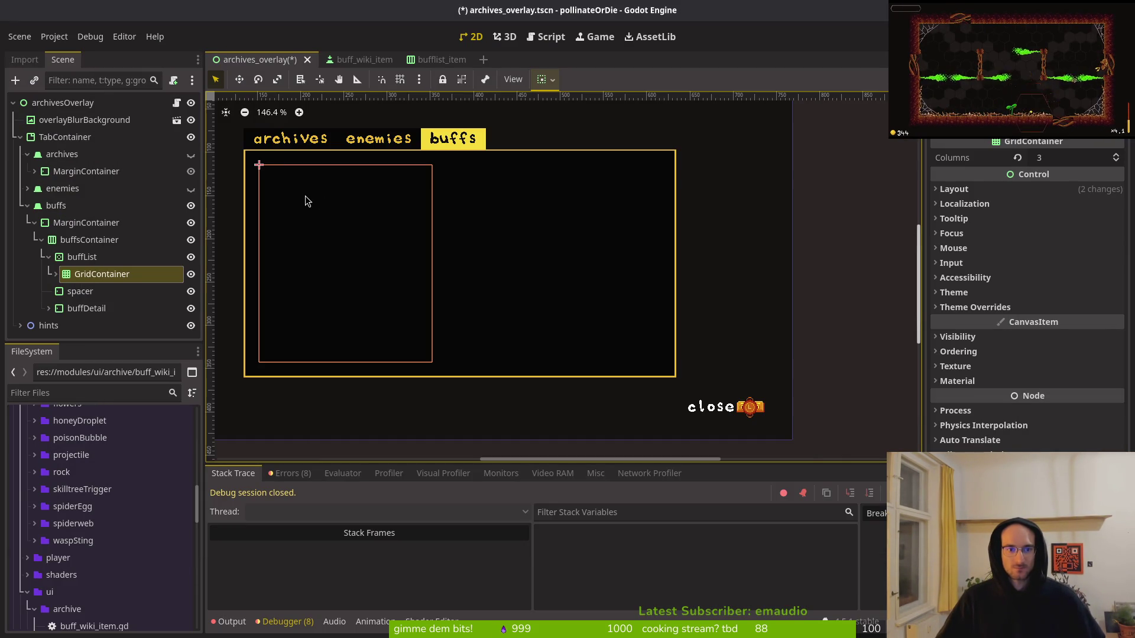
{"action": "left_click", "coordinate": [56, 274]}
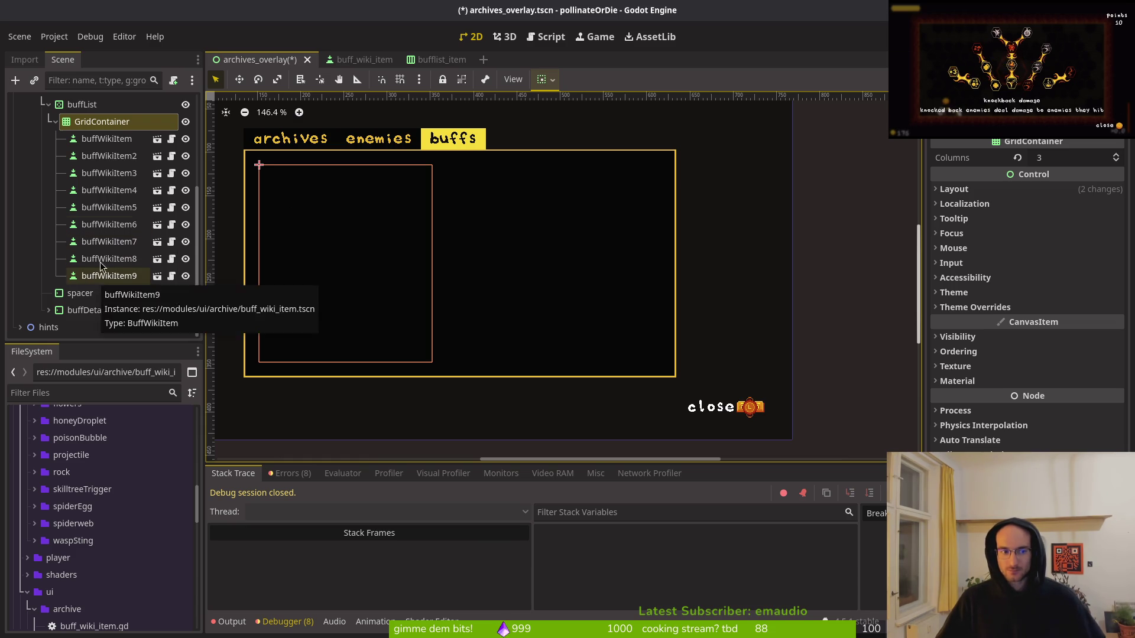
{"action": "left_click", "coordinate": [106, 139]}
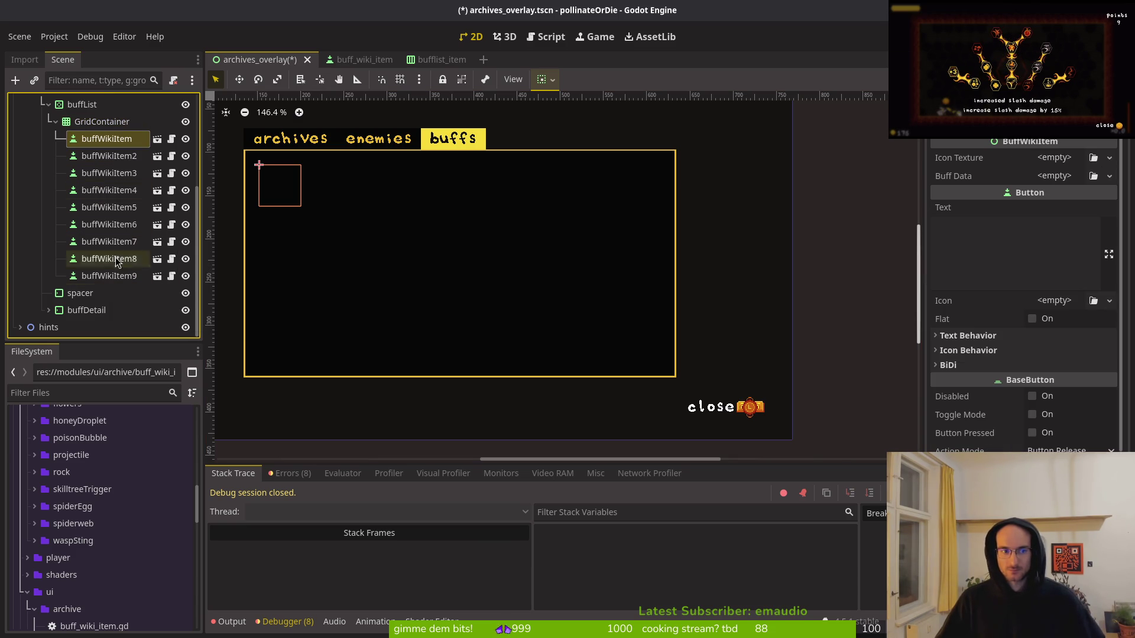
{"action": "left_click", "coordinate": [101, 121]}
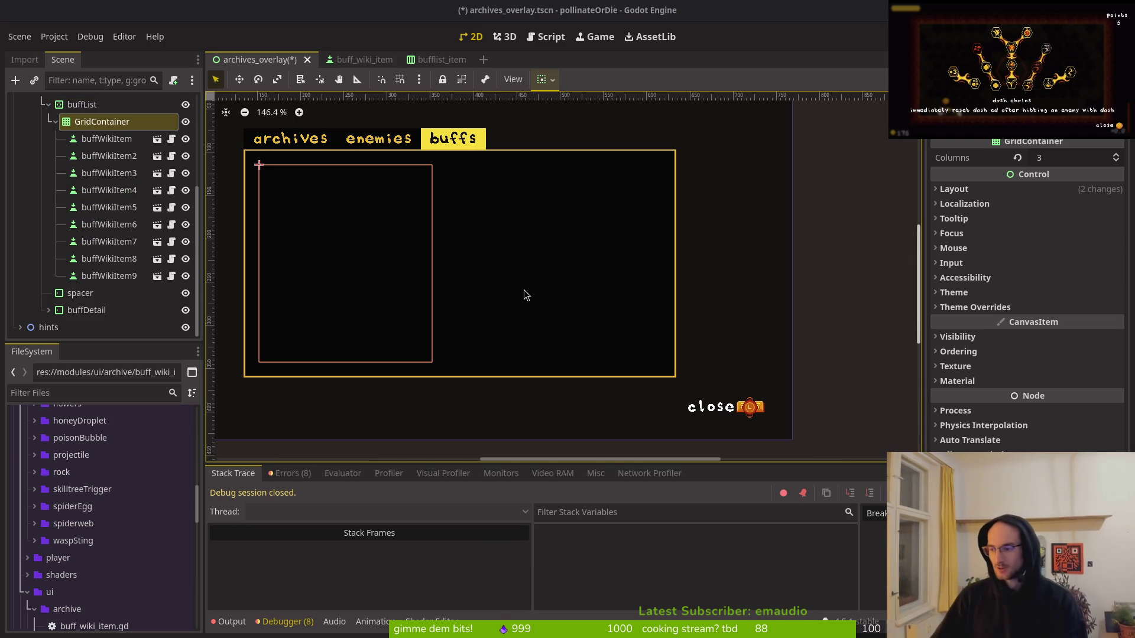
In a new Brave tab, search for 'grid godot' and scroll the results
{"action": "key", "text": "alt+Tab"}
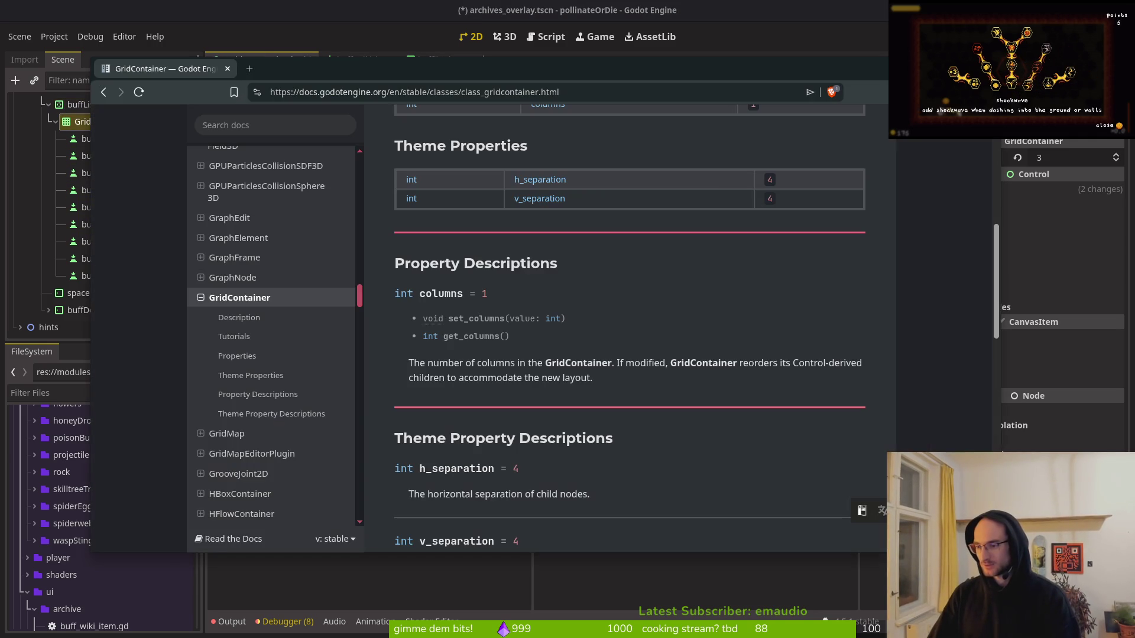
{"action": "key", "text": "ctrl+t"}
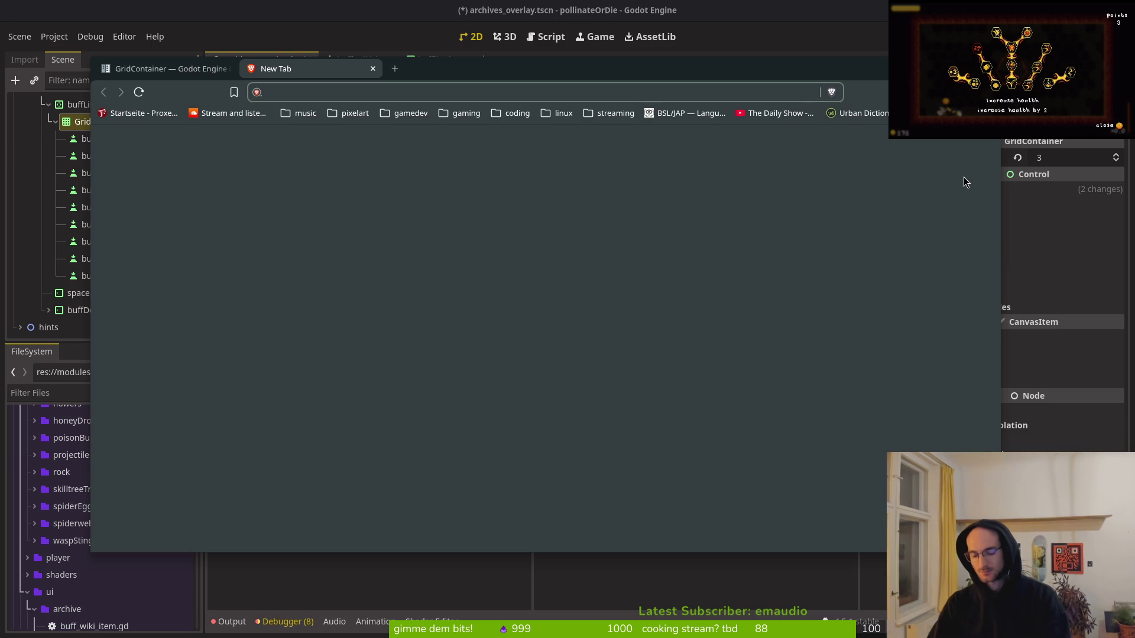
{"action": "type", "text": "grid godot"}
{"action": "key", "text": "Return"}
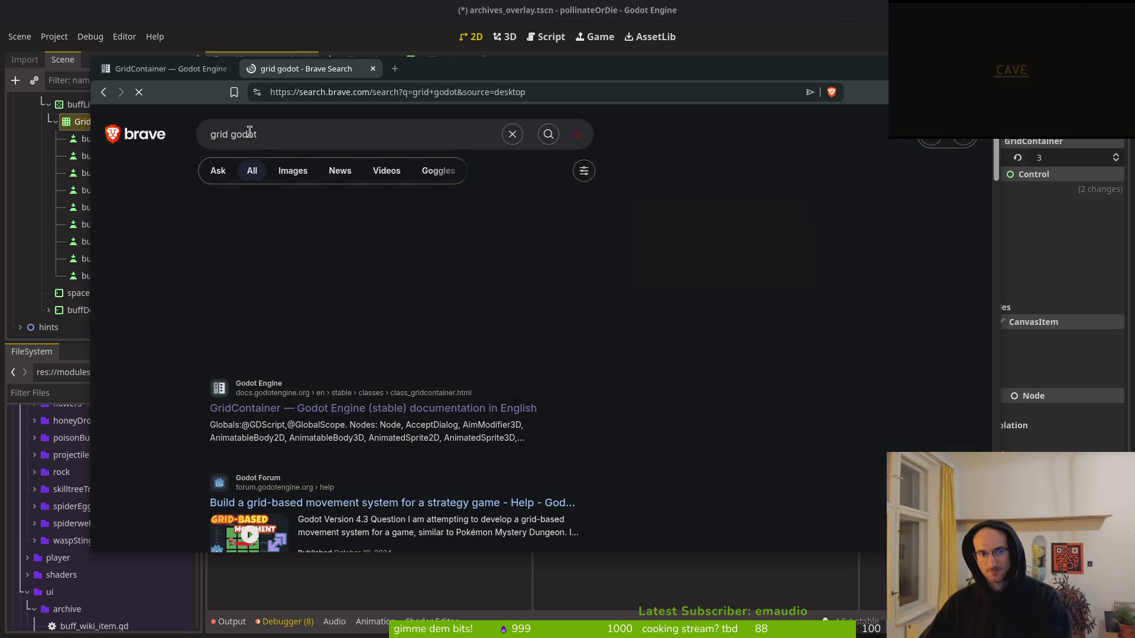
{"action": "scroll", "coordinate": [325, 385], "scroll_direction": "down", "scroll_amount": 3}
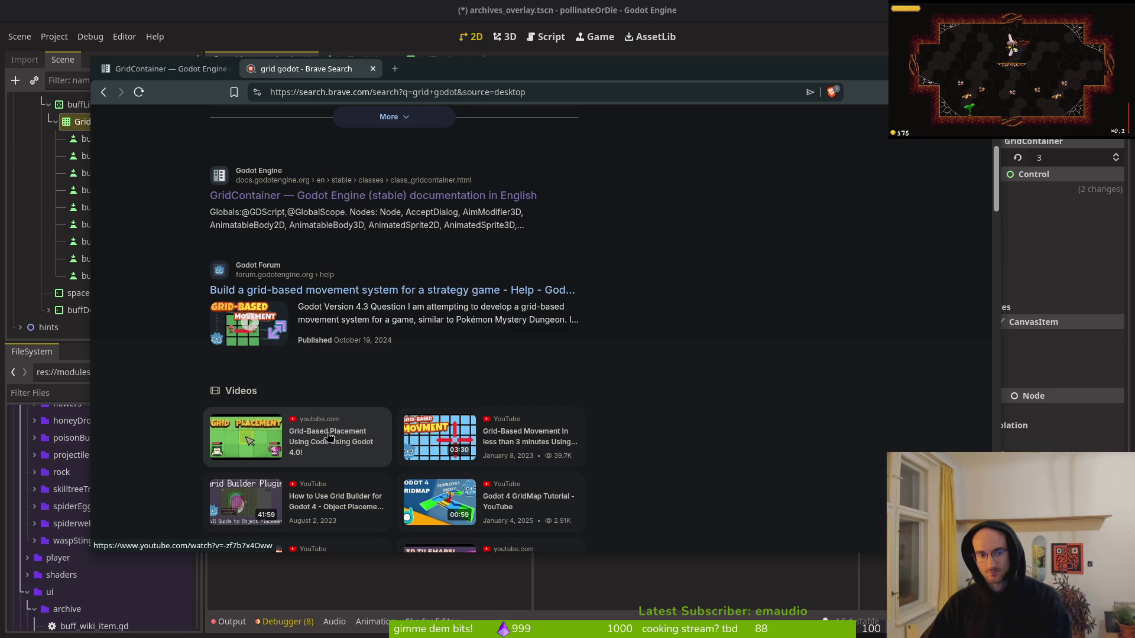
{"action": "scroll", "coordinate": [520, 508], "scroll_direction": "down", "scroll_amount": 1}
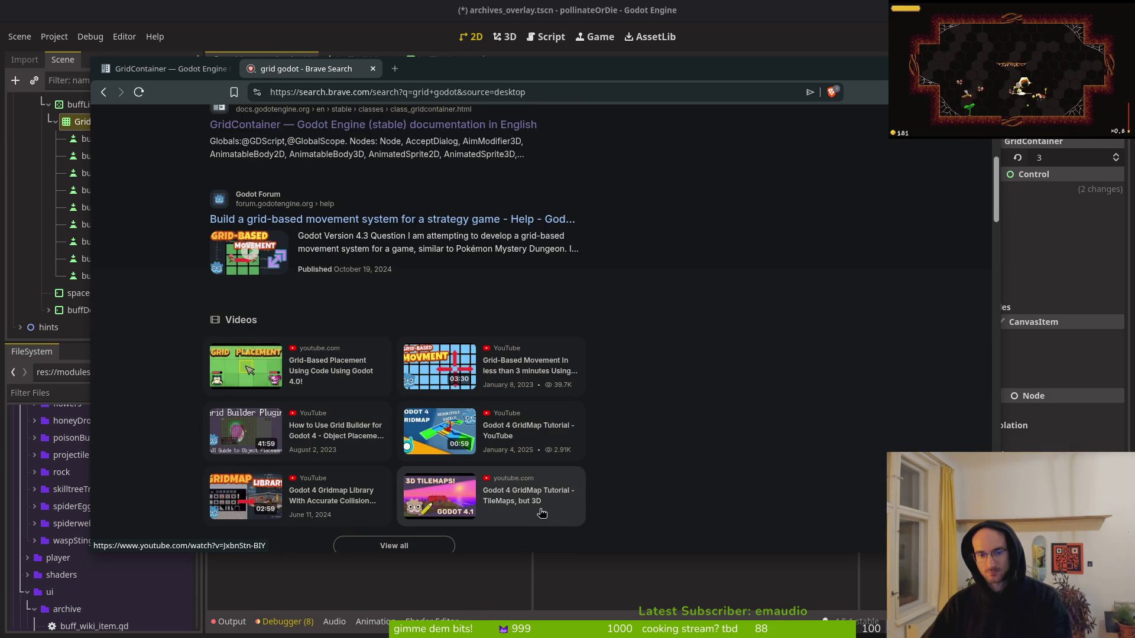
{"action": "scroll", "coordinate": [536, 511], "scroll_direction": "up", "scroll_amount": 5}
Refine the search to 'grid ui godot' and open the Godot Forum GridContainer thread in a new tab
{"action": "left_click", "coordinate": [292, 140]}
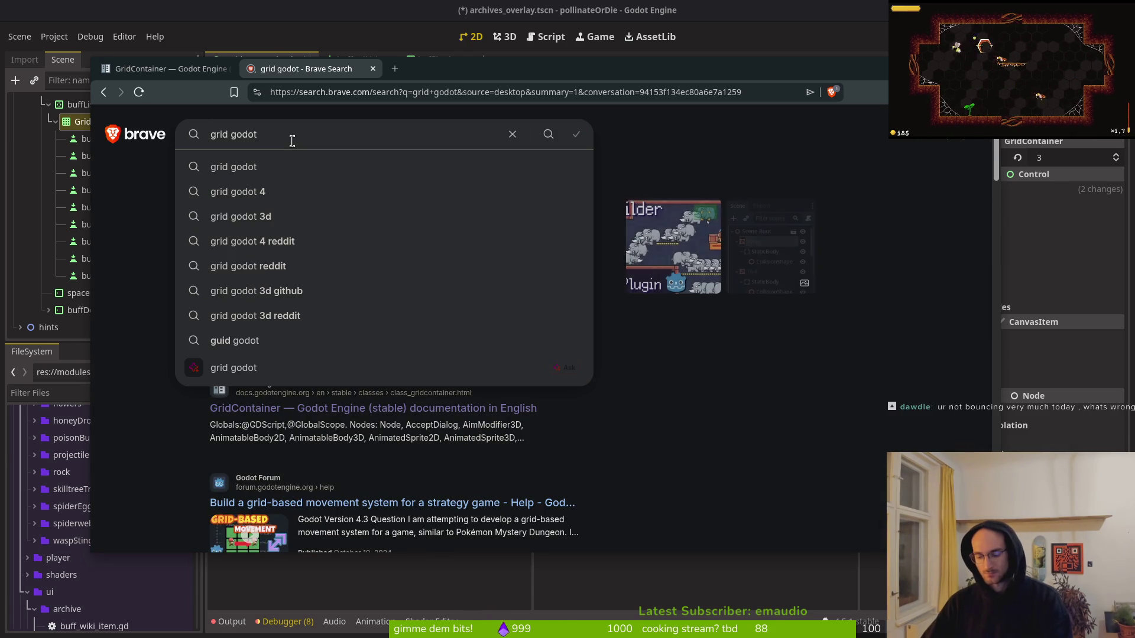
{"action": "type", "text": "ui"}
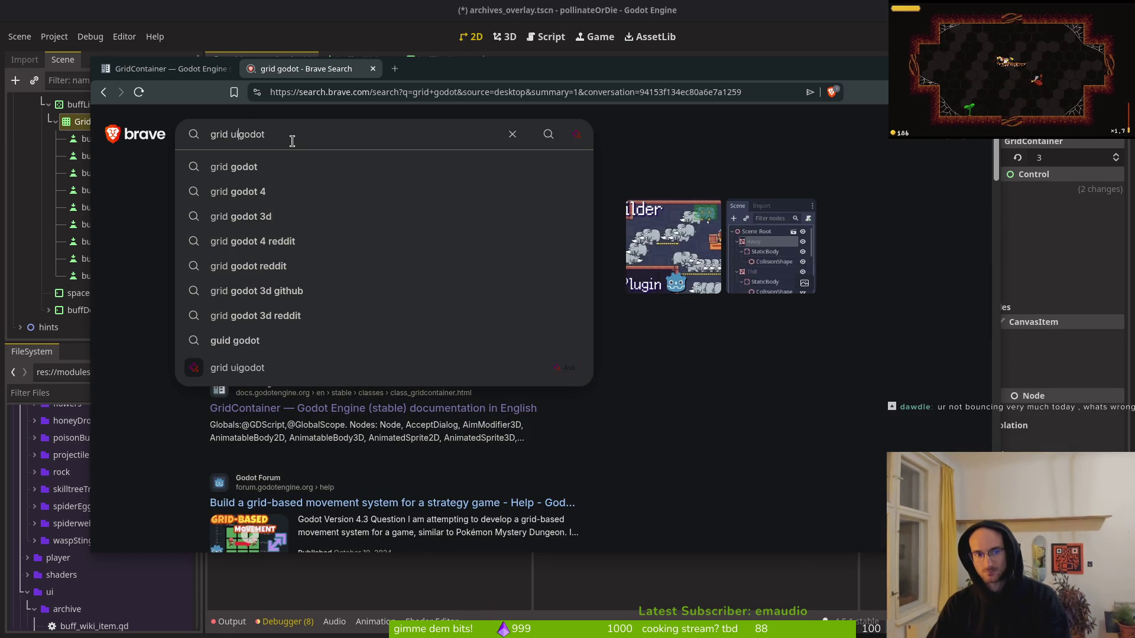
{"action": "key", "text": "Return"}
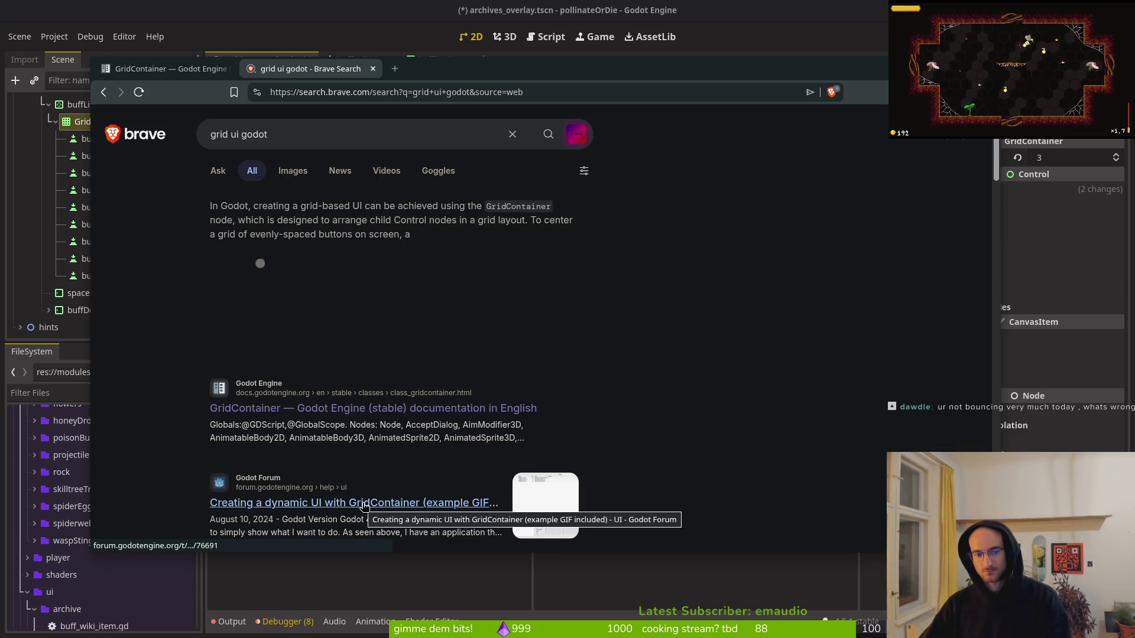
{"action": "scroll", "coordinate": [366, 506], "scroll_direction": "down", "scroll_amount": 2}
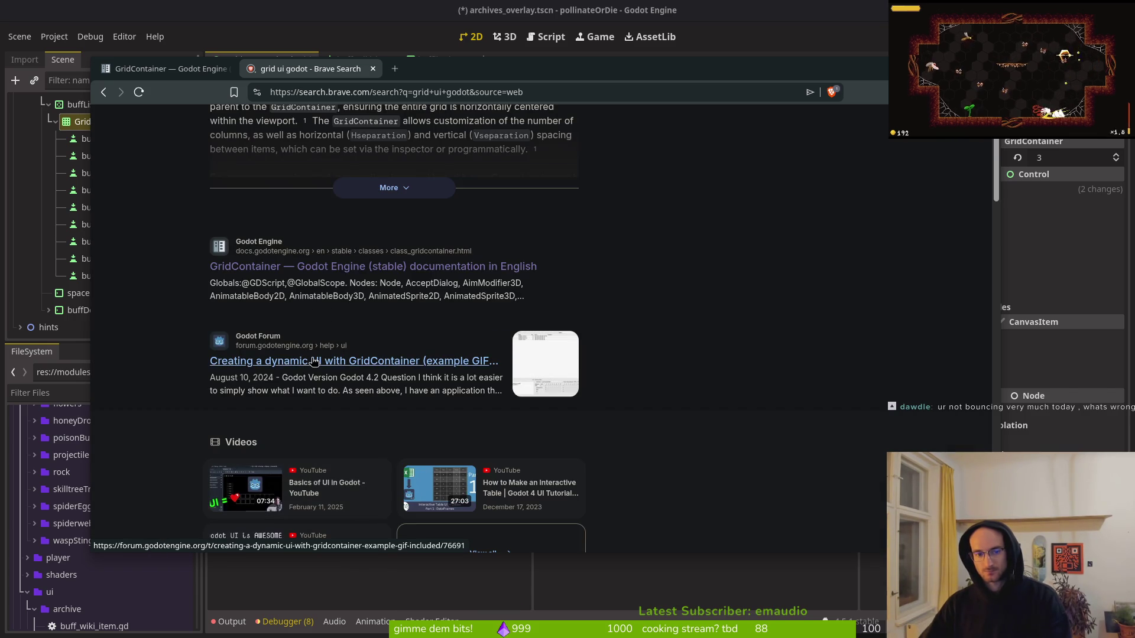
{"action": "middle_click", "coordinate": [355, 359]}
{"action": "scroll", "coordinate": [305, 393], "scroll_direction": "down", "scroll_amount": 2}
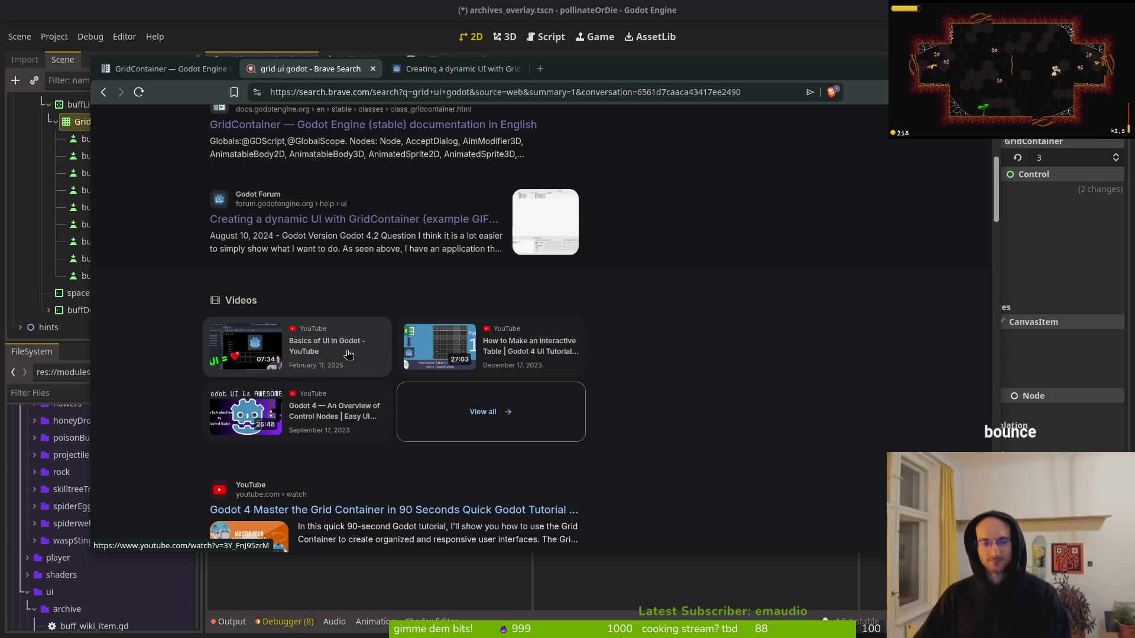
Open the interactive-table tutorial, glance at the dynamic UI forum thread, and raise the video quality
{"action": "left_click", "coordinate": [521, 355]}
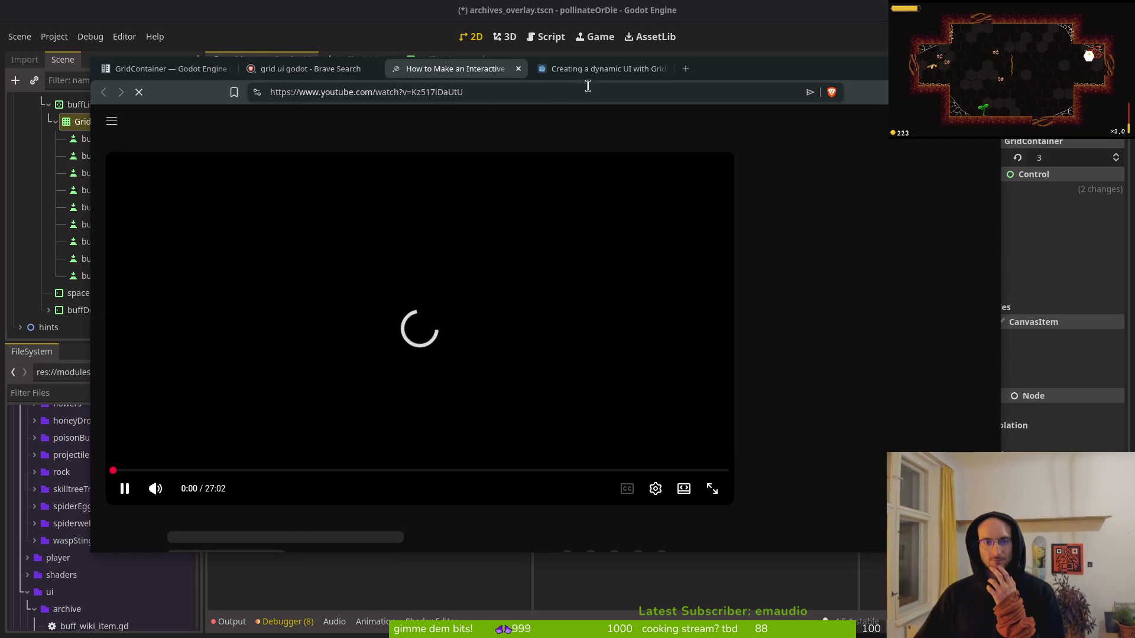
{"action": "left_click", "coordinate": [600, 68]}
{"action": "scroll", "coordinate": [584, 388], "scroll_direction": "down", "scroll_amount": 3}
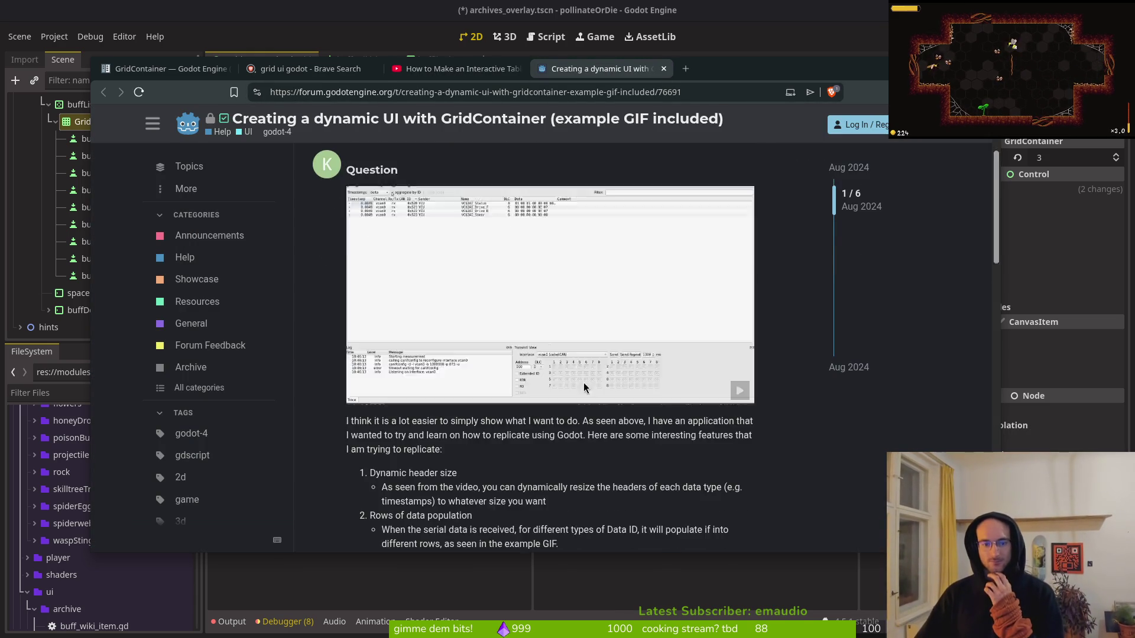
{"action": "scroll", "coordinate": [584, 387], "scroll_direction": "up", "scroll_amount": 3}
{"action": "left_click", "coordinate": [663, 69]}
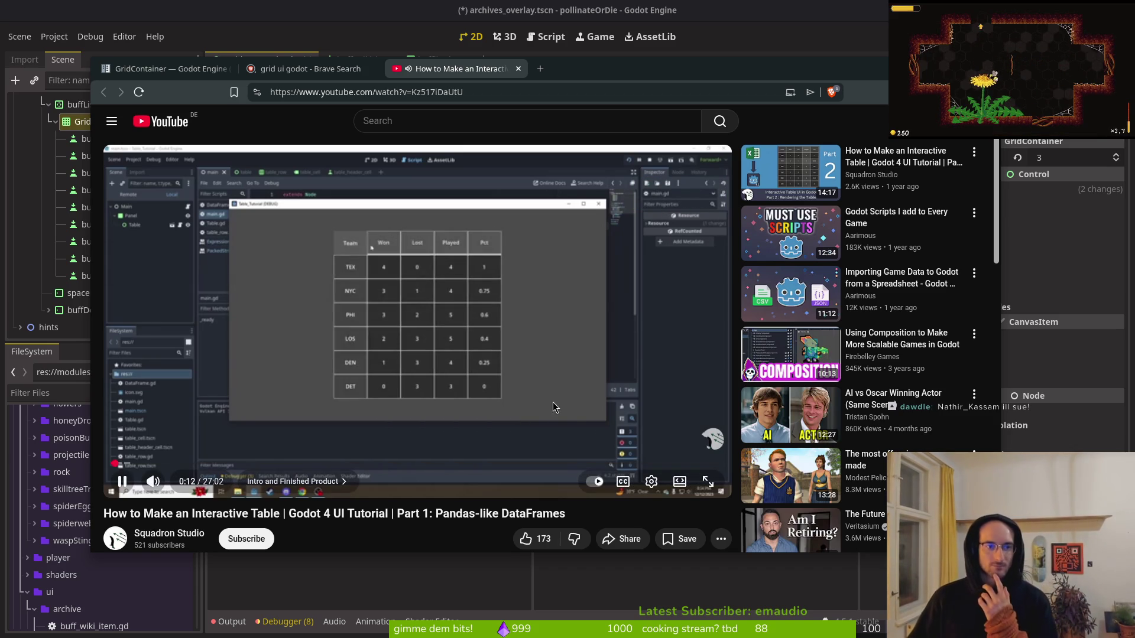
{"action": "left_click", "coordinate": [664, 484]}
{"action": "left_click", "coordinate": [683, 442]}
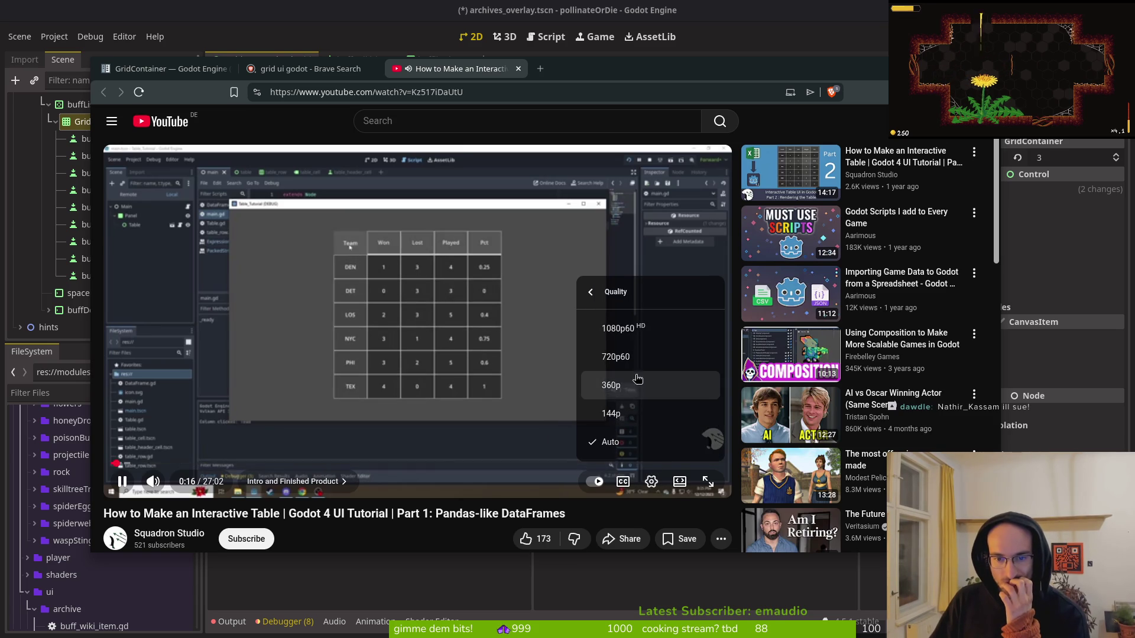
{"action": "left_click", "coordinate": [618, 329]}
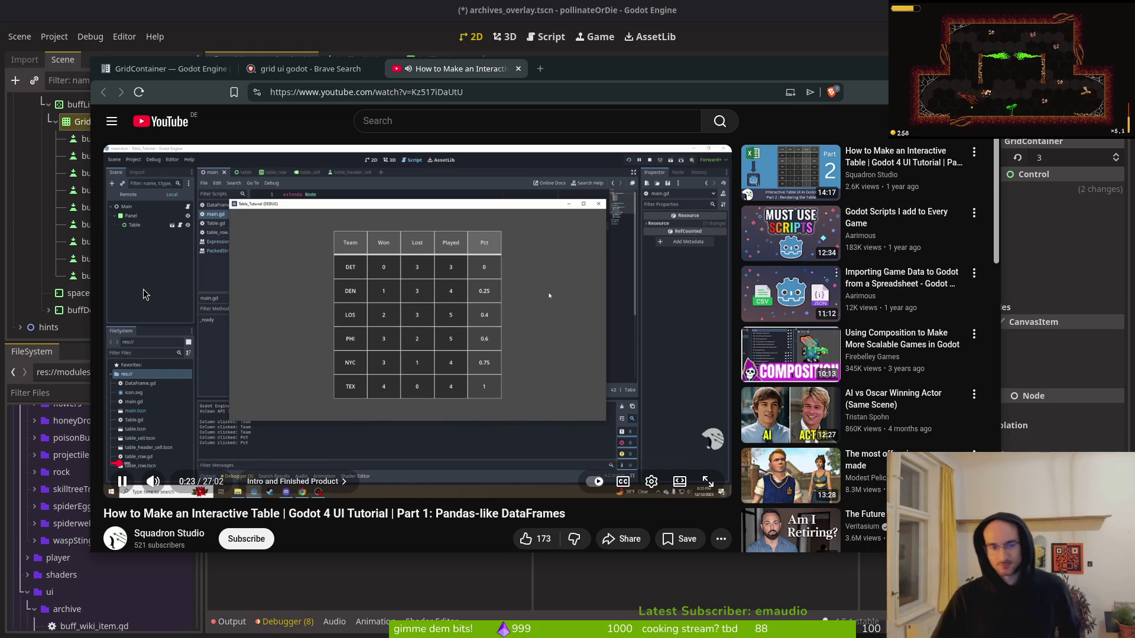
Skip ahead through the table tutorial in several forward jumps
{"action": "key", "text": "Right"}
{"action": "key", "text": "Right"}
{"action": "key", "text": "Right"}
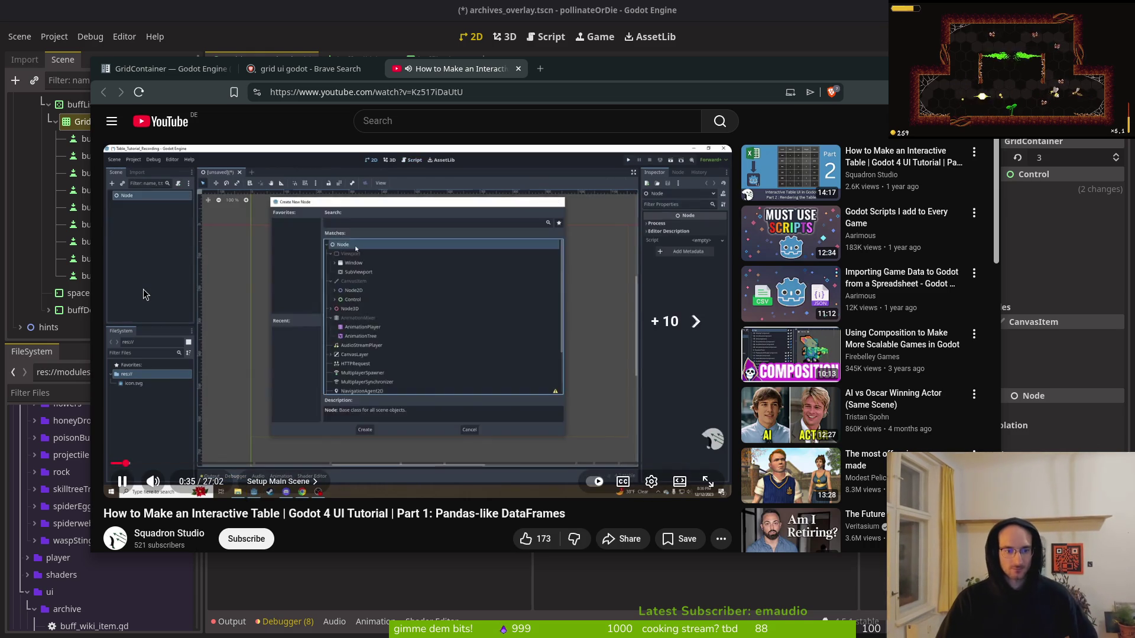
{"action": "key", "text": "Right"}
{"action": "key", "text": "Right"}
{"action": "key", "text": "Right"}
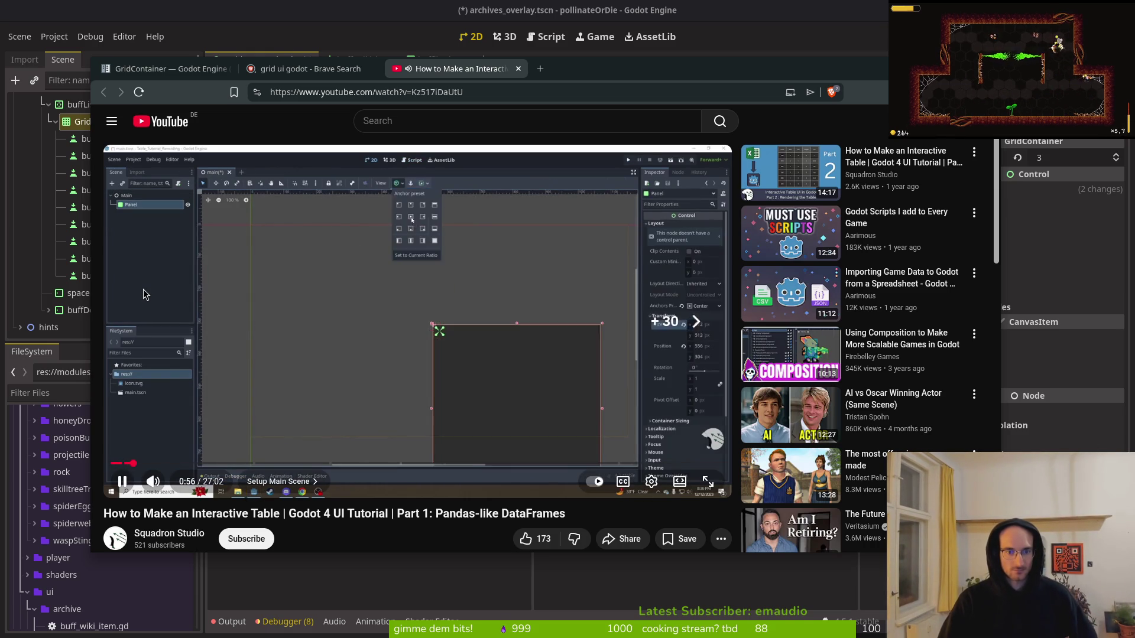
{"action": "key", "text": "Right"}
{"action": "key", "text": "Right"}
{"action": "key", "text": "Right"}
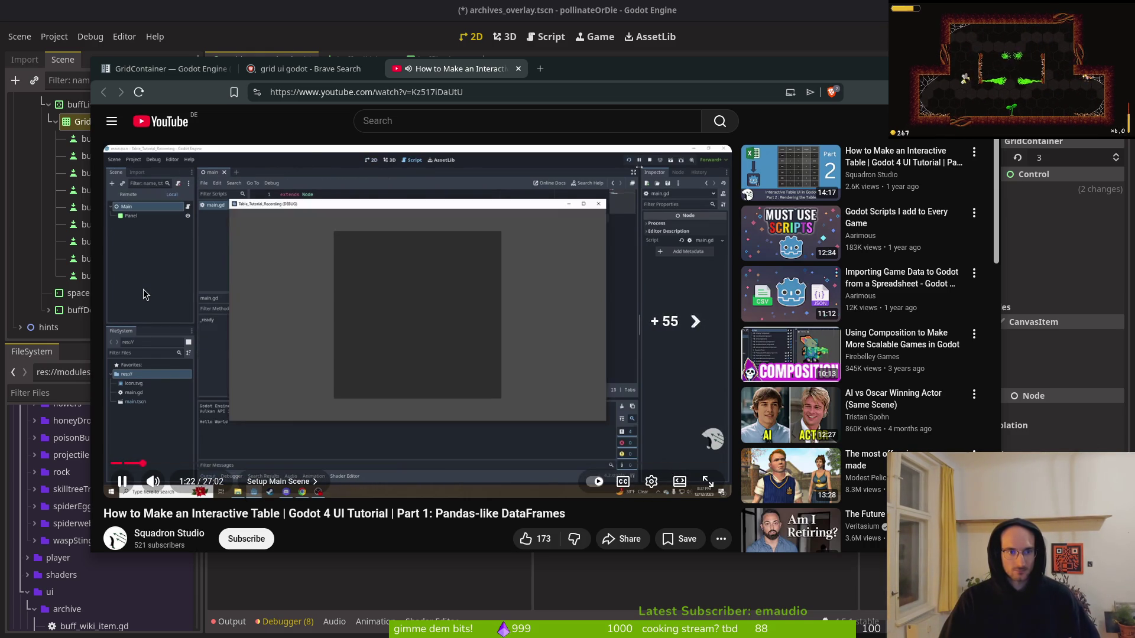
{"action": "key", "text": "Right"}
{"action": "key", "text": "Right"}
{"action": "key", "text": "Right"}
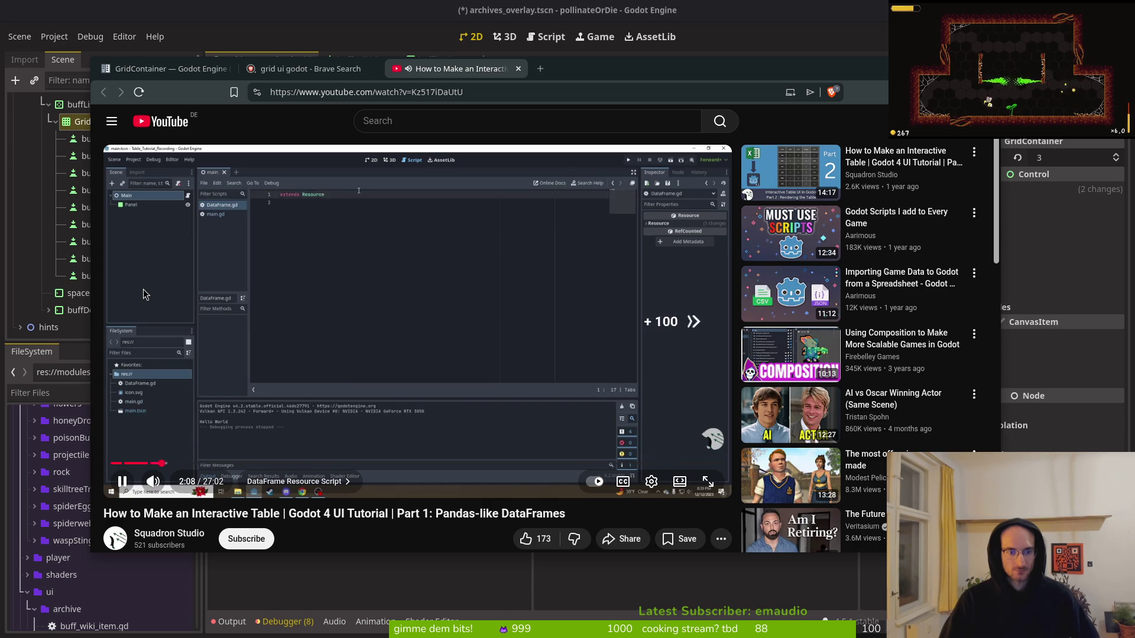
{"action": "key", "text": "Right"}
{"action": "key", "text": "Right"}
{"action": "key", "text": "Right"}
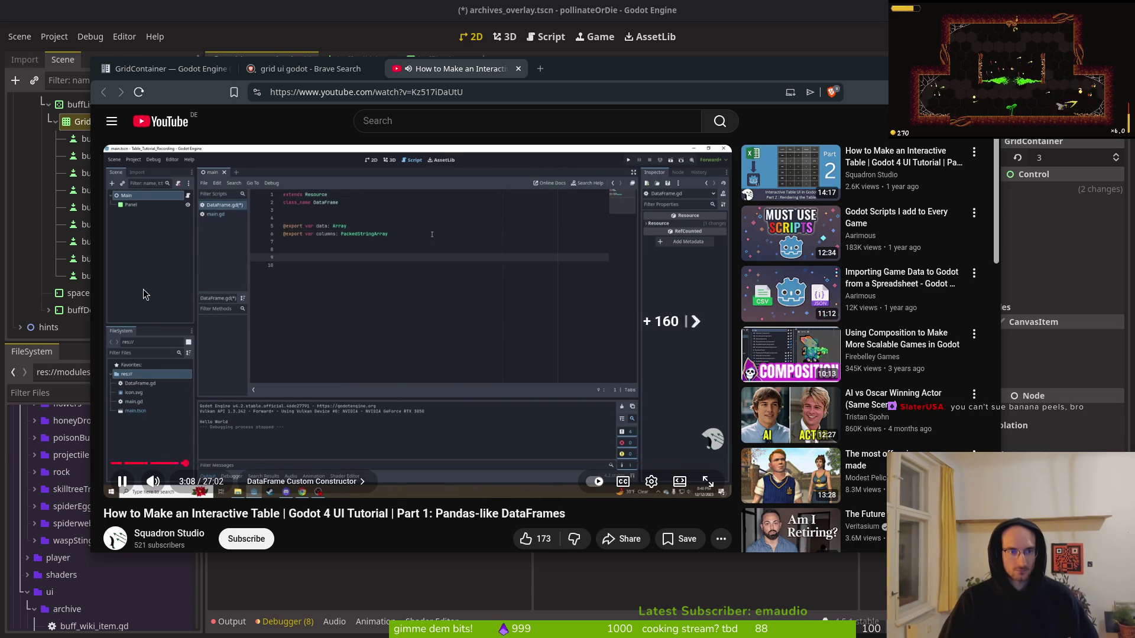
{"action": "key", "text": "Right"}
{"action": "key", "text": "Right"}
{"action": "key", "text": "Right"}
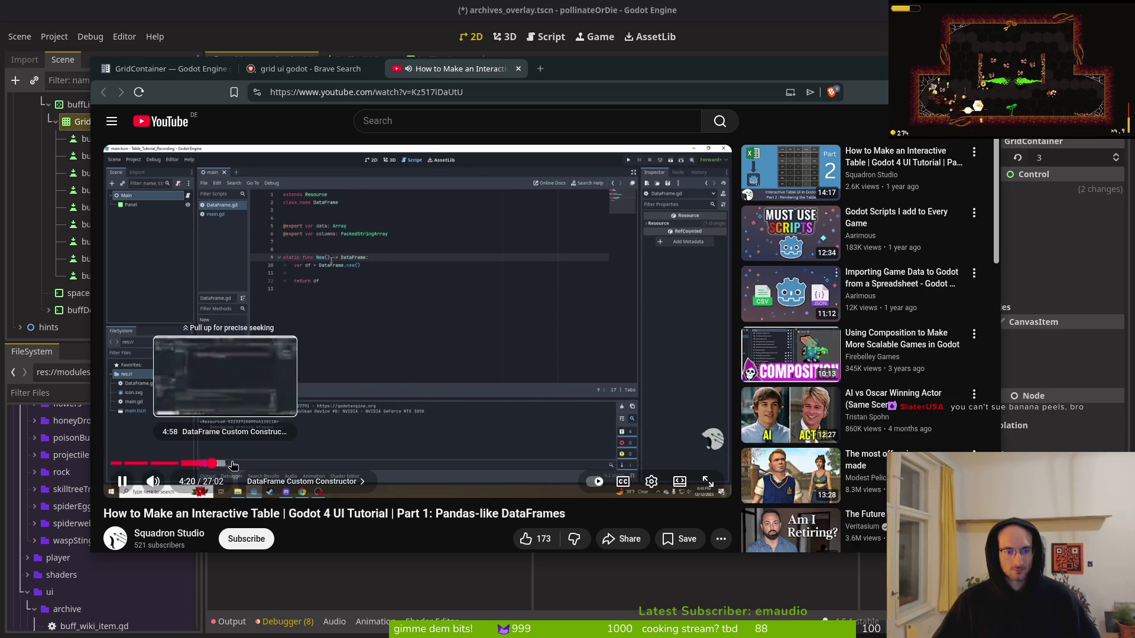
Jump through the EvalColumns, Integer Division and SortBy() chapters, then close the YouTube and search tabs
{"action": "left_click", "coordinate": [339, 467]}
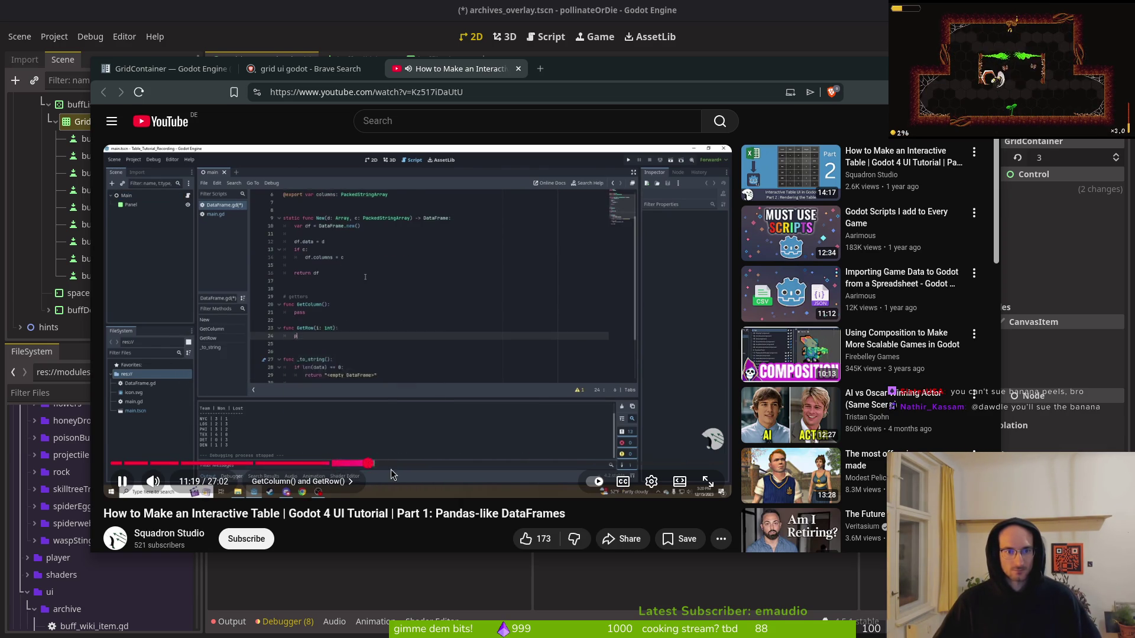
{"action": "left_click", "coordinate": [408, 464]}
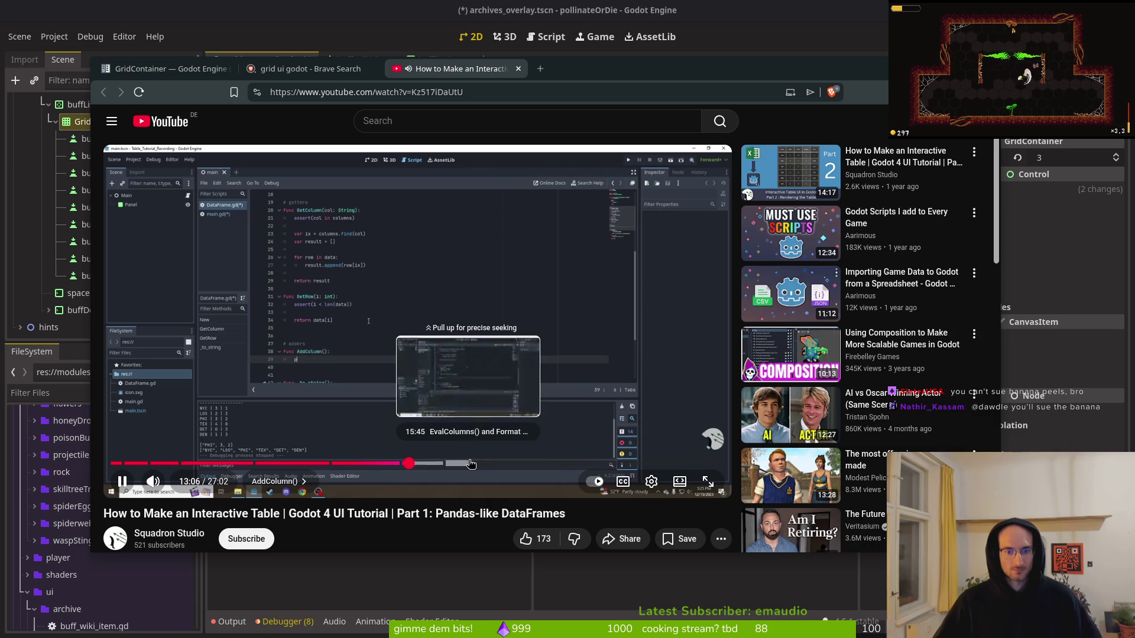
{"action": "left_click", "coordinate": [471, 464]}
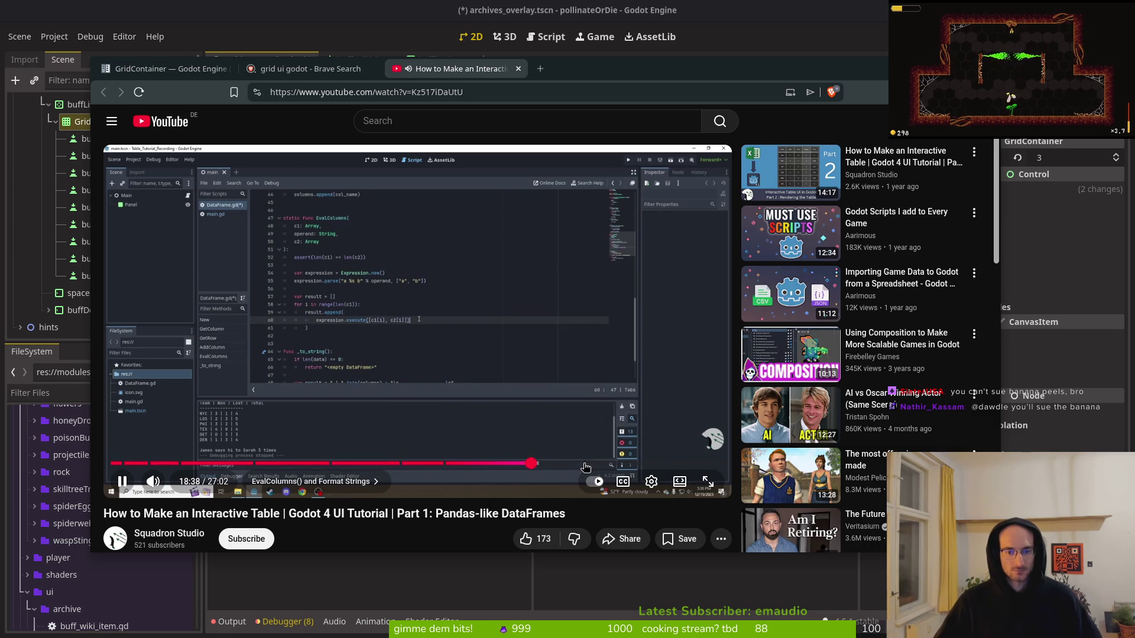
{"action": "left_click", "coordinate": [584, 464]}
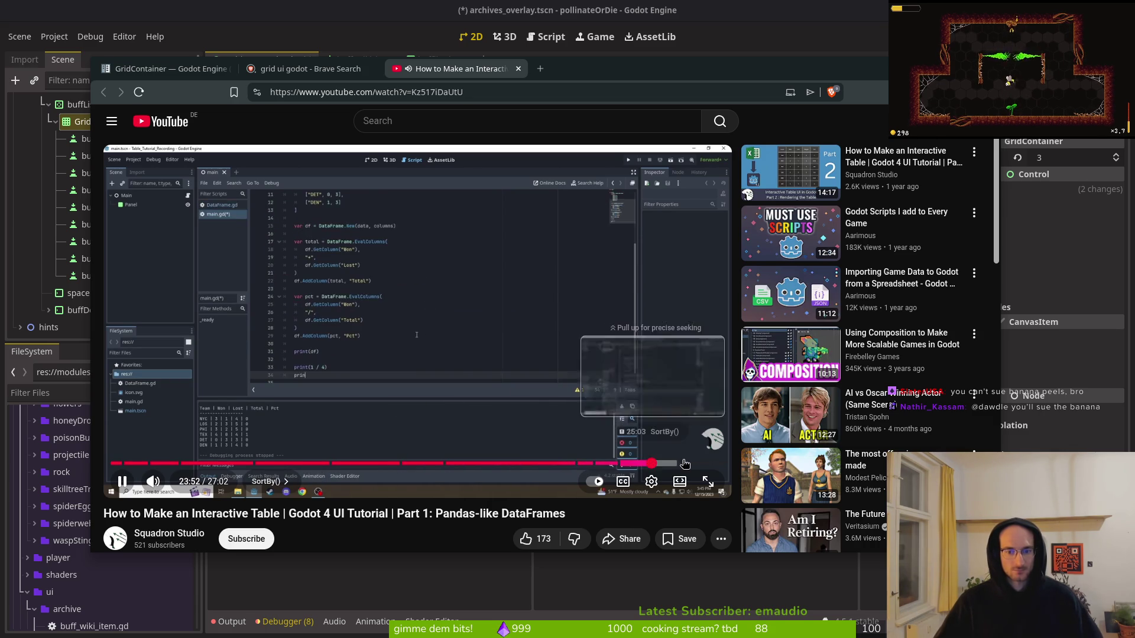
{"action": "left_click", "coordinate": [653, 466]}
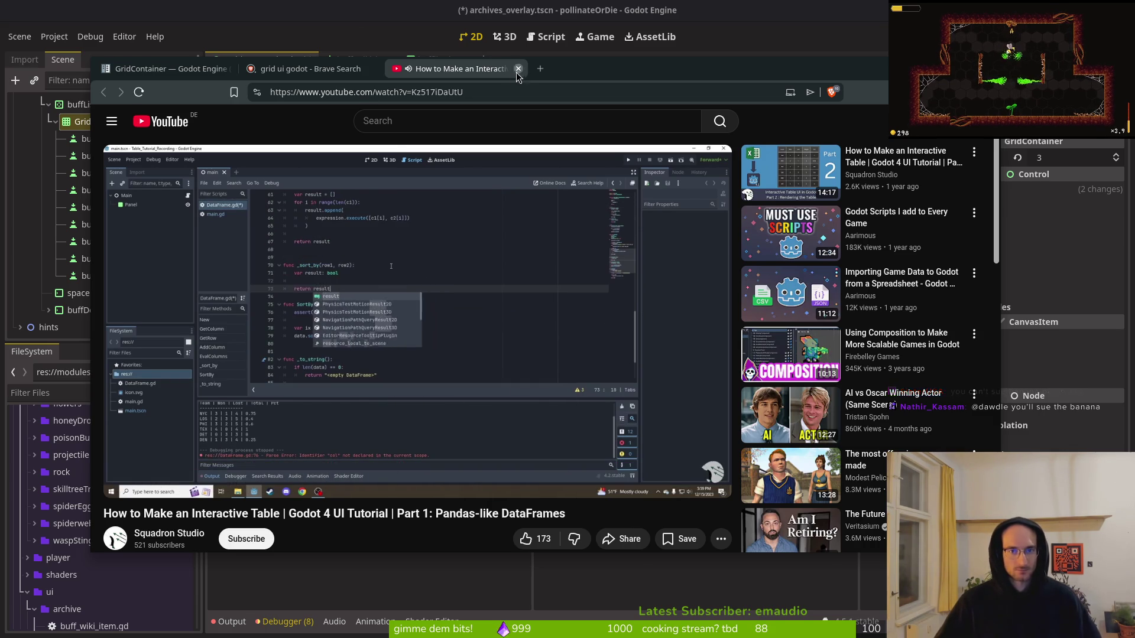
{"action": "left_click", "coordinate": [518, 69]}
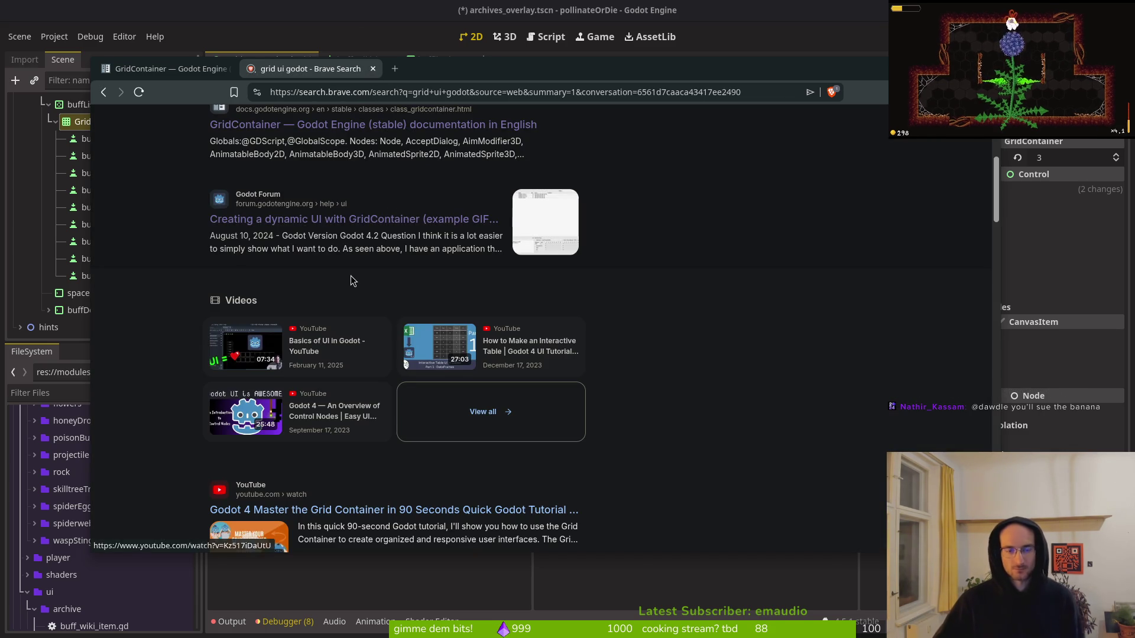
{"action": "left_click", "coordinate": [373, 68]}
Back in the editor, add an HBoxContainer under buffList and keep its default name
{"action": "key", "text": "ctrl+w"}
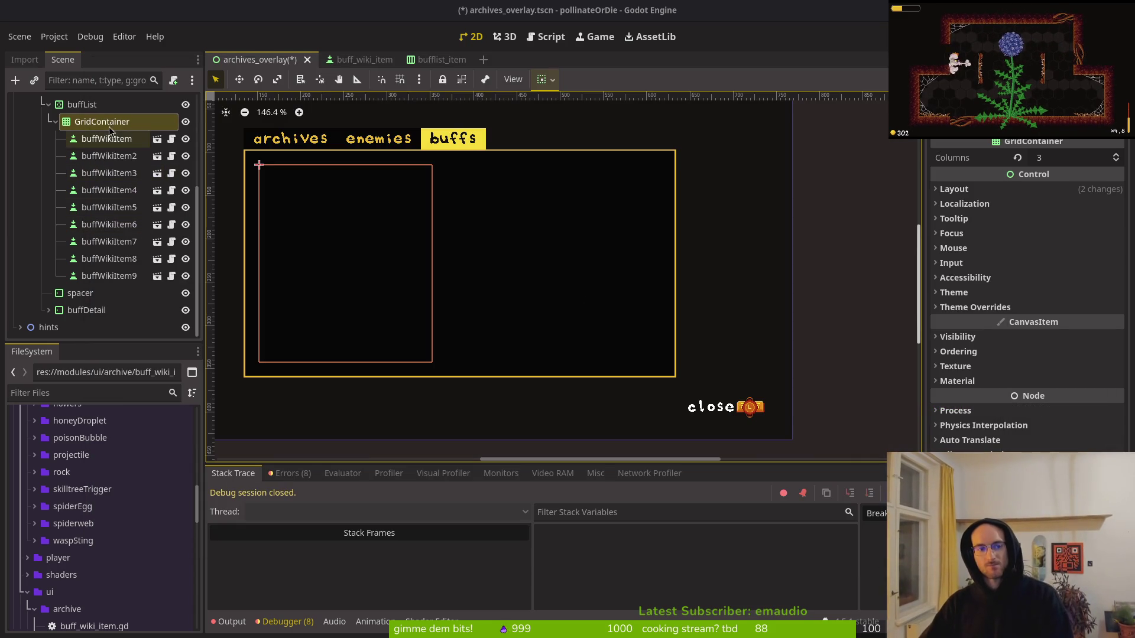
{"action": "left_click", "coordinate": [86, 105]}
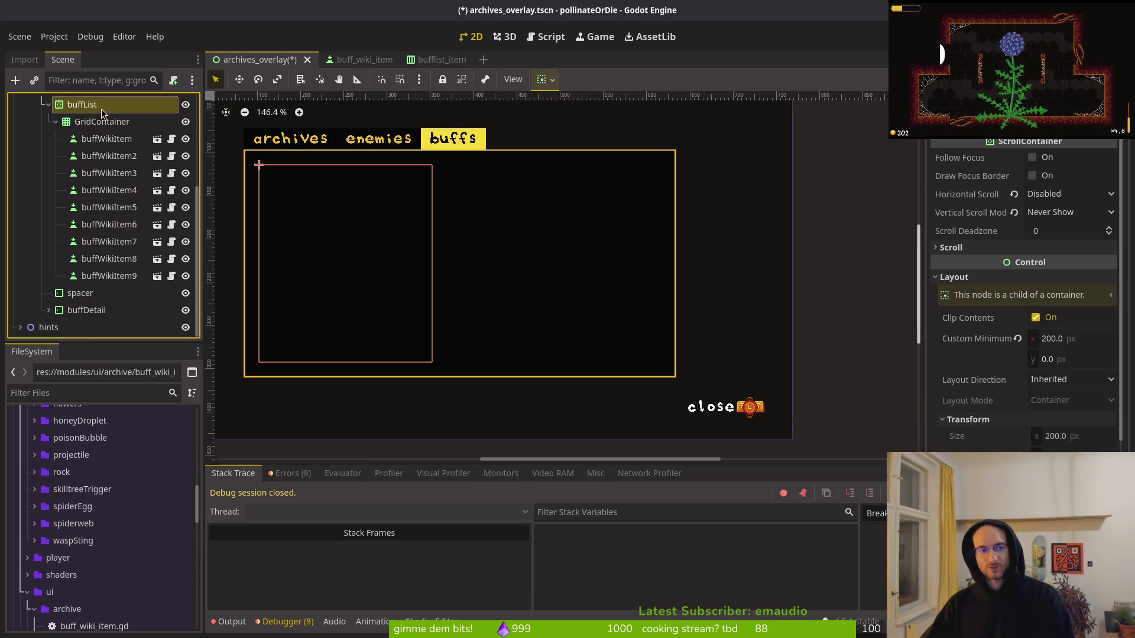
{"action": "key", "text": "F2"}
{"action": "key", "text": "Escape"}
{"action": "key", "text": "ctrl+a"}
{"action": "type", "text": "hbox"}
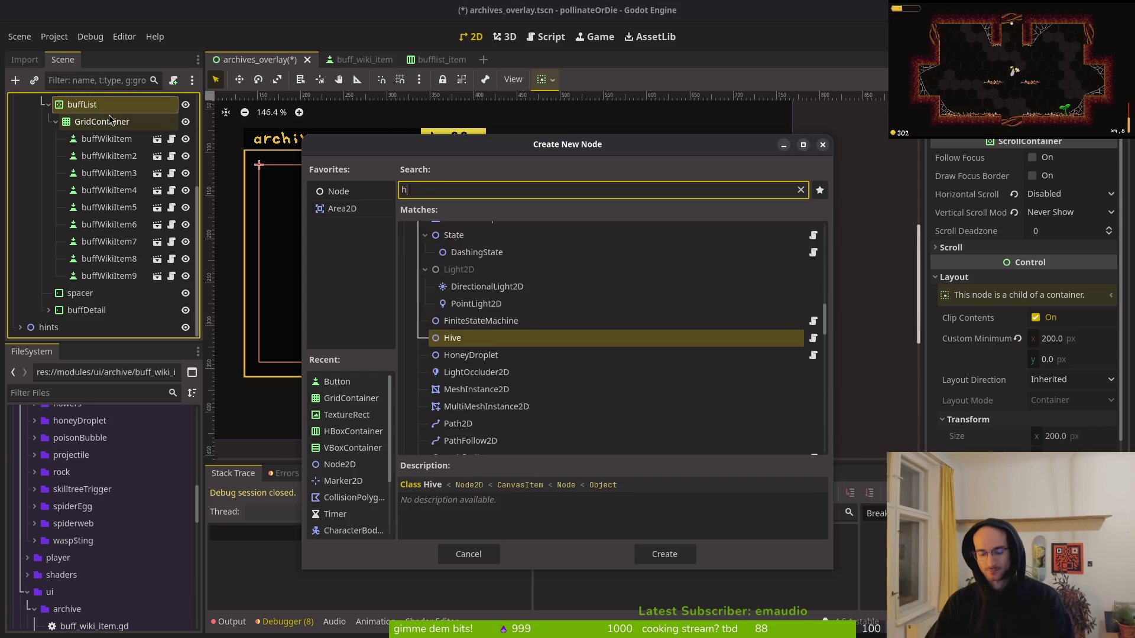
{"action": "key", "text": "Return"}
{"action": "key", "text": "F2"}
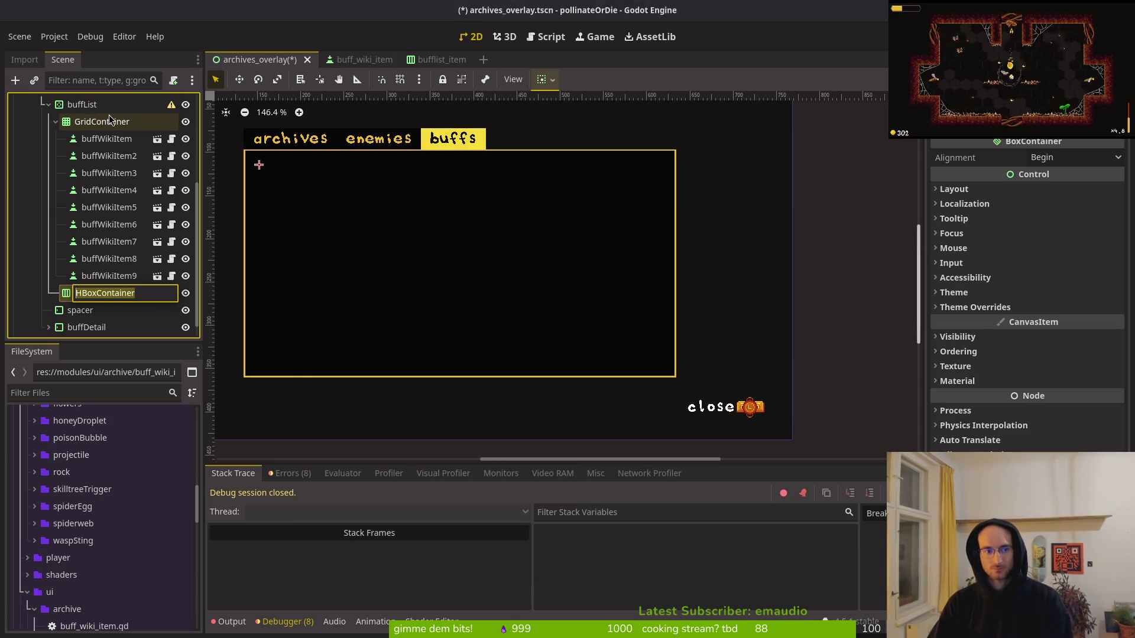
{"action": "key", "text": "Escape"}
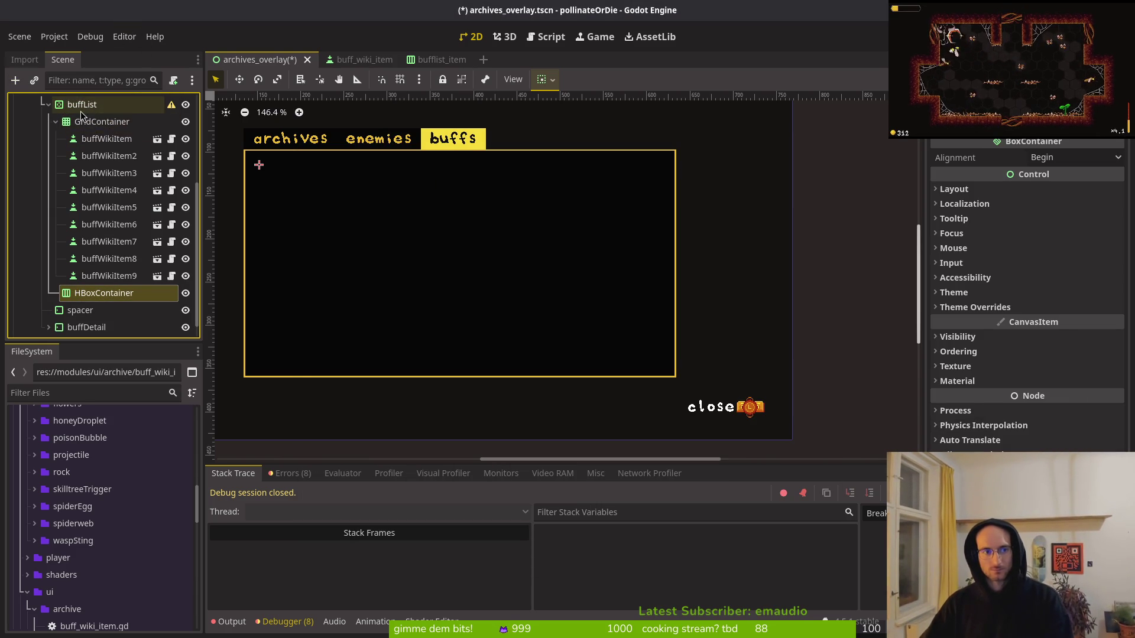
Move buffWikiItem through buffWikiItem9 into the new HBoxContainer
{"action": "left_click", "coordinate": [81, 108]}
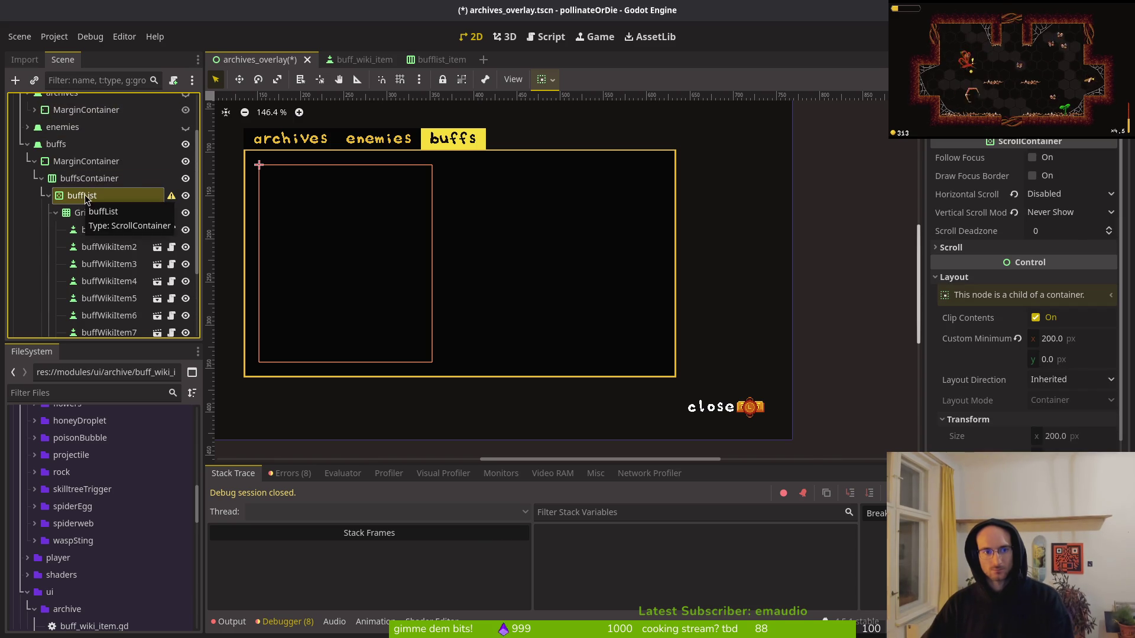
{"action": "scroll", "coordinate": [85, 199], "scroll_direction": "down", "scroll_amount": 2}
{"action": "left_click", "coordinate": [106, 307]}
{"action": "left_click", "coordinate": [99, 170], "text": "shift"}
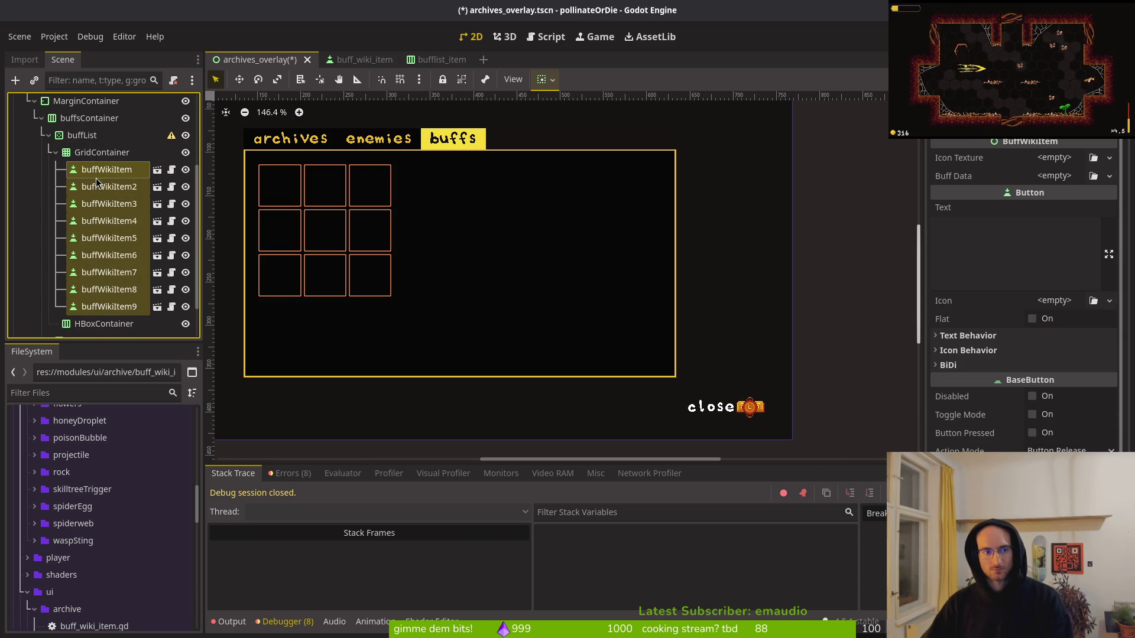
{"action": "left_click_drag", "start_coordinate": [96, 181], "coordinate": [102, 324]}
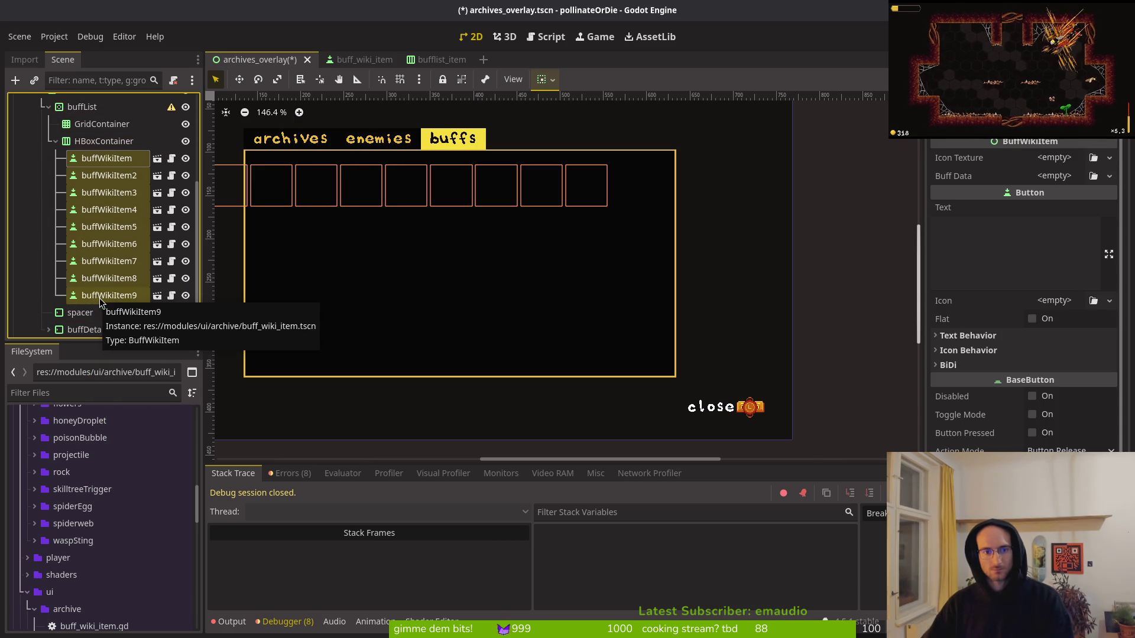
Turn on Clip Contents for the HBoxContainer and check the overlay's left edge on the canvas
{"action": "left_click", "coordinate": [97, 140]}
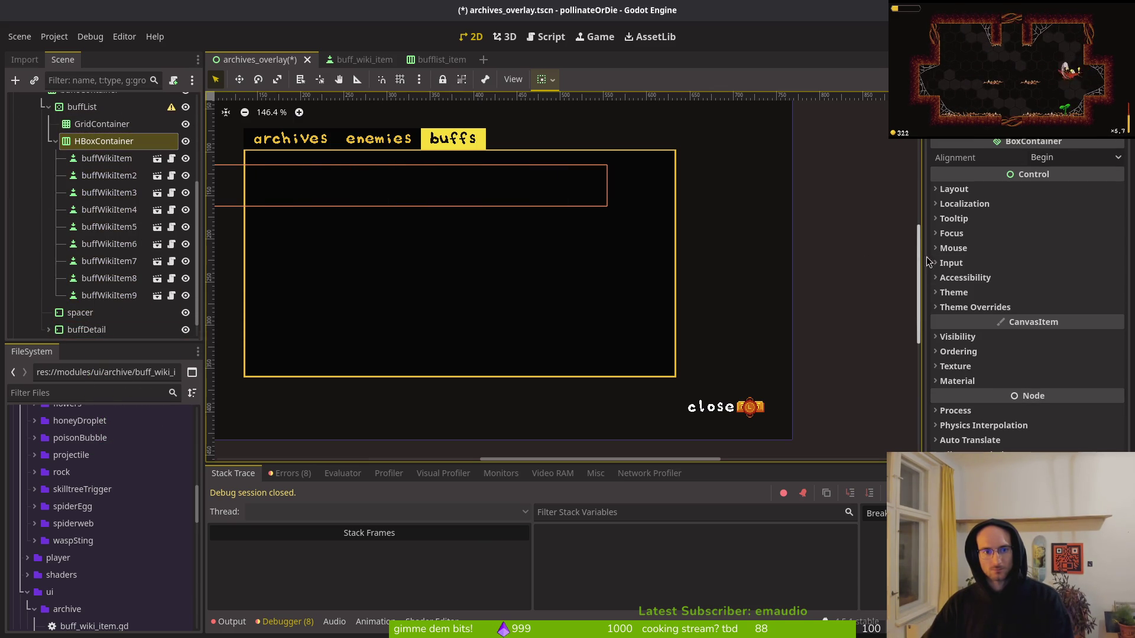
{"action": "left_click", "coordinate": [1005, 189]}
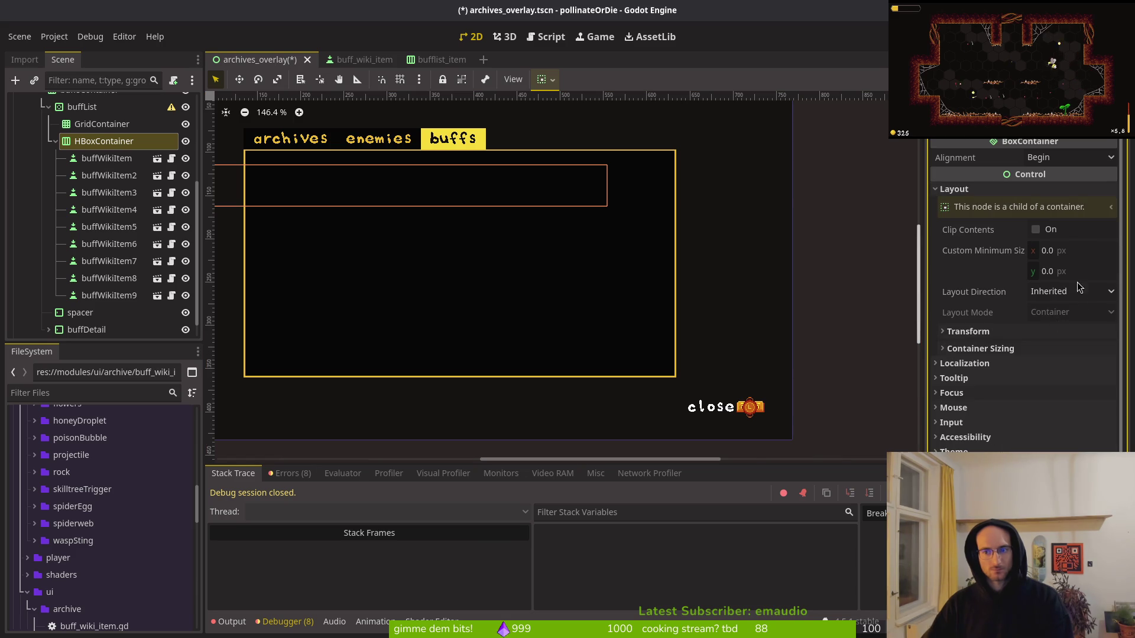
{"action": "left_click", "coordinate": [1037, 232]}
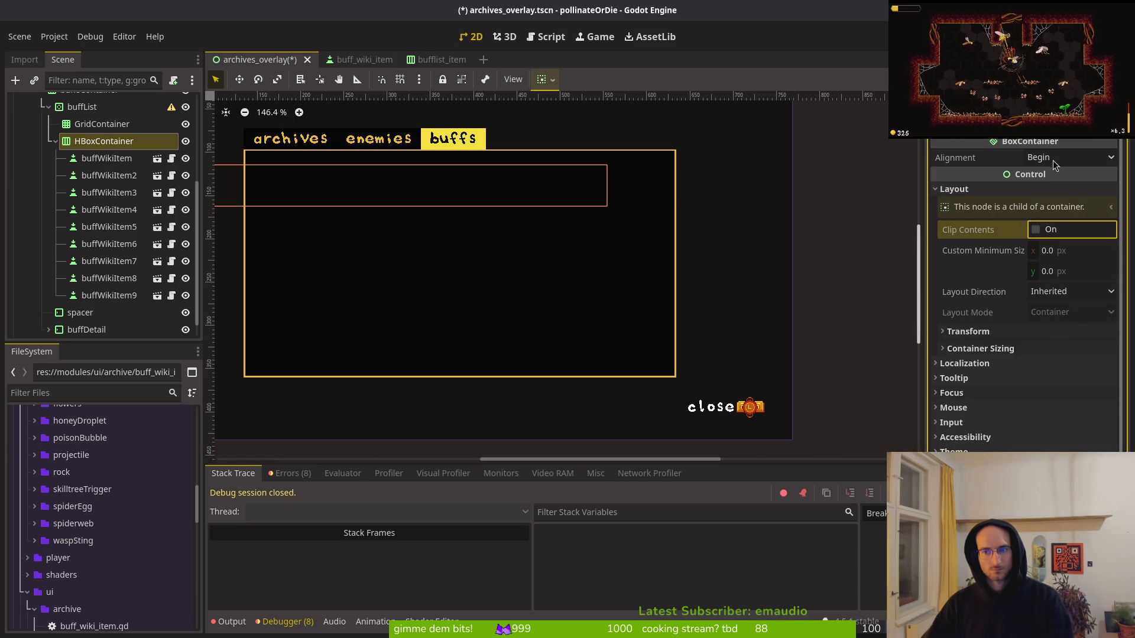
{"action": "left_click", "coordinate": [1053, 349]}
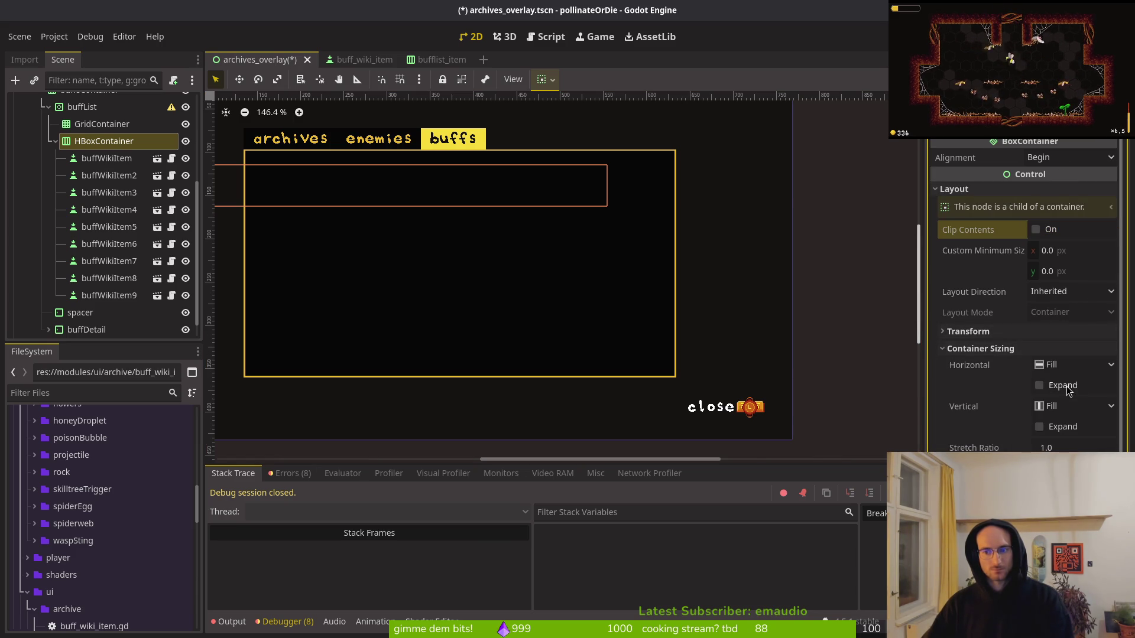
{"action": "left_click", "coordinate": [1014, 349]}
{"action": "left_click", "coordinate": [996, 331]}
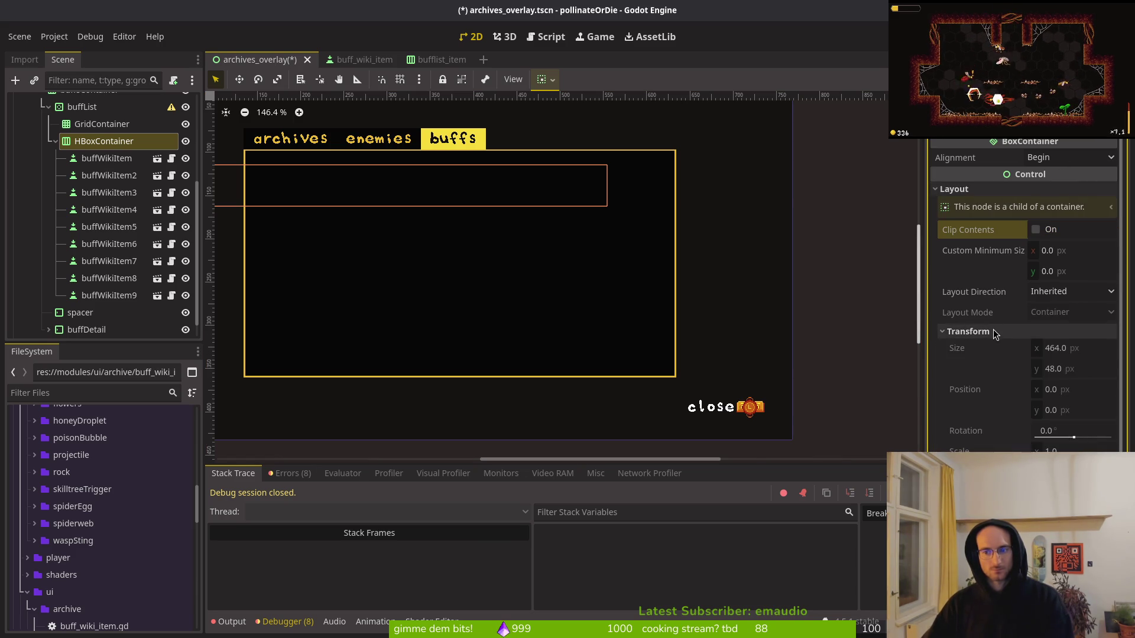
{"action": "left_click", "coordinate": [996, 331]}
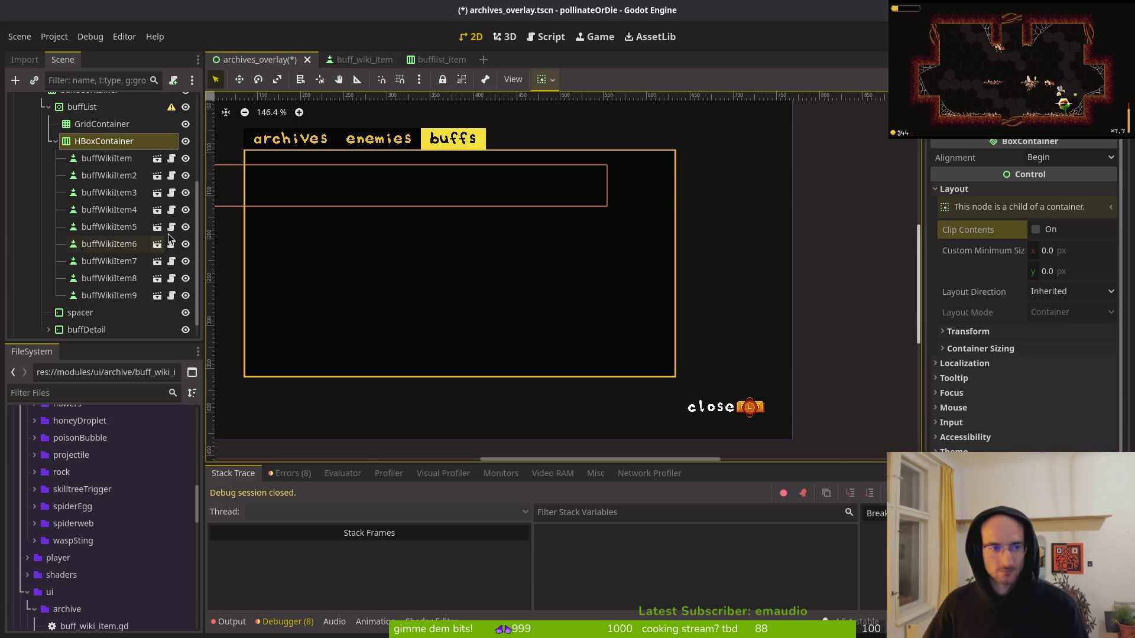
{"action": "mouse_move", "coordinate": [407, 226]}
{"action": "left_mouse_down"}
{"action": "mouse_move", "coordinate": [592, 278]}
{"action": "mouse_move", "coordinate": [499, 302]}
{"action": "left_mouse_up"}
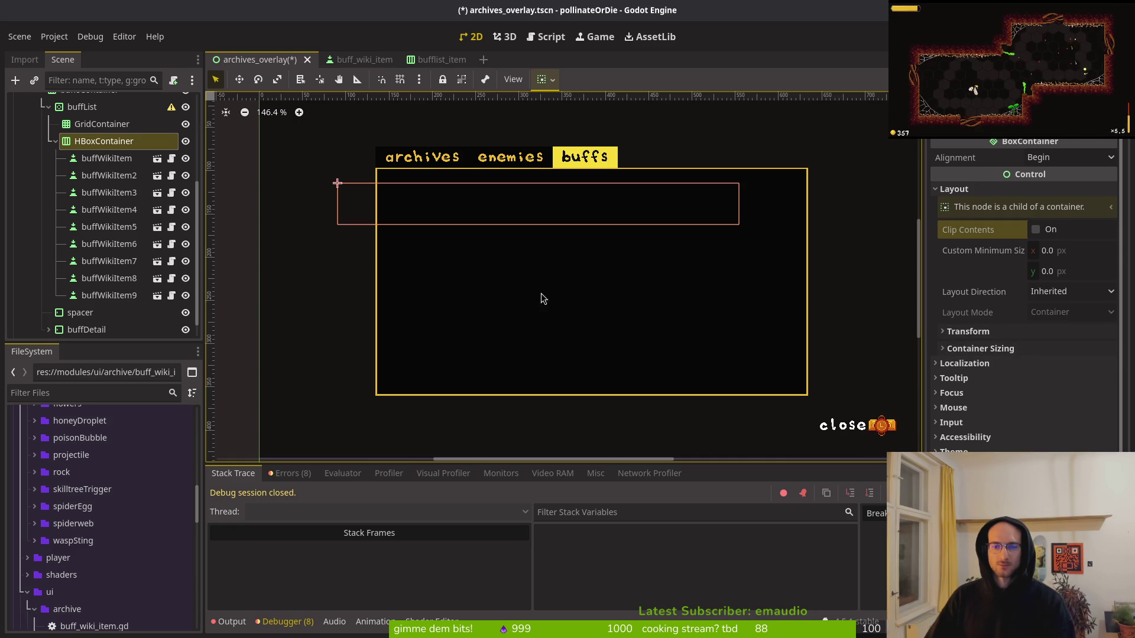
{"action": "left_click", "coordinate": [71, 149]}
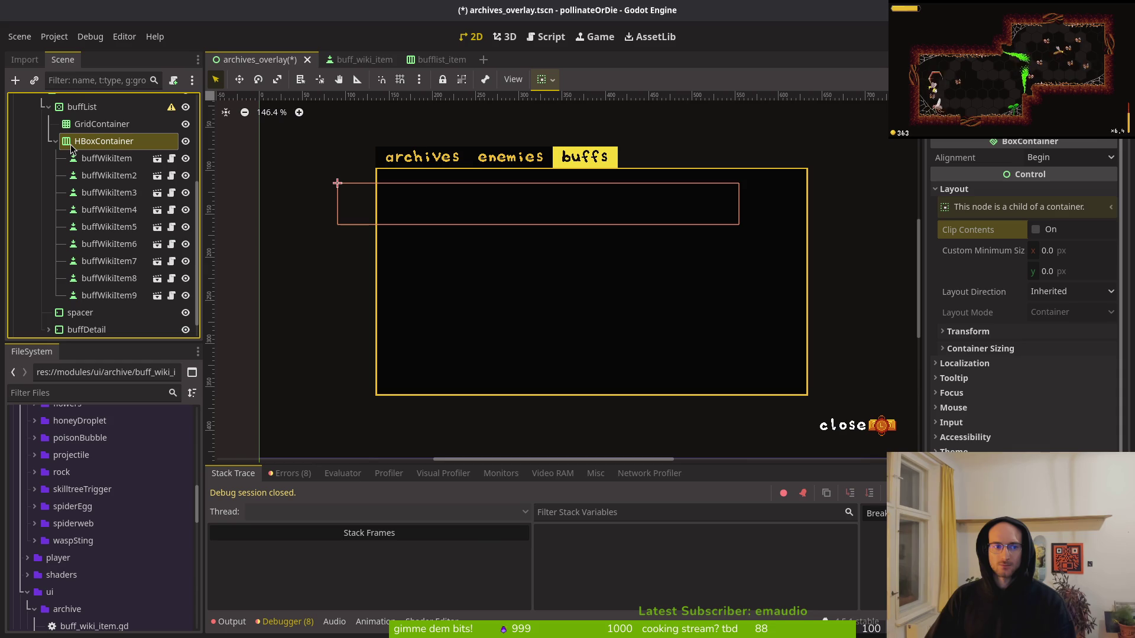
{"action": "left_click", "coordinate": [55, 143]}
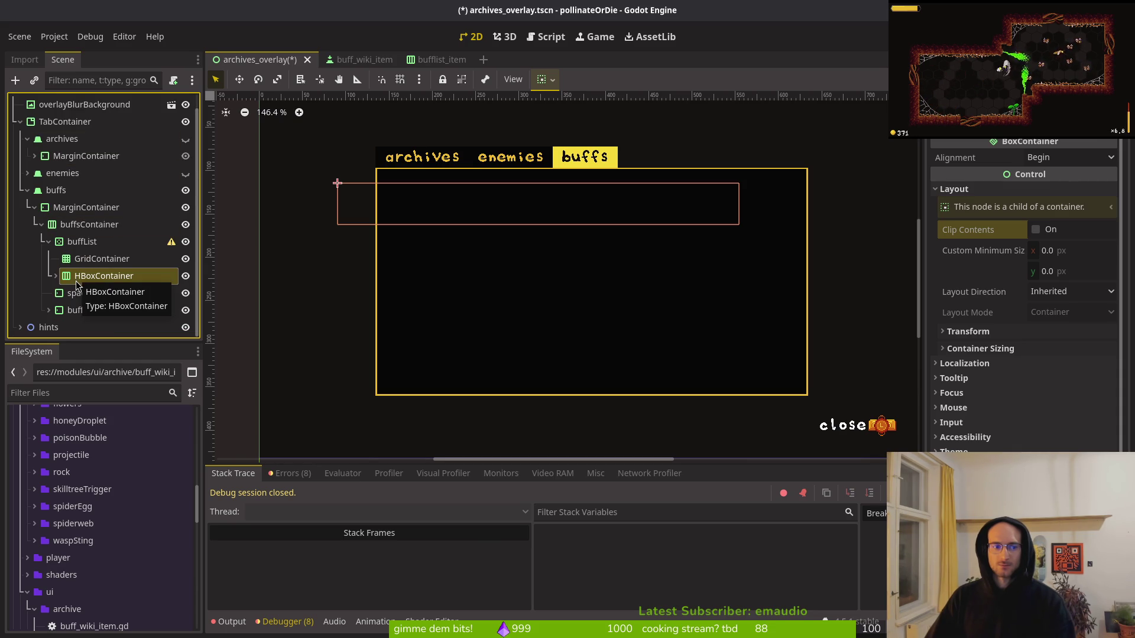
Delete the HBoxContainer and paste the nine buff wiki items back into the GridContainer
{"action": "key", "text": "alt+shift+o"}
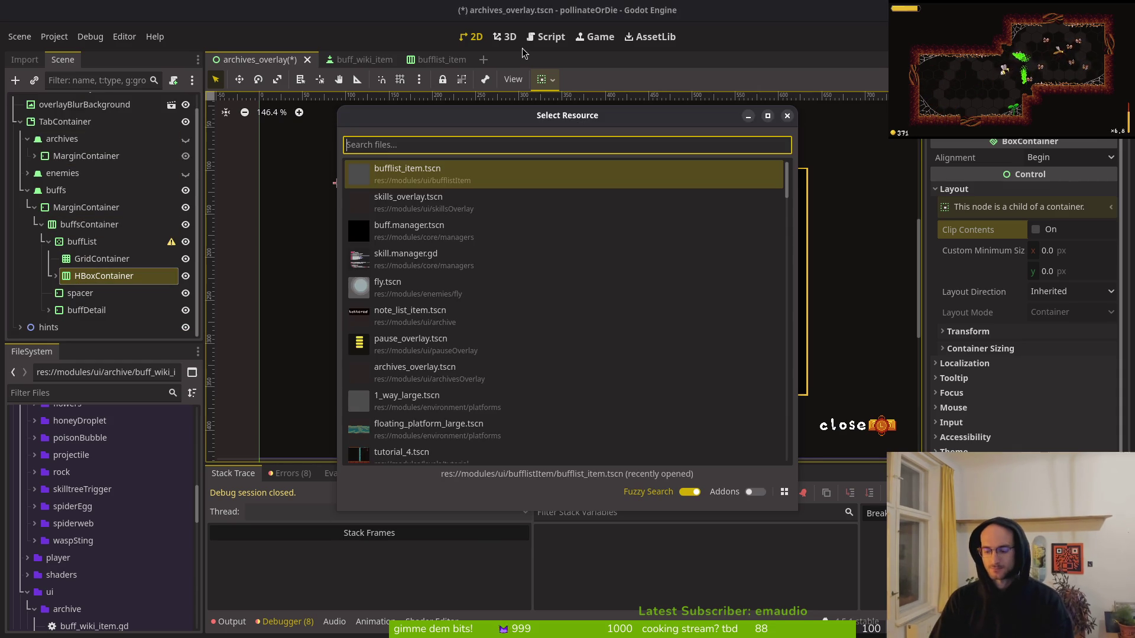
{"action": "key", "text": "Escape"}
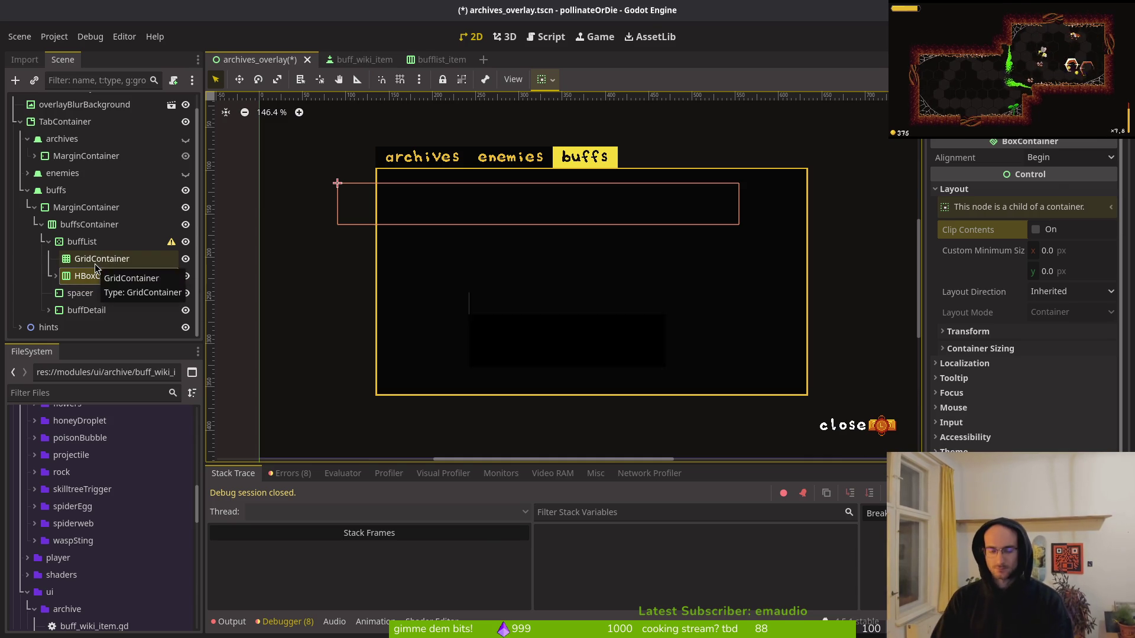
{"action": "key", "text": "Delete"}
{"action": "key", "text": "Return"}
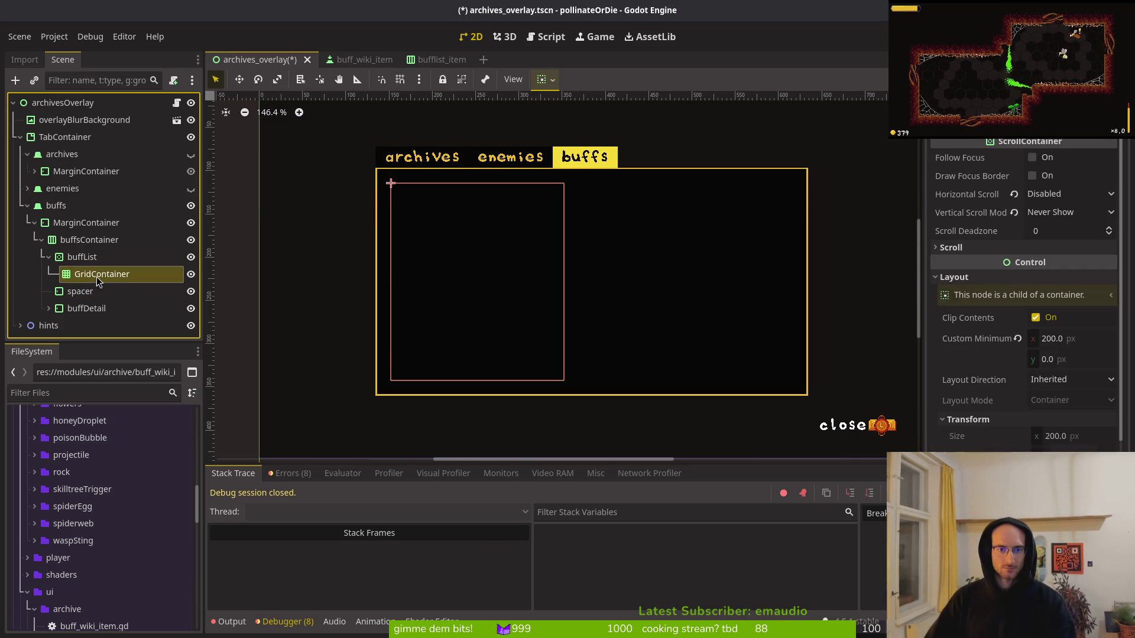
{"action": "left_click", "coordinate": [98, 280]}
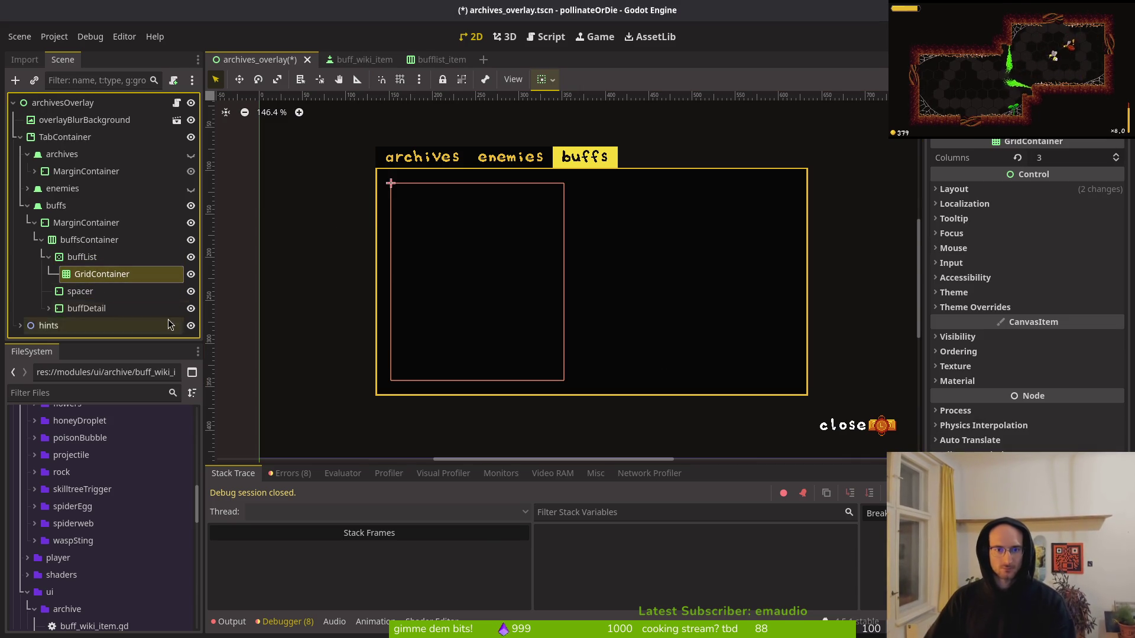
{"action": "left_click", "coordinate": [1006, 190]}
{"action": "left_click", "coordinate": [1006, 190]}
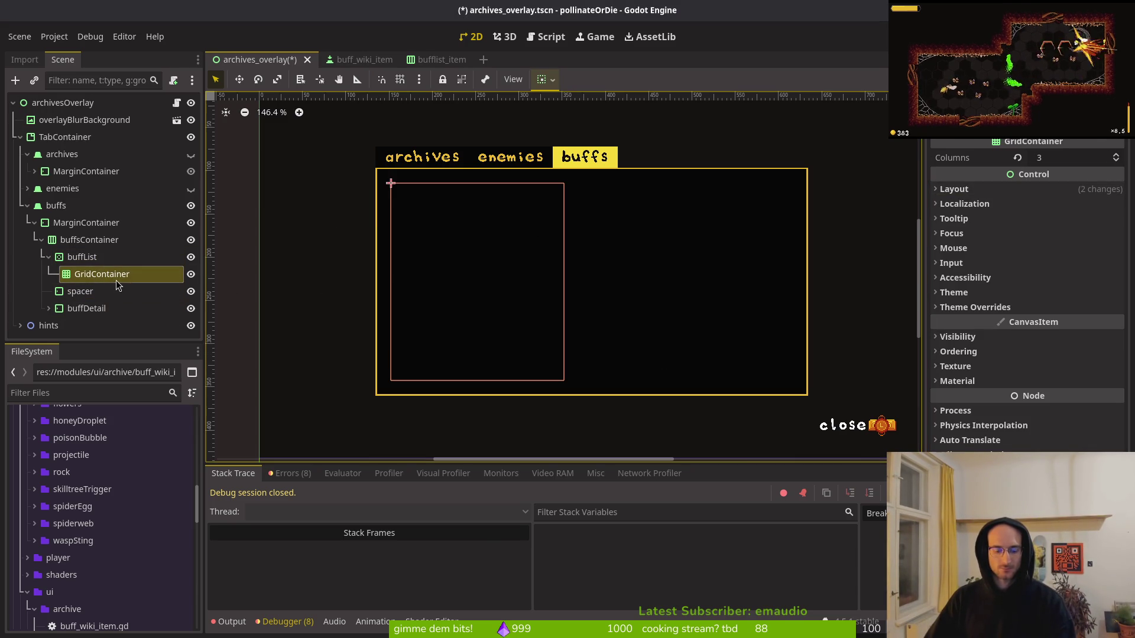
{"action": "key", "text": "ctrl+v"}
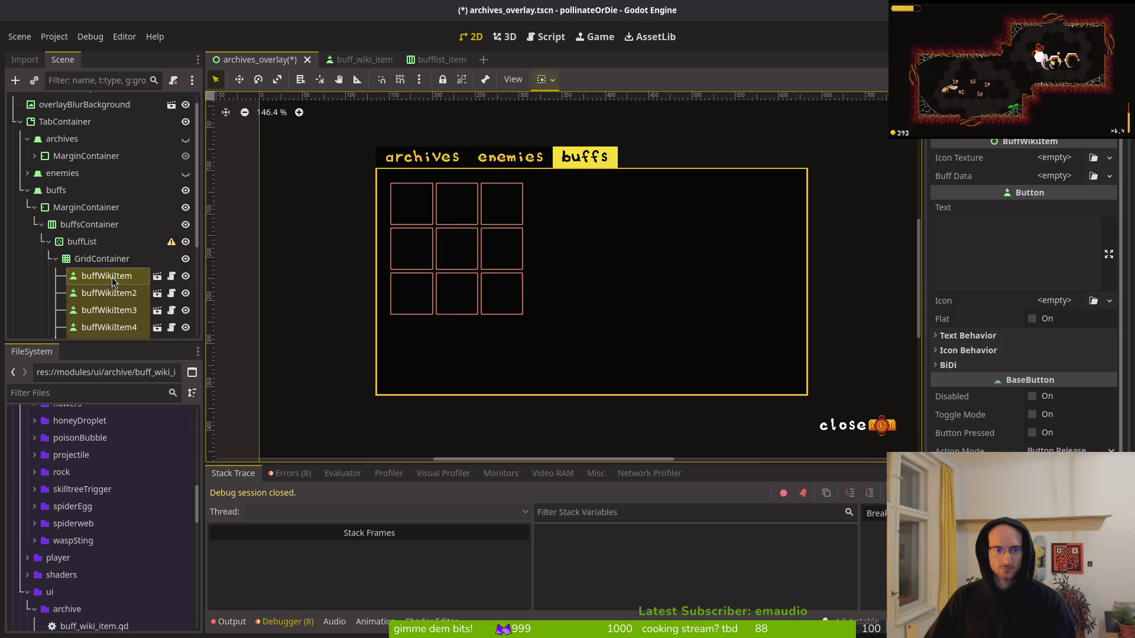
Delete the leftover HBoxContainer and check that the GridContainer shows a 3×3 grid
{"action": "scroll", "coordinate": [112, 278], "scroll_direction": "down", "scroll_amount": 3}
{"action": "left_click", "coordinate": [84, 281]}
{"action": "key", "text": "Delete"}
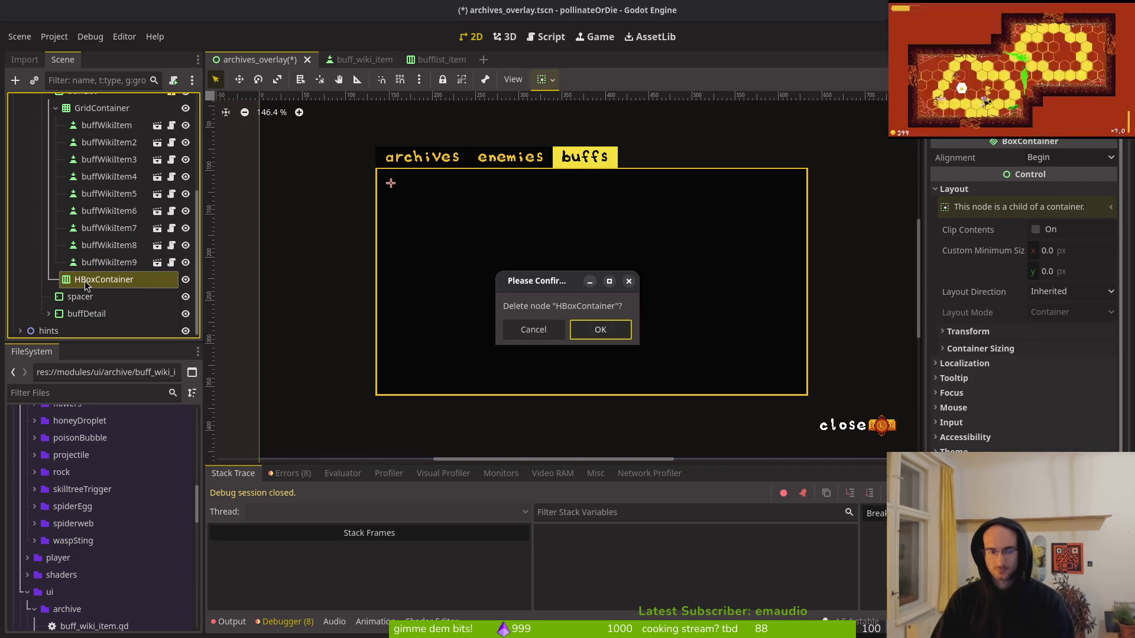
{"action": "key", "text": "Return"}
{"action": "left_click", "coordinate": [94, 123]}
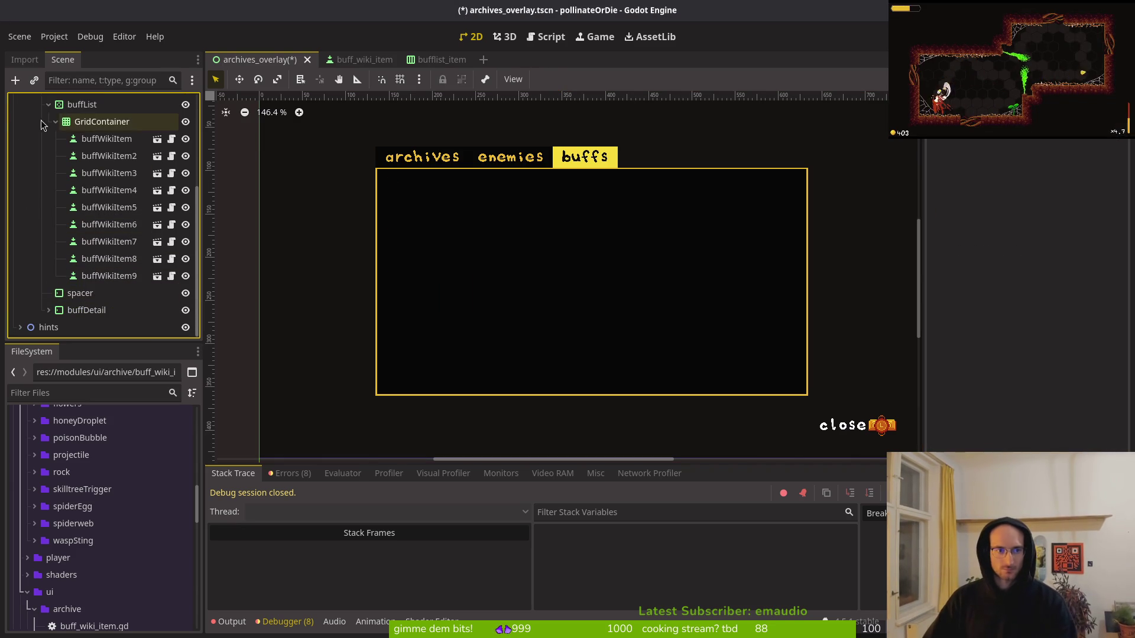
{"action": "left_click", "coordinate": [107, 139]}
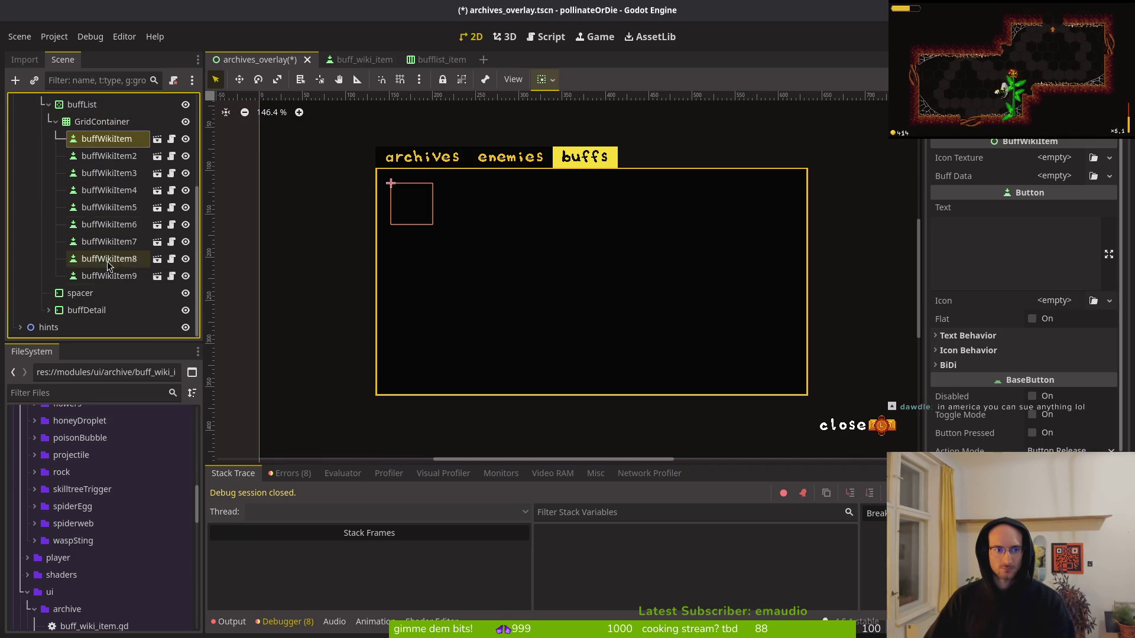
{"action": "left_click", "coordinate": [114, 125]}
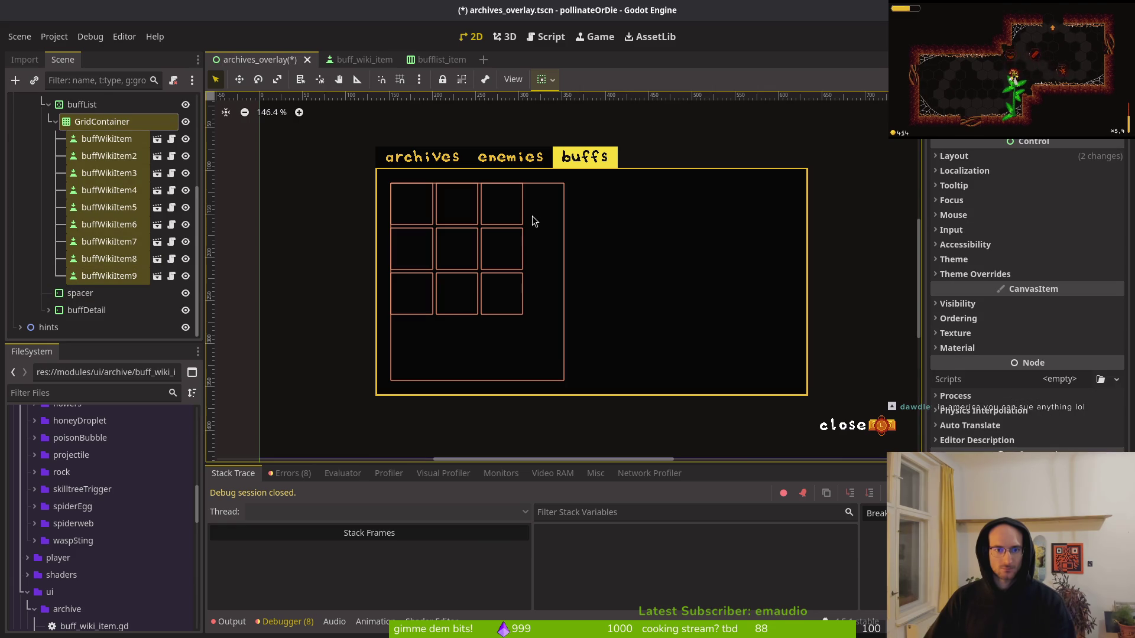
{"action": "scroll", "coordinate": [539, 213], "scroll_direction": "down", "scroll_amount": 3}
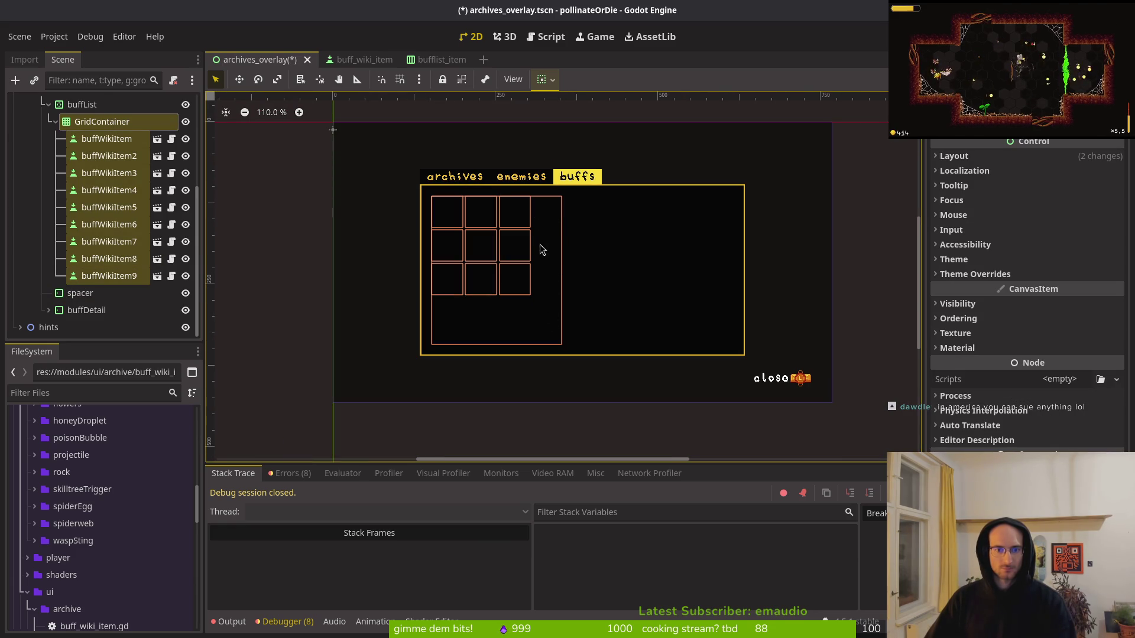
{"action": "scroll", "coordinate": [540, 245], "scroll_direction": "up", "scroll_amount": 5}
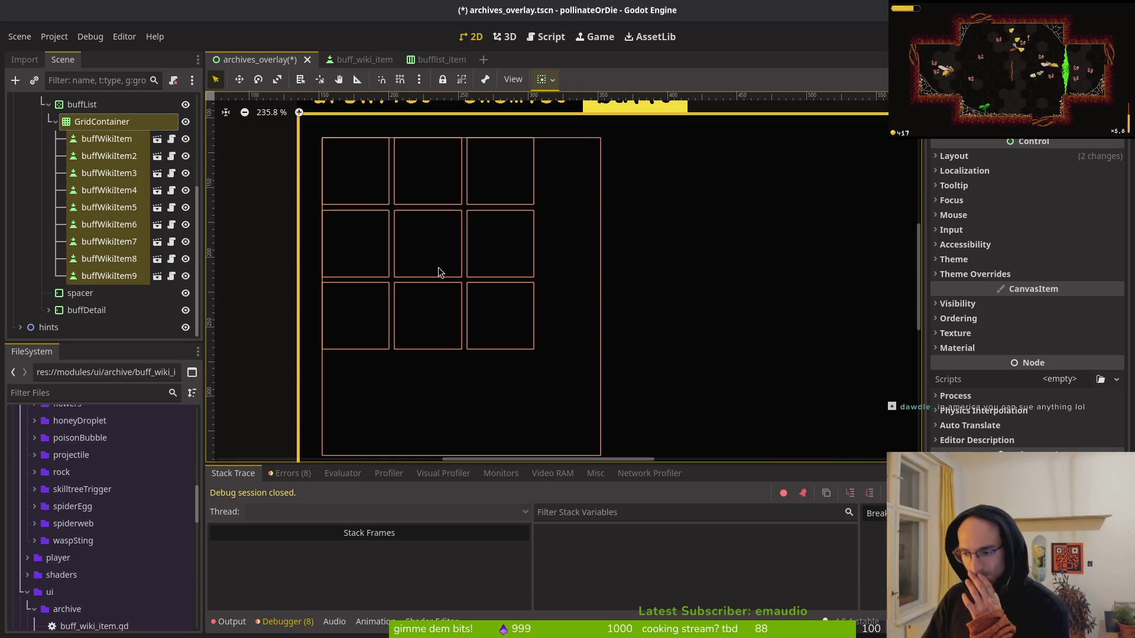
Give the first buff wiki item the flower_xp icon texture found by searching 'buffs'
{"action": "left_click", "coordinate": [89, 130]}
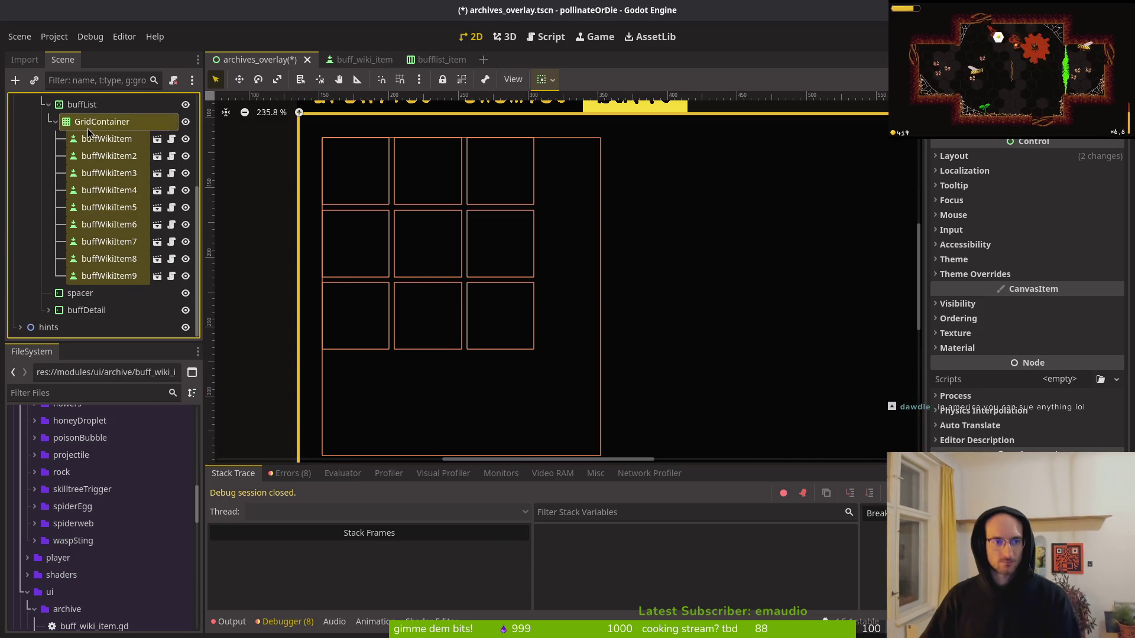
{"action": "left_click", "coordinate": [89, 138]}
{"action": "left_click", "coordinate": [1052, 159]}
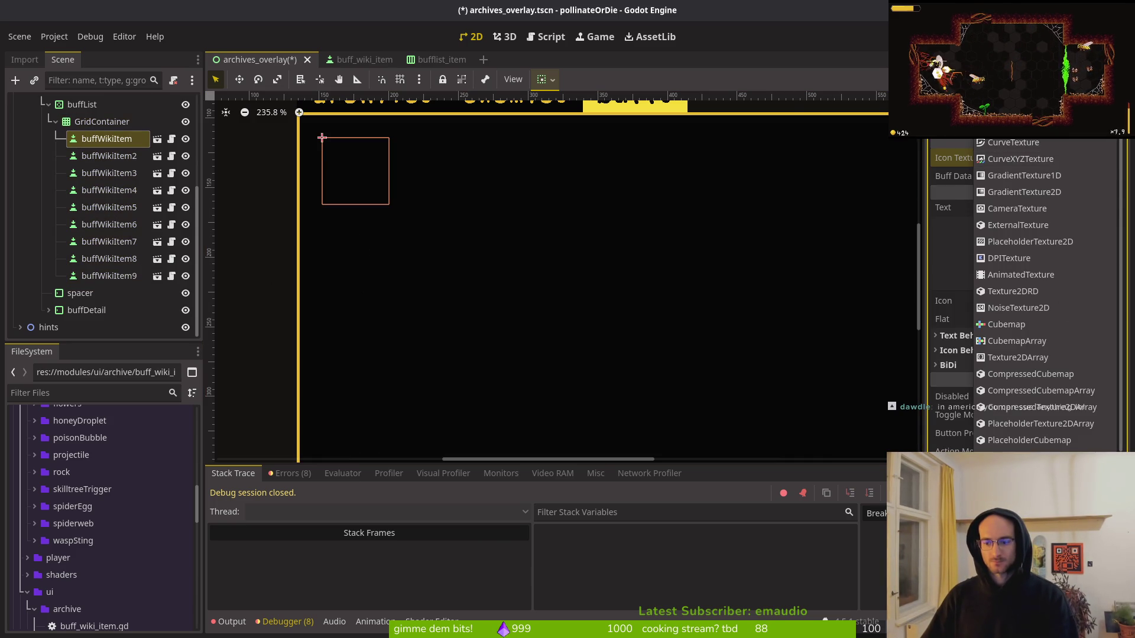
{"action": "left_click", "coordinate": [1023, 118]}
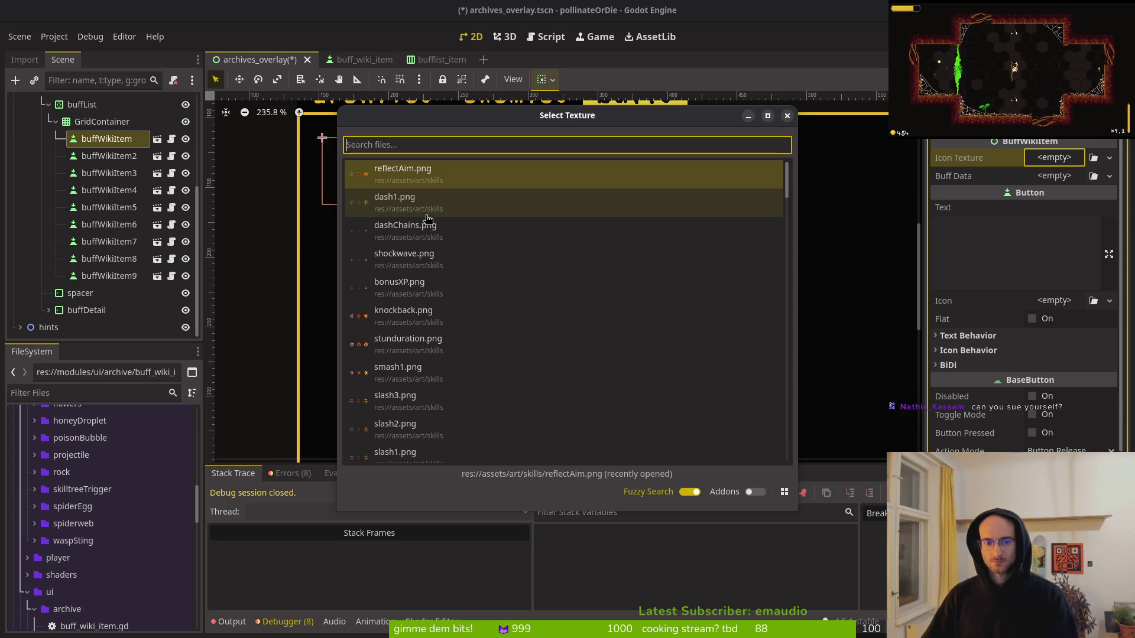
{"action": "scroll", "coordinate": [529, 239], "scroll_direction": "down", "scroll_amount": 3}
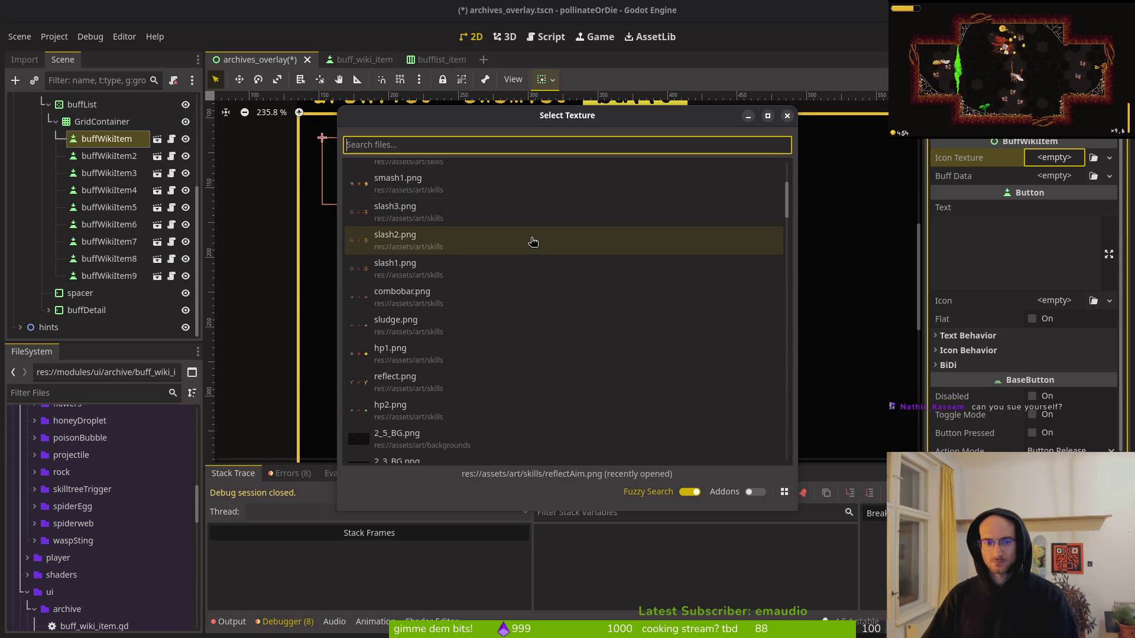
{"action": "type", "text": "buffs"}
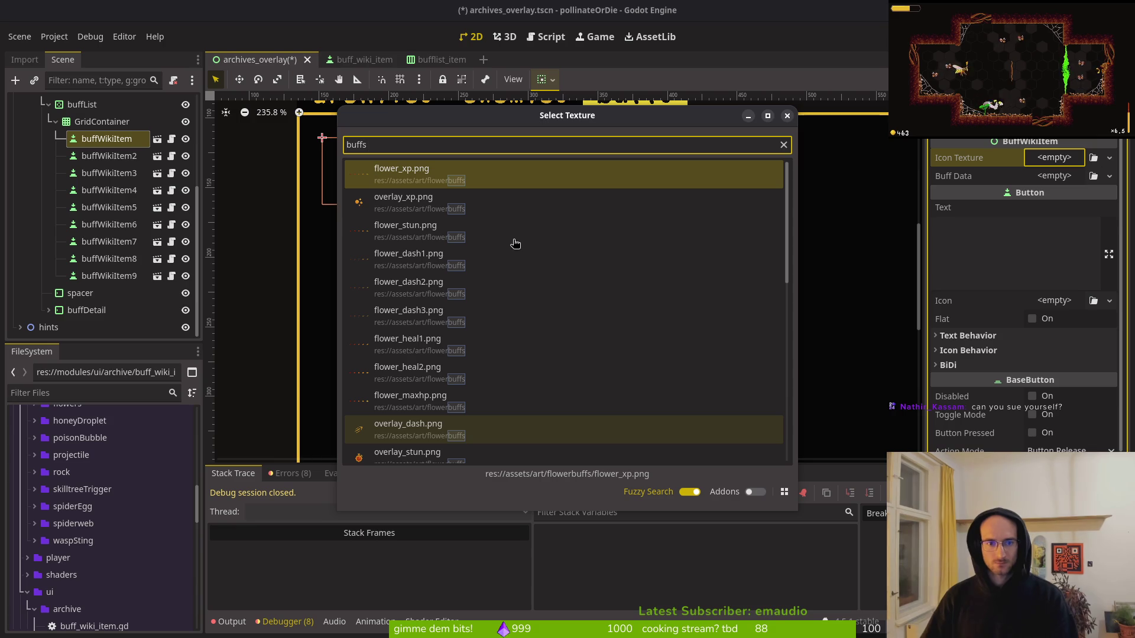
{"action": "double_click", "coordinate": [431, 182]}
Expand the buffs resource folder in the FileSystem dock to find the buff data
{"action": "left_click", "coordinate": [1065, 196]}
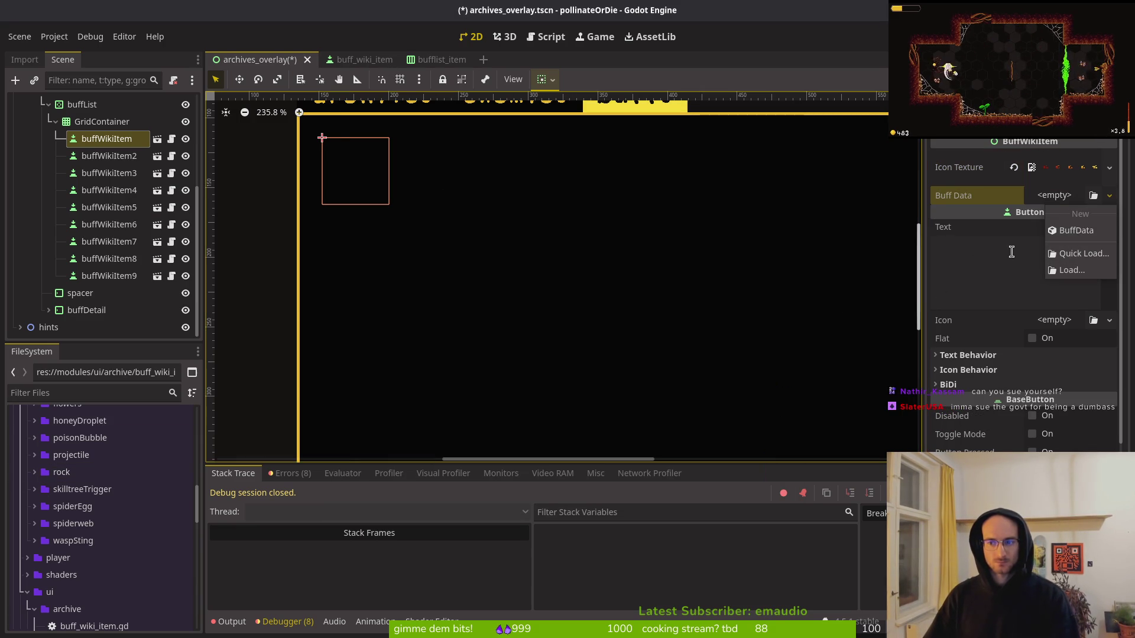
{"action": "left_click", "coordinate": [984, 198]}
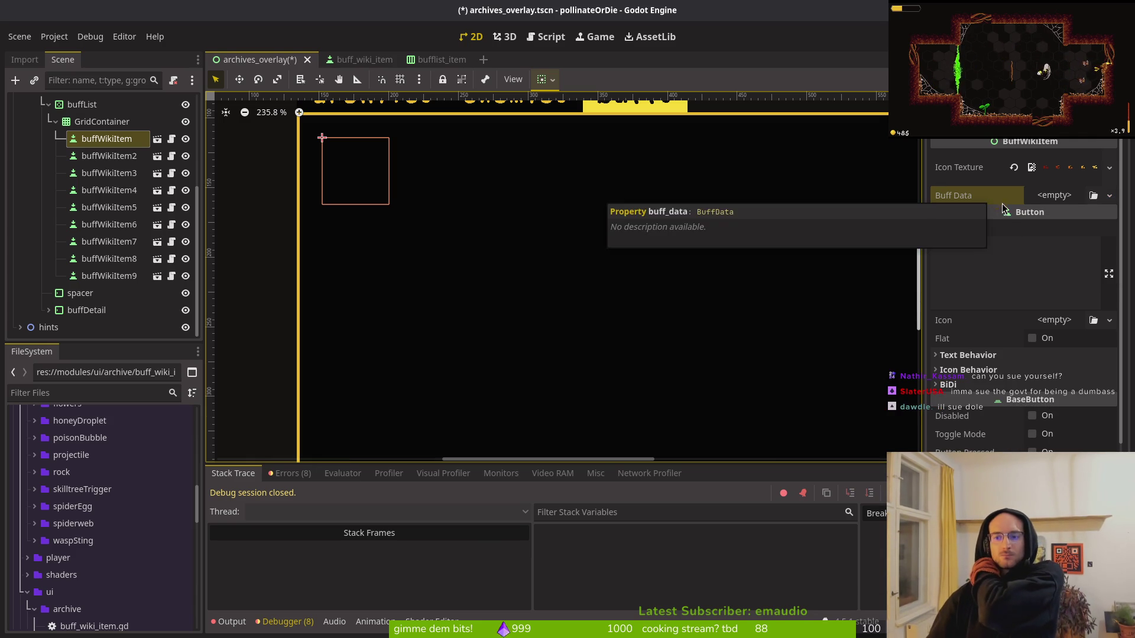
{"action": "mouse_move", "coordinate": [1010, 208]}
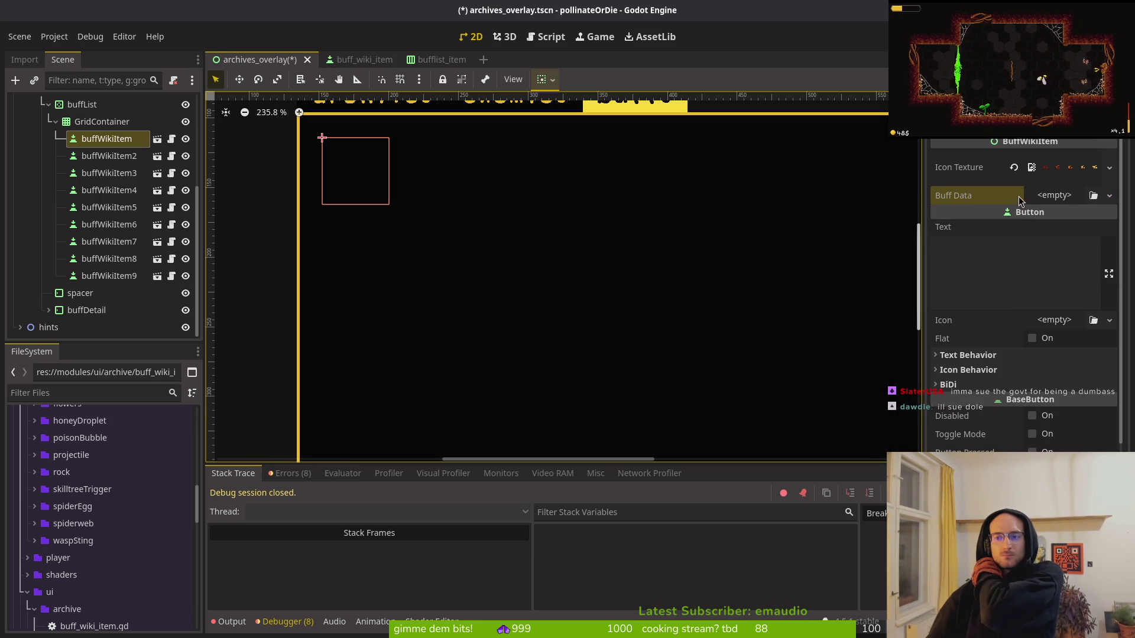
{"action": "scroll", "coordinate": [118, 521], "scroll_direction": "down", "scroll_amount": 5}
{"action": "scroll", "coordinate": [117, 519], "scroll_direction": "down", "scroll_amount": 10}
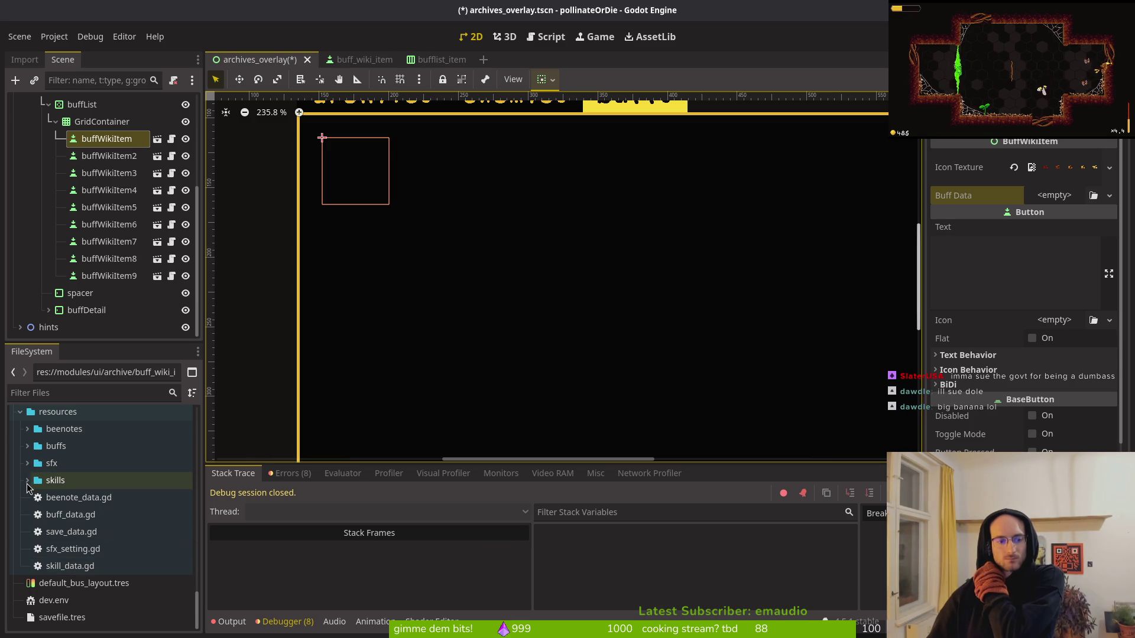
{"action": "left_click", "coordinate": [27, 446]}
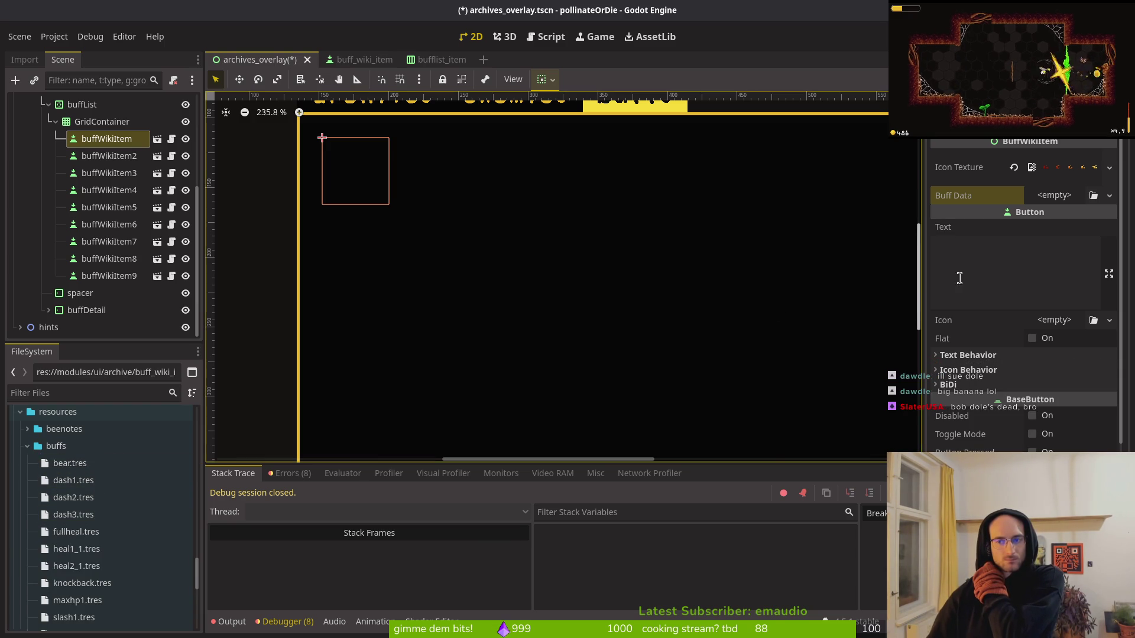
{"action": "scroll", "coordinate": [1052, 178], "scroll_direction": "down", "scroll_amount": 1}
Replace the icon texture with the dash texture found by searching 'dash1'
{"action": "left_click", "coordinate": [1110, 157]}
{"action": "scroll", "coordinate": [1074, 278], "scroll_direction": "down", "scroll_amount": 3}
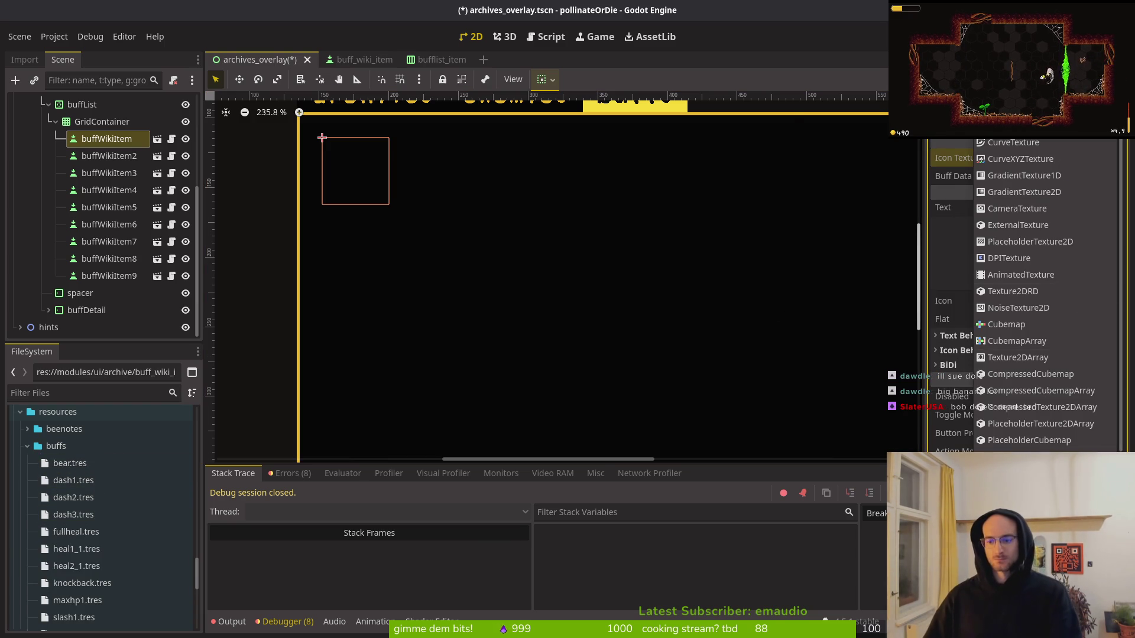
{"action": "left_click", "coordinate": [1041, 414]}
{"action": "type", "text": "dash"}
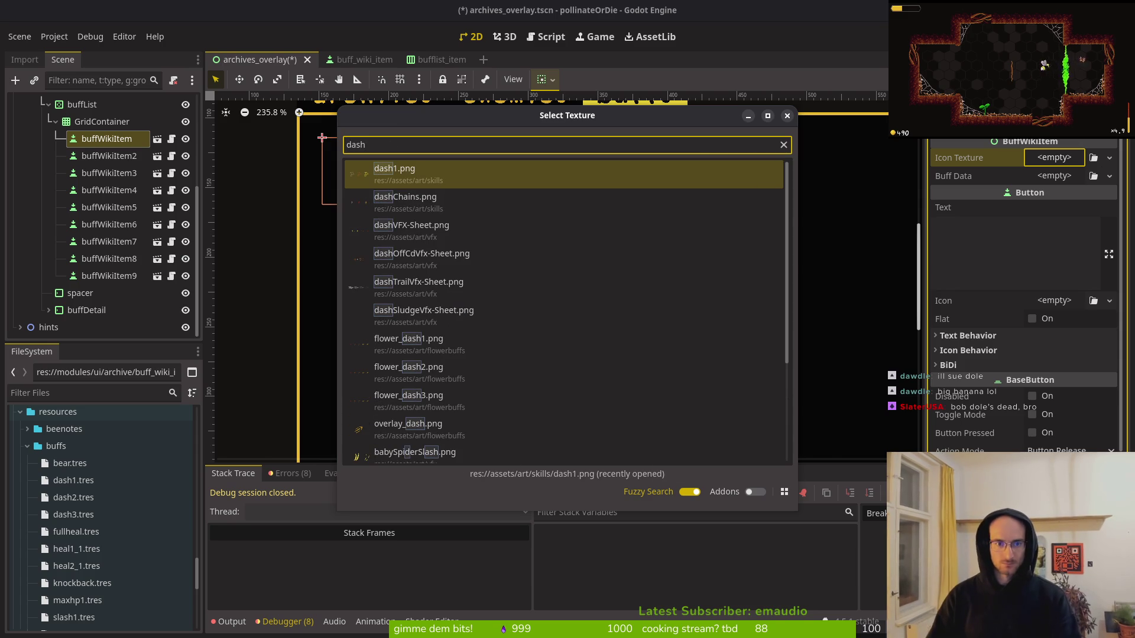
{"action": "type", "text": "1"}
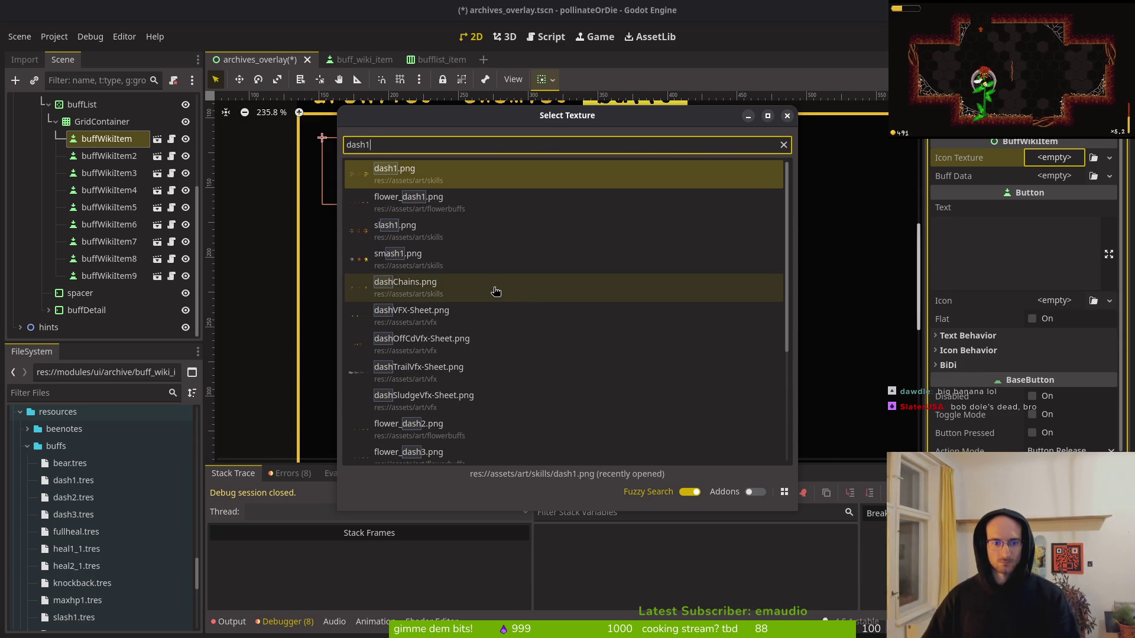
{"action": "scroll", "coordinate": [485, 423], "scroll_direction": "down", "scroll_amount": 3}
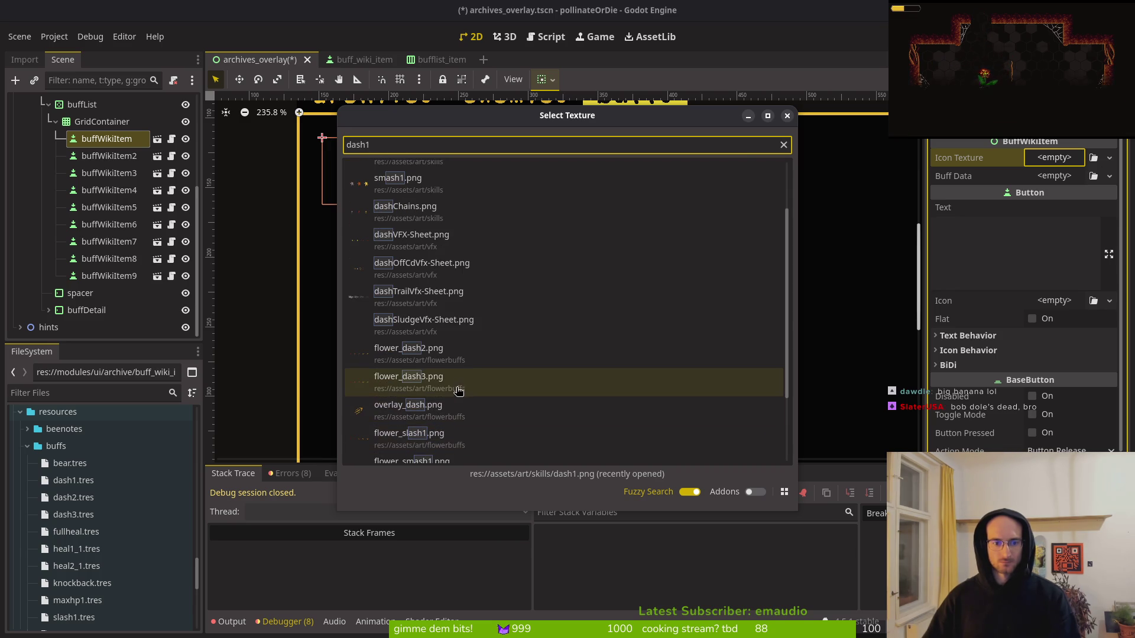
{"action": "scroll", "coordinate": [481, 368], "scroll_direction": "down", "scroll_amount": 2}
{"action": "scroll", "coordinate": [468, 318], "scroll_direction": "up", "scroll_amount": 5}
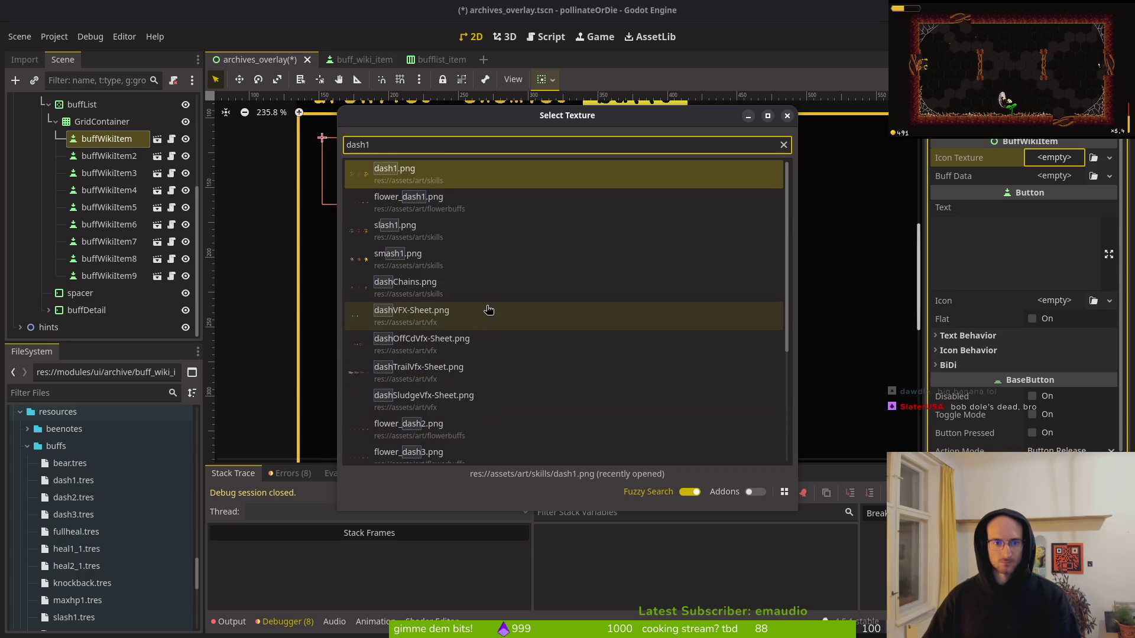
{"action": "double_click", "coordinate": [460, 218]}
Assign dash1.tres as the item's Buff Data and save the scene
{"action": "left_click", "coordinate": [1054, 195]}
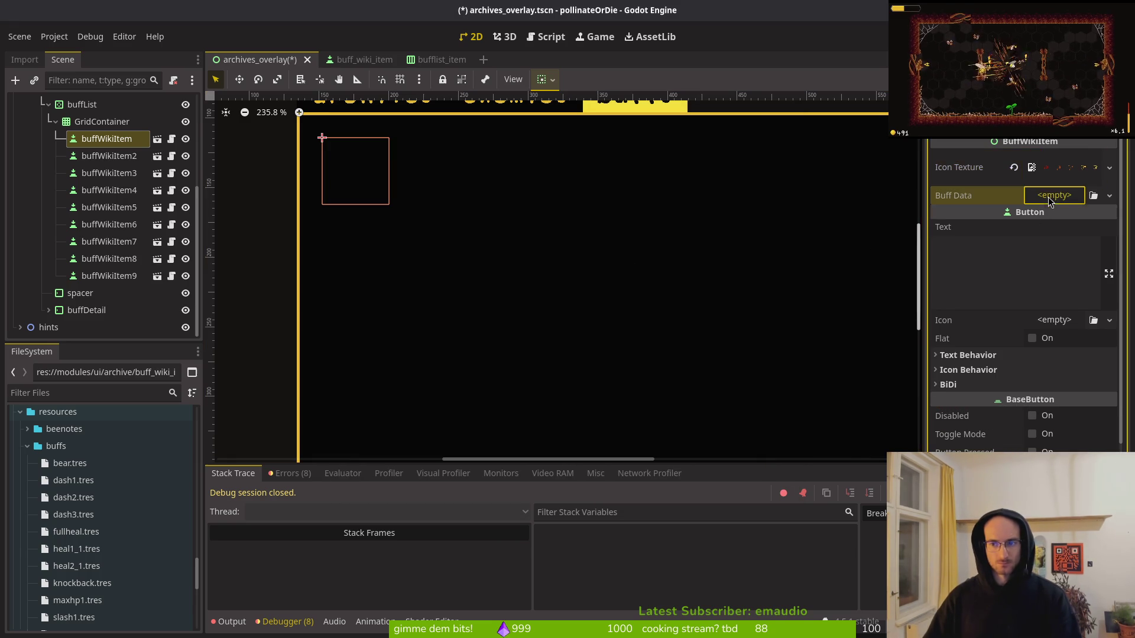
{"action": "left_click_drag", "start_coordinate": [73, 480], "coordinate": [1058, 273]}
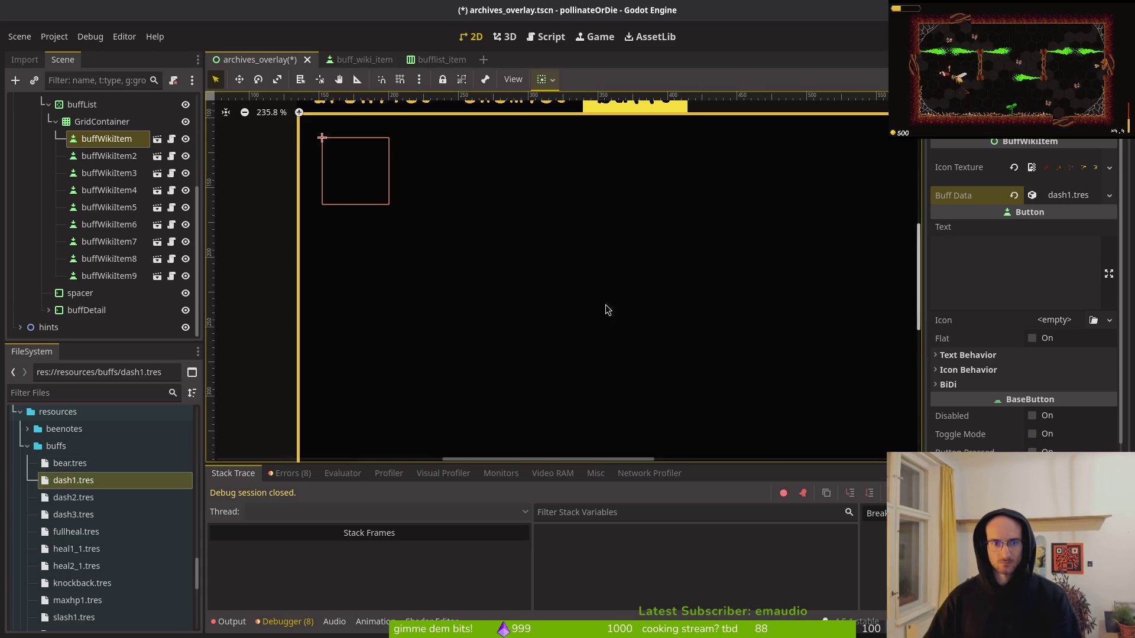
{"action": "key", "text": "ctrl+s"}
{"action": "scroll", "coordinate": [370, 242], "scroll_direction": "down", "scroll_amount": 1}
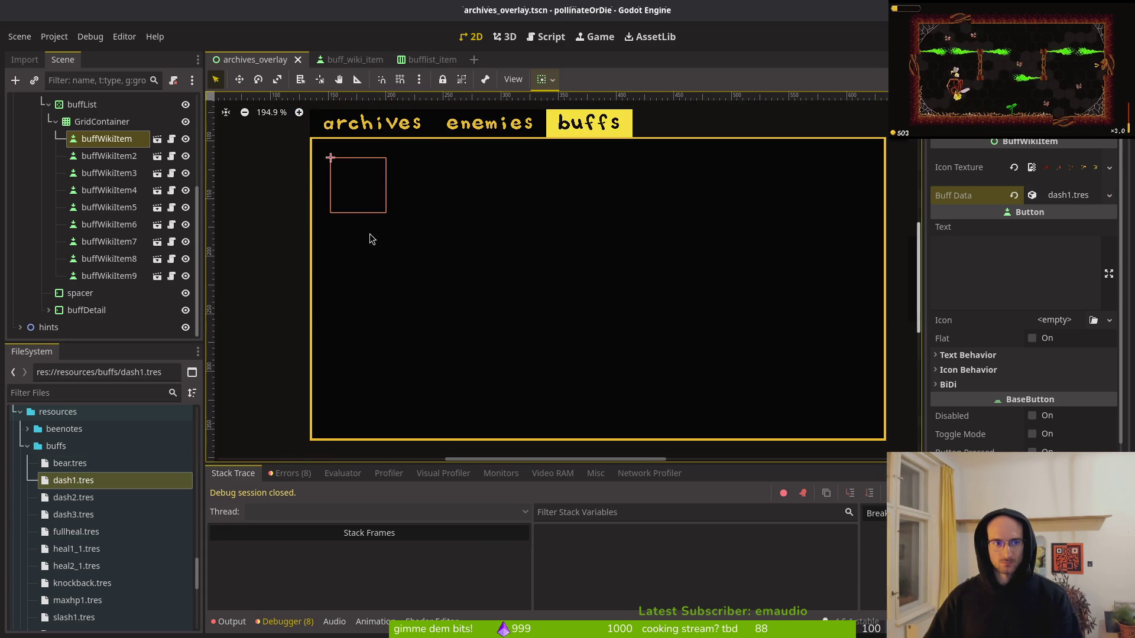
Give buffWikiItem2 the flower_dash2.png icon texture found by searching 'flowerda'
{"action": "left_click", "coordinate": [103, 156]}
{"action": "left_click", "coordinate": [1052, 158]}
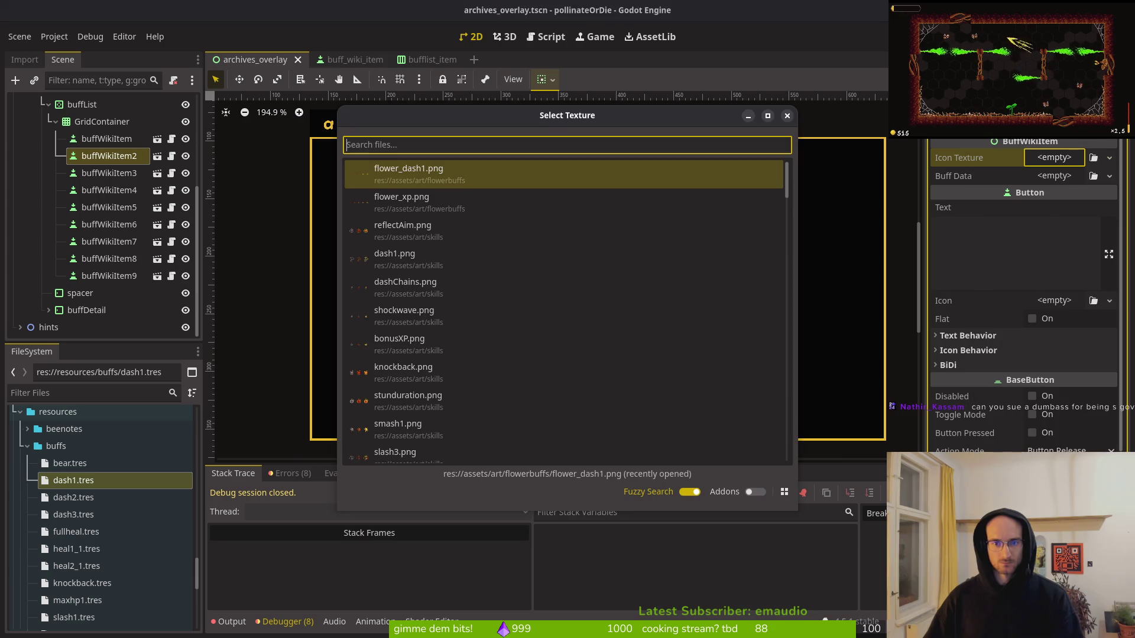
{"action": "type", "text": "flowerda"}
{"action": "key", "text": "Down"}
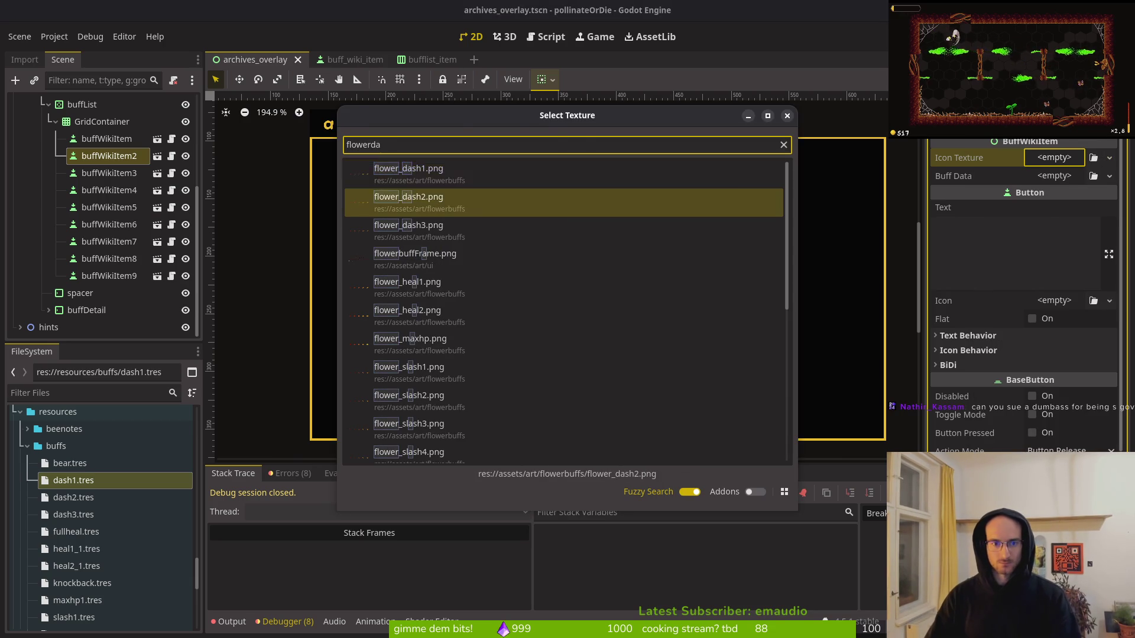
{"action": "key", "text": "Return"}
Assign dash2.tres as buffWikiItem2's Buff Data, then save and run the game
{"action": "left_click", "coordinate": [1052, 194]}
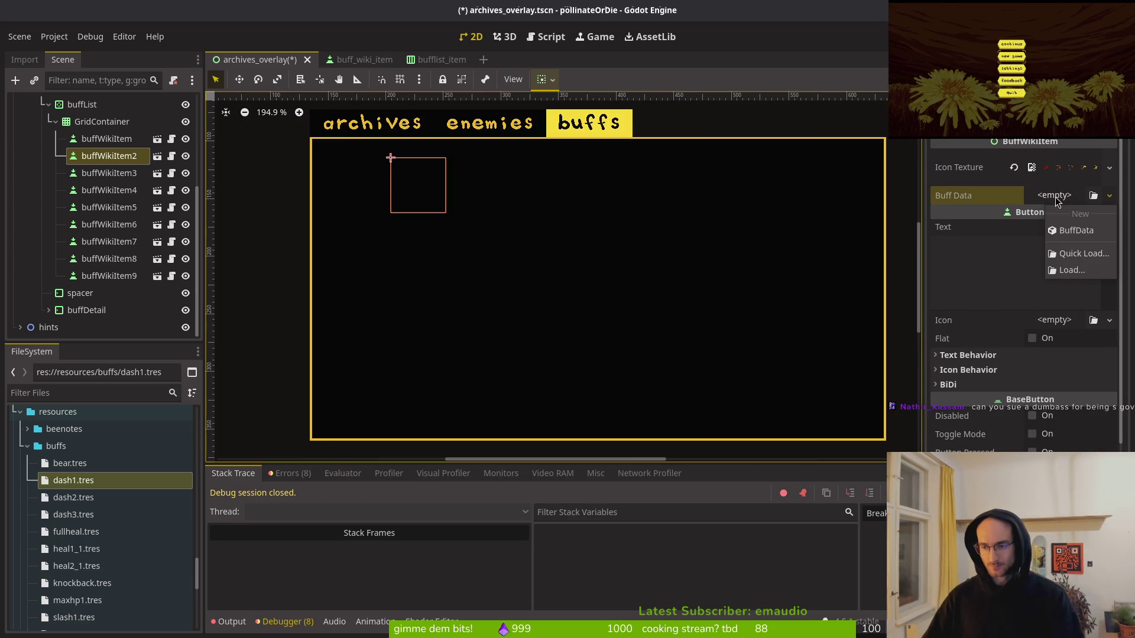
{"action": "left_click", "coordinate": [64, 503]}
{"action": "left_click", "coordinate": [64, 502]}
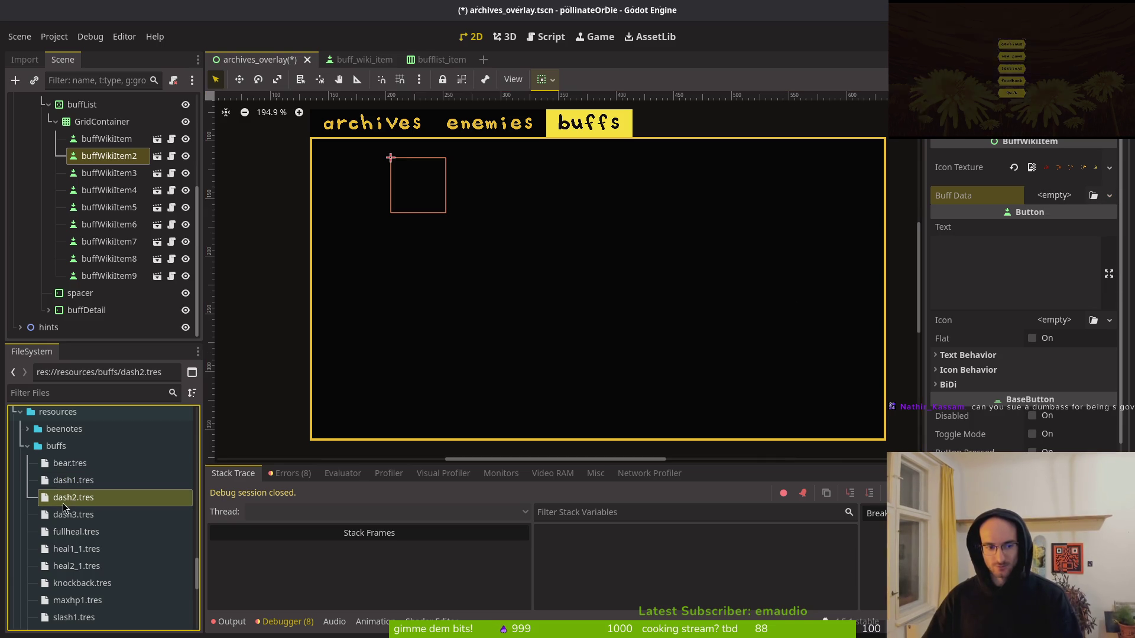
{"action": "left_click_drag", "start_coordinate": [63, 504], "coordinate": [929, 232]}
{"action": "left_click_drag", "start_coordinate": [1067, 201], "coordinate": [1067, 201]}
{"action": "key", "text": "F5"}
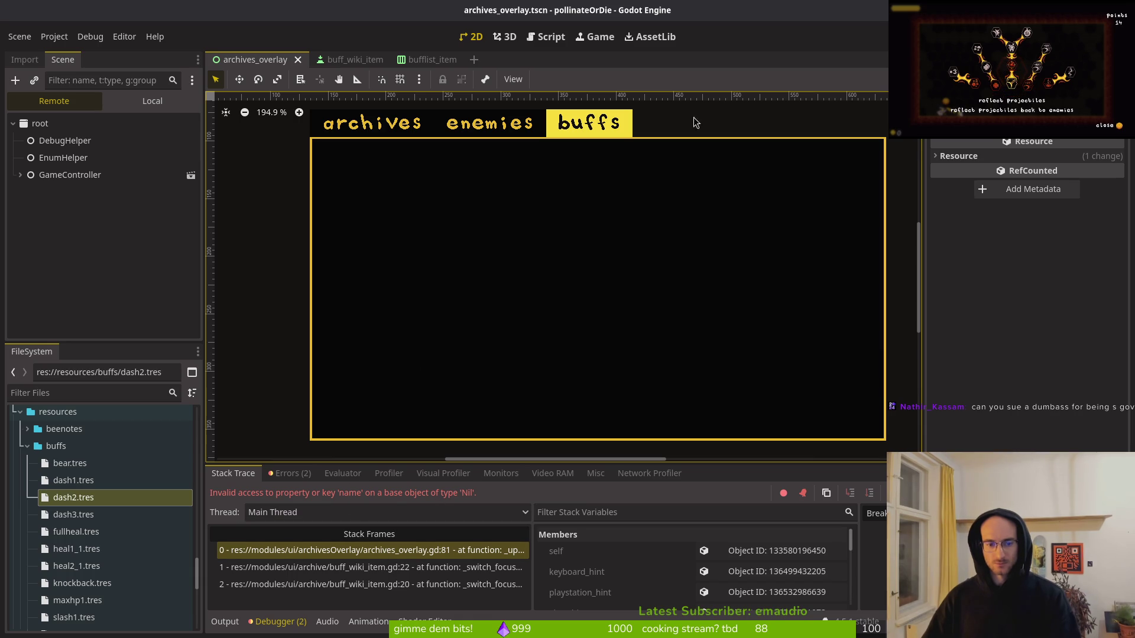
Stop the game, inspect the buff detail's description label and debugger errors, and open vim in the terminal
{"action": "key", "text": "F8"}
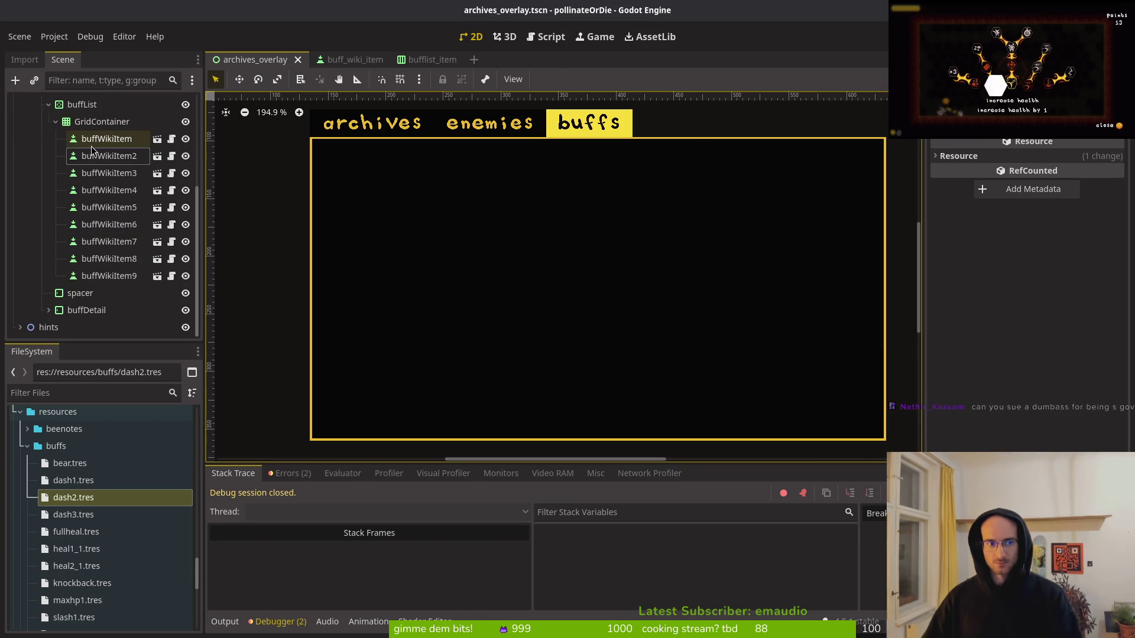
{"action": "left_click", "coordinate": [92, 148]}
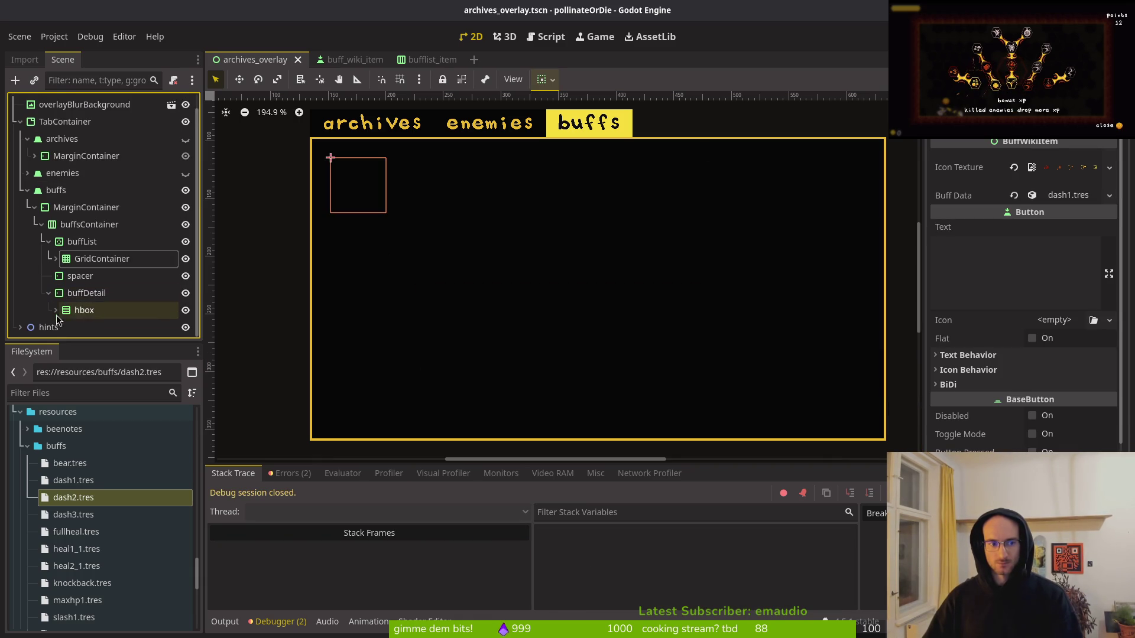
{"action": "left_click", "coordinate": [71, 310]}
{"action": "left_click", "coordinate": [56, 310]}
{"action": "scroll", "coordinate": [88, 296], "scroll_direction": "down", "scroll_amount": 1}
{"action": "left_click", "coordinate": [103, 310]}
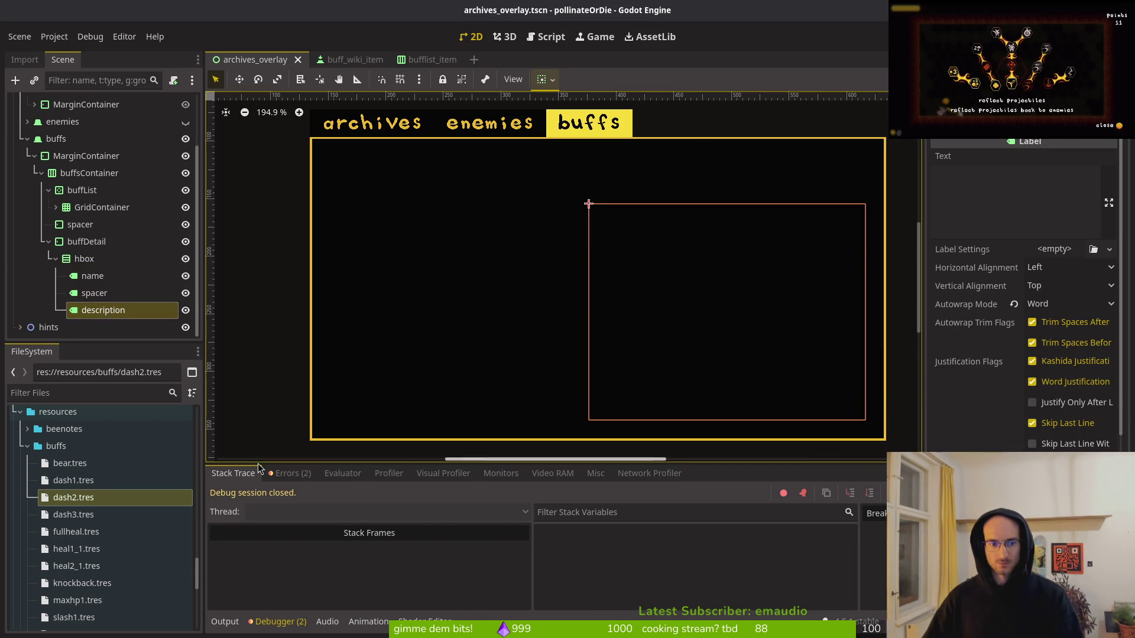
{"action": "left_click", "coordinate": [289, 474]}
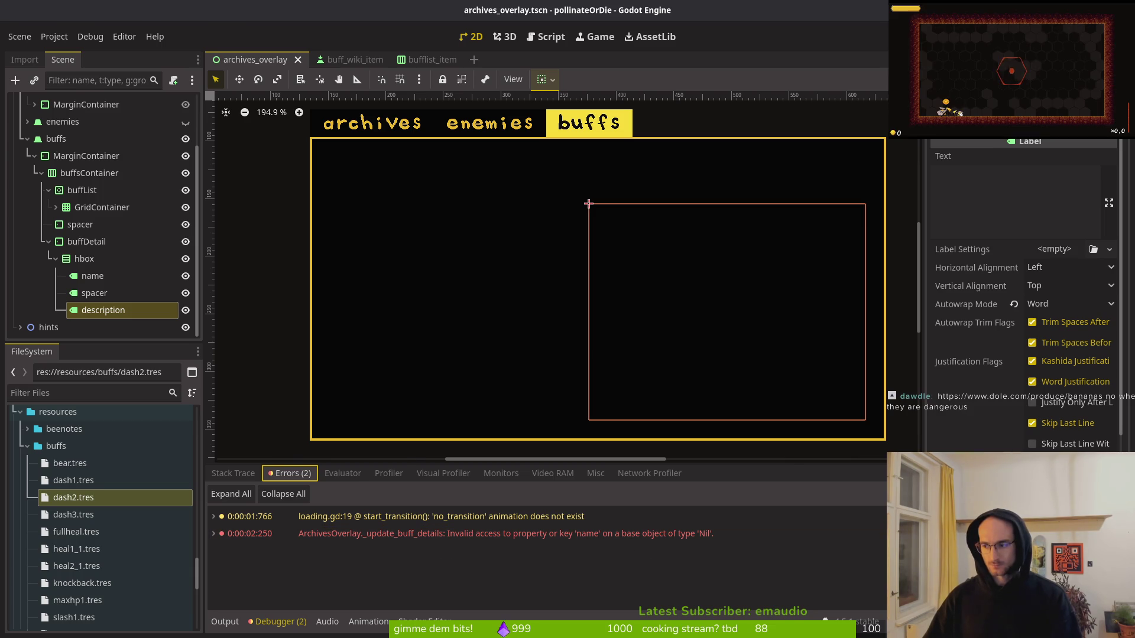
{"action": "key", "text": "super+1"}
{"action": "key", "text": "Return"}
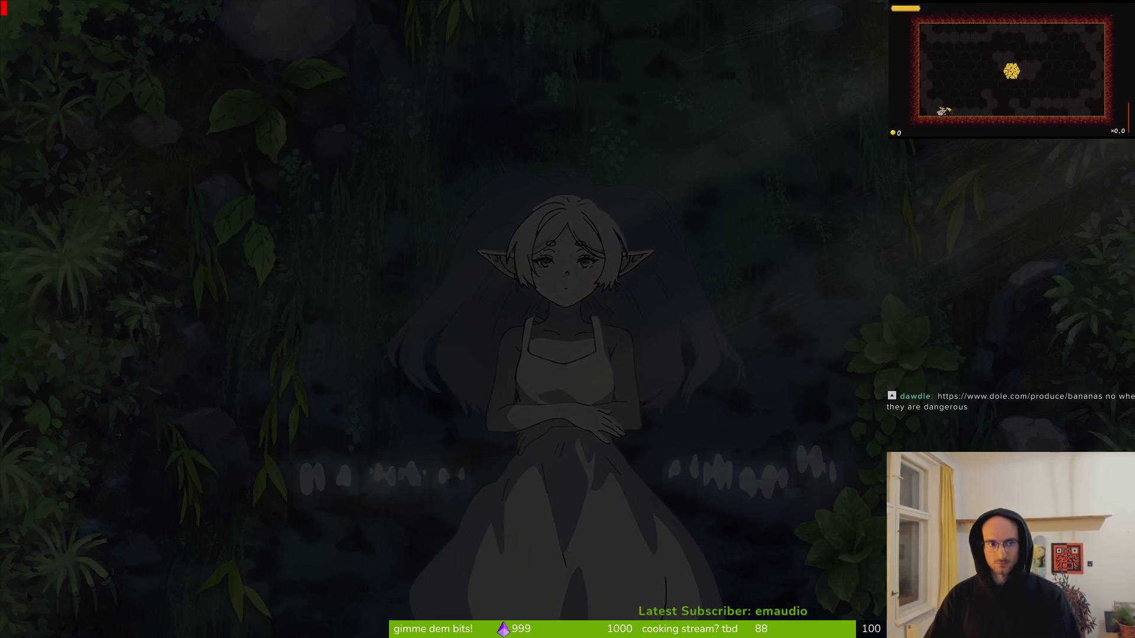
{"action": "key", "text": "super+2"}
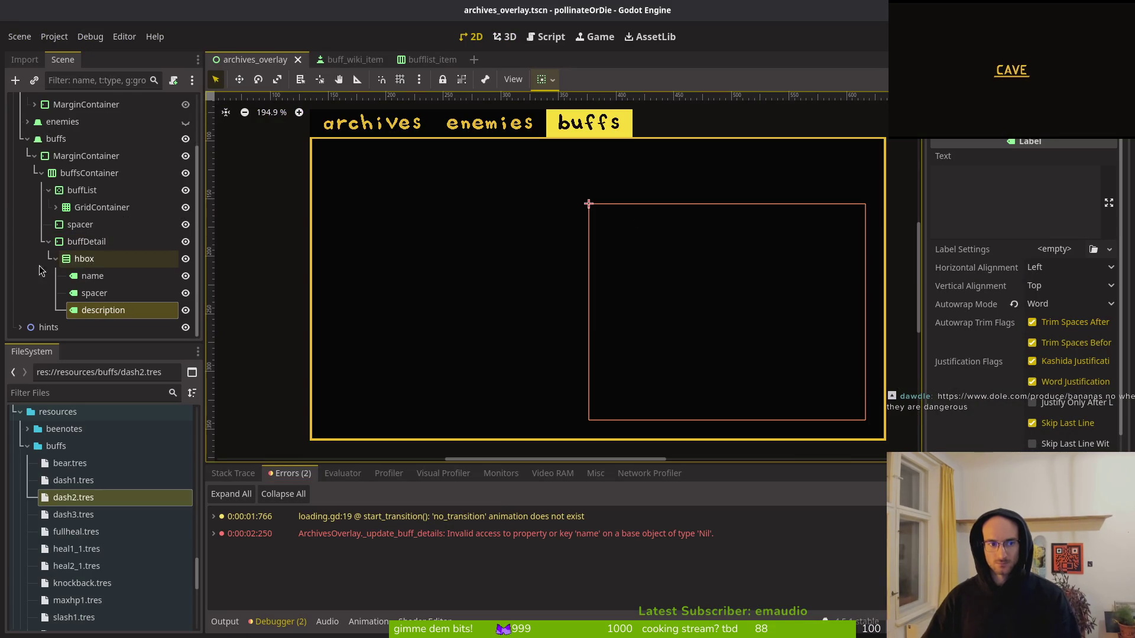
Delete buffWikiItem3 through buffWikiItem9 from the GridContainer and save the scene
{"action": "left_click", "coordinate": [47, 241]}
{"action": "left_click", "coordinate": [55, 274]}
{"action": "scroll", "coordinate": [55, 274], "scroll_direction": "down", "scroll_amount": 3}
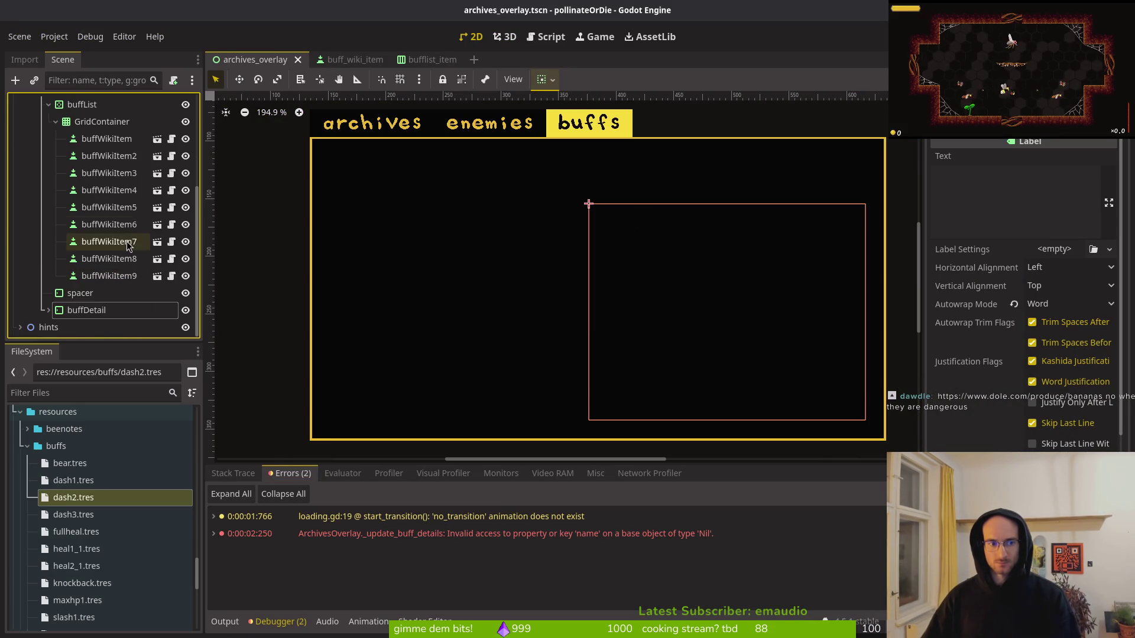
{"action": "left_click", "coordinate": [122, 172]}
{"action": "left_click", "coordinate": [124, 276], "text": "shift"}
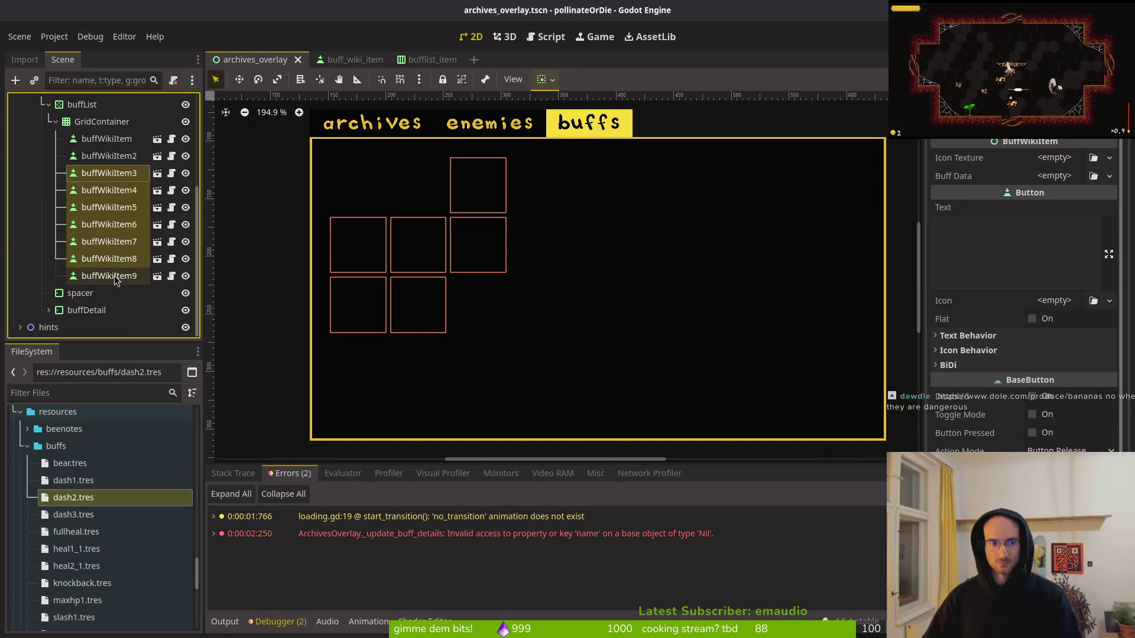
{"action": "key", "text": "Delete"}
{"action": "key", "text": "Return"}
{"action": "key", "text": "ctrl+s"}
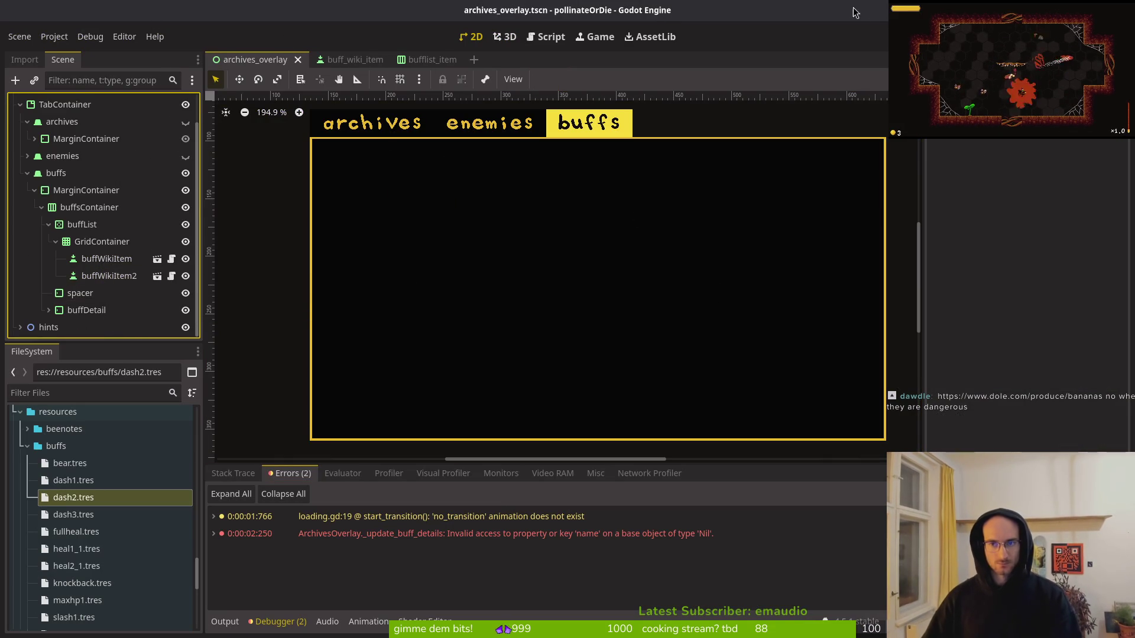
Run the game, view the dash buff's 5% description in the buffs tab, maximize, then stop
{"action": "key", "text": "F5"}
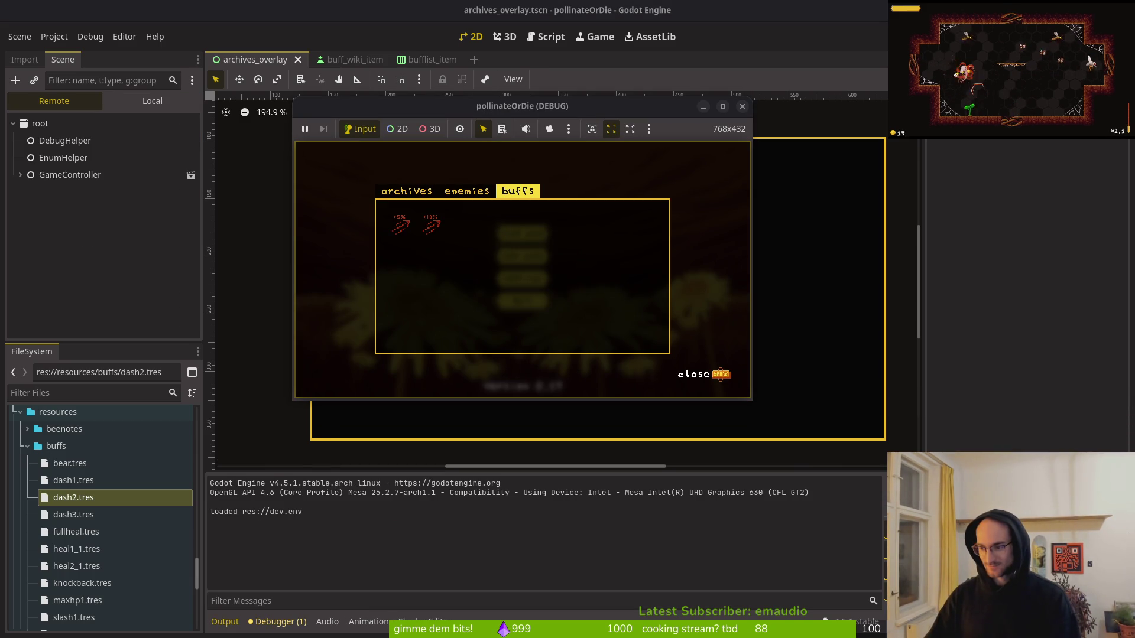
{"action": "mouse_move", "coordinate": [400, 225]}
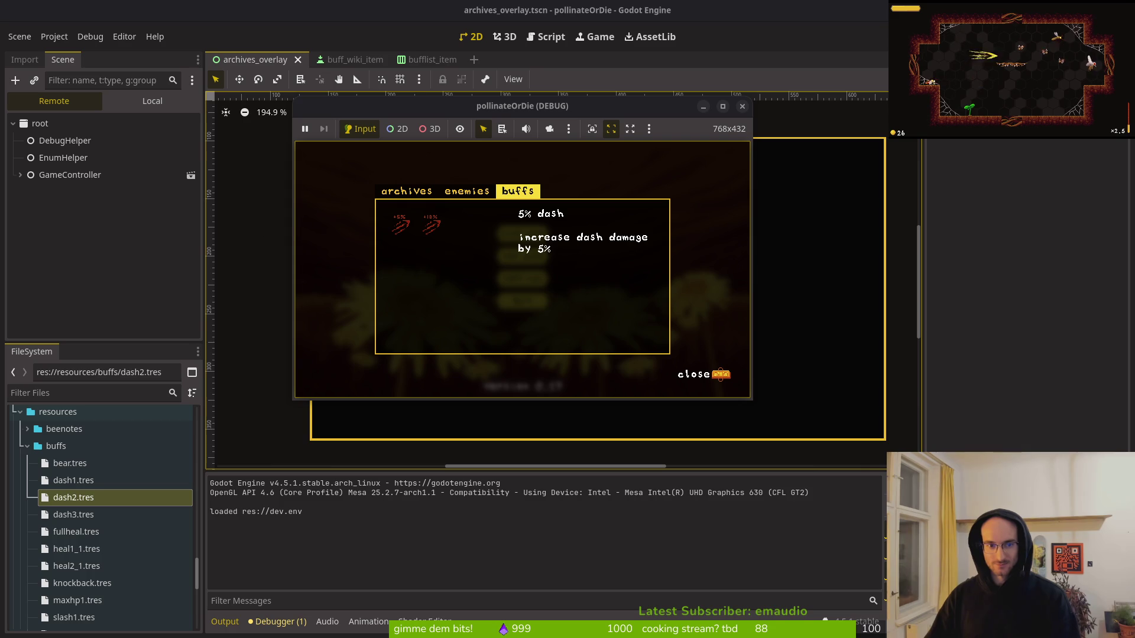
{"action": "left_click", "coordinate": [504, 115]}
{"action": "double_click", "coordinate": [504, 110]}
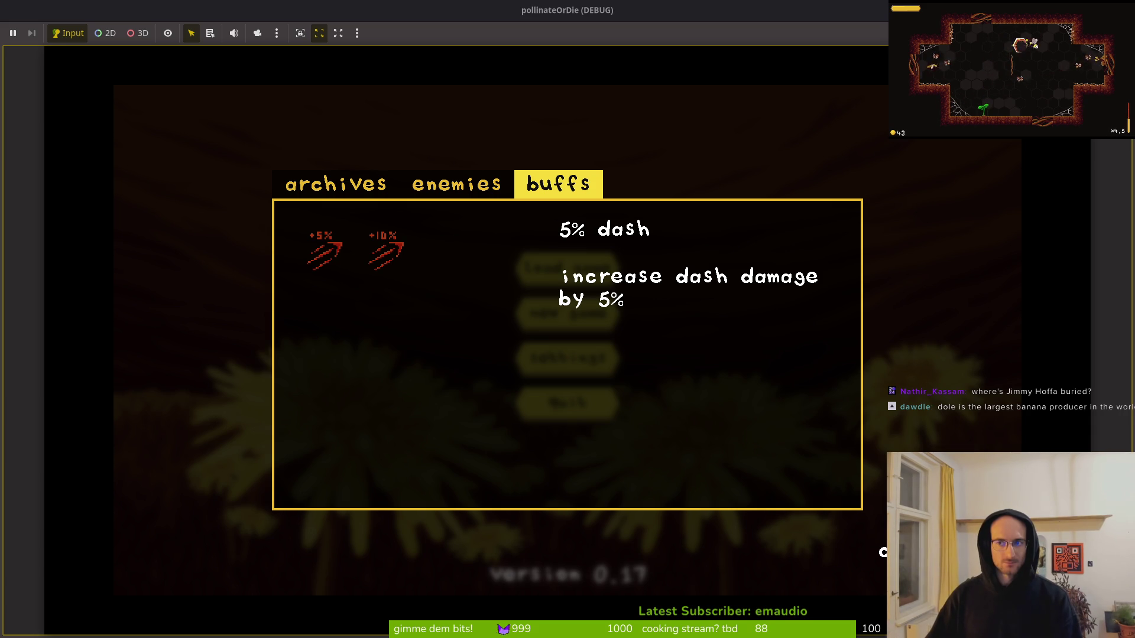
{"action": "key", "text": "F8"}
In buff_wiki_item, adjust the TextureRect's size and move it to the origin, saving
{"action": "left_click", "coordinate": [348, 60]}
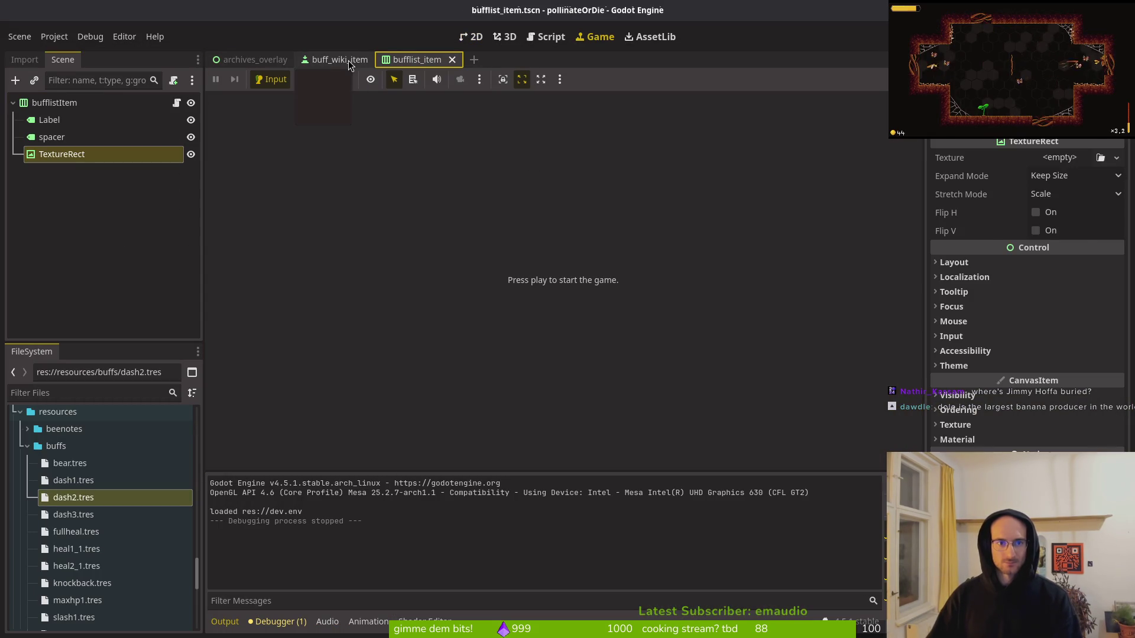
{"action": "left_click", "coordinate": [136, 120]}
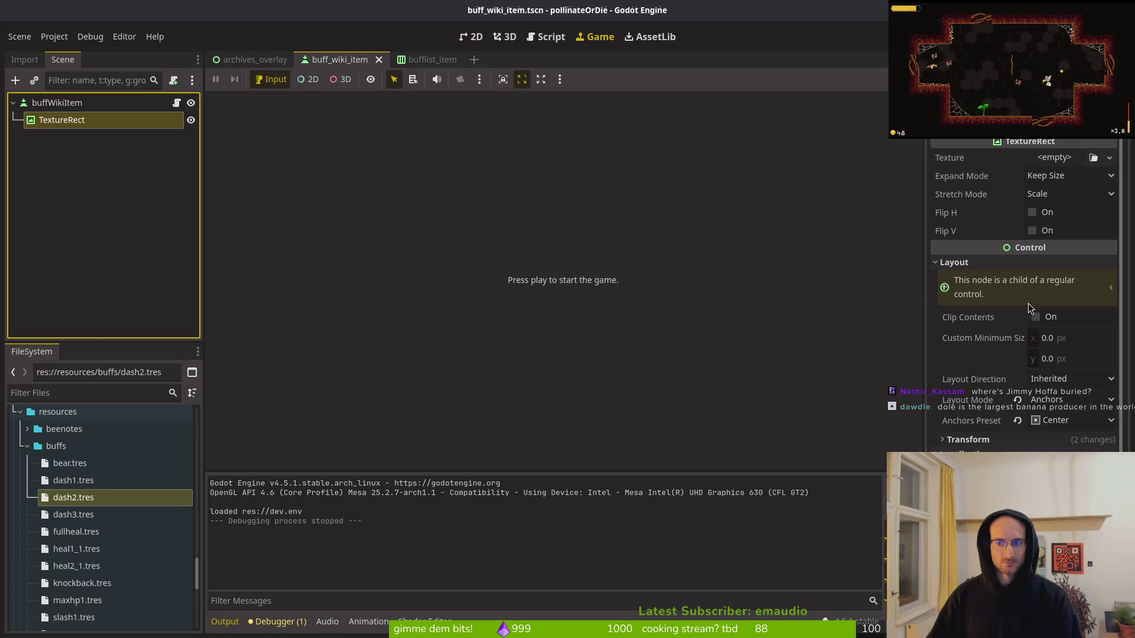
{"action": "left_click", "coordinate": [968, 440]}
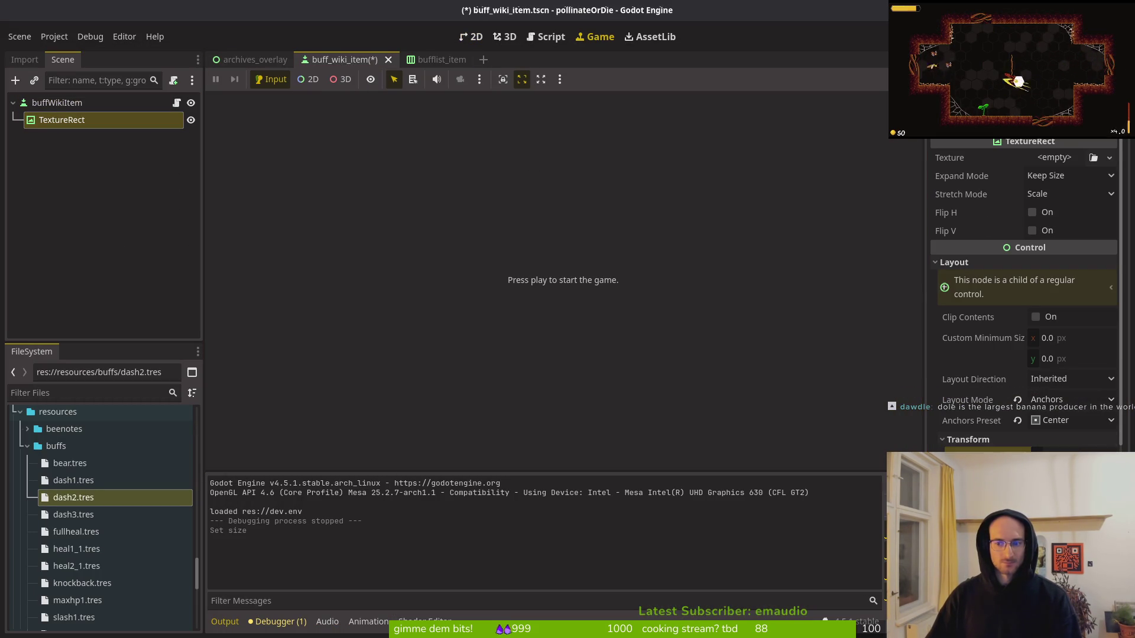
{"action": "key", "text": "ctrl+s"}
{"action": "key", "text": "ctrl+F1"}
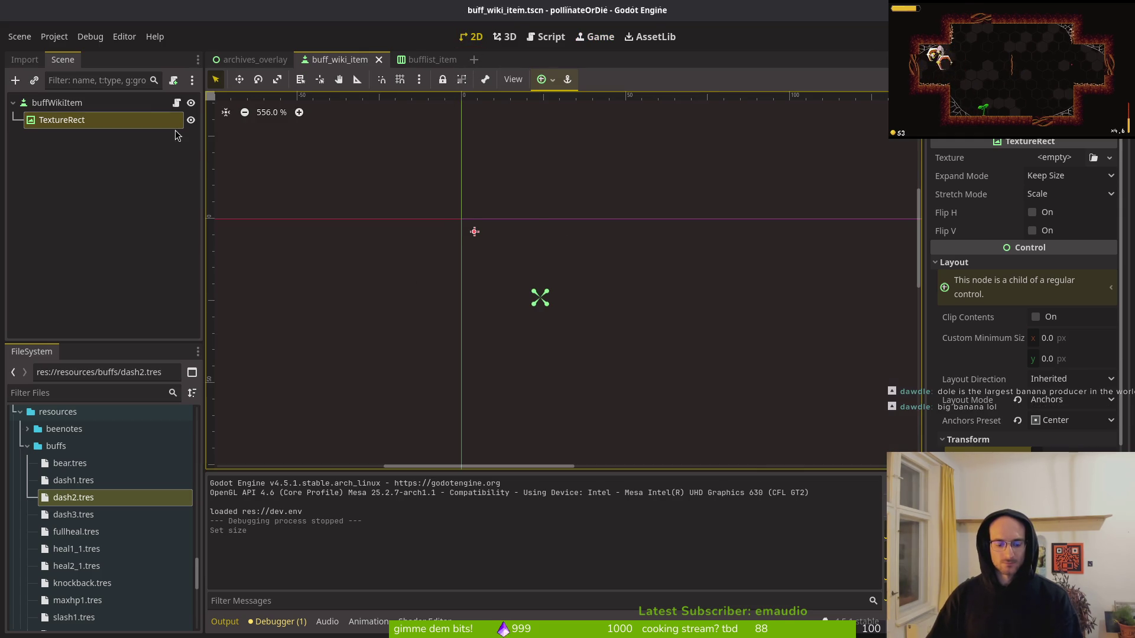
{"action": "key", "text": "ctrl+z"}
{"action": "key", "text": "ctrl+s"}
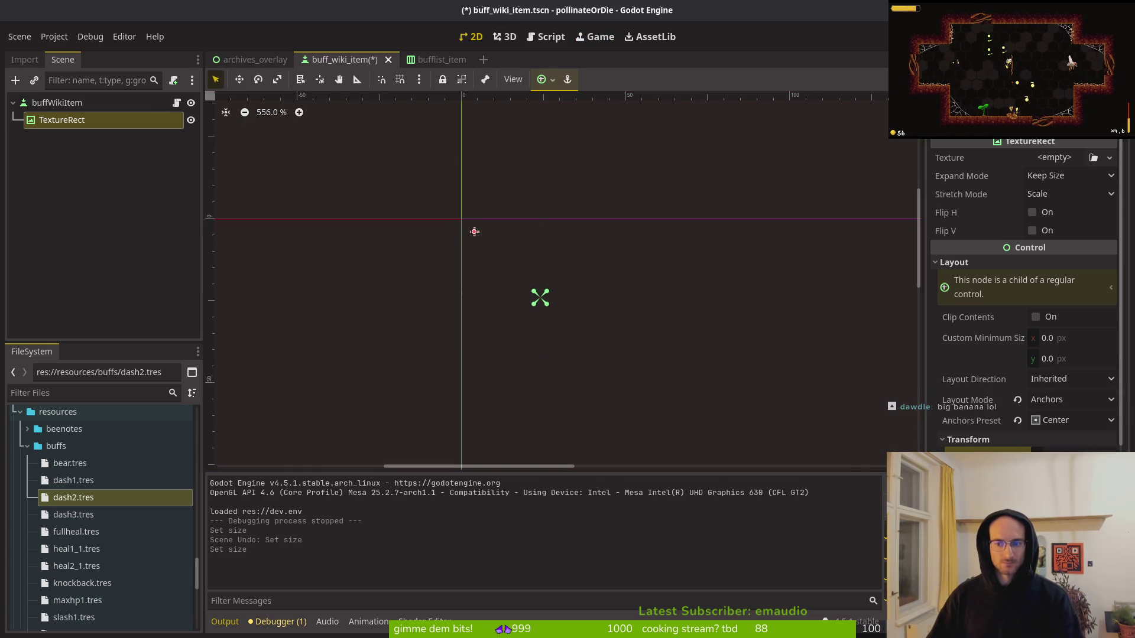
{"action": "key", "text": "ctrl+s"}
{"action": "left_click_drag", "start_coordinate": [474, 231], "coordinate": [462, 218]}
{"action": "key", "text": "ctrl+s"}
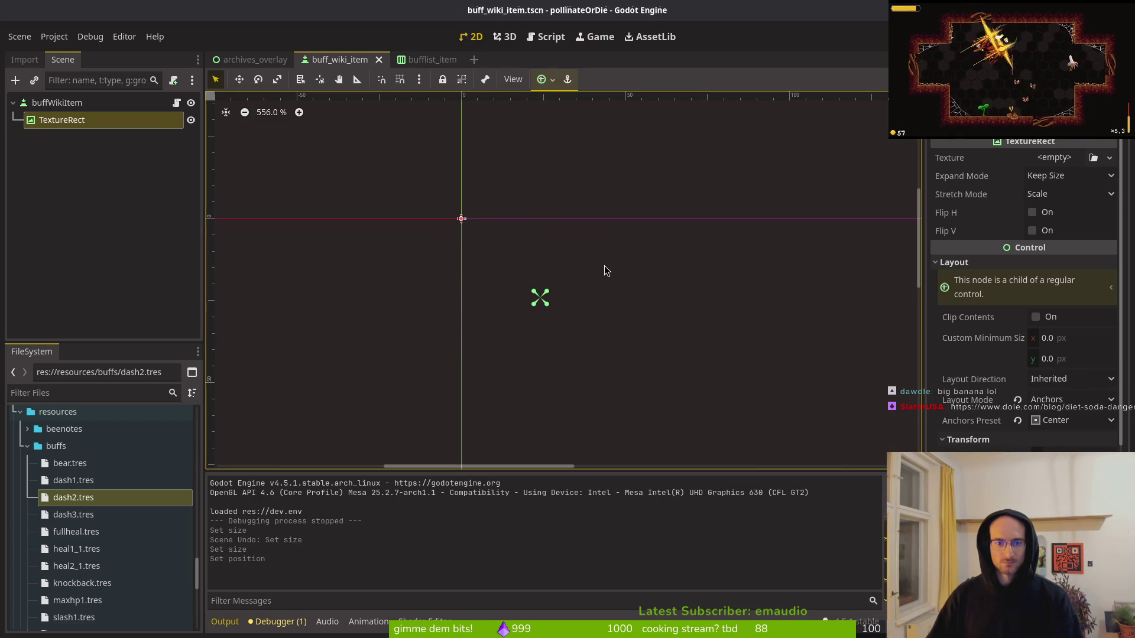
Set the TextureRect's anchor preset to Center, save, and run the game
{"action": "left_click", "coordinate": [106, 109]}
{"action": "left_click", "coordinate": [88, 122]}
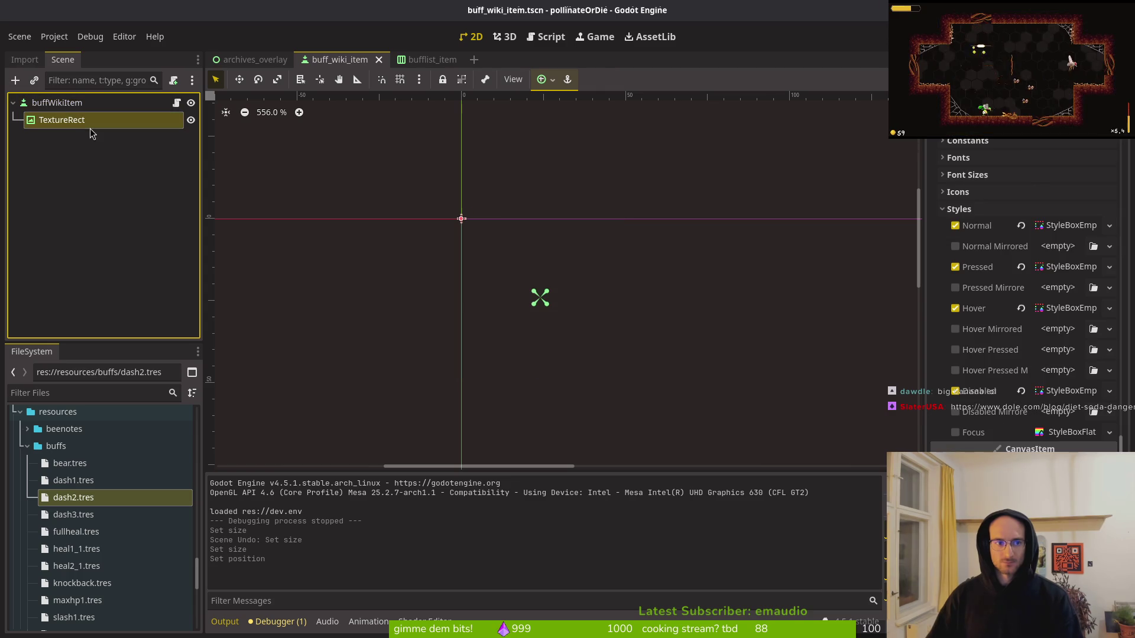
{"action": "left_click", "coordinate": [1056, 427]}
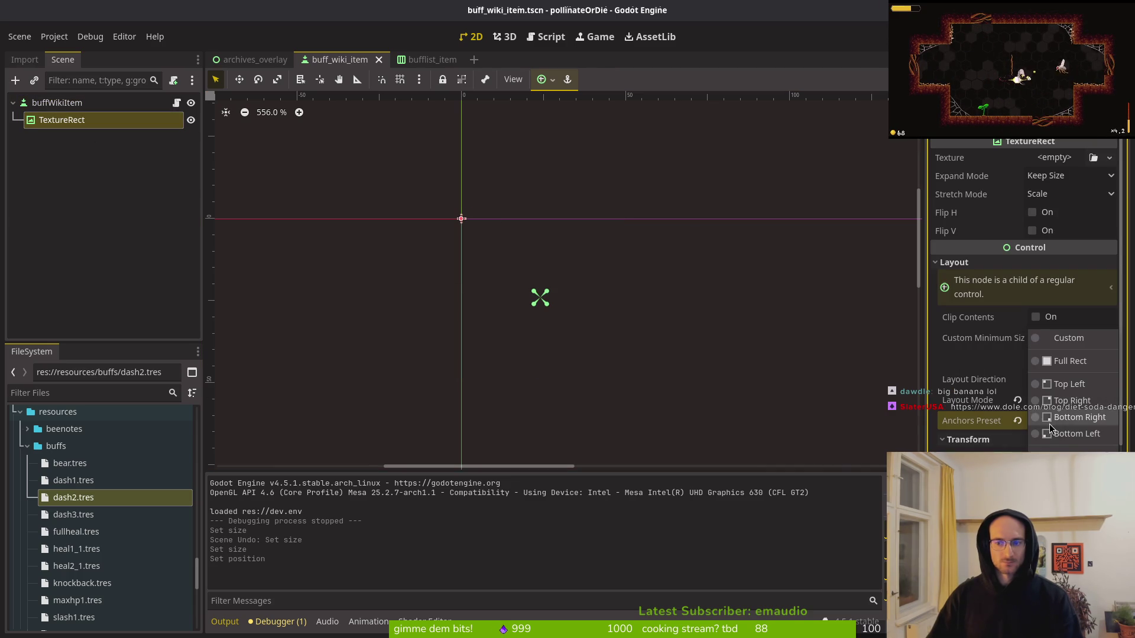
{"action": "left_click", "coordinate": [1059, 438]}
{"action": "left_click", "coordinate": [1059, 421]}
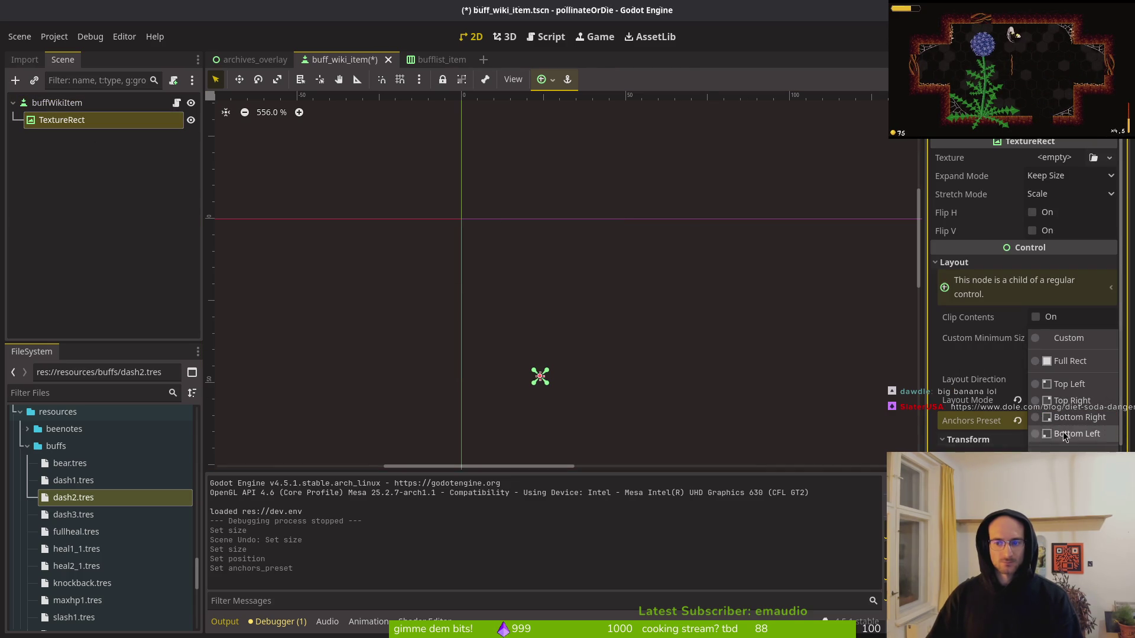
{"action": "left_click", "coordinate": [1058, 434]}
{"action": "key", "text": "ctrl+s"}
{"action": "key", "text": "F5"}
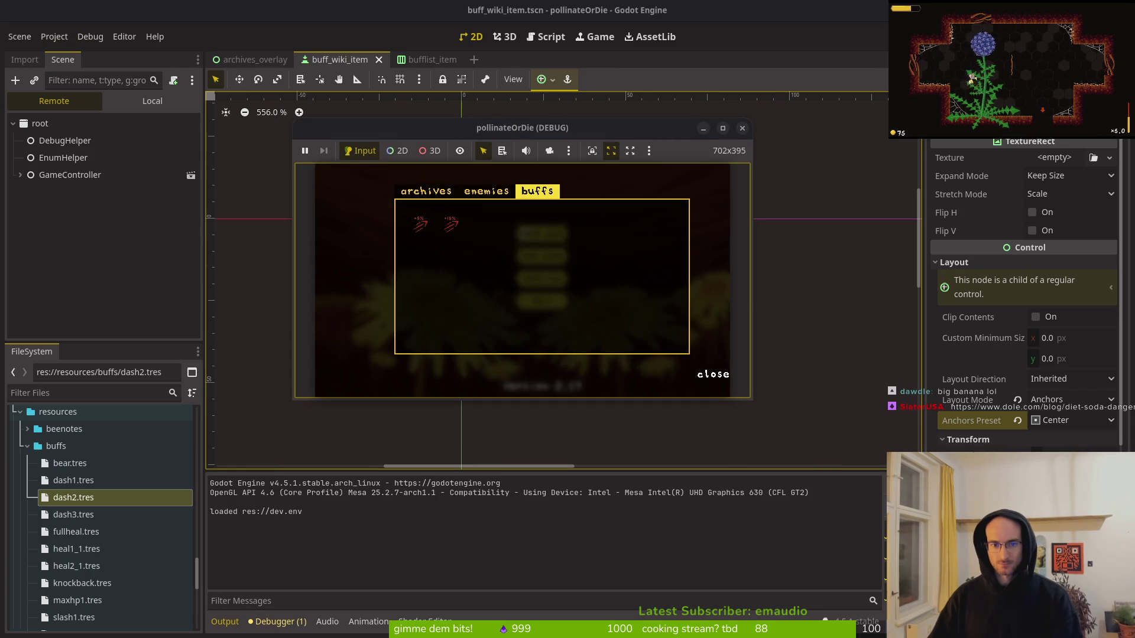
Check the '5% dash' description in the maximized game, then close it and show the local scene tree
{"action": "double_click", "coordinate": [494, 132]}
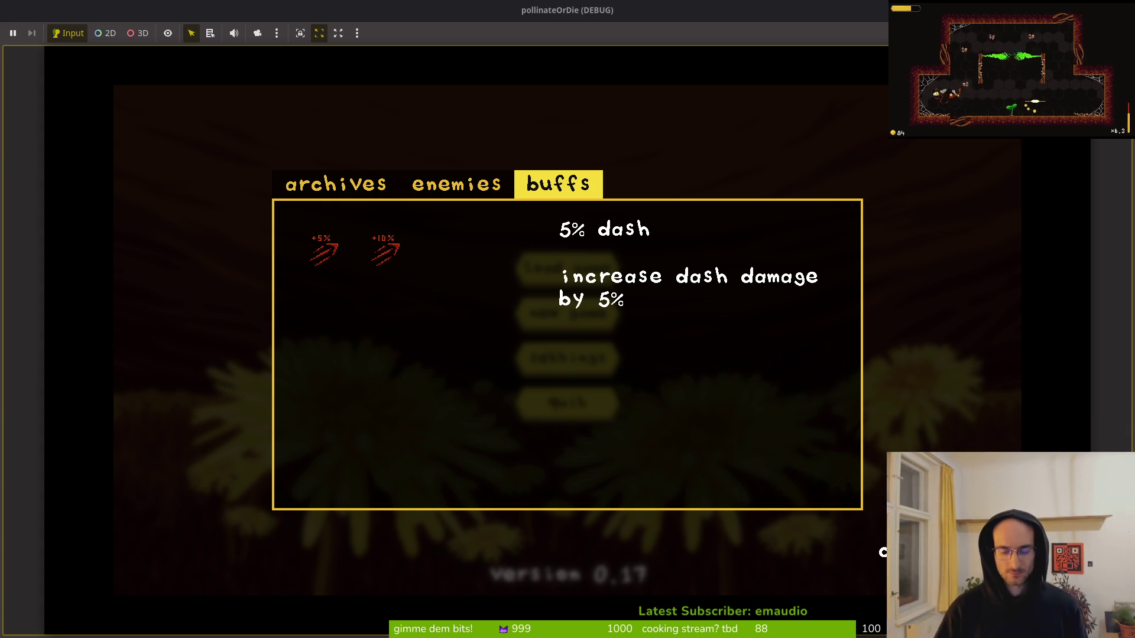
{"action": "key", "text": "alt+Tab"}
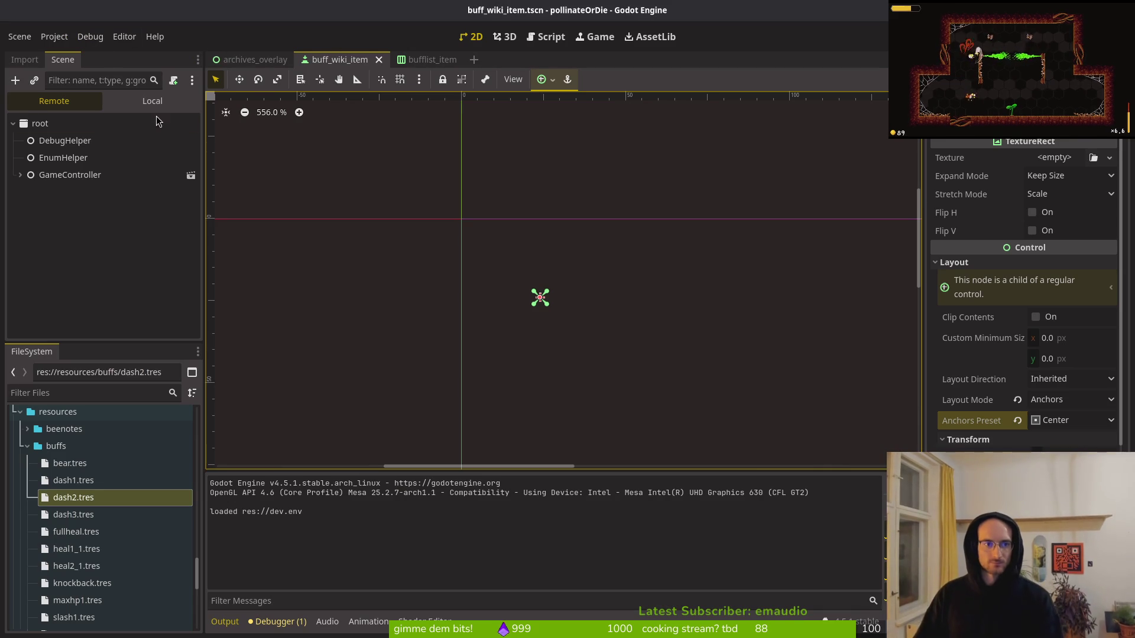
{"action": "left_click", "coordinate": [152, 101]}
Switch to archives_overlay, hide the overlay in the editor, and save and run the game with F5
{"action": "left_click", "coordinate": [266, 59]}
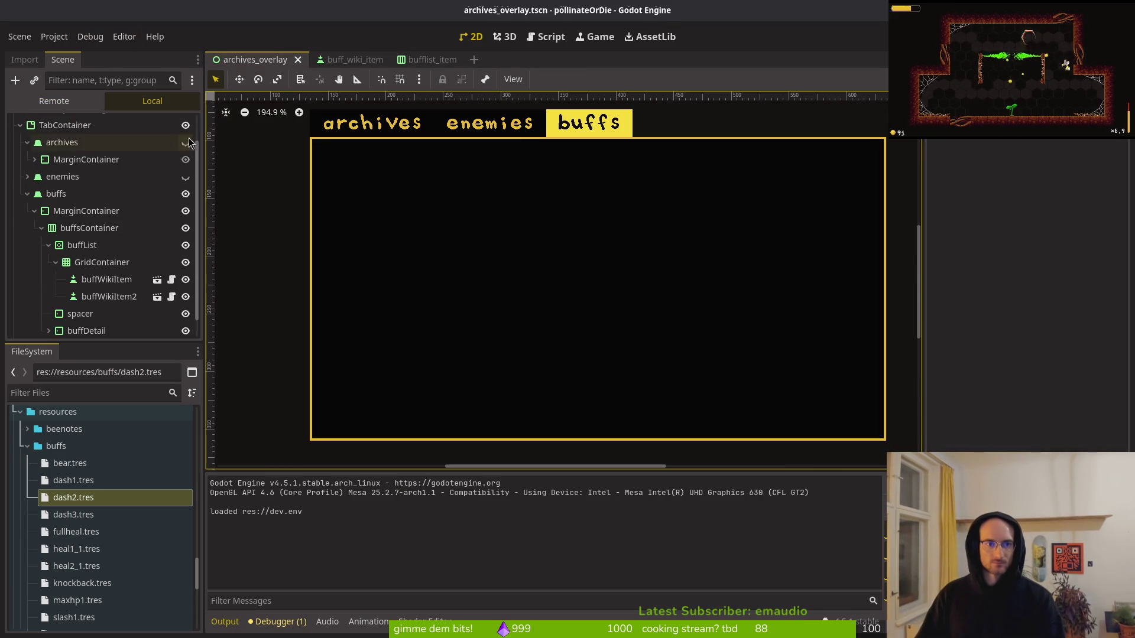
{"action": "scroll", "coordinate": [180, 142], "scroll_direction": "up", "scroll_amount": 2}
{"action": "left_click", "coordinate": [185, 124]}
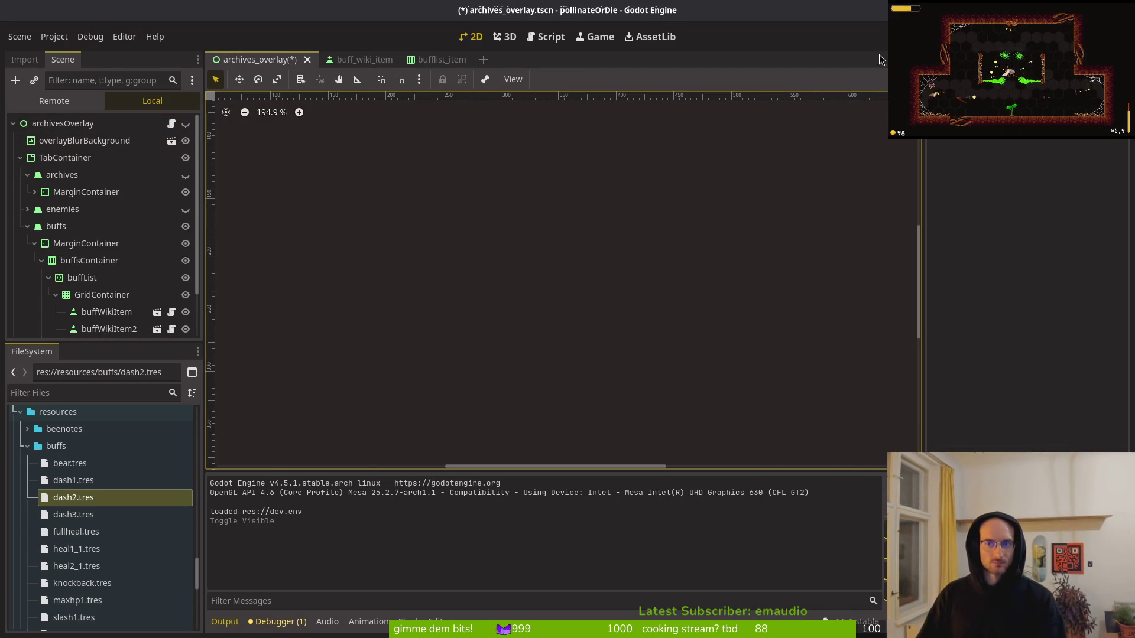
{"action": "key", "text": "F5"}
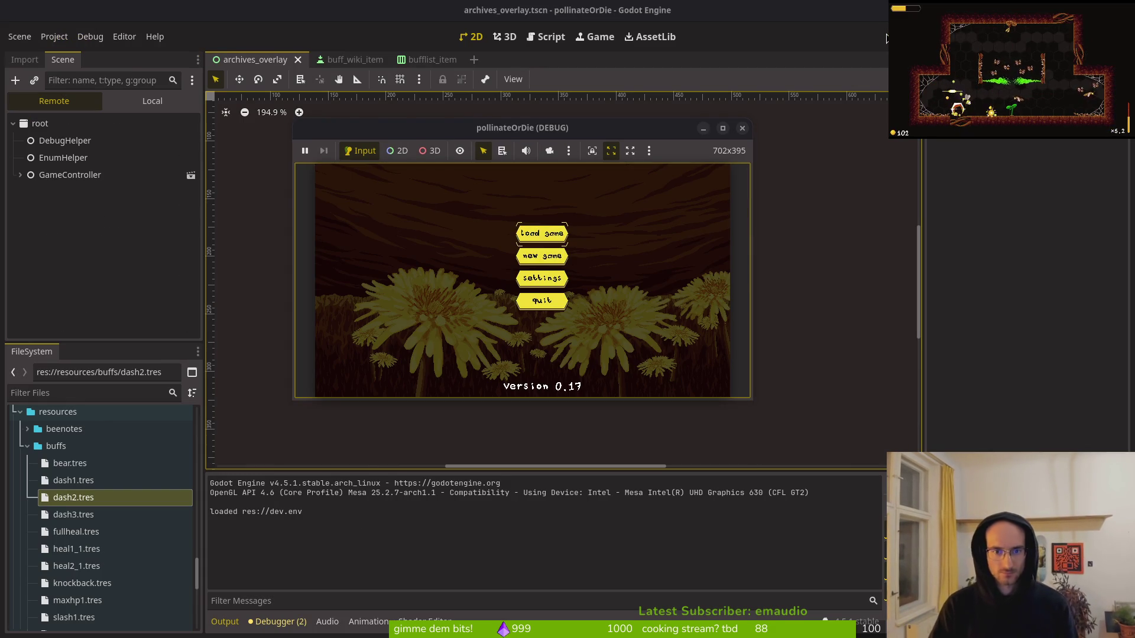
Playtest in the maximized game: move and dash the bee, then open and close the archives menu
{"action": "double_click", "coordinate": [426, 126]}
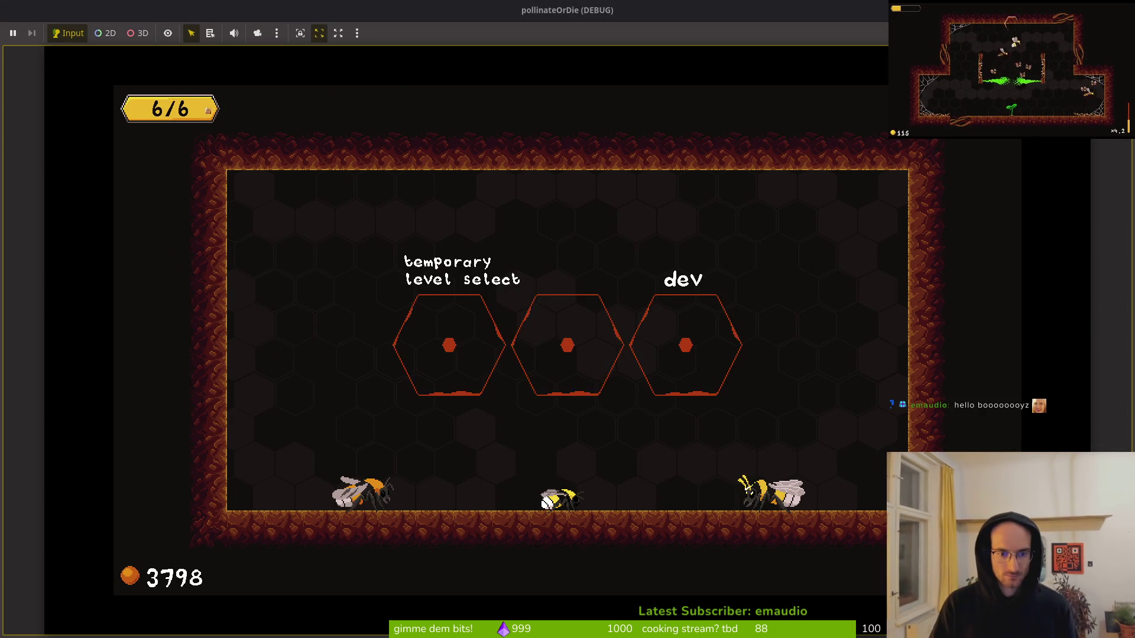
{"action": "key", "text": "Right"}
{"action": "key", "text": "shift"}
{"action": "key", "text": "e"}
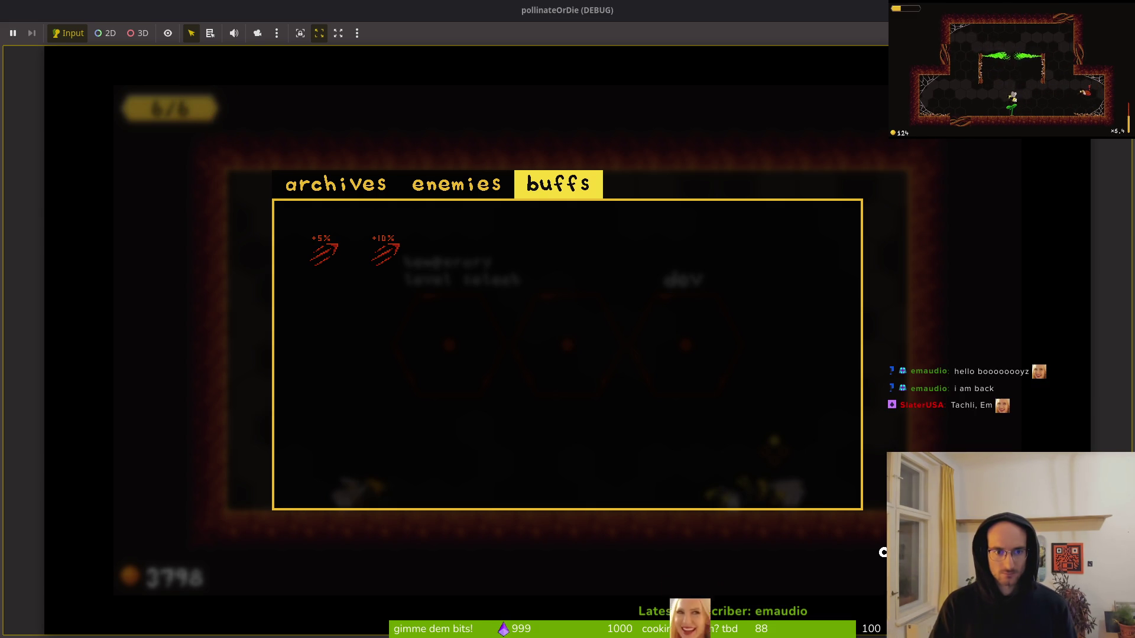
{"action": "key", "text": "Escape"}
{"action": "key", "text": "Left"}
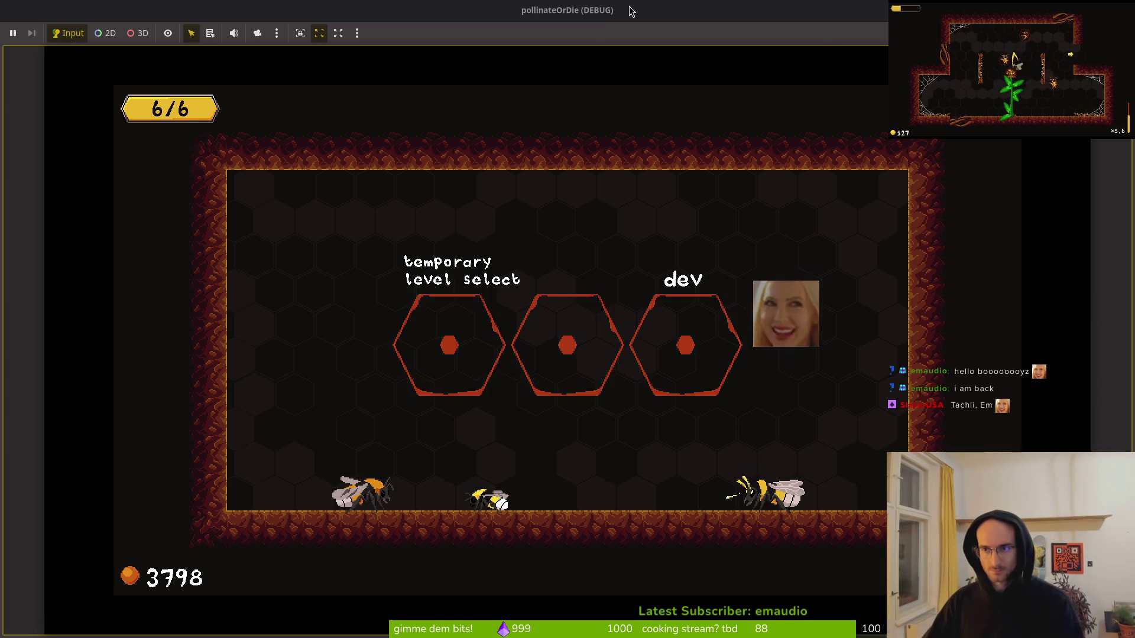
Stop the game with F8 and collapse the MarginContainer under the buffsContainer in the scene tree
{"action": "key", "text": "F8"}
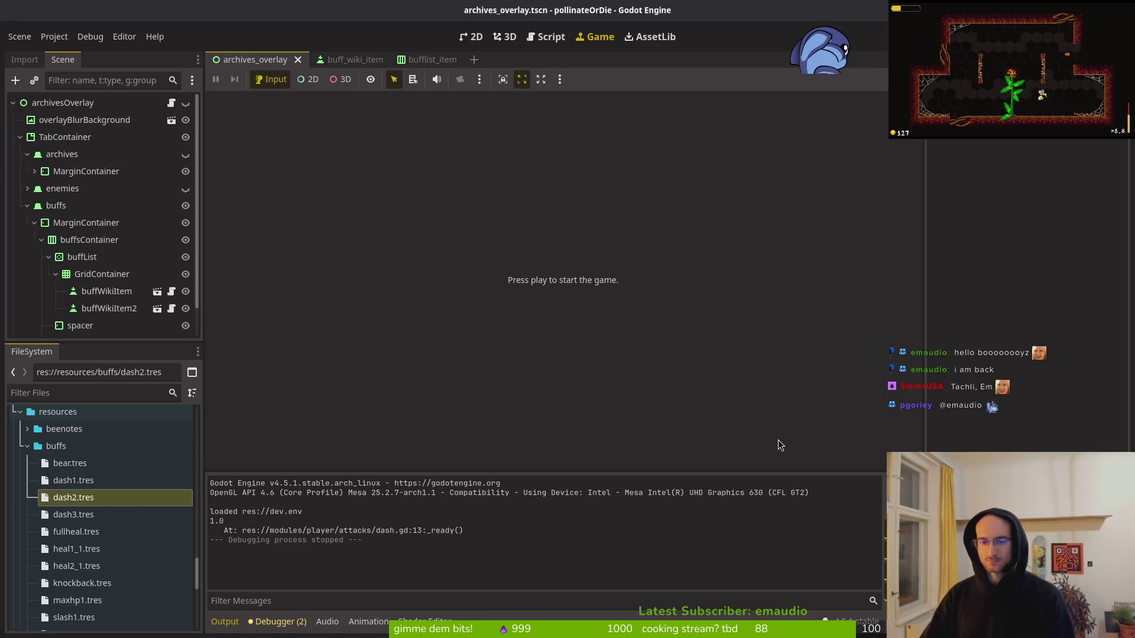
{"action": "left_click", "coordinate": [40, 241]}
{"action": "left_click", "coordinate": [38, 240]}
{"action": "left_click", "coordinate": [34, 224]}
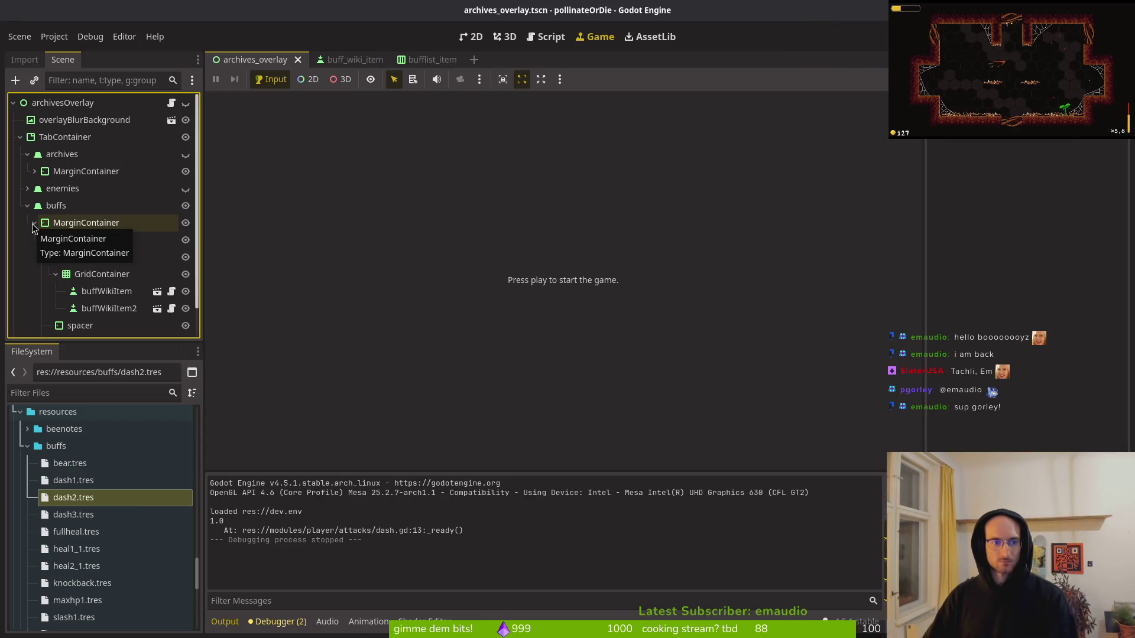
{"action": "left_click", "coordinate": [34, 224]}
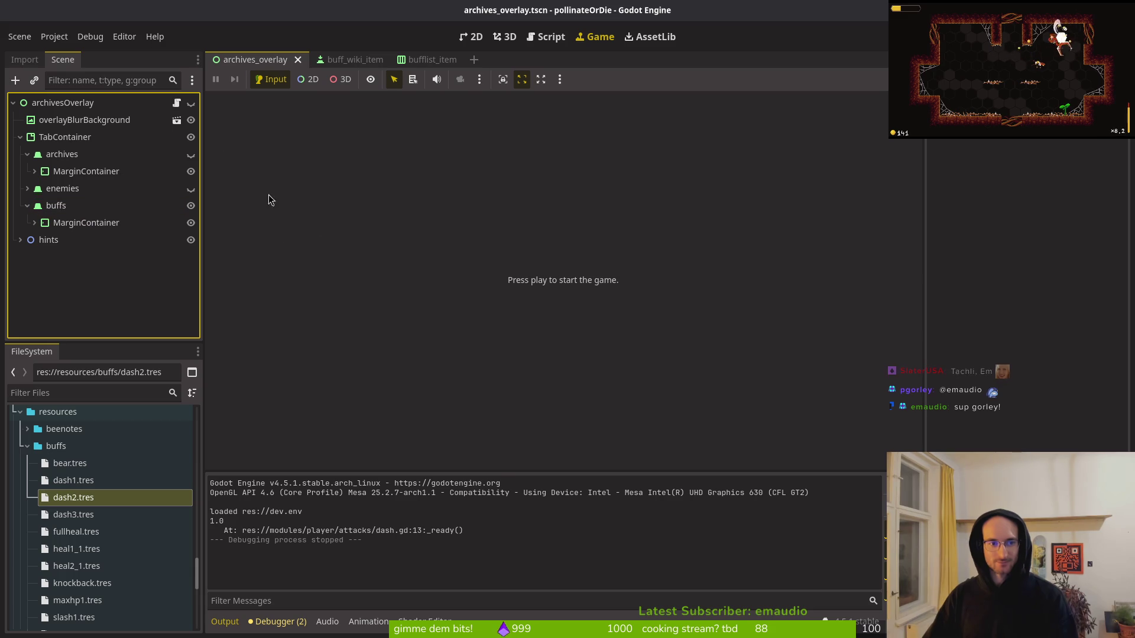
Back in the 2D view, expand the buffs branch and paste a copy of buffWikiItem2 as buffWikiItem3
{"action": "left_click", "coordinate": [191, 103]}
{"action": "key", "text": "ctrl+F1"}
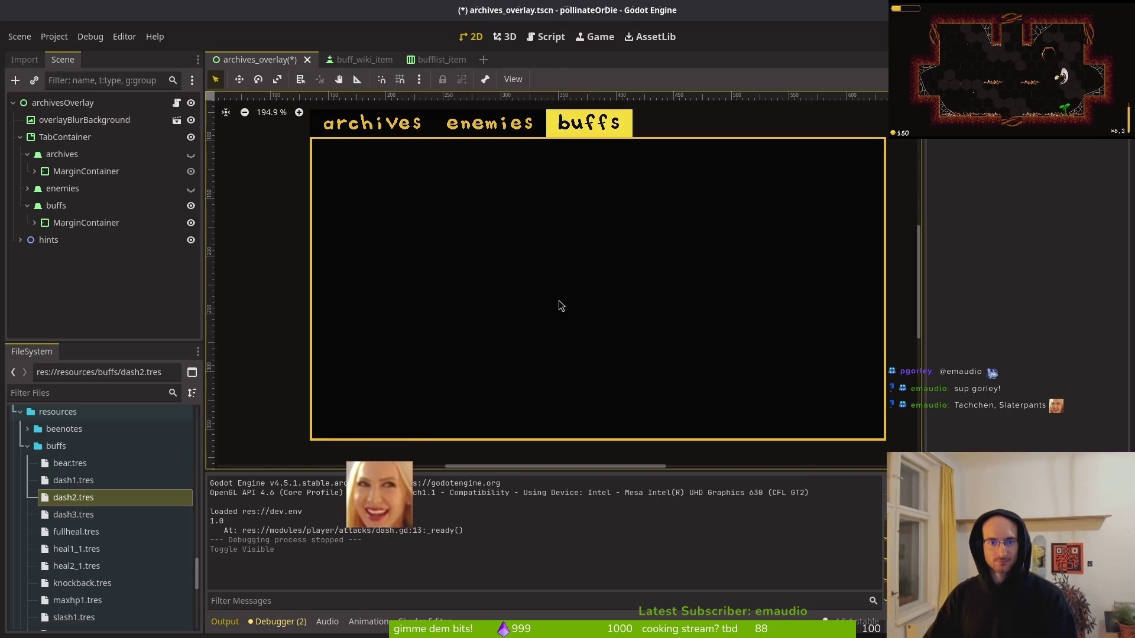
{"action": "key", "text": "ctrl+z"}
{"action": "left_click", "coordinate": [34, 222]}
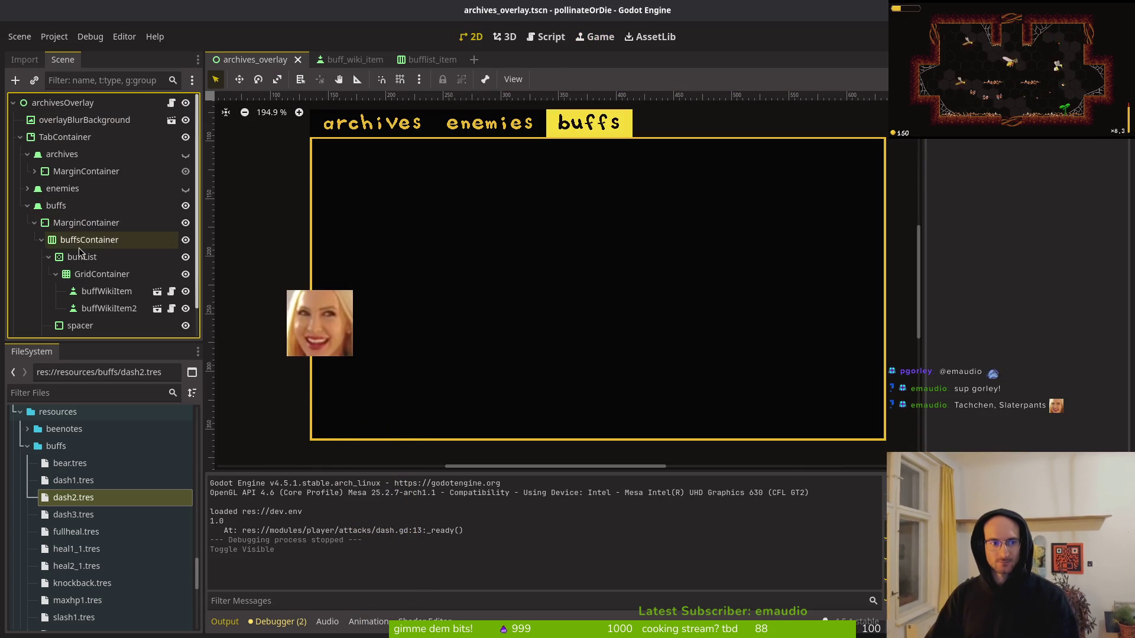
{"action": "left_click", "coordinate": [107, 291]}
{"action": "left_click", "coordinate": [101, 309]}
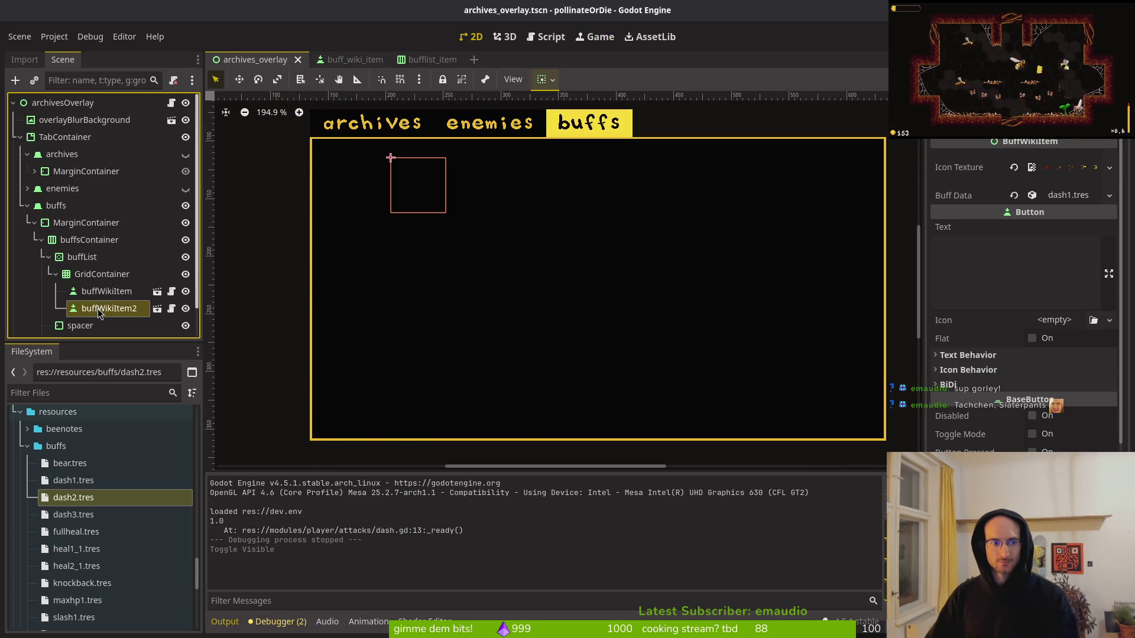
{"action": "key", "text": "ctrl+v"}
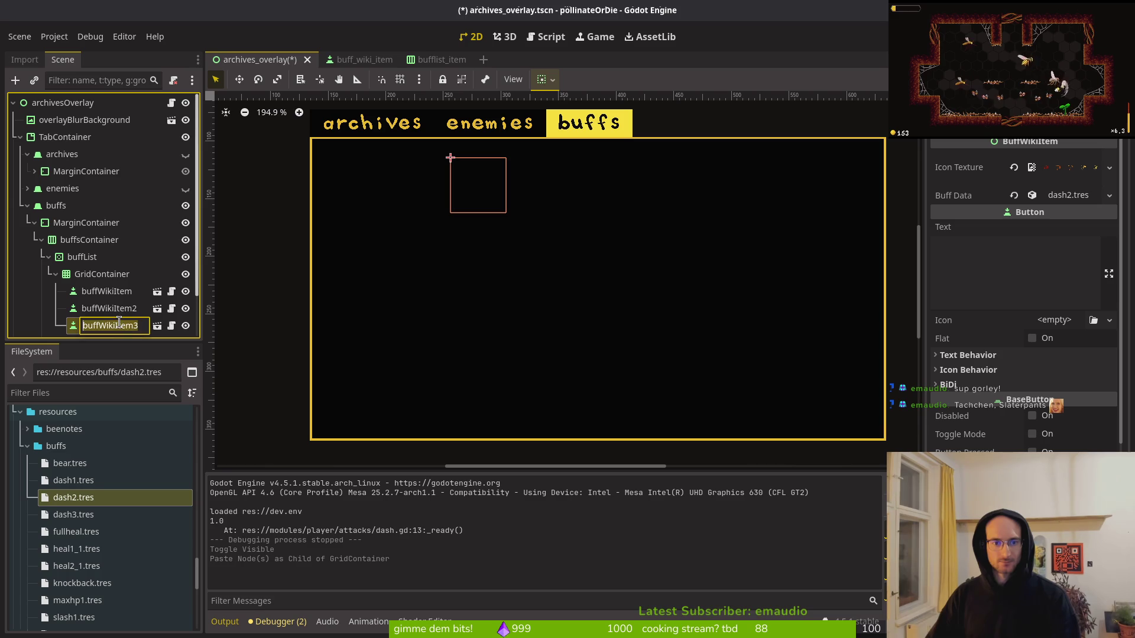
{"action": "key", "text": "Escape"}
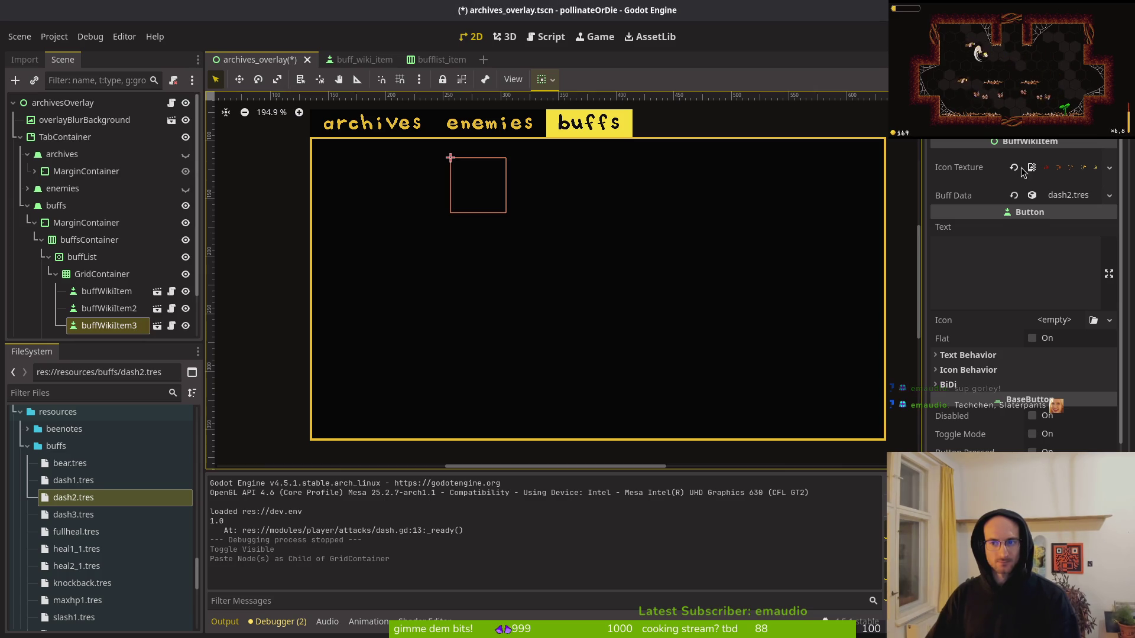
Clear buffWikiItem3's copied properties and set its icon texture to flower_dash3.png
{"action": "left_click", "coordinate": [1014, 167]}
{"action": "left_click", "coordinate": [1014, 176]}
{"action": "left_click", "coordinate": [1058, 158]}
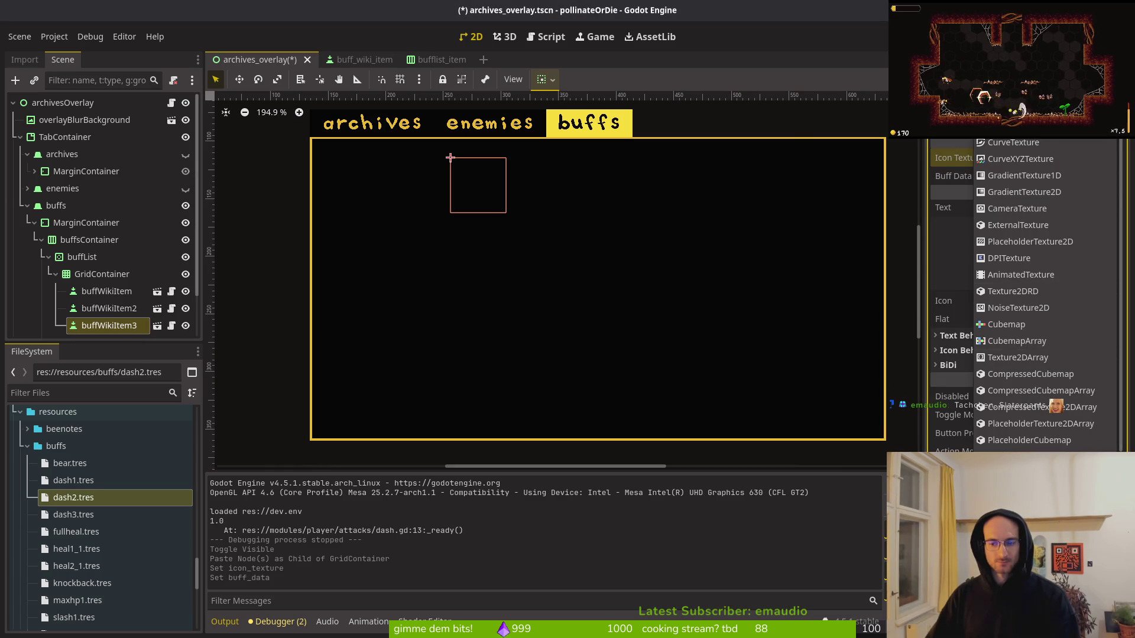
{"action": "left_click", "coordinate": [1094, 158]}
{"action": "type", "text": "das"}
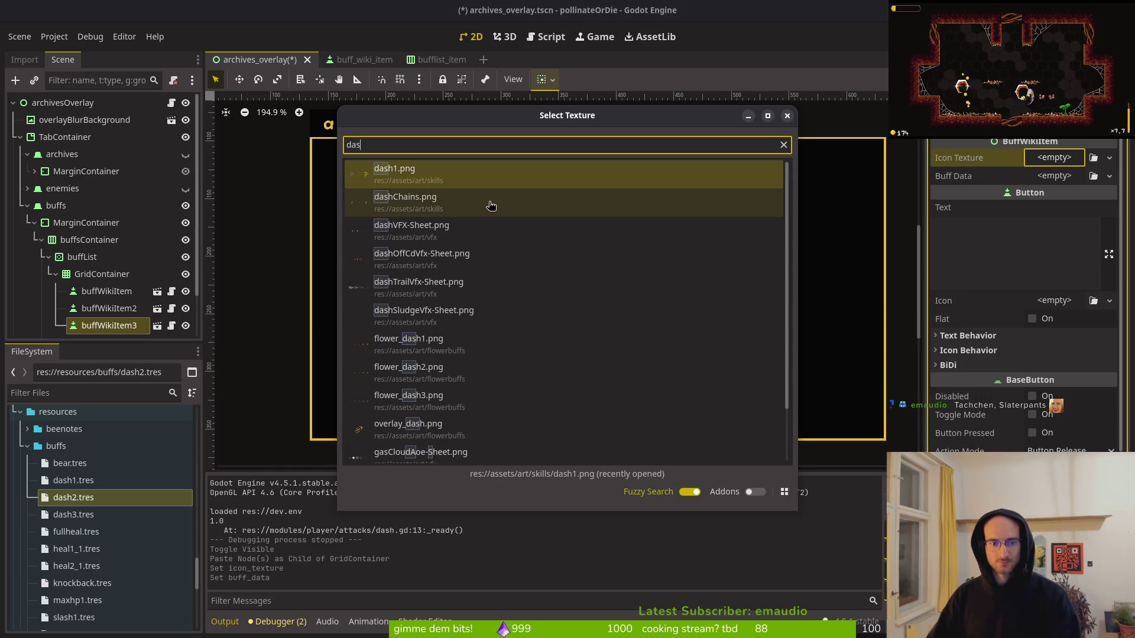
{"action": "left_click", "coordinate": [470, 397]}
Assign dash3.tres as buffWikiItem3's buff data and save the scene
{"action": "left_click", "coordinate": [1053, 198]}
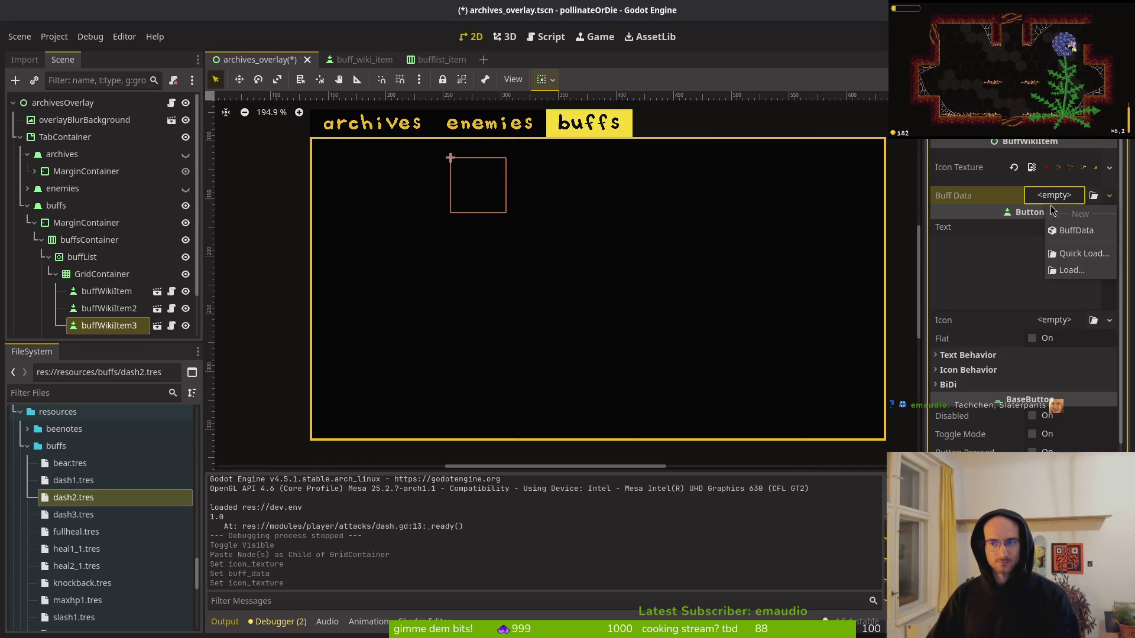
{"action": "left_click", "coordinate": [89, 515]}
{"action": "mouse_move", "coordinate": [83, 515]}
{"action": "left_mouse_down"}
{"action": "mouse_move", "coordinate": [1094, 210]}
{"action": "mouse_move", "coordinate": [1063, 205]}
{"action": "left_mouse_up"}
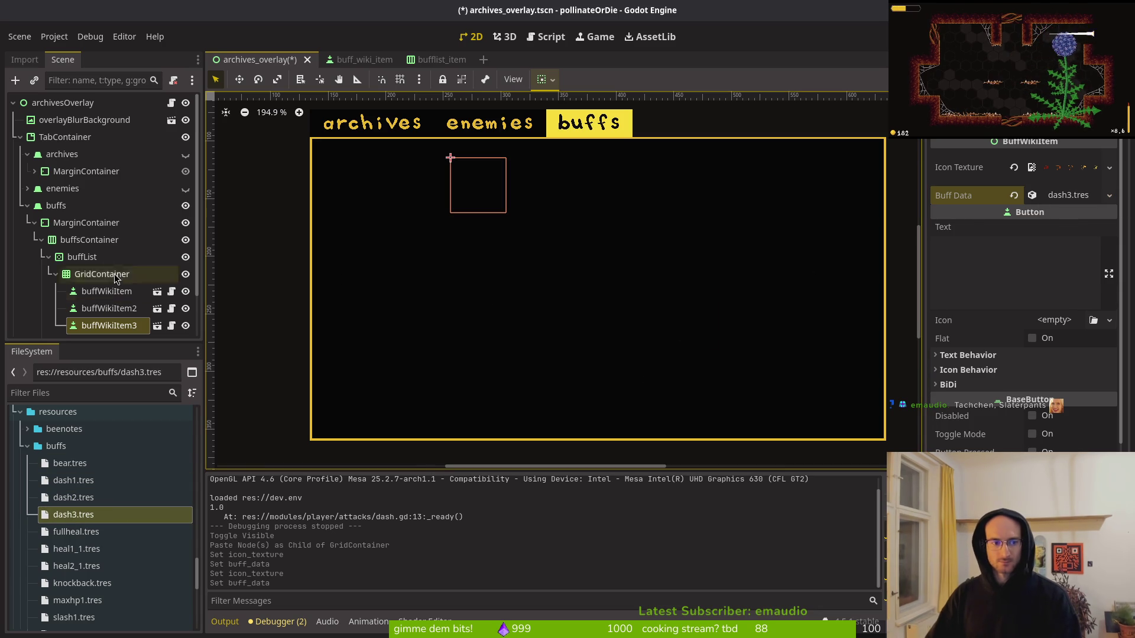
{"action": "key", "text": "ctrl+s"}
Copy the first three buff wiki items and paste them into the GridContainer
{"action": "scroll", "coordinate": [122, 283], "scroll_direction": "down", "scroll_amount": 2}
{"action": "left_click", "coordinate": [107, 242]}
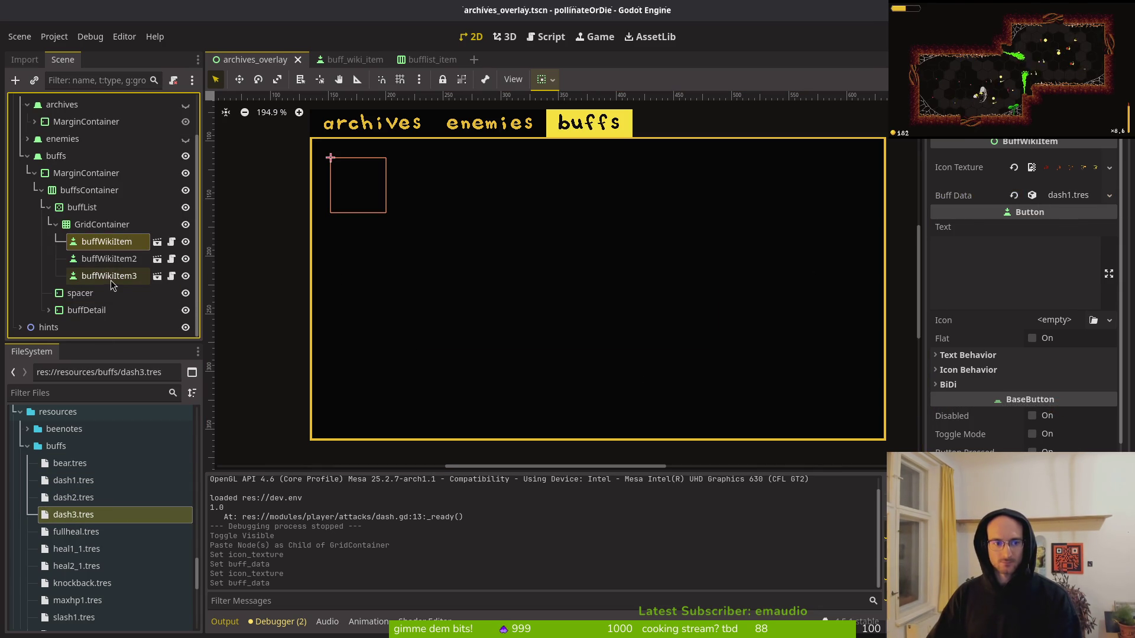
{"action": "left_click", "coordinate": [112, 281], "text": "shift"}
{"action": "key", "text": "ctrl+c"}
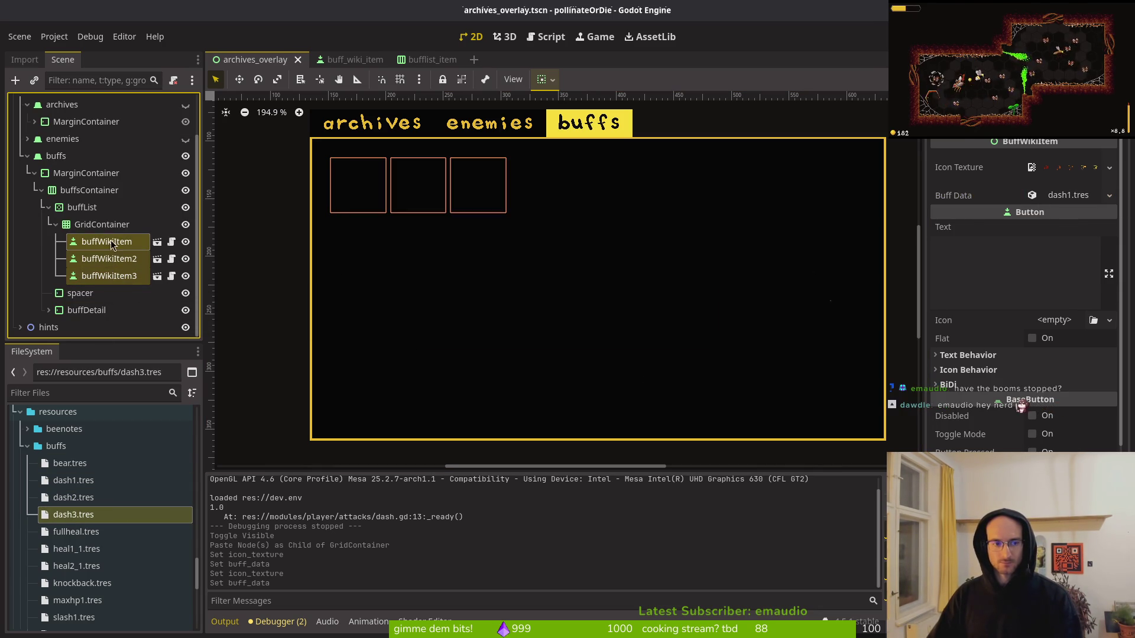
{"action": "left_click", "coordinate": [118, 224]}
{"action": "key", "text": "ctrl+v"}
Give buffWikiItem4 fullheal.tres buff data and the flower_fullheal icon, then save
{"action": "left_click", "coordinate": [117, 294]}
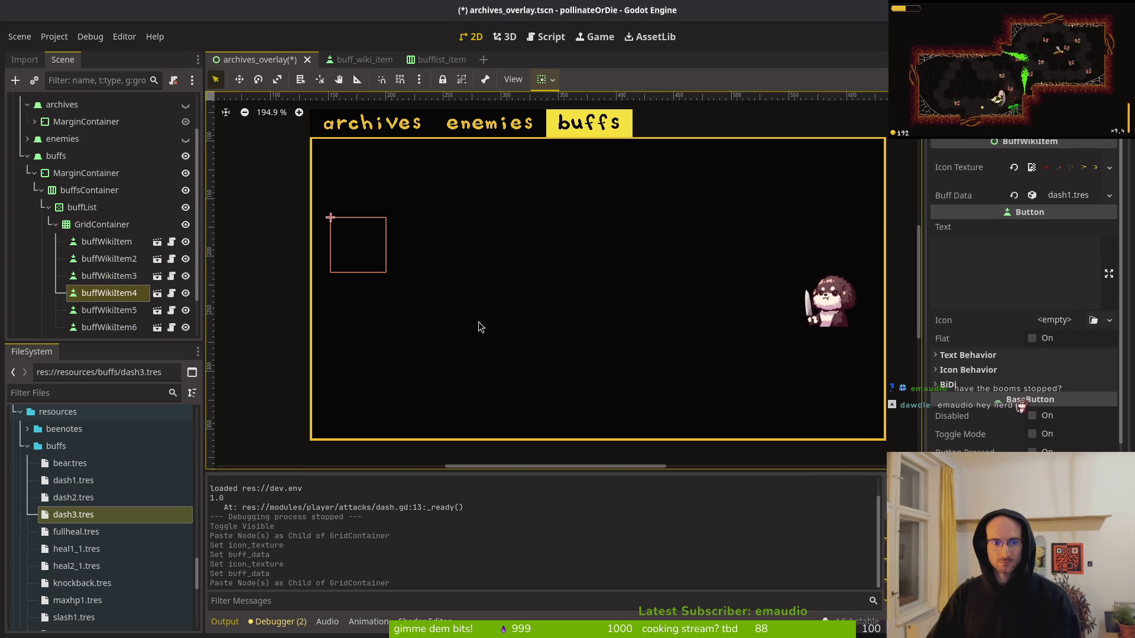
{"action": "left_click", "coordinate": [1014, 168]}
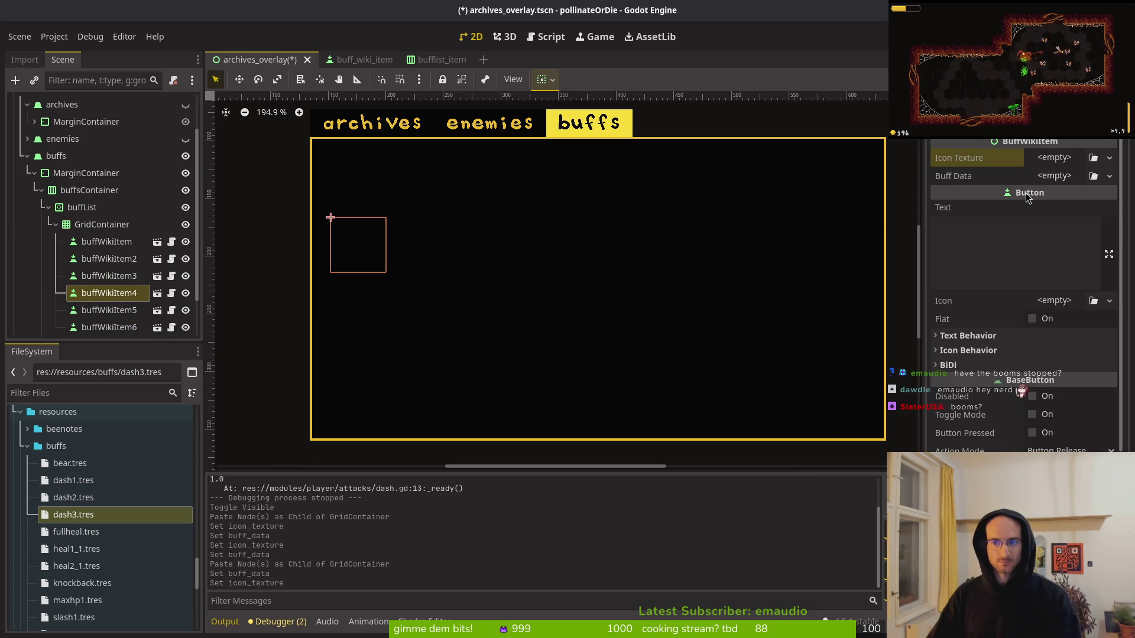
{"action": "mouse_move", "coordinate": [75, 531]}
{"action": "left_mouse_down"}
{"action": "mouse_move", "coordinate": [107, 540]}
{"action": "mouse_move", "coordinate": [514, 423]}
{"action": "mouse_move", "coordinate": [1051, 182]}
{"action": "left_mouse_up"}
{"action": "left_click", "coordinate": [1109, 157]}
{"action": "left_click", "coordinate": [1040, 423]}
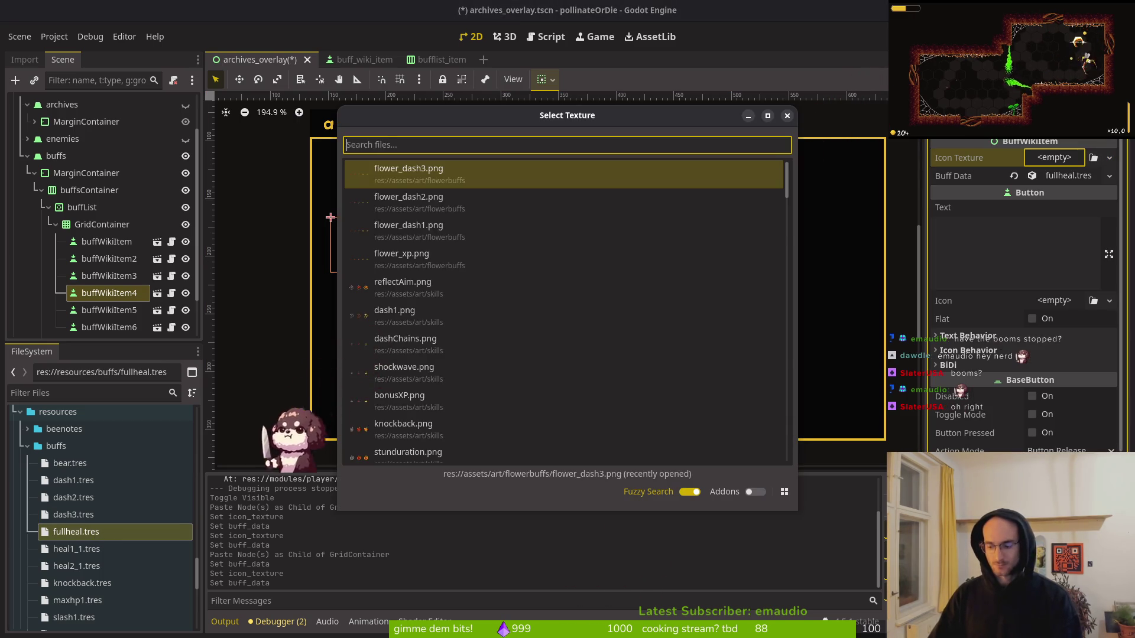
{"action": "type", "text": "heal"}
{"action": "key", "text": "Return"}
{"action": "key", "text": "ctrl+s"}
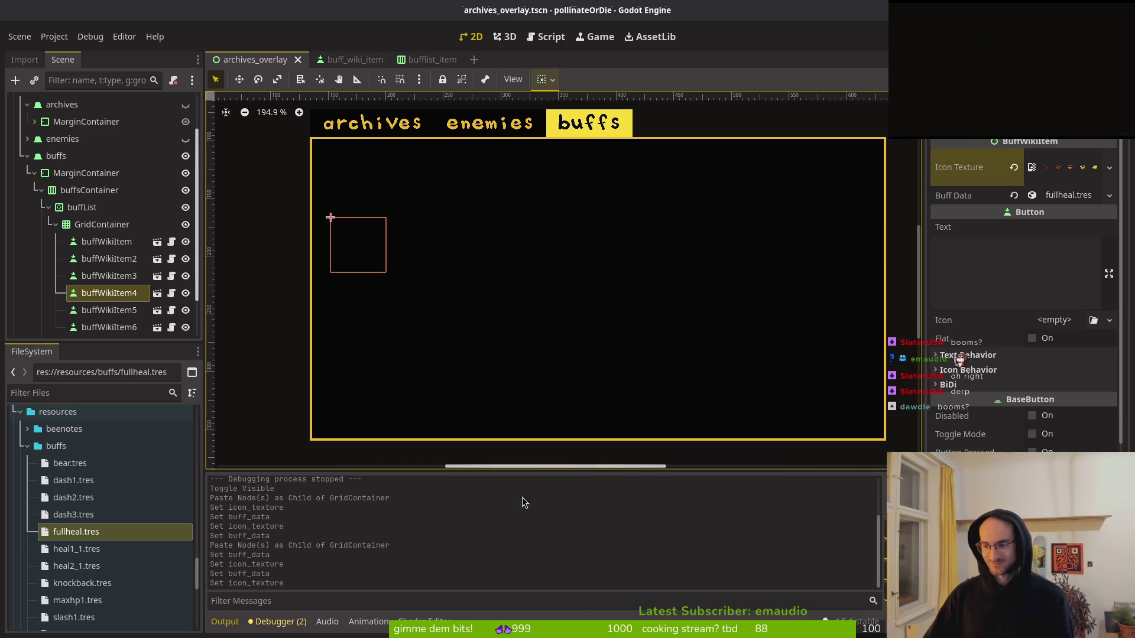
Give buffWikiItem5 heal1_1.tres buff data and a heal icon texture, then save
{"action": "left_click", "coordinate": [115, 309]}
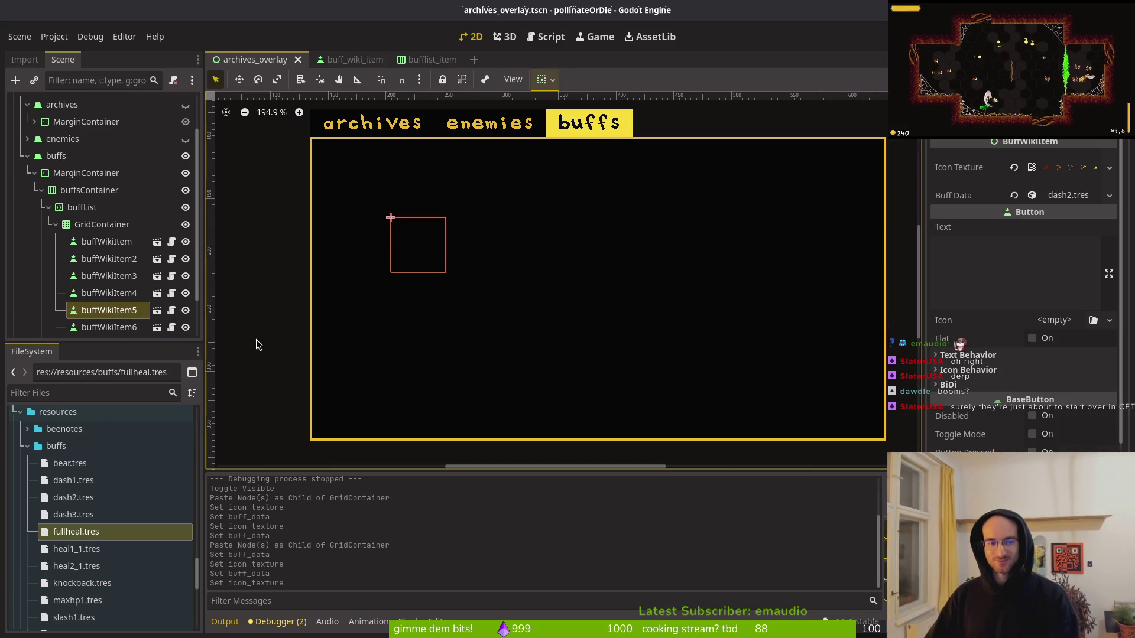
{"action": "left_click", "coordinate": [1014, 168]}
{"action": "left_click", "coordinate": [1020, 158]}
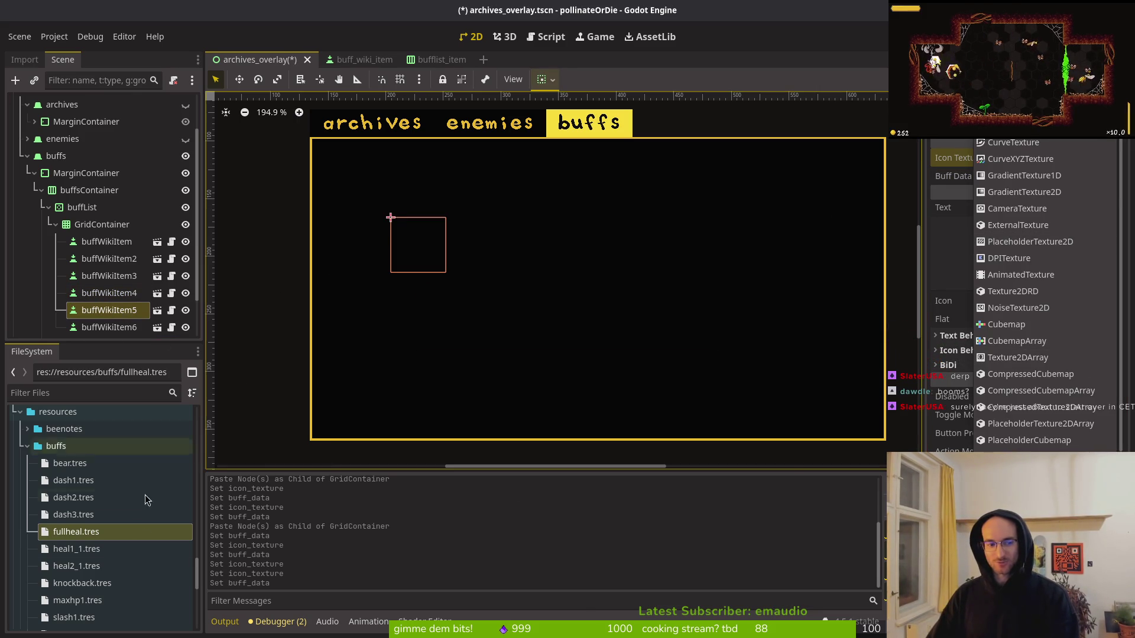
{"action": "left_click", "coordinate": [80, 550]}
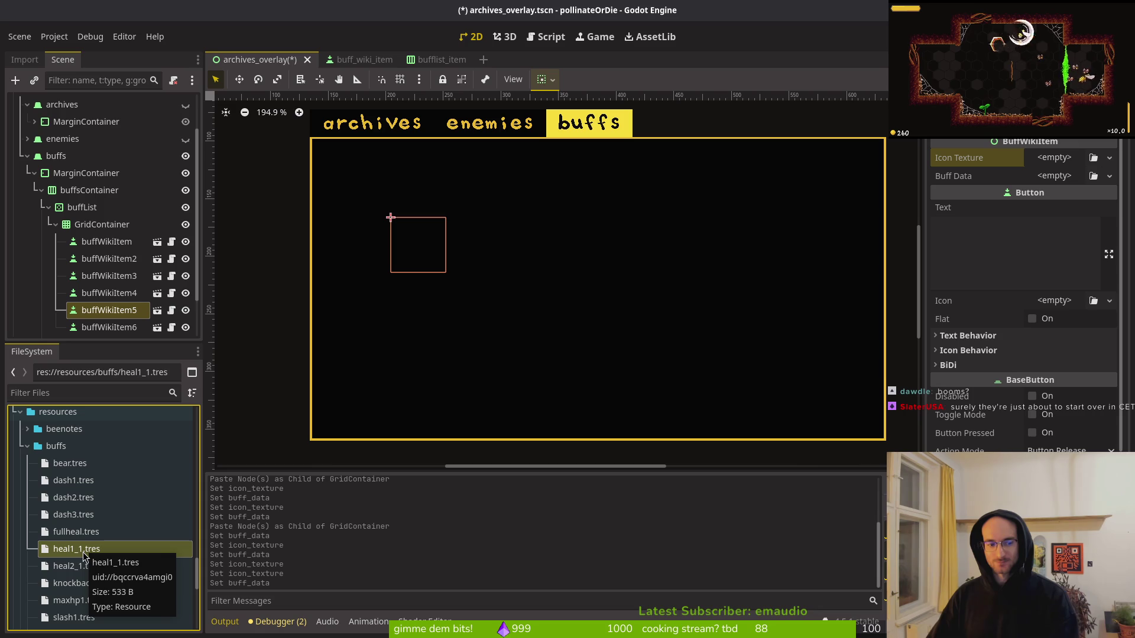
{"action": "left_click_drag", "start_coordinate": [80, 558], "coordinate": [699, 364]}
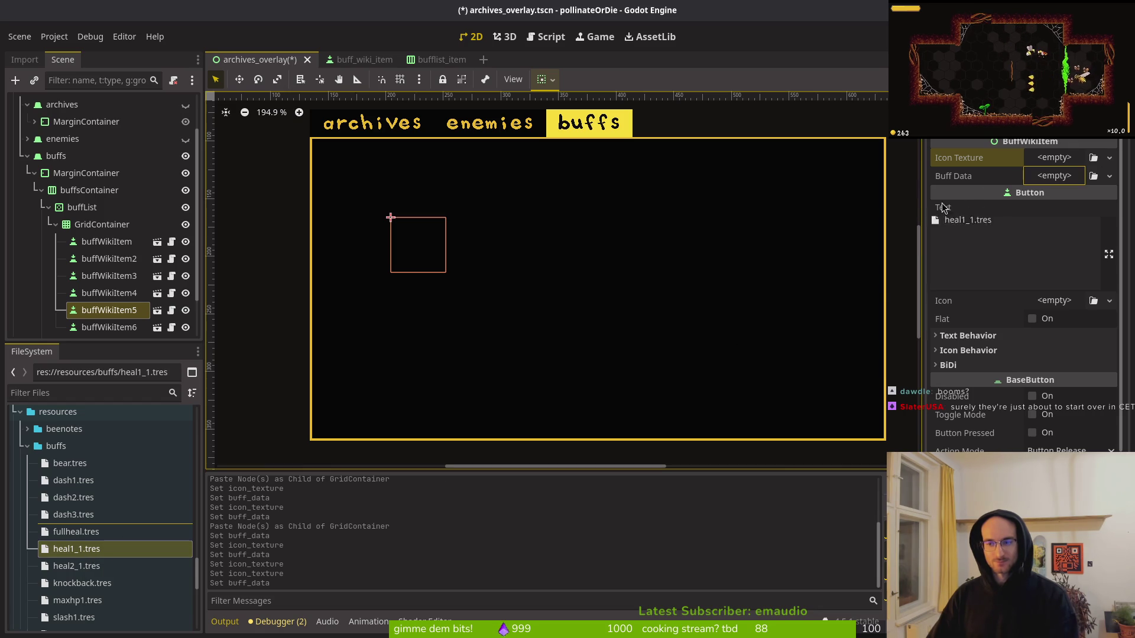
{"action": "left_click_drag", "start_coordinate": [1049, 173], "coordinate": [1048, 173]}
{"action": "left_click", "coordinate": [1055, 157]}
{"action": "left_click", "coordinate": [1029, 437]}
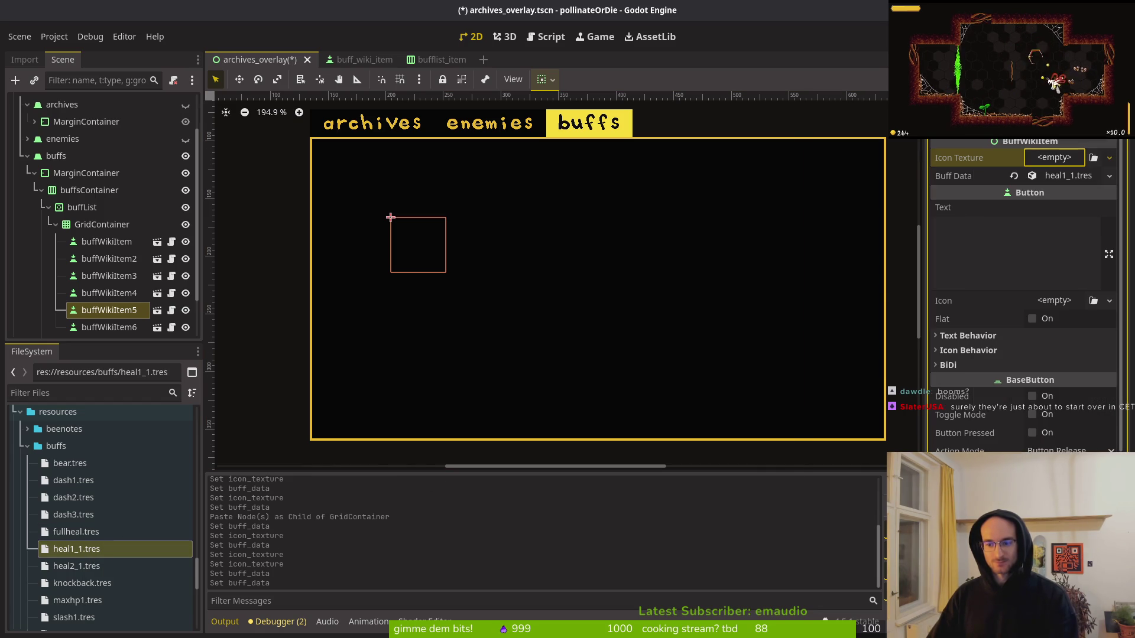
{"action": "type", "text": "heal"}
{"action": "key", "text": "Return"}
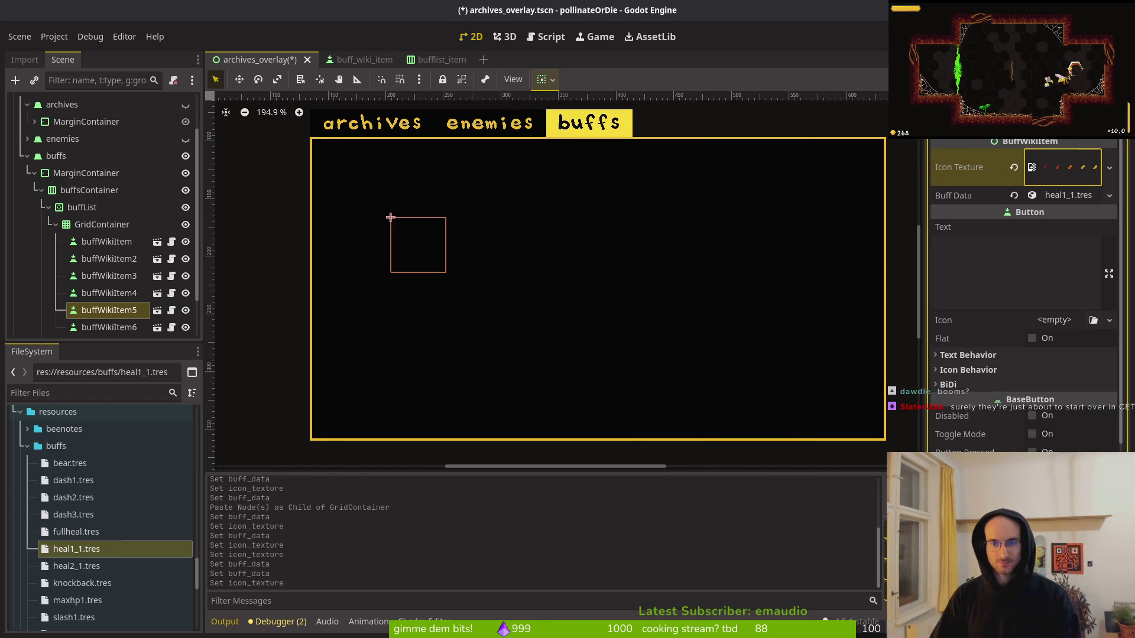
{"action": "key", "text": "ctrl+s"}
Give buffWikiItem6 a heal icon texture and heal2_1.tres buff data, then save
{"action": "left_click", "coordinate": [121, 329]}
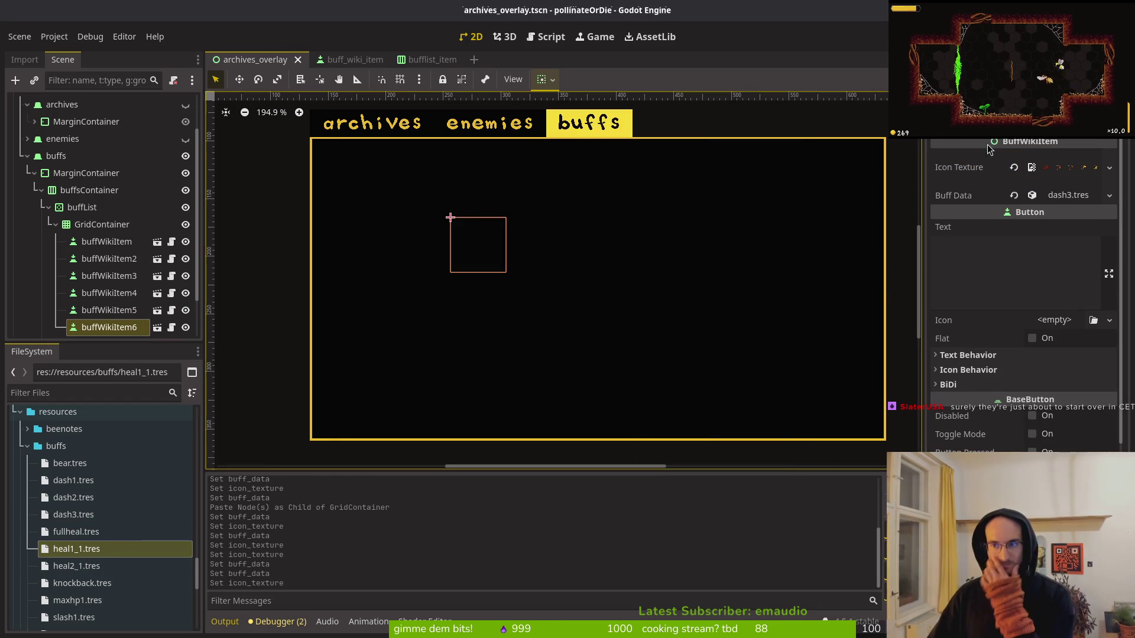
{"action": "left_click", "coordinate": [1014, 195]}
{"action": "left_click", "coordinate": [1055, 158]}
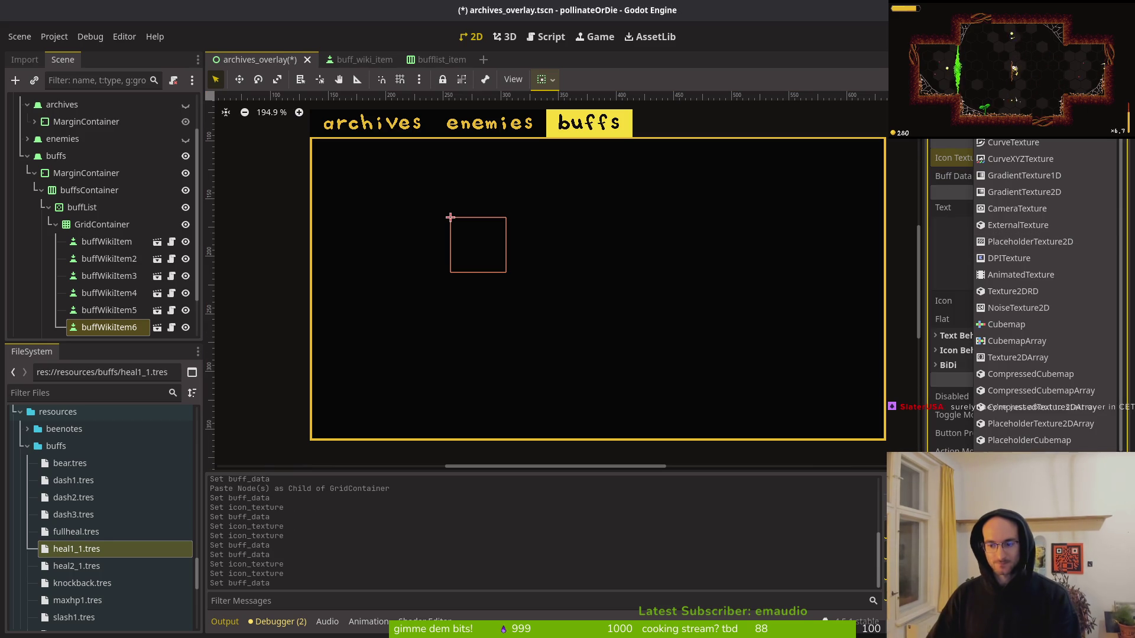
{"action": "left_click", "coordinate": [1017, 473]}
{"action": "type", "text": "heal"}
{"action": "key", "text": "Return"}
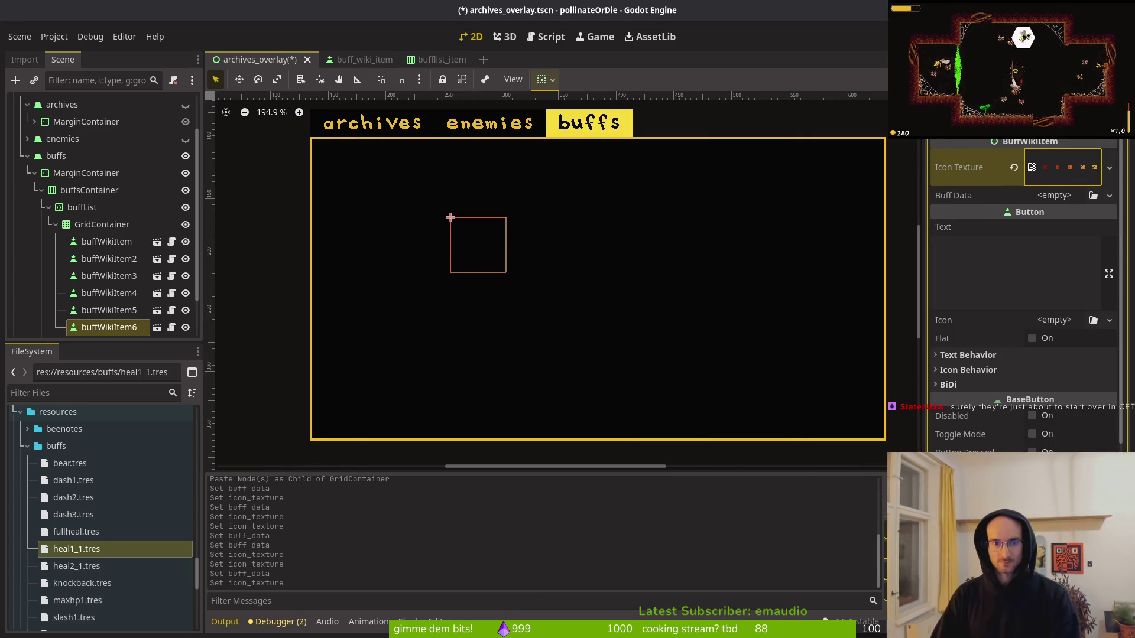
{"action": "left_click_drag", "start_coordinate": [77, 566], "coordinate": [1007, 264]}
{"action": "left_click_drag", "start_coordinate": [1058, 201], "coordinate": [1059, 200]}
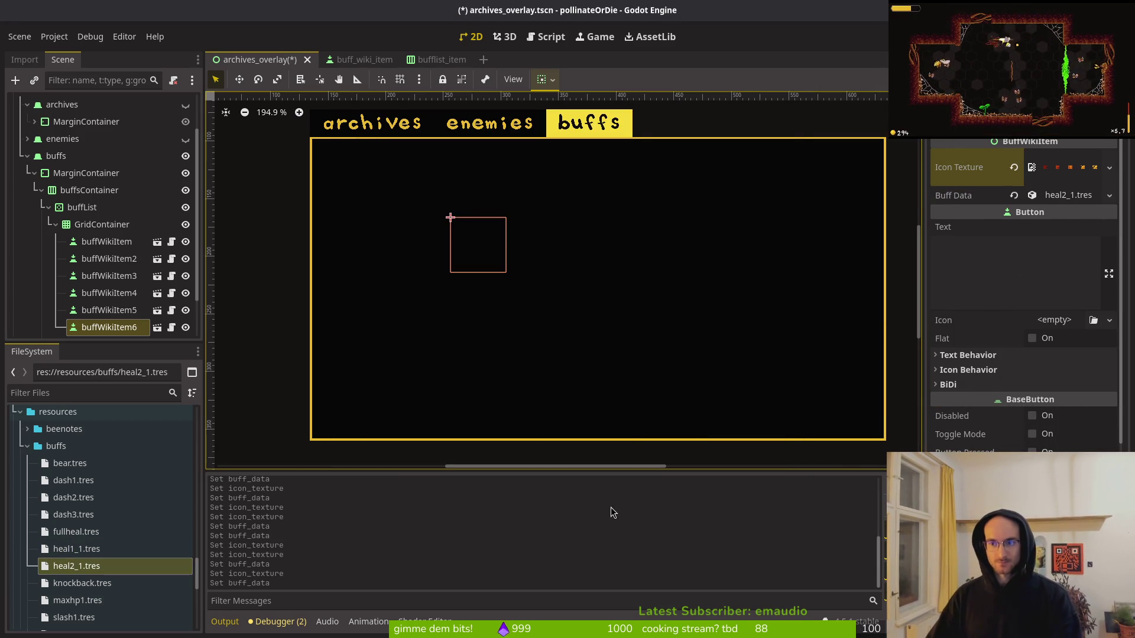
{"action": "key", "text": "ctrl+s"}
Rename the first three buff wiki items dash1, dash2 and dash3
{"action": "left_click", "coordinate": [98, 242]}
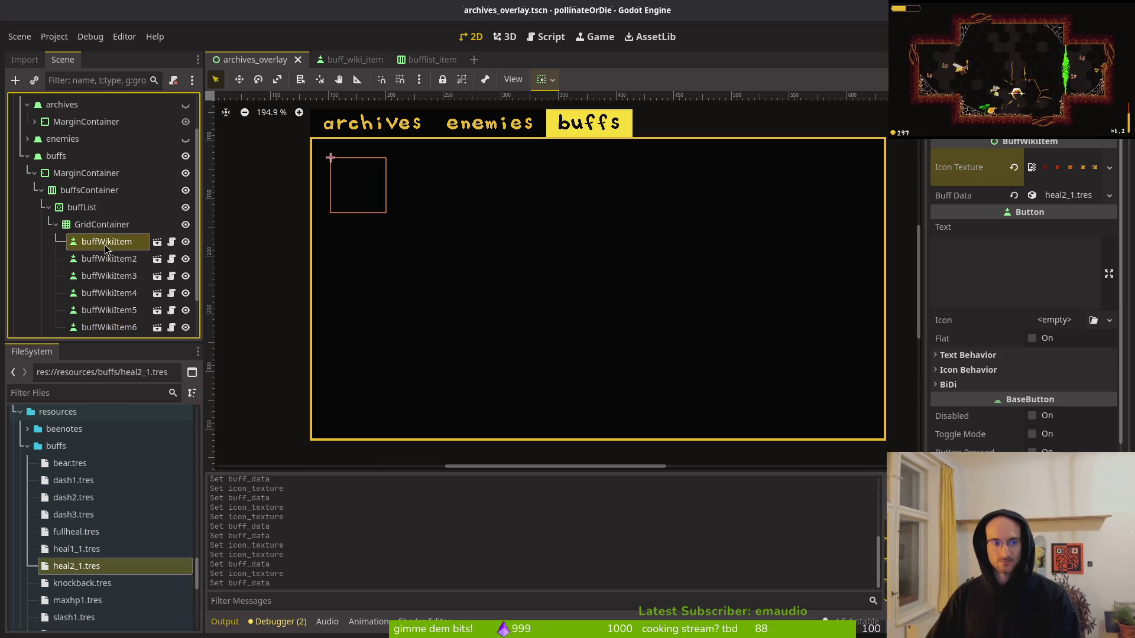
{"action": "double_click", "coordinate": [93, 243]}
{"action": "type", "text": "dash1"}
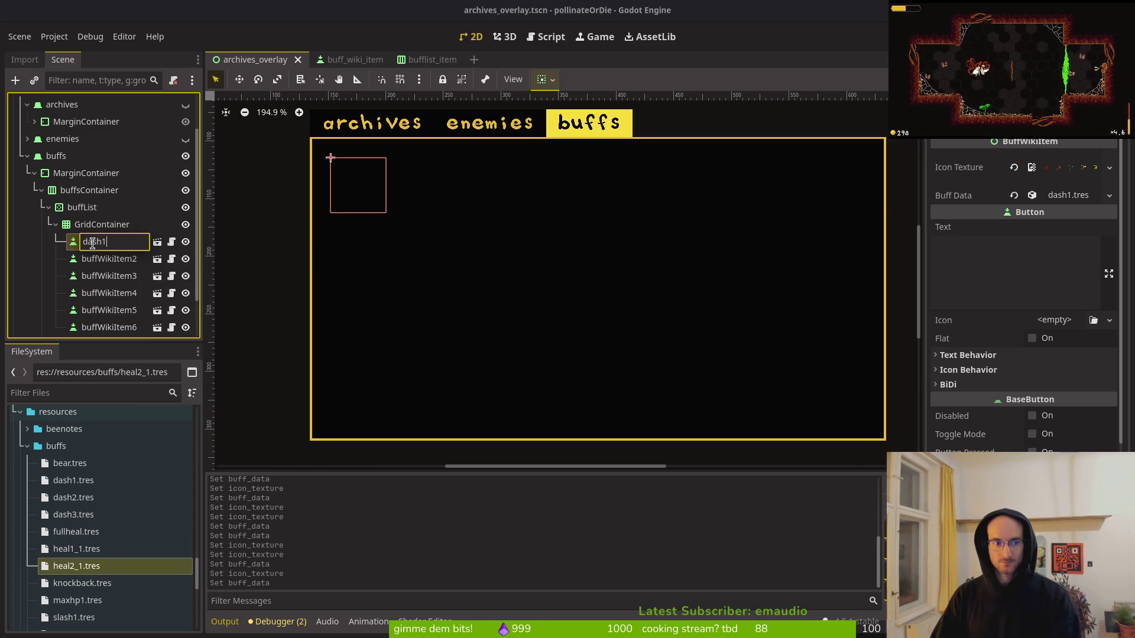
{"action": "key", "text": "Return"}
{"action": "key", "text": "Down"}
{"action": "key", "text": "F2"}
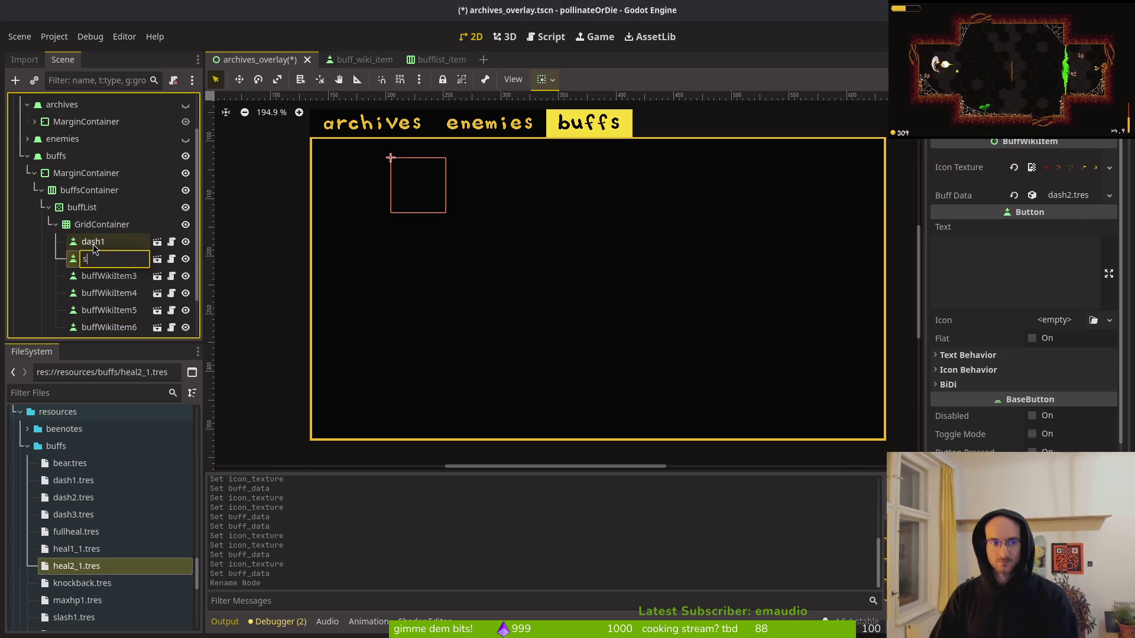
{"action": "type", "text": "dash2"}
{"action": "key", "text": "Return"}
{"action": "key", "text": "Down"}
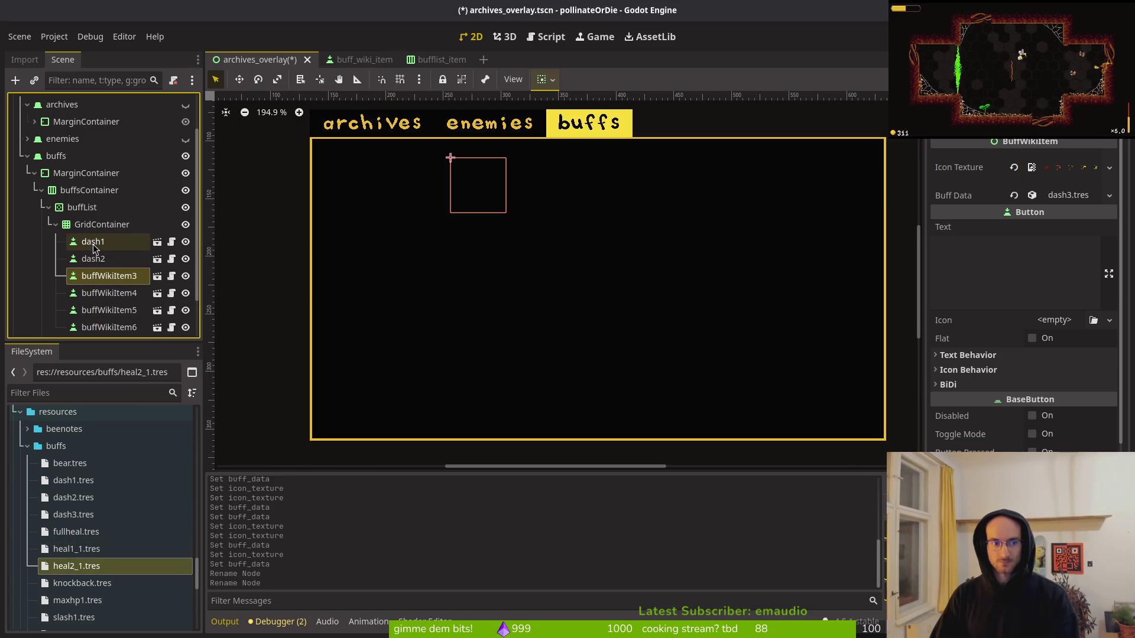
{"action": "key", "text": "F2"}
{"action": "type", "text": "dash3"}
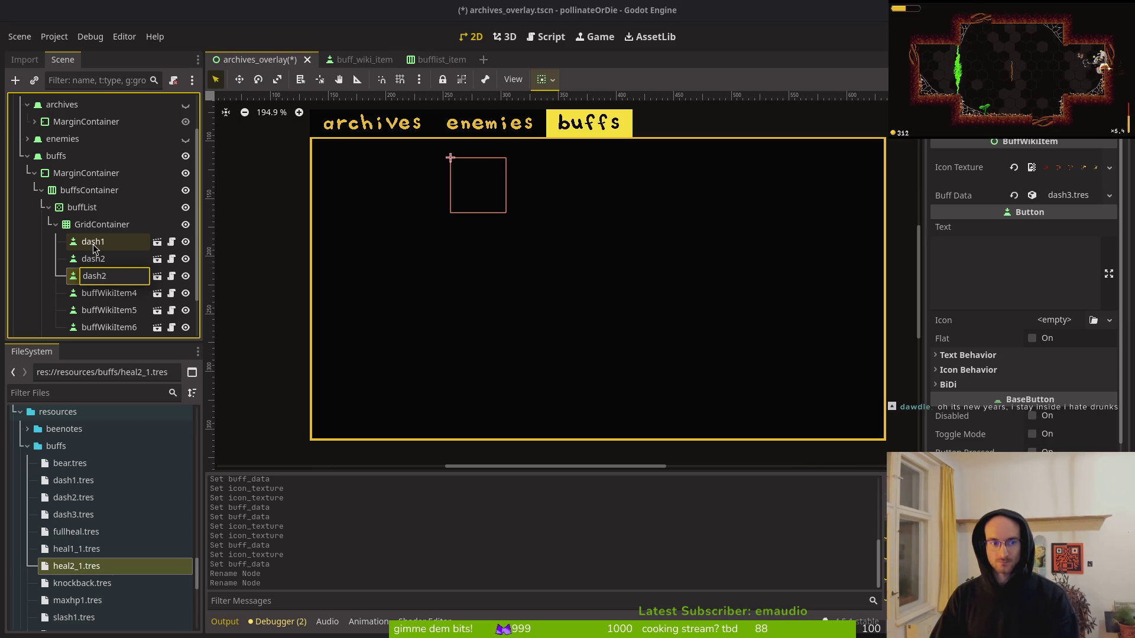
{"action": "key", "text": "Return"}
Rename the fourth, fifth and sixth items fullheal, heal1 and heal2
{"action": "key", "text": "Down"}
{"action": "key", "text": "F2"}
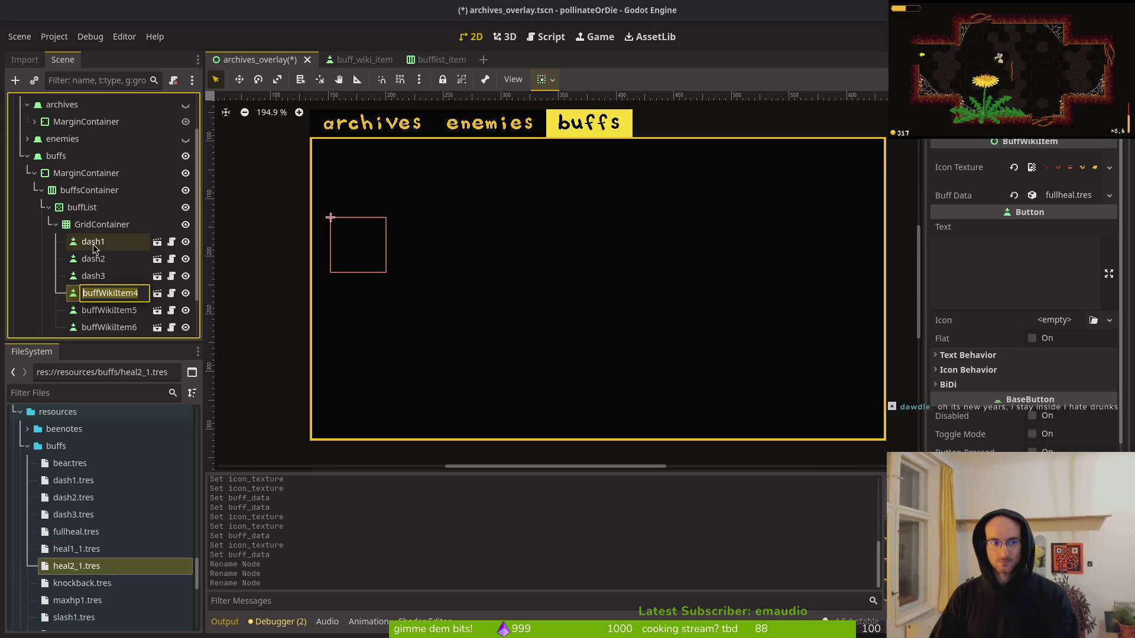
{"action": "type", "text": "fullheal"}
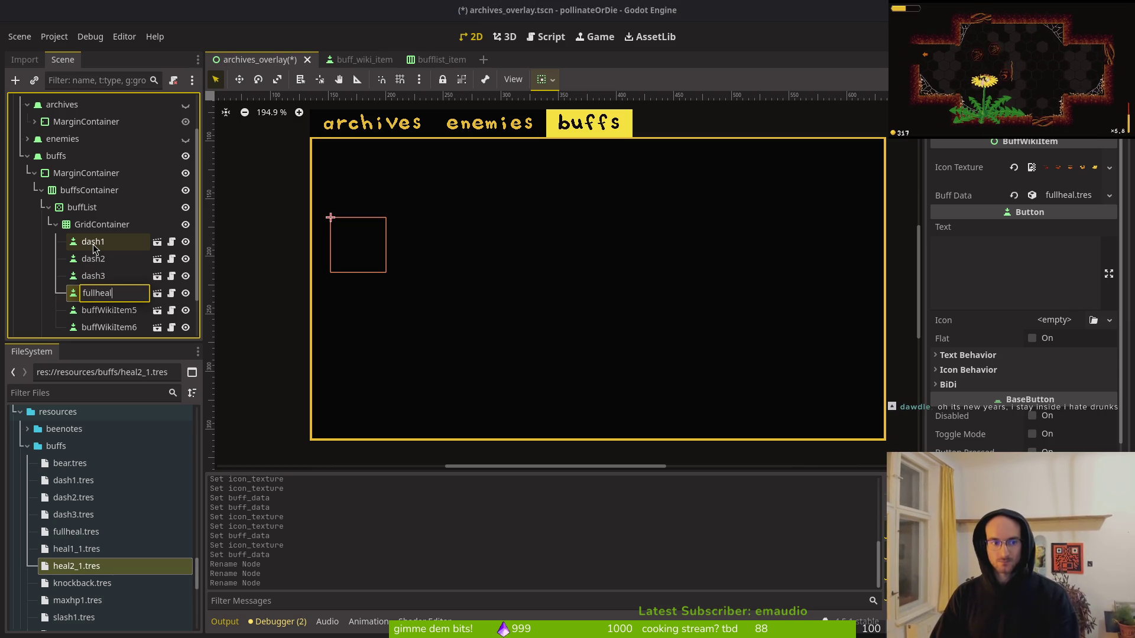
{"action": "key", "text": "Return"}
{"action": "key", "text": "Down"}
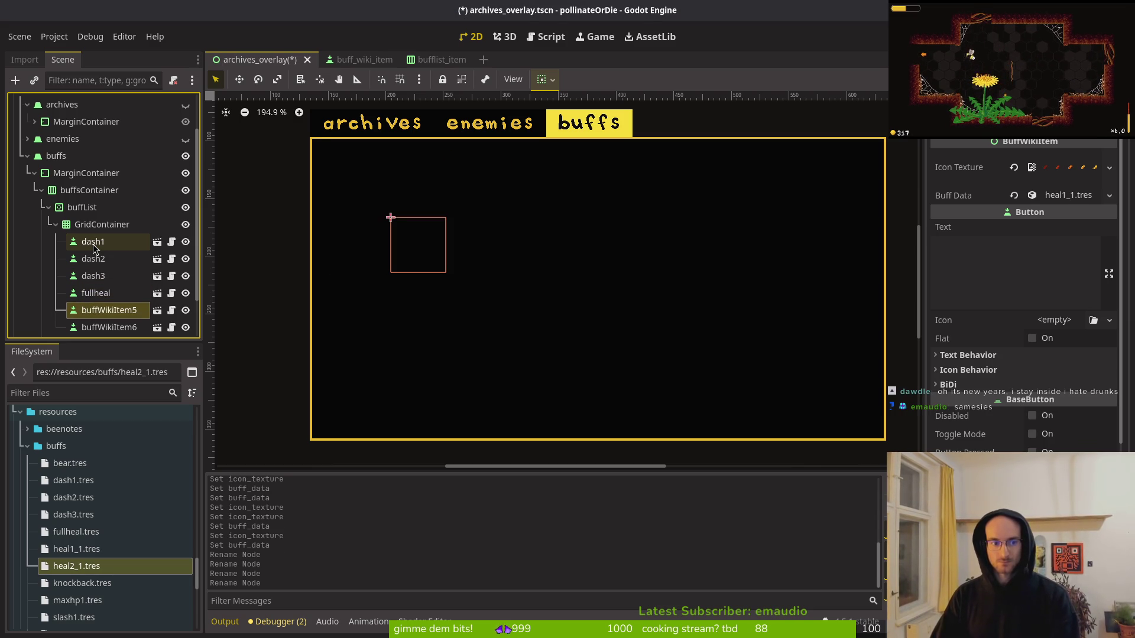
{"action": "key", "text": "F2"}
{"action": "key", "text": "Return"}
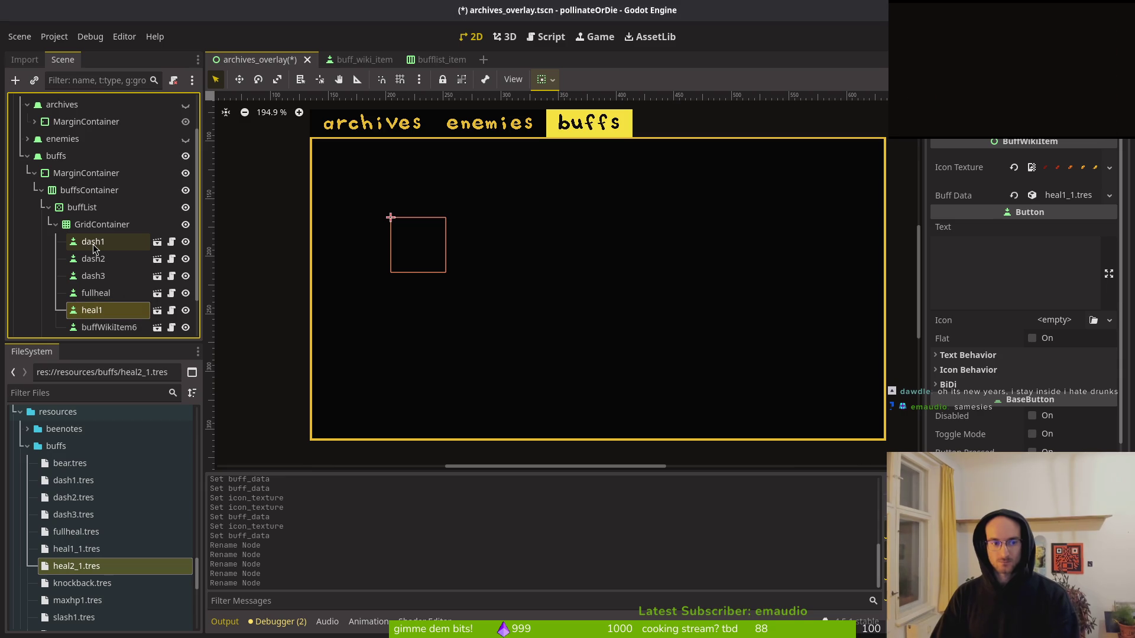
{"action": "key", "text": "Down"}
{"action": "key", "text": "F2"}
{"action": "type", "text": "heal2"}
{"action": "key", "text": "Return"}
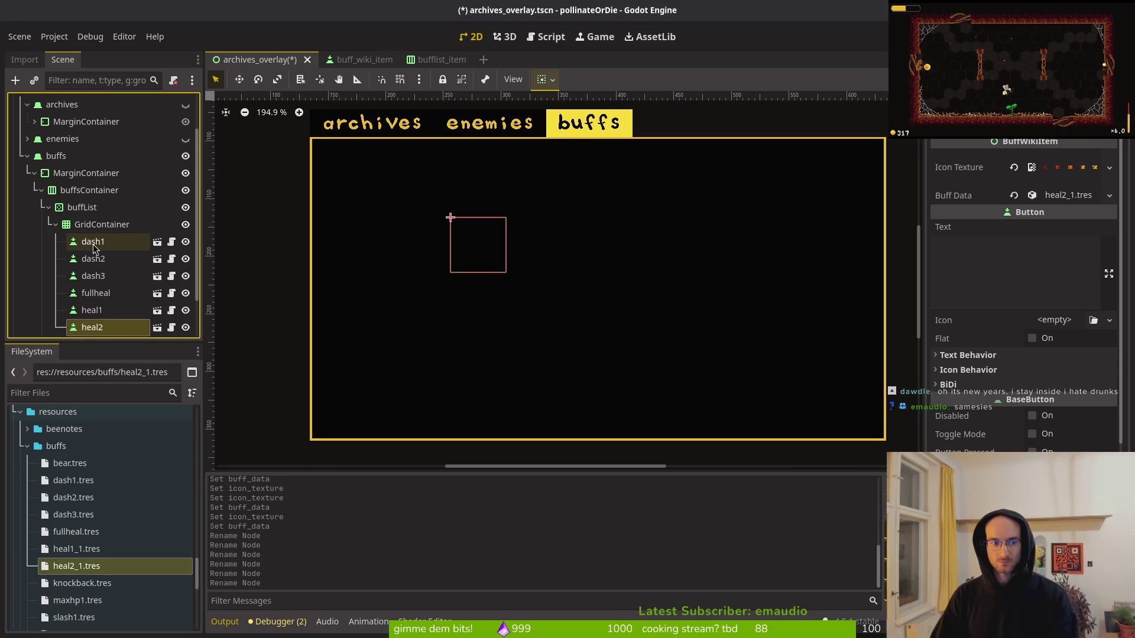
{"action": "key", "text": "Down"}
Copy the six buff items dash1 through heal2 and paste them into the GridContainer
{"action": "left_click", "coordinate": [96, 277]}
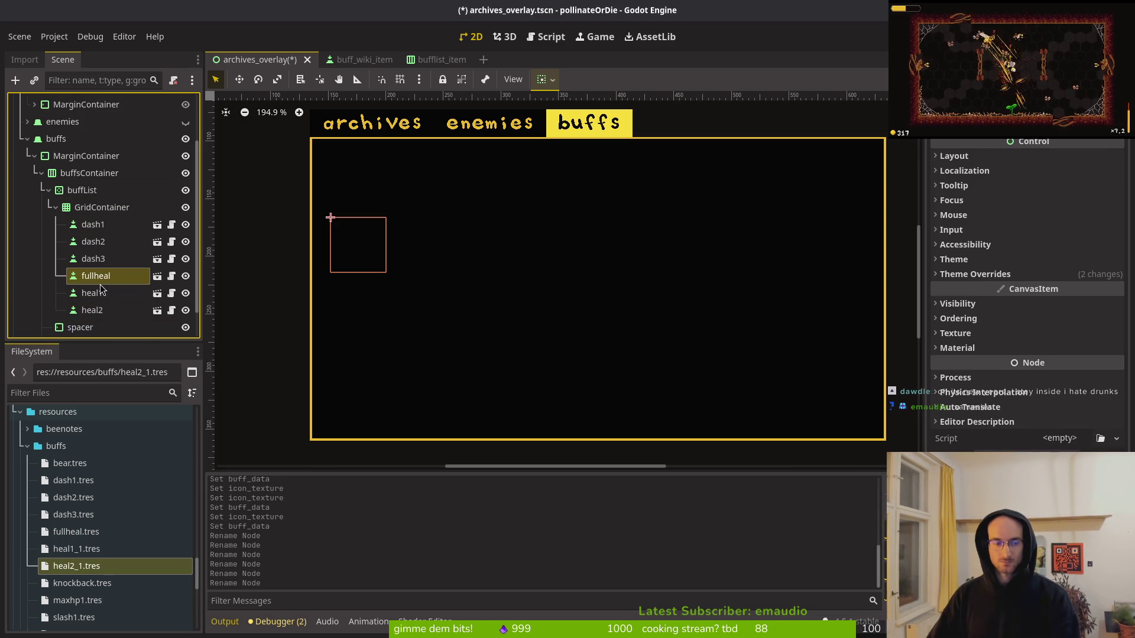
{"action": "left_click", "coordinate": [105, 310]}
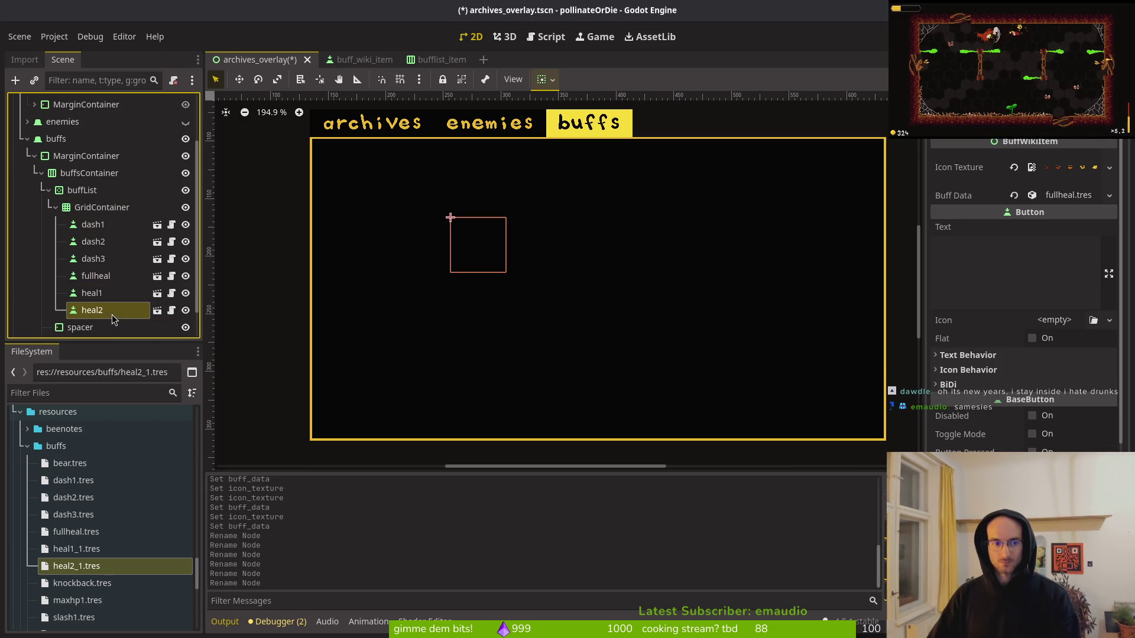
{"action": "left_click", "coordinate": [97, 276]}
{"action": "left_click", "coordinate": [101, 311], "text": "shift"}
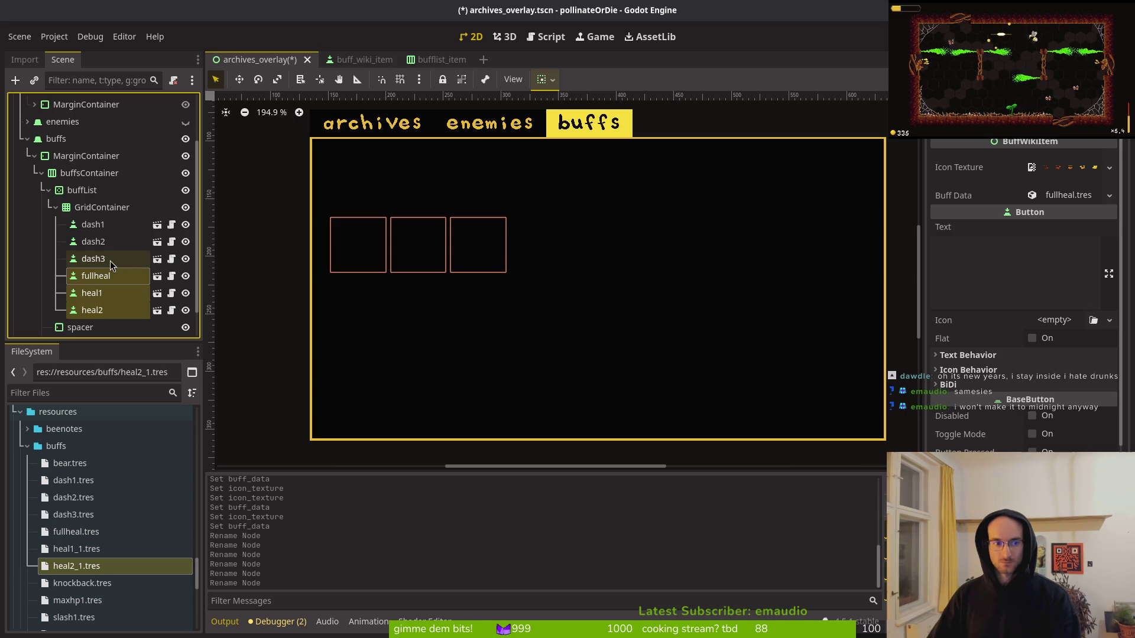
{"action": "left_click", "coordinate": [94, 225]}
{"action": "left_click", "coordinate": [119, 310], "text": "shift"}
{"action": "key", "text": "ctrl+c"}
{"action": "left_click", "coordinate": [102, 207]}
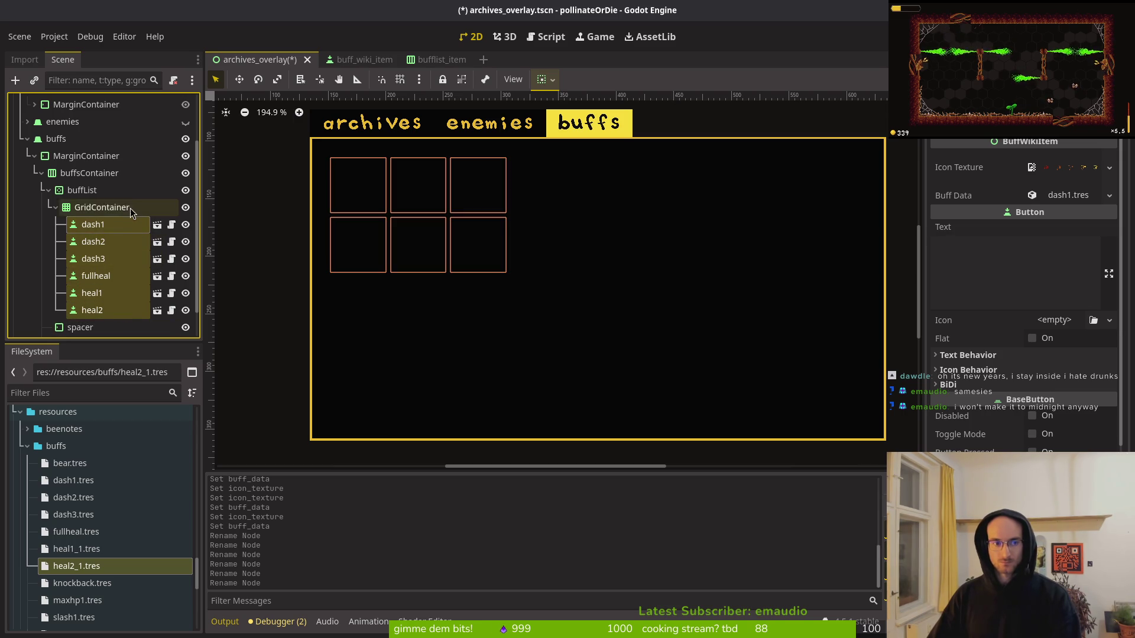
{"action": "key", "text": "ctrl+v"}
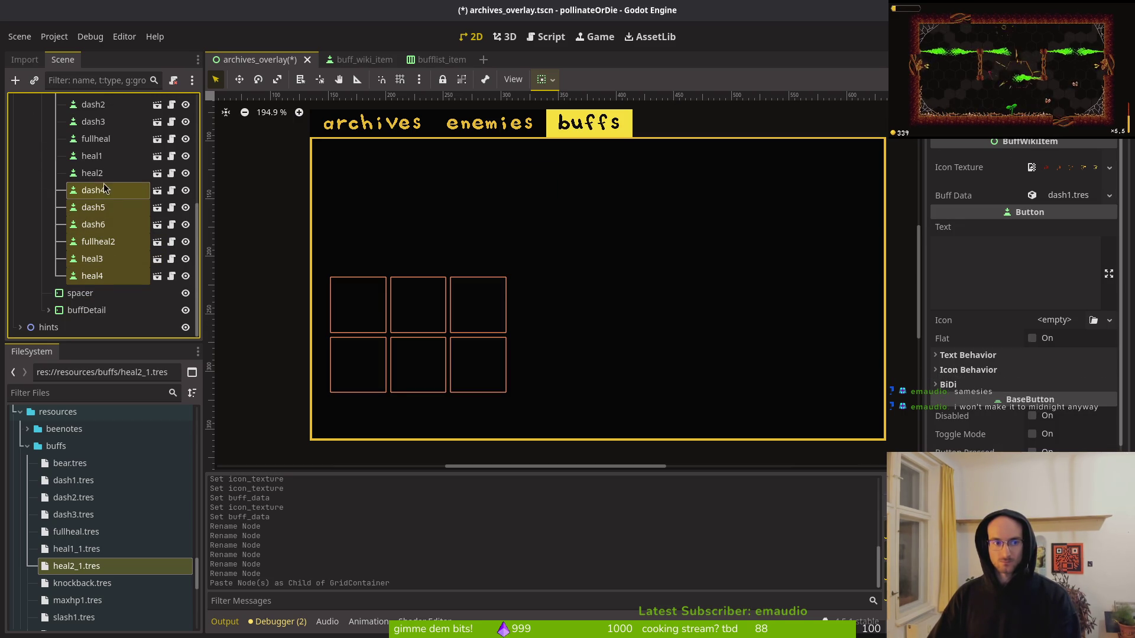
Rename the first two pasted copies knockback and maxhp1
{"action": "left_click", "coordinate": [104, 195]}
{"action": "key", "text": "F2"}
{"action": "type", "text": "kj"}
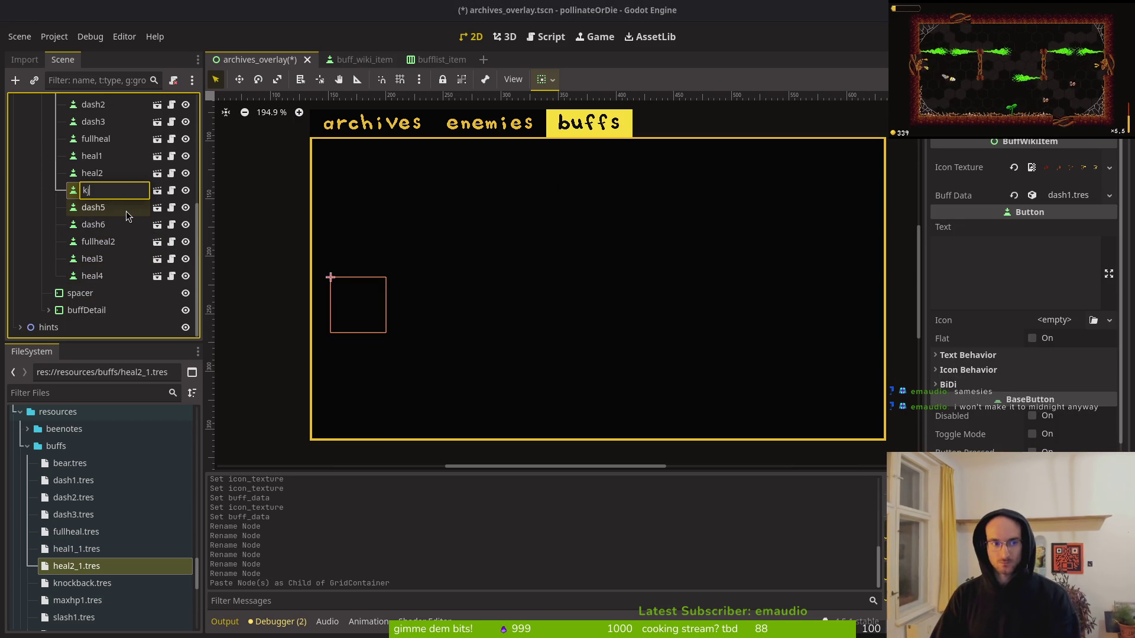
{"action": "key", "text": "BackSpace"}
{"action": "type", "text": "nockback"}
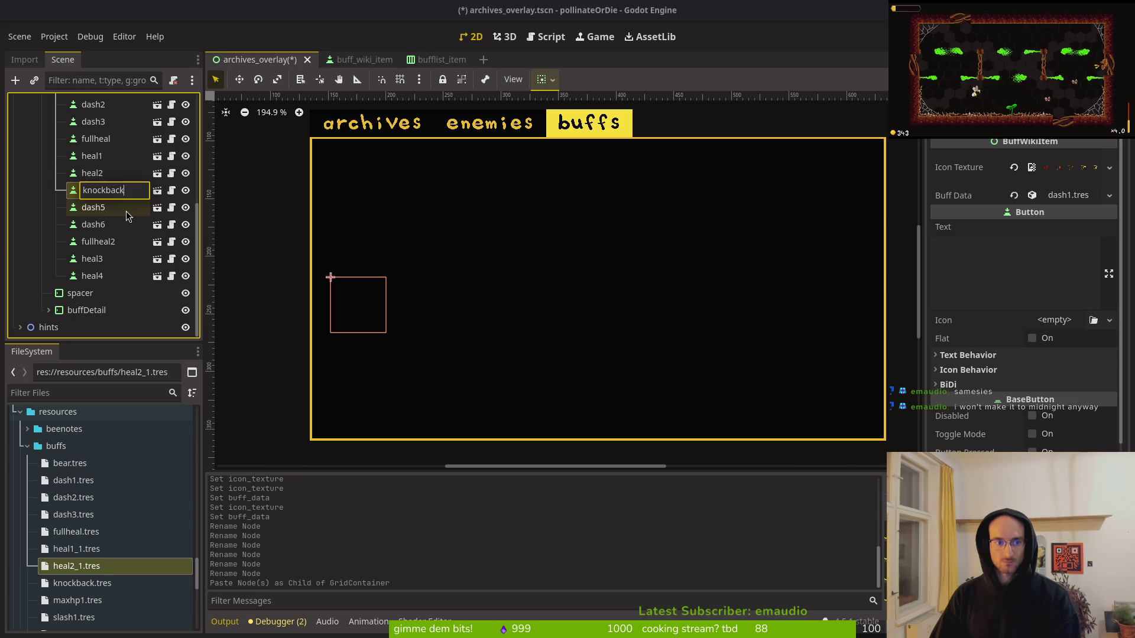
{"action": "key", "text": "Return"}
{"action": "left_click", "coordinate": [126, 211]}
{"action": "key", "text": "F2"}
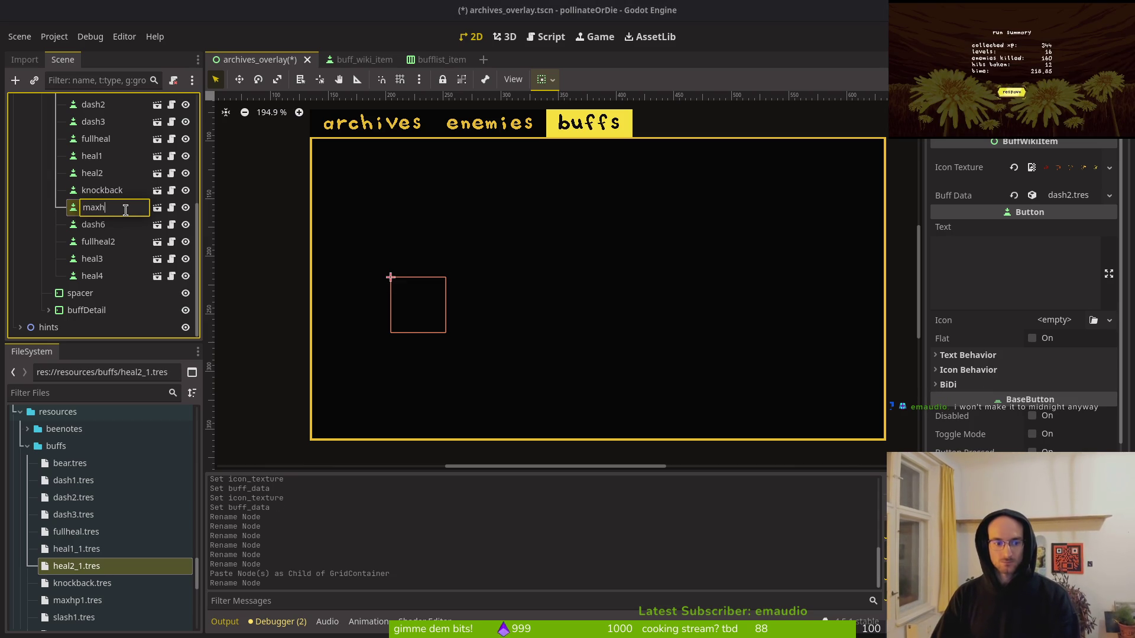
{"action": "key", "text": "Return"}
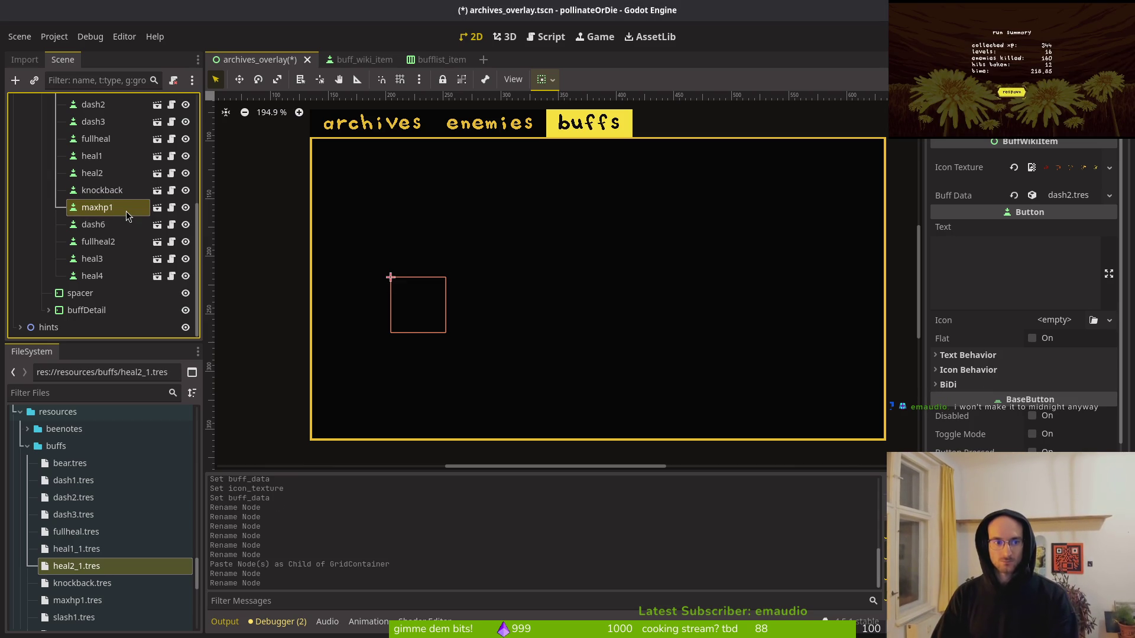
Rename the next two copies slash1 and slash2
{"action": "key", "text": "Down"}
{"action": "key", "text": "F2"}
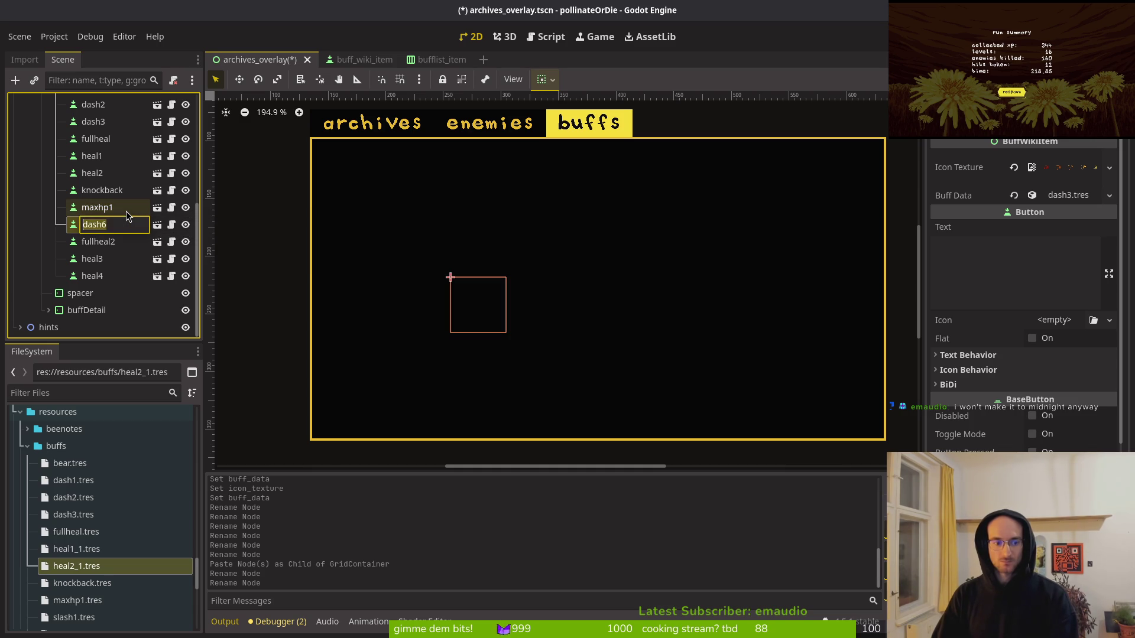
{"action": "type", "text": "slash"}
{"action": "key", "text": "Return"}
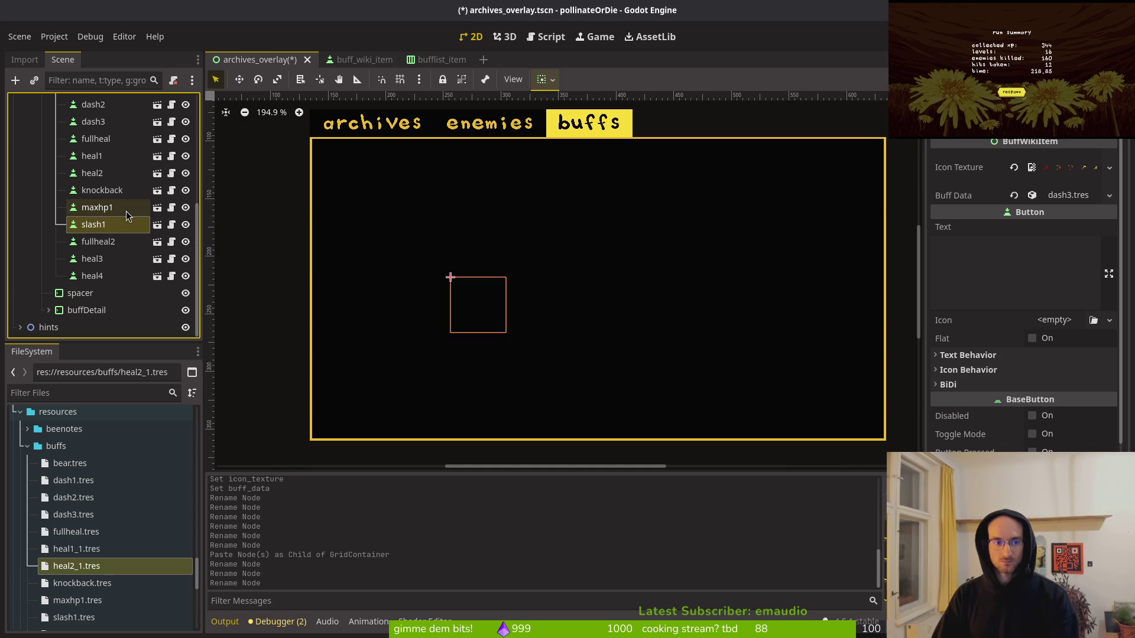
{"action": "key", "text": "Down"}
{"action": "key", "text": "F2"}
{"action": "type", "text": "slash2"}
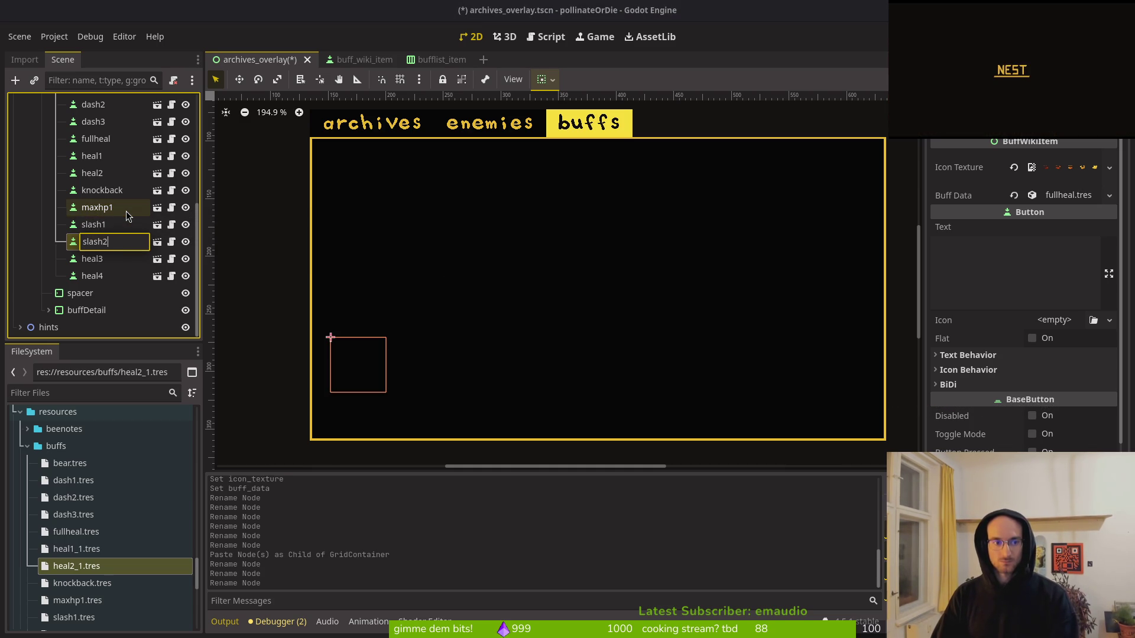
{"action": "key", "text": "Return"}
Rename the last two copies slash3 and slash4
{"action": "key", "text": "Down"}
{"action": "key", "text": "F2"}
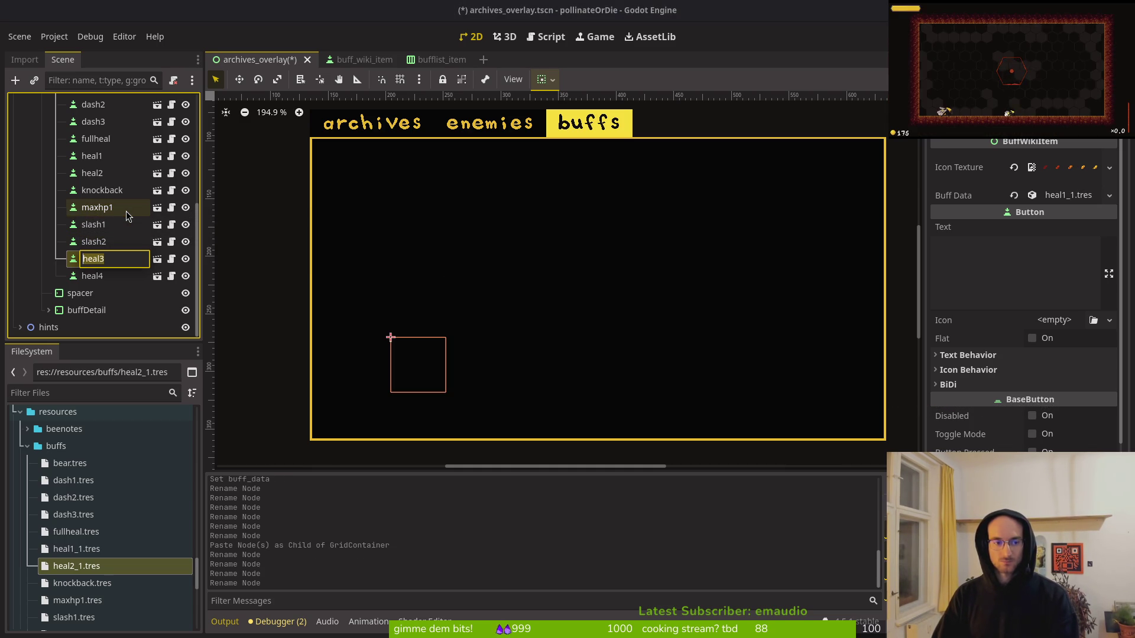
{"action": "type", "text": "slas"}
{"action": "type", "text": "h3"}
{"action": "key", "text": "Return"}
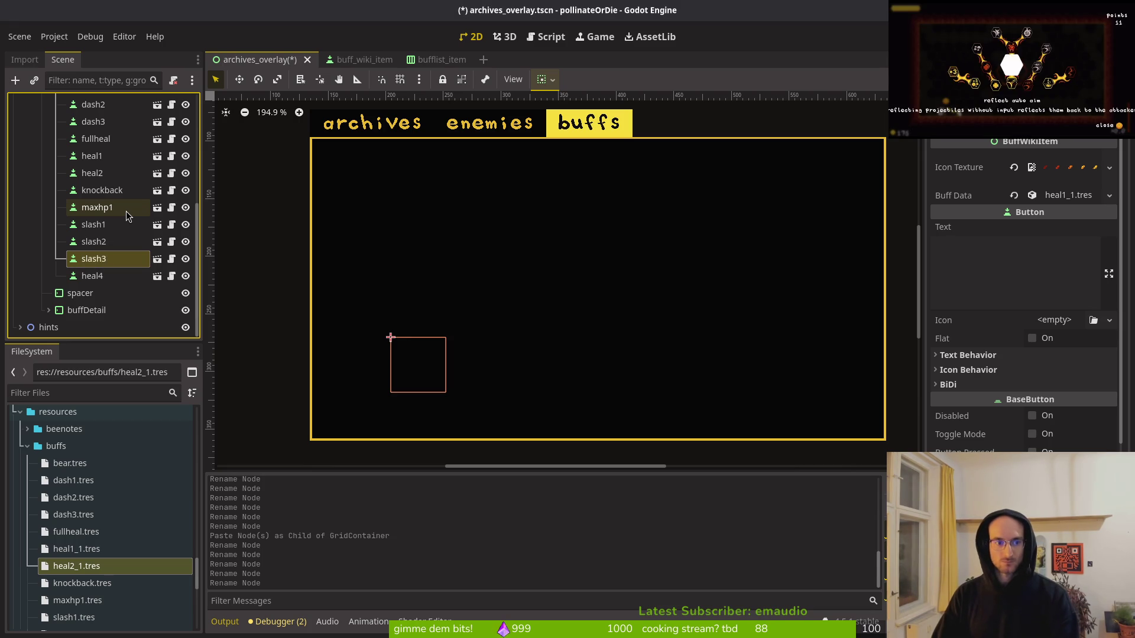
{"action": "key", "text": "Down"}
{"action": "key", "text": "F2"}
{"action": "type", "text": "slash"}
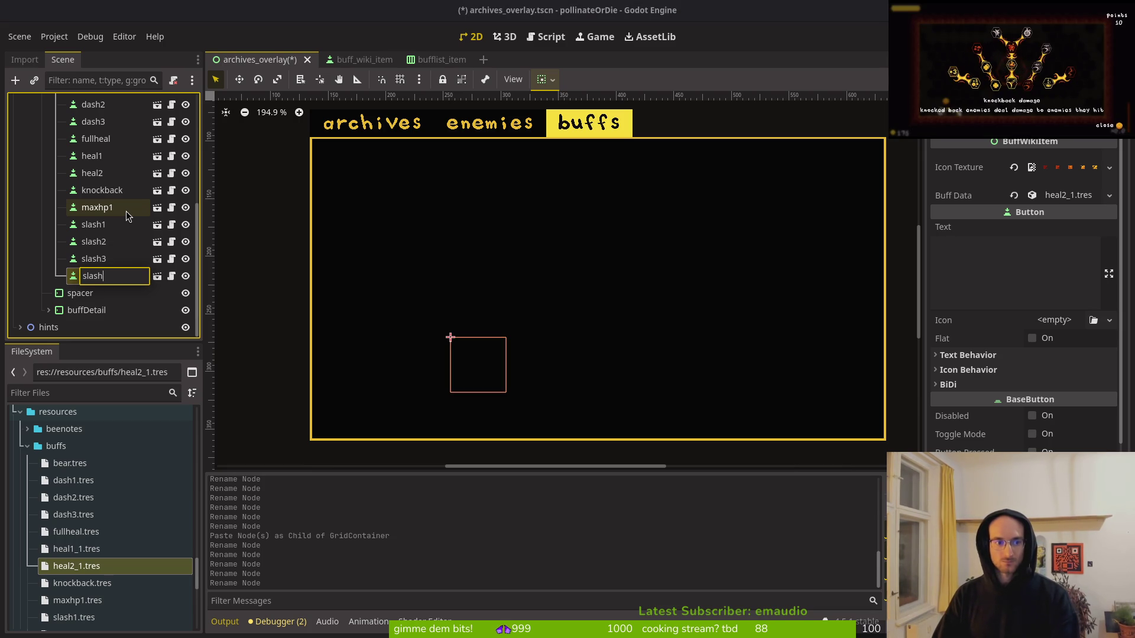
{"action": "type", "text": "4"}
{"action": "key", "text": "Return"}
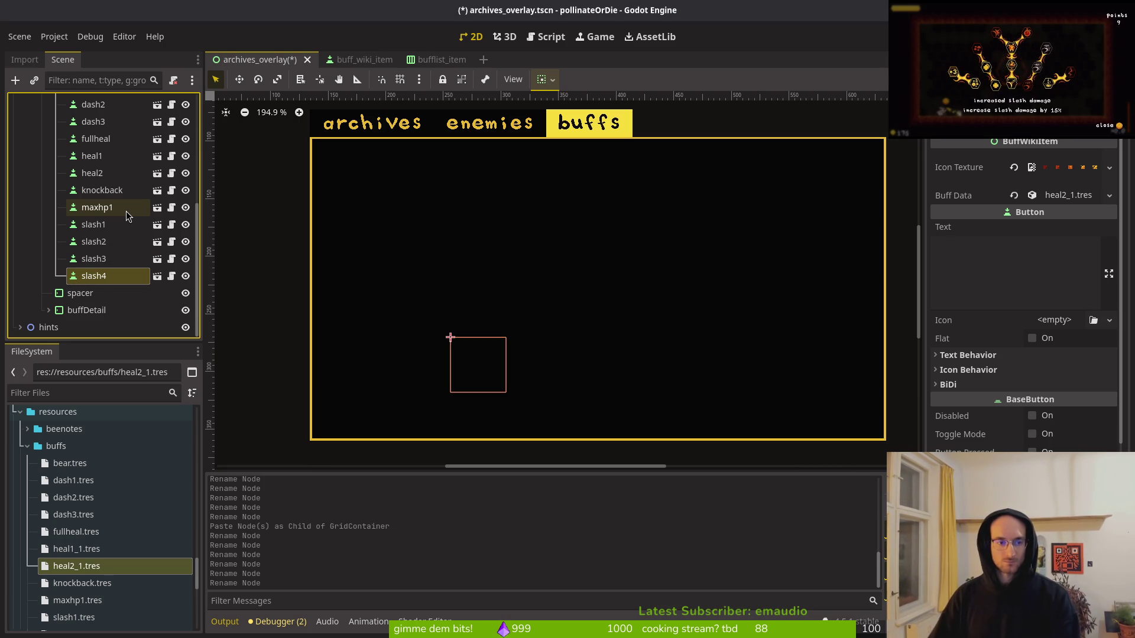
Paste a copy of slash4, rename it slash5, move it below slash4, and save the scene
{"action": "left_click", "coordinate": [125, 208]}
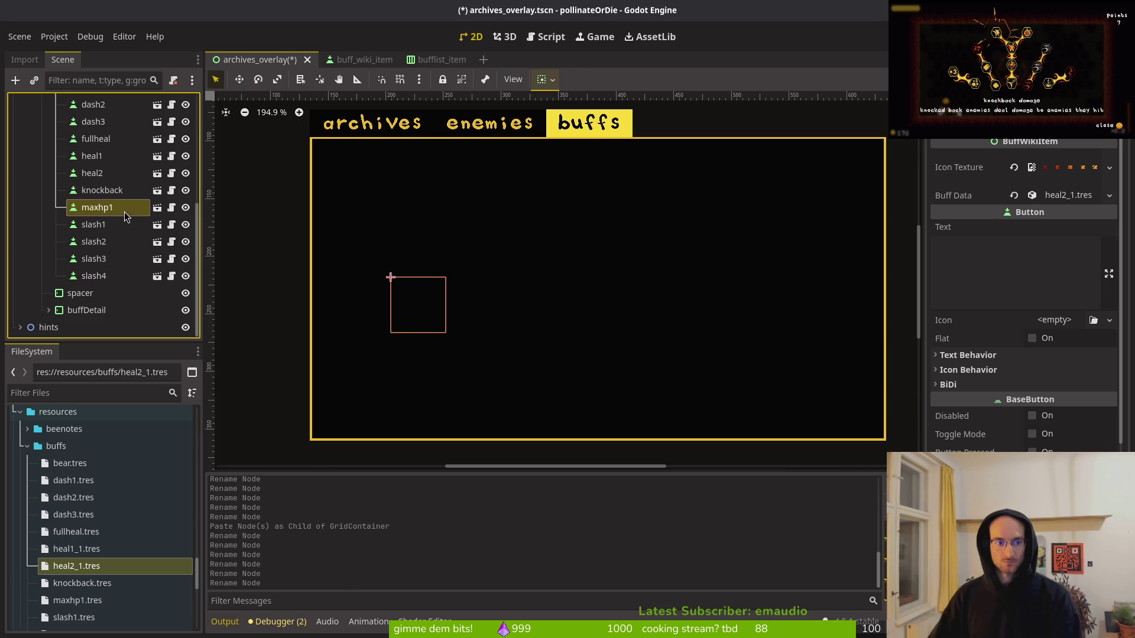
{"action": "key", "text": "ctrl+v"}
{"action": "left_click", "coordinate": [111, 290]}
{"action": "left_click", "coordinate": [119, 229]}
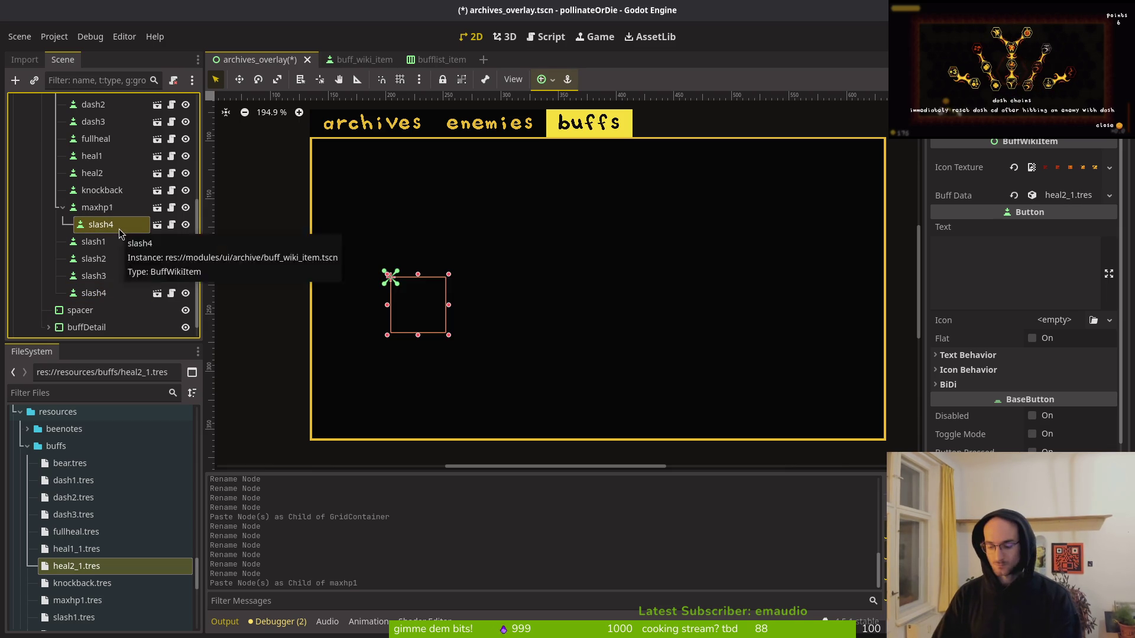
{"action": "left_click", "coordinate": [118, 228]}
{"action": "type", "text": "slash5"}
{"action": "key", "text": "Return"}
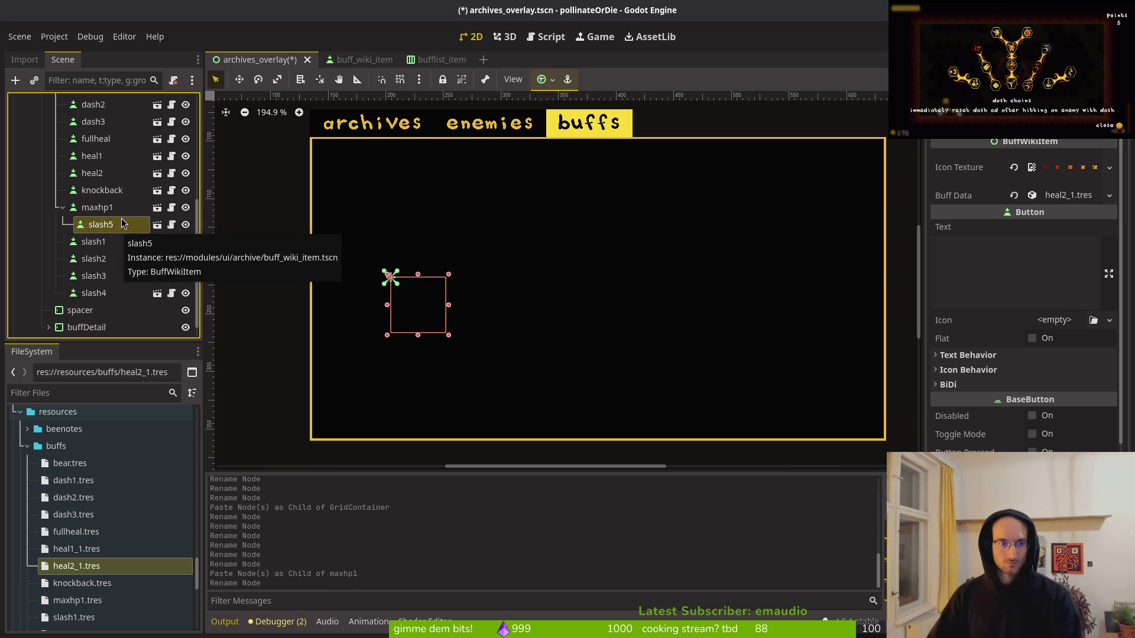
{"action": "mouse_move", "coordinate": [118, 229]}
{"action": "left_mouse_down"}
{"action": "mouse_move", "coordinate": [116, 313]}
{"action": "mouse_move", "coordinate": [132, 307]}
{"action": "mouse_move", "coordinate": [89, 287]}
{"action": "left_mouse_up"}
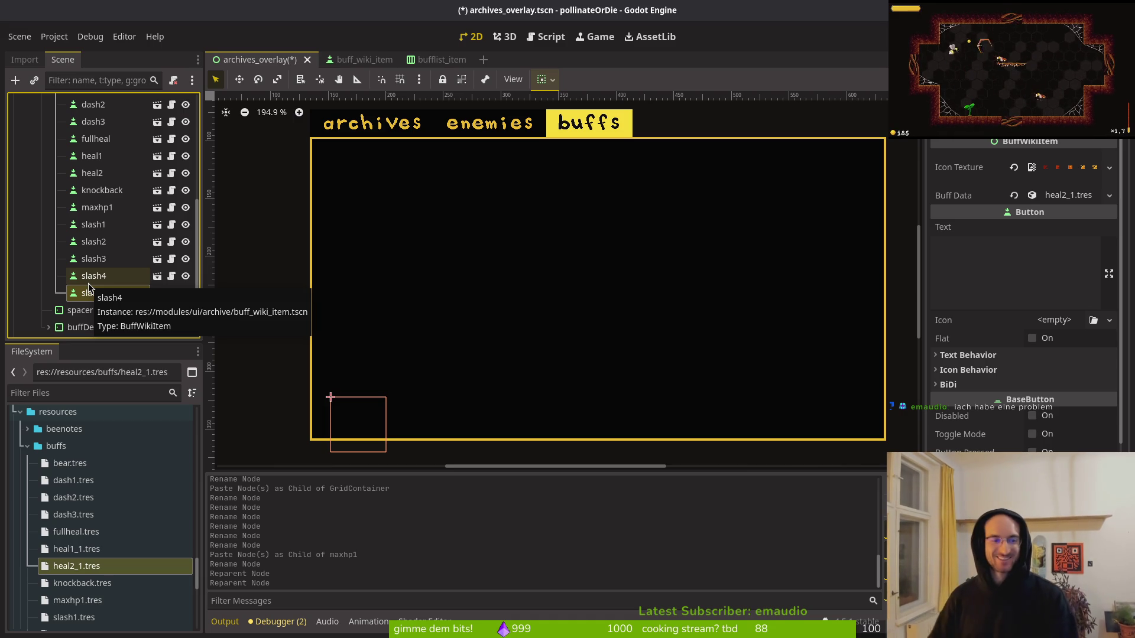
{"action": "key", "text": "ctrl+s"}
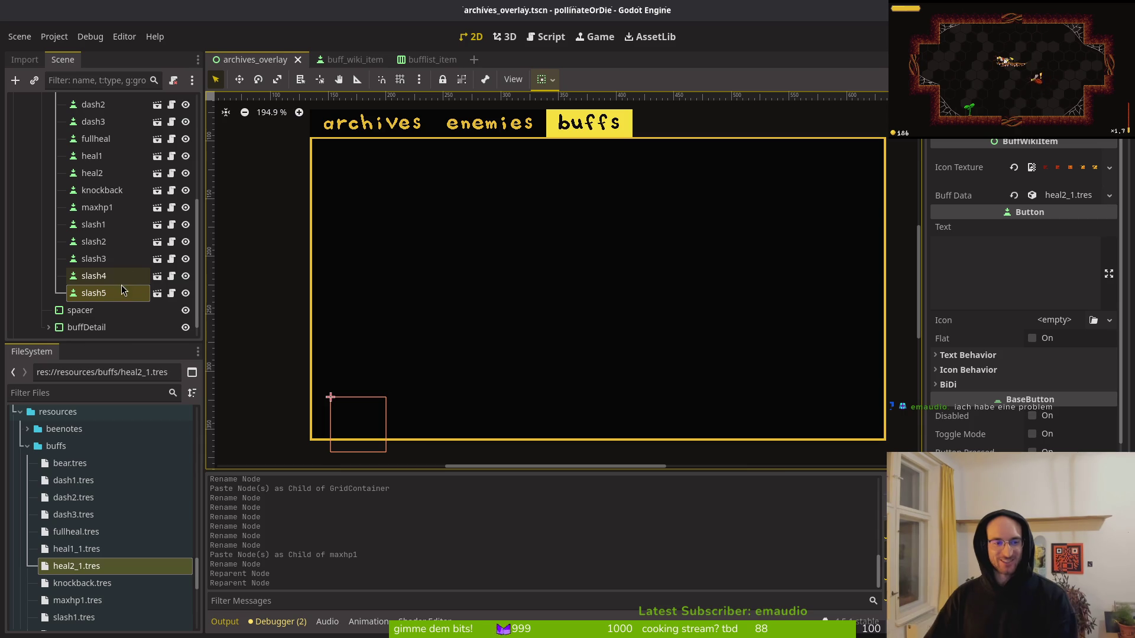
Assign knockback.tres as the knockback buff item's buff data
{"action": "left_click", "coordinate": [111, 192]}
{"action": "left_click", "coordinate": [112, 191]}
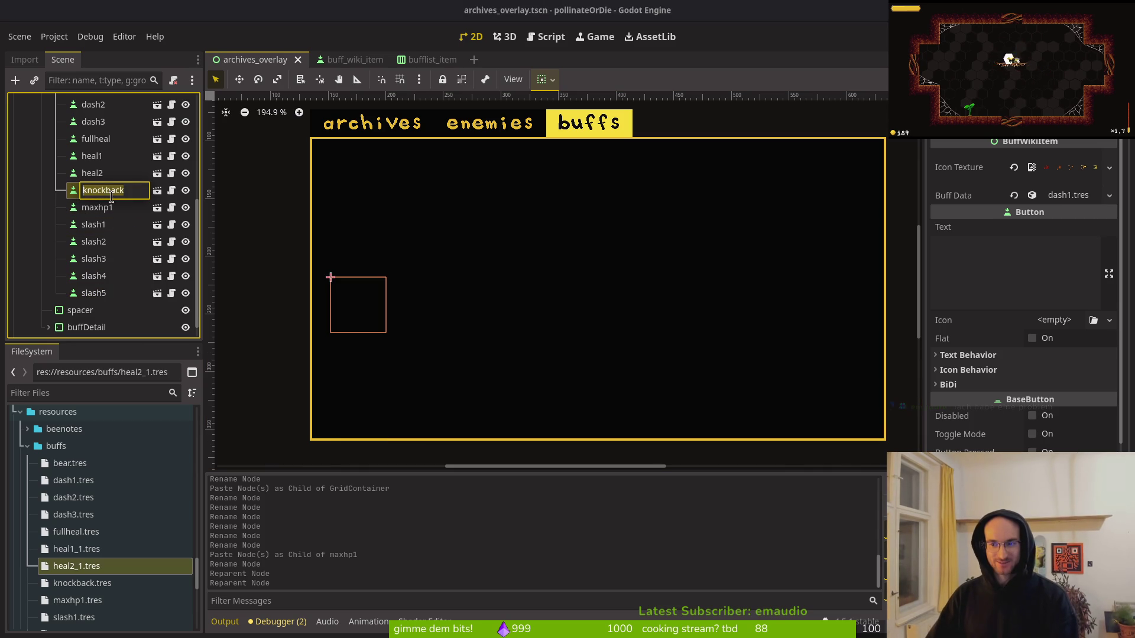
{"action": "key", "text": "Escape"}
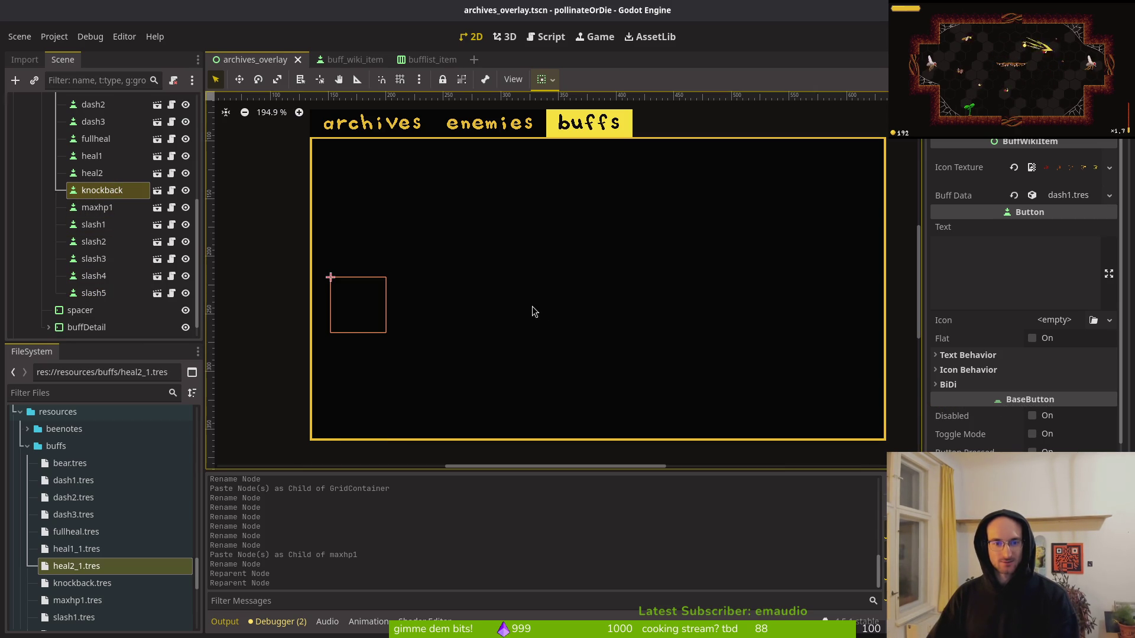
{"action": "left_click", "coordinate": [112, 207]}
{"action": "left_click", "coordinate": [114, 192]}
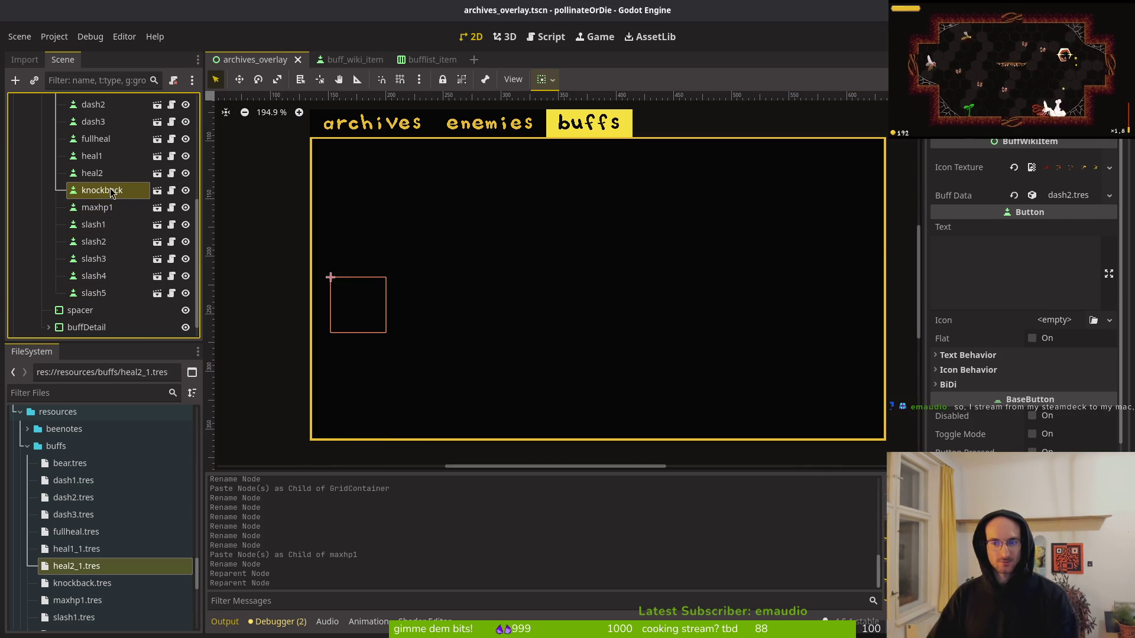
{"action": "left_click", "coordinate": [114, 178]}
{"action": "left_click", "coordinate": [112, 190]}
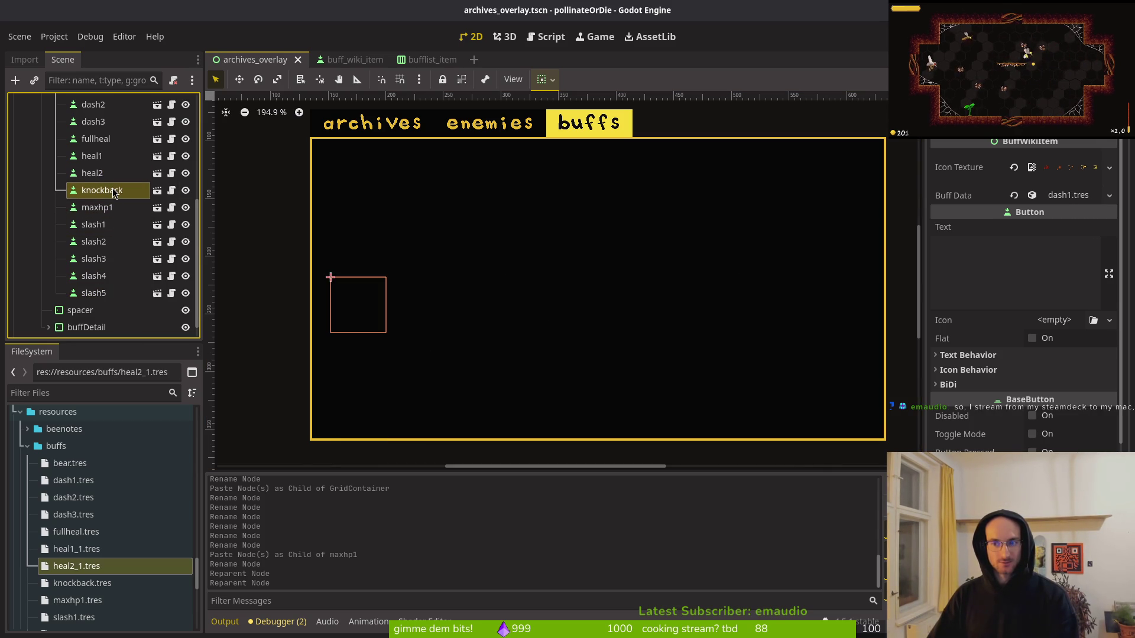
{"action": "mouse_move", "coordinate": [83, 584]}
{"action": "left_mouse_down"}
{"action": "mouse_move", "coordinate": [413, 414]}
{"action": "mouse_move", "coordinate": [1034, 204]}
{"action": "mouse_move", "coordinate": [1075, 201]}
{"action": "left_mouse_up"}
Replace knockback's icon texture with flower_knockback and save the scene
{"action": "left_click", "coordinate": [1014, 167]}
{"action": "left_click", "coordinate": [1109, 157]}
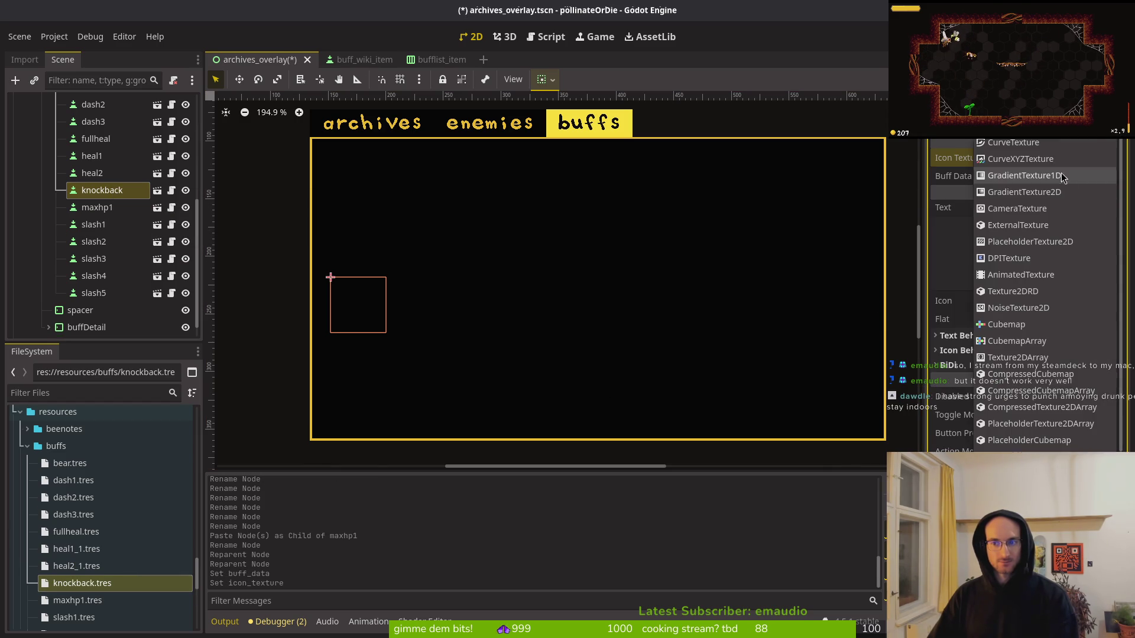
{"action": "left_click", "coordinate": [1017, 176]}
{"action": "type", "text": "knock"}
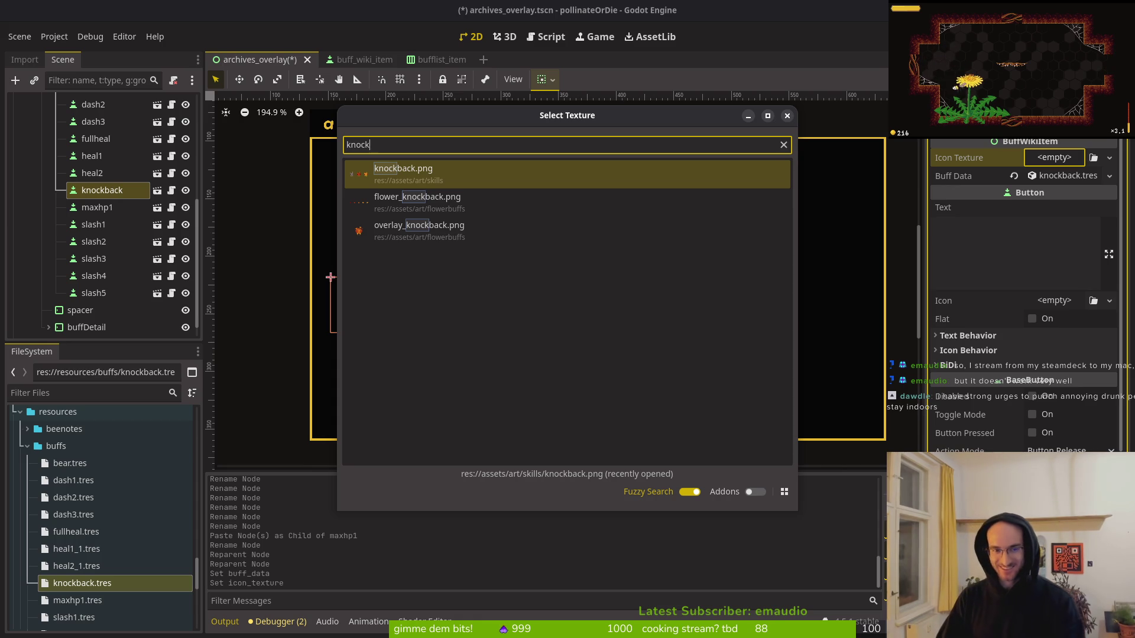
{"action": "left_click", "coordinate": [567, 202]}
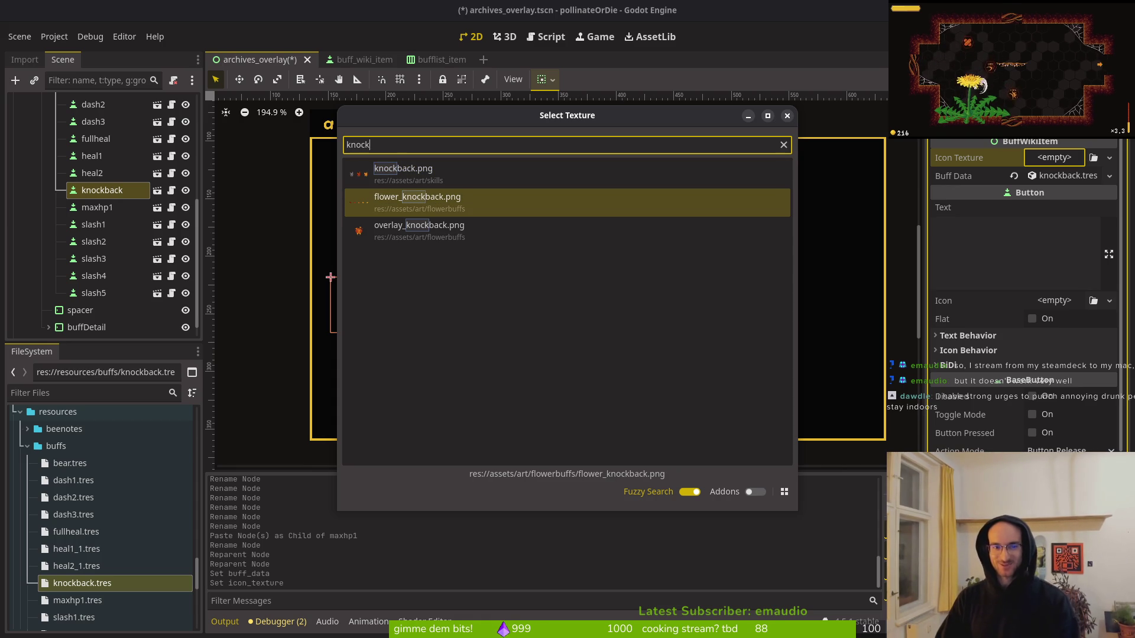
{"action": "key", "text": "Return"}
{"action": "key", "text": "ctrl+s"}
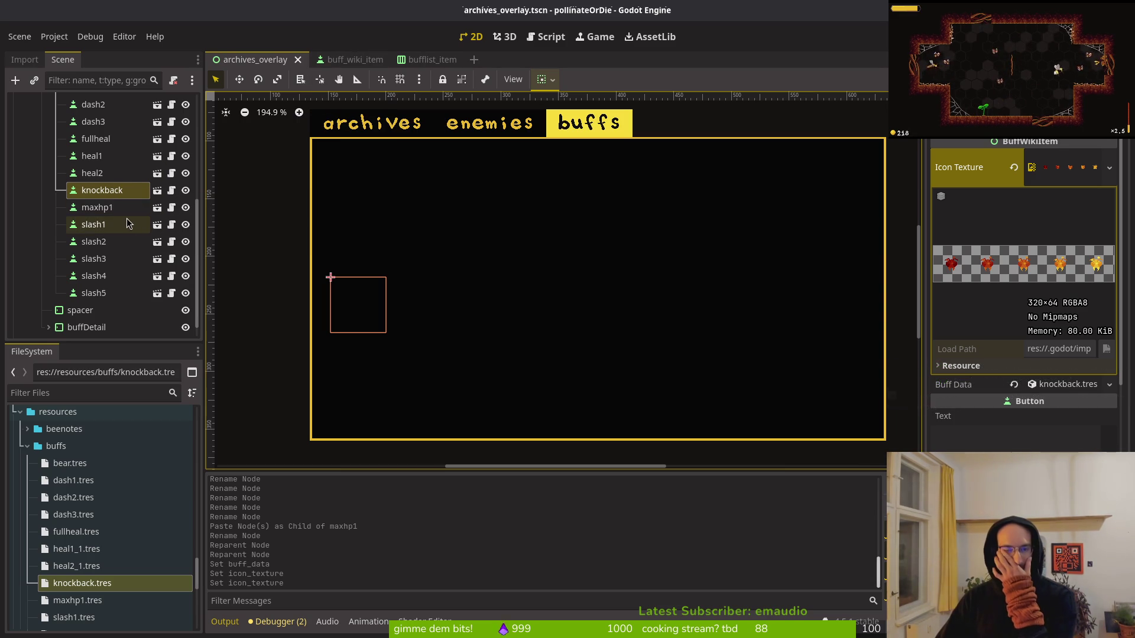
Give maxhp1 the maxhp1.tres buff data and flower_maxhp icon texture, then save
{"action": "left_click", "coordinate": [400, 79]}
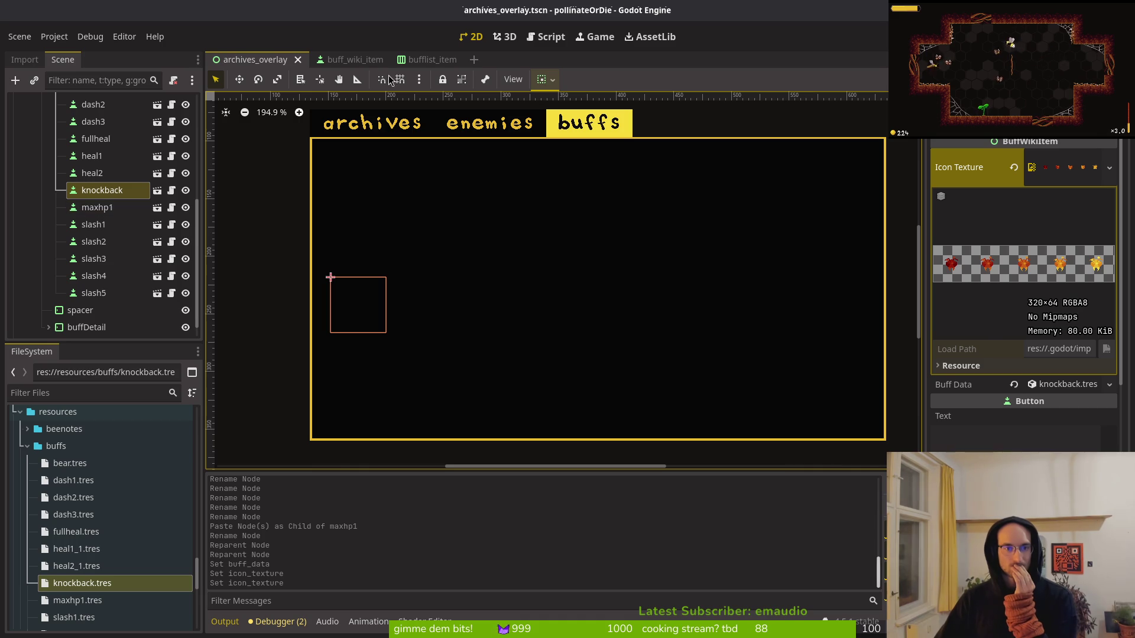
{"action": "left_click", "coordinate": [98, 208]}
{"action": "scroll", "coordinate": [92, 556], "scroll_direction": "down", "scroll_amount": 3}
{"action": "mouse_move", "coordinate": [91, 552]}
{"action": "left_mouse_down"}
{"action": "mouse_move", "coordinate": [618, 336]}
{"action": "mouse_move", "coordinate": [1093, 201]}
{"action": "mouse_move", "coordinate": [1082, 196]}
{"action": "left_mouse_up"}
{"action": "left_click", "coordinate": [1055, 157]}
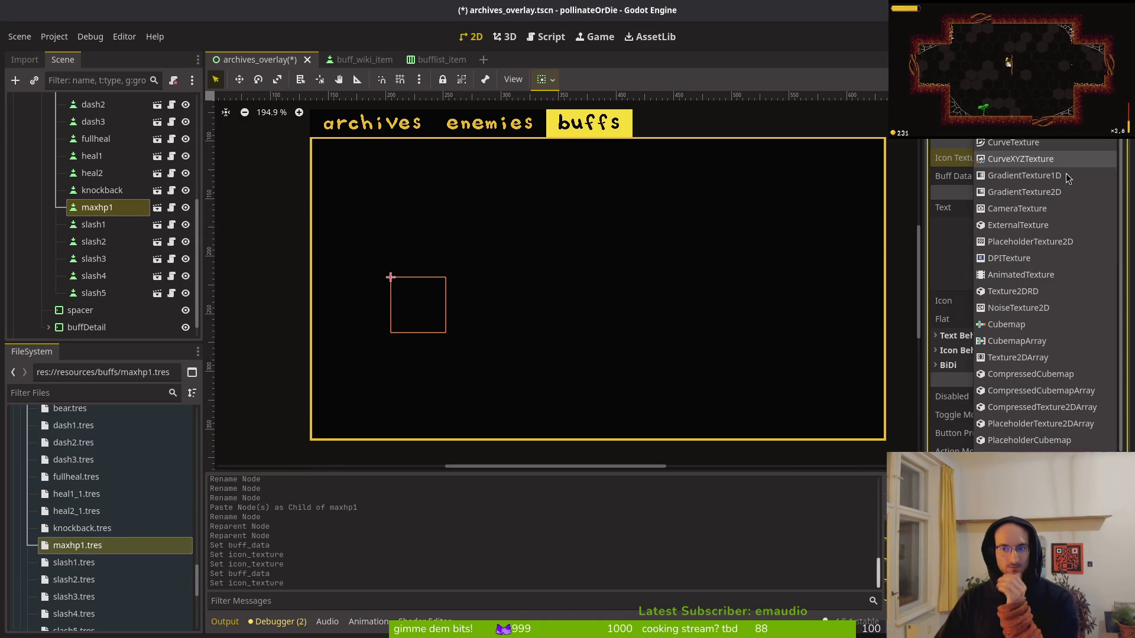
{"action": "left_click", "coordinate": [999, 427]}
{"action": "type", "text": "maxhp"}
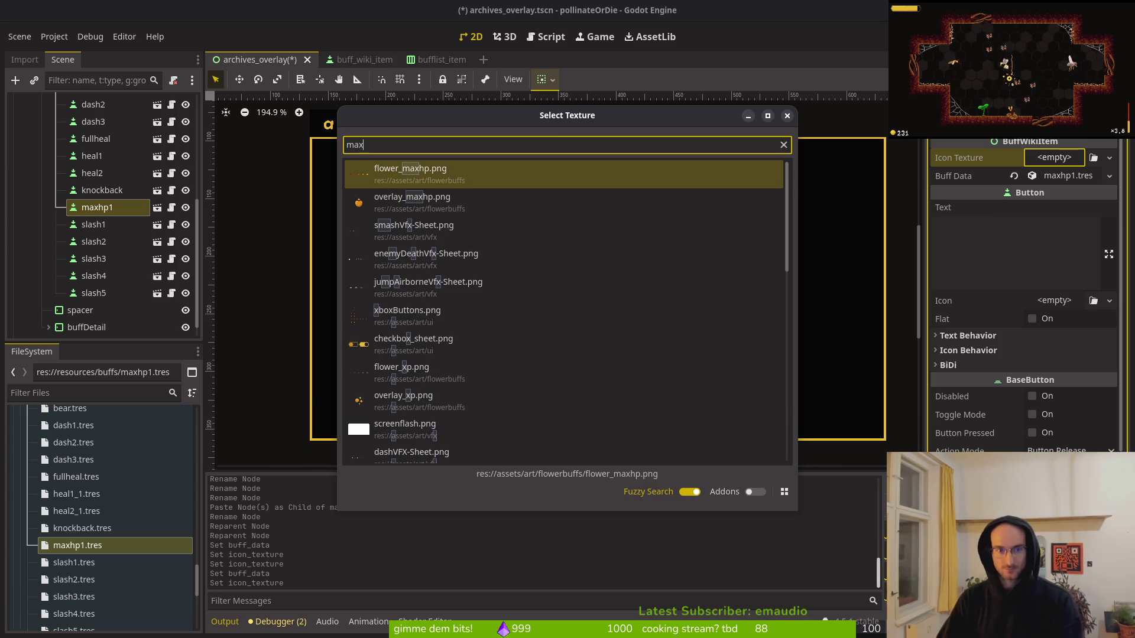
{"action": "key", "text": "Return"}
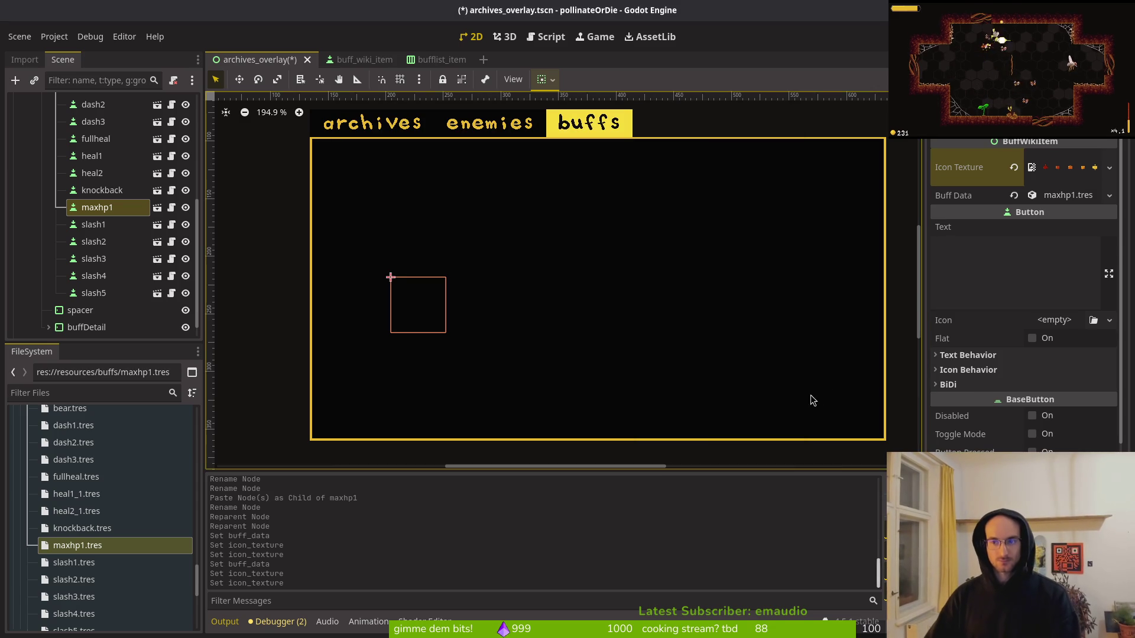
{"action": "key", "text": "ctrl+s"}
Give slash1 the slash1.tres buff data and flower_slash1 icon, then save
{"action": "left_click", "coordinate": [93, 225]}
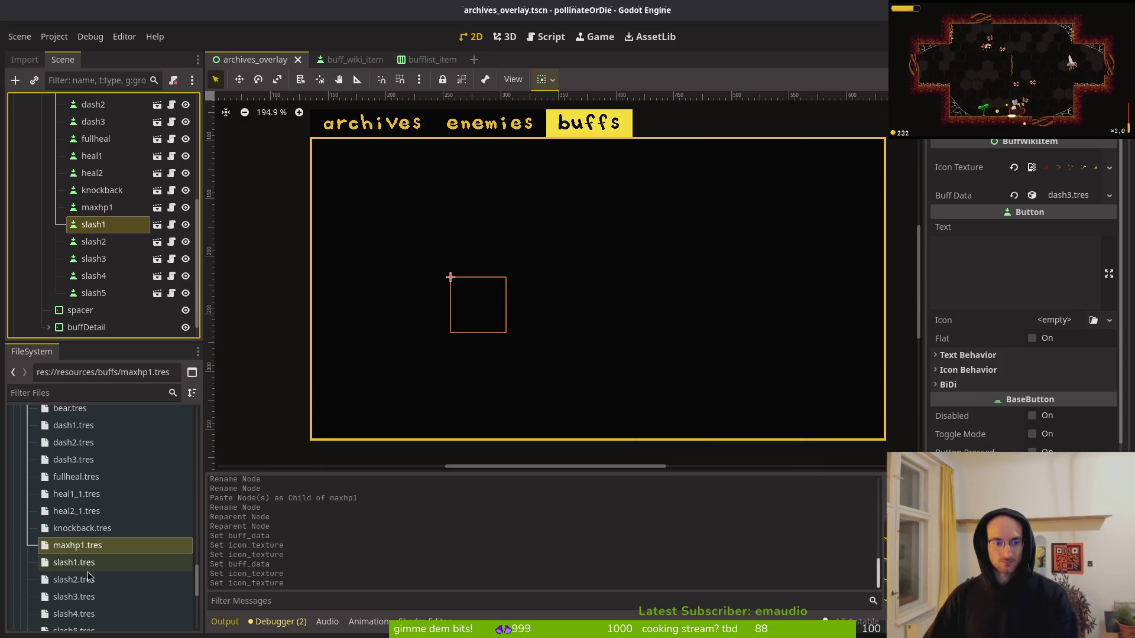
{"action": "mouse_move", "coordinate": [87, 566]}
{"action": "left_mouse_down"}
{"action": "mouse_move", "coordinate": [821, 264]}
{"action": "mouse_move", "coordinate": [1064, 195]}
{"action": "left_mouse_up"}
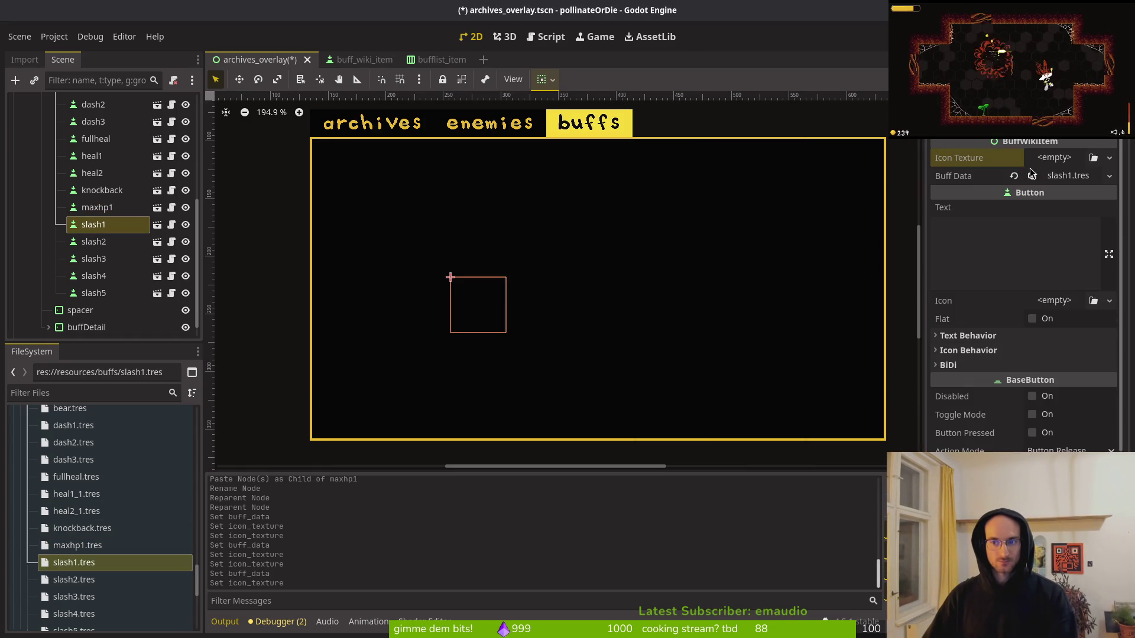
{"action": "left_click", "coordinate": [1049, 158]}
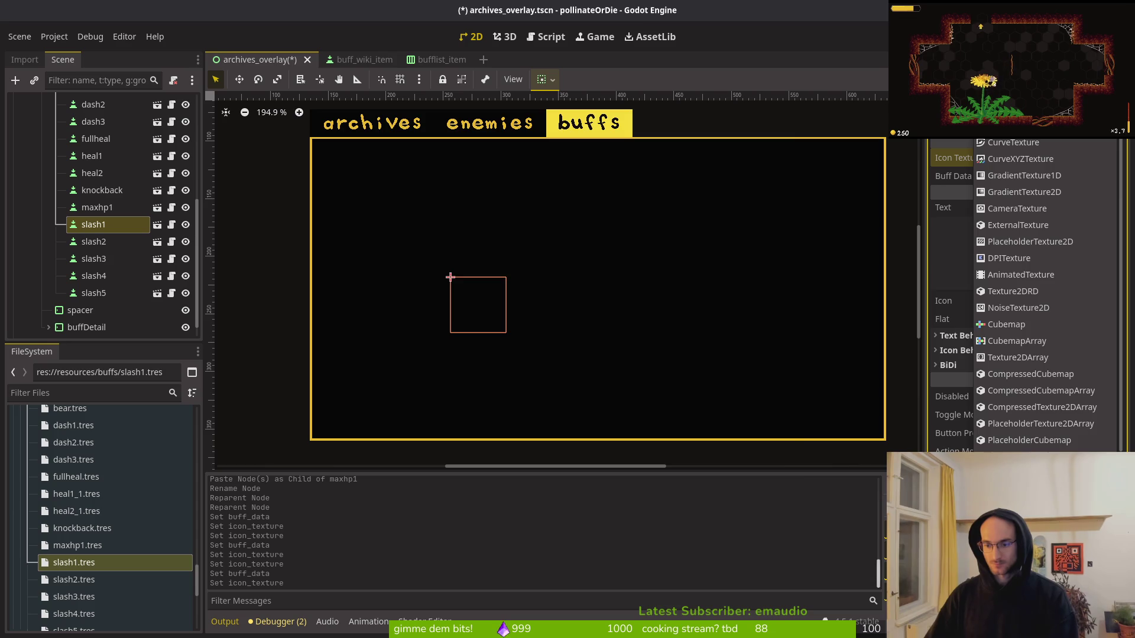
{"action": "left_click", "coordinate": [1017, 464]}
{"action": "type", "text": "slas"}
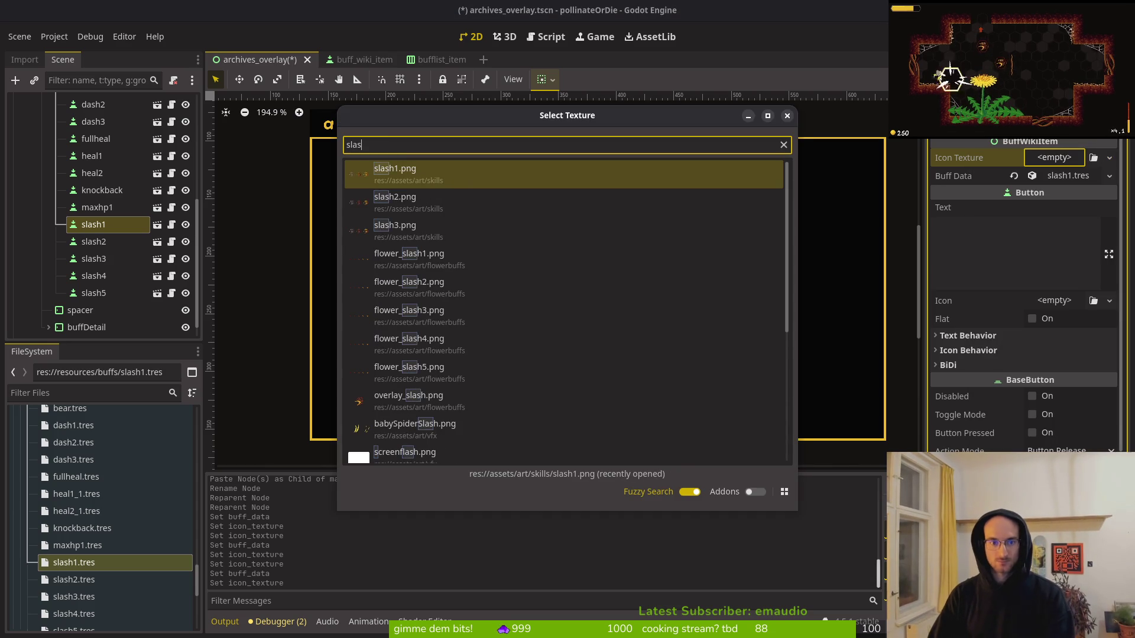
{"action": "key", "text": "Down"}
{"action": "key", "text": "Down"}
{"action": "key", "text": "Down"}
{"action": "key", "text": "Return"}
{"action": "key", "text": "ctrl+s"}
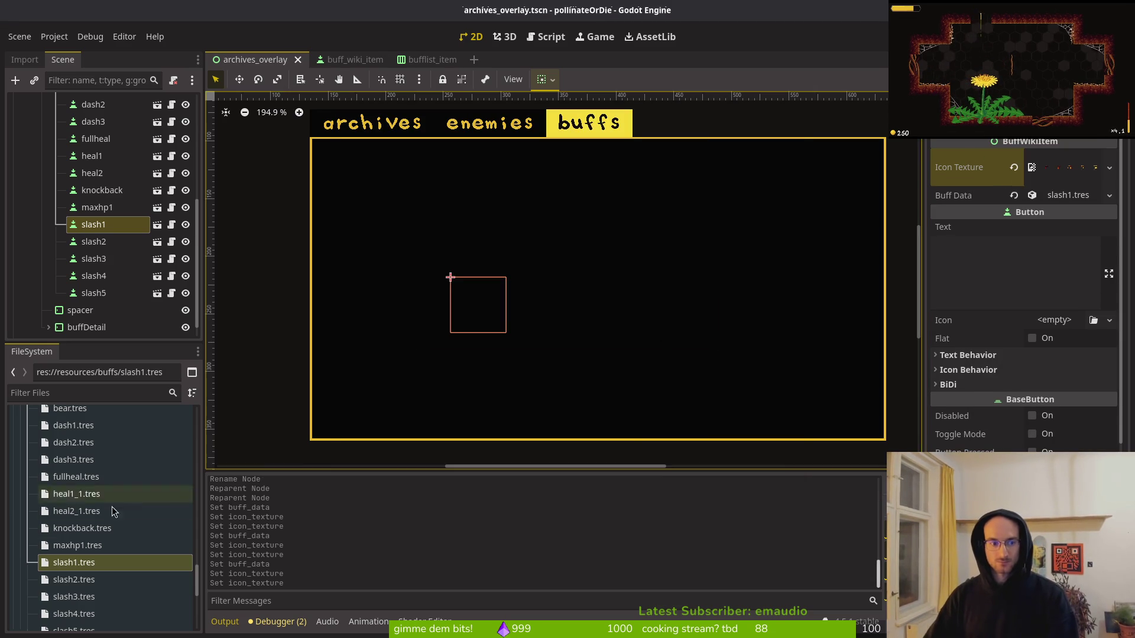
Give slash2 the slash2.tres buff data and a slash2 icon texture, then save
{"action": "scroll", "coordinate": [114, 512], "scroll_direction": "down", "scroll_amount": 3}
{"action": "left_click", "coordinate": [94, 241]}
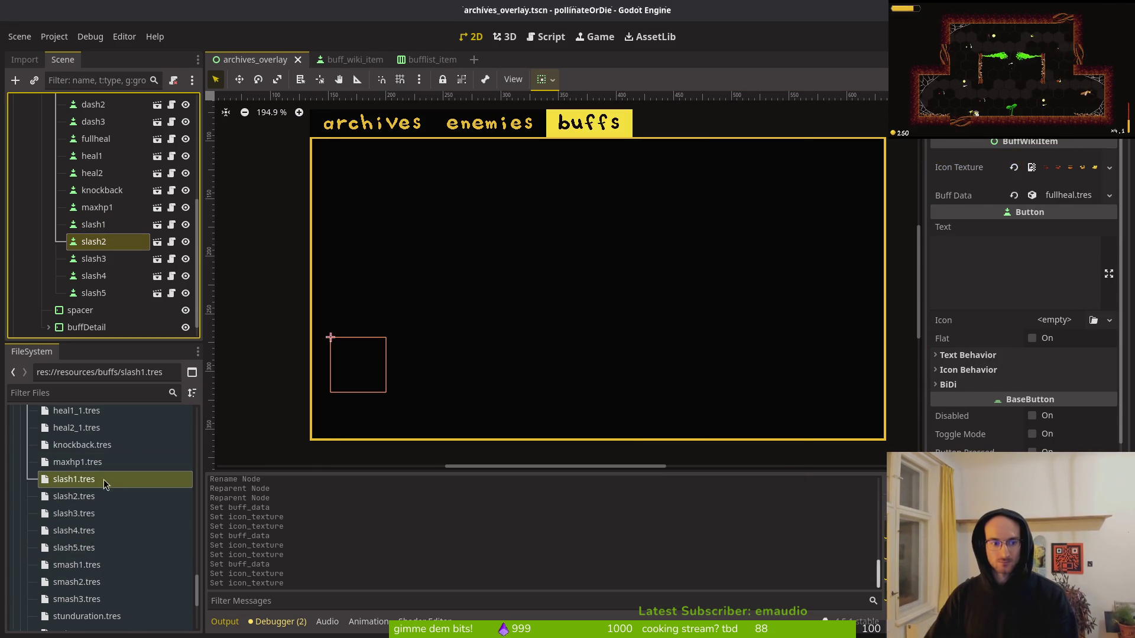
{"action": "left_click_drag", "start_coordinate": [102, 496], "coordinate": [1071, 199]}
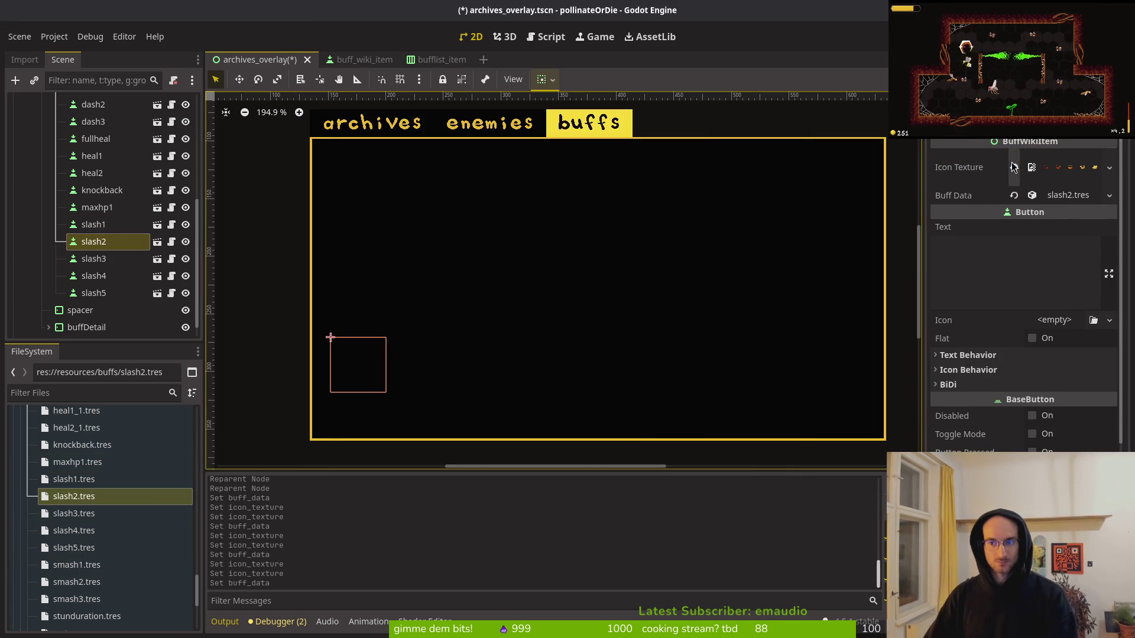
{"action": "left_click", "coordinate": [1054, 157]}
{"action": "left_click", "coordinate": [1017, 428]}
{"action": "type", "text": "slash2"}
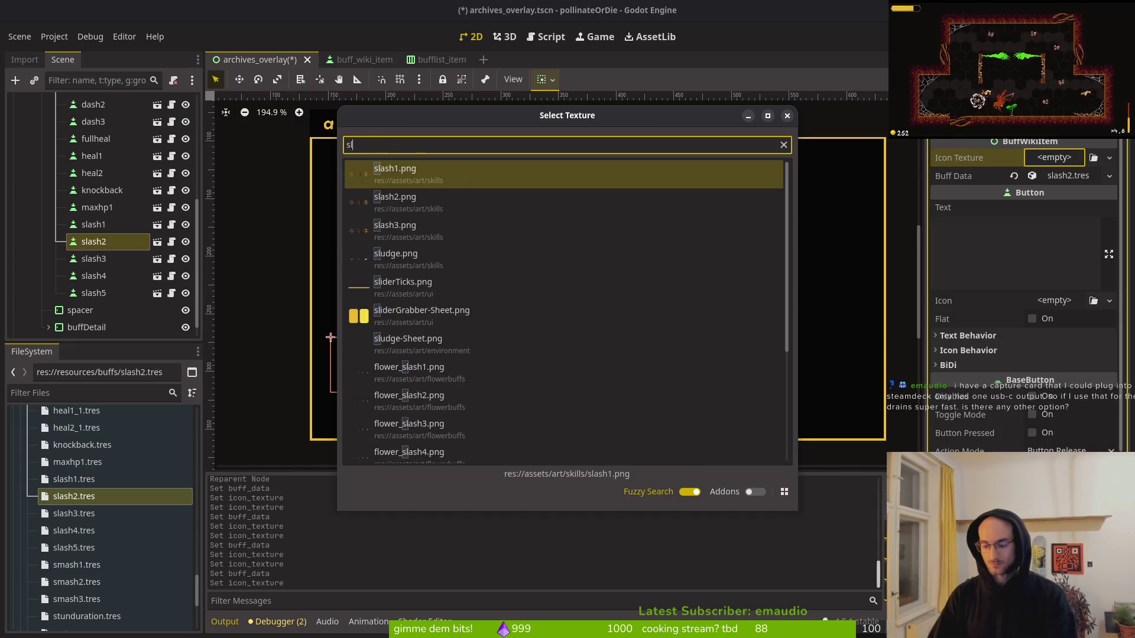
{"action": "key", "text": "Return"}
{"action": "key", "text": "ctrl+s"}
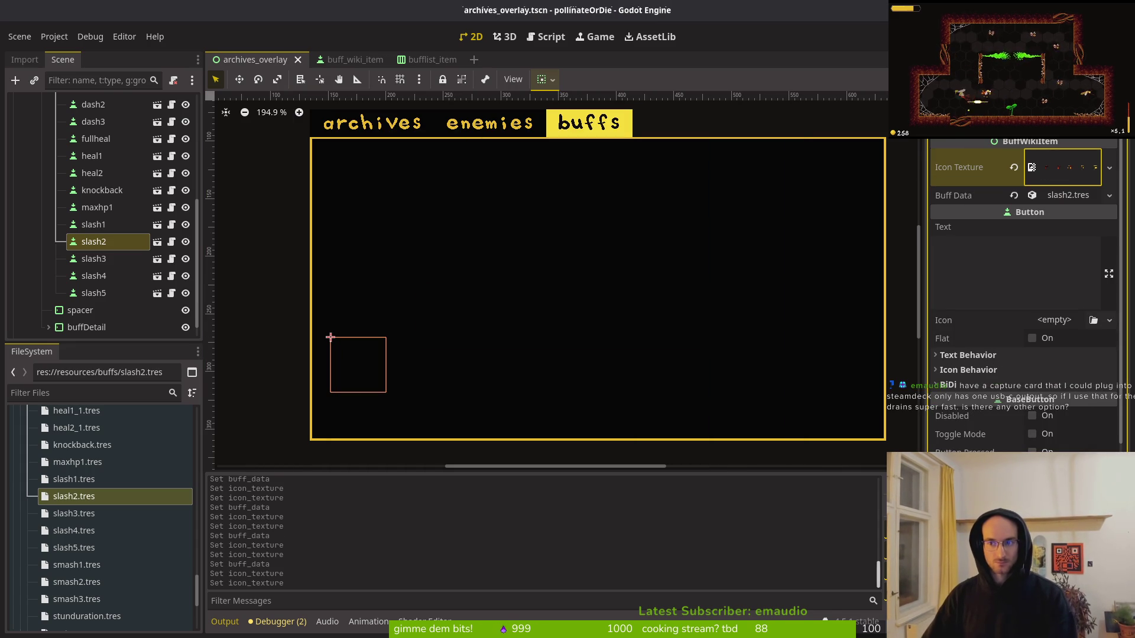
Give slash3 the slash3.tres buff data and a slash icon texture, then save
{"action": "left_click", "coordinate": [94, 258]}
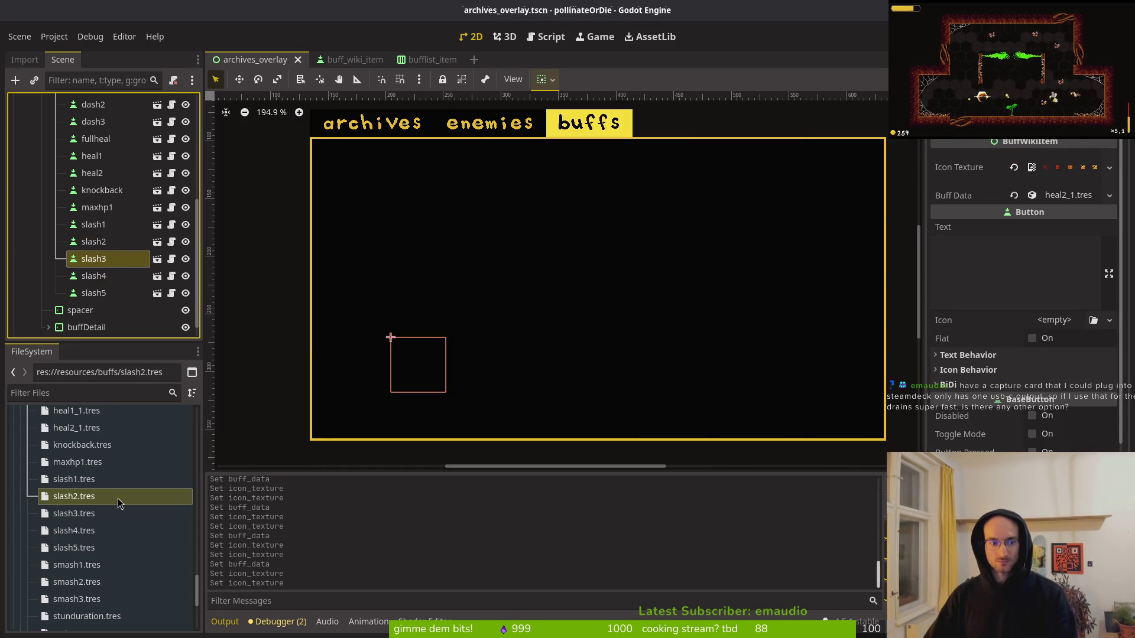
{"action": "left_click", "coordinate": [148, 513]}
{"action": "mouse_move", "coordinate": [177, 495]}
{"action": "left_mouse_down"}
{"action": "mouse_move", "coordinate": [1083, 213]}
{"action": "mouse_move", "coordinate": [1060, 196]}
{"action": "left_mouse_up"}
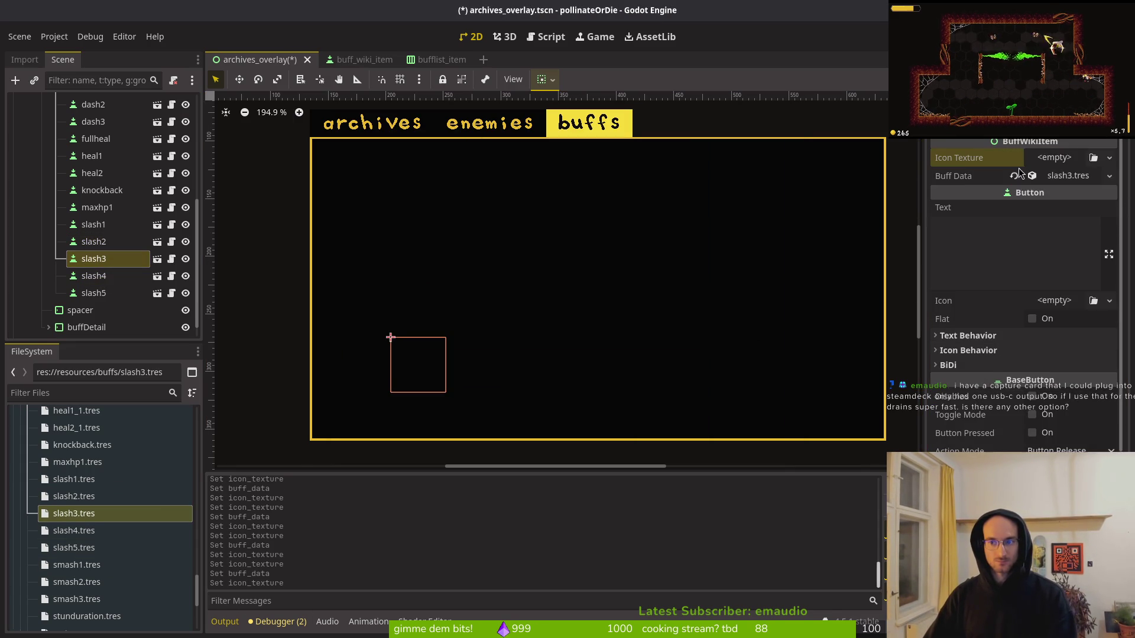
{"action": "left_click", "coordinate": [1061, 158]}
{"action": "left_click", "coordinate": [1041, 421]}
{"action": "type", "text": "slas3"}
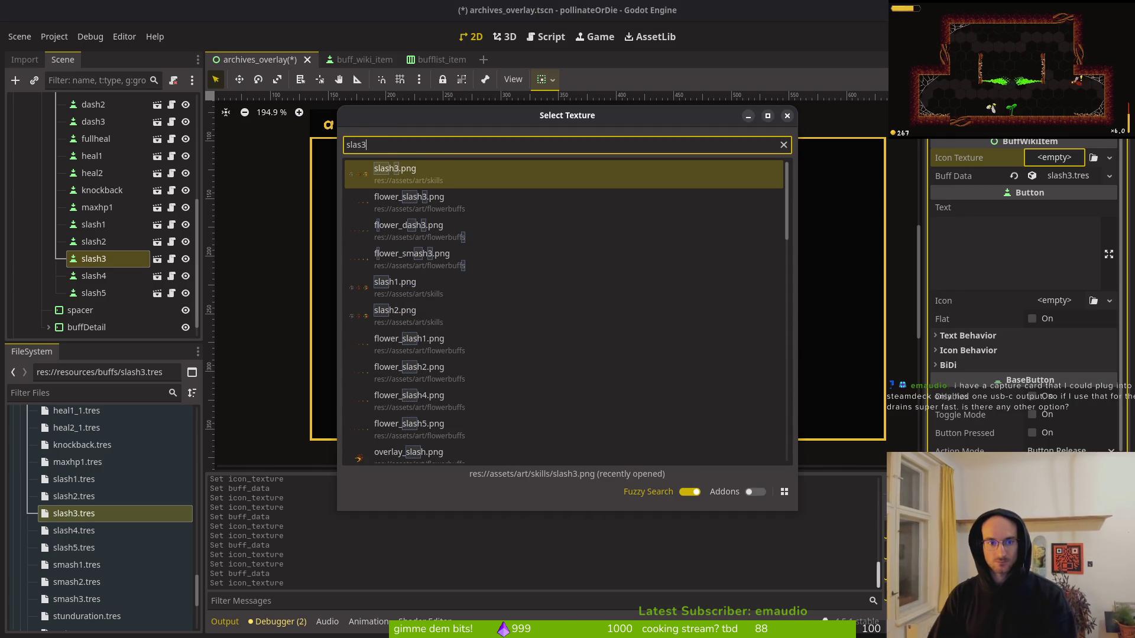
{"action": "key", "text": "Down"}
{"action": "key", "text": "Return"}
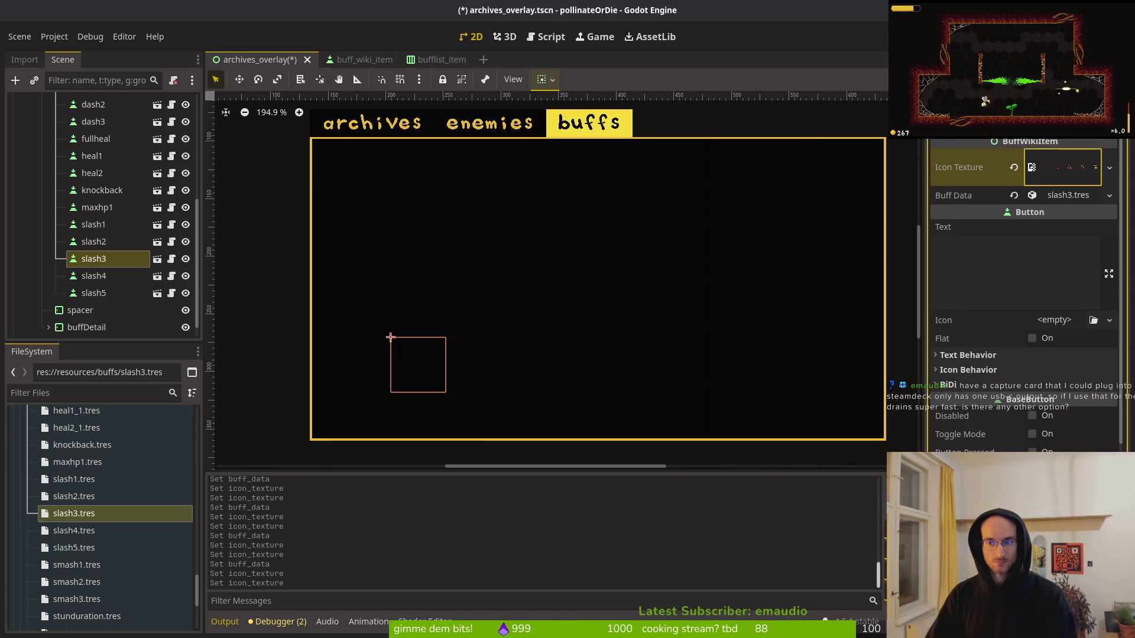
{"action": "key", "text": "ctrl+s"}
Replace slash4's inherited values with slash4.tres buff data and flower_slash4 icon, then save
{"action": "left_click", "coordinate": [93, 276]}
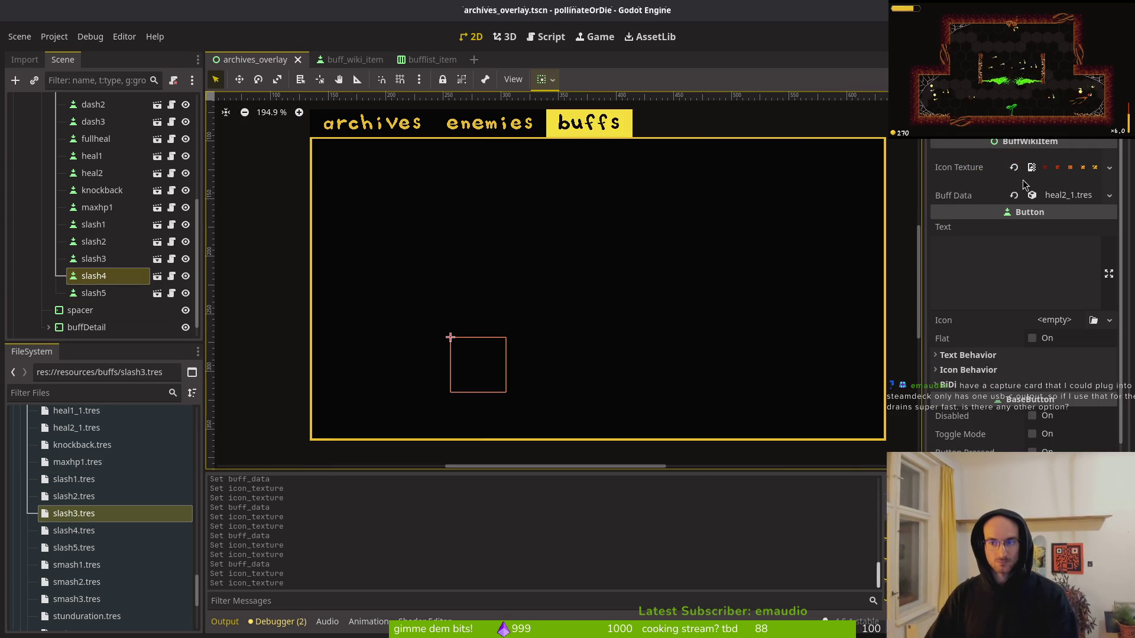
{"action": "left_click", "coordinate": [1015, 195]}
{"action": "left_click", "coordinate": [1014, 167]}
{"action": "left_click_drag", "start_coordinate": [124, 533], "coordinate": [943, 245]}
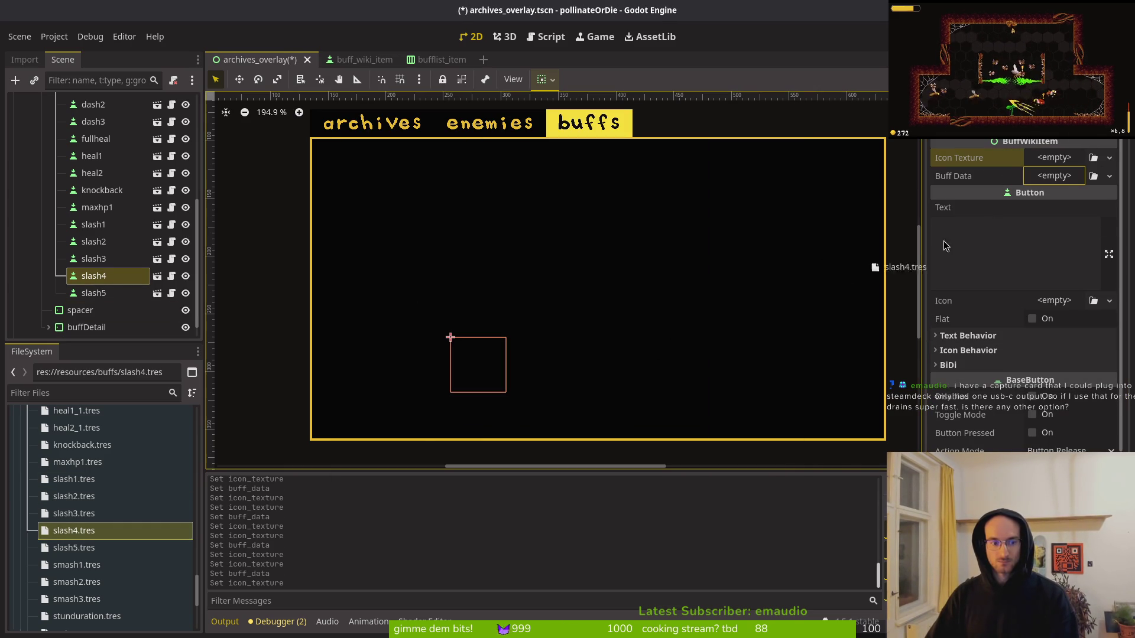
{"action": "left_click_drag", "start_coordinate": [1067, 187], "coordinate": [1061, 177]}
{"action": "left_click", "coordinate": [1110, 158]}
{"action": "left_click", "coordinate": [1005, 425]}
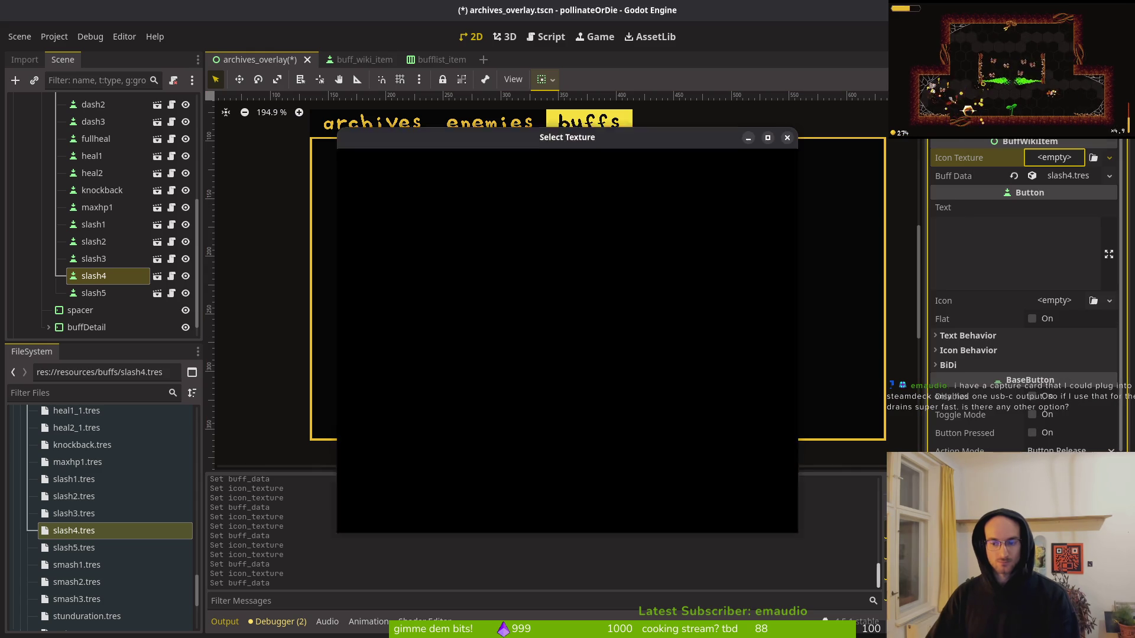
{"action": "type", "text": "slash4"}
{"action": "key", "text": "BackSpace"}
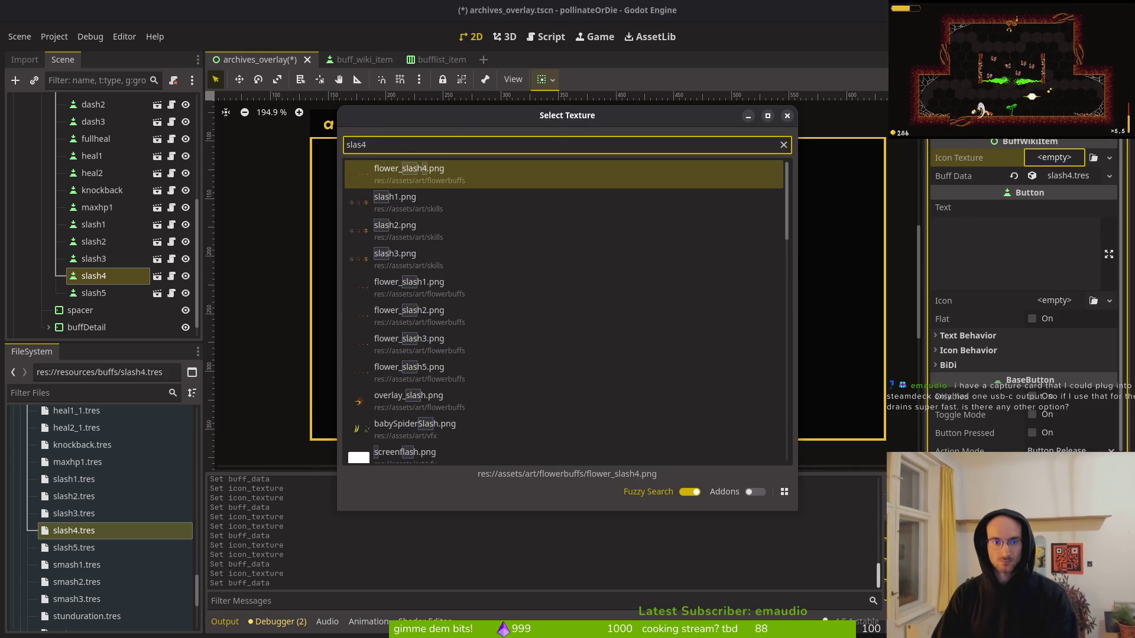
{"action": "key", "text": "Return"}
{"action": "key", "text": "ctrl+s"}
Give slash5 the slash5.tres buff data and flower_slash5 icon, then save
{"action": "left_click", "coordinate": [93, 293]}
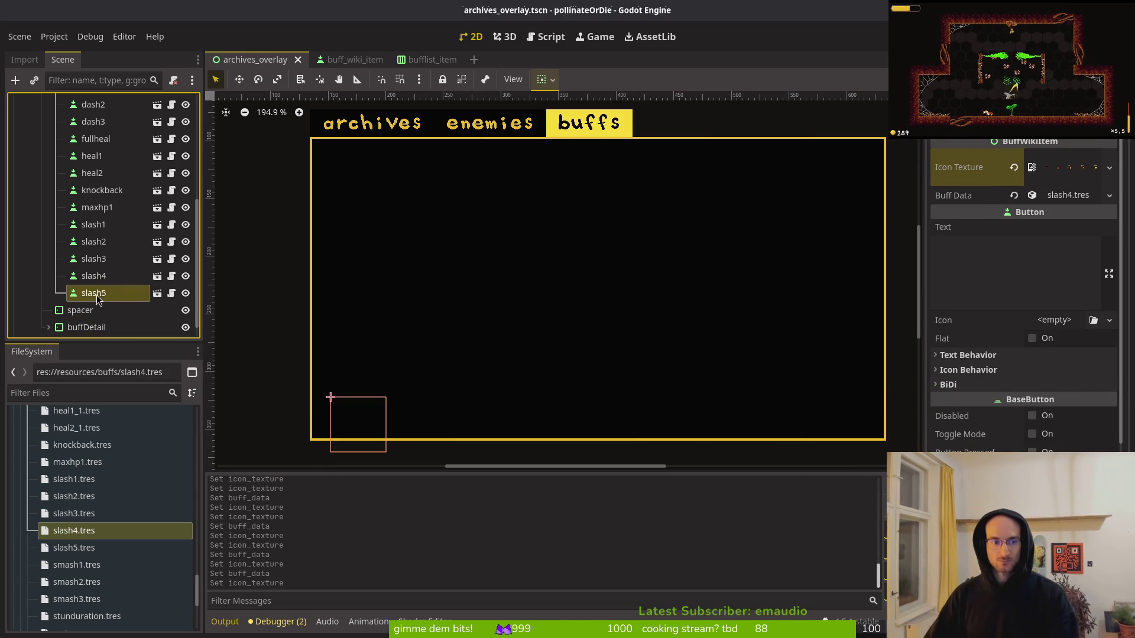
{"action": "left_click_drag", "start_coordinate": [74, 548], "coordinate": [1061, 195]}
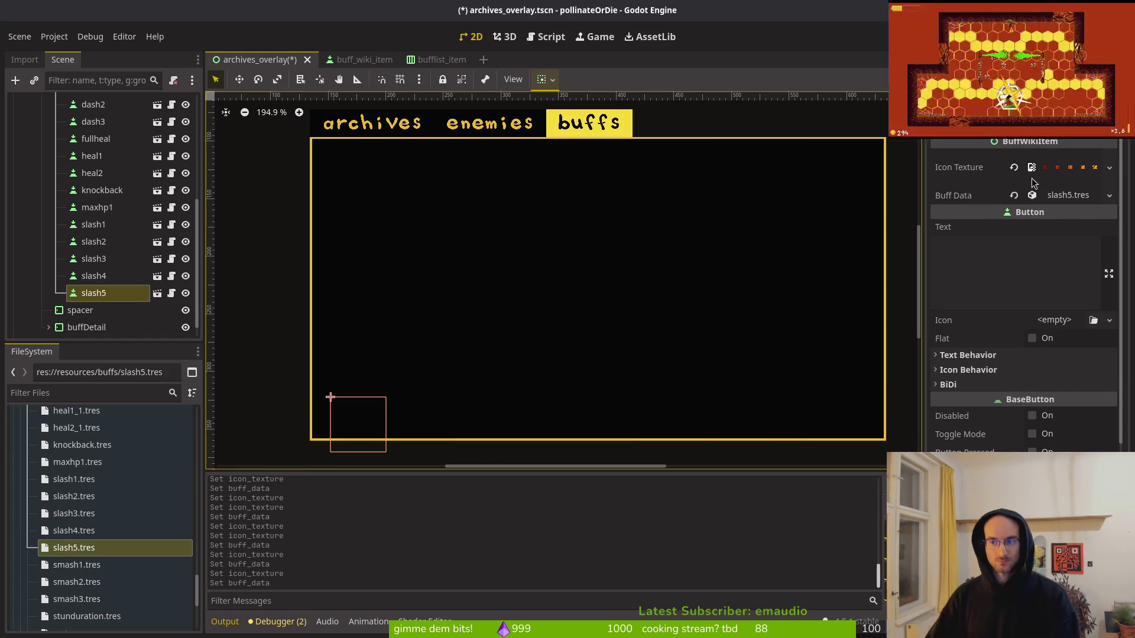
{"action": "left_click", "coordinate": [1054, 160]}
{"action": "left_click", "coordinate": [1041, 152]}
{"action": "type", "text": "slas5"}
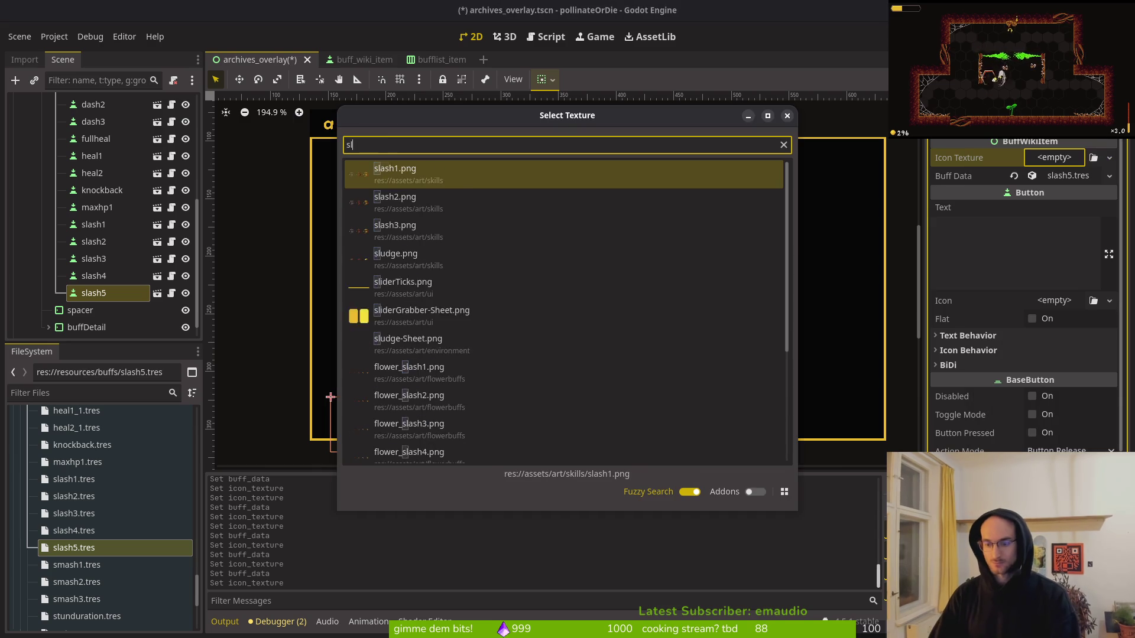
{"action": "key", "text": "Return"}
{"action": "key", "text": "ctrl+s"}
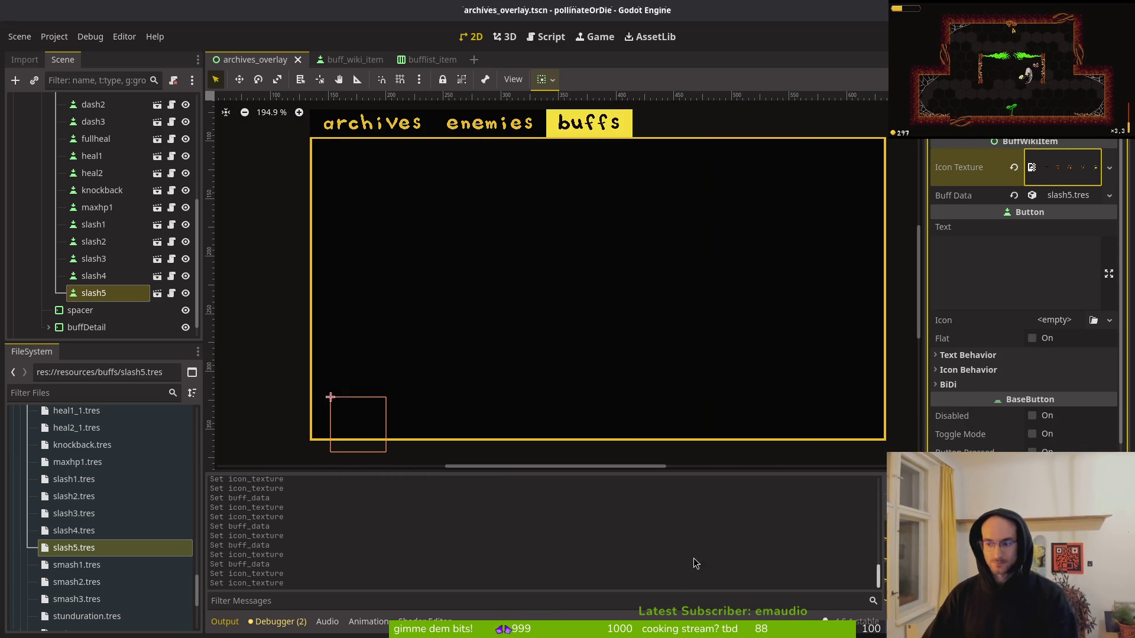
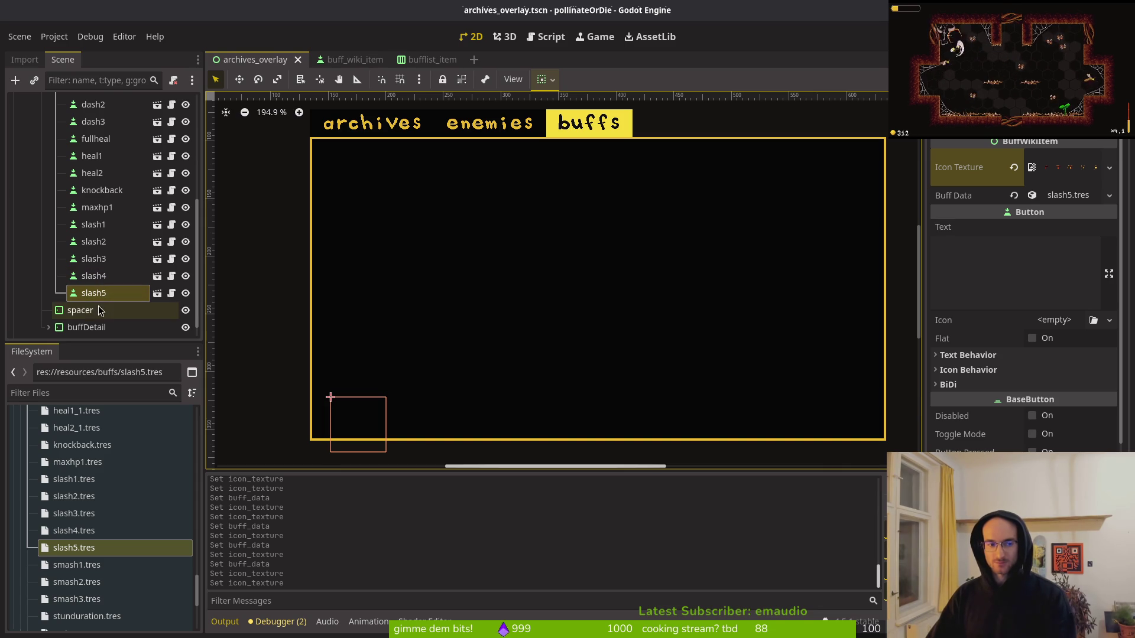
Paste copies of the five slash buff items into GridContainer
{"action": "left_click", "coordinate": [95, 286]}
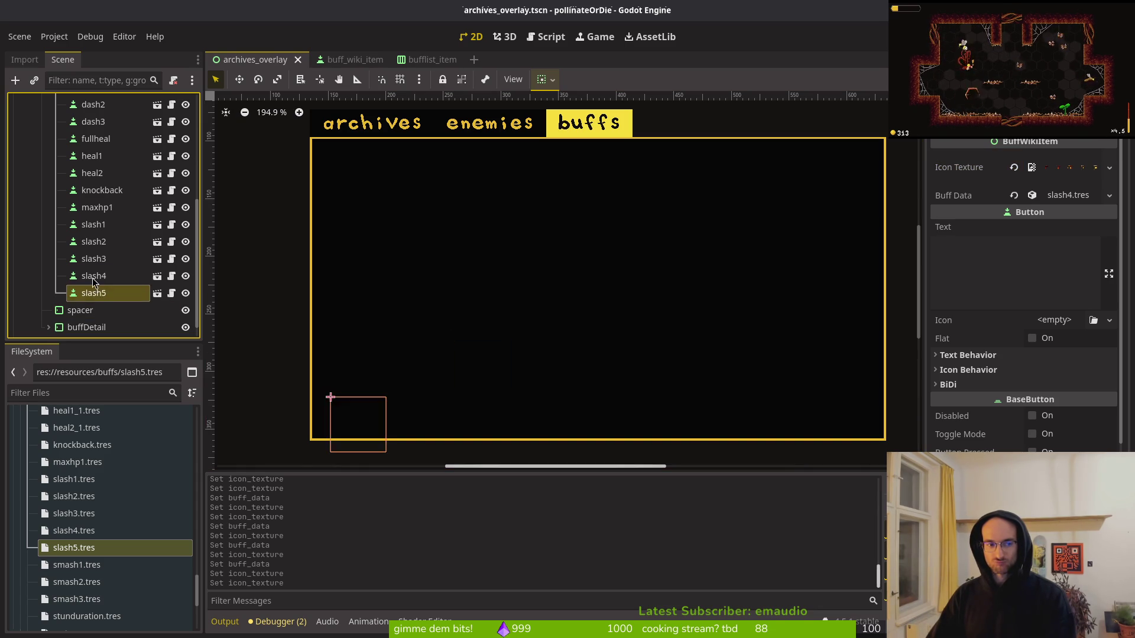
{"action": "left_click", "coordinate": [91, 283]}
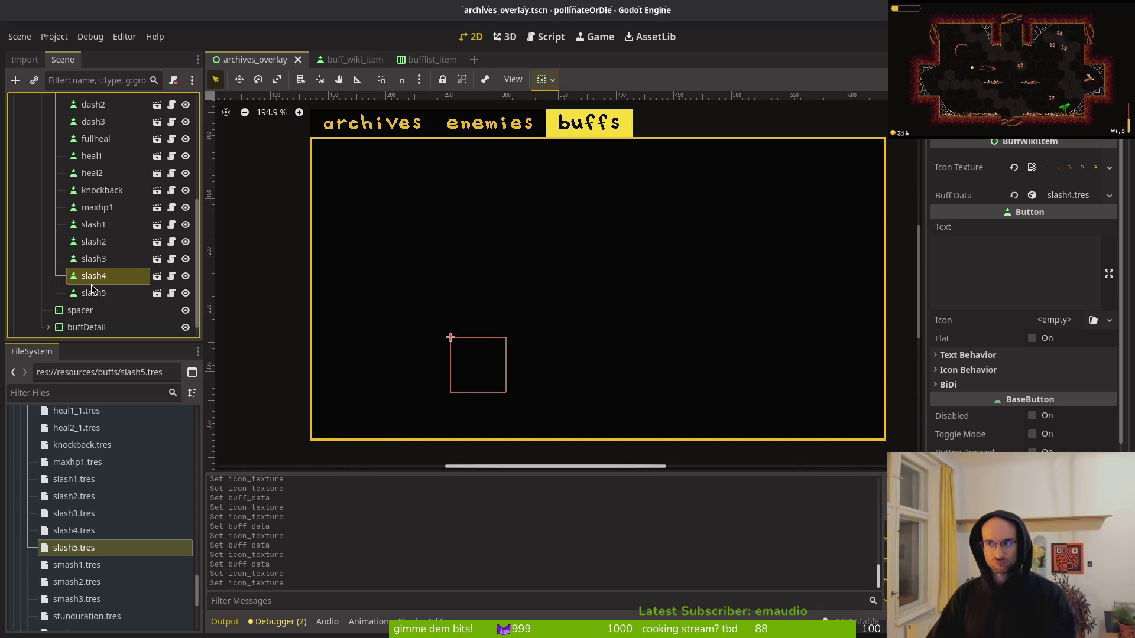
{"action": "left_click", "coordinate": [92, 292]}
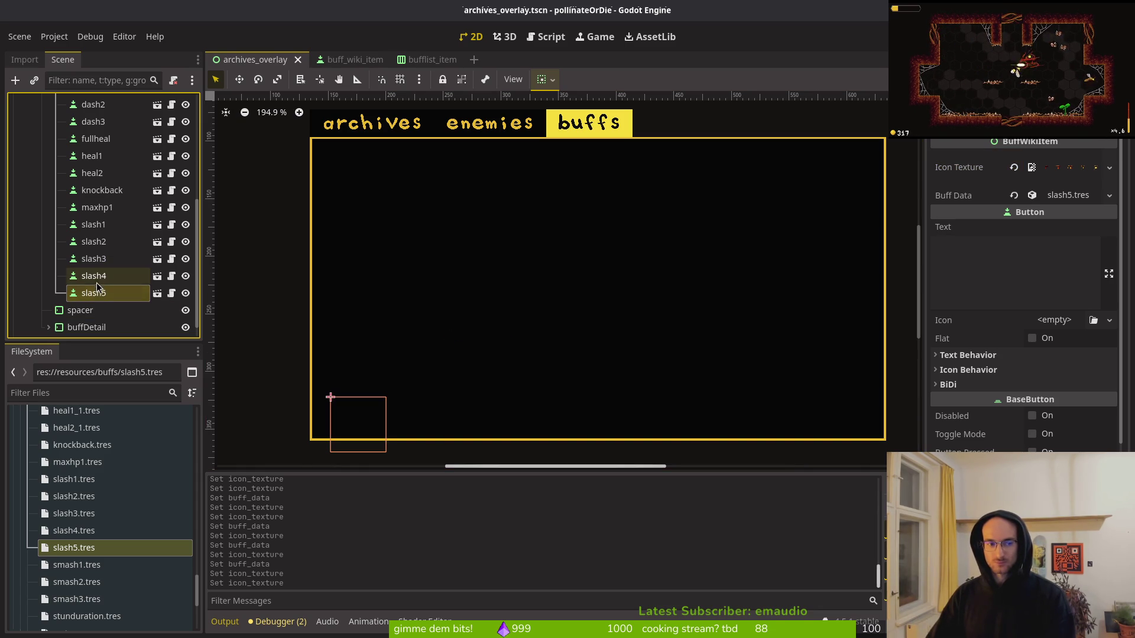
{"action": "left_click", "coordinate": [81, 566]}
{"action": "scroll", "coordinate": [107, 550], "scroll_direction": "down", "scroll_amount": 1}
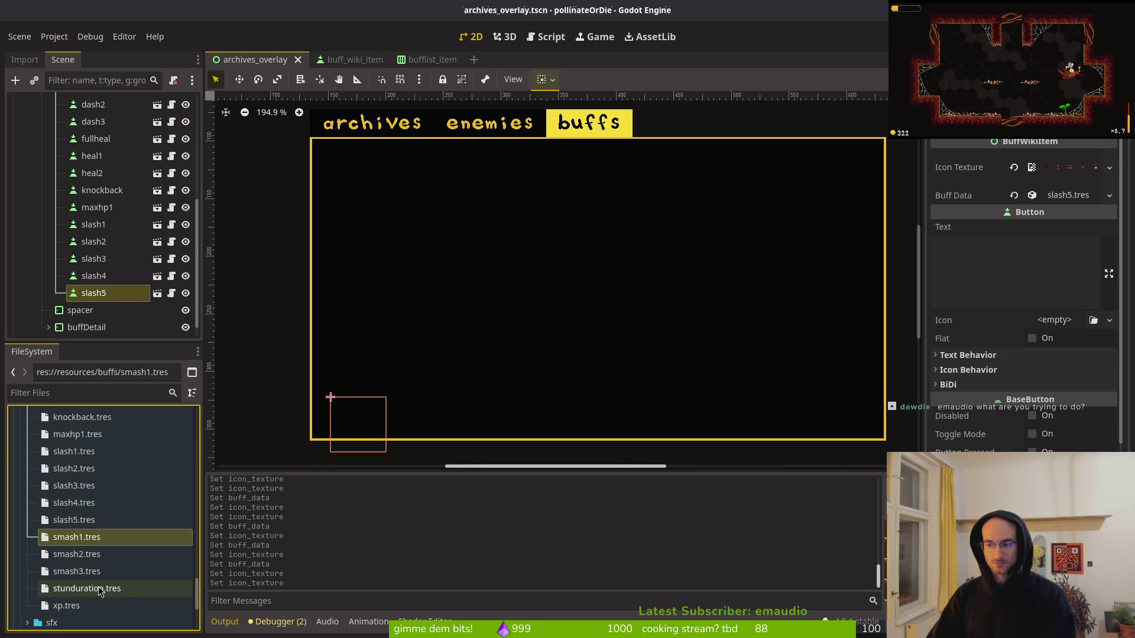
{"action": "left_click", "coordinate": [115, 227], "text": "shift"}
{"action": "scroll", "coordinate": [120, 233], "scroll_direction": "up", "scroll_amount": 3}
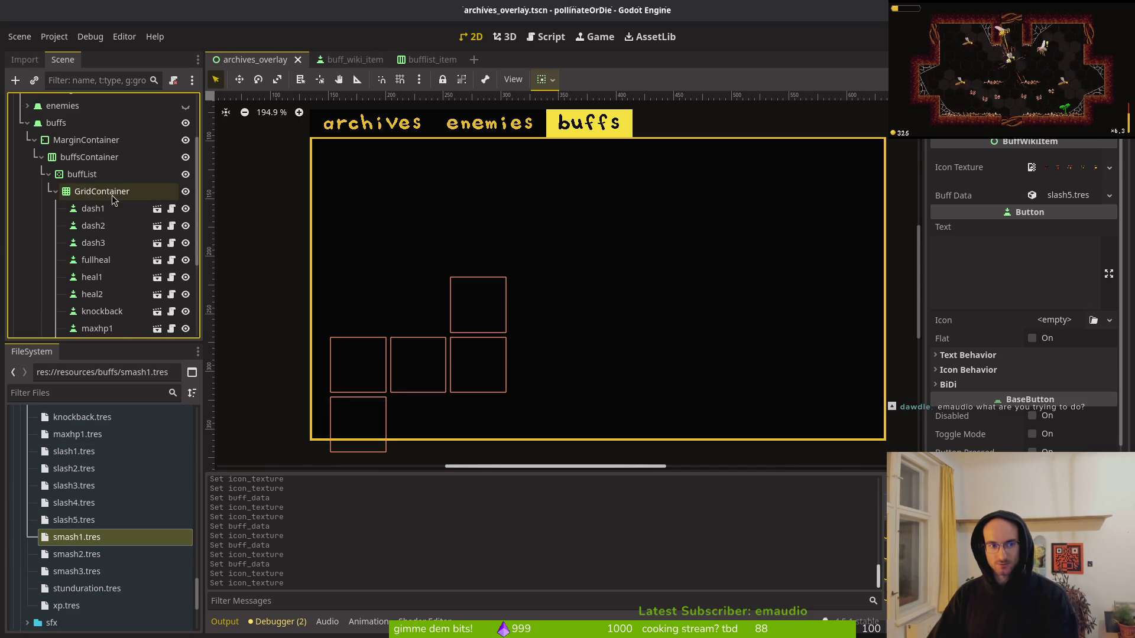
{"action": "left_click", "coordinate": [111, 192]}
{"action": "key", "text": "ctrl+v"}
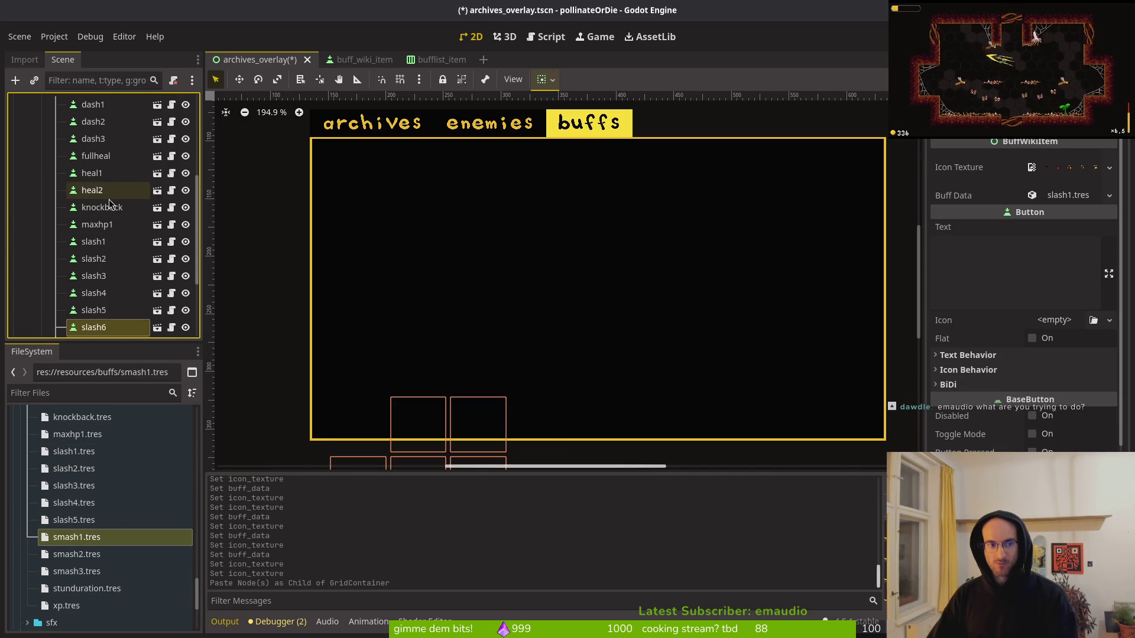
Rename the first three pasted copies to smash1, smash2 and smash3
{"action": "scroll", "coordinate": [106, 239], "scroll_direction": "down", "scroll_amount": 3}
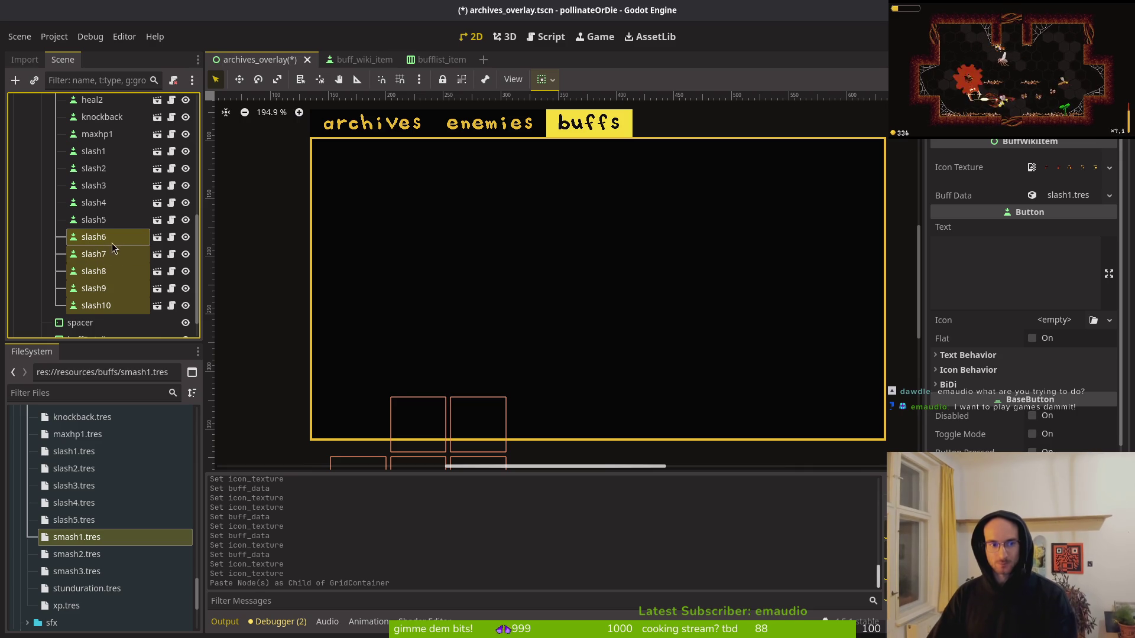
{"action": "double_click", "coordinate": [123, 238]}
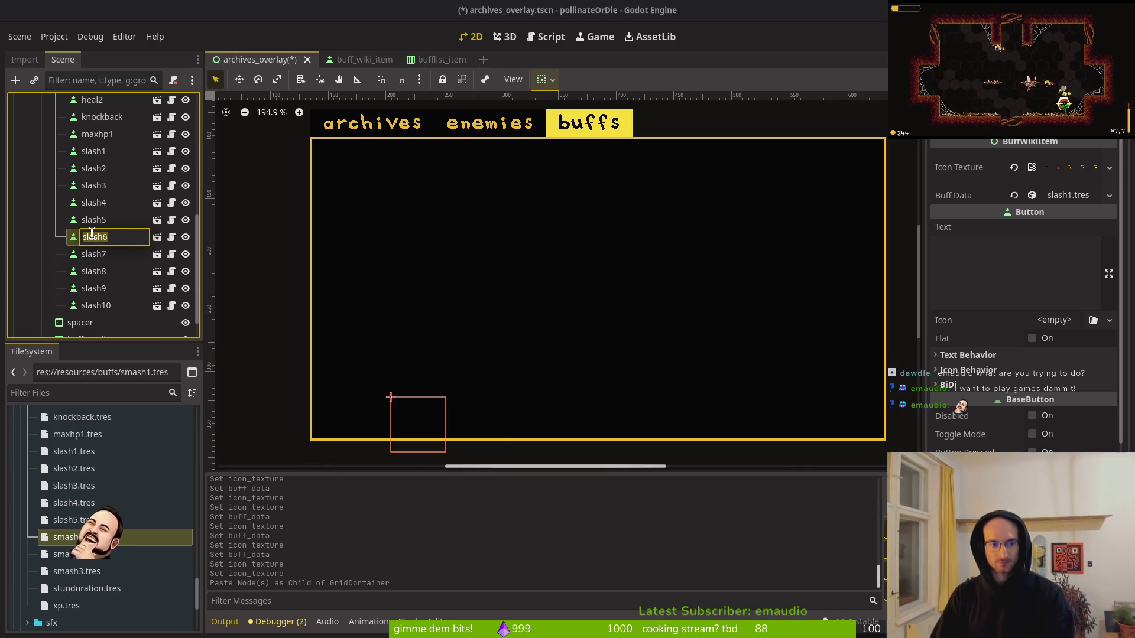
{"action": "type", "text": "sm"}
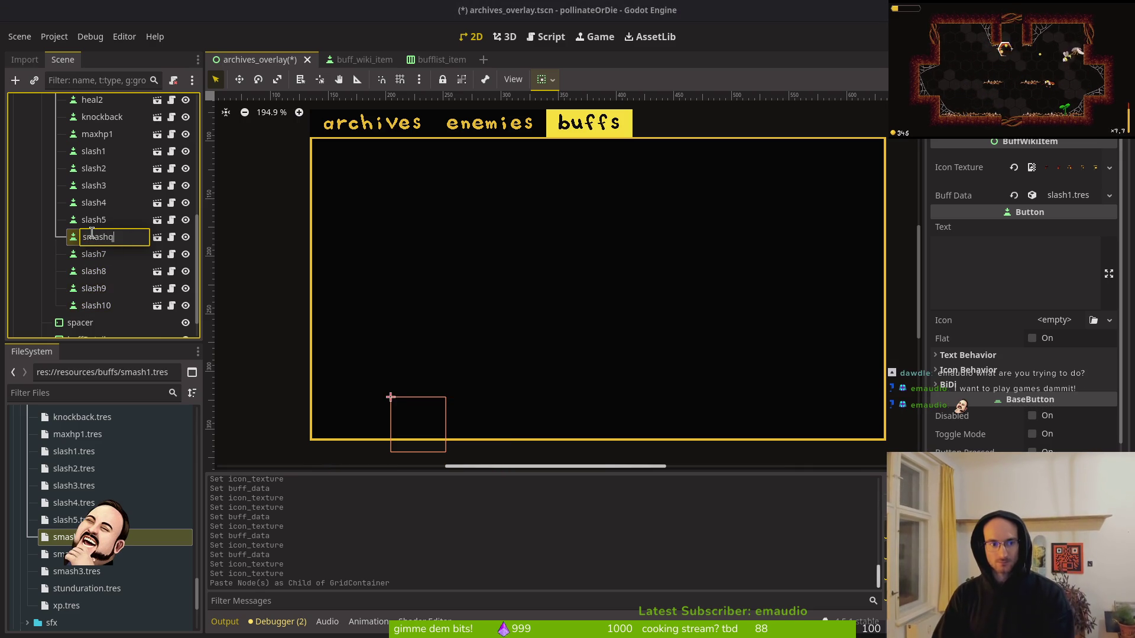
{"action": "key", "text": "Return"}
{"action": "key", "text": "Down"}
{"action": "key", "text": "F2"}
{"action": "type", "text": "smash2"}
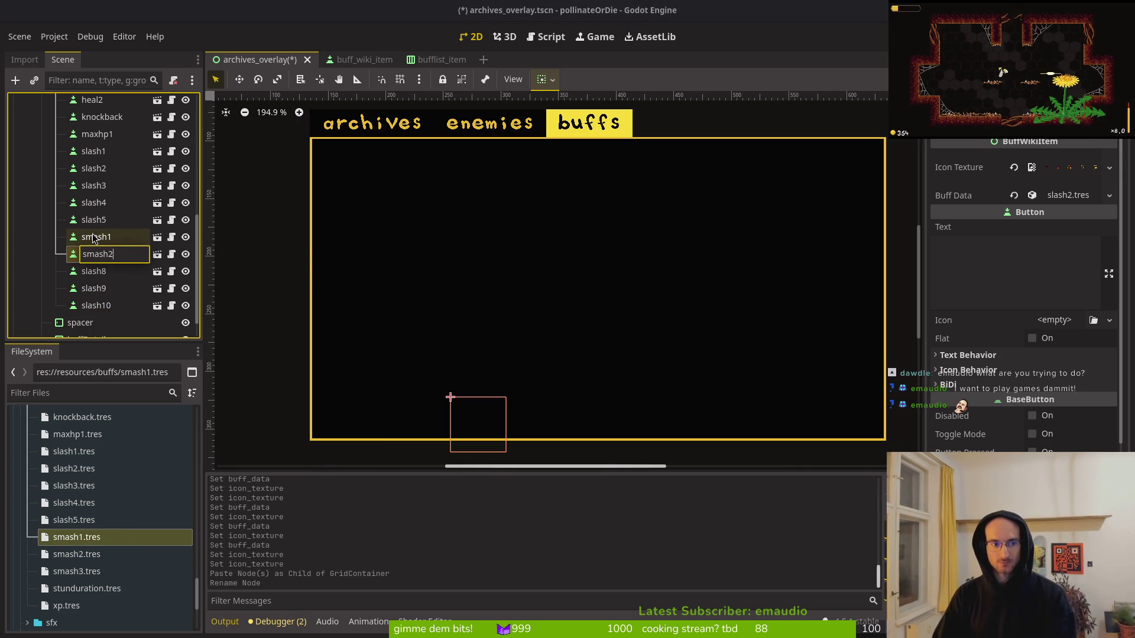
{"action": "key", "text": "Return"}
{"action": "key", "text": "Down"}
{"action": "key", "text": "F2"}
{"action": "type", "text": "smas"}
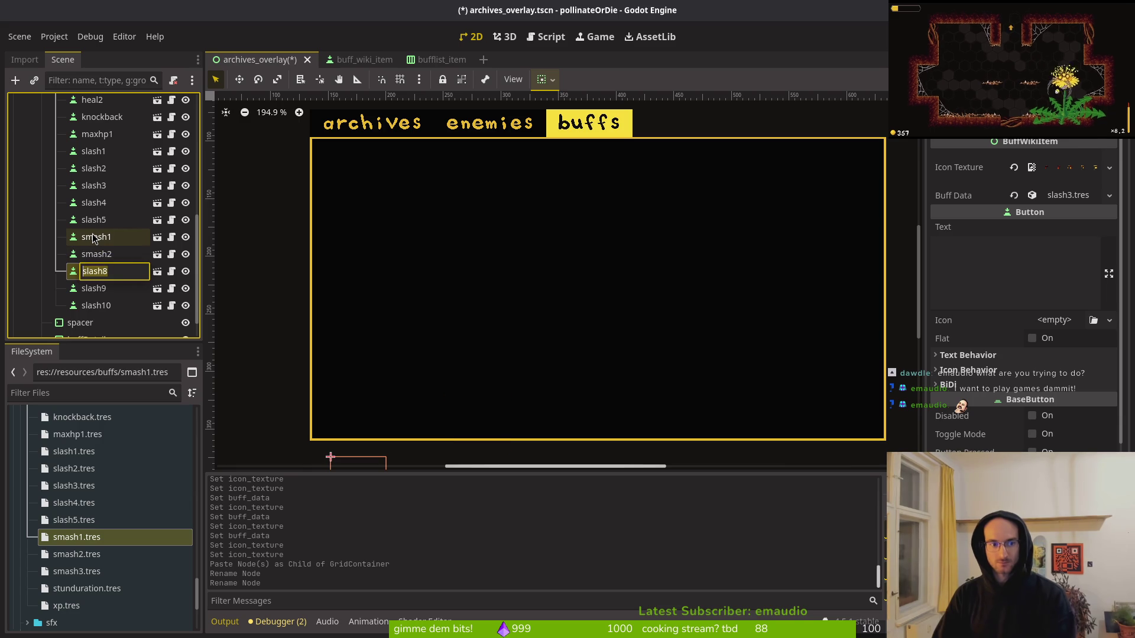
{"action": "key", "text": "Return"}
Rename the last two pasted copies to stunDuration and xp
{"action": "key", "text": "Down"}
{"action": "key", "text": "F2"}
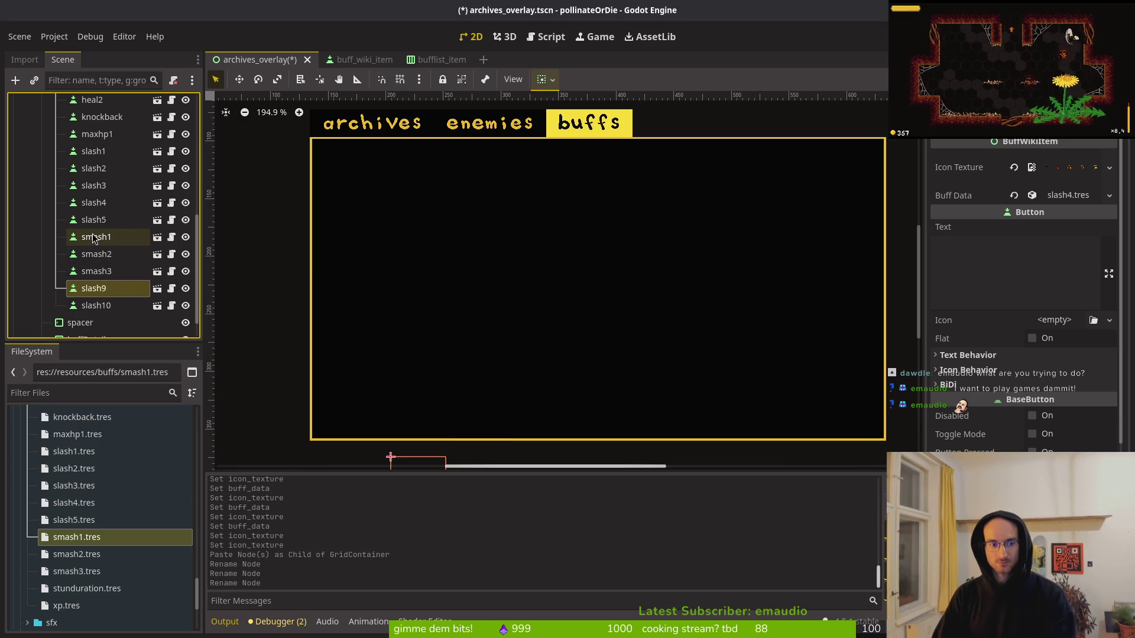
{"action": "type", "text": "stun"}
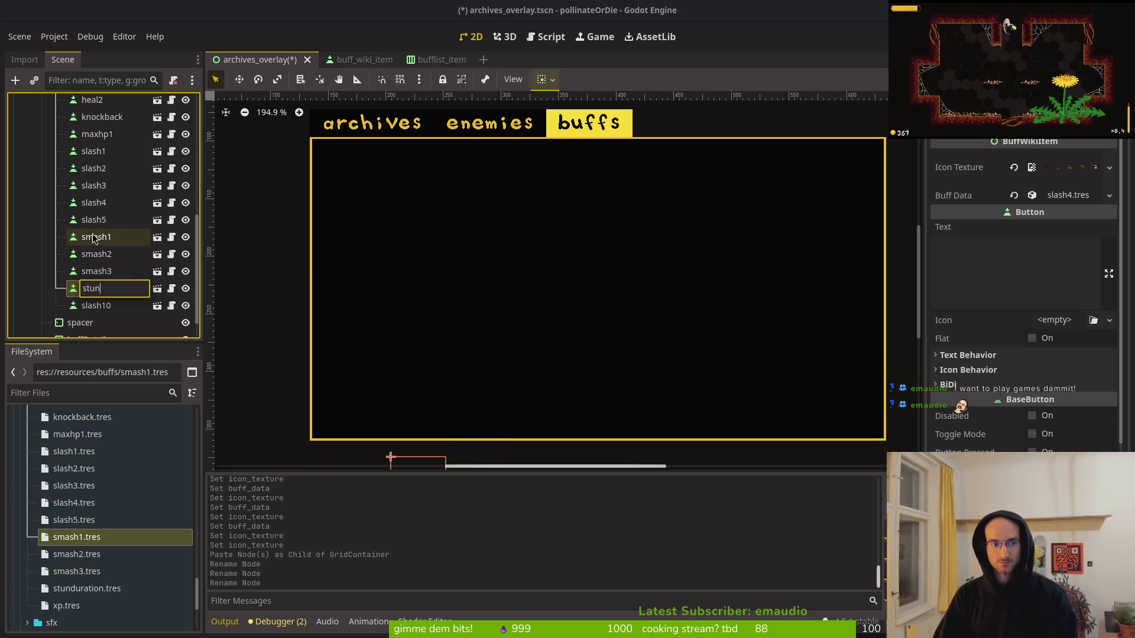
{"action": "type", "text": "Duration"}
{"action": "key", "text": "Return"}
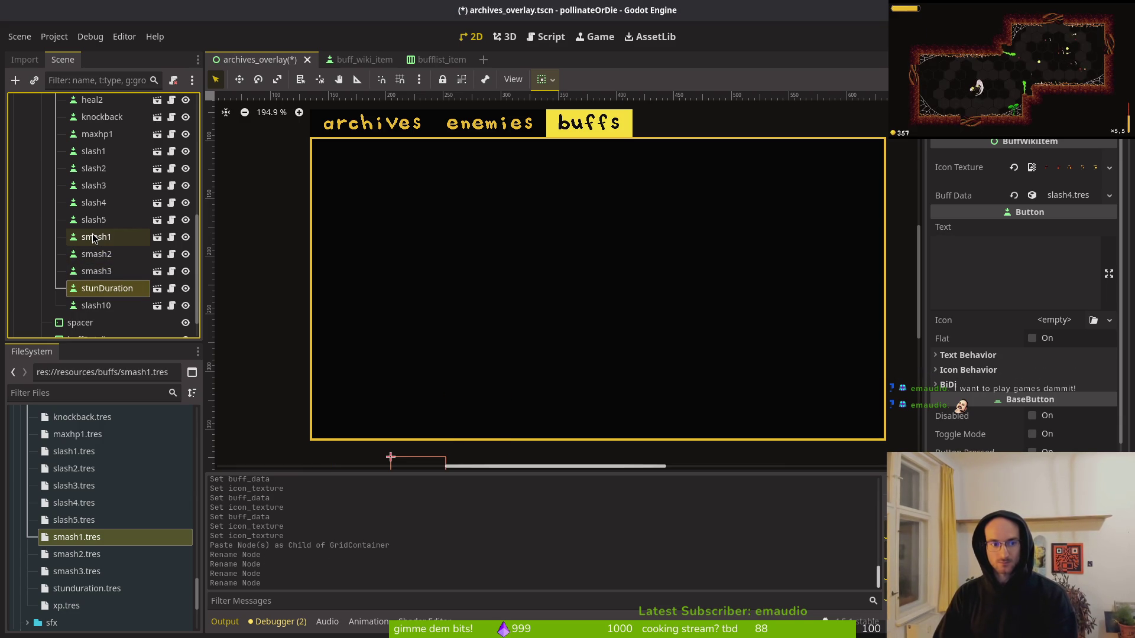
{"action": "key", "text": "Down"}
{"action": "key", "text": "F2"}
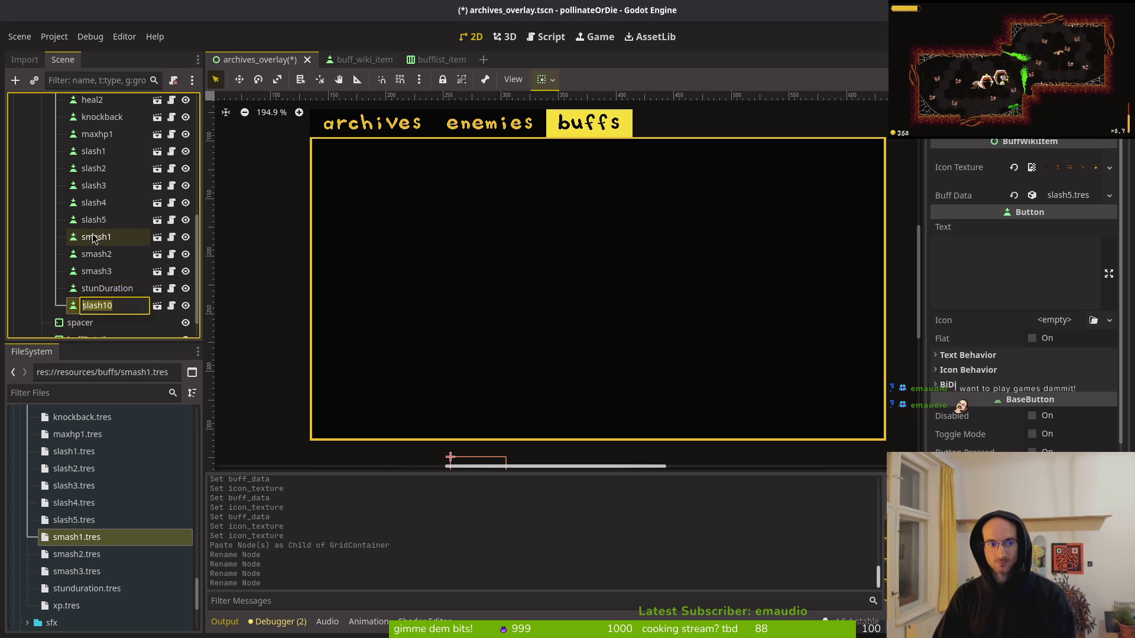
{"action": "type", "text": "xp"}
{"action": "key", "text": "Return"}
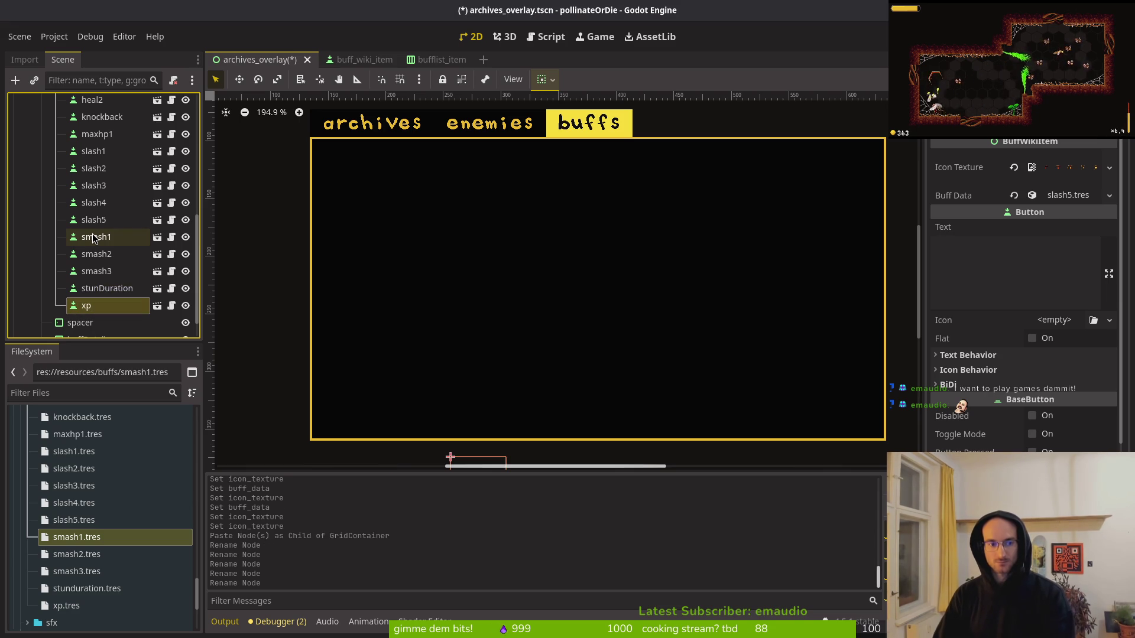
Give smash1 the smash1.tres buff data and the smash1 icon texture, then save
{"action": "left_click", "coordinate": [109, 240]}
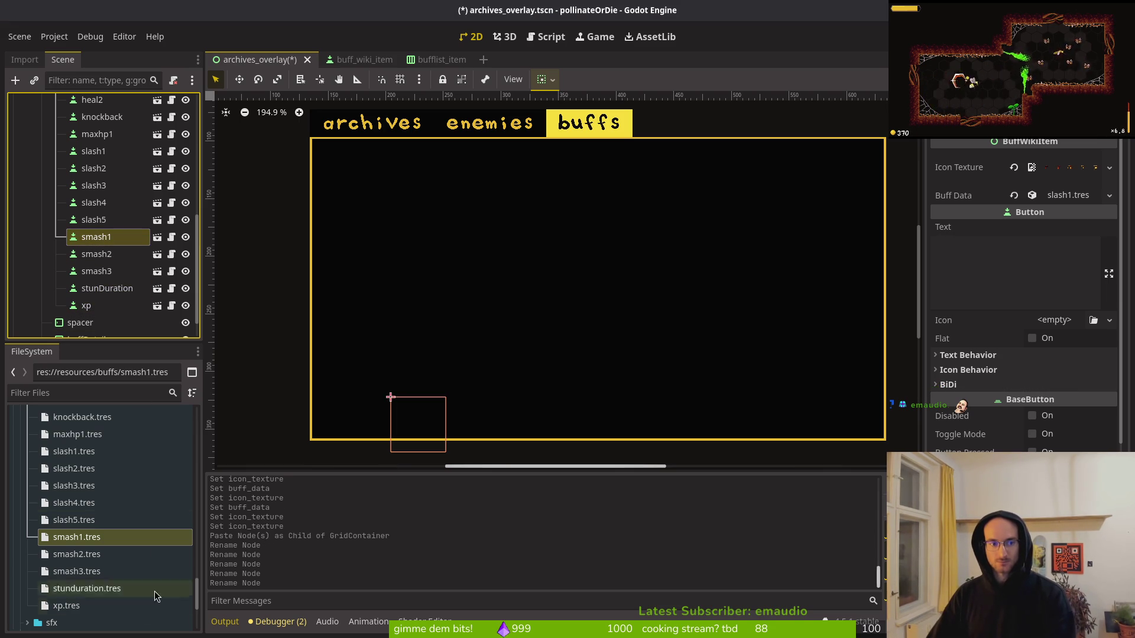
{"action": "left_click_drag", "start_coordinate": [87, 545], "coordinate": [1061, 198]}
{"action": "left_click", "coordinate": [1014, 167]}
{"action": "left_click", "coordinate": [1054, 157]}
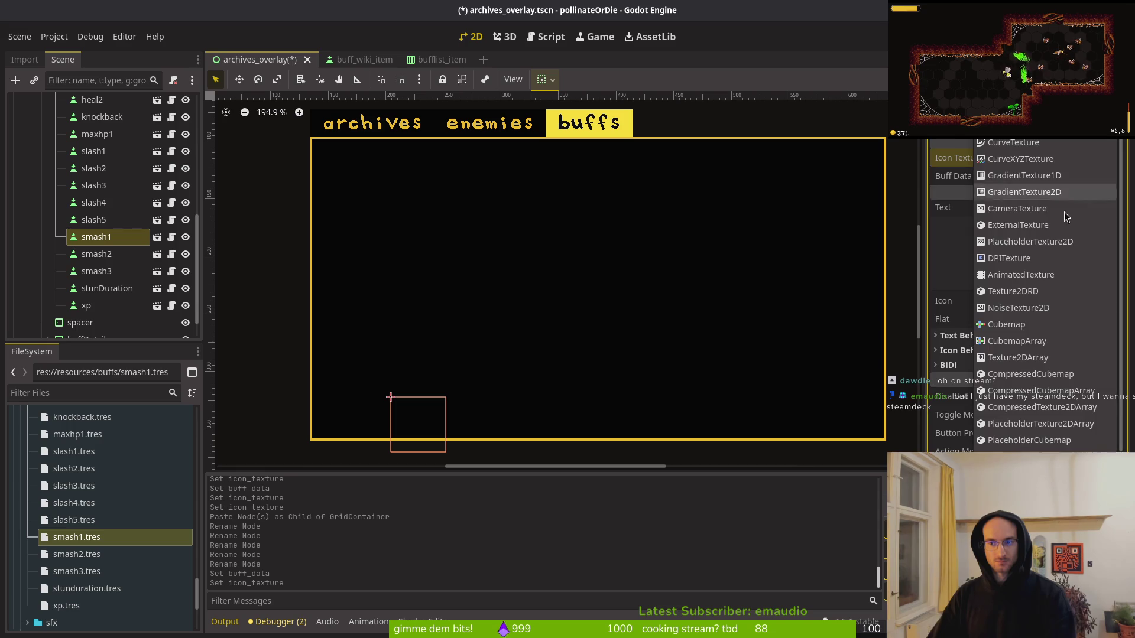
{"action": "left_click", "coordinate": [1017, 423]}
{"action": "type", "text": "smash"}
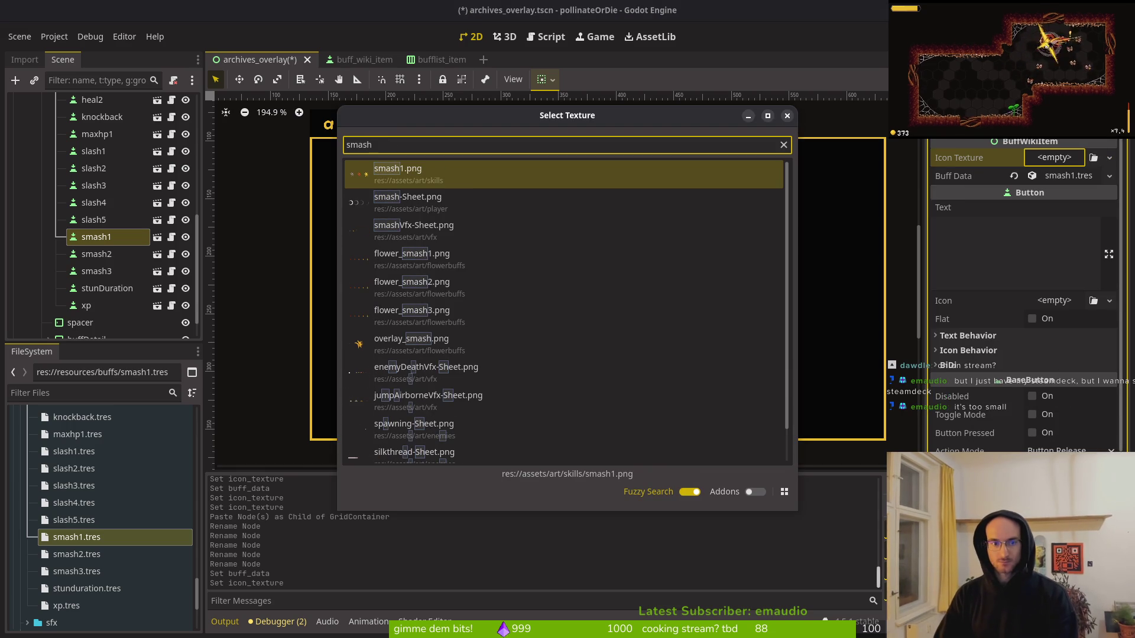
{"action": "type", "text": "1j"}
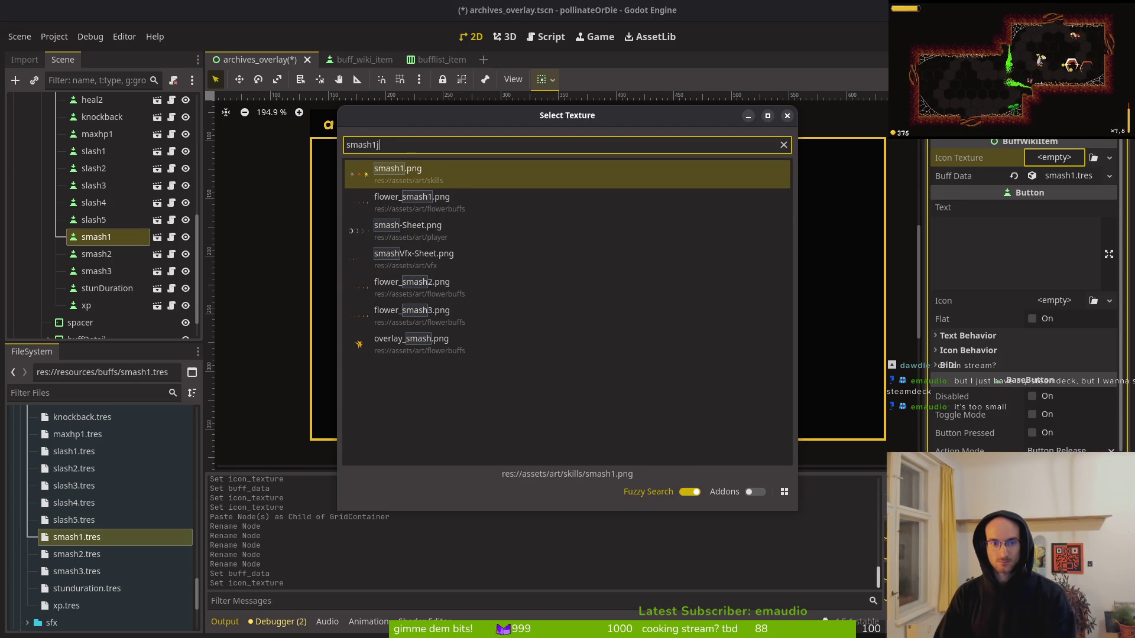
{"action": "key", "text": "Down"}
{"action": "key", "text": "Return"}
{"action": "key", "text": "ctrl+s"}
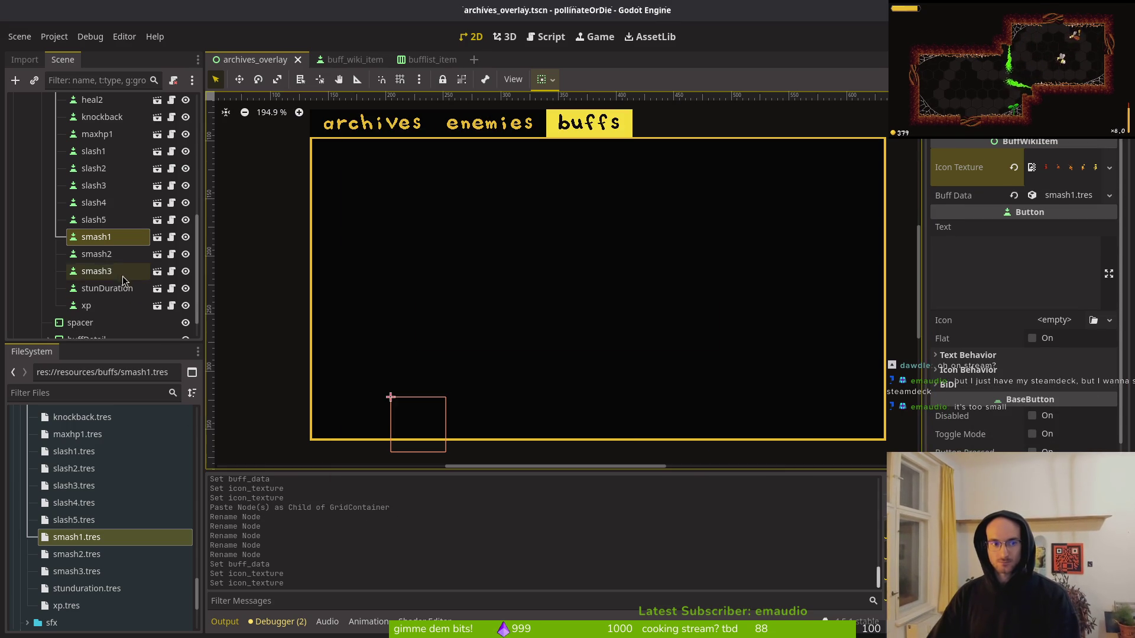
Give smash2 the smash2.tres buff data and flower_smash2.png icon, then save
{"action": "left_click", "coordinate": [97, 253]}
{"action": "mouse_move", "coordinate": [77, 554]}
{"action": "left_mouse_down"}
{"action": "mouse_move", "coordinate": [340, 501]}
{"action": "mouse_move", "coordinate": [1068, 195]}
{"action": "left_mouse_up"}
{"action": "left_click", "coordinate": [1110, 158]}
{"action": "key", "text": "Escape"}
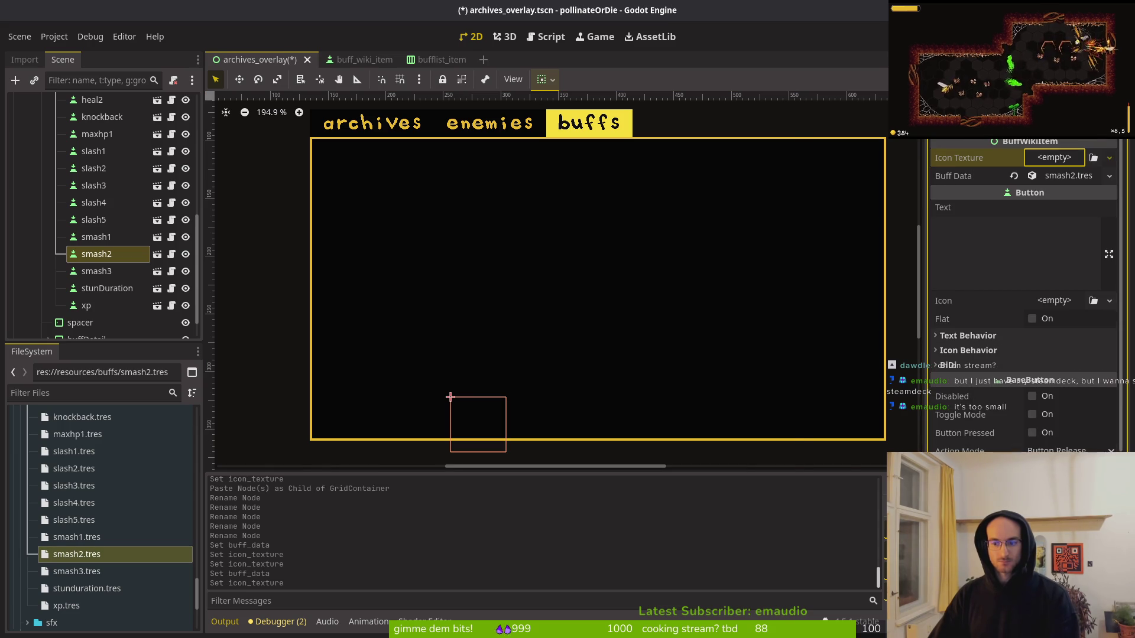
{"action": "left_click", "coordinate": [1094, 158]}
{"action": "type", "text": "smash2t"}
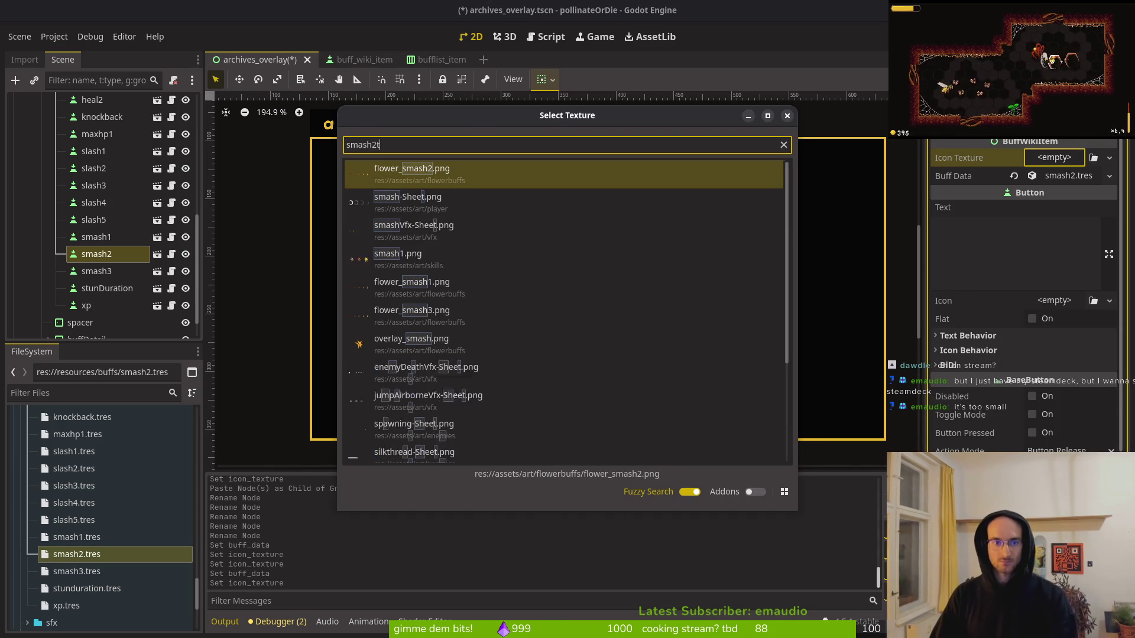
{"action": "key", "text": "Return"}
{"action": "key", "text": "ctrl+s"}
Give smash3 the smash3.tres buff data and flower_smash3.png icon, then save
{"action": "left_click", "coordinate": [104, 274]}
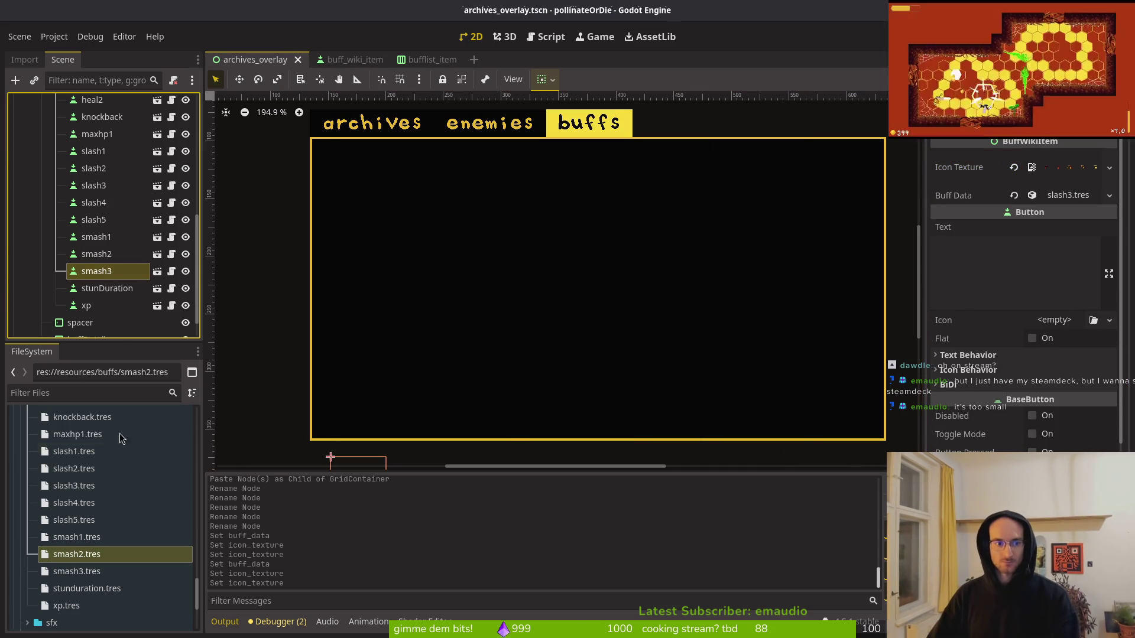
{"action": "left_click", "coordinate": [90, 571]}
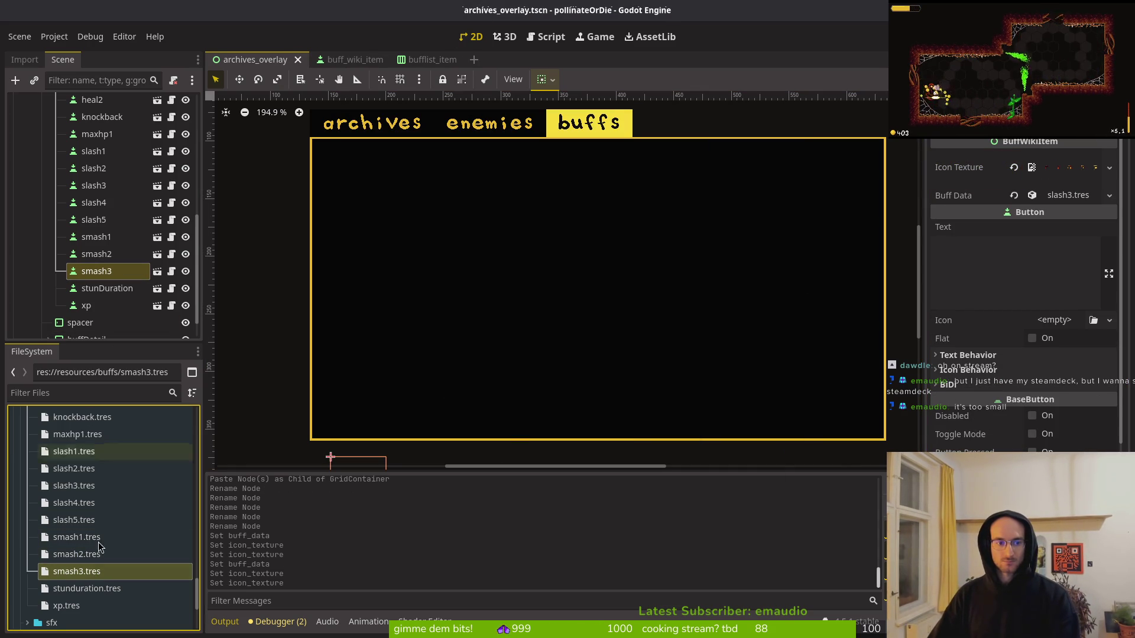
{"action": "left_click_drag", "start_coordinate": [77, 572], "coordinate": [1064, 195]}
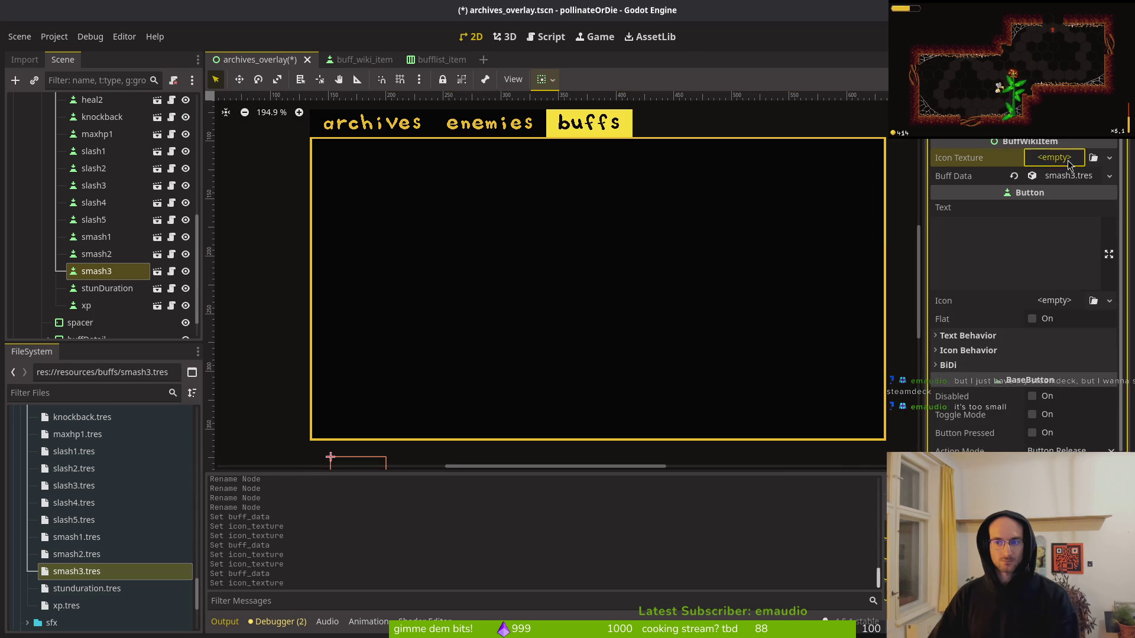
{"action": "left_click", "coordinate": [1109, 157]}
{"action": "left_click", "coordinate": [1016, 118]}
{"action": "type", "text": "smash3t"}
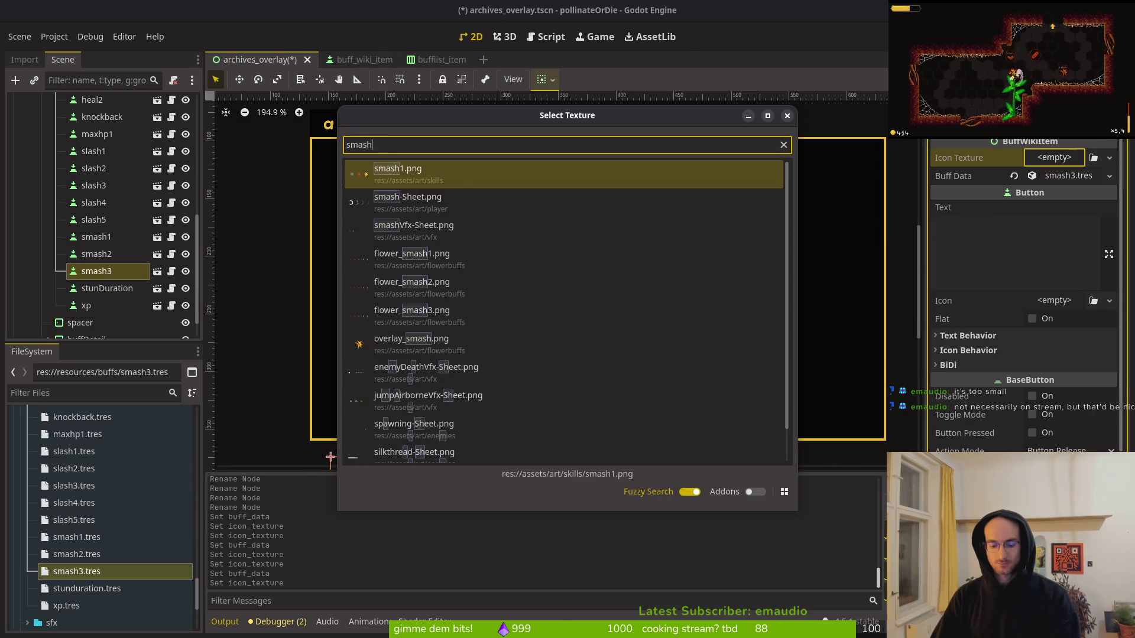
{"action": "type", "text": "s"}
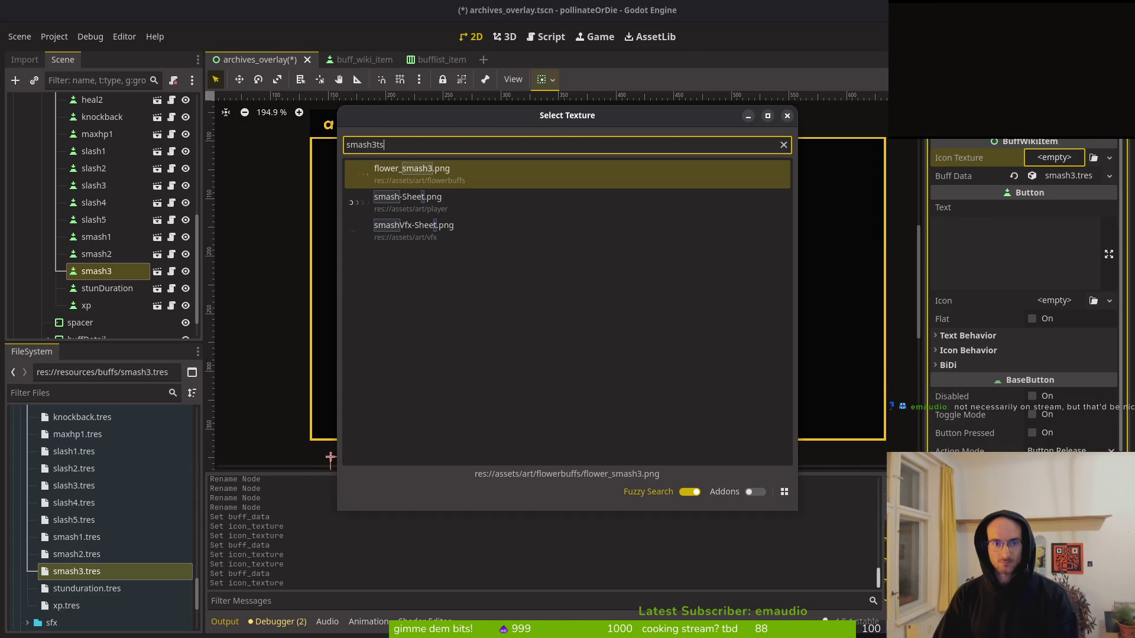
{"action": "key", "text": "Return"}
{"action": "key", "text": "ctrl+s"}
Assign stunduration.tres as stunDuration's buff data and search for a stun icon texture
{"action": "left_click", "coordinate": [123, 294]}
{"action": "mouse_move", "coordinate": [119, 589]}
{"action": "left_mouse_down"}
{"action": "mouse_move", "coordinate": [148, 596]}
{"action": "mouse_move", "coordinate": [881, 355]}
{"action": "left_mouse_up"}
{"action": "left_click_drag", "start_coordinate": [1089, 204], "coordinate": [1090, 204]}
{"action": "left_click", "coordinate": [1110, 157]}
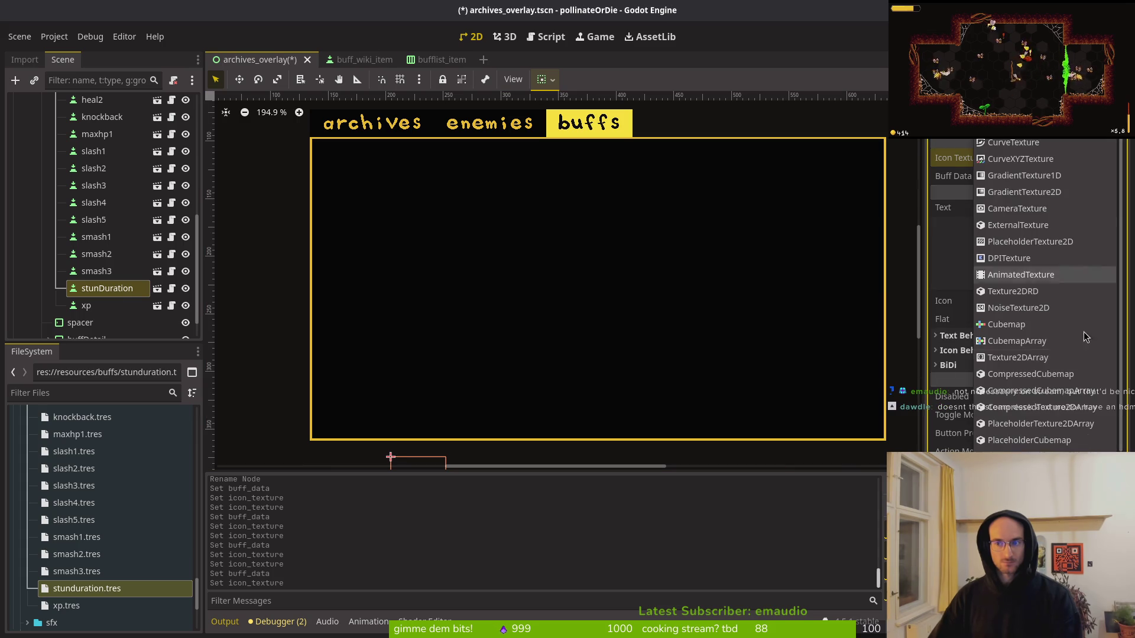
{"action": "left_click", "coordinate": [1040, 441]}
{"action": "type", "text": "stun"}
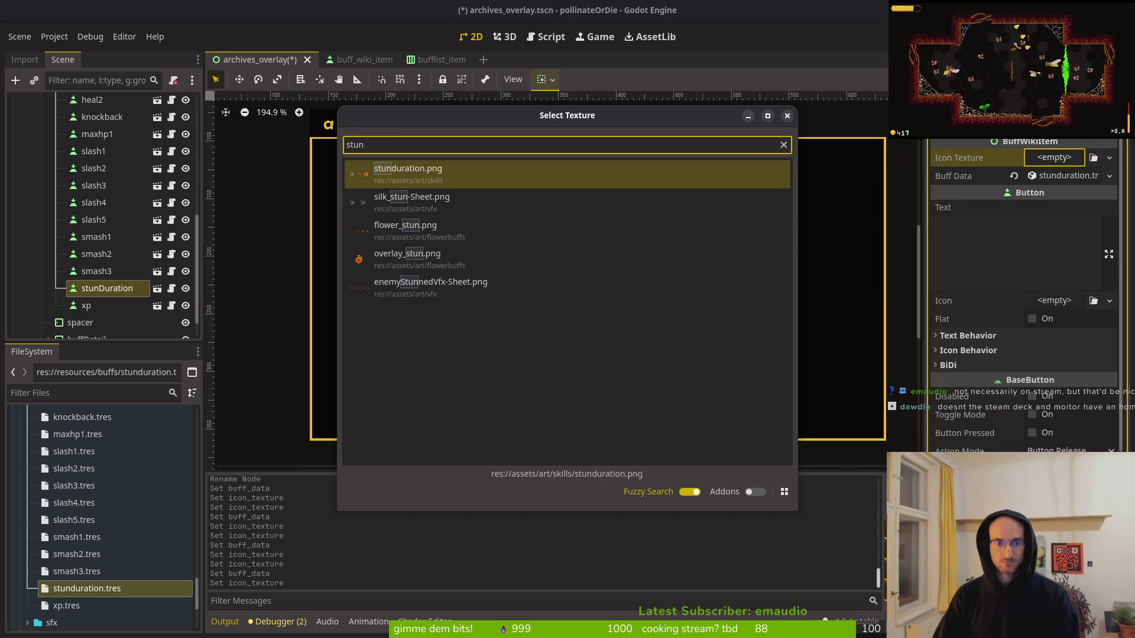